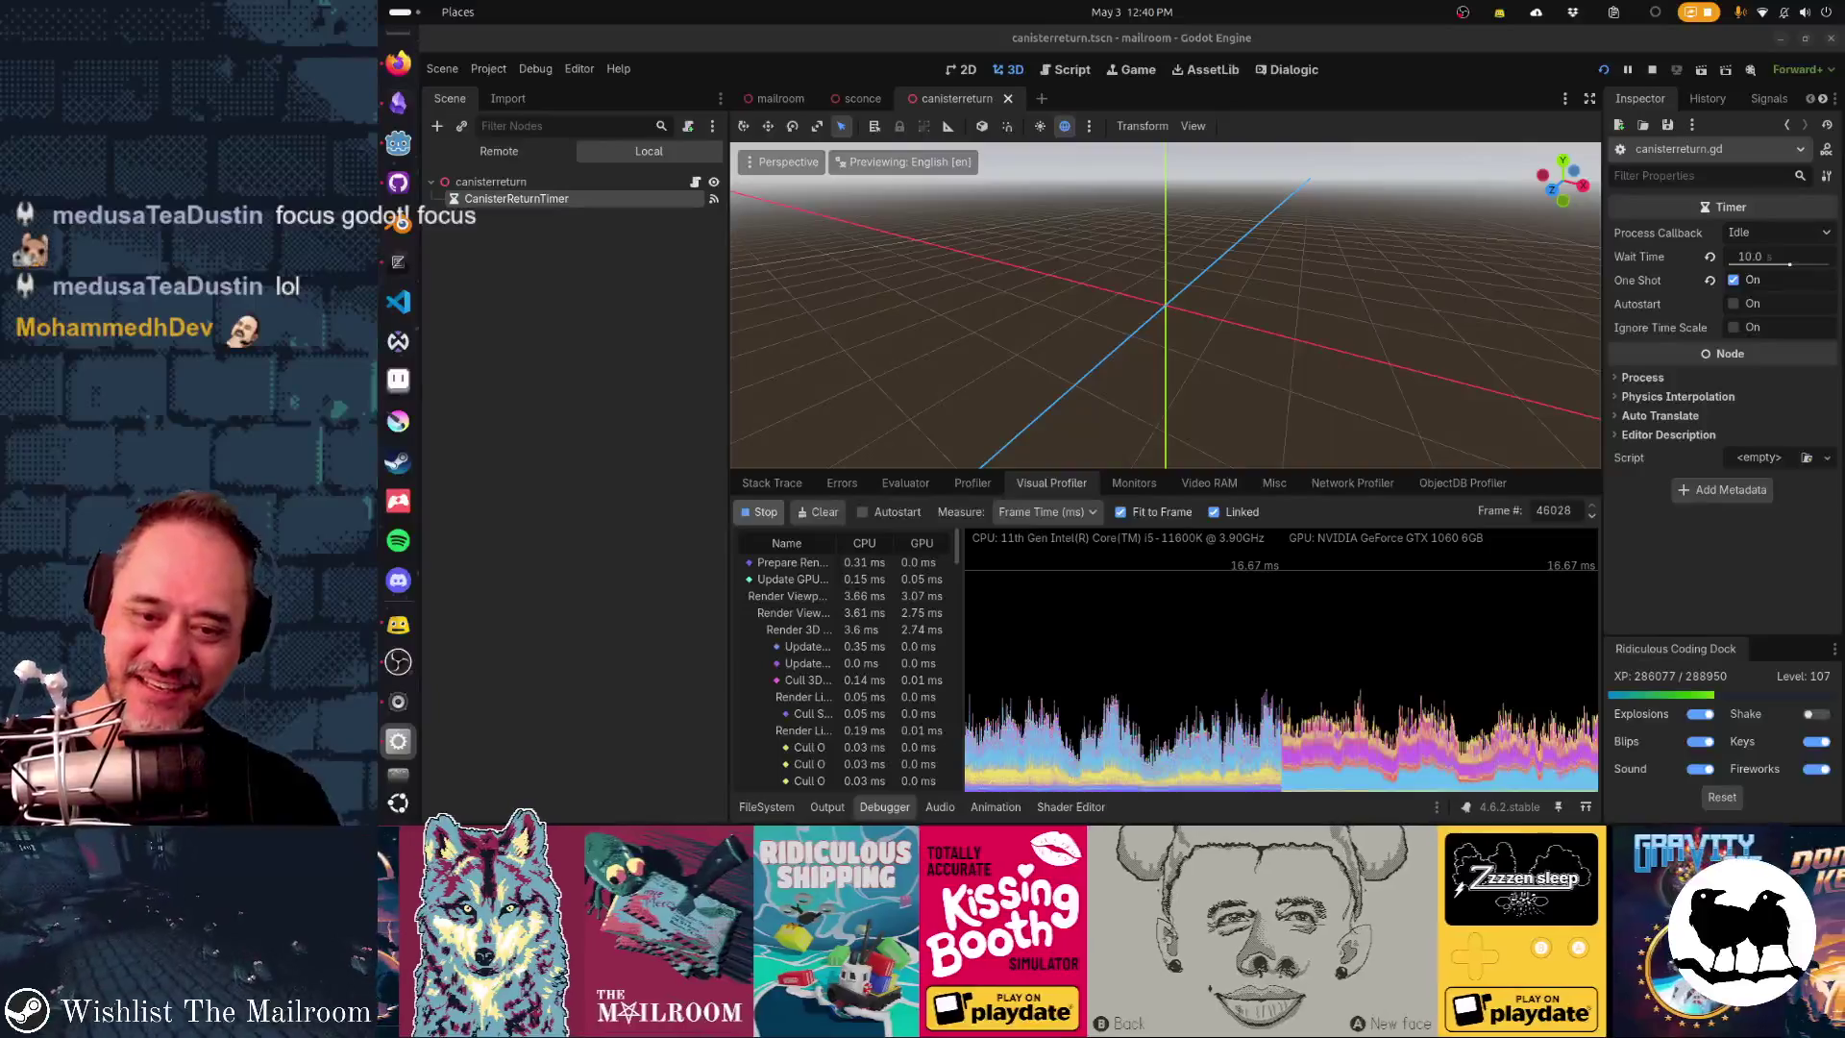
- Cycle between Godot and the other windows, then show the Activities overview of all open windows
{"action": "key", "text": "alt+Tab"}
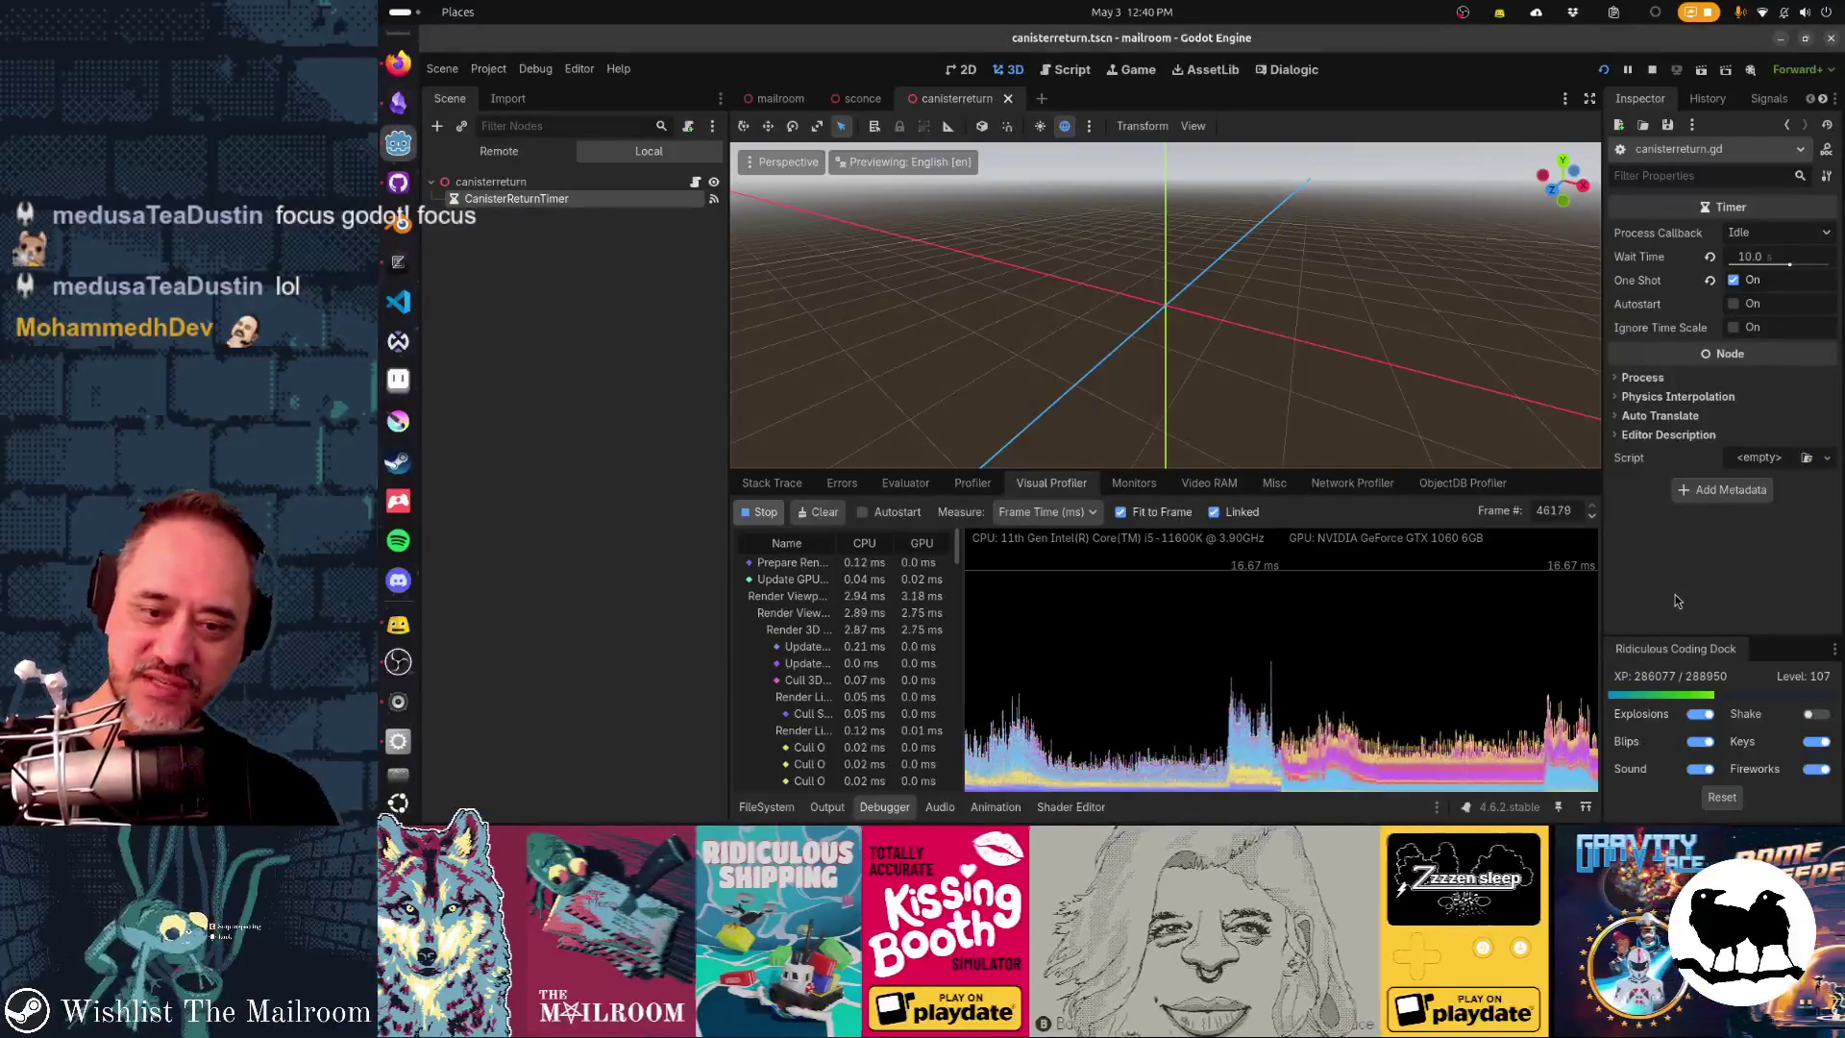
{"action": "key", "text": "alt+Tab"}
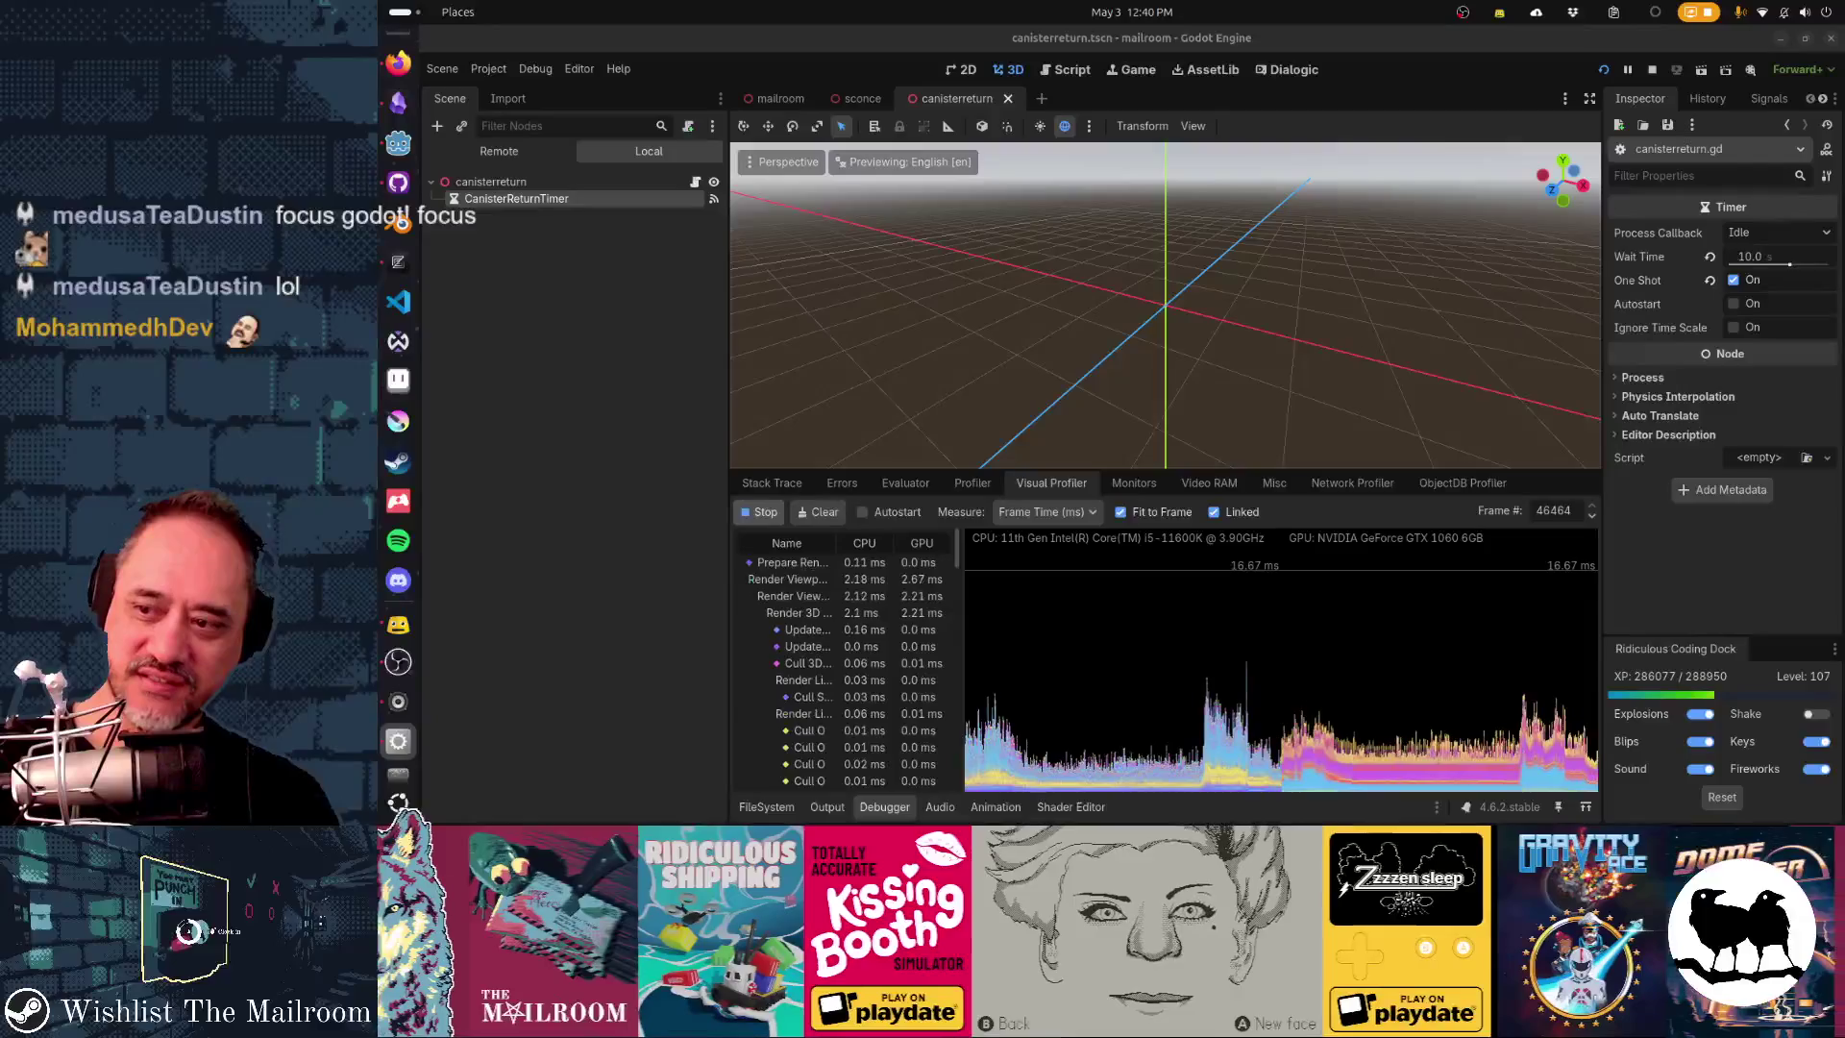
{"action": "key", "text": "alt+Tab"}
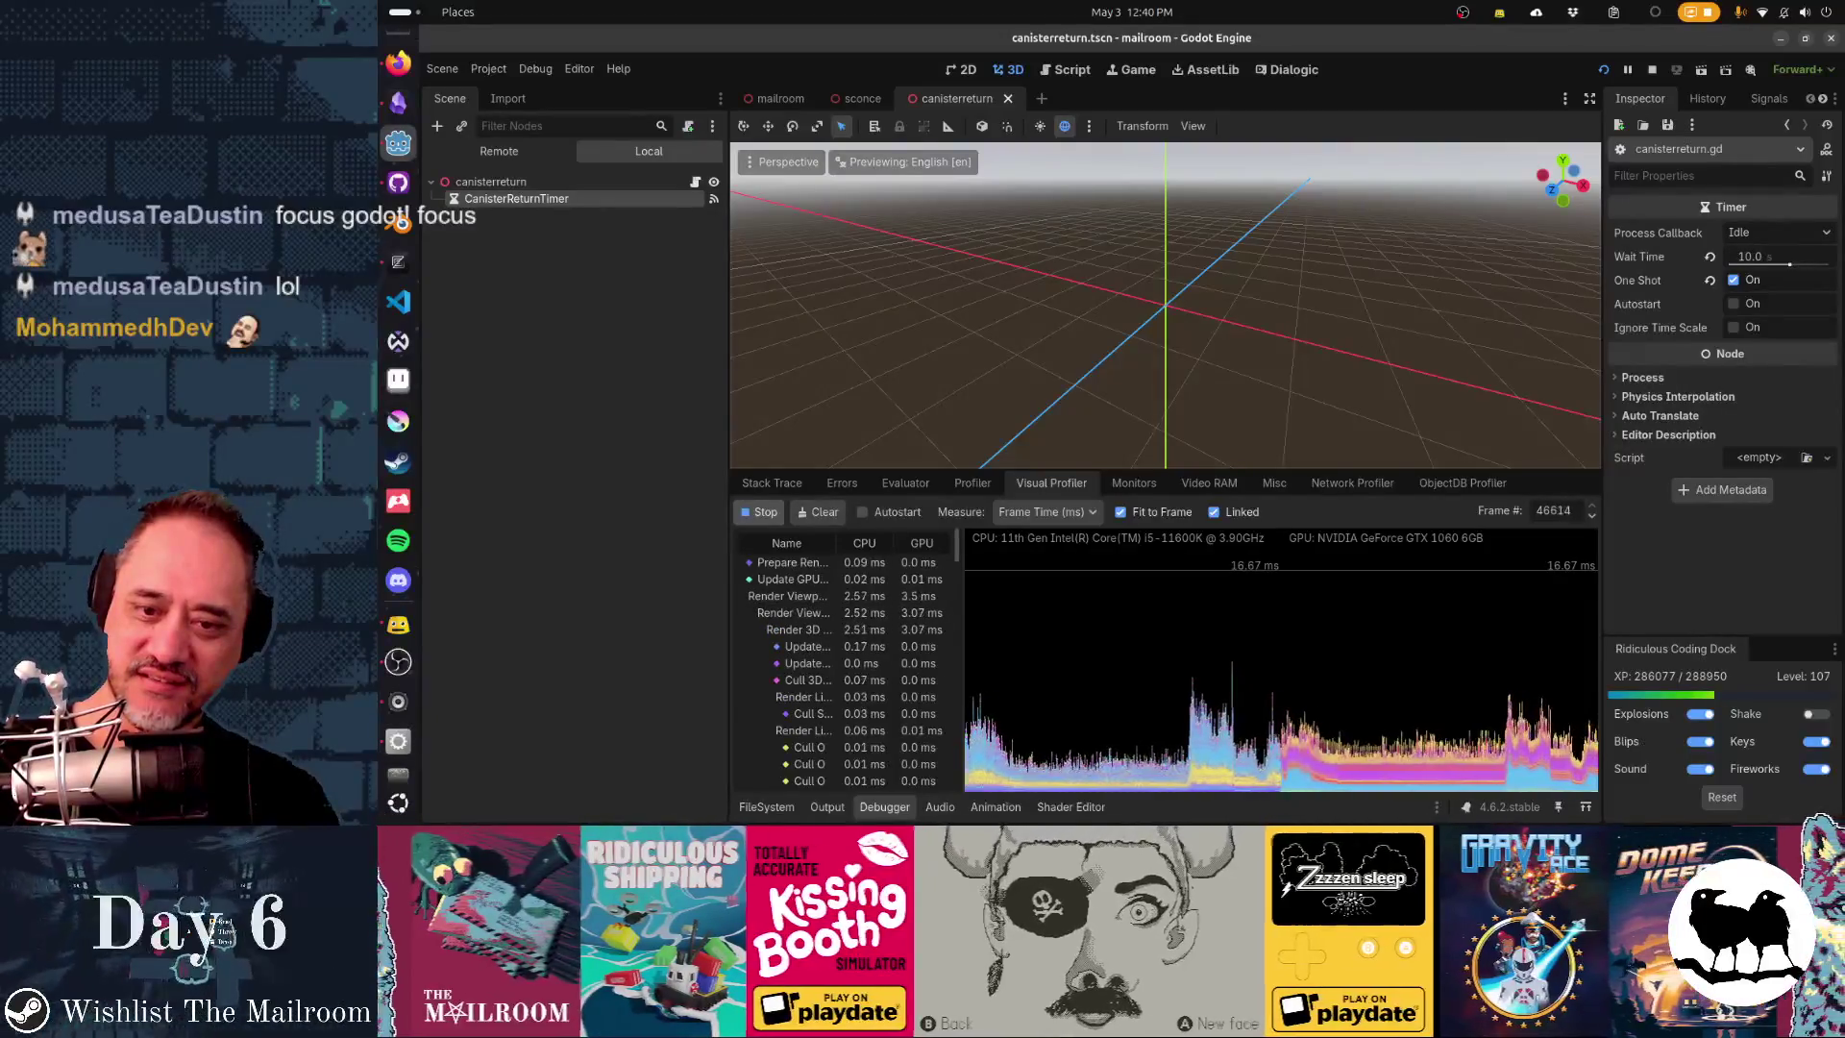
{"action": "key", "text": "super"}
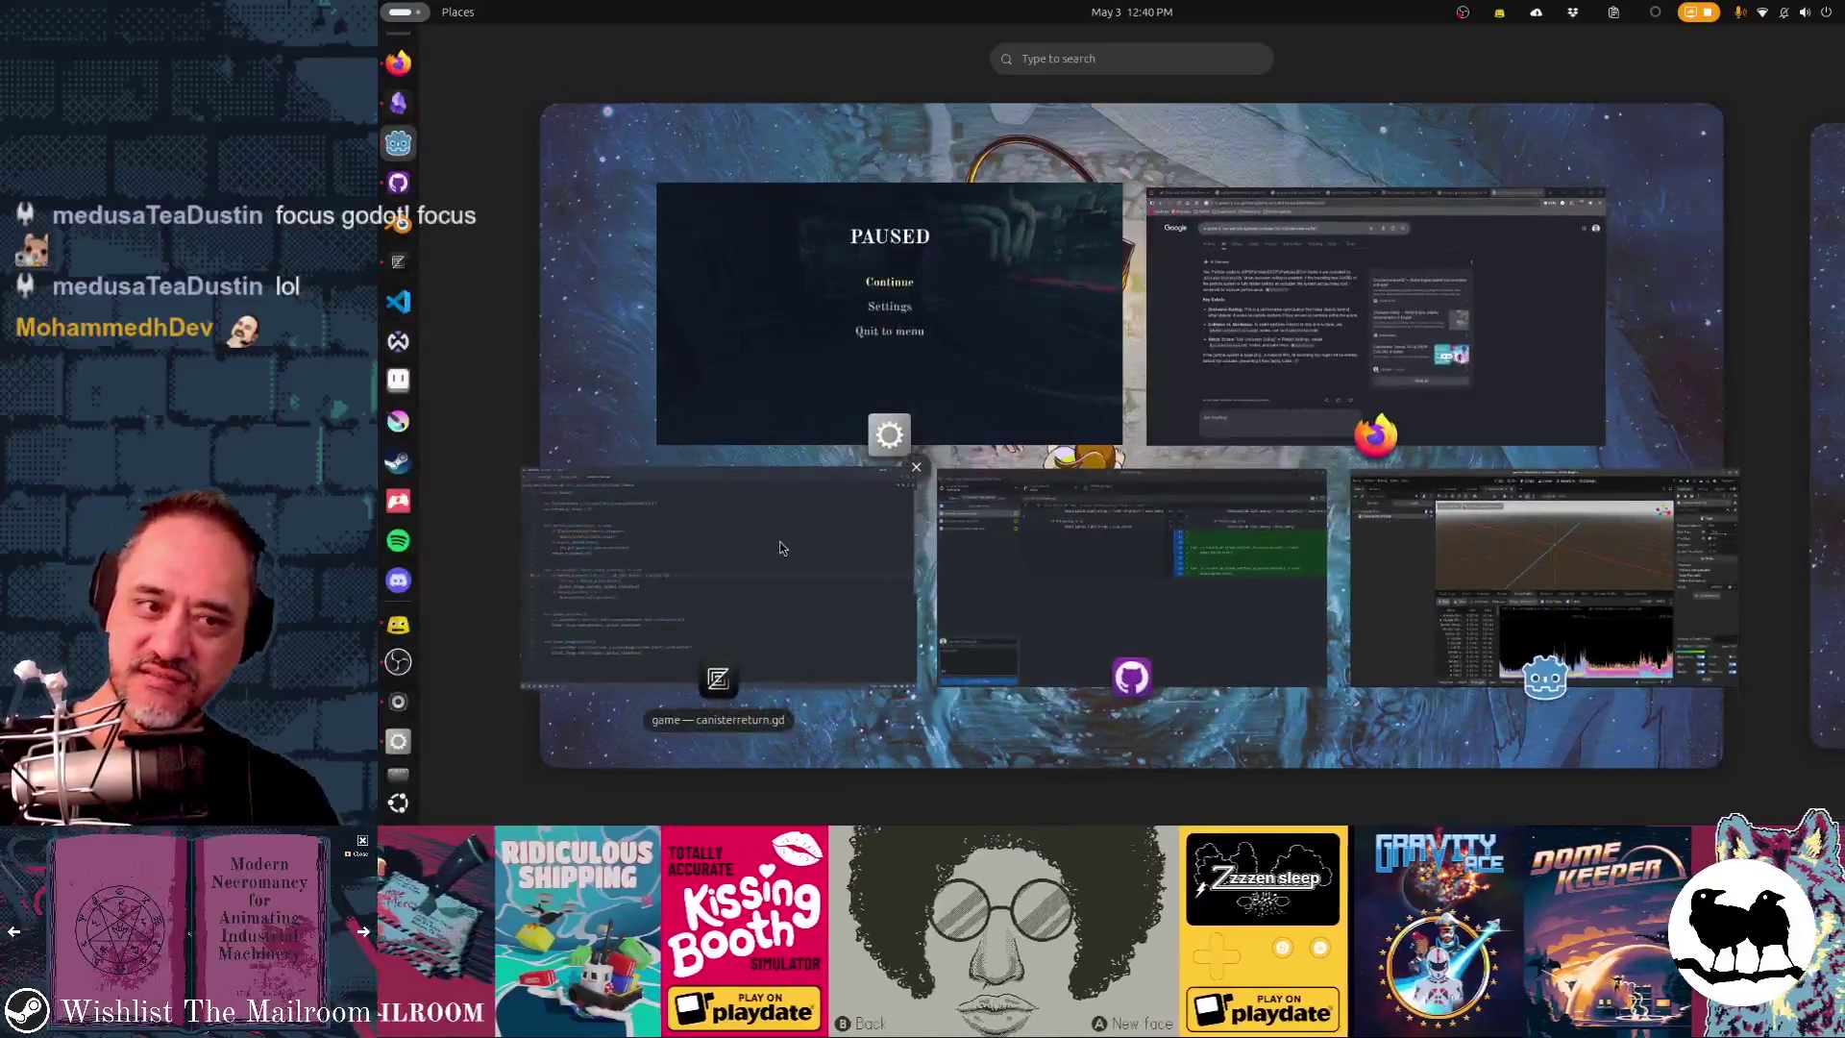
- Resume The Mailroom, walk through the pipe room toward the far corridor, then quit with F8
{"action": "left_click", "coordinate": [827, 340]}
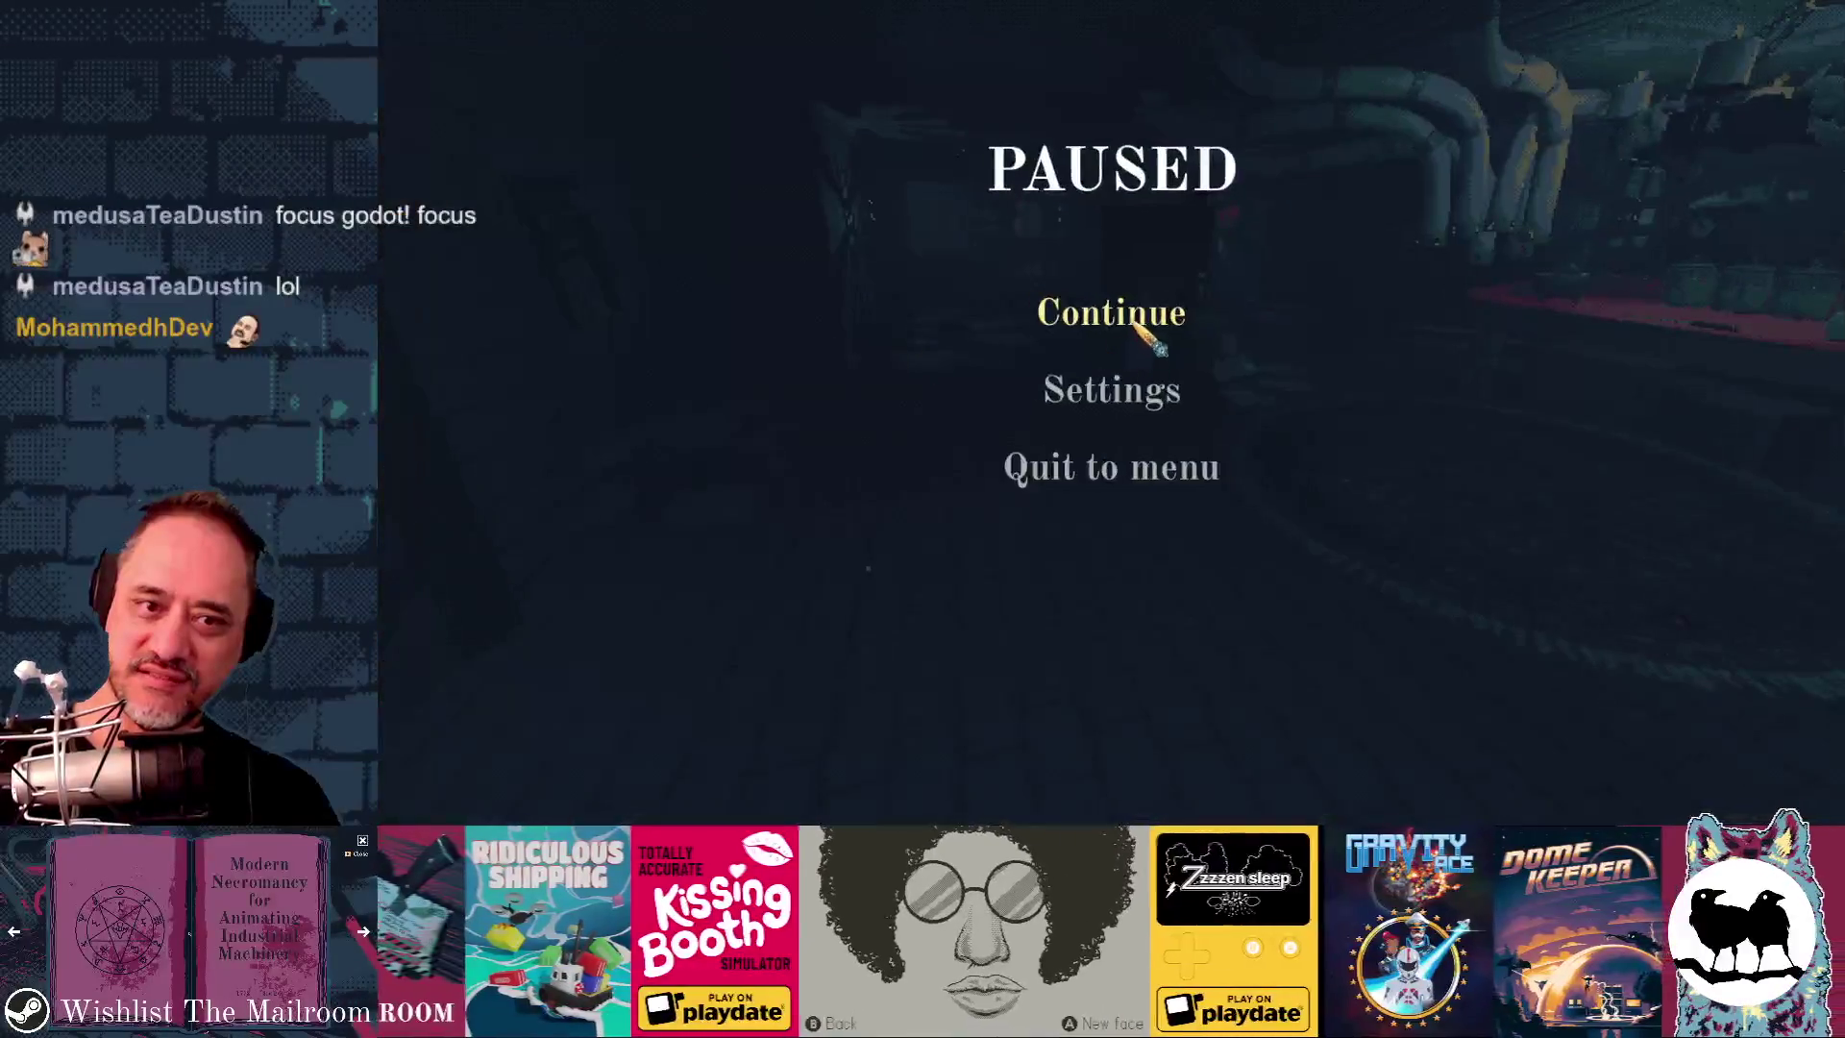
{"action": "left_click", "coordinate": [1134, 323]}
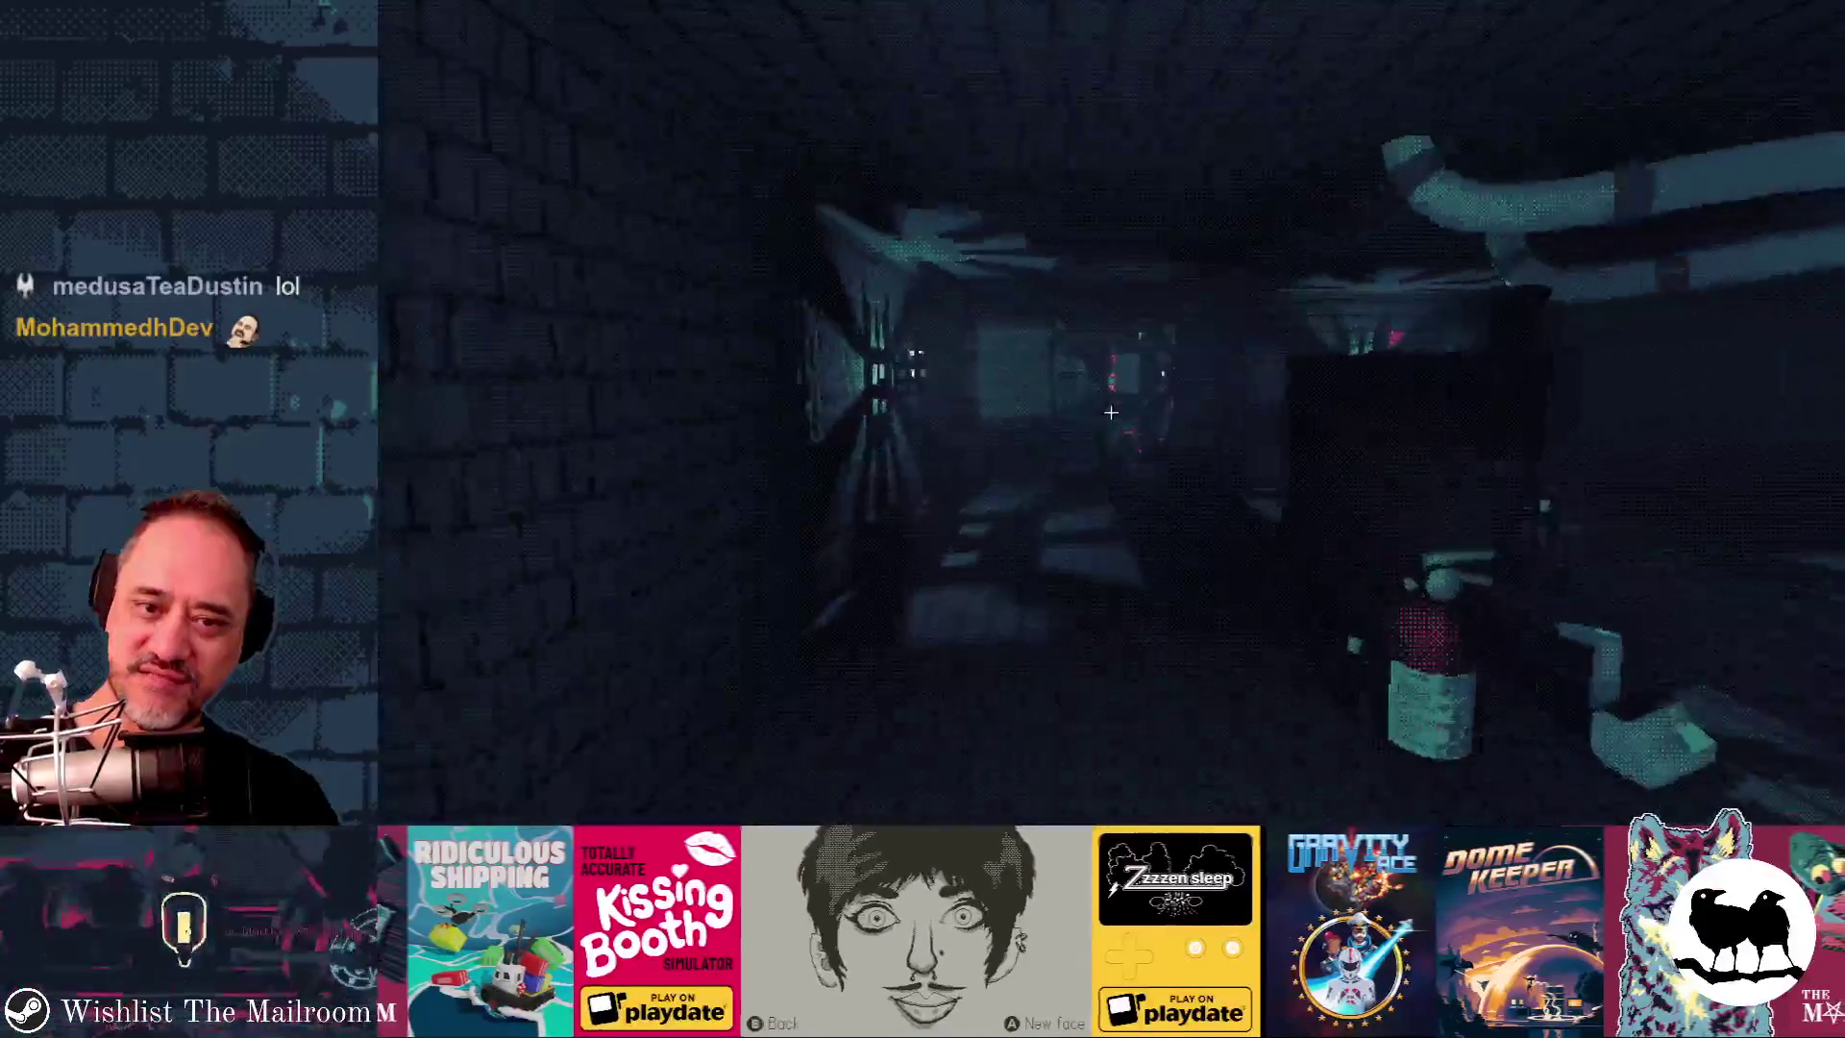
{"action": "key", "text": "w"}
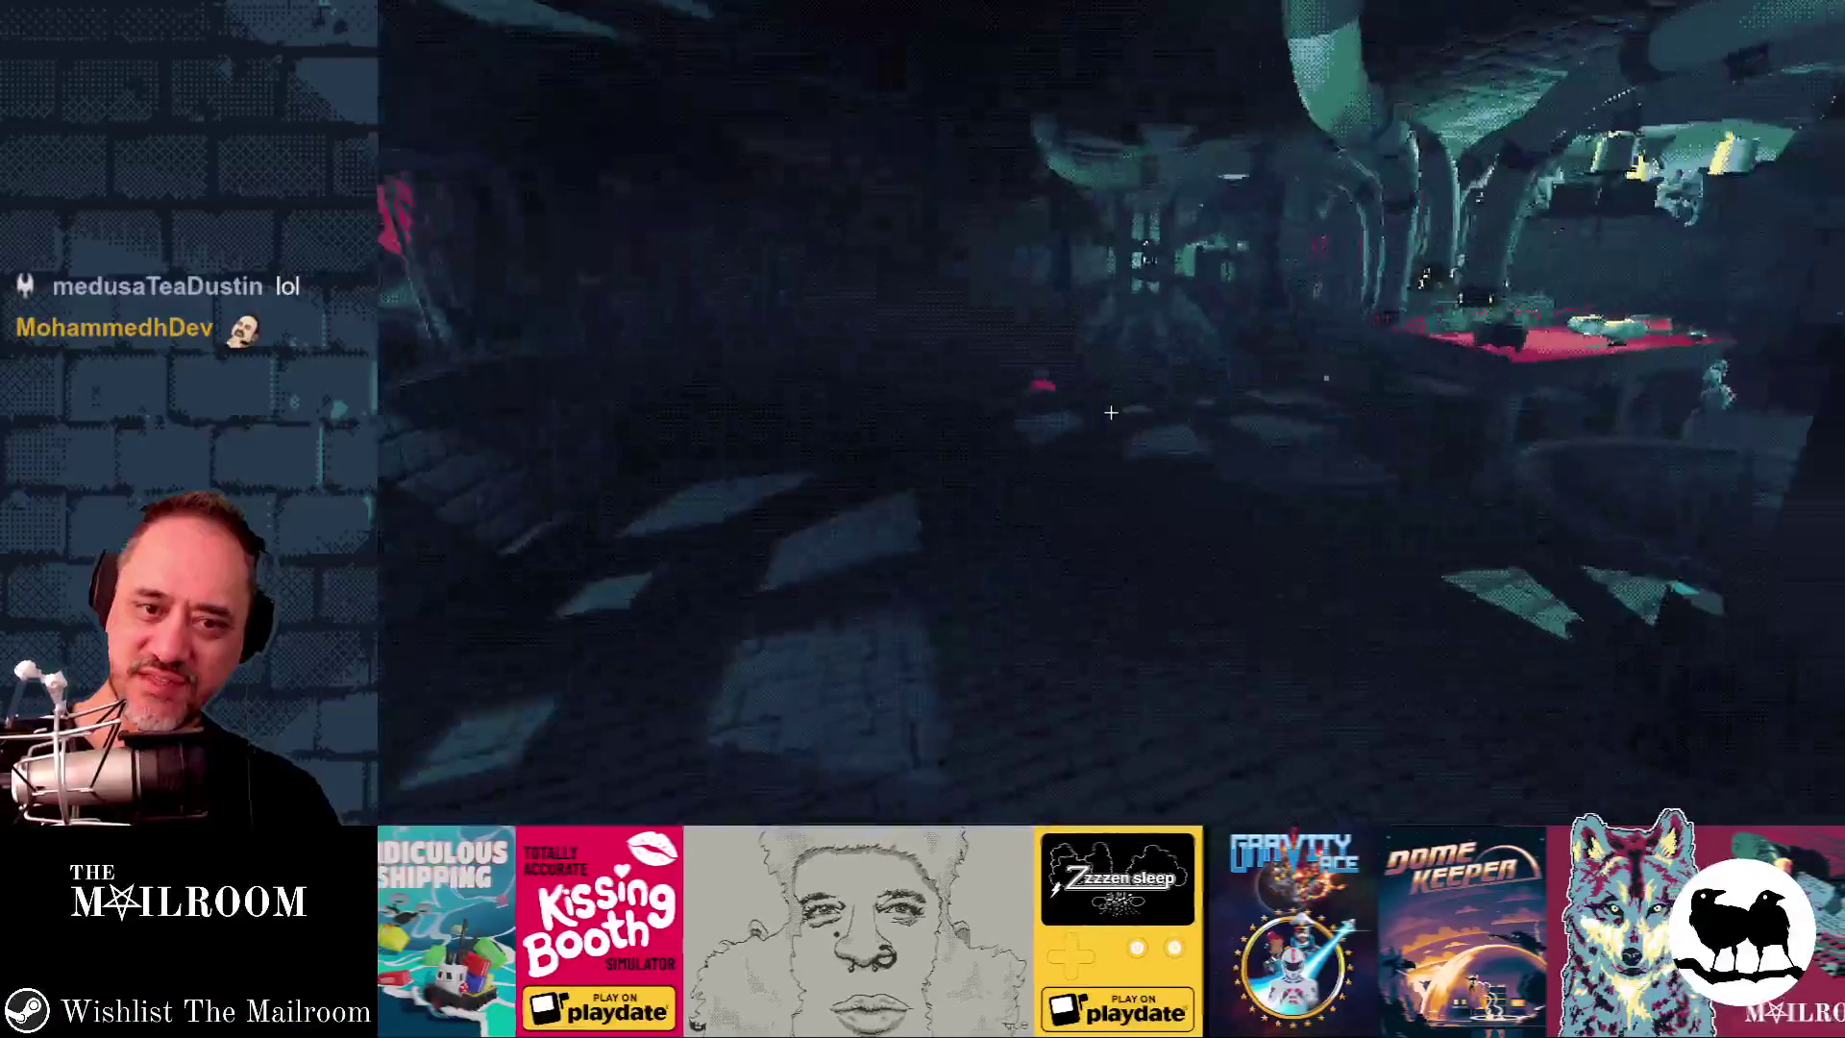
{"action": "key", "text": "w"}
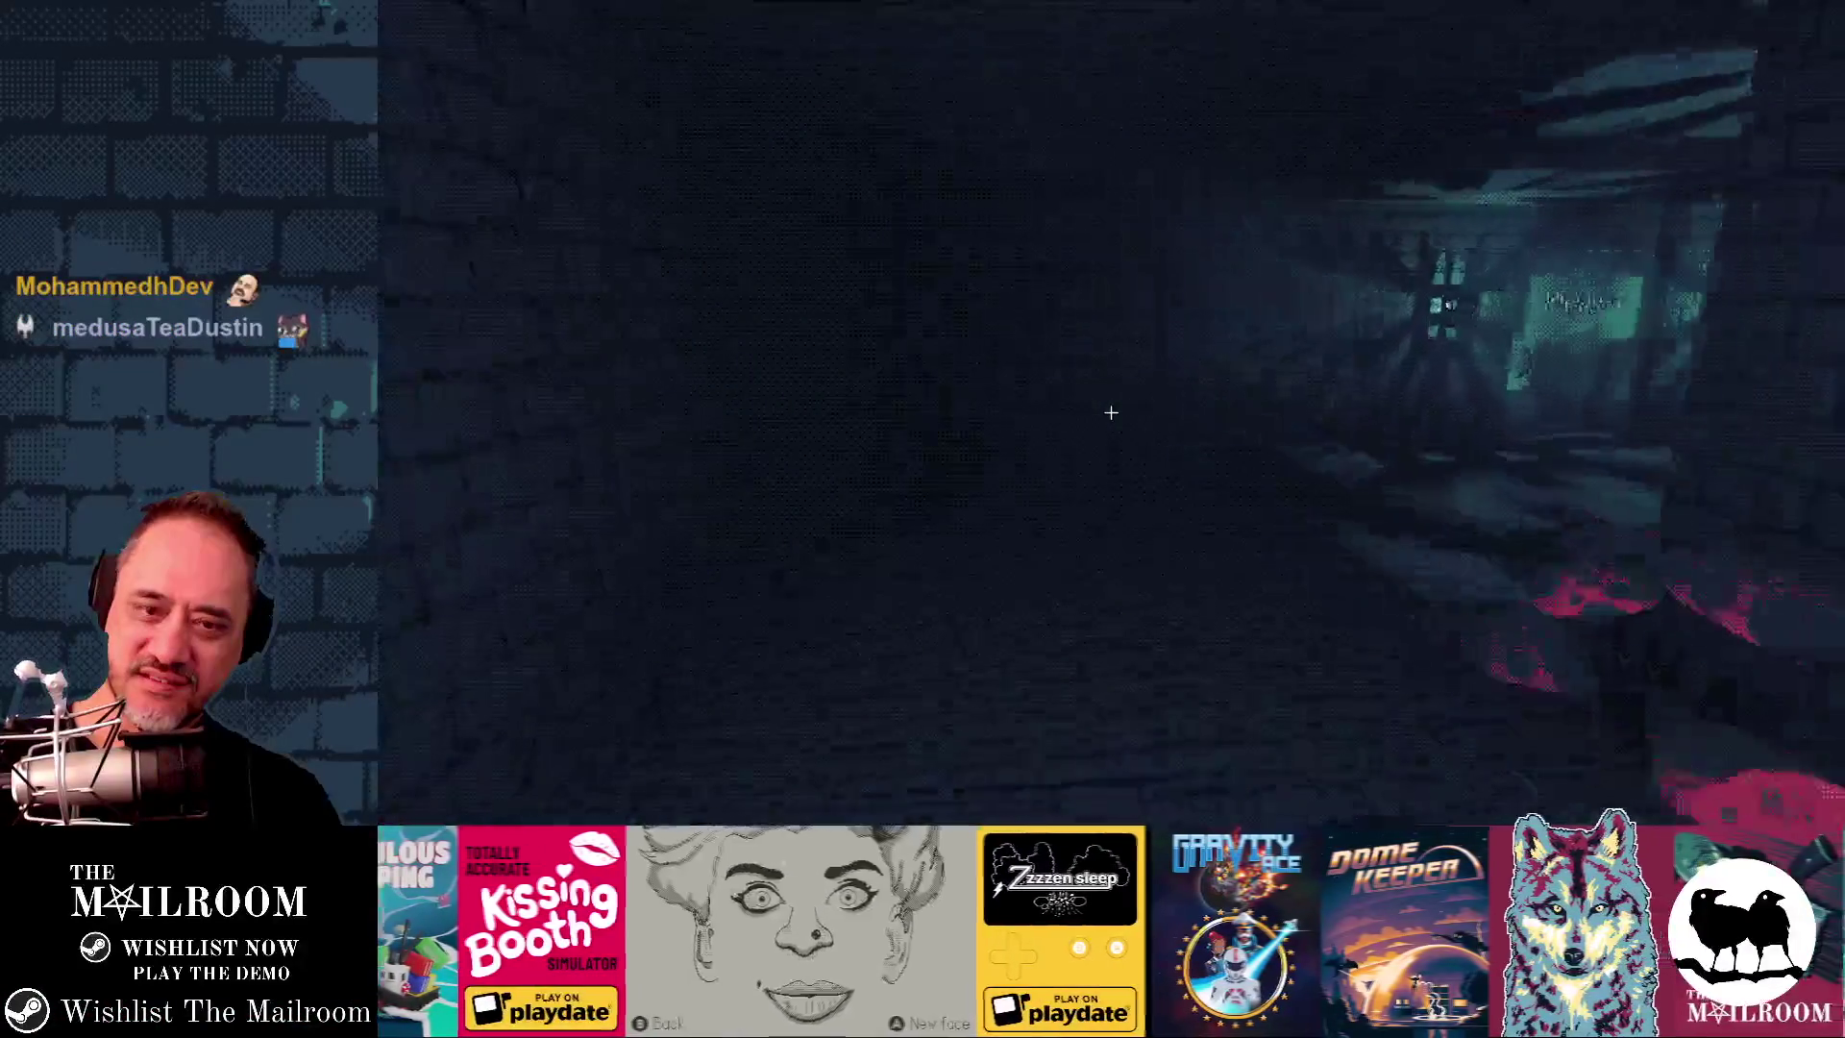
{"action": "key", "text": "F8"}
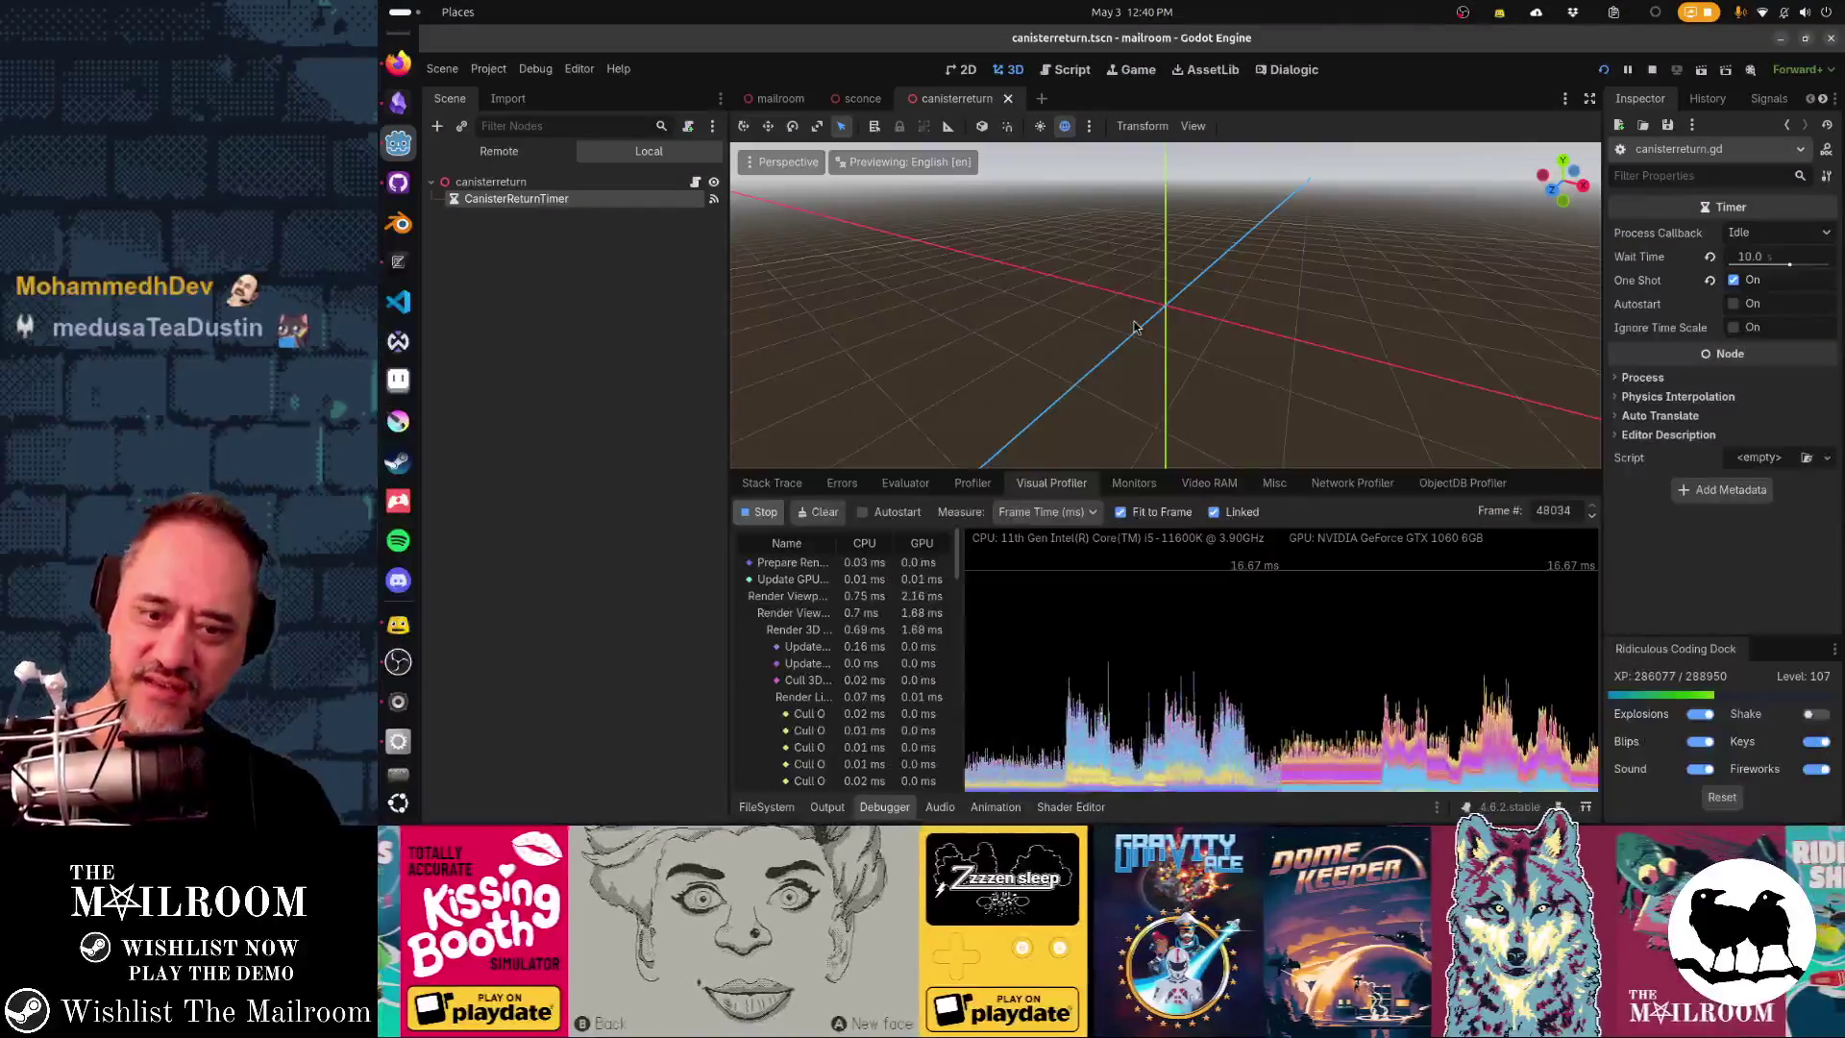
- Stop the visual profile recording and switch the debugger to the live Monitors view
{"action": "left_click", "coordinate": [768, 515]}
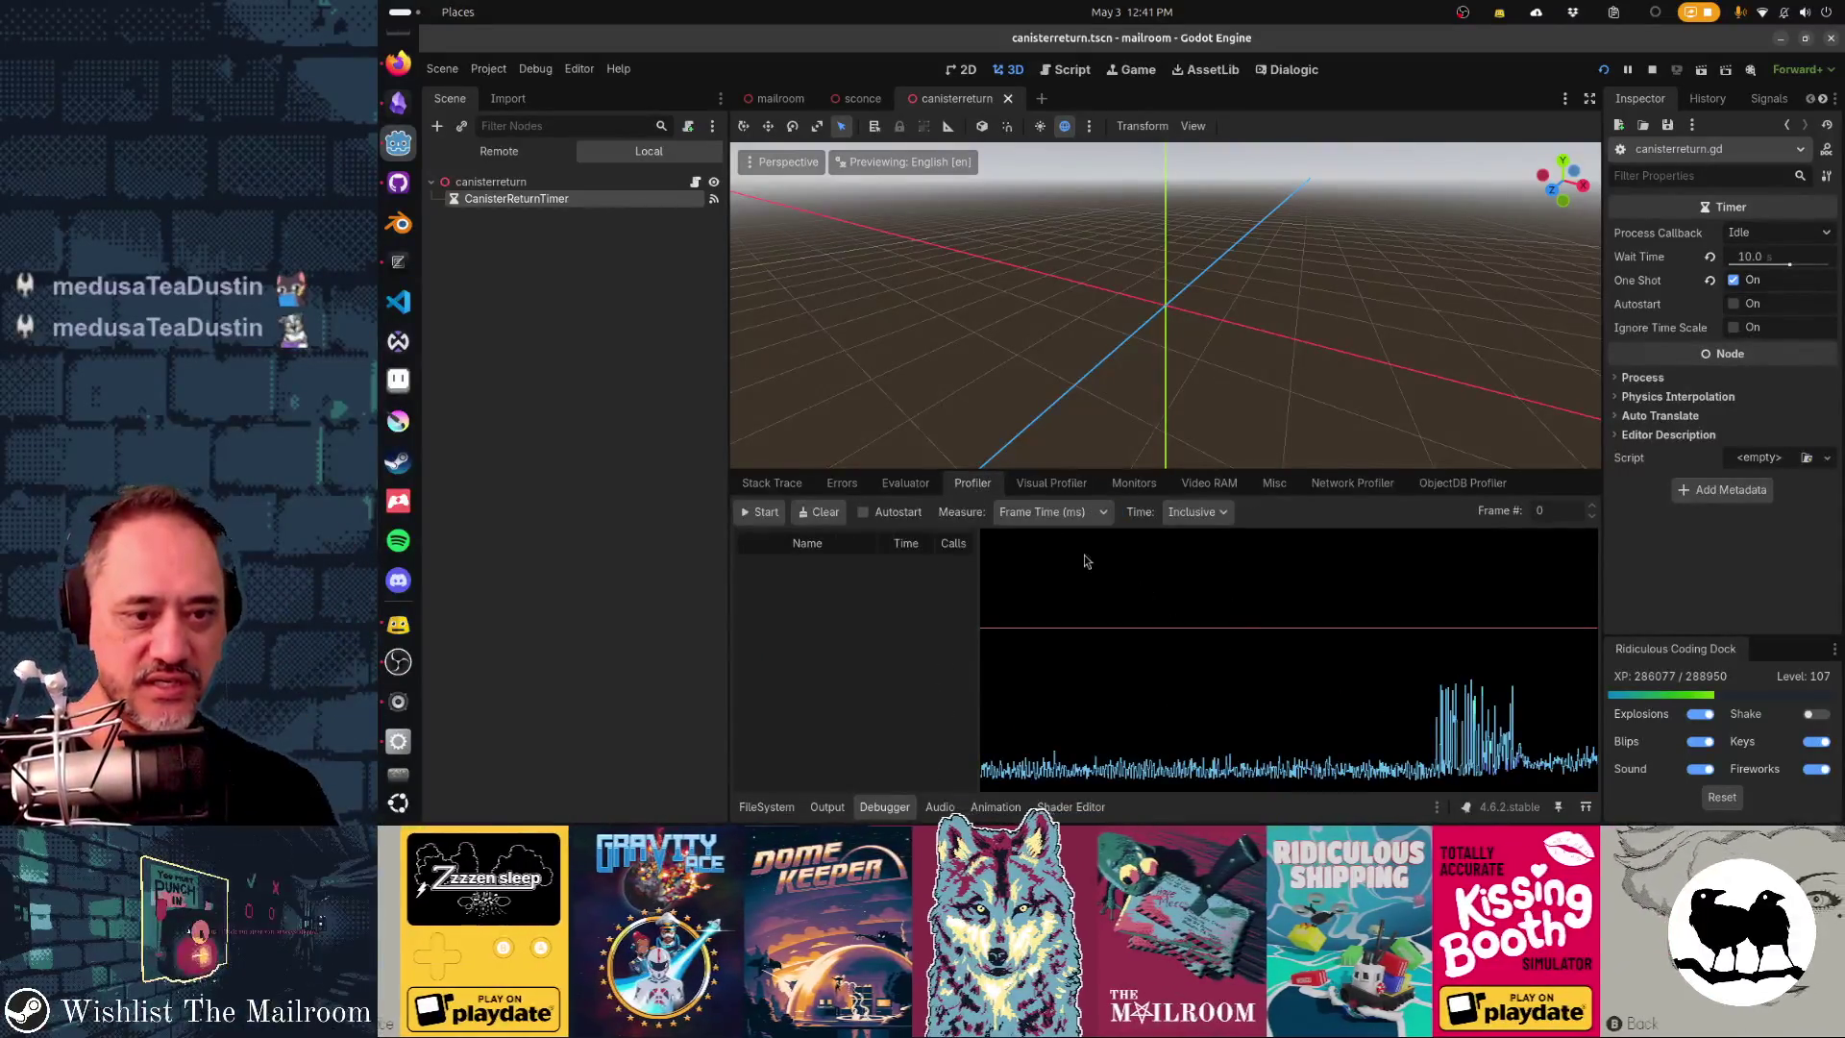
{"action": "left_click", "coordinate": [1112, 494]}
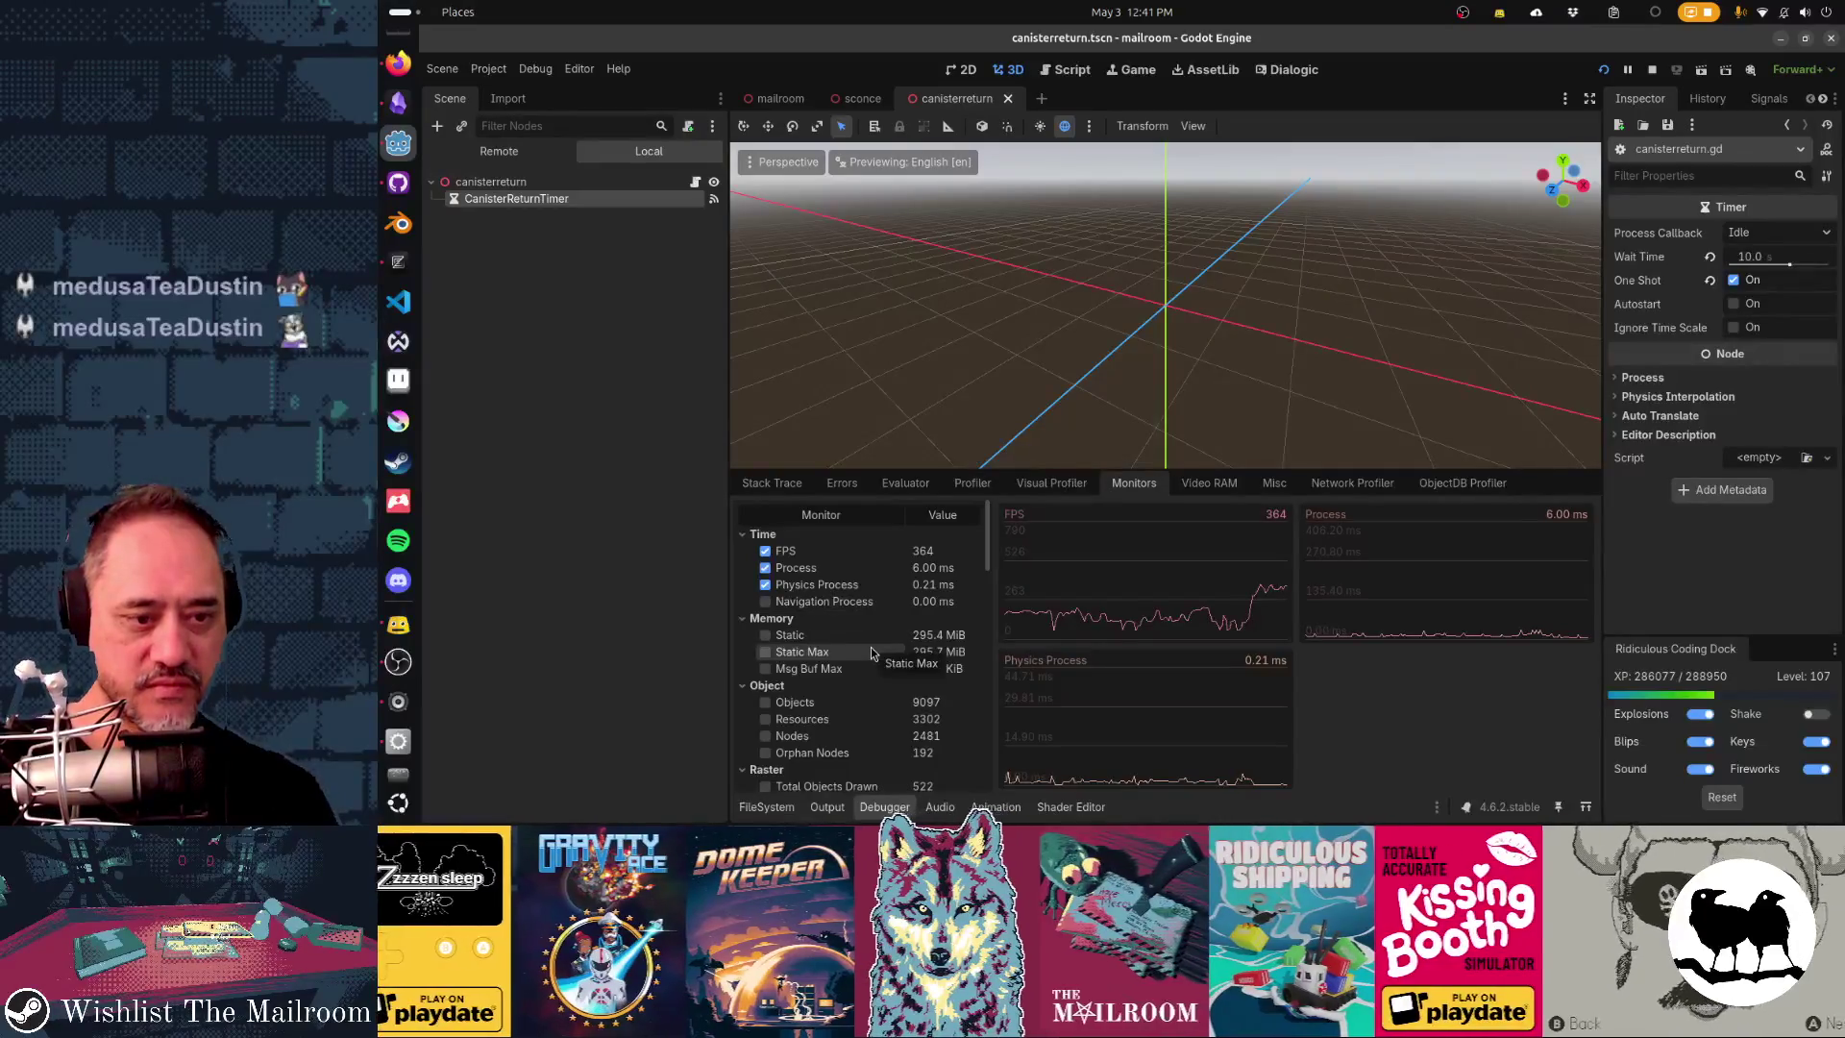
- Graph Compilations Mesh (75) and Compilations Surface (72) under Pipeline, then resume the game
{"action": "scroll", "coordinate": [828, 713], "scroll_direction": "down", "scroll_amount": 3}
{"action": "scroll", "coordinate": [829, 713], "scroll_direction": "down", "scroll_amount": 5}
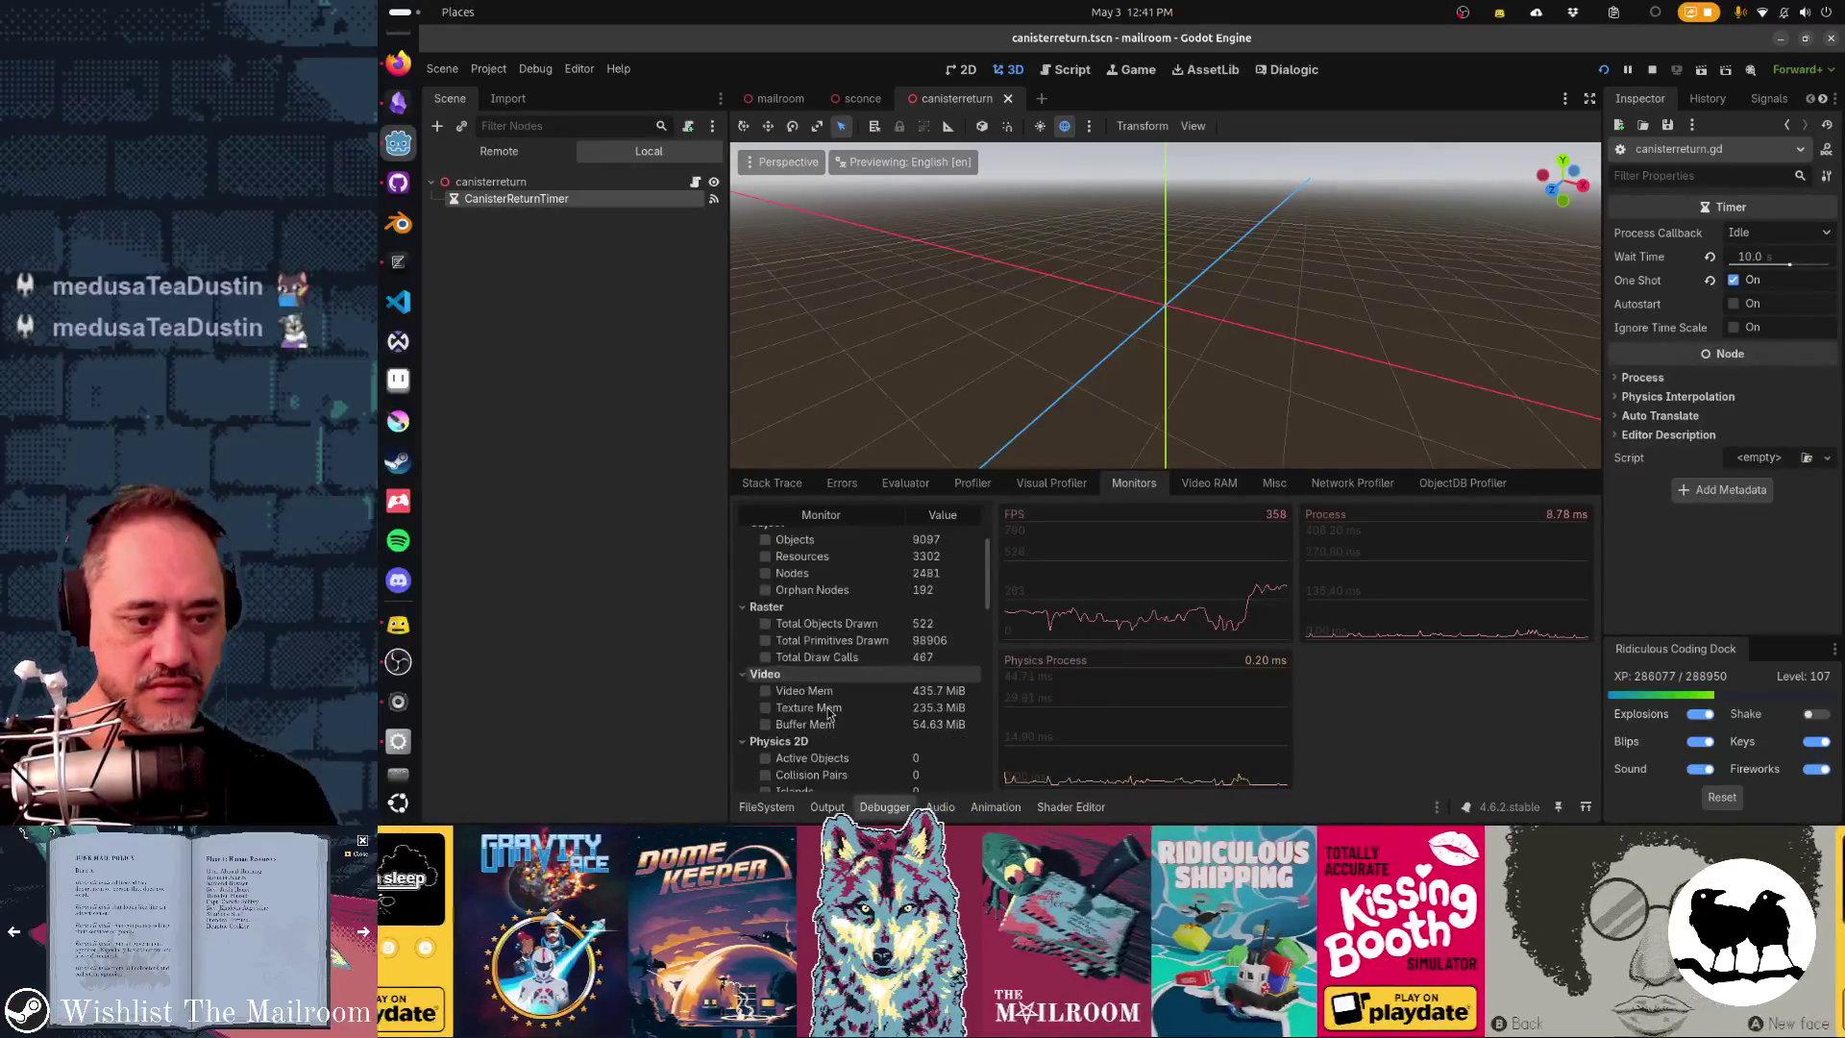
{"action": "scroll", "coordinate": [828, 713], "scroll_direction": "down", "scroll_amount": 2}
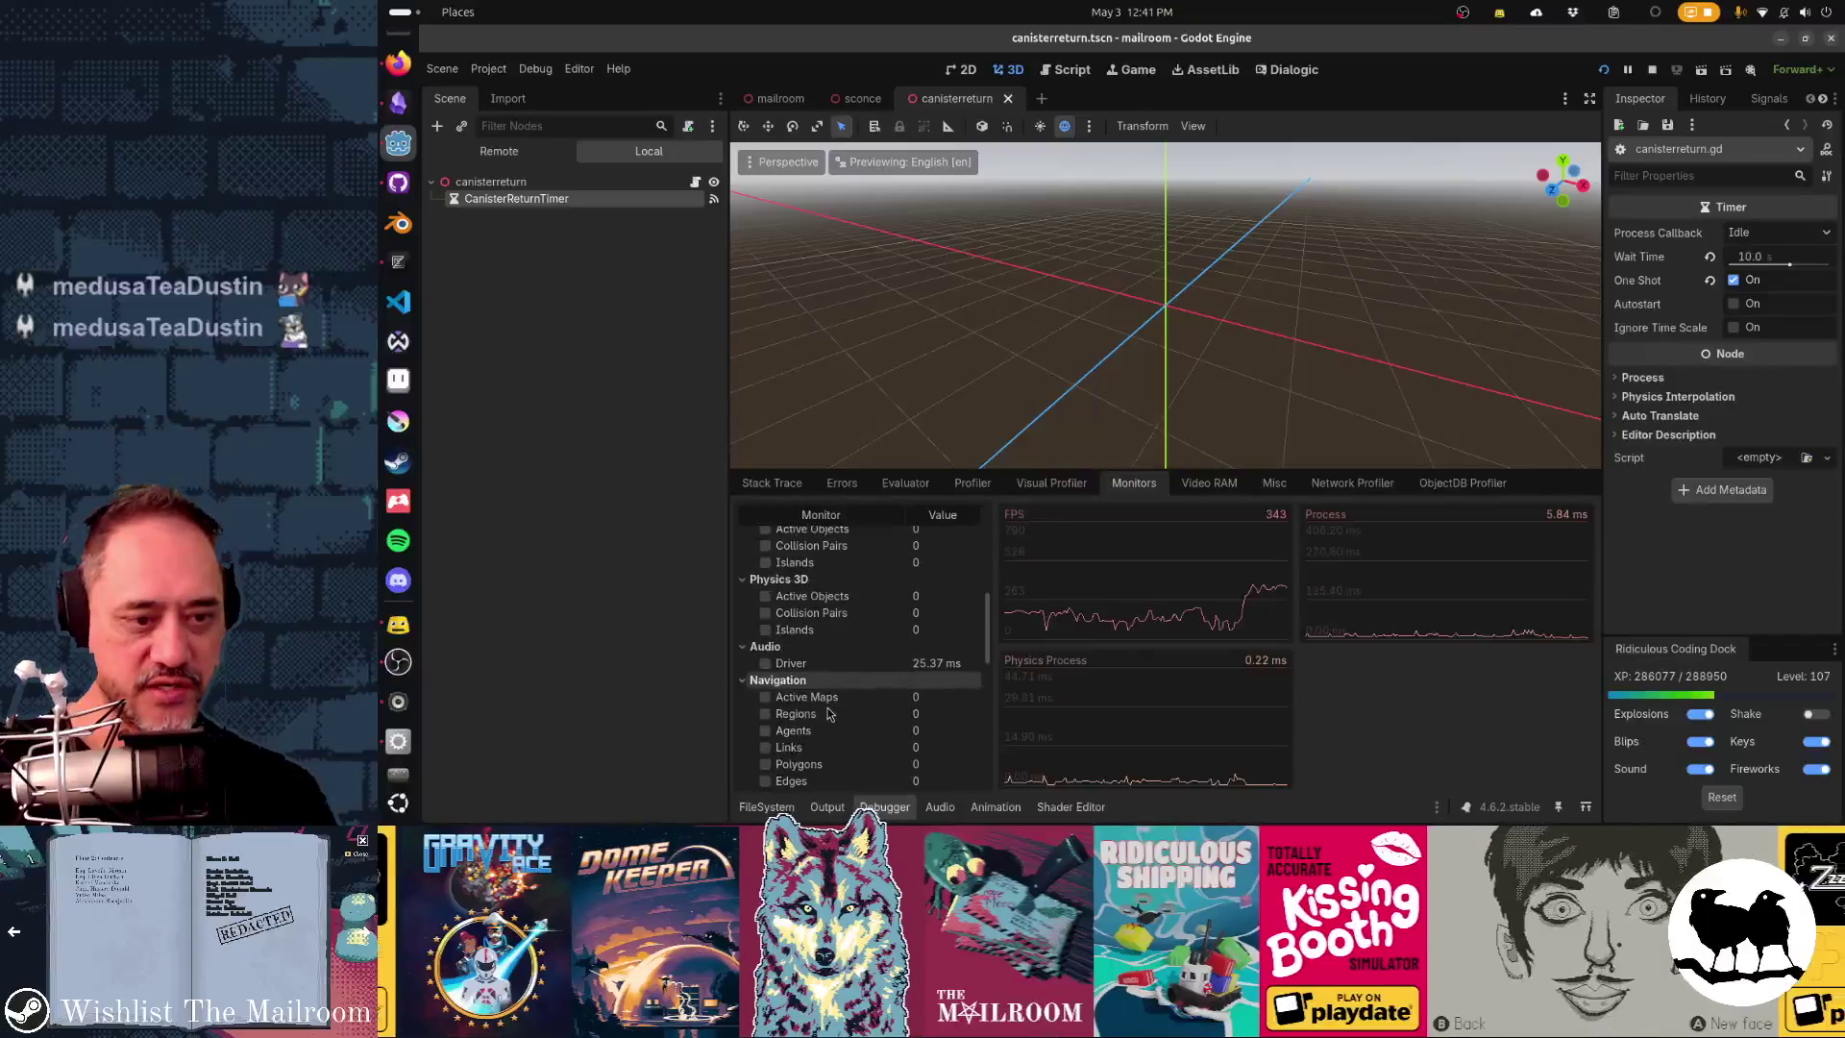
{"action": "scroll", "coordinate": [828, 713], "scroll_direction": "down", "scroll_amount": 8}
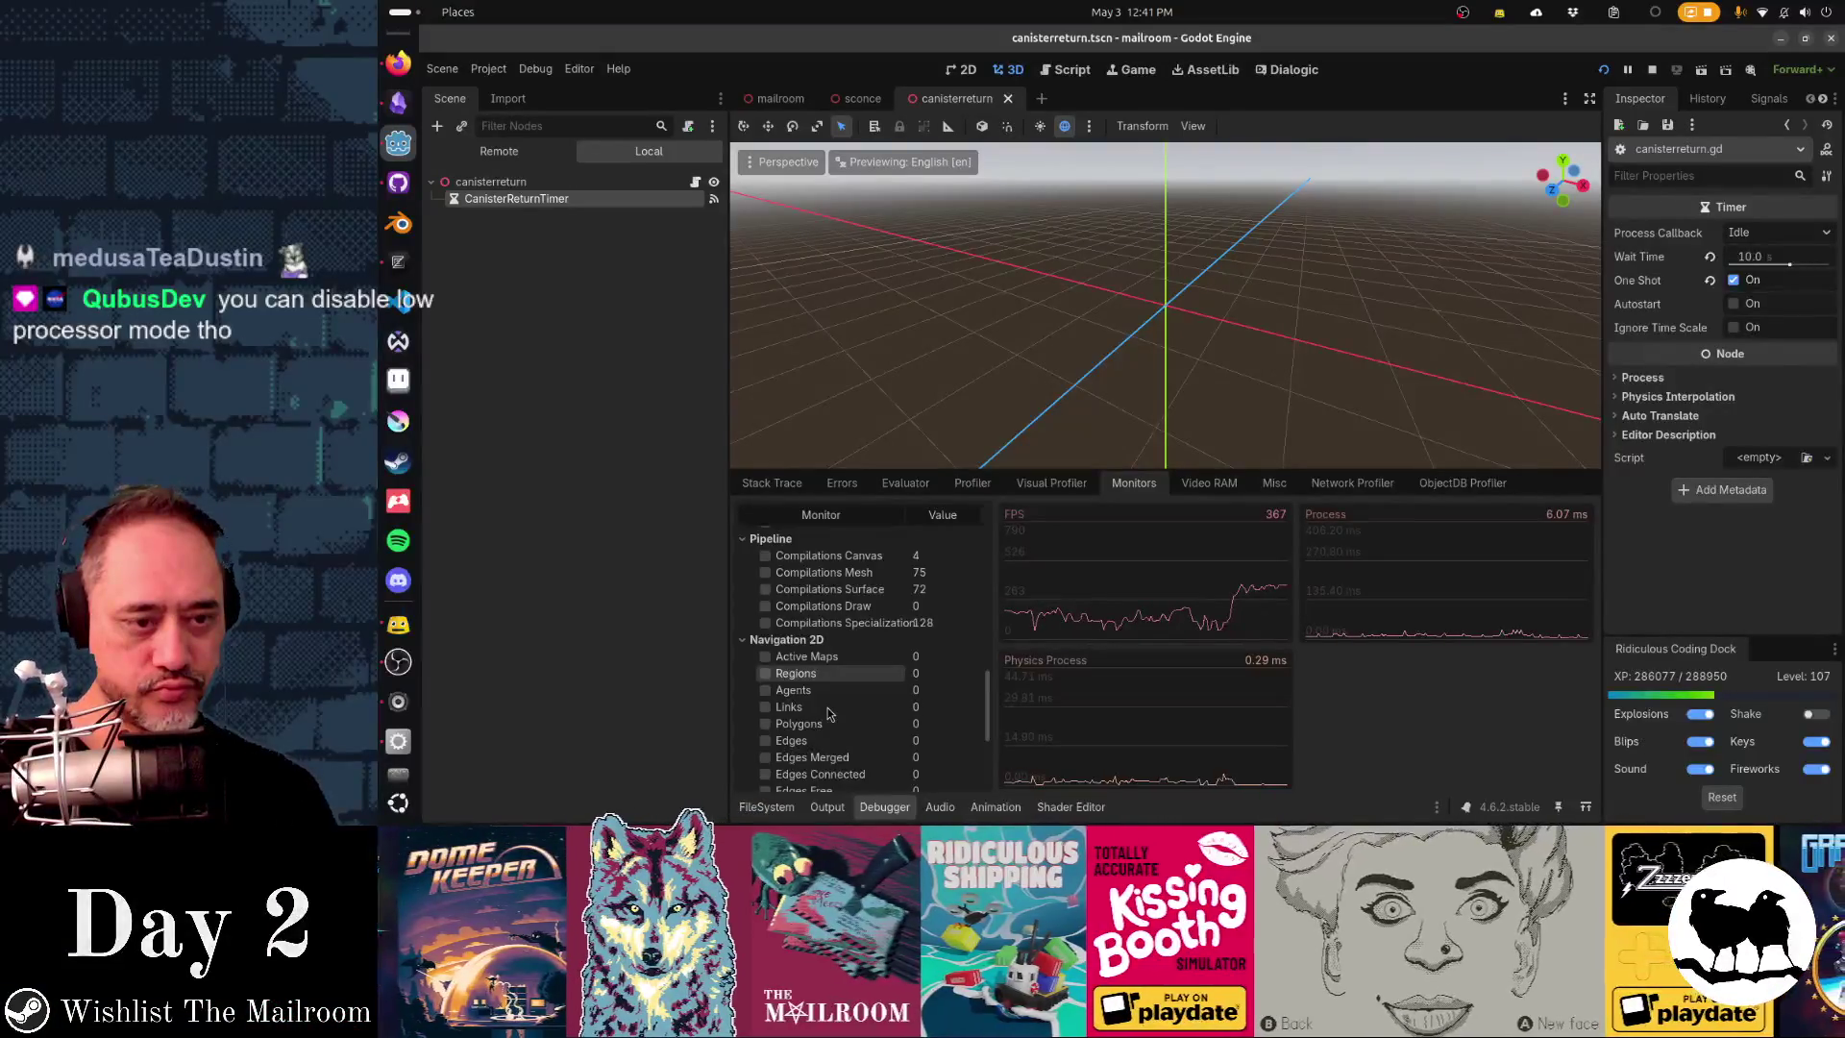
{"action": "scroll", "coordinate": [828, 714], "scroll_direction": "down", "scroll_amount": 2}
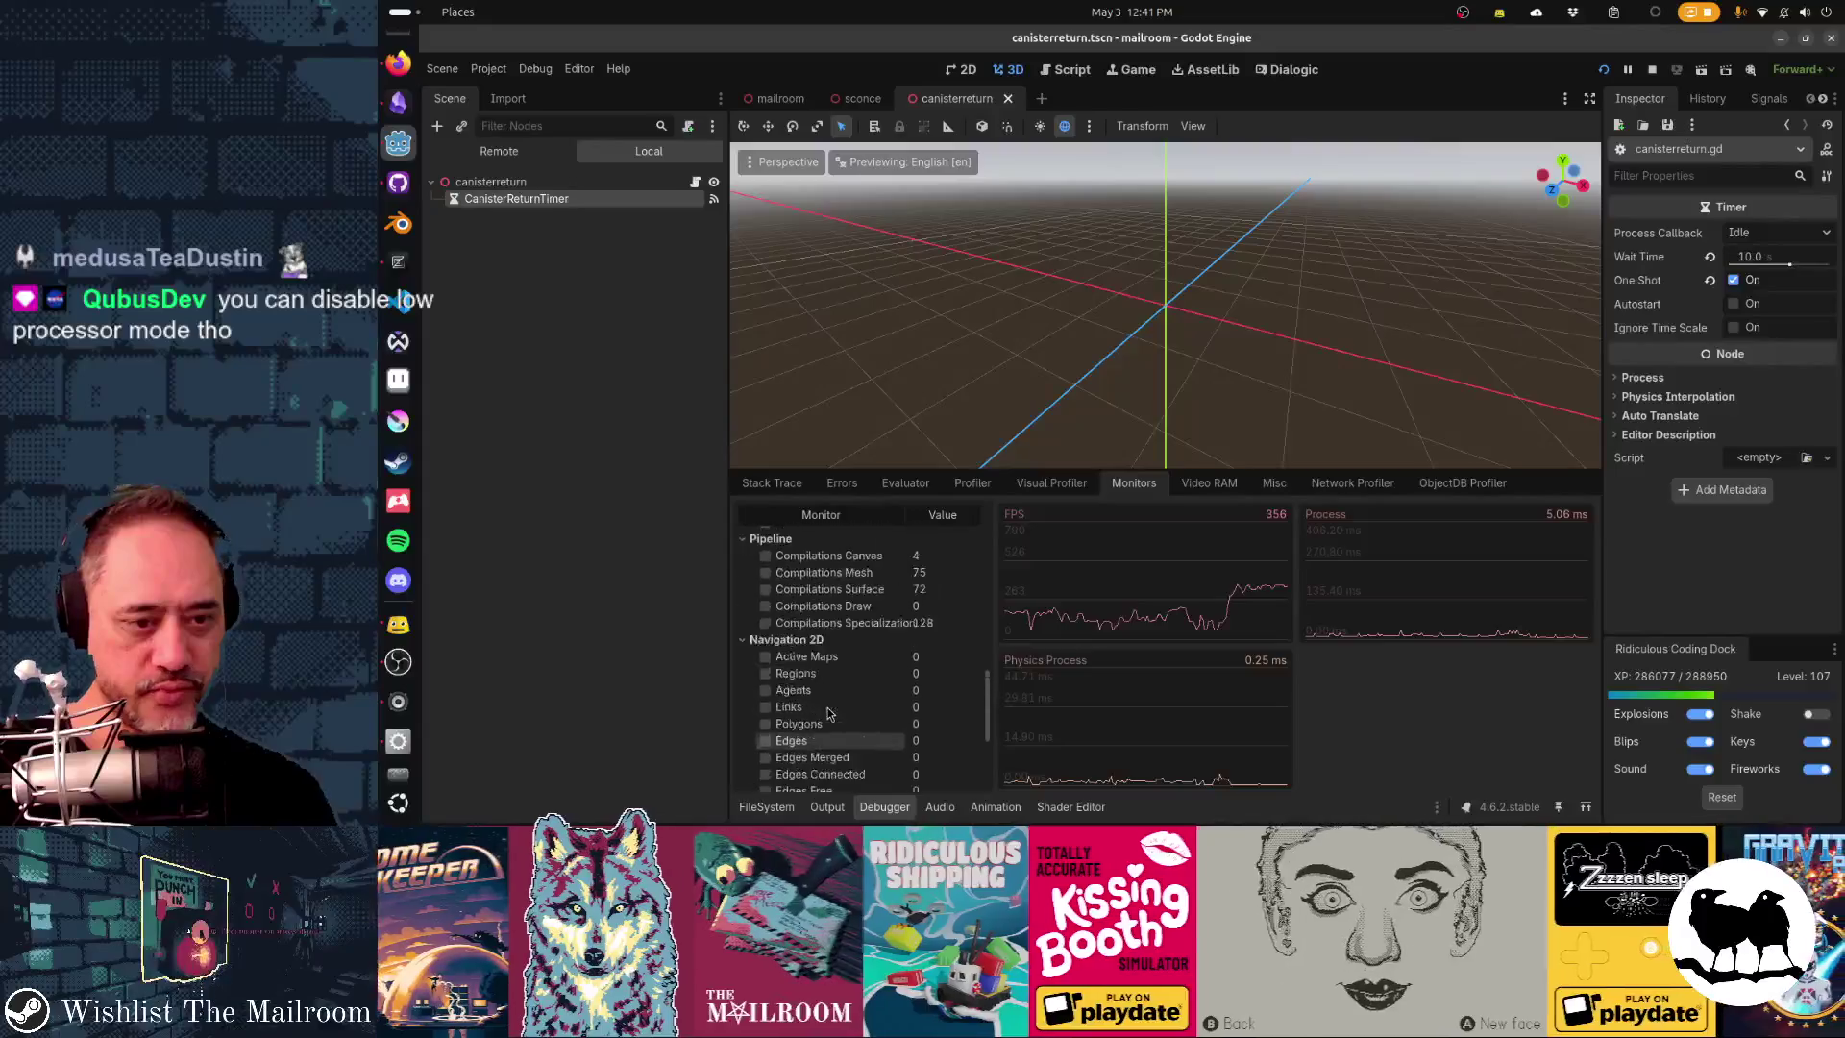
{"action": "scroll", "coordinate": [829, 713], "scroll_direction": "up", "scroll_amount": 4}
{"action": "left_click", "coordinate": [807, 607]}
{"action": "left_click", "coordinate": [806, 622]}
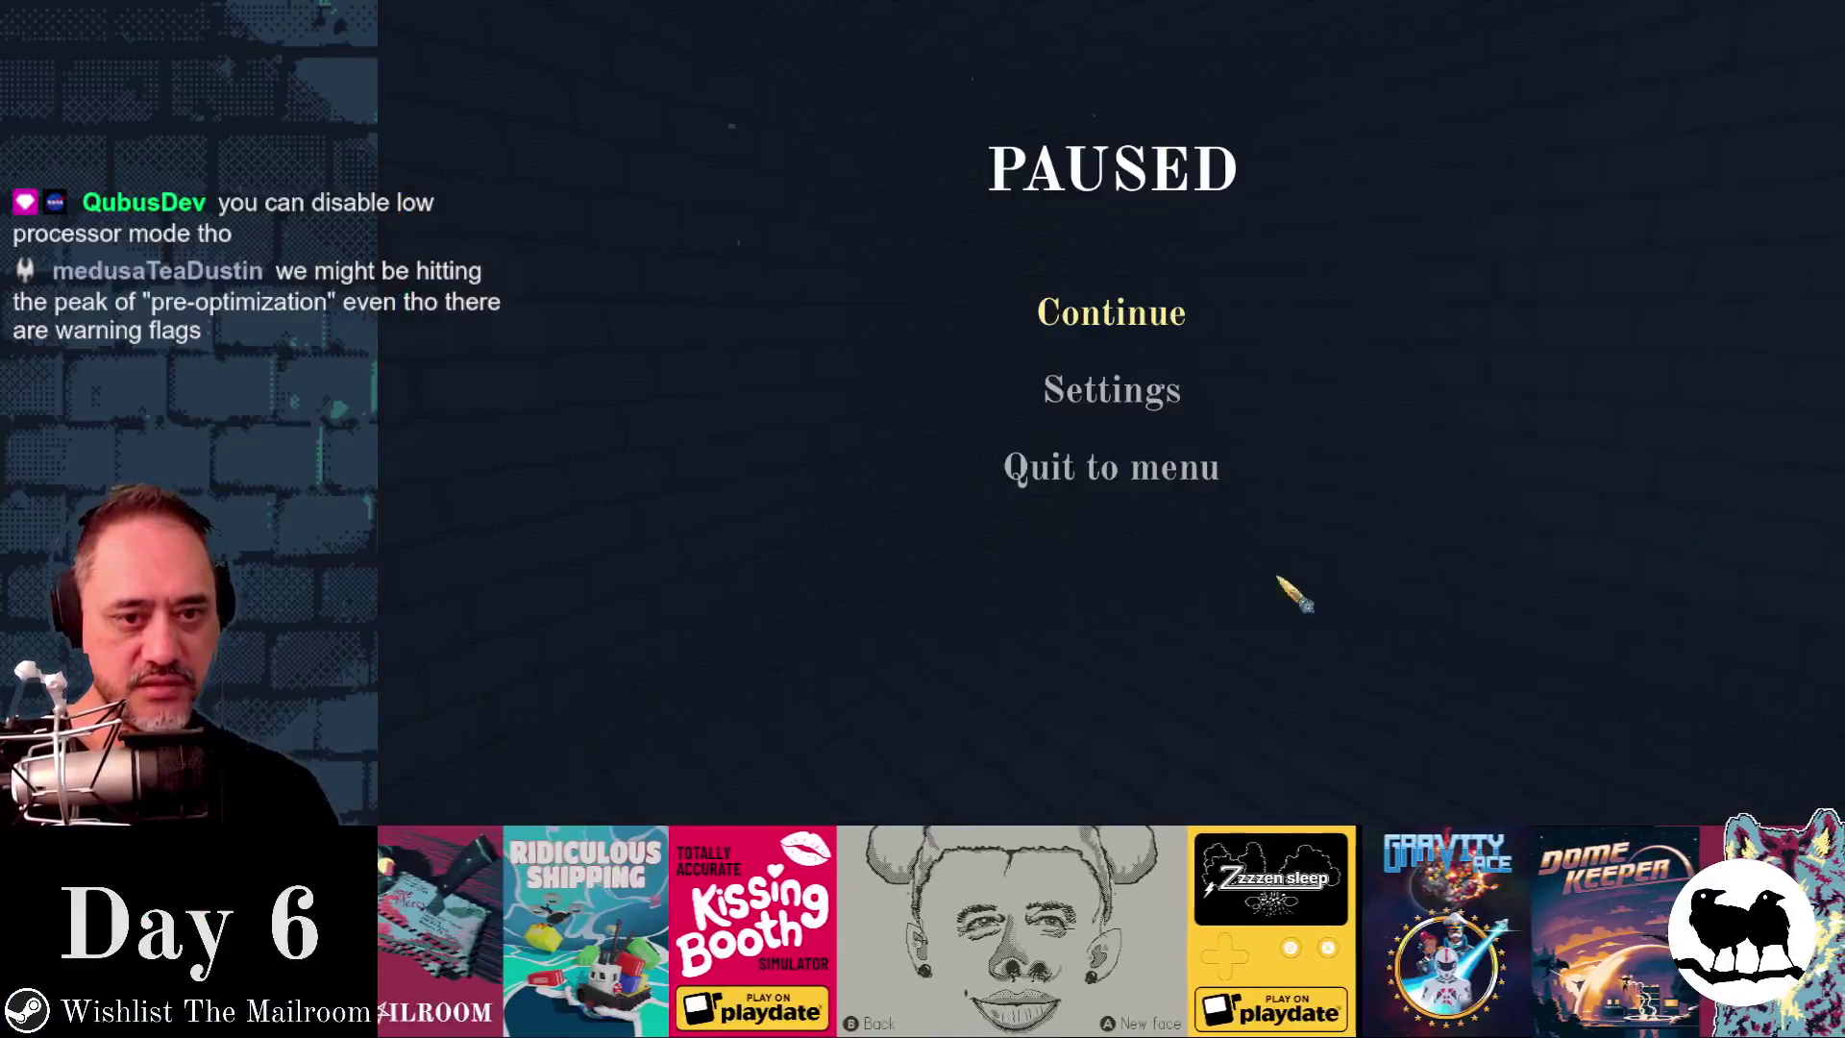
{"action": "key", "text": "Escape"}
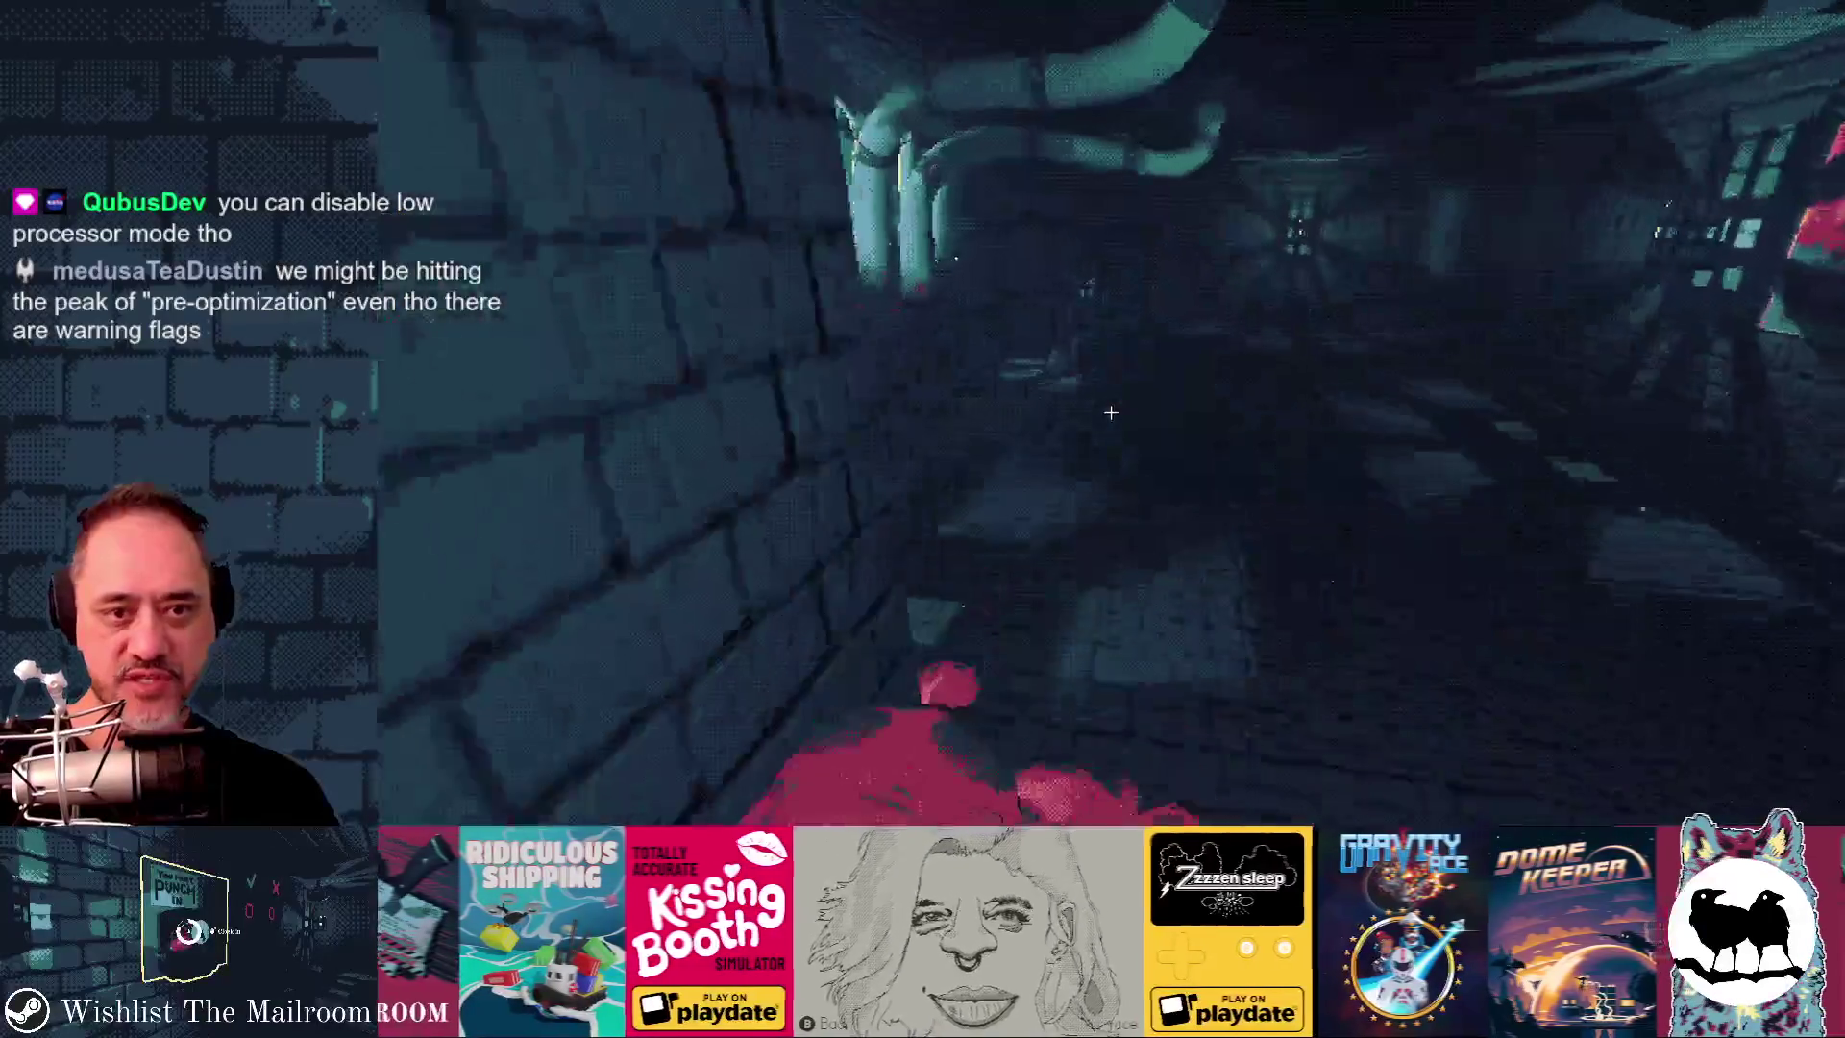
- Walk over to the canister on the table, then quit the game with F8
{"action": "key", "text": "w"}
{"action": "key", "text": "w"}
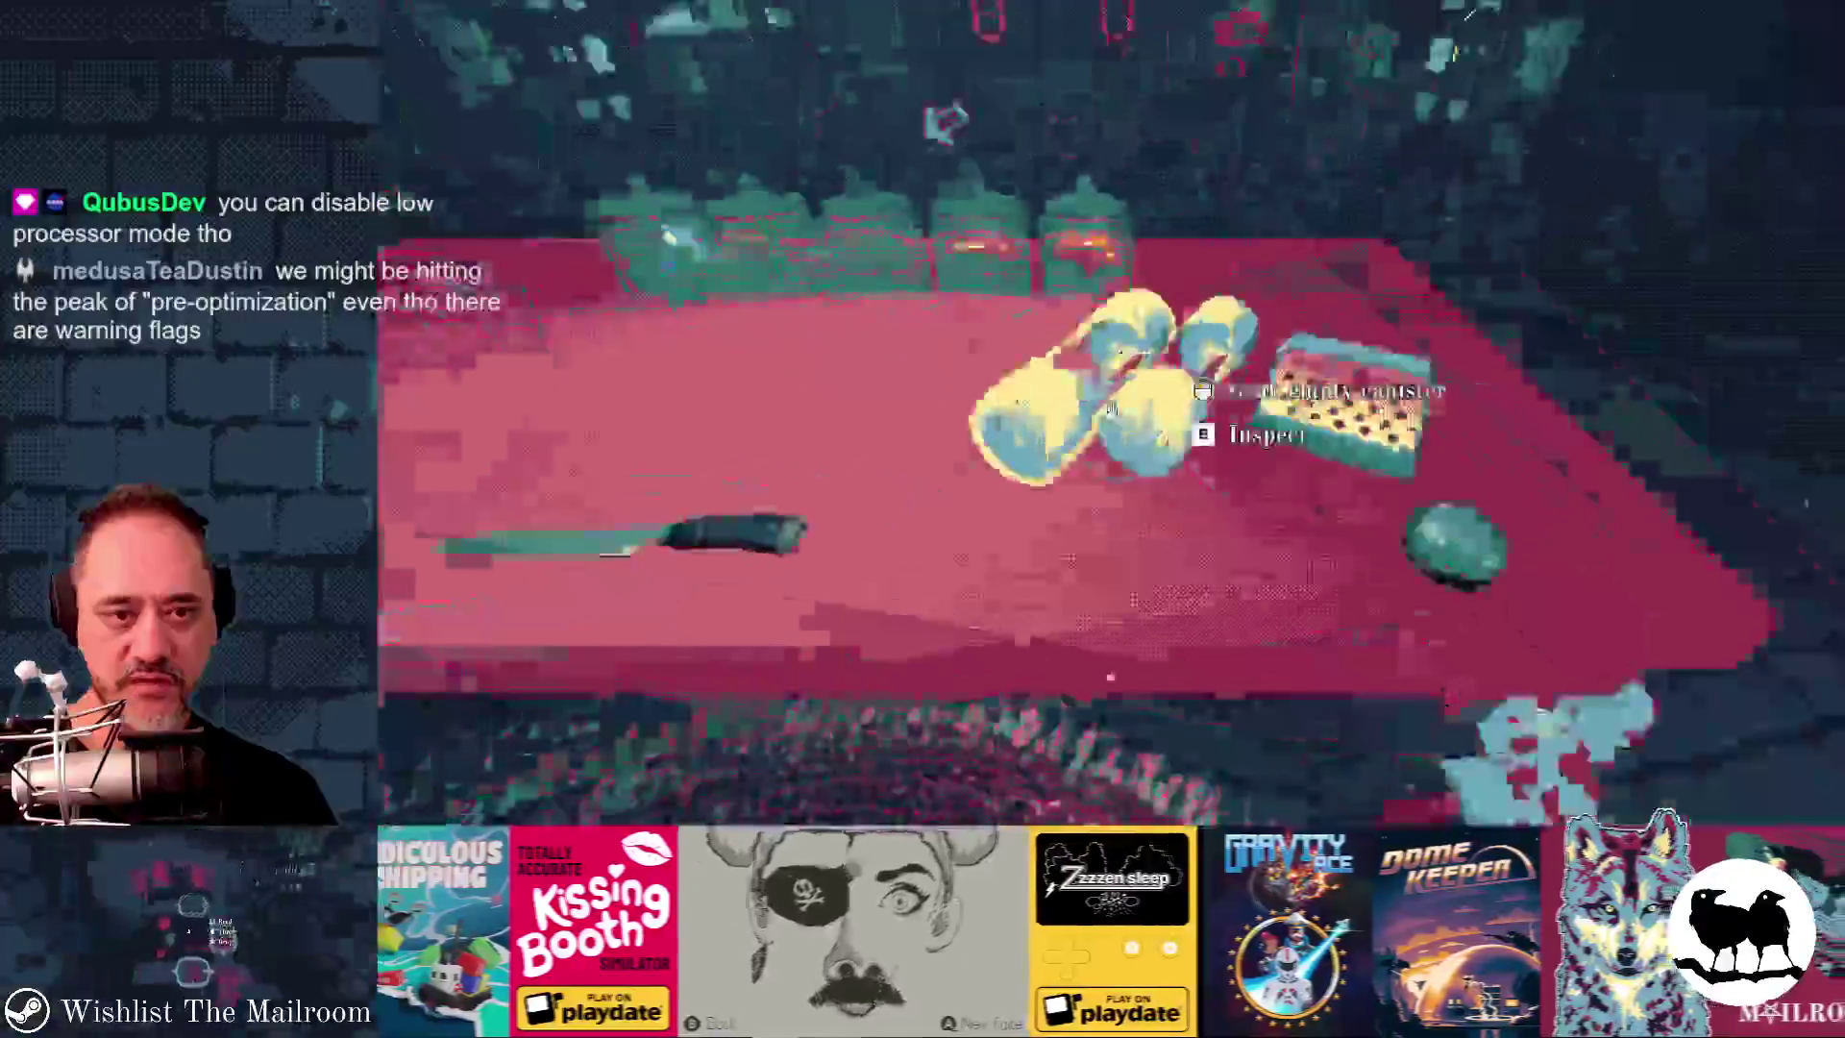
{"action": "key", "text": "F8"}
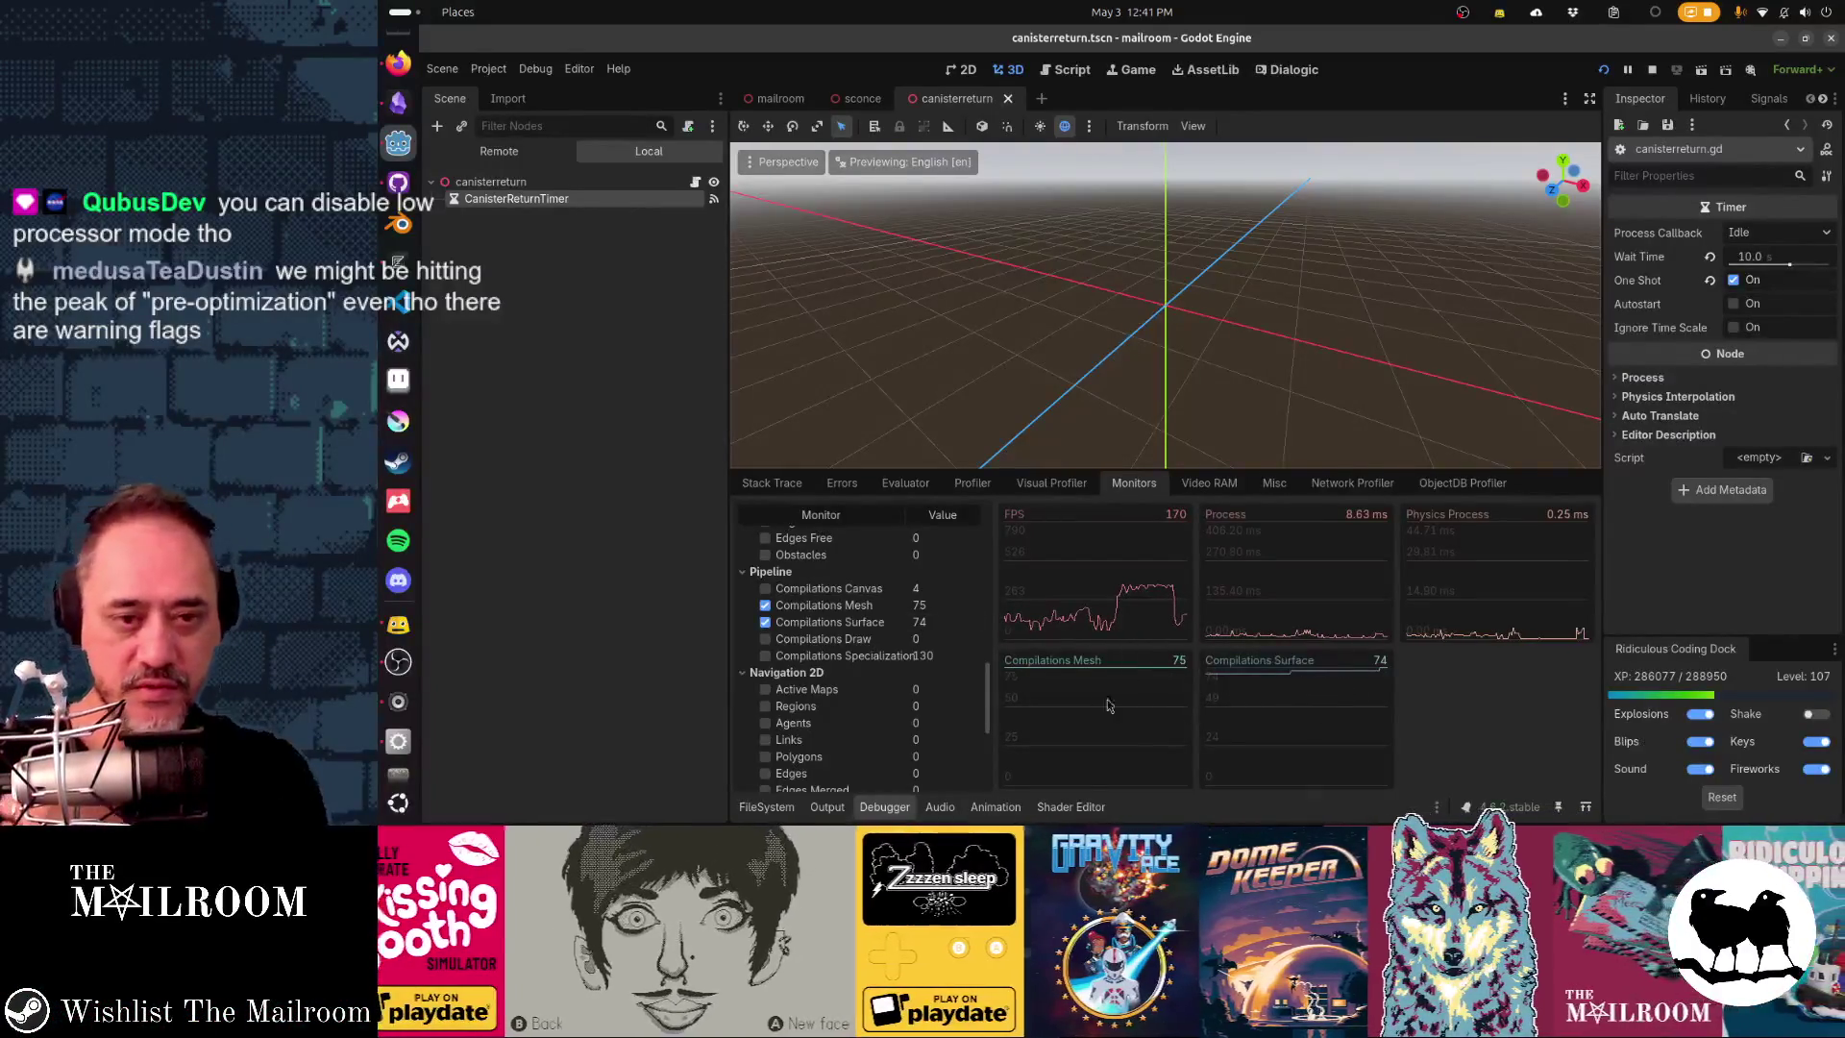
- Replace the Compilations graphs with Total Draw Calls (3424) and Total Objects Drawn (3751)
{"action": "left_click", "coordinate": [830, 622]}
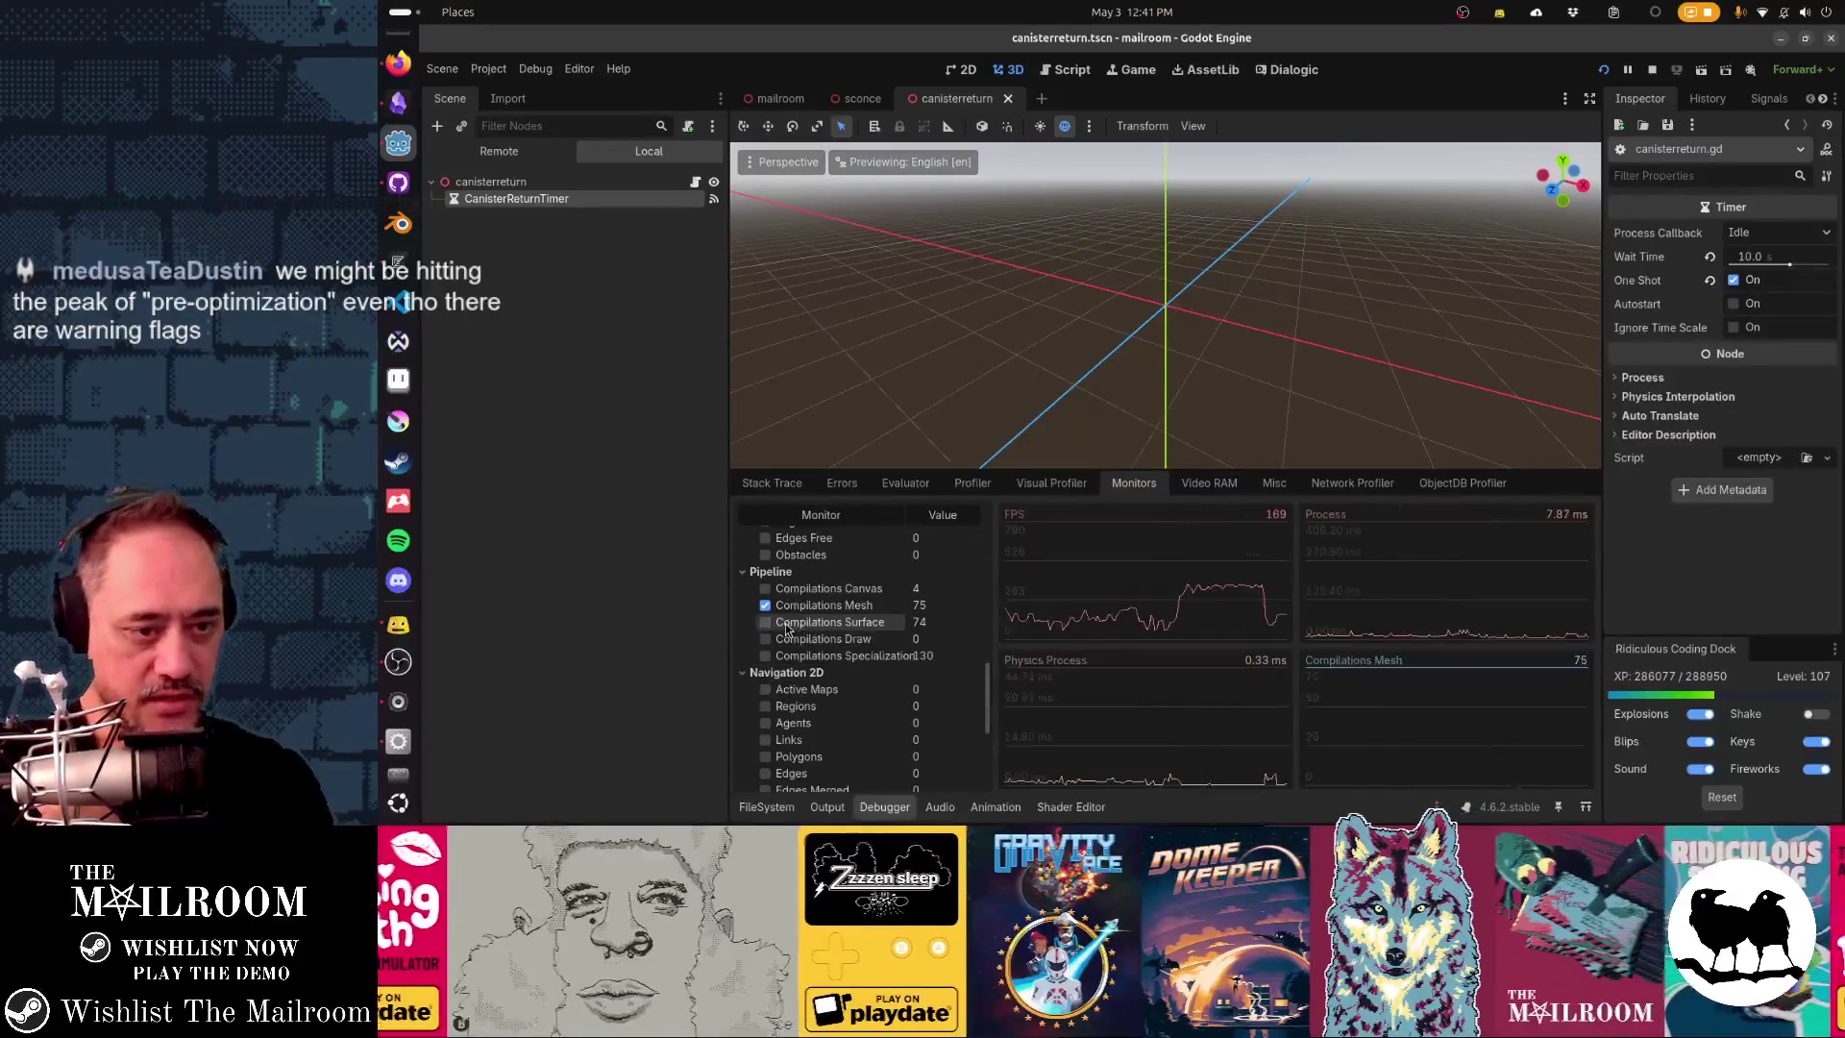
{"action": "left_click", "coordinate": [824, 604]}
{"action": "scroll", "coordinate": [850, 680], "scroll_direction": "down", "scroll_amount": 3}
{"action": "scroll", "coordinate": [849, 680], "scroll_direction": "up", "scroll_amount": 7}
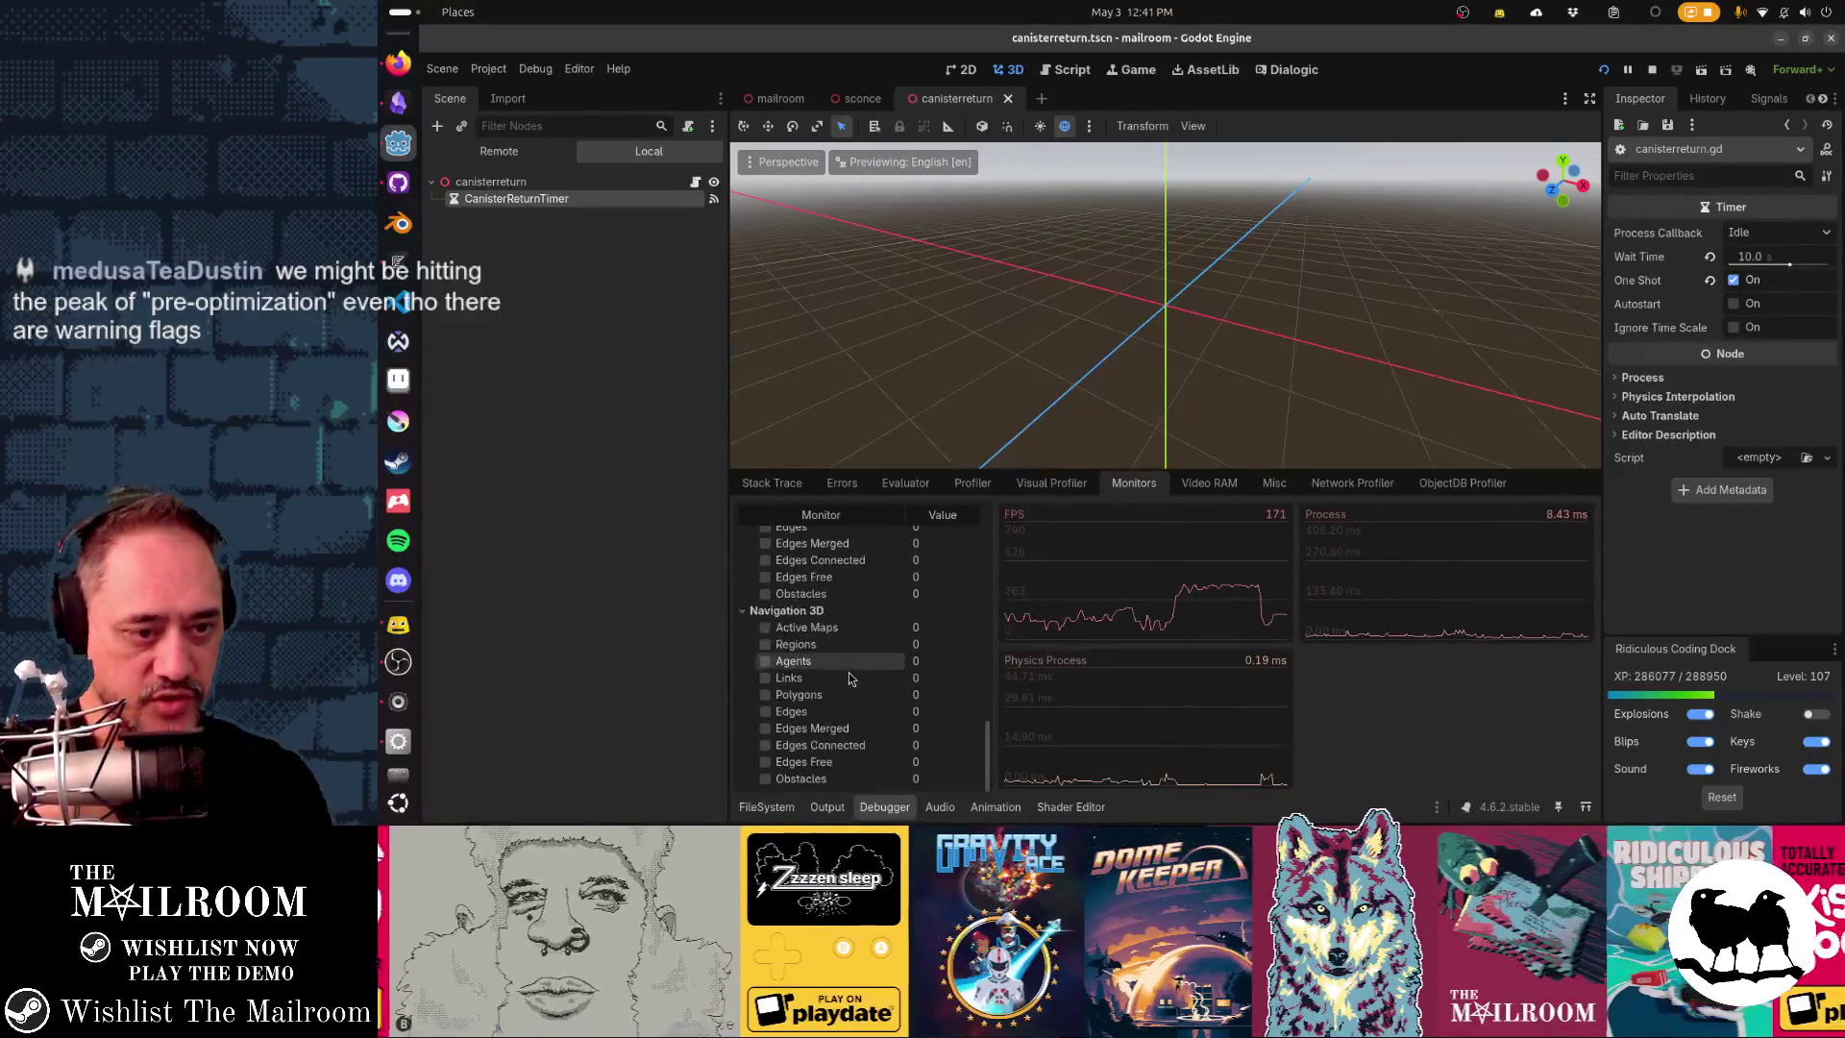
{"action": "scroll", "coordinate": [850, 679], "scroll_direction": "up", "scroll_amount": 5}
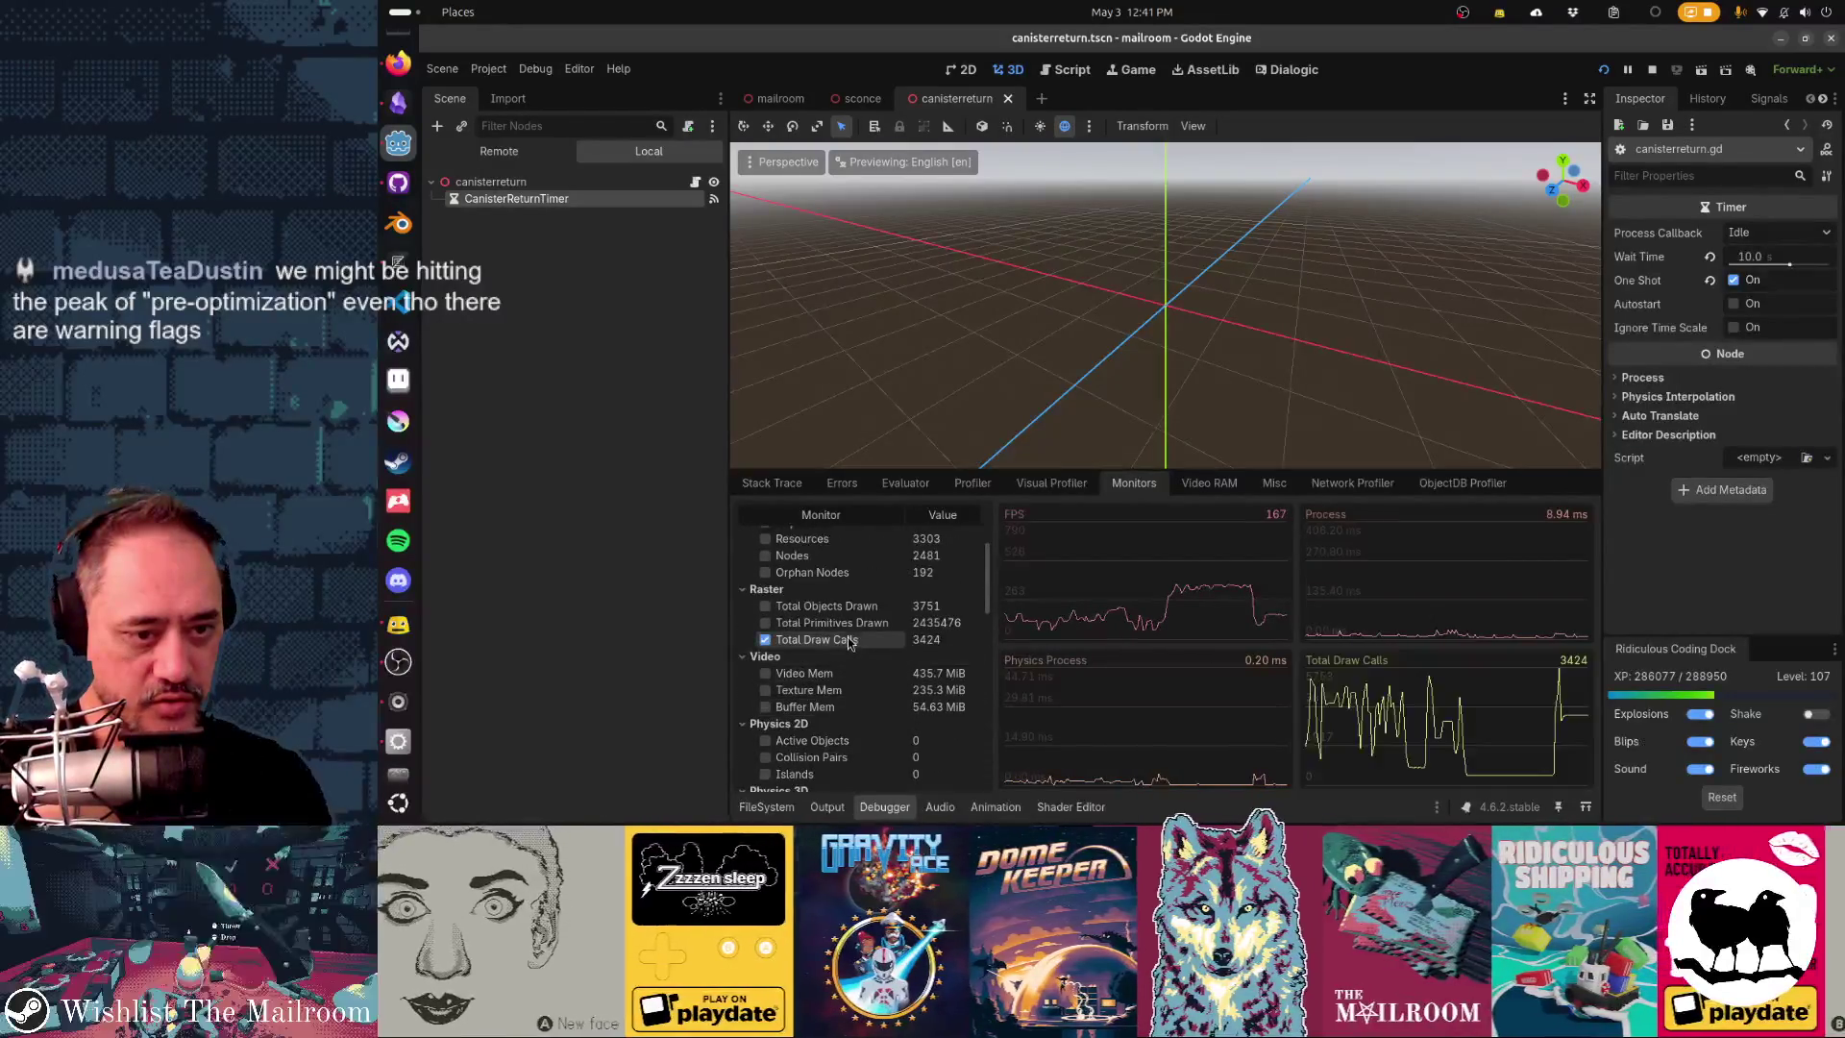
{"action": "left_click", "coordinate": [765, 640]}
{"action": "left_click", "coordinate": [766, 606]}
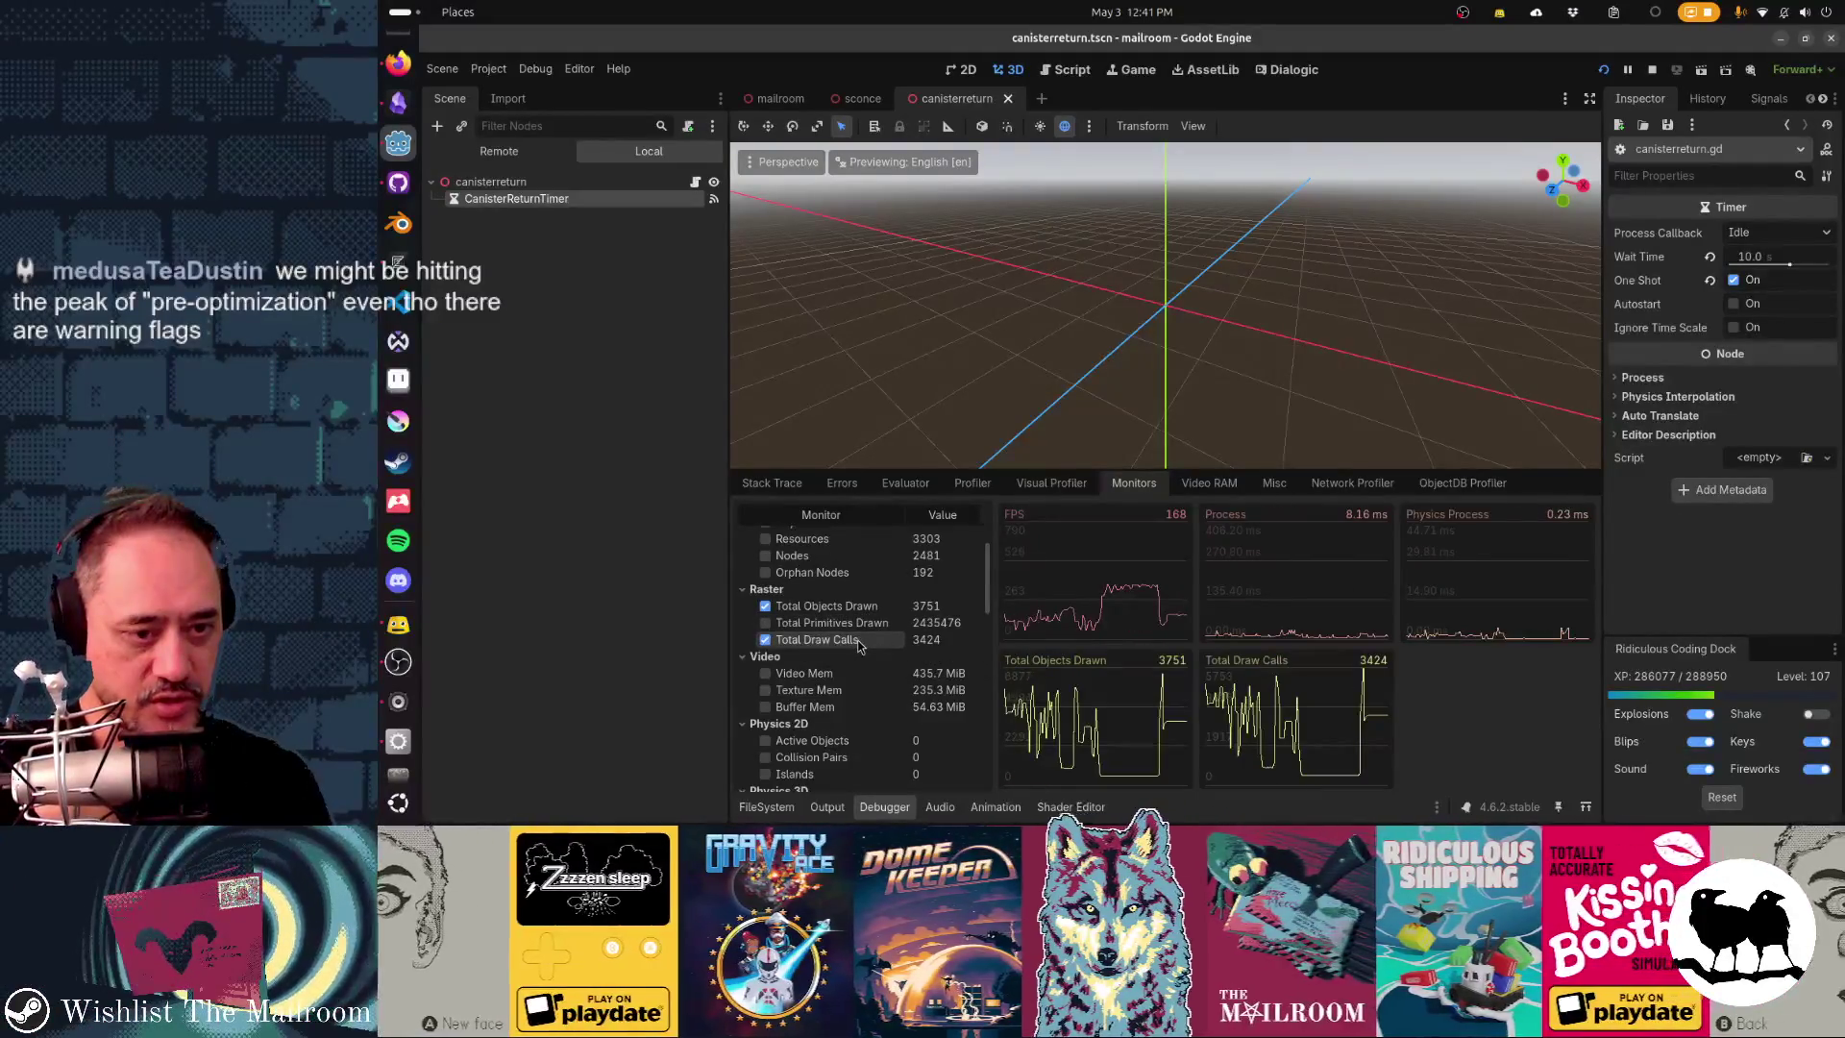
{"action": "scroll", "coordinate": [856, 676], "scroll_direction": "up", "scroll_amount": 2}
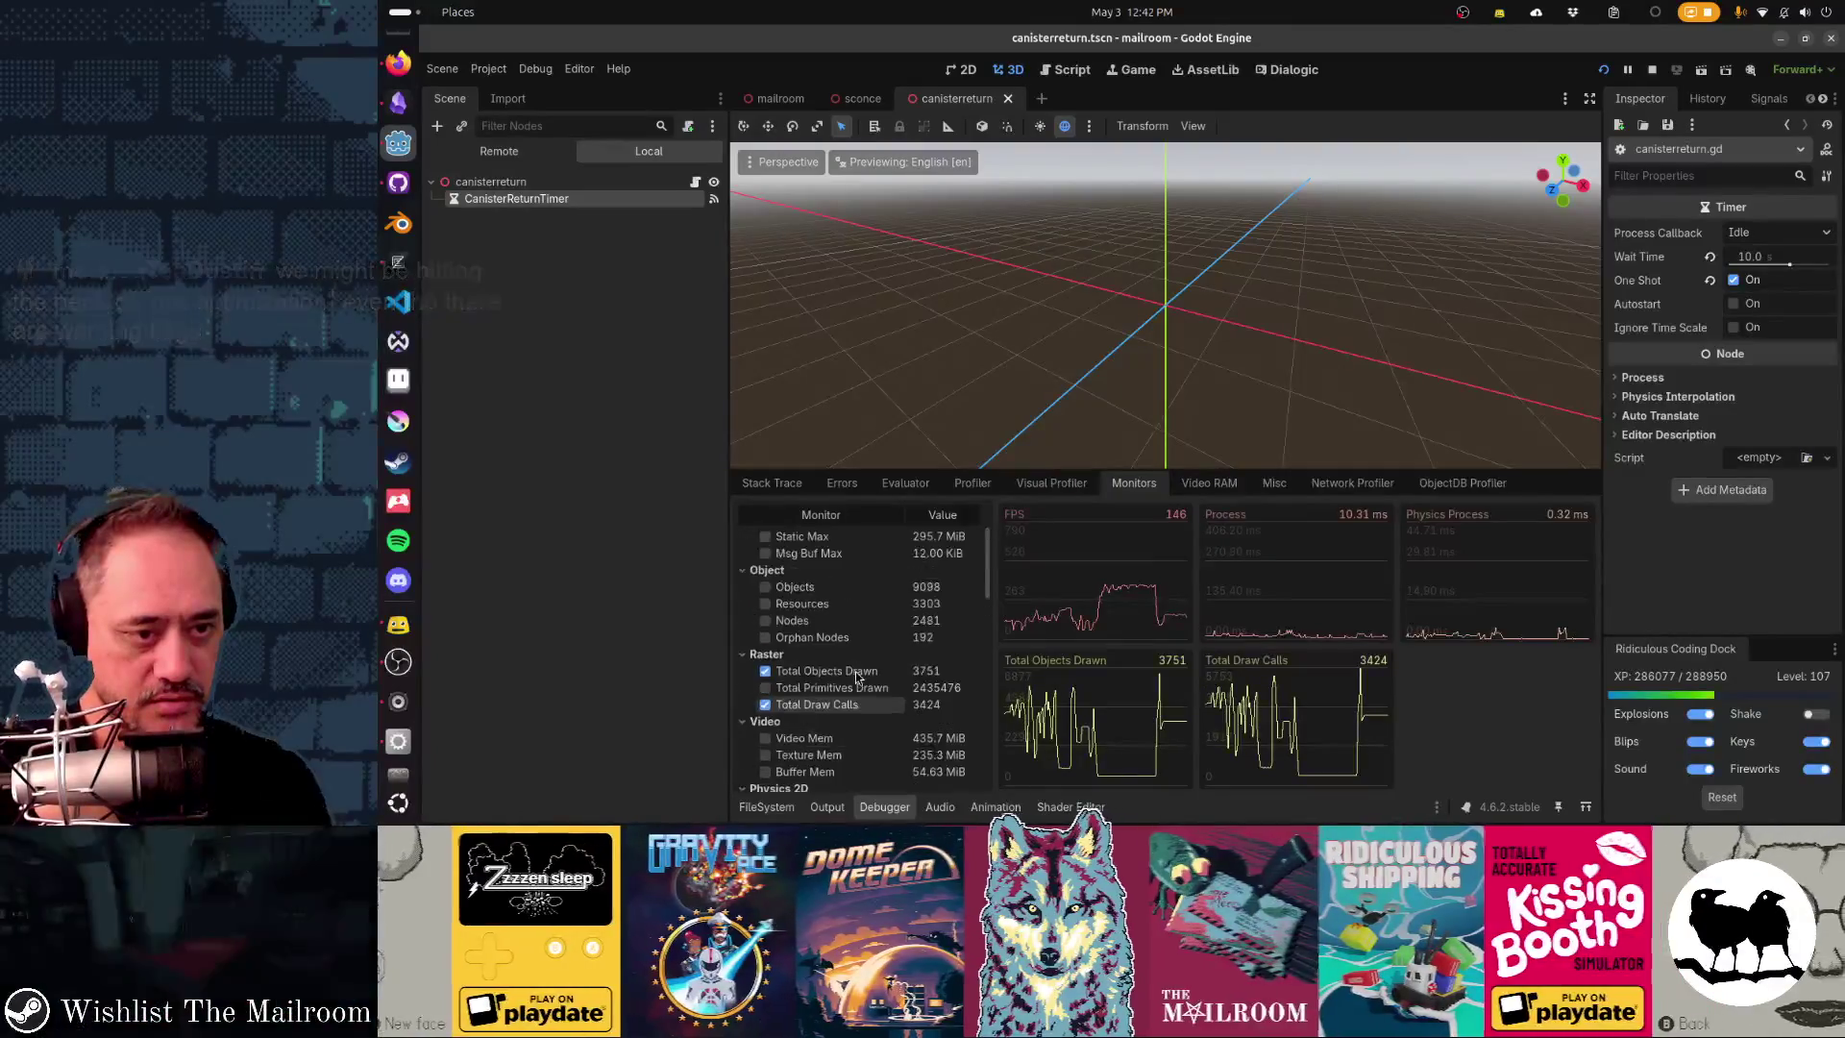
{"action": "scroll", "coordinate": [855, 672], "scroll_direction": "up", "scroll_amount": 4}
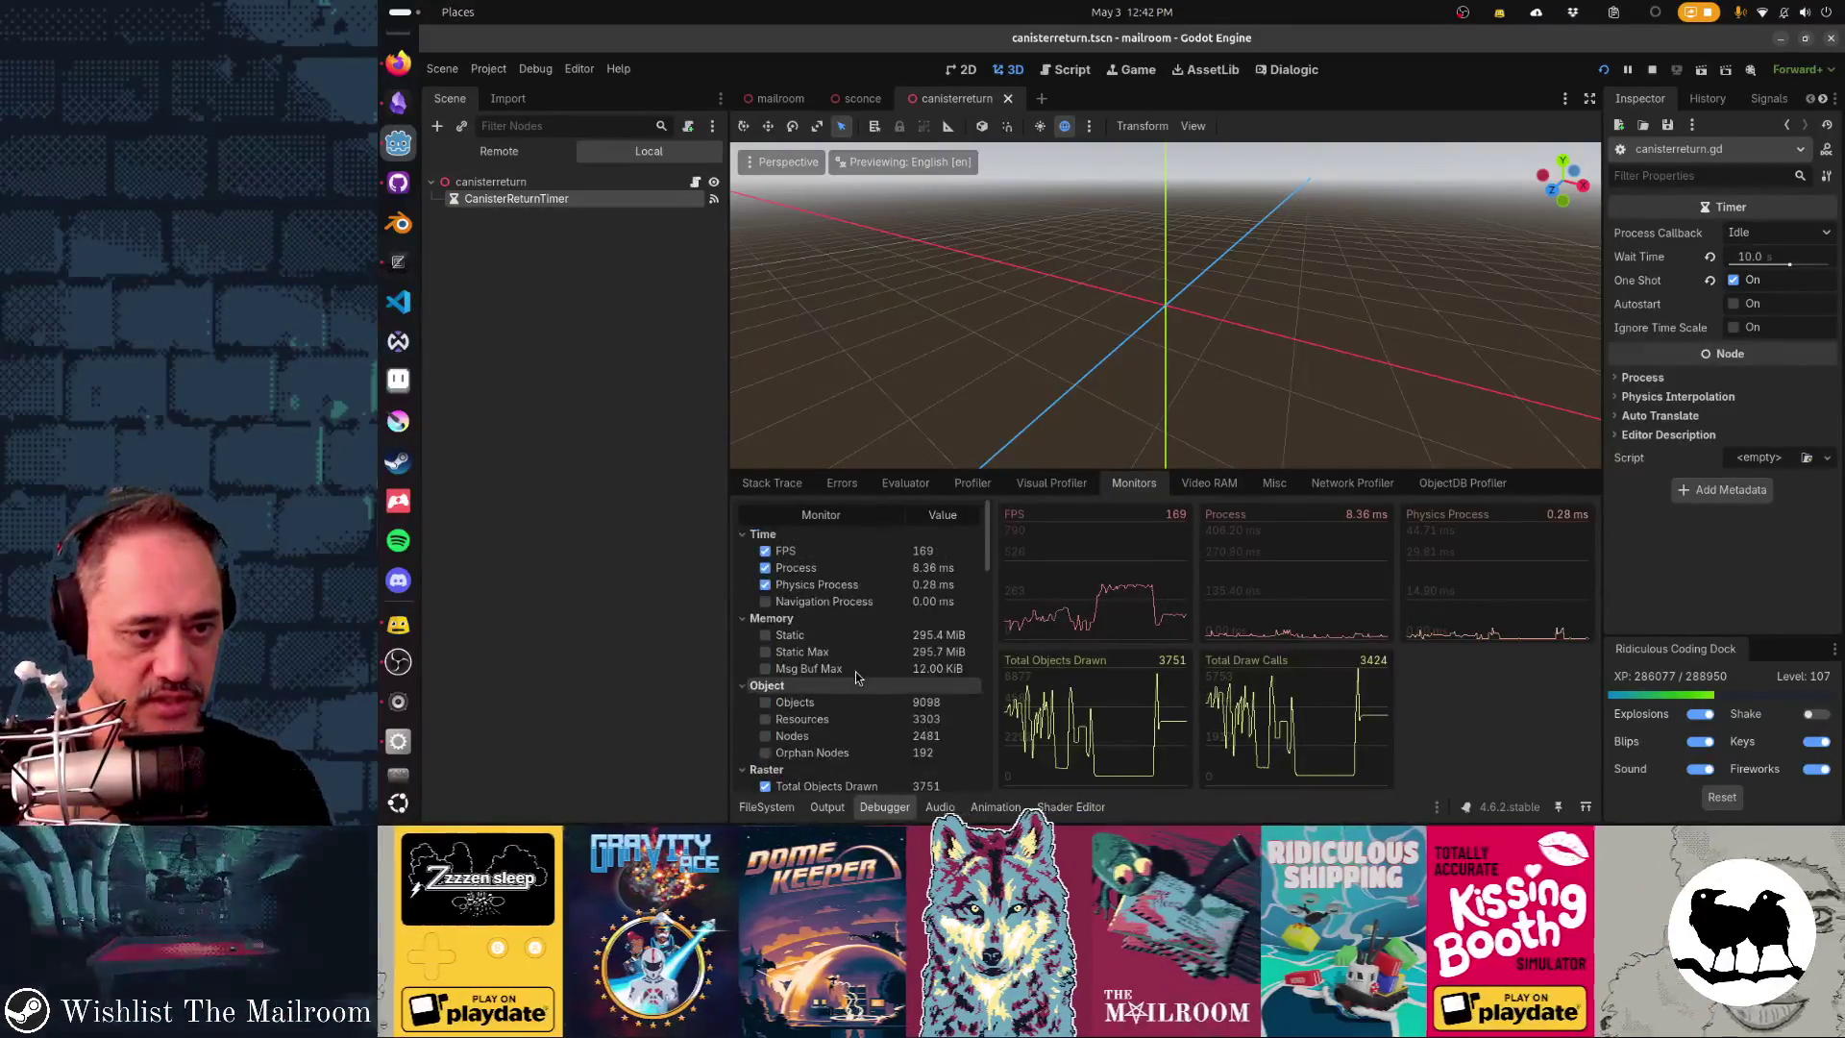
{"action": "scroll", "coordinate": [859, 677], "scroll_direction": "down", "scroll_amount": 5}
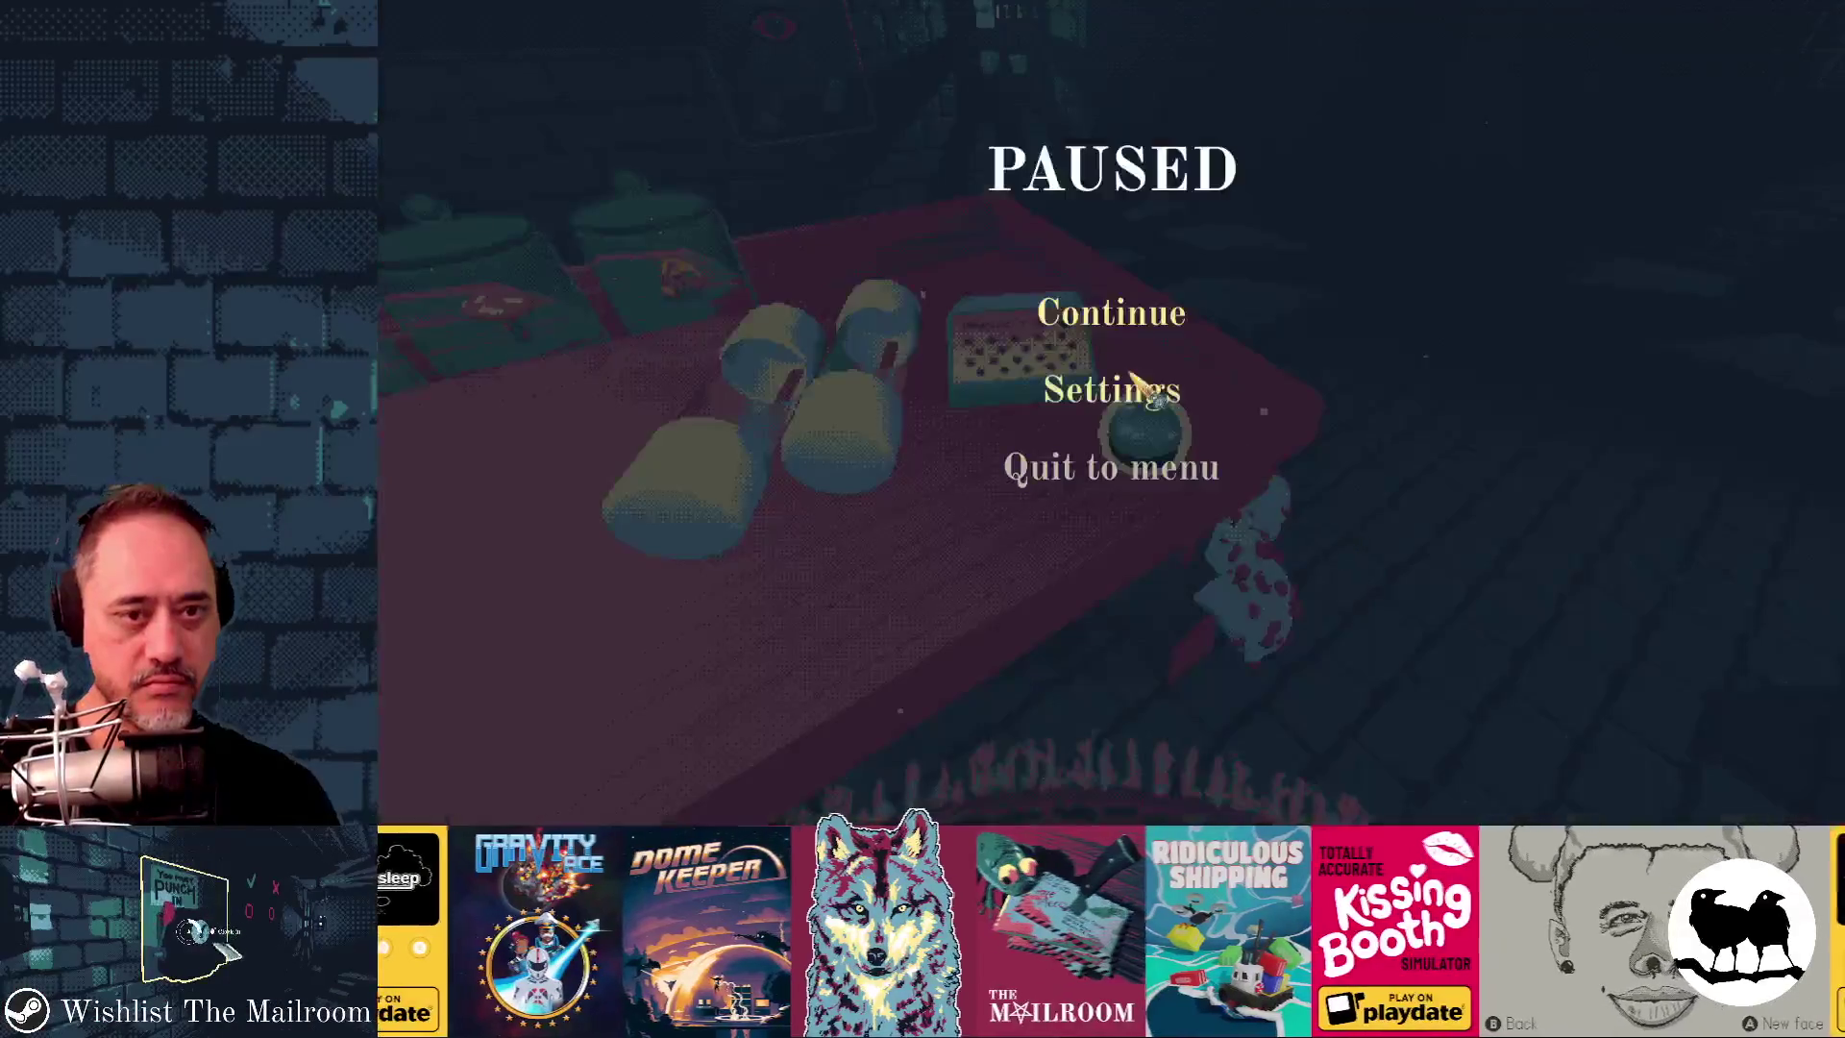
- Resume the game, walk down the corridor toward the painting, then quit with F8
{"action": "key", "text": "Escape"}
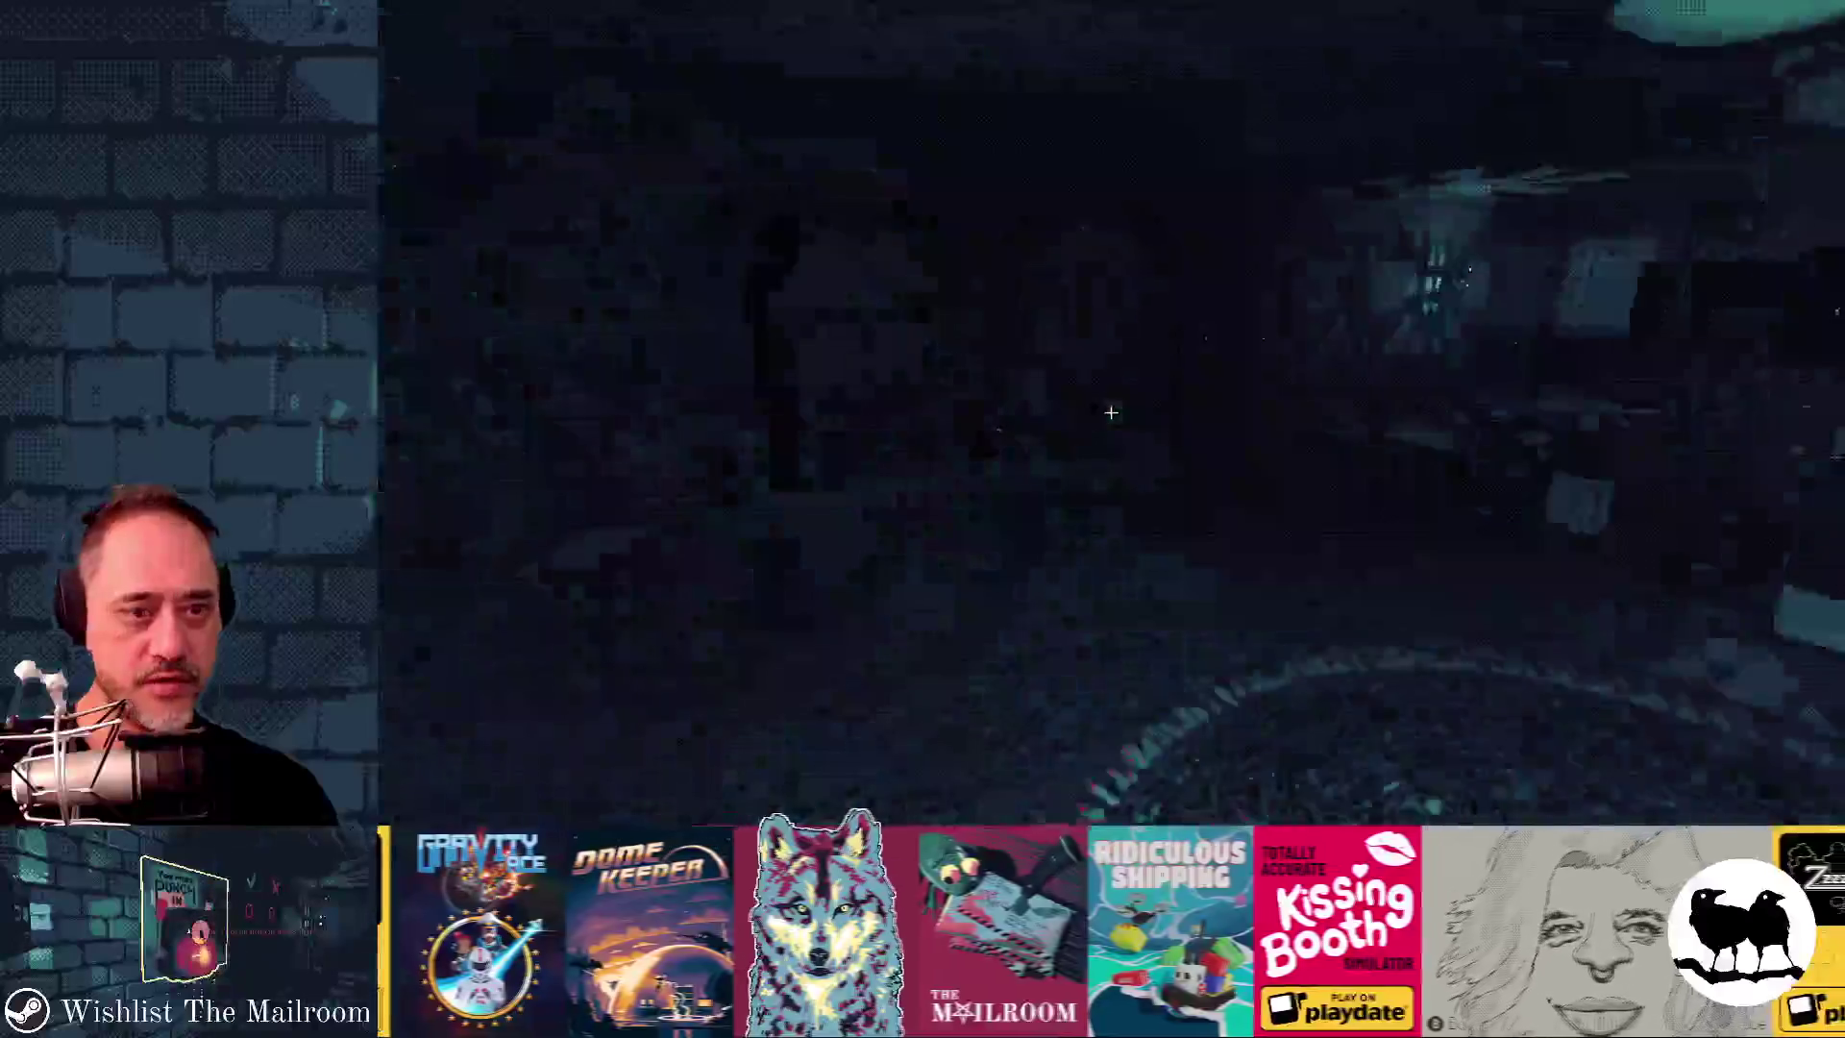
{"action": "key", "text": "w"}
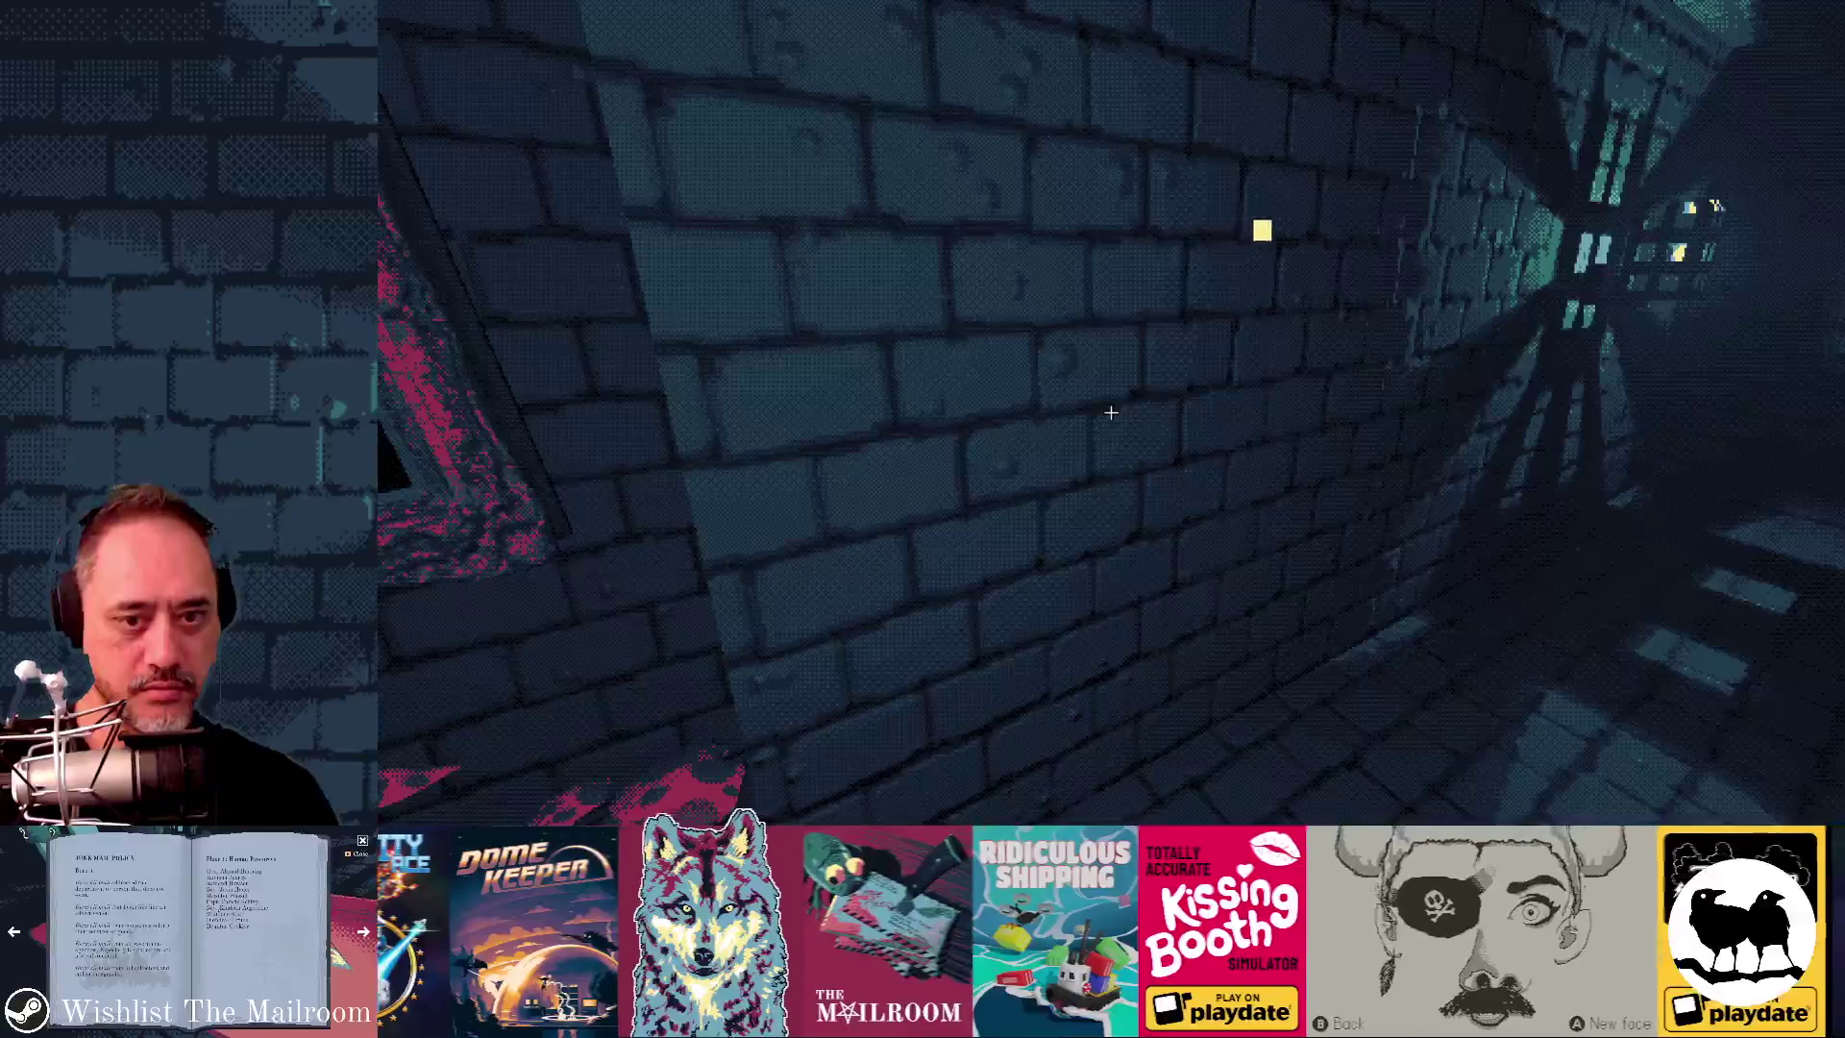
{"action": "key", "text": "F8"}
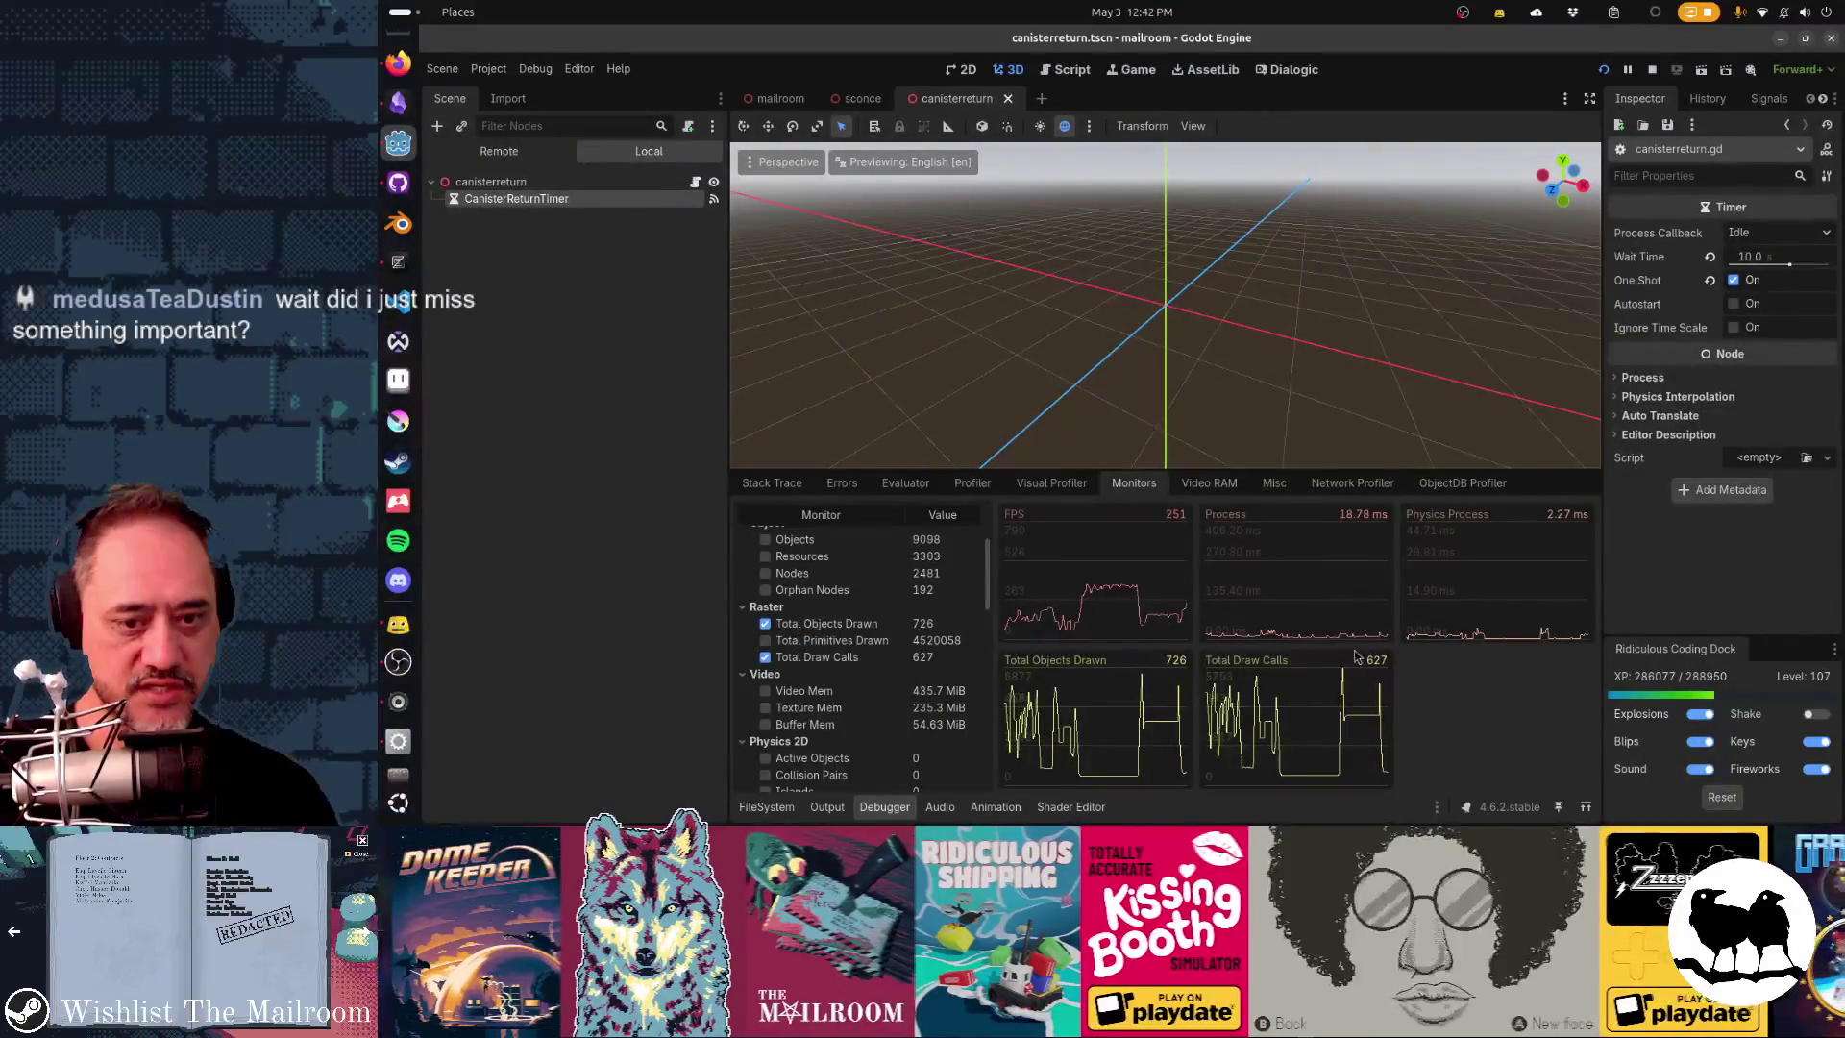
- In the game, teleport to the table and enable the FPS counter via the debug console
{"action": "key", "text": "alt+Tab"}
{"action": "key", "text": "Escape"}
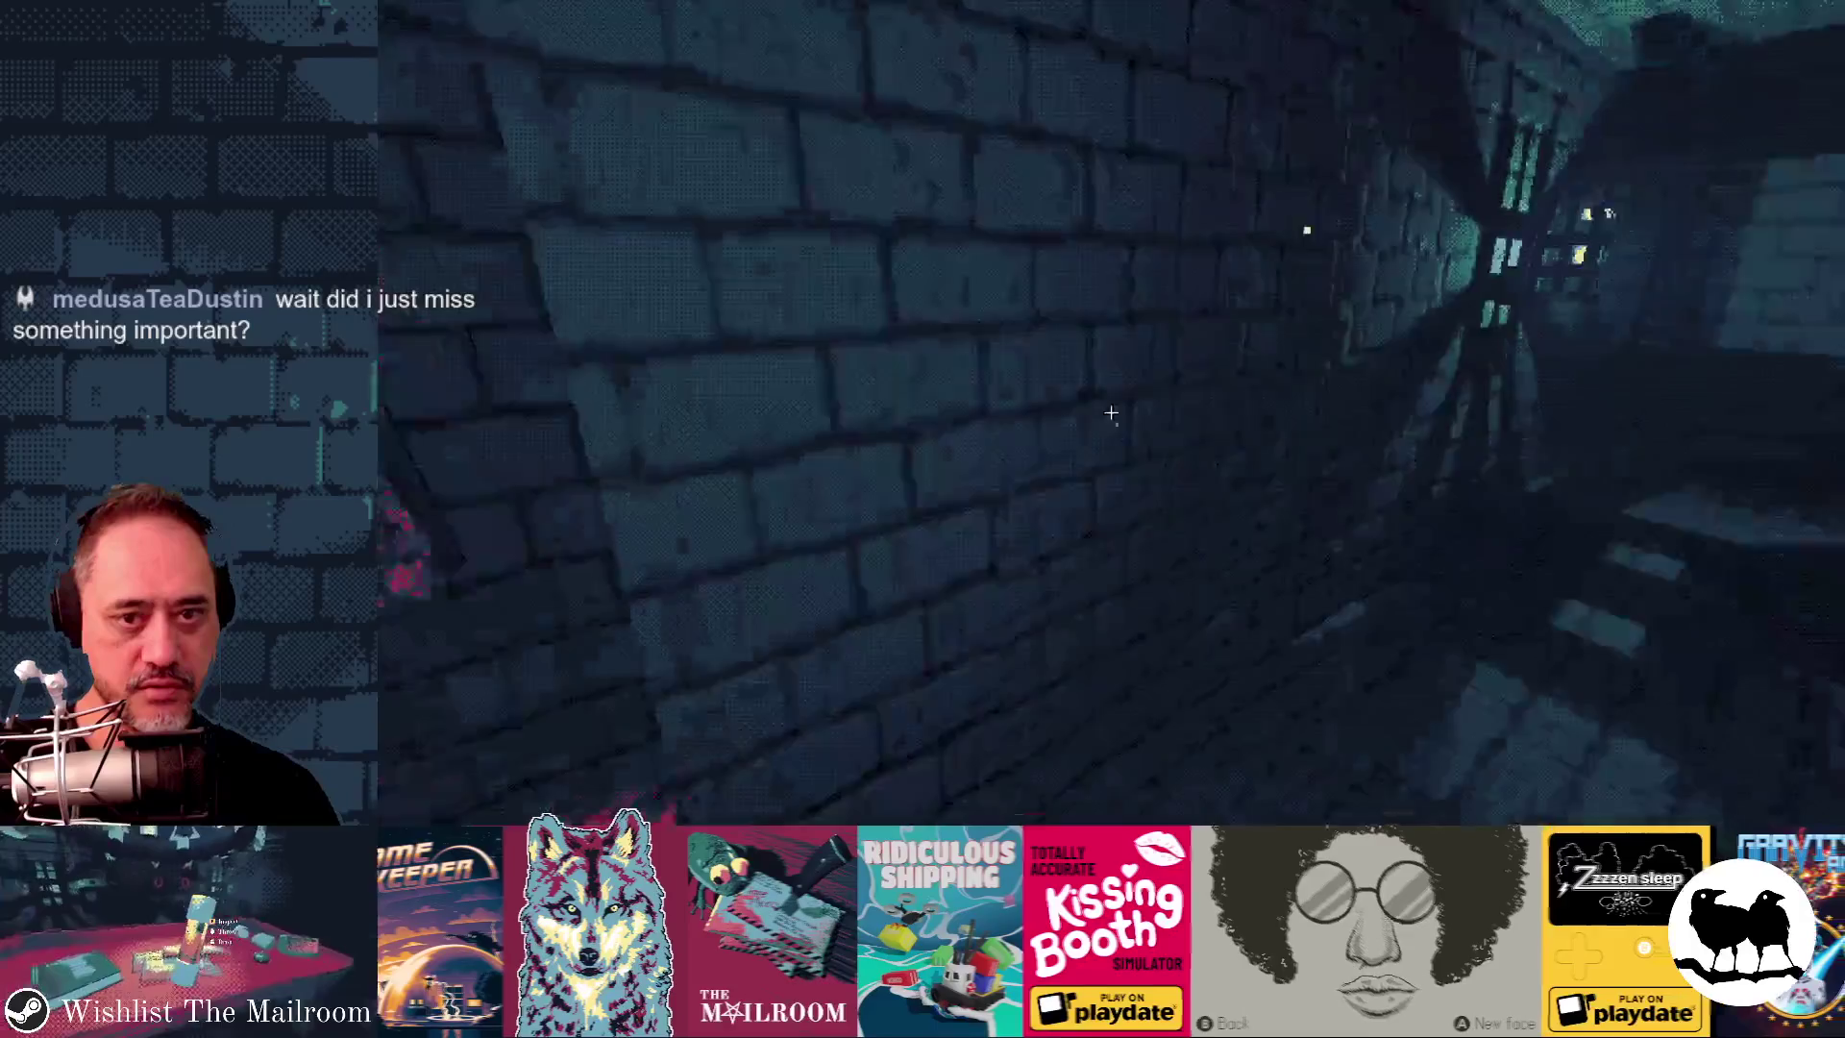
{"action": "key", "text": "w"}
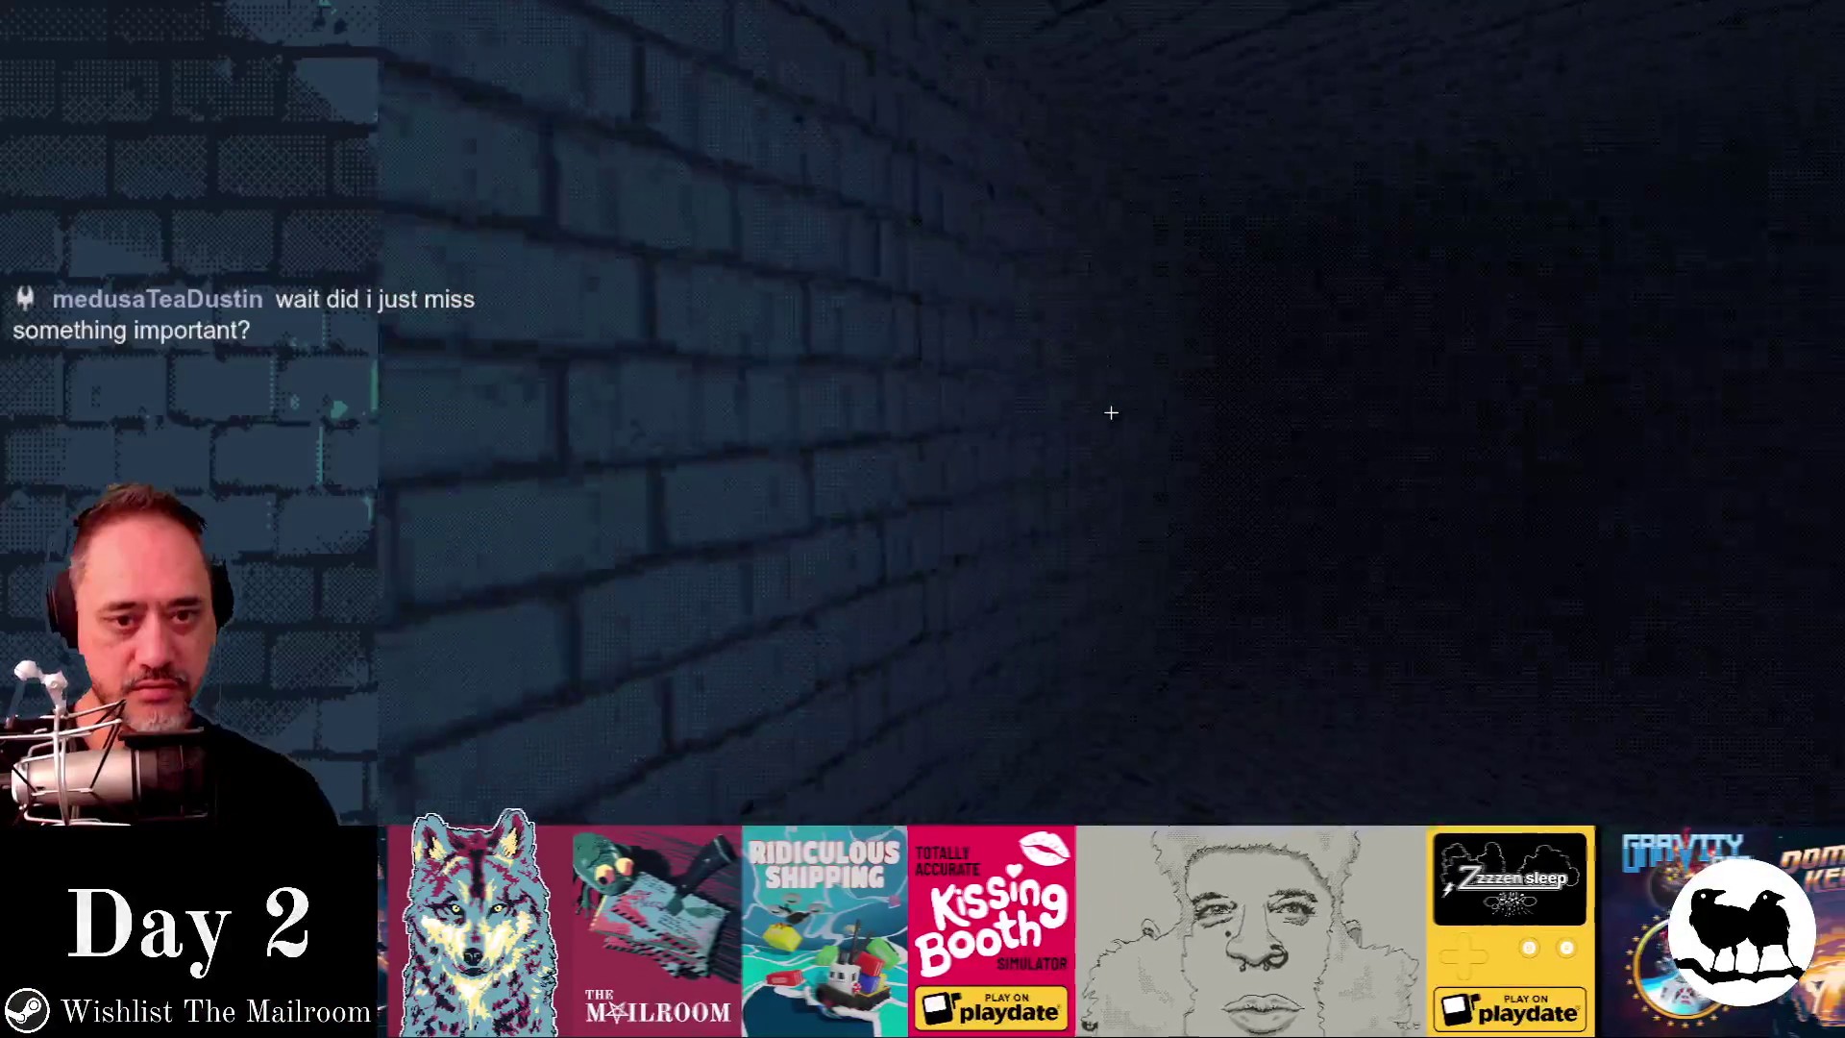
{"action": "key", "text": "grave"}
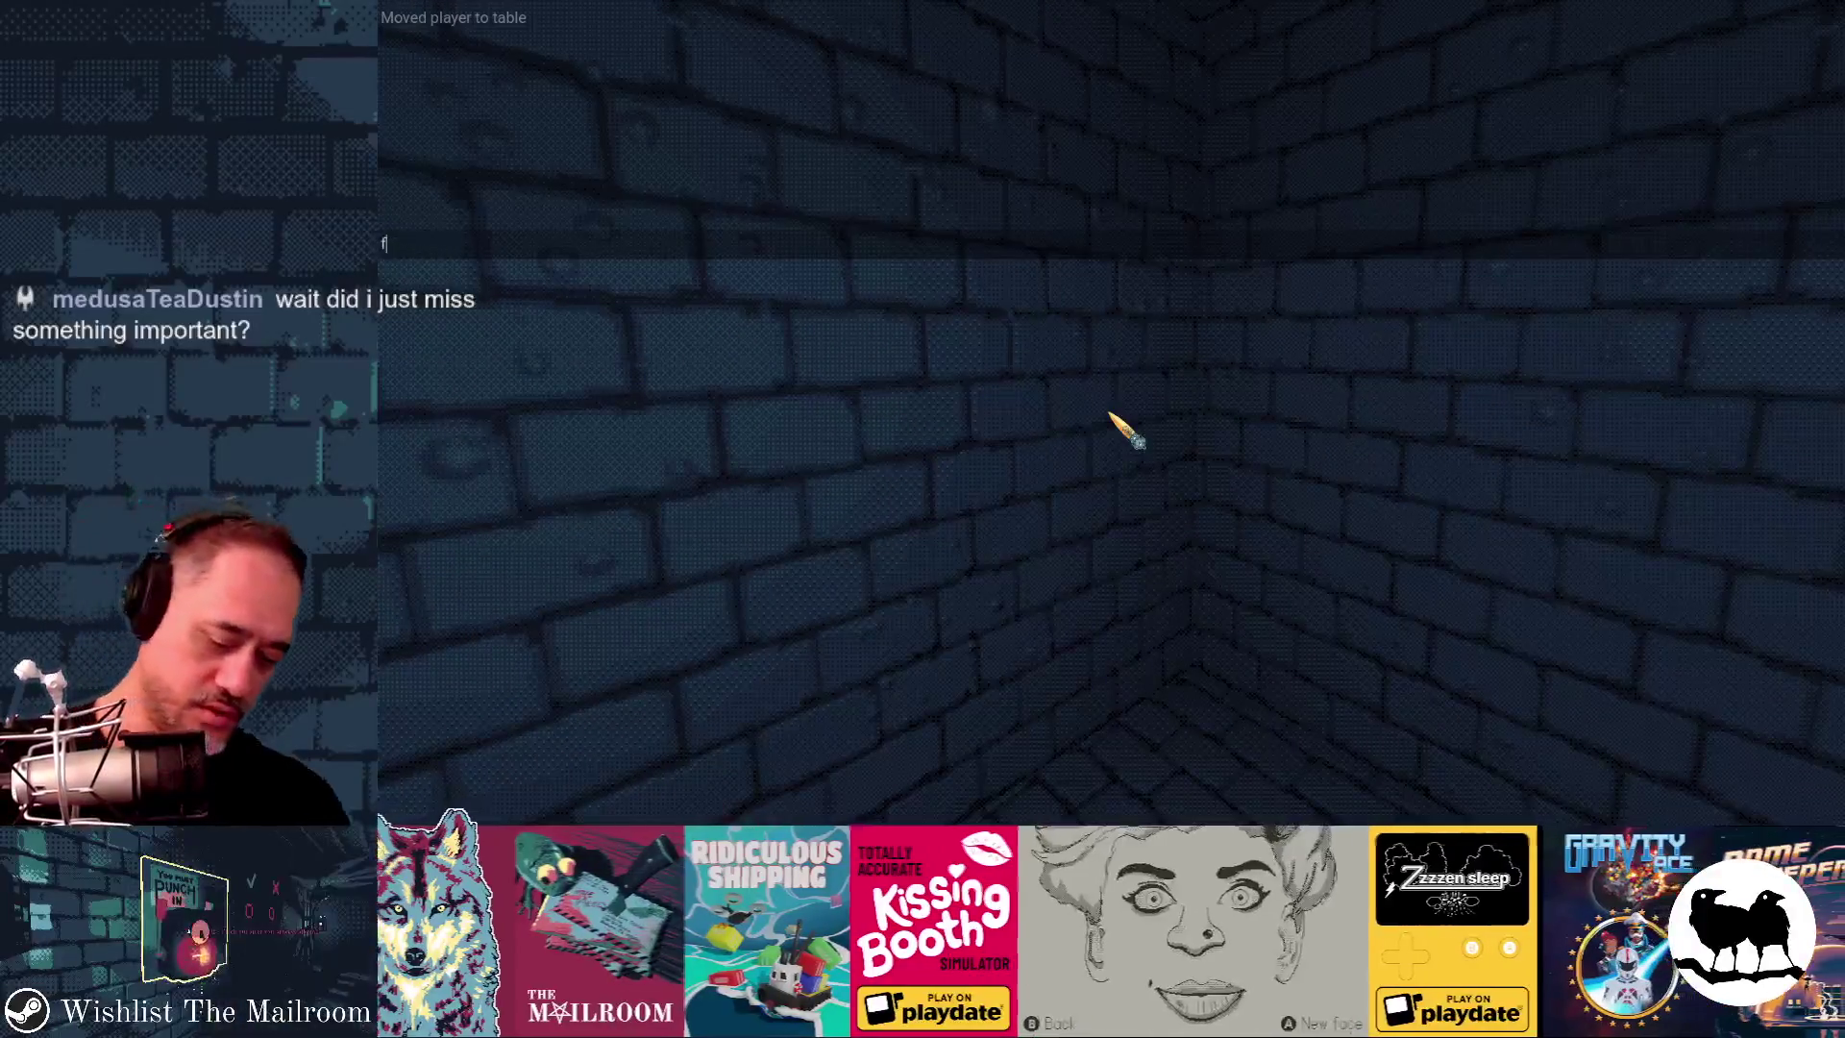
{"action": "type", "text": "ps"}
{"action": "key", "text": "Return"}
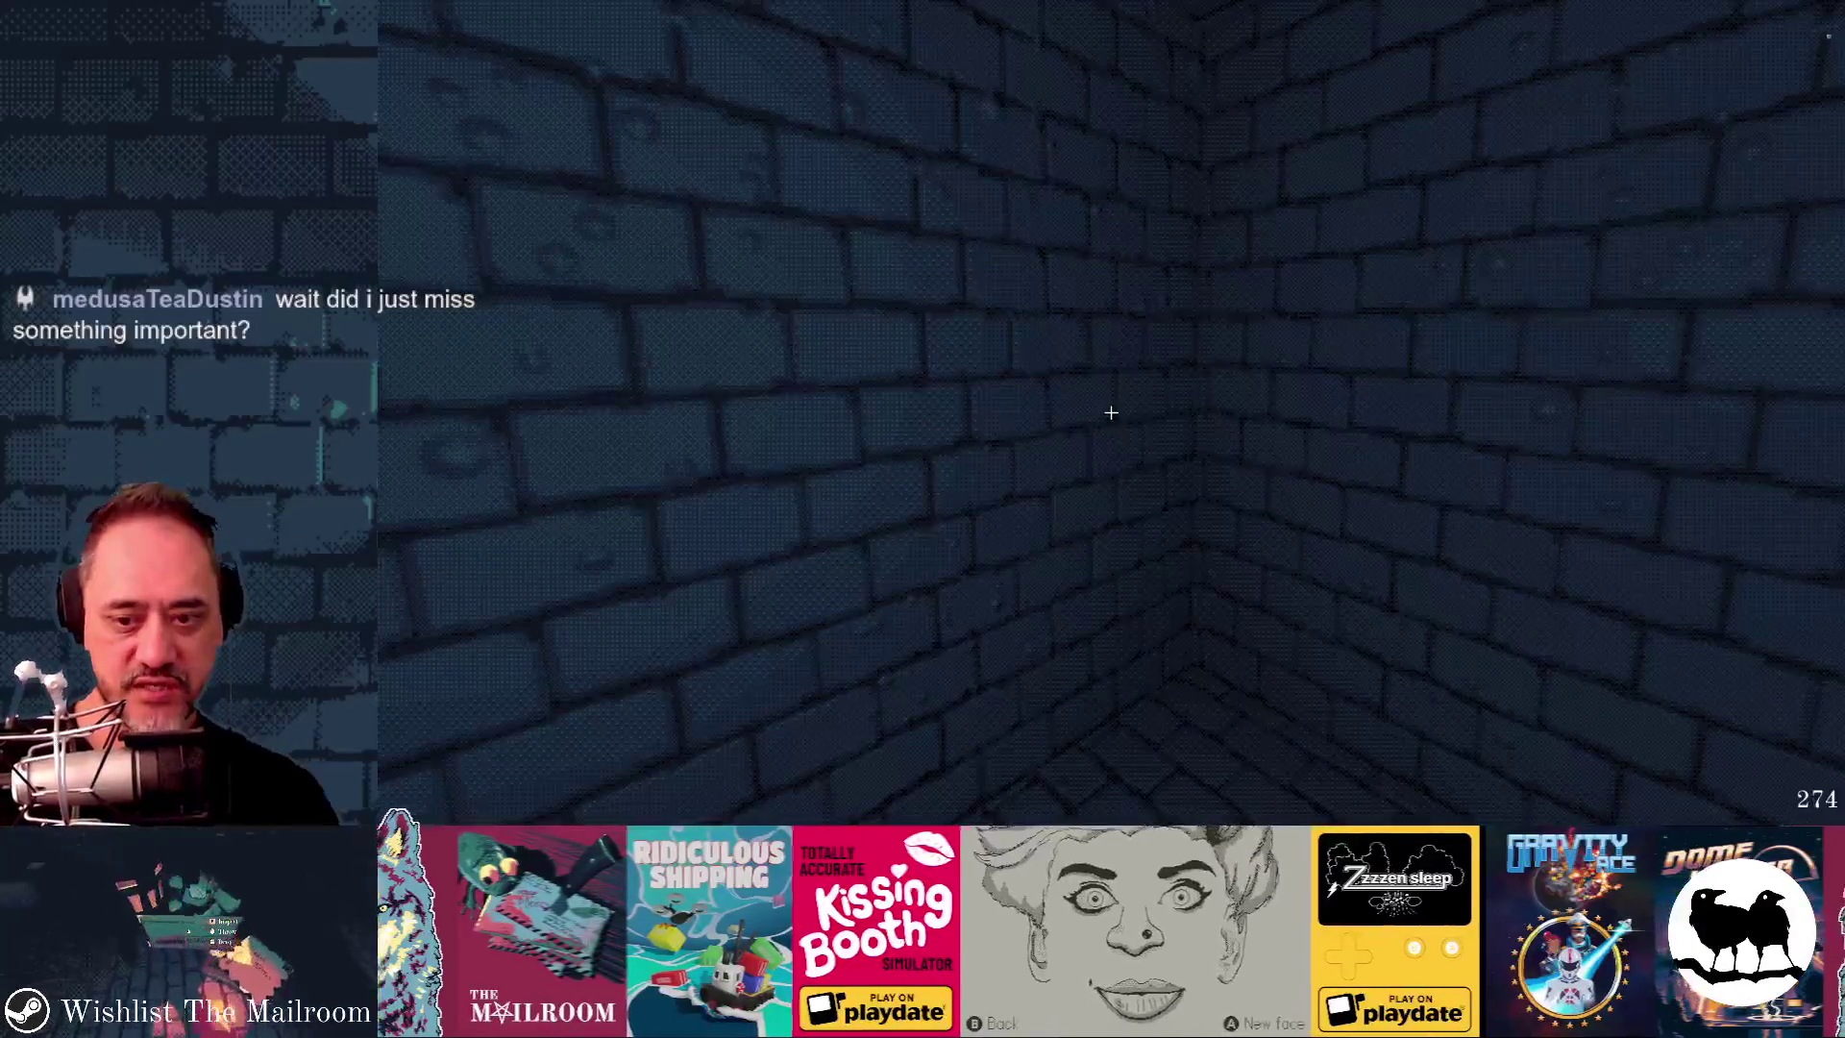
{"action": "key", "text": "alt+Tab"}
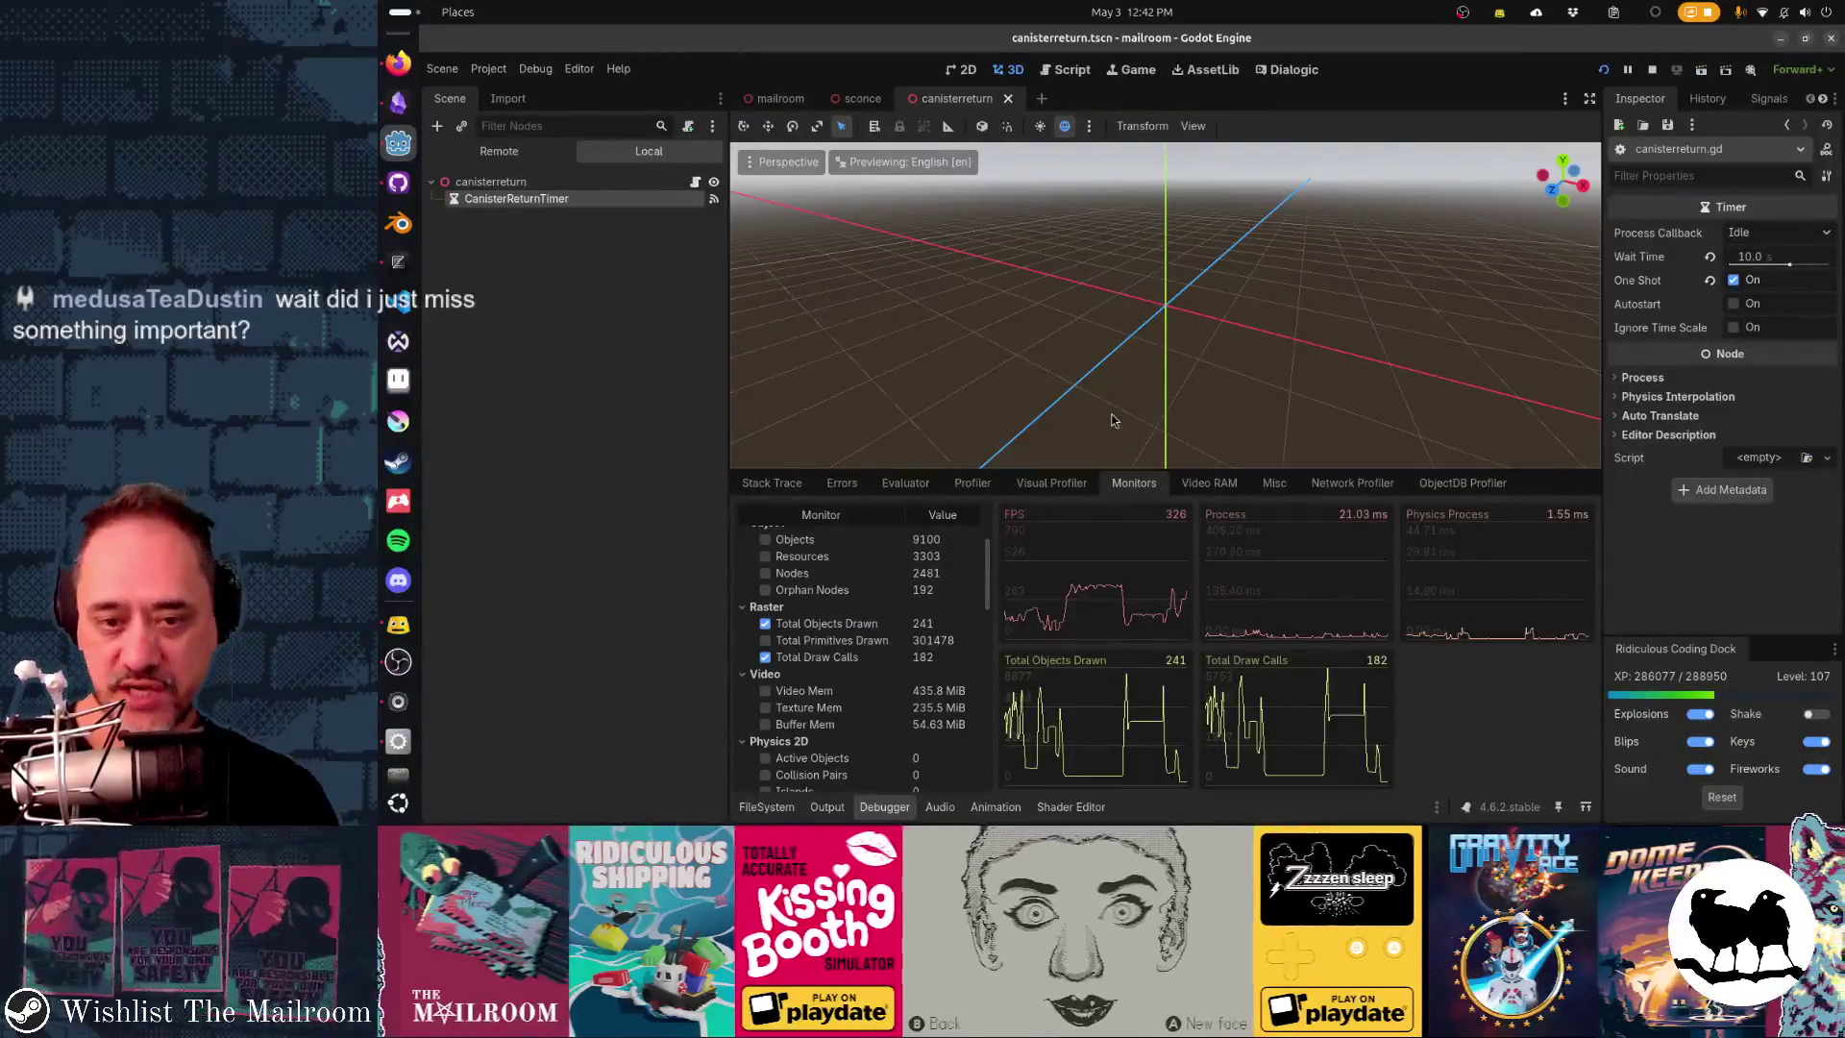
- Resume the game and walk up to the red table, checking the monitors in between
{"action": "key", "text": "alt+Tab"}
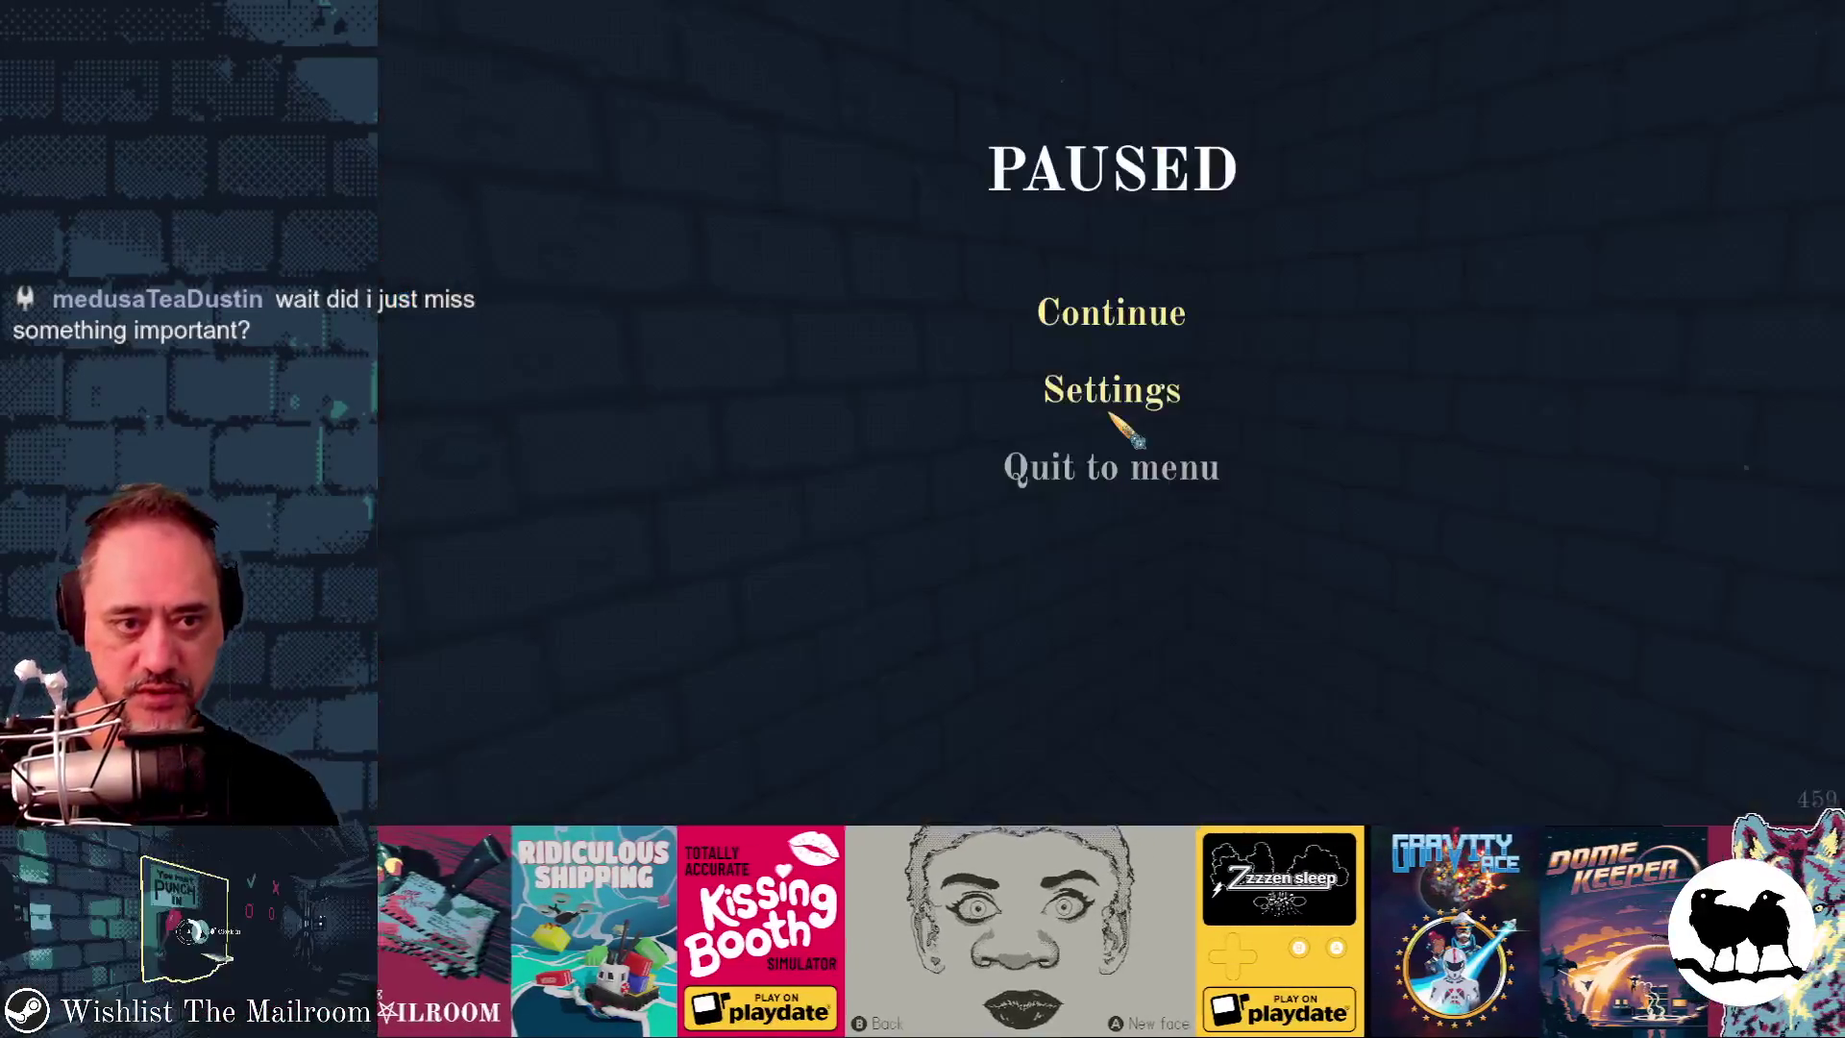
{"action": "left_click", "coordinate": [1160, 312]}
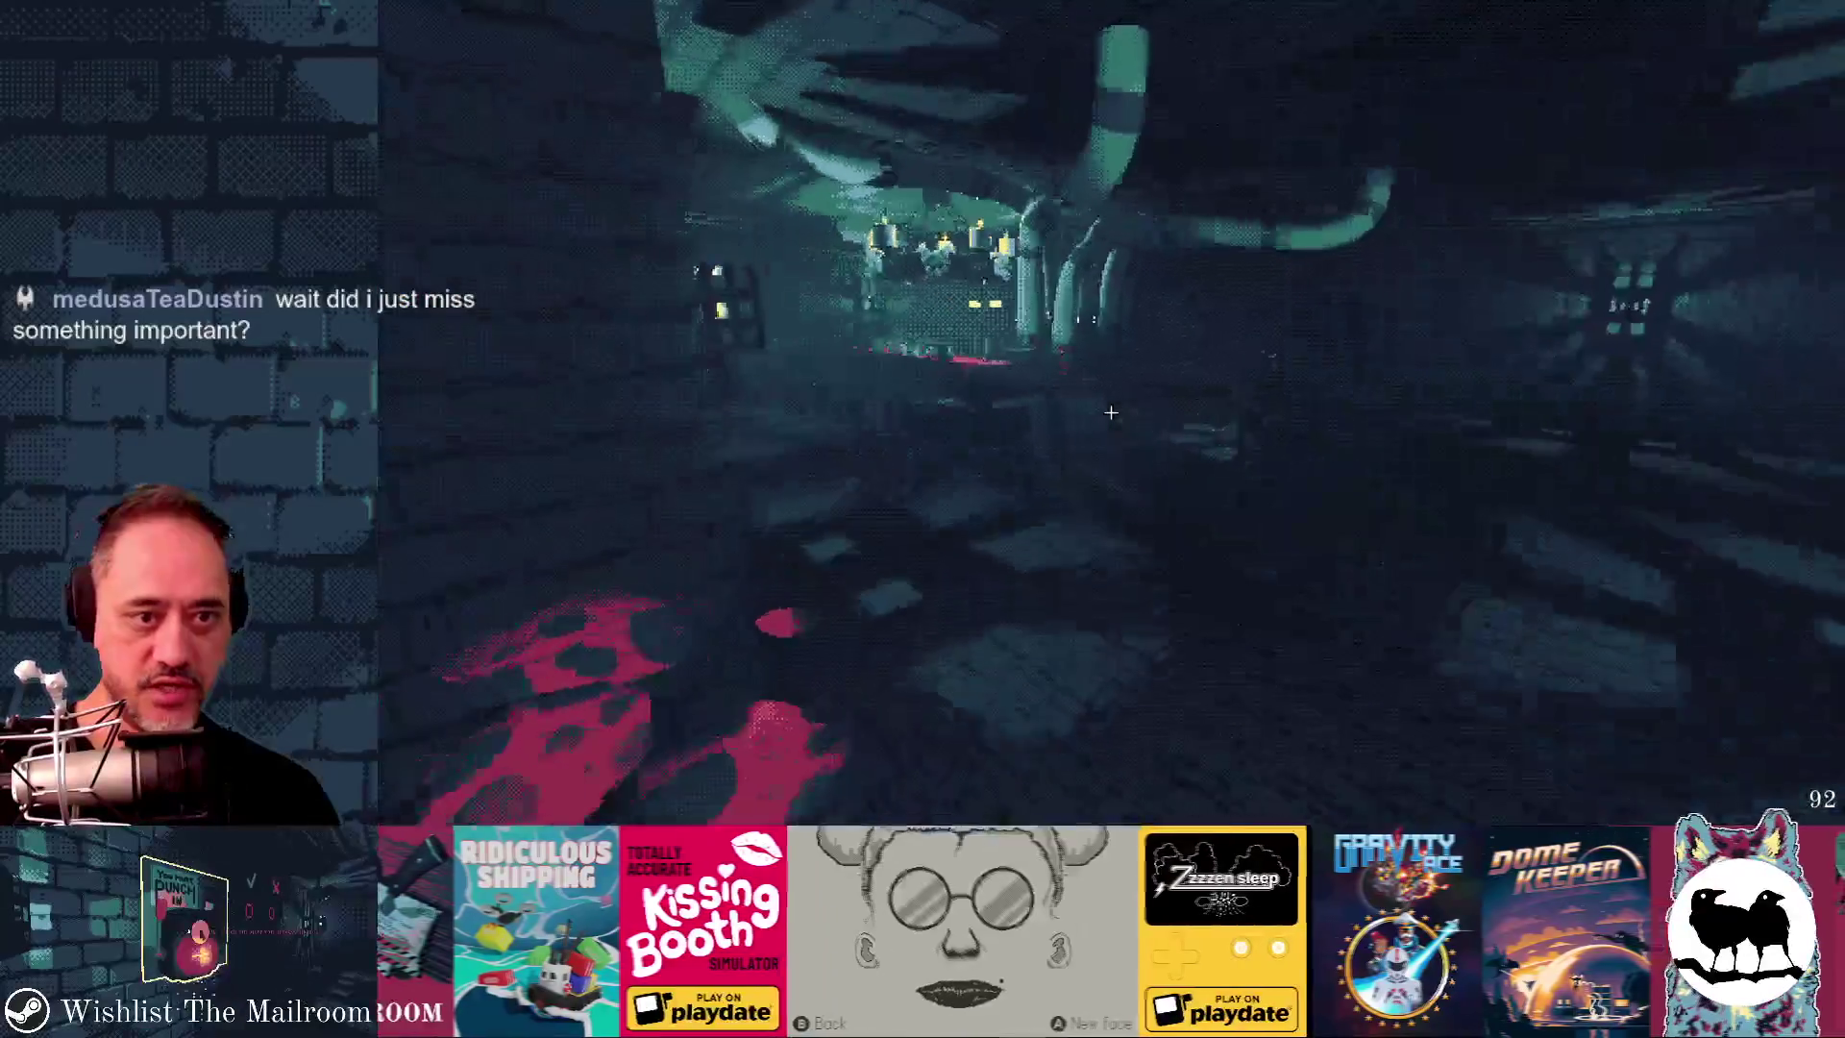
{"action": "key", "text": "alt+Tab"}
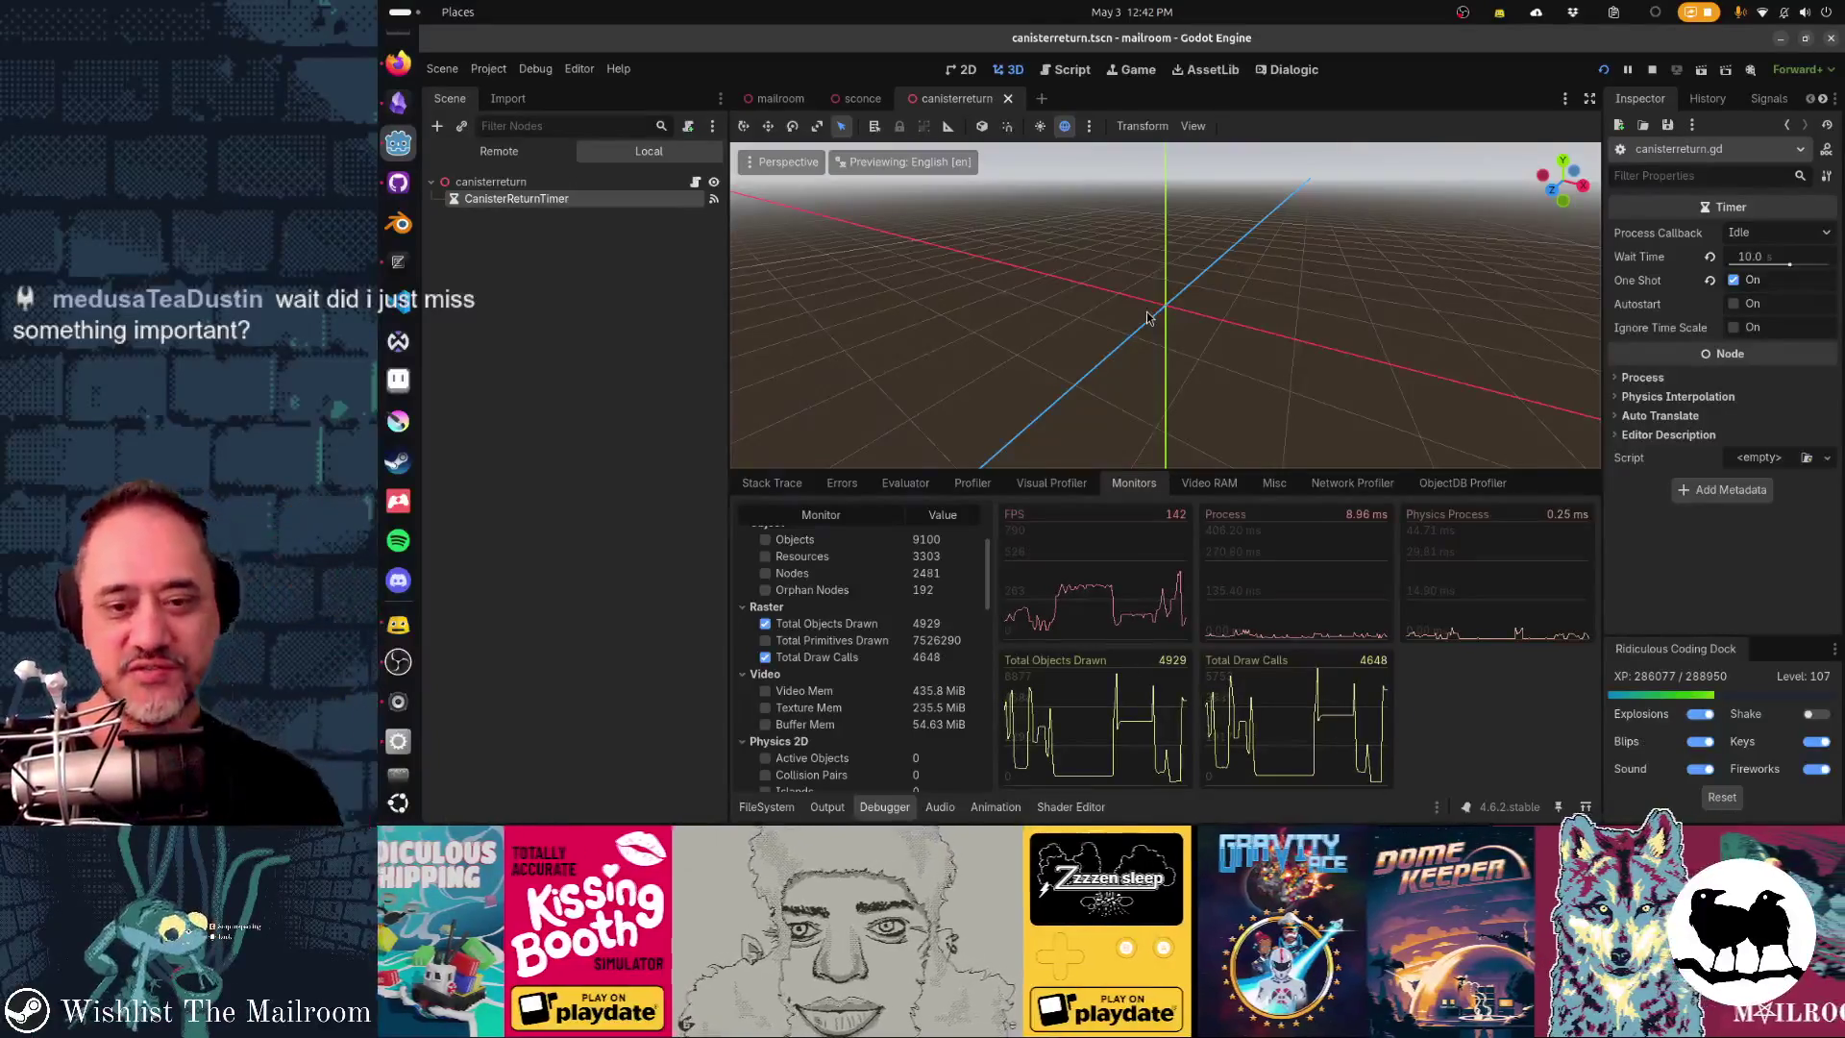
{"action": "key", "text": "alt+Tab"}
{"action": "left_click", "coordinate": [1146, 313]}
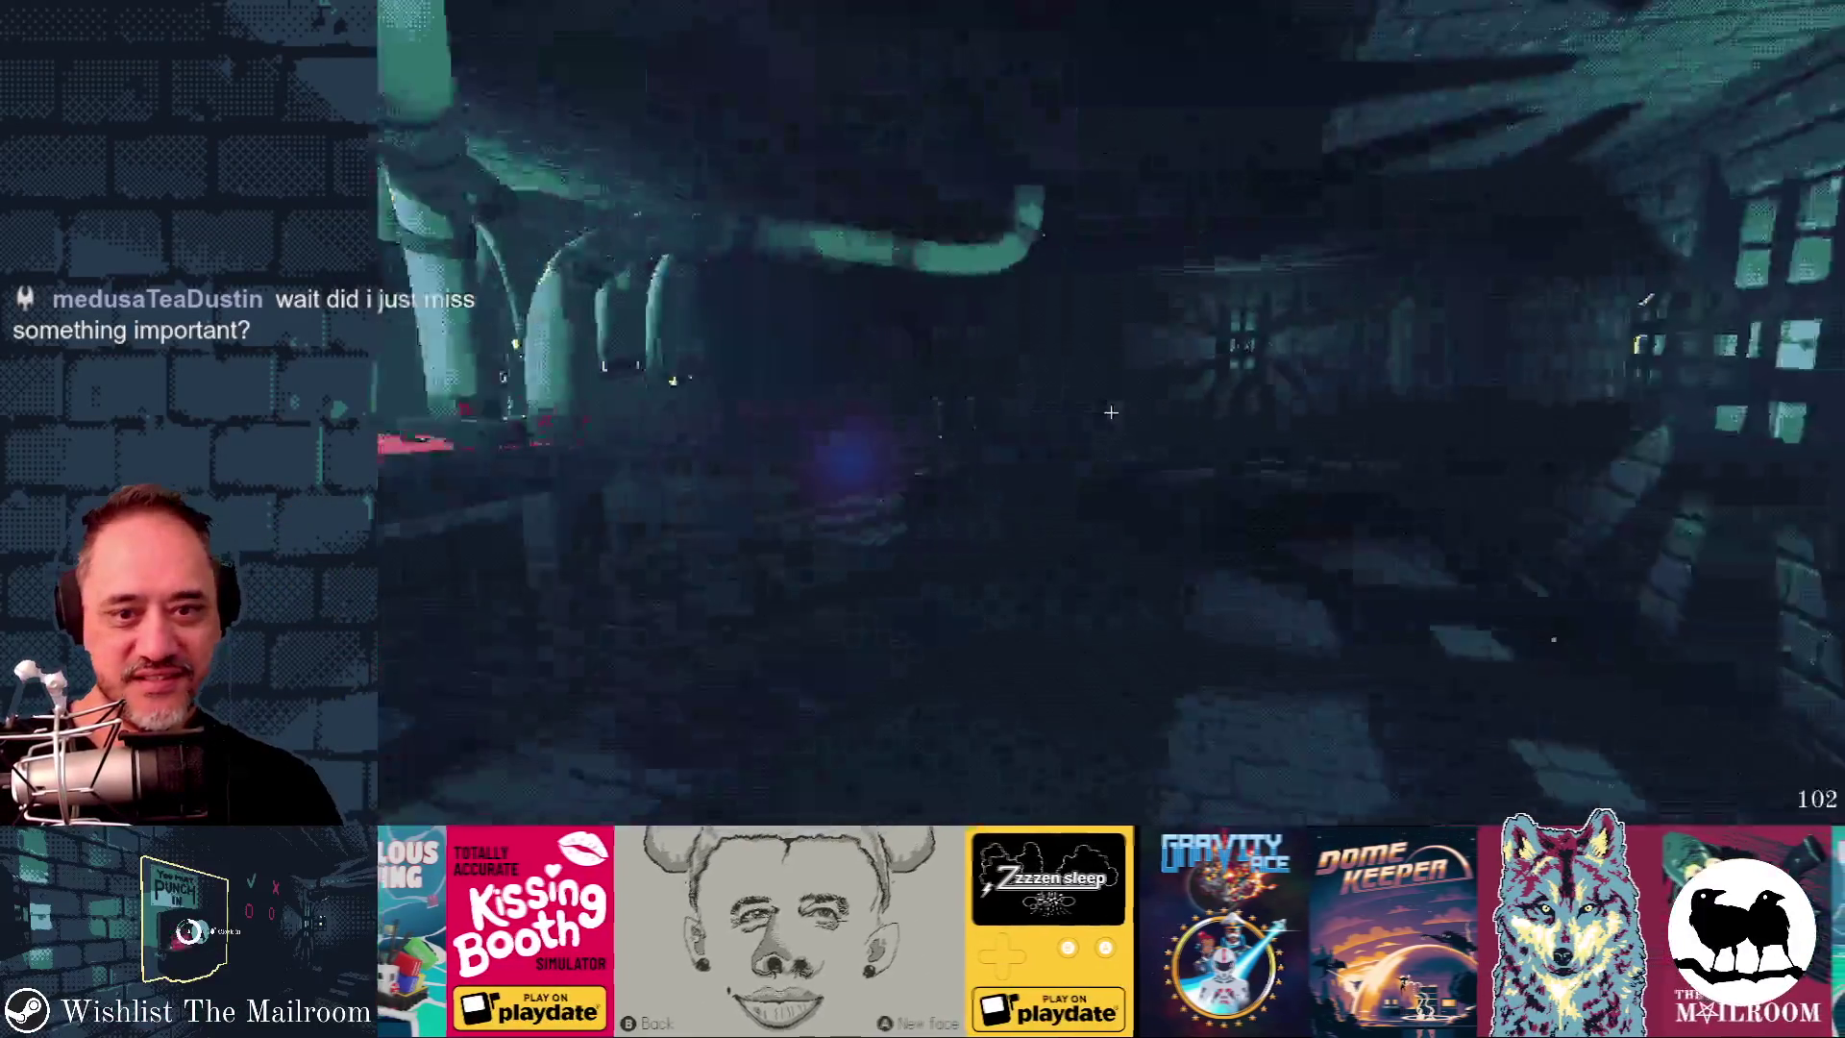
{"action": "key", "text": "w"}
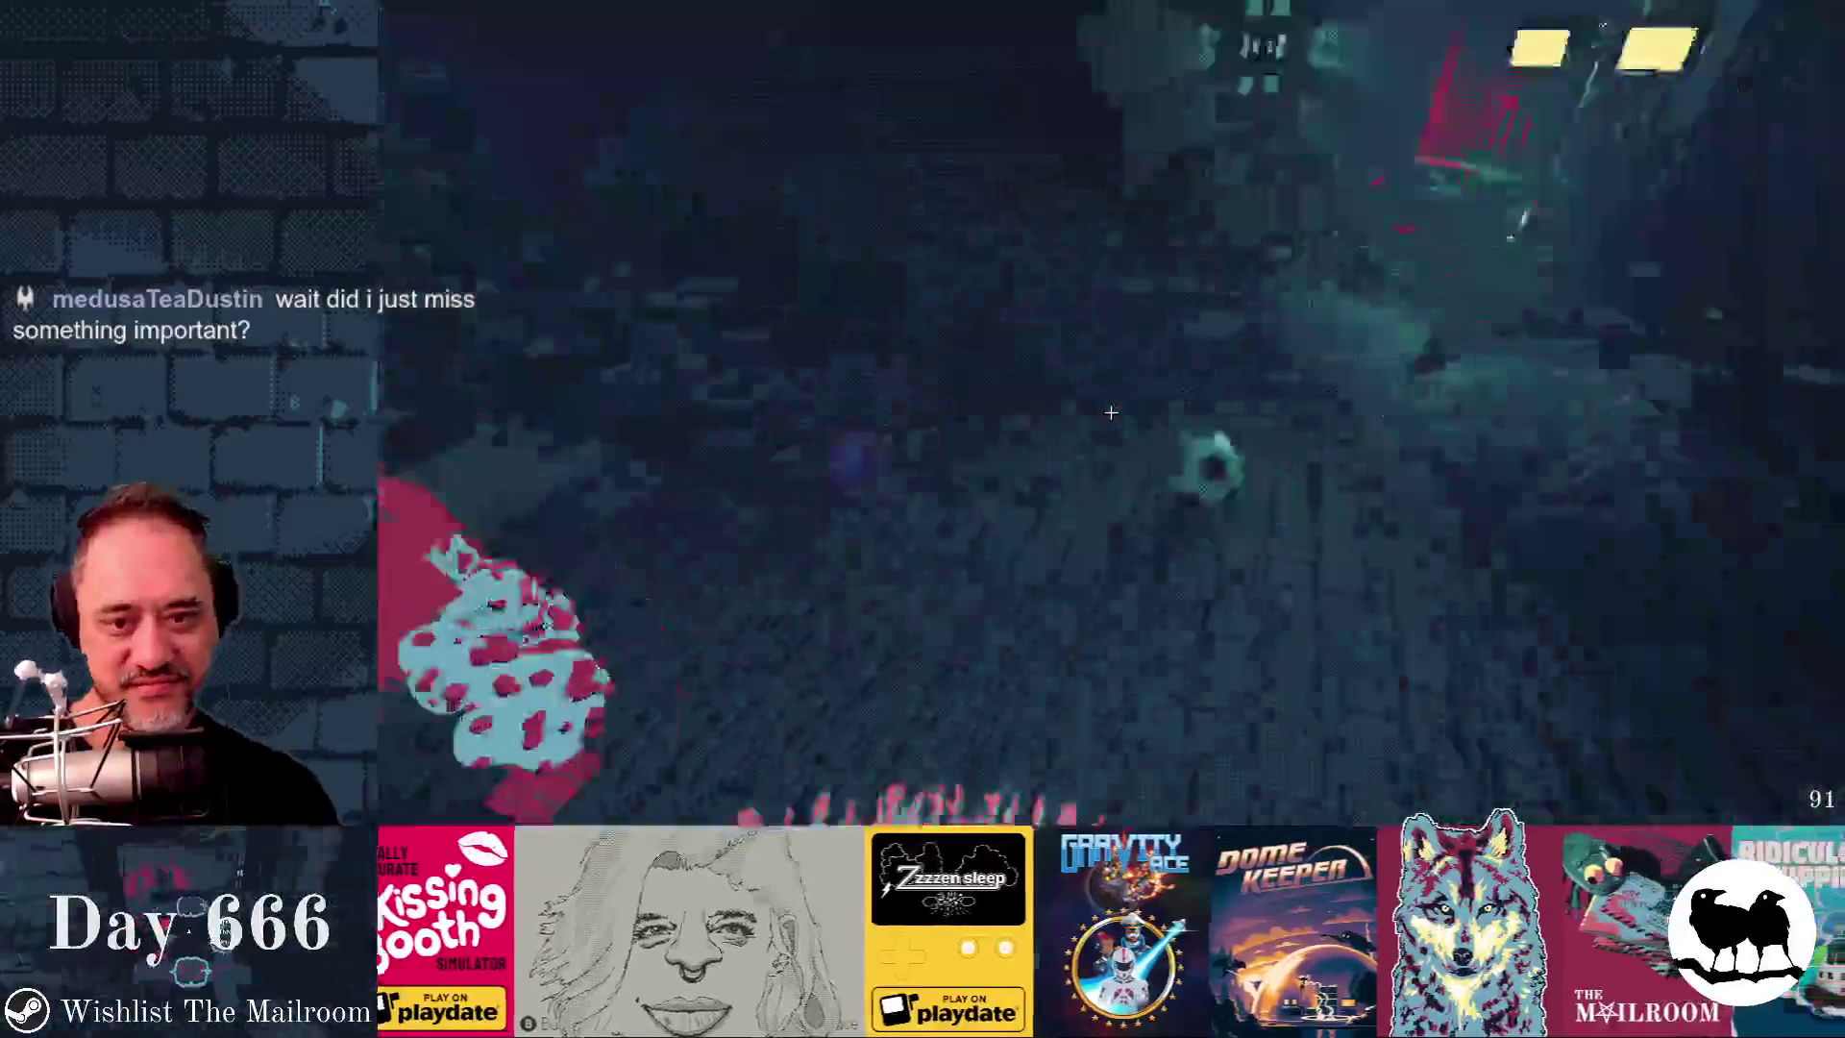
- Read draw calls at the red table, then pick up and drop the ball and recheck them
{"action": "mouse_move", "coordinate": [1111, 412]}
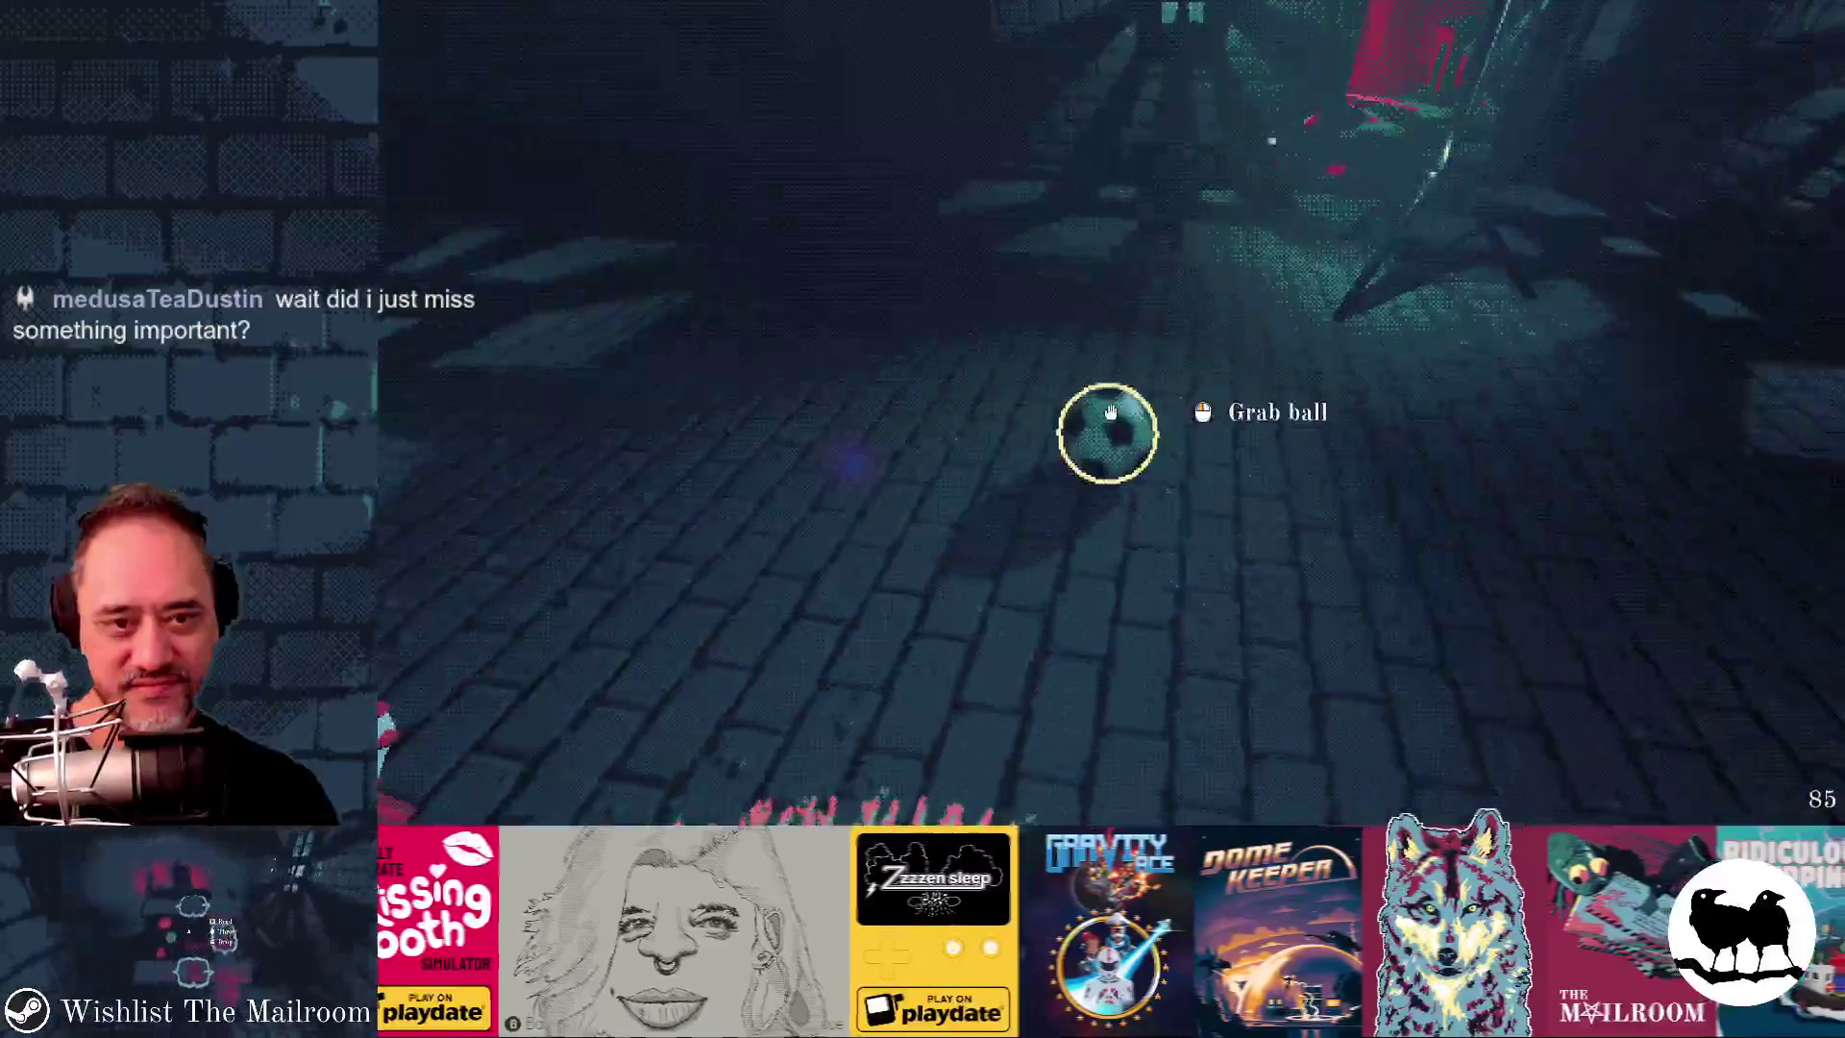
{"action": "key", "text": "alt+Tab"}
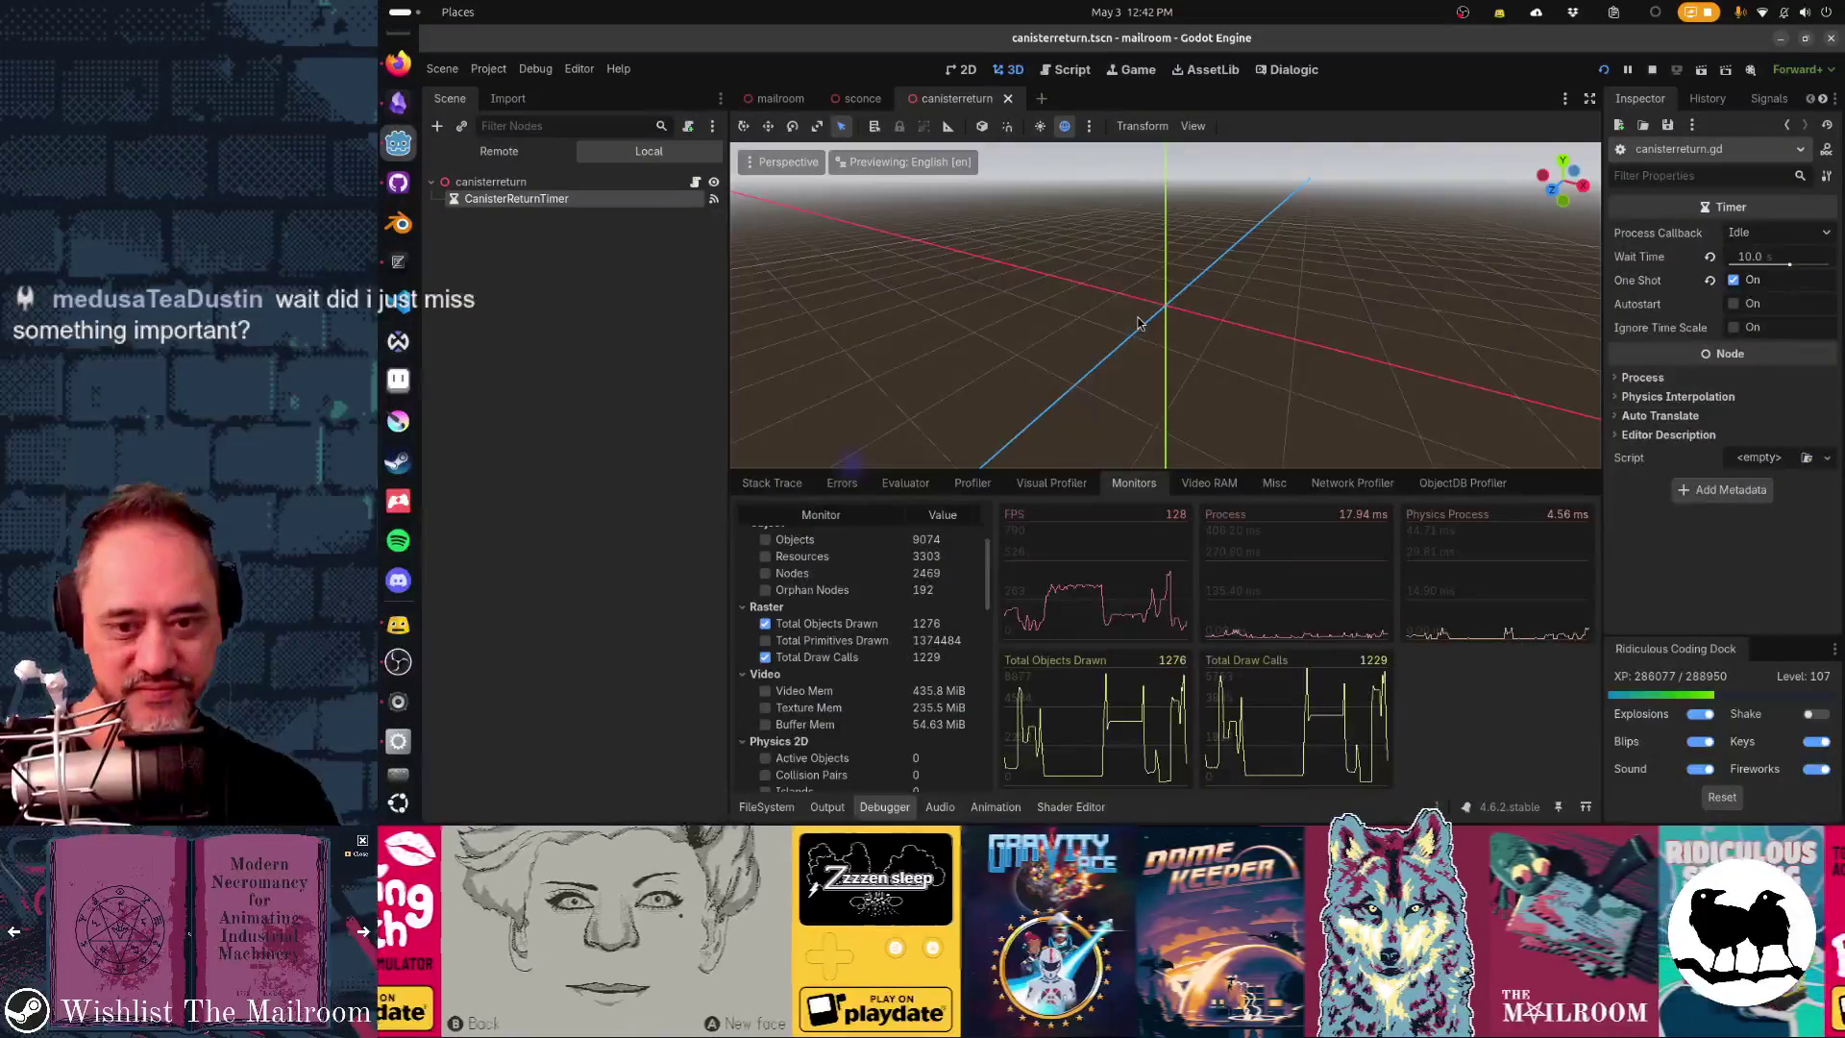
{"action": "key", "text": "alt+Tab"}
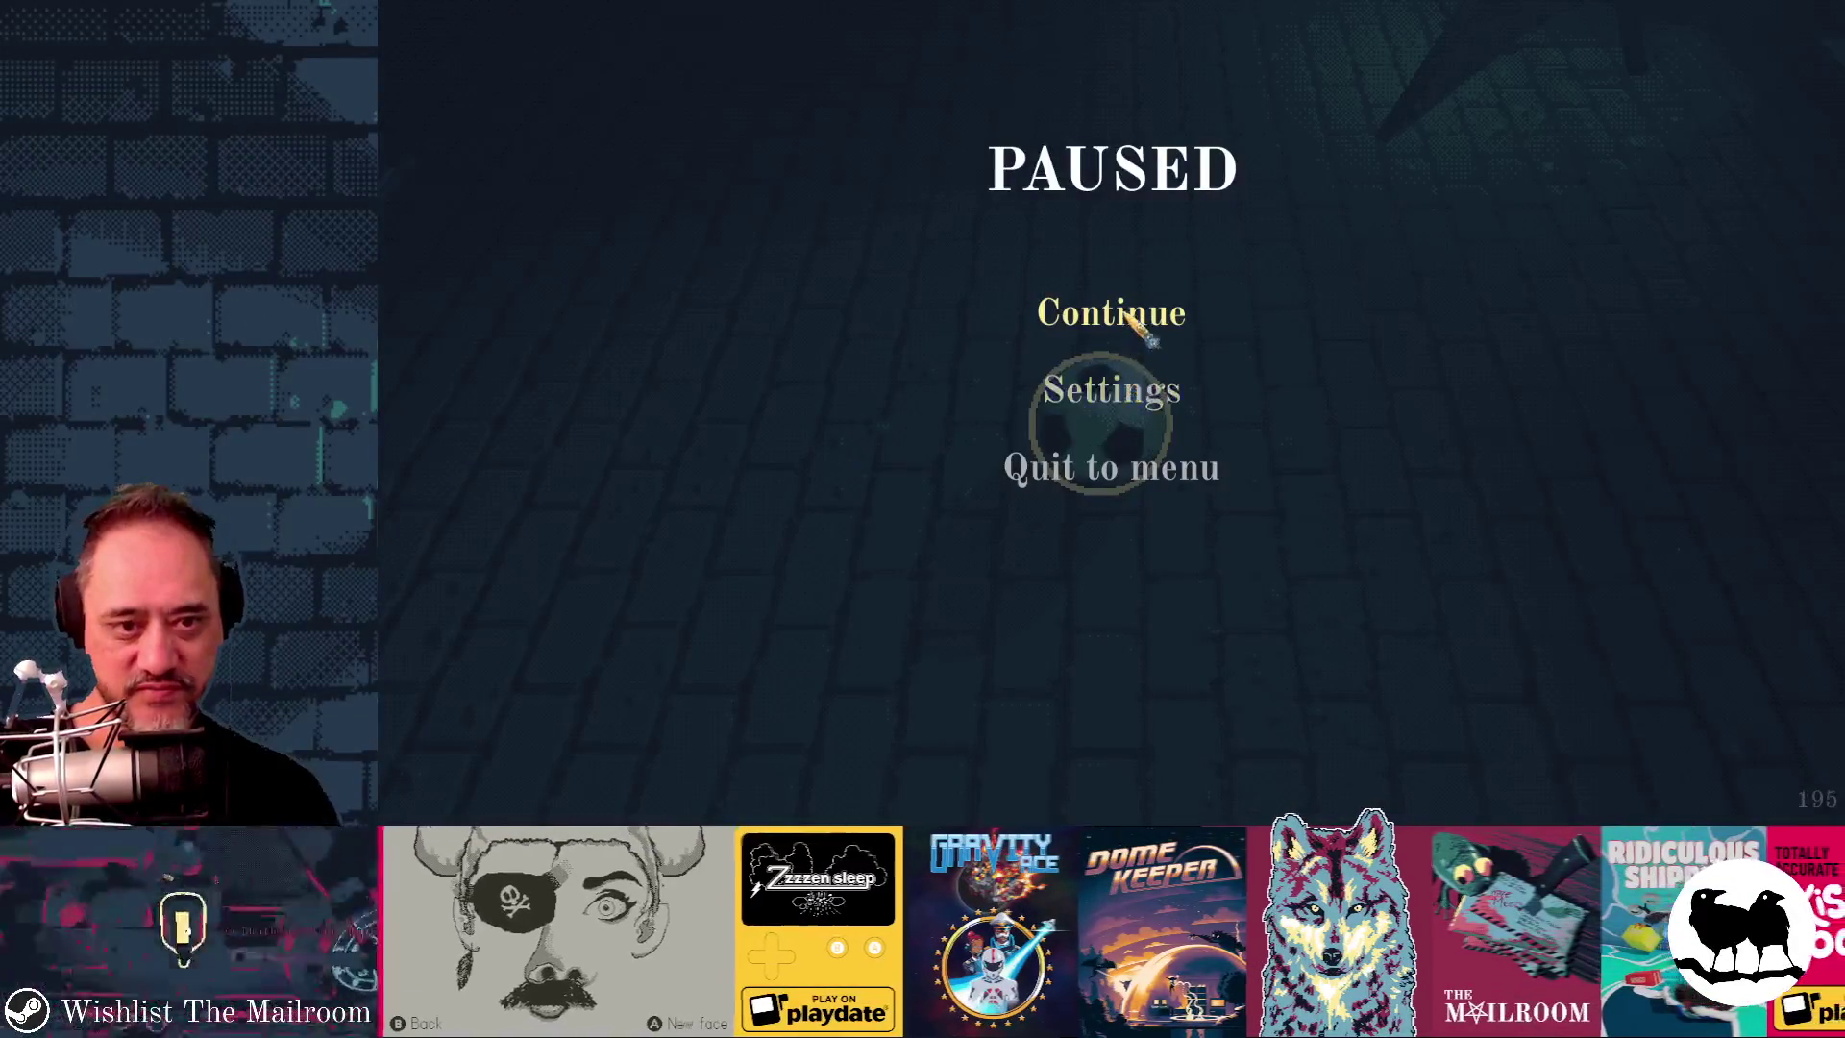
{"action": "left_click", "coordinate": [1132, 319]}
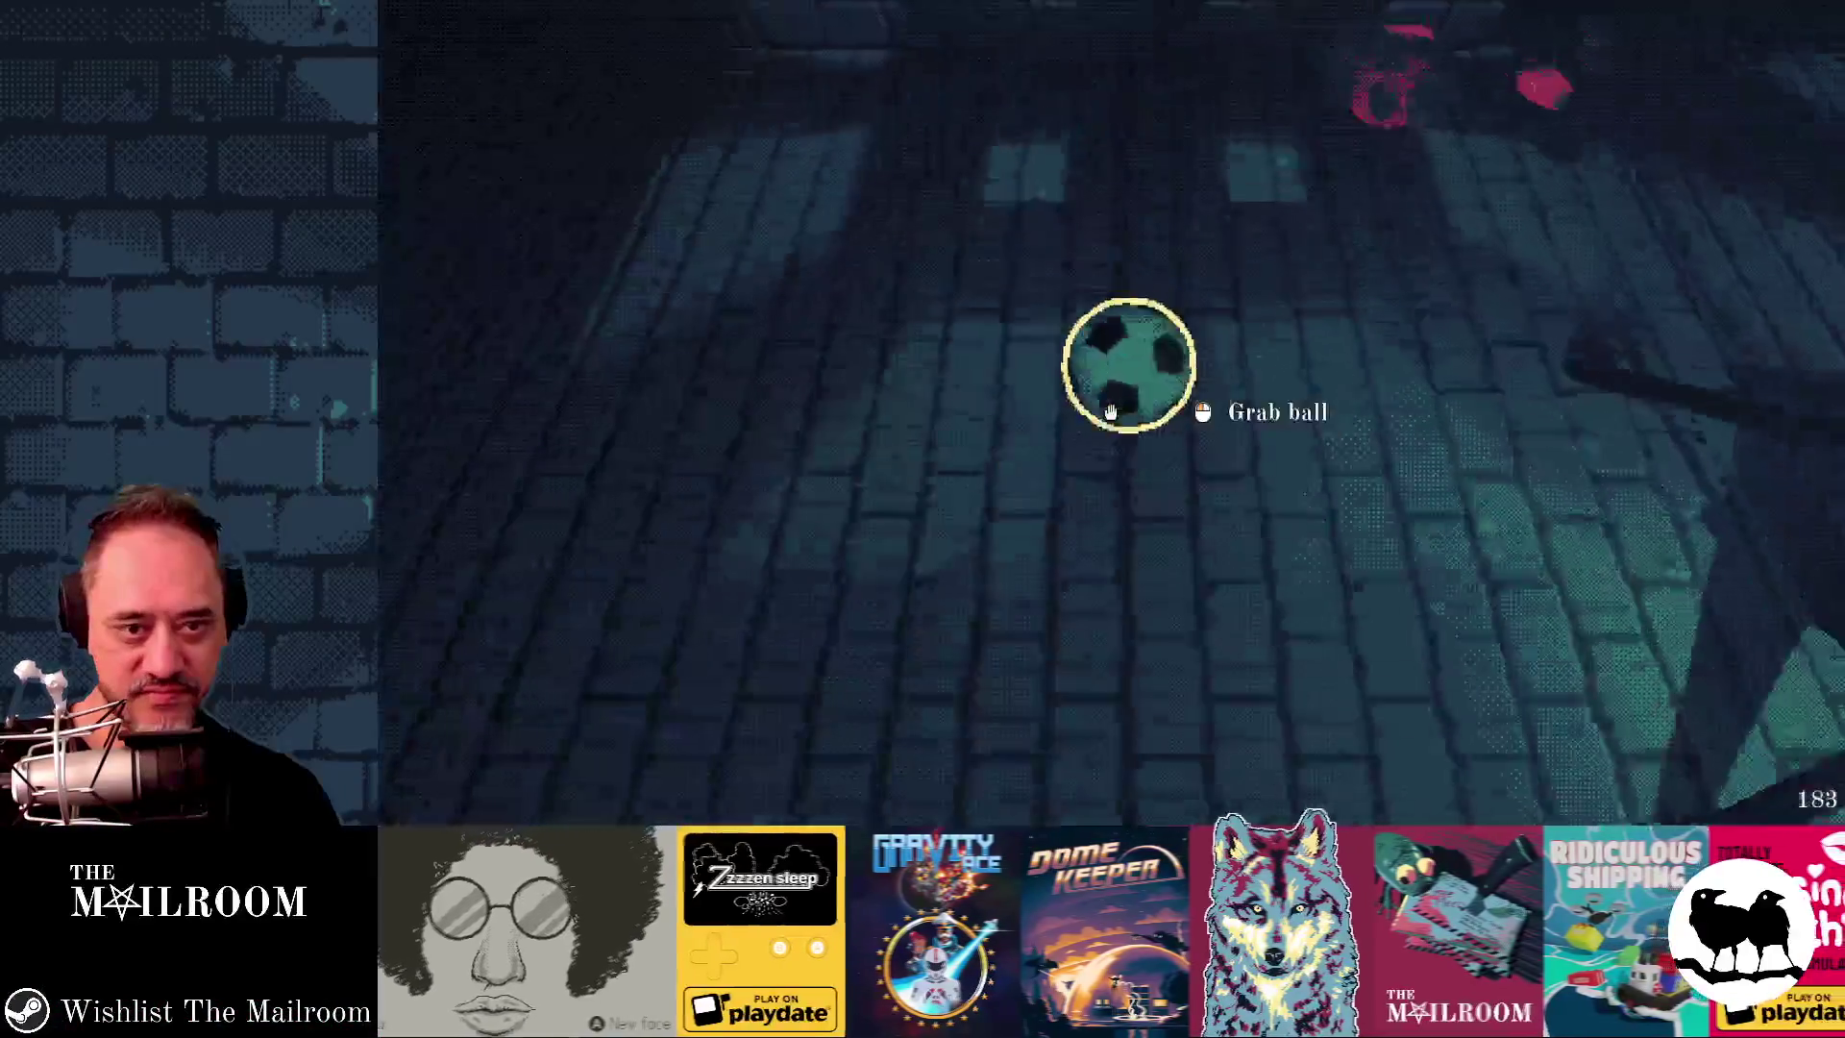
{"action": "left_click", "coordinate": [1111, 411]}
{"action": "left_click", "coordinate": [1111, 412]}
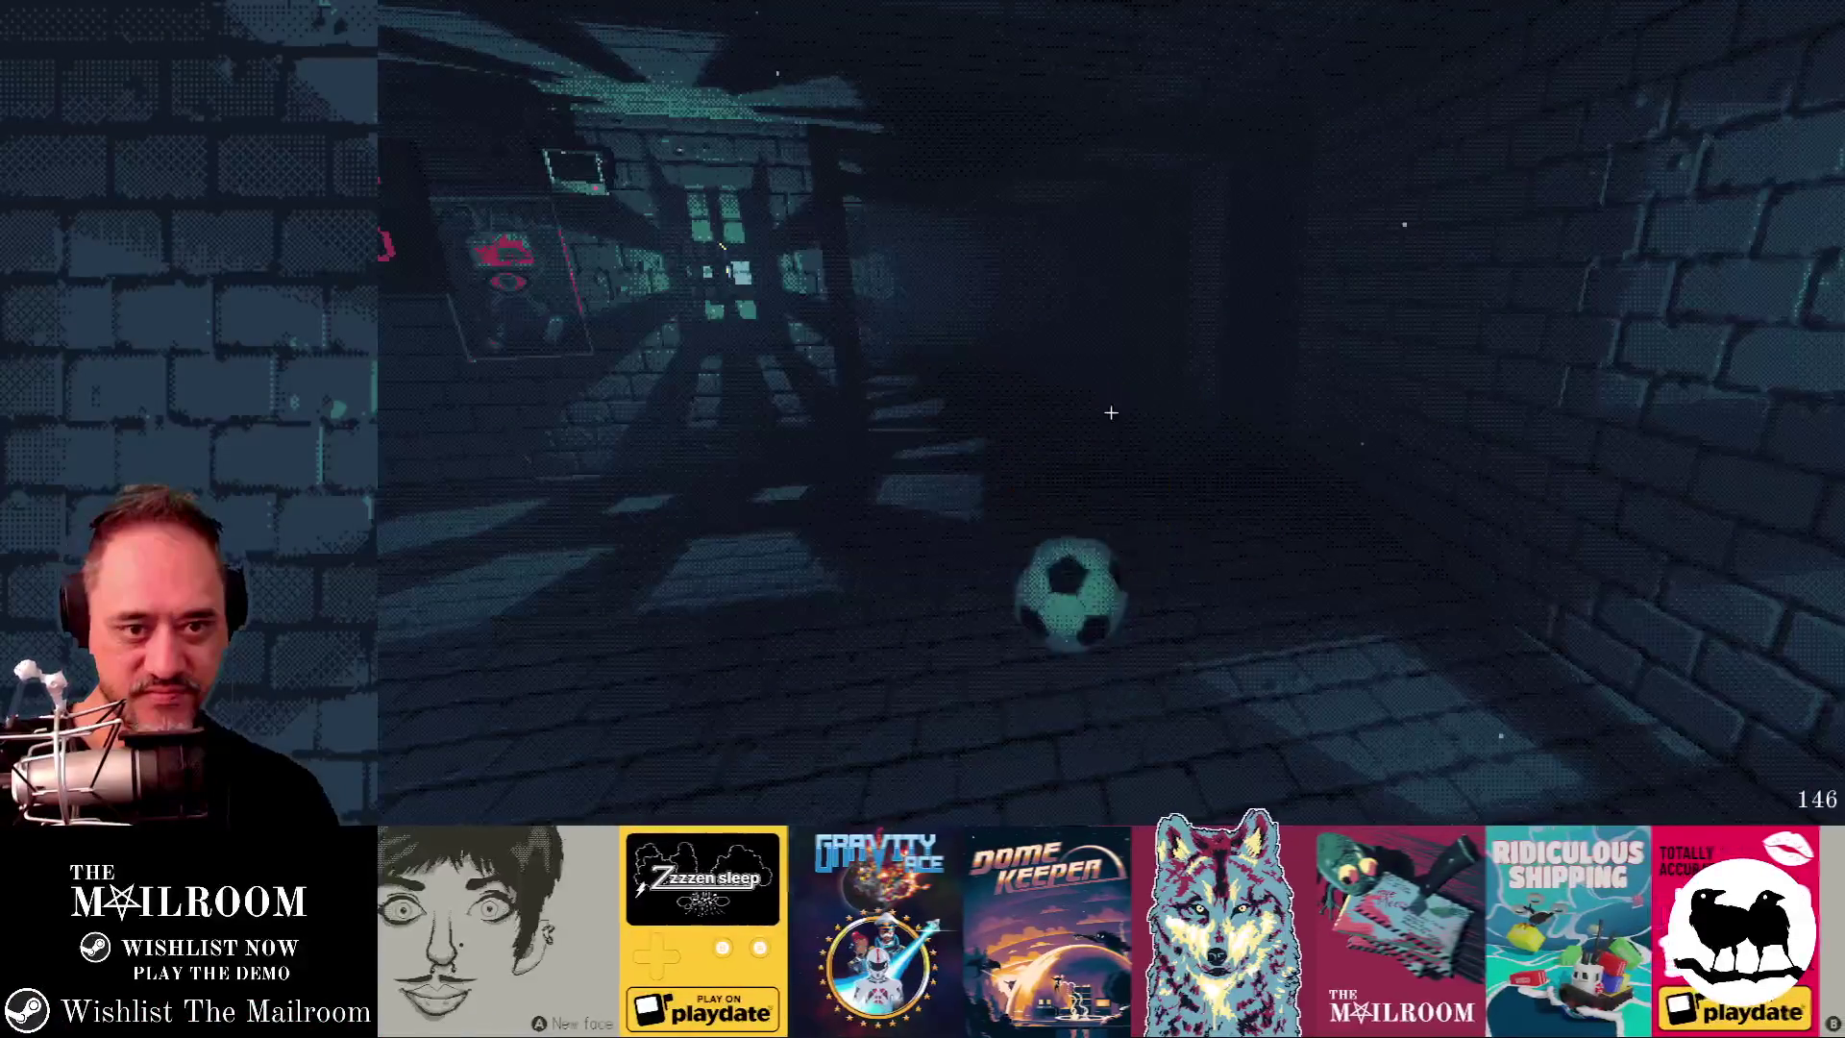
{"action": "key", "text": "alt+Tab"}
{"action": "key", "text": "alt+Tab"}
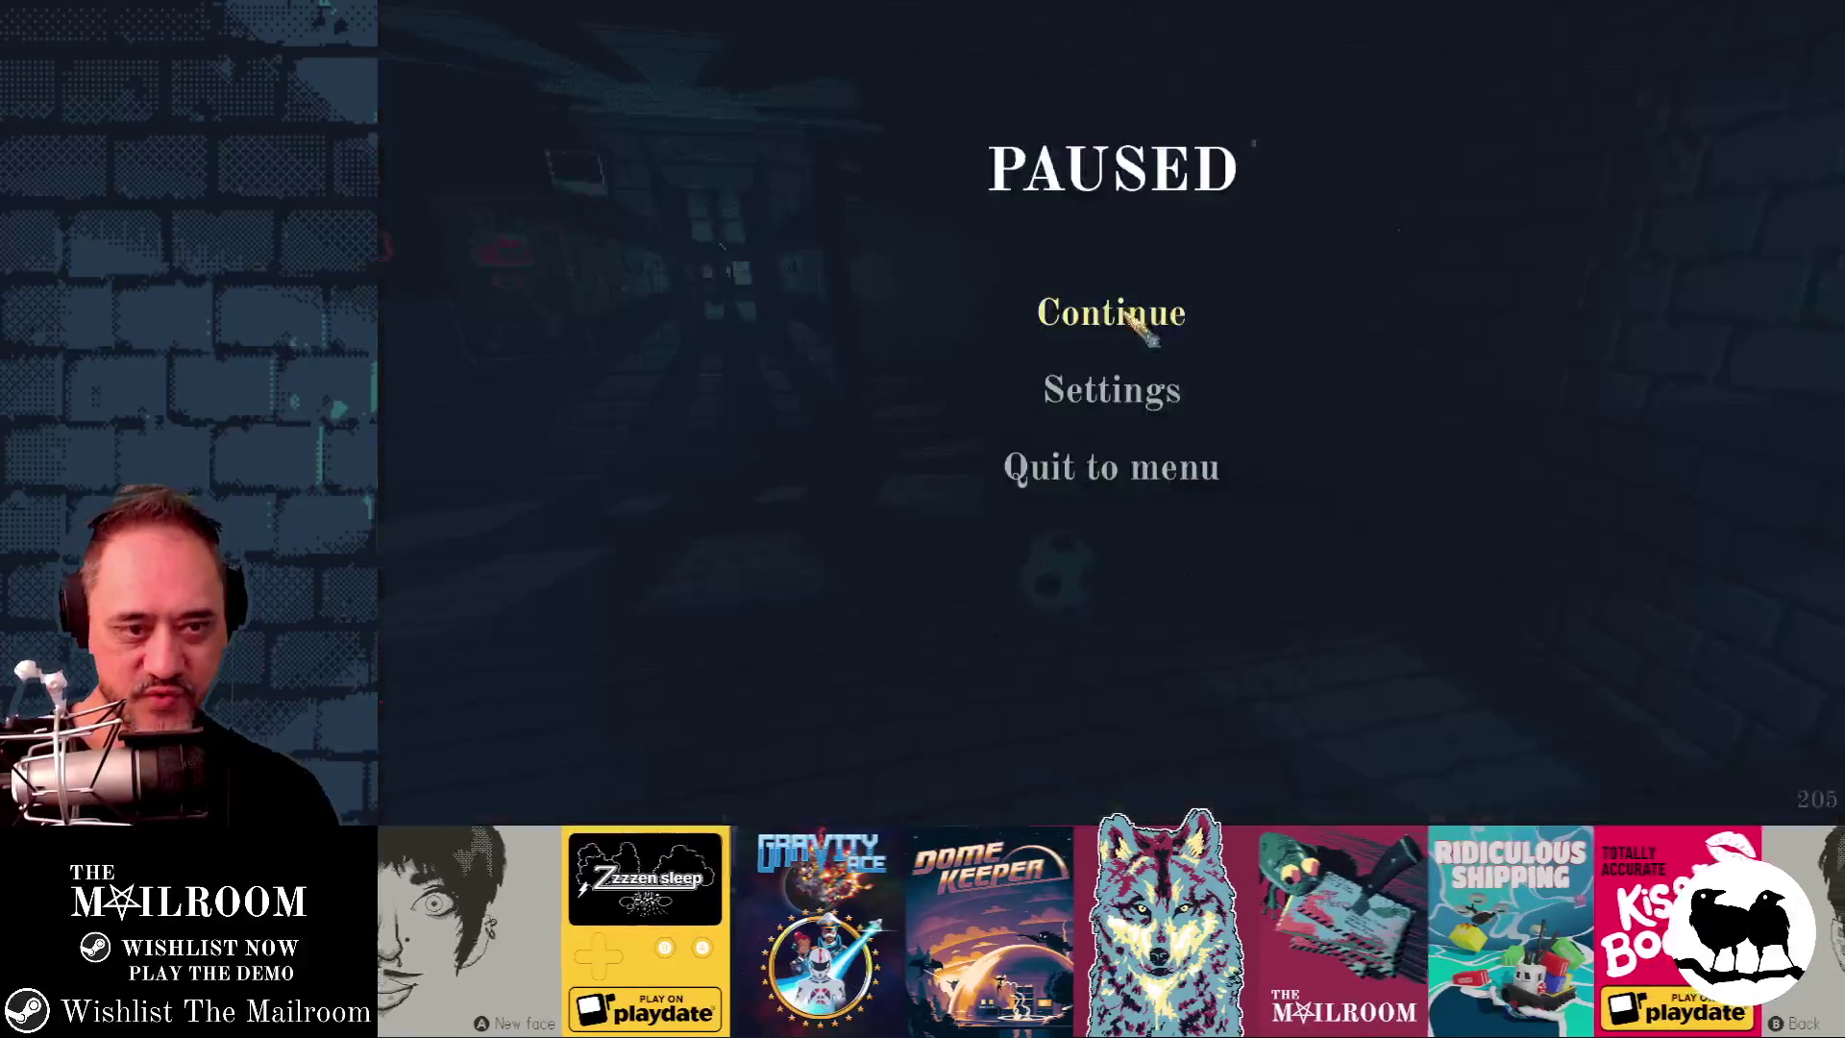
- Face the red table to compare draw calls, then back away and stop with F8
{"action": "key", "text": "Escape"}
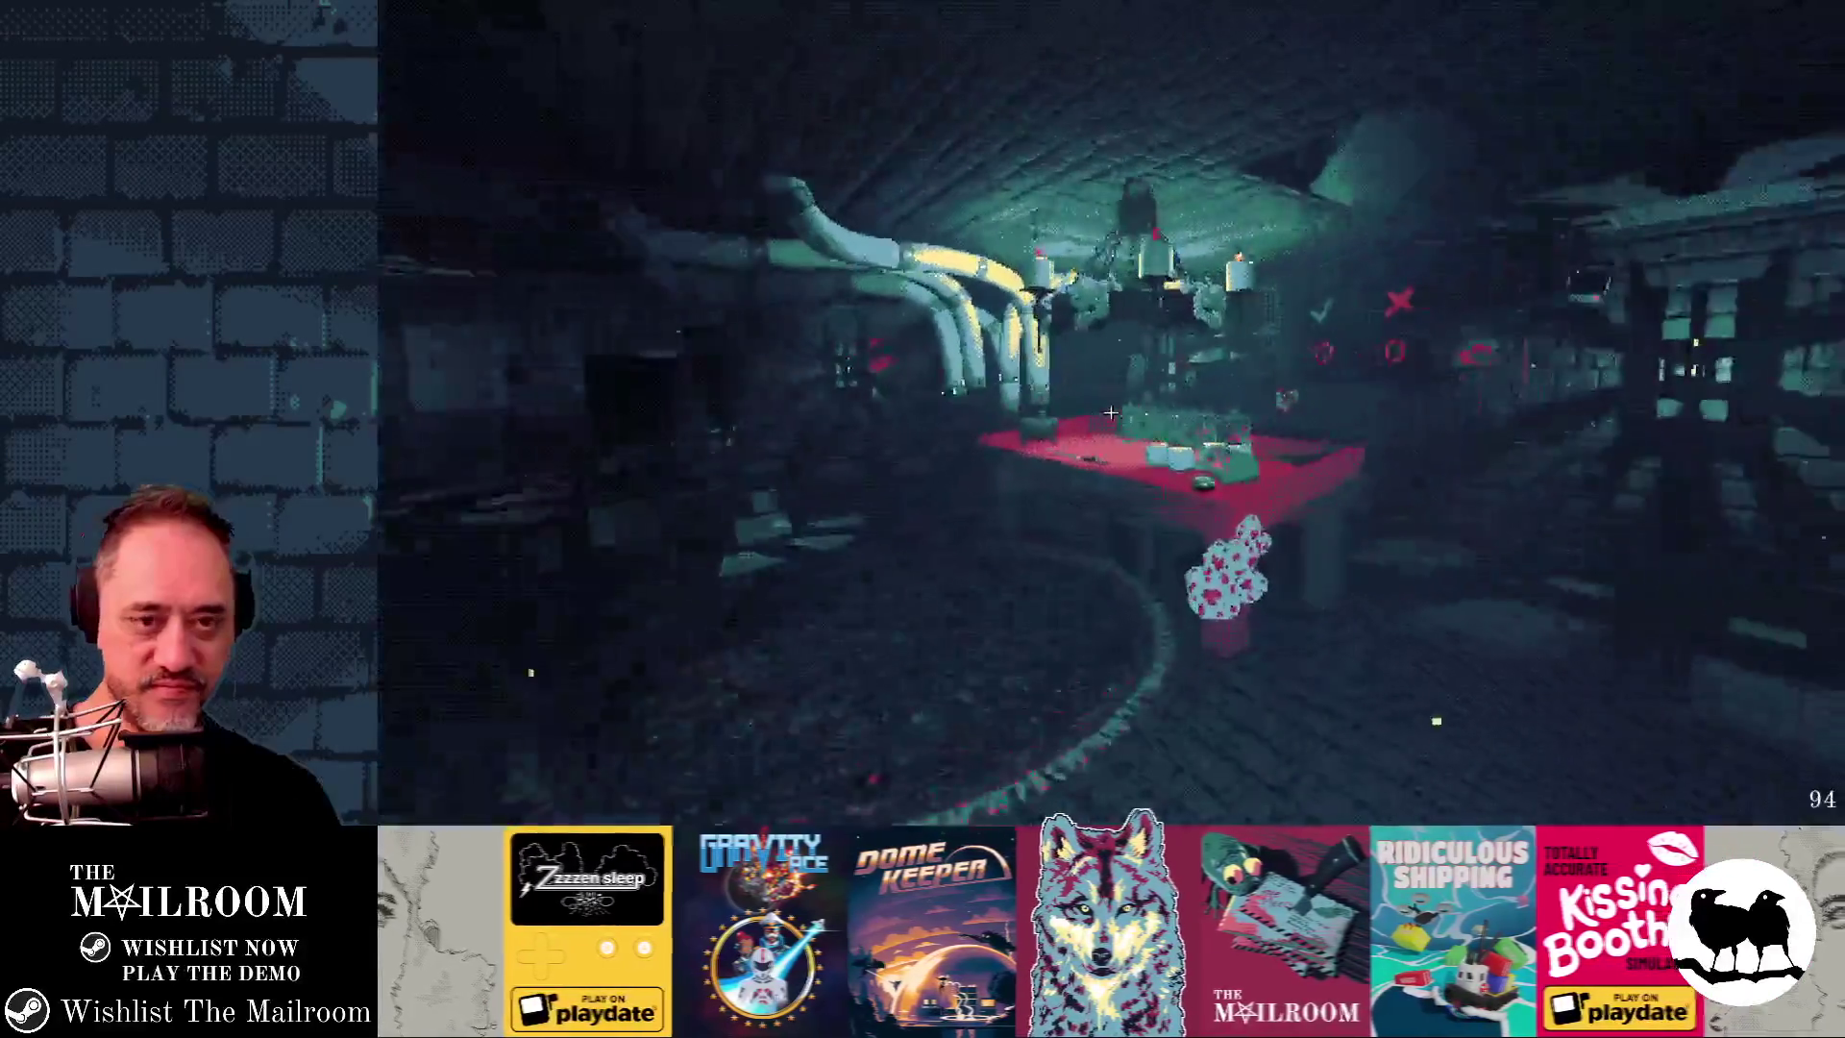
{"action": "key", "text": "w"}
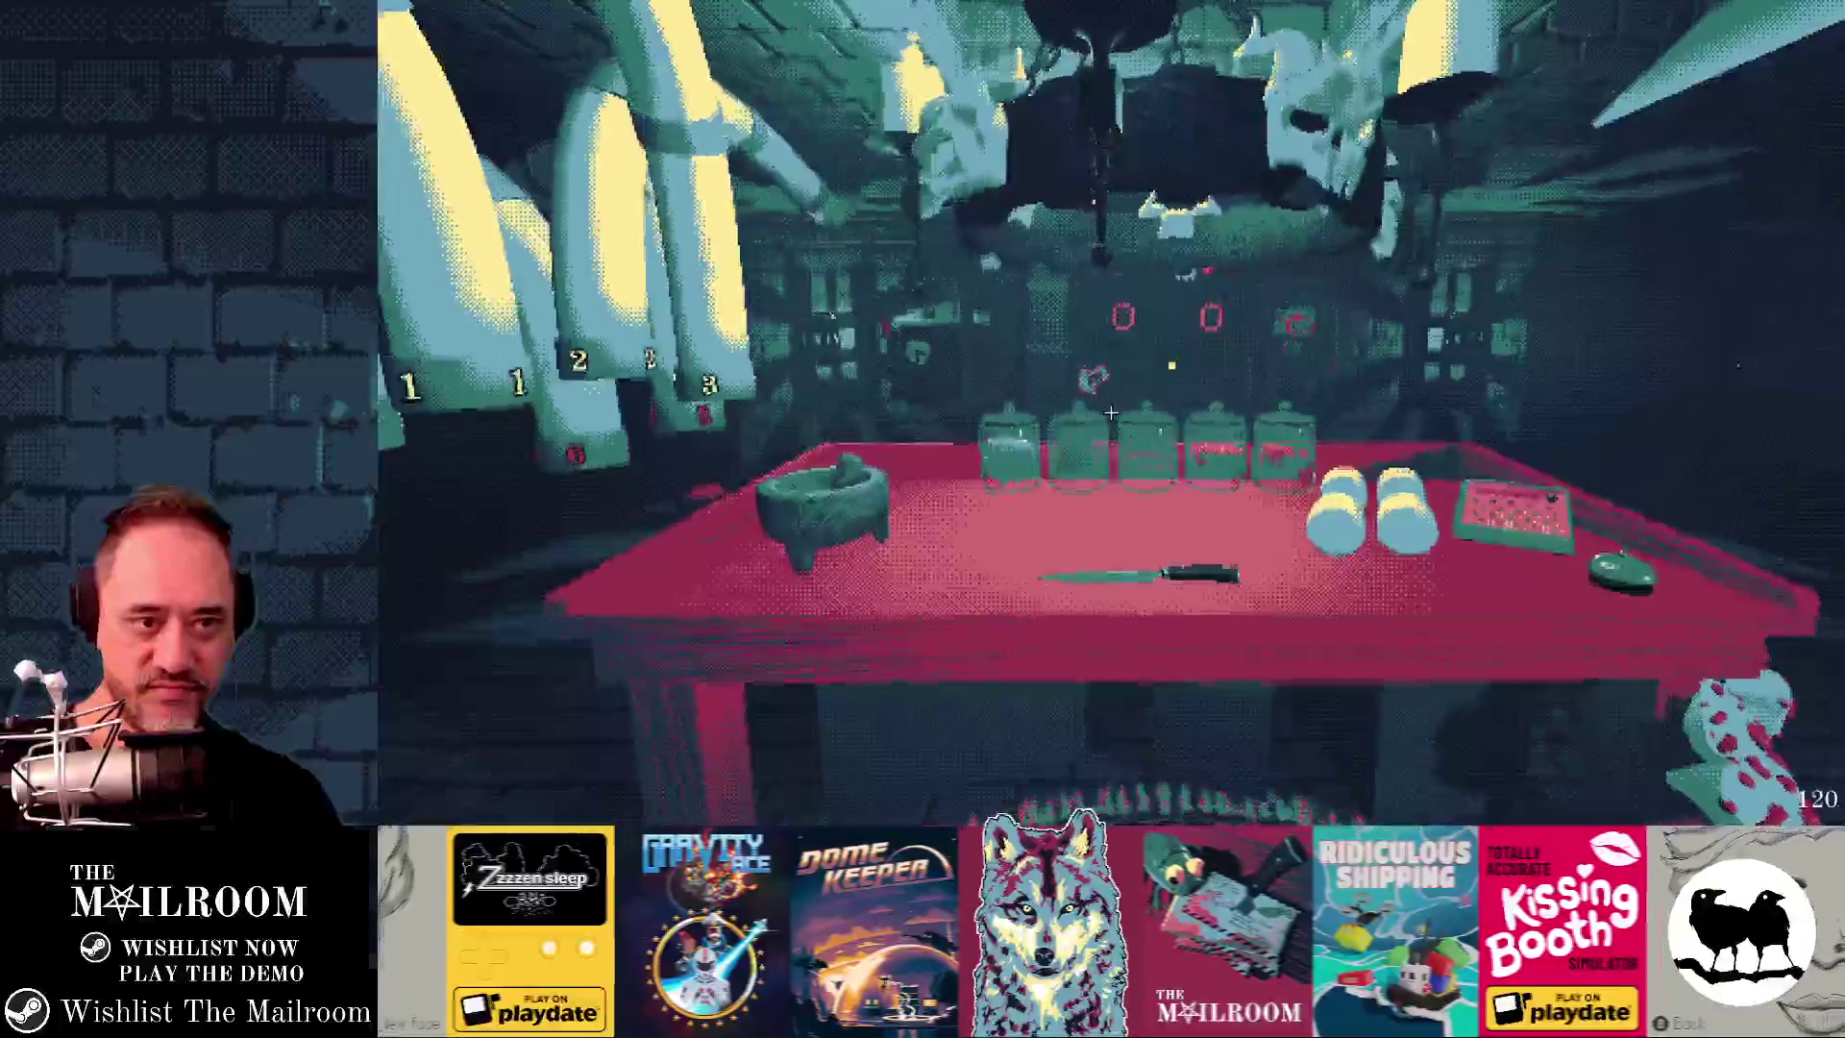
{"action": "key", "text": "alt+Tab"}
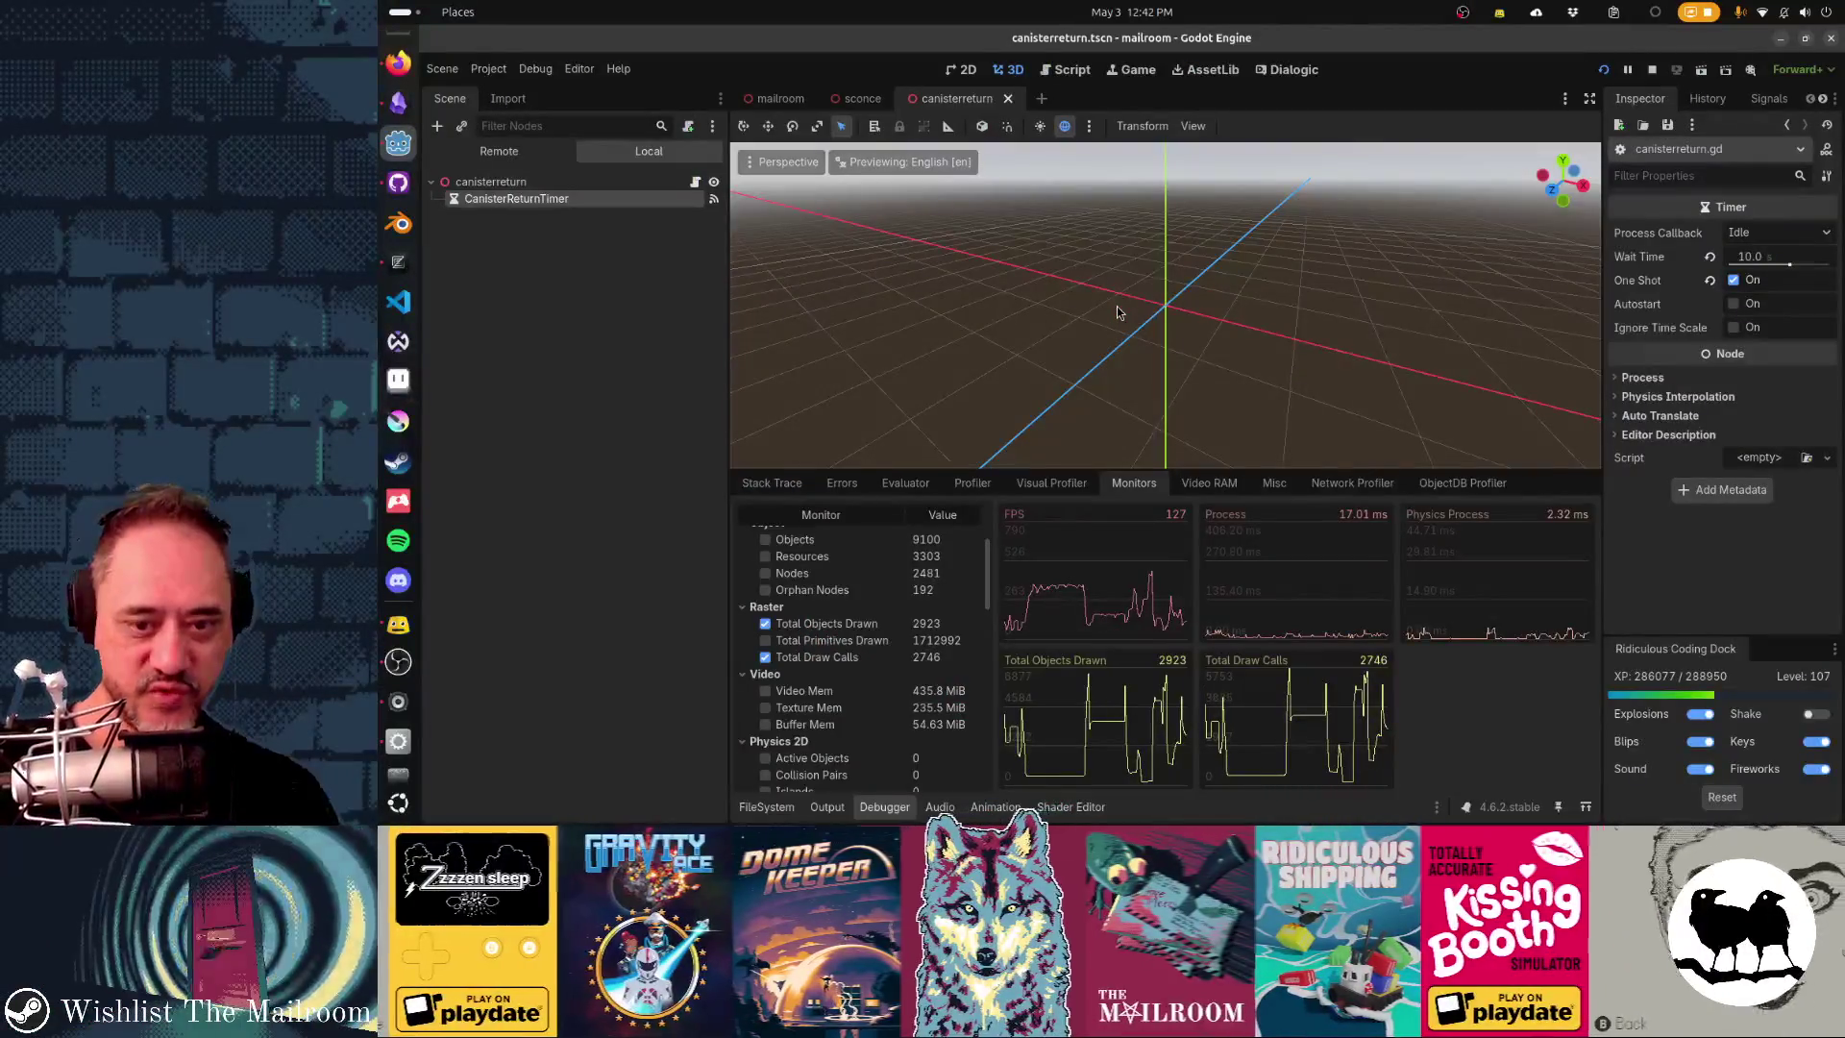
{"action": "key", "text": "alt+Tab"}
{"action": "left_click", "coordinate": [1117, 310]}
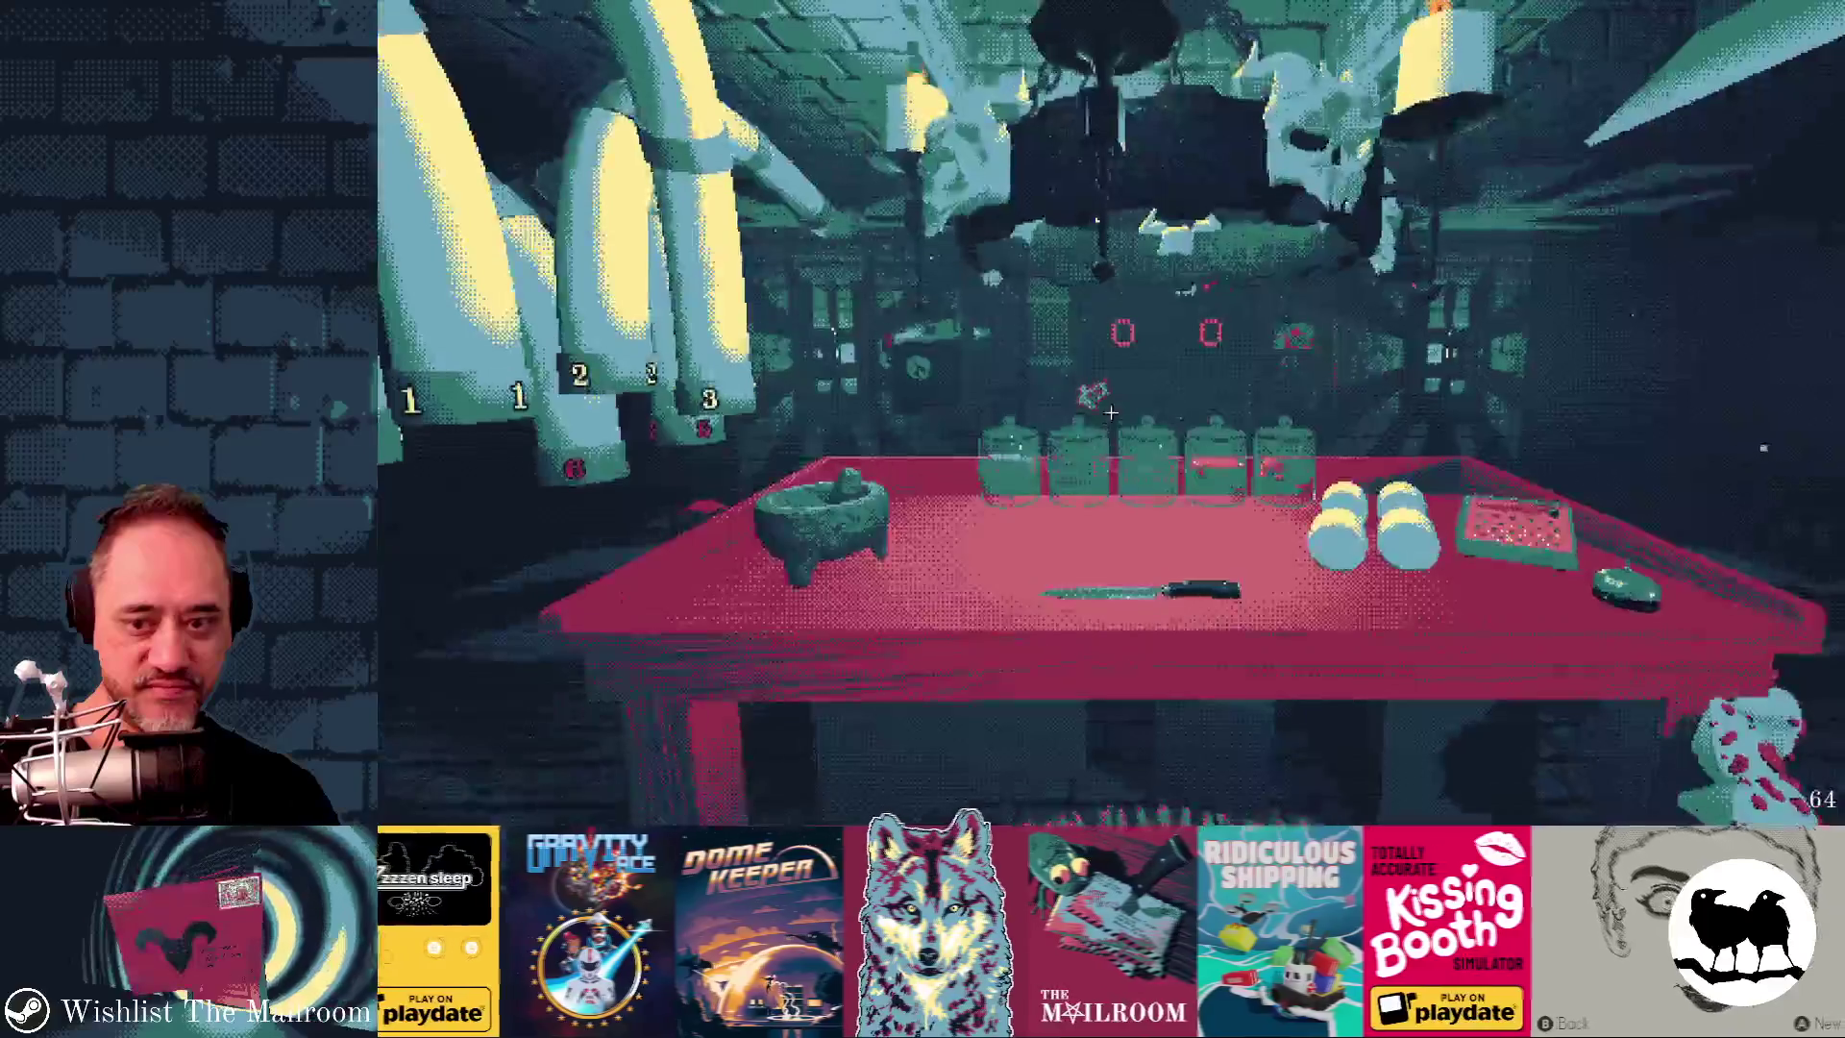
{"action": "key", "text": "s"}
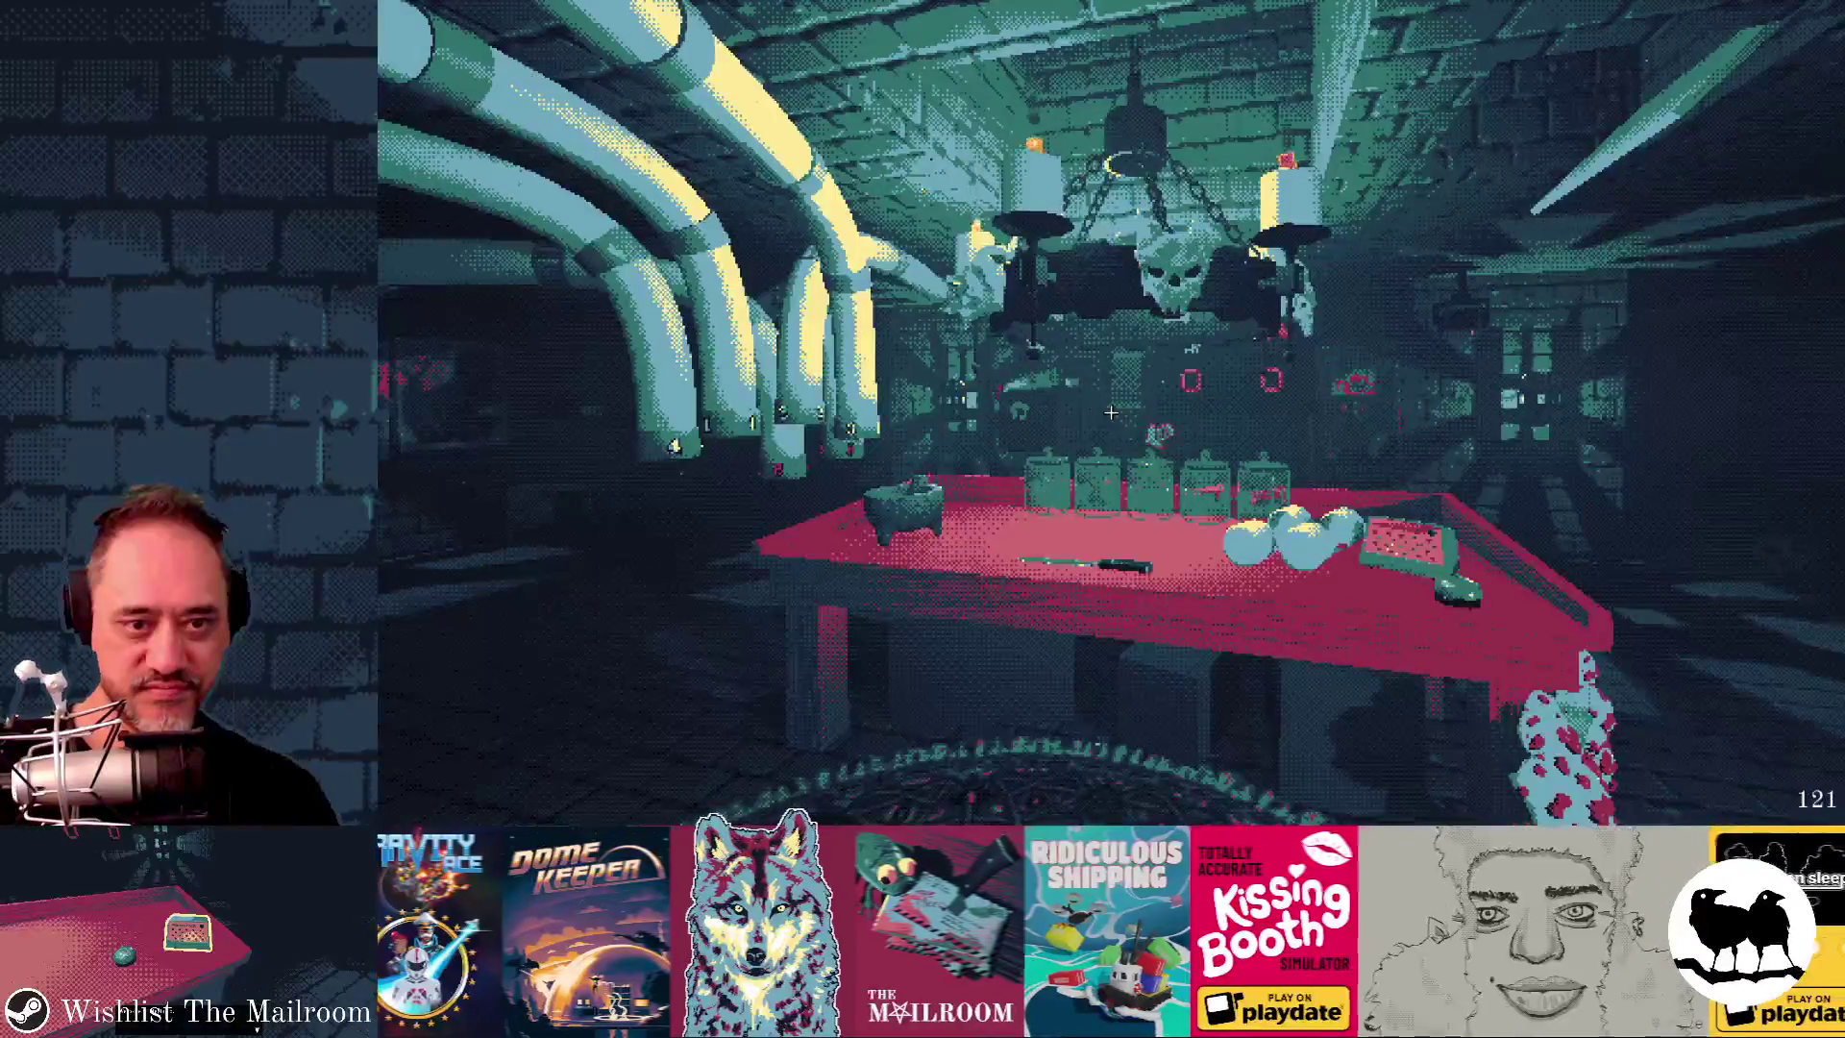
{"action": "key", "text": "F8"}
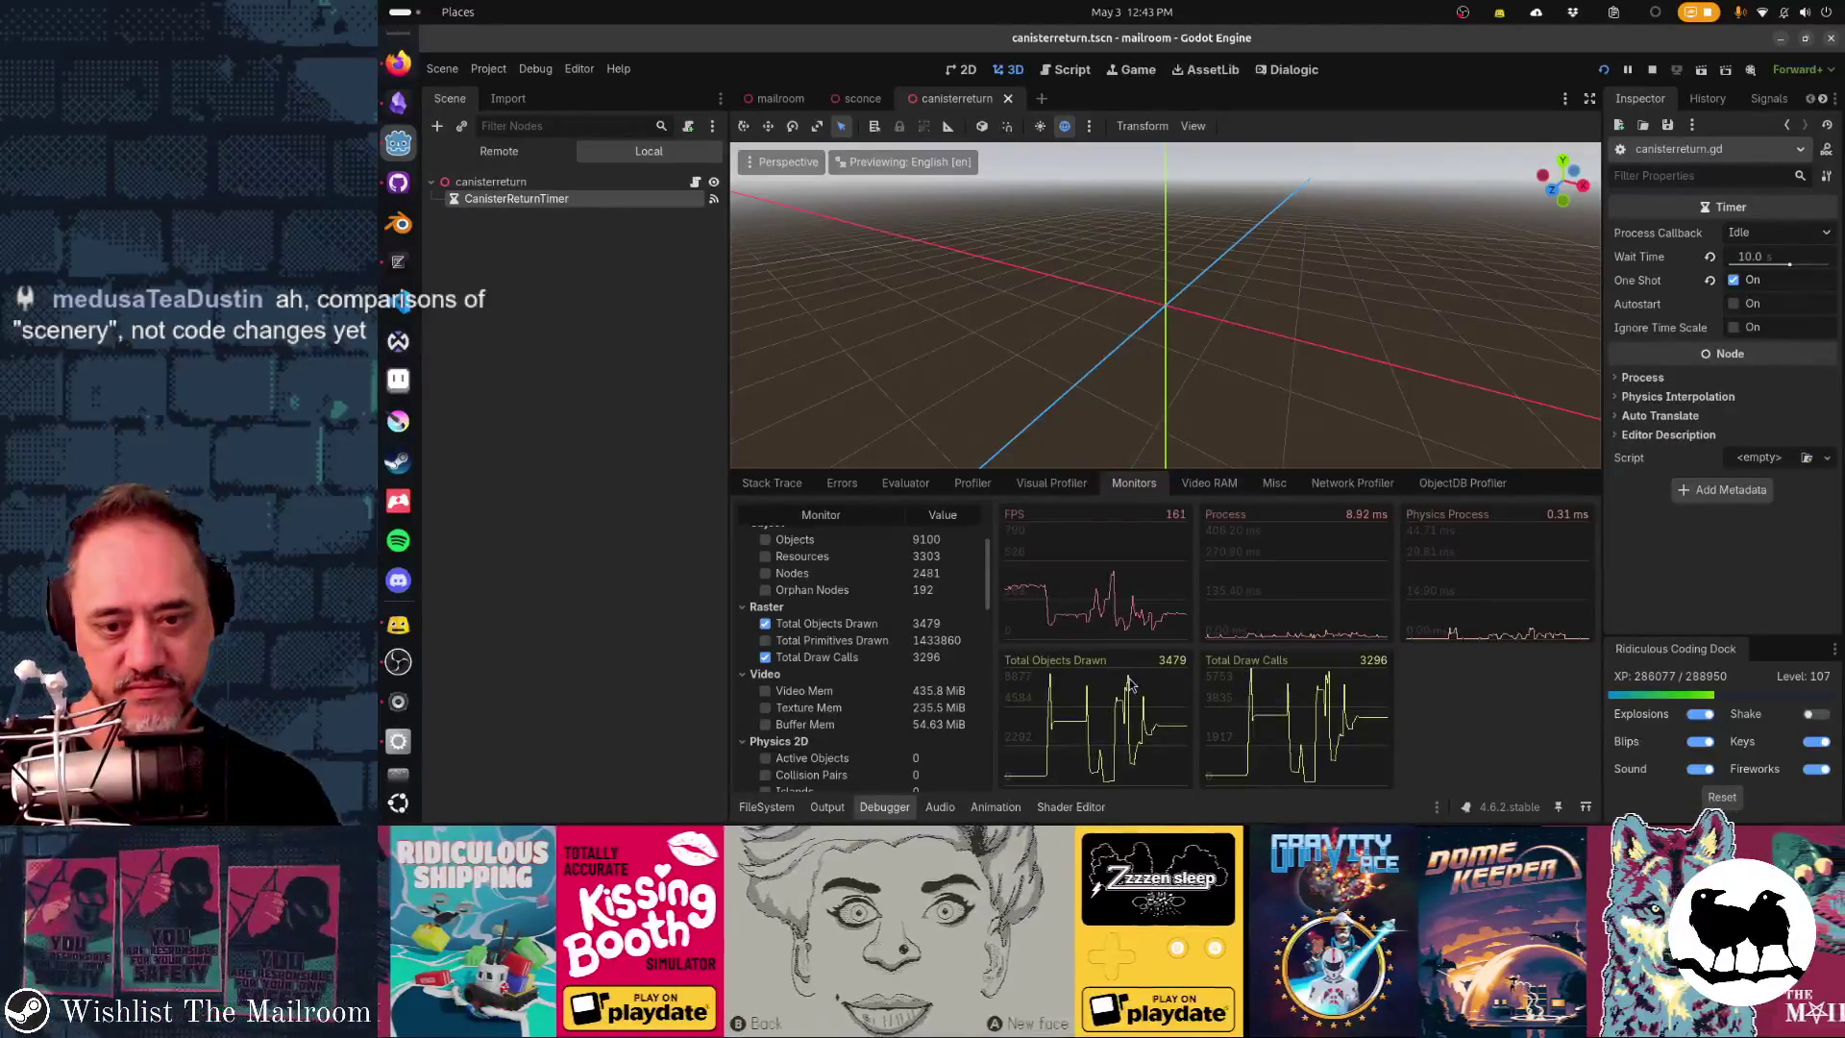
- Walk from the table through the doorway and down the corridor to the lettered sign, then F8
{"action": "key", "text": "alt+Tab"}
{"action": "left_click", "coordinate": [1042, 321]}
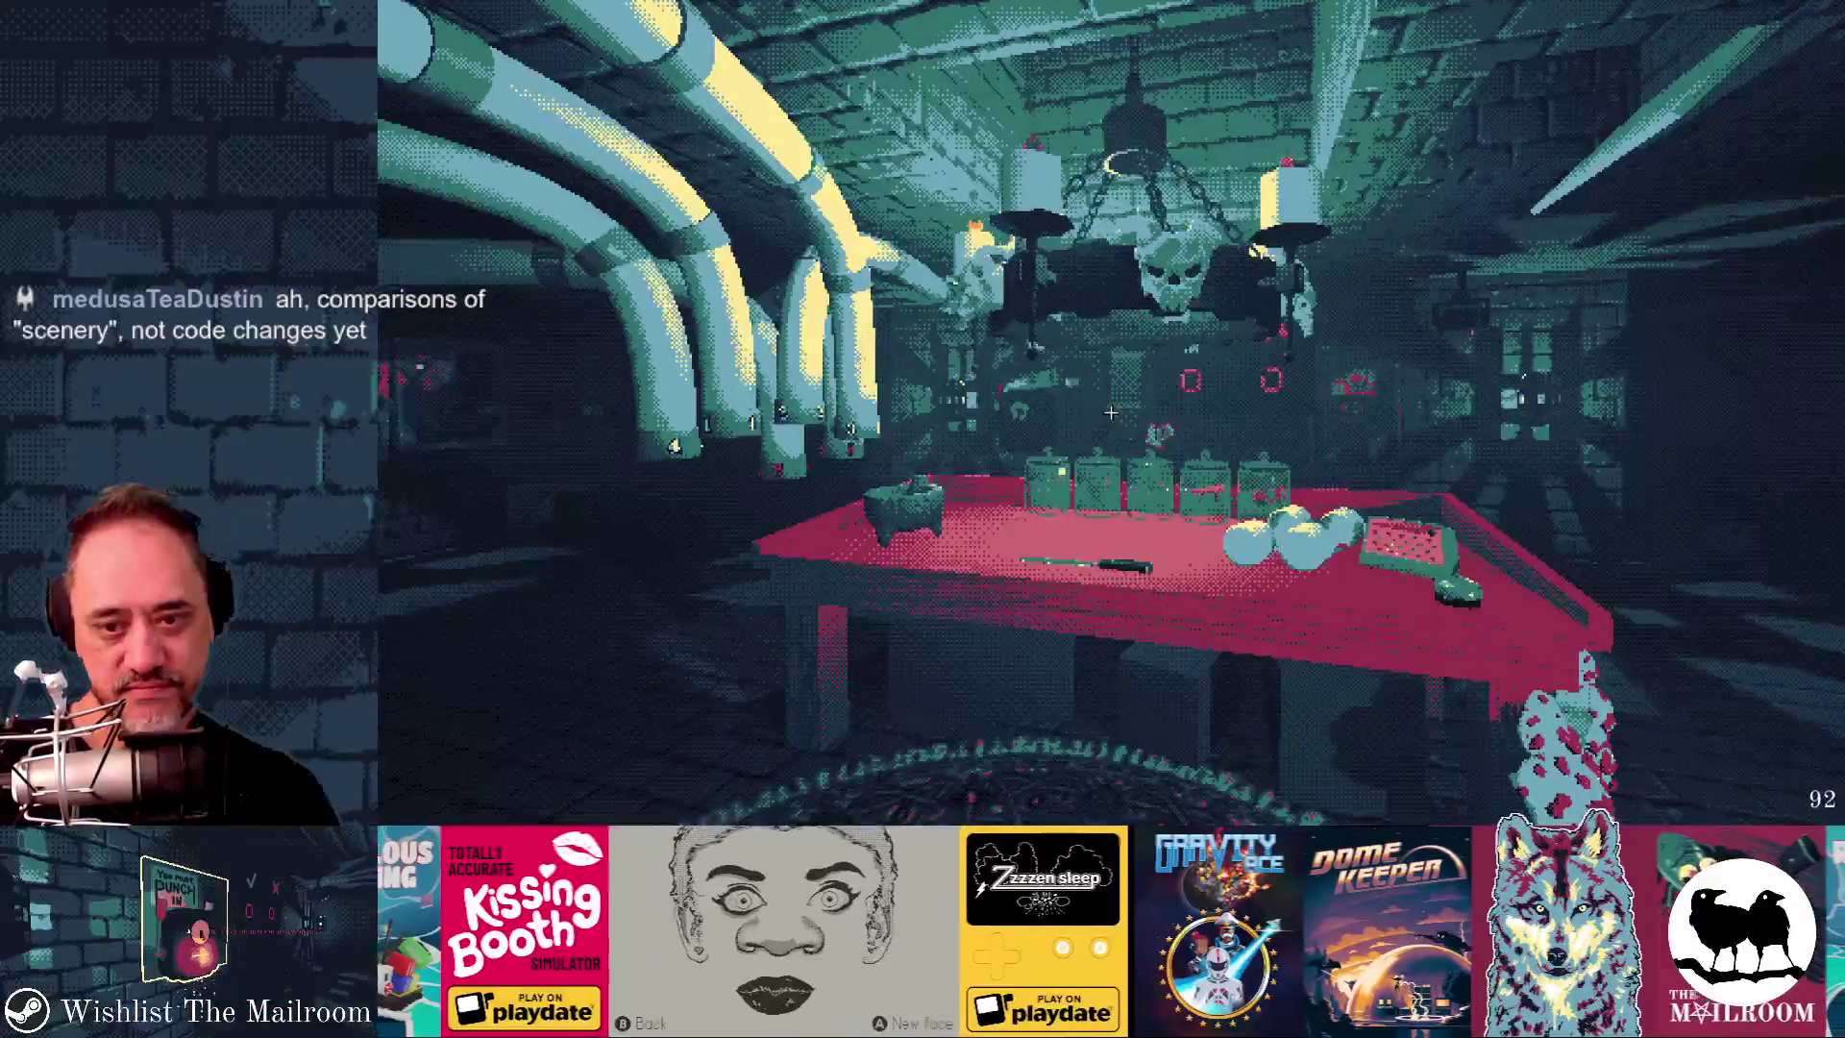
{"action": "key", "text": "s"}
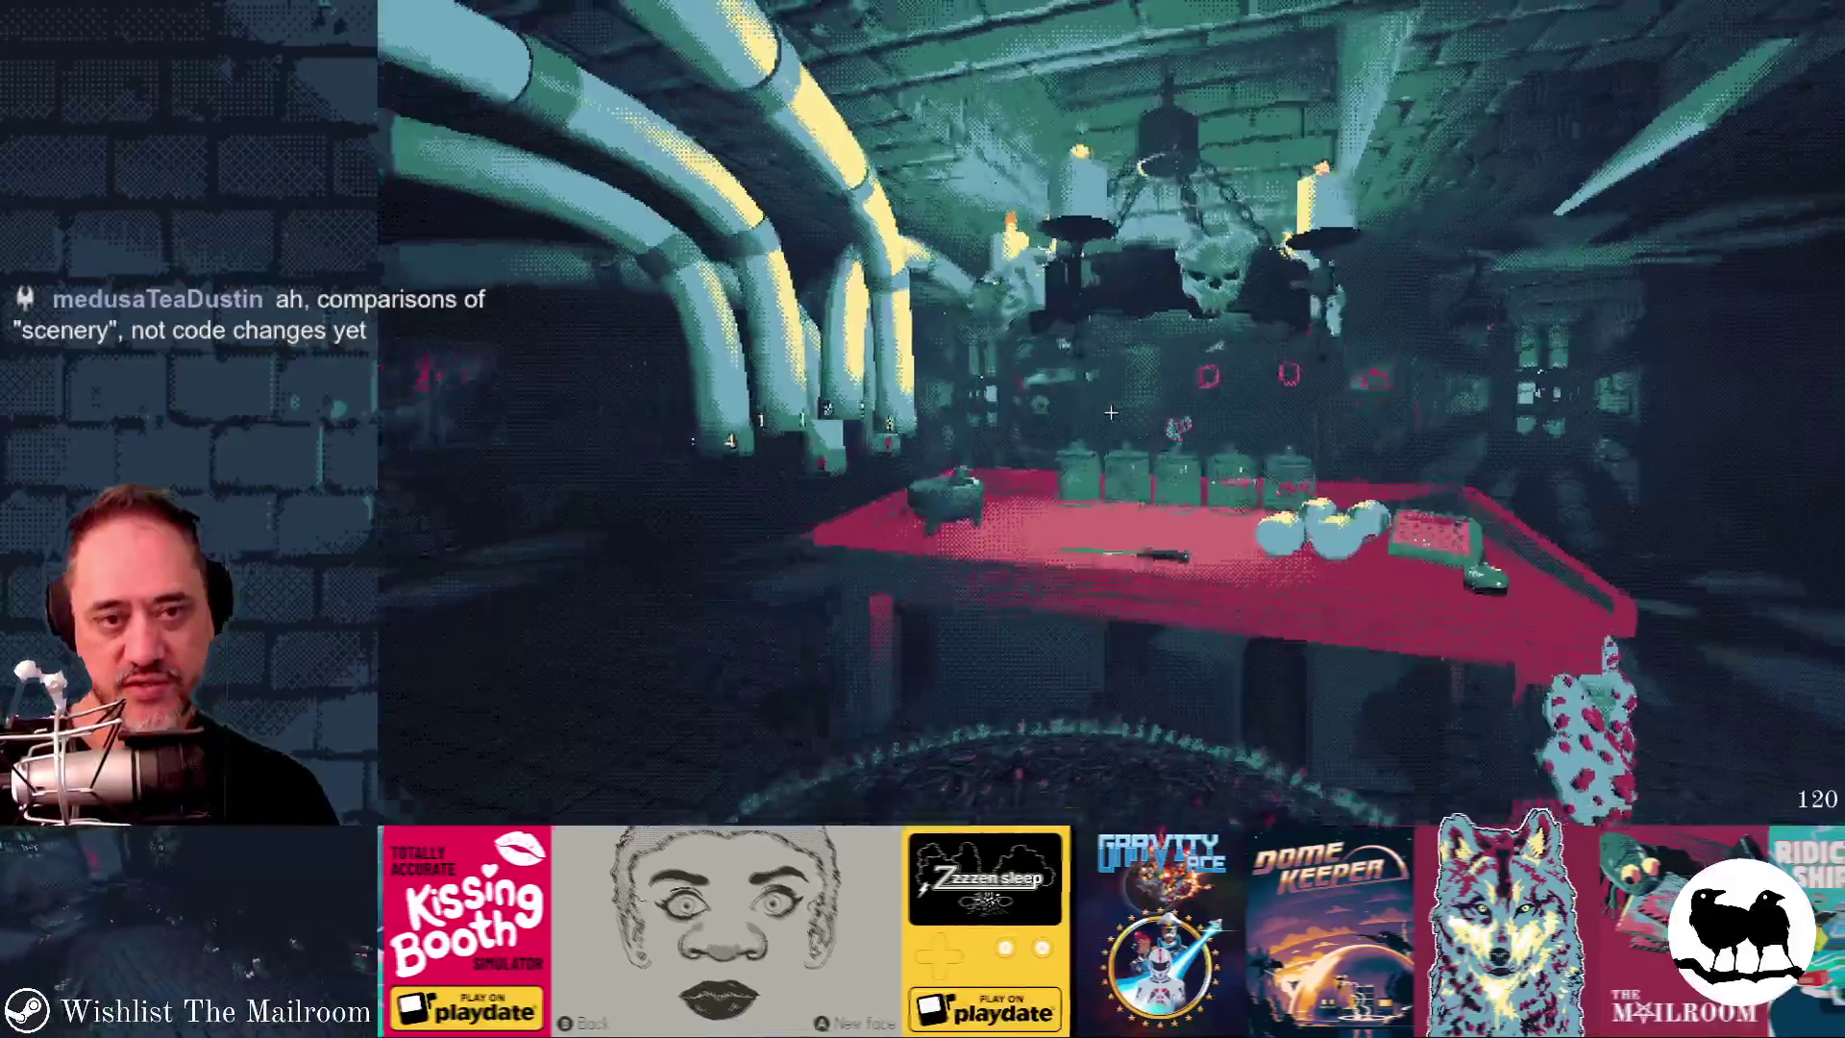
{"action": "key", "text": "w"}
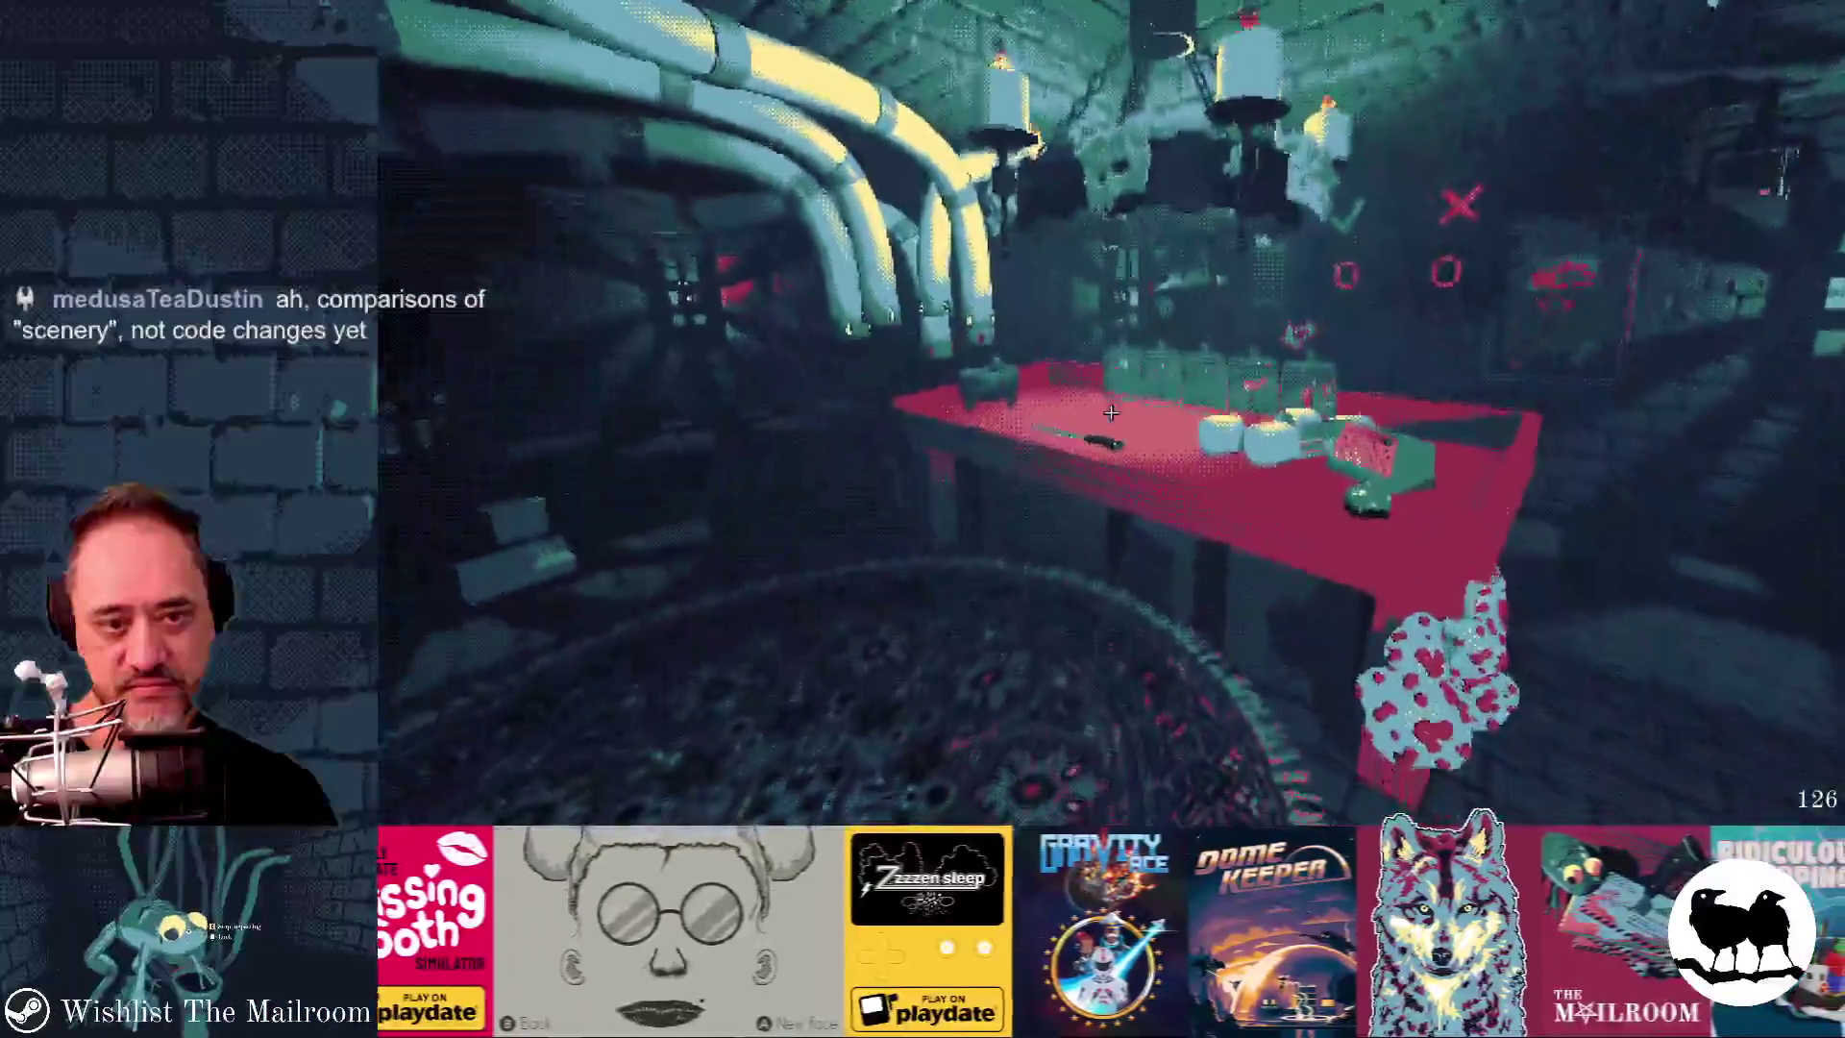
{"action": "key", "text": "s"}
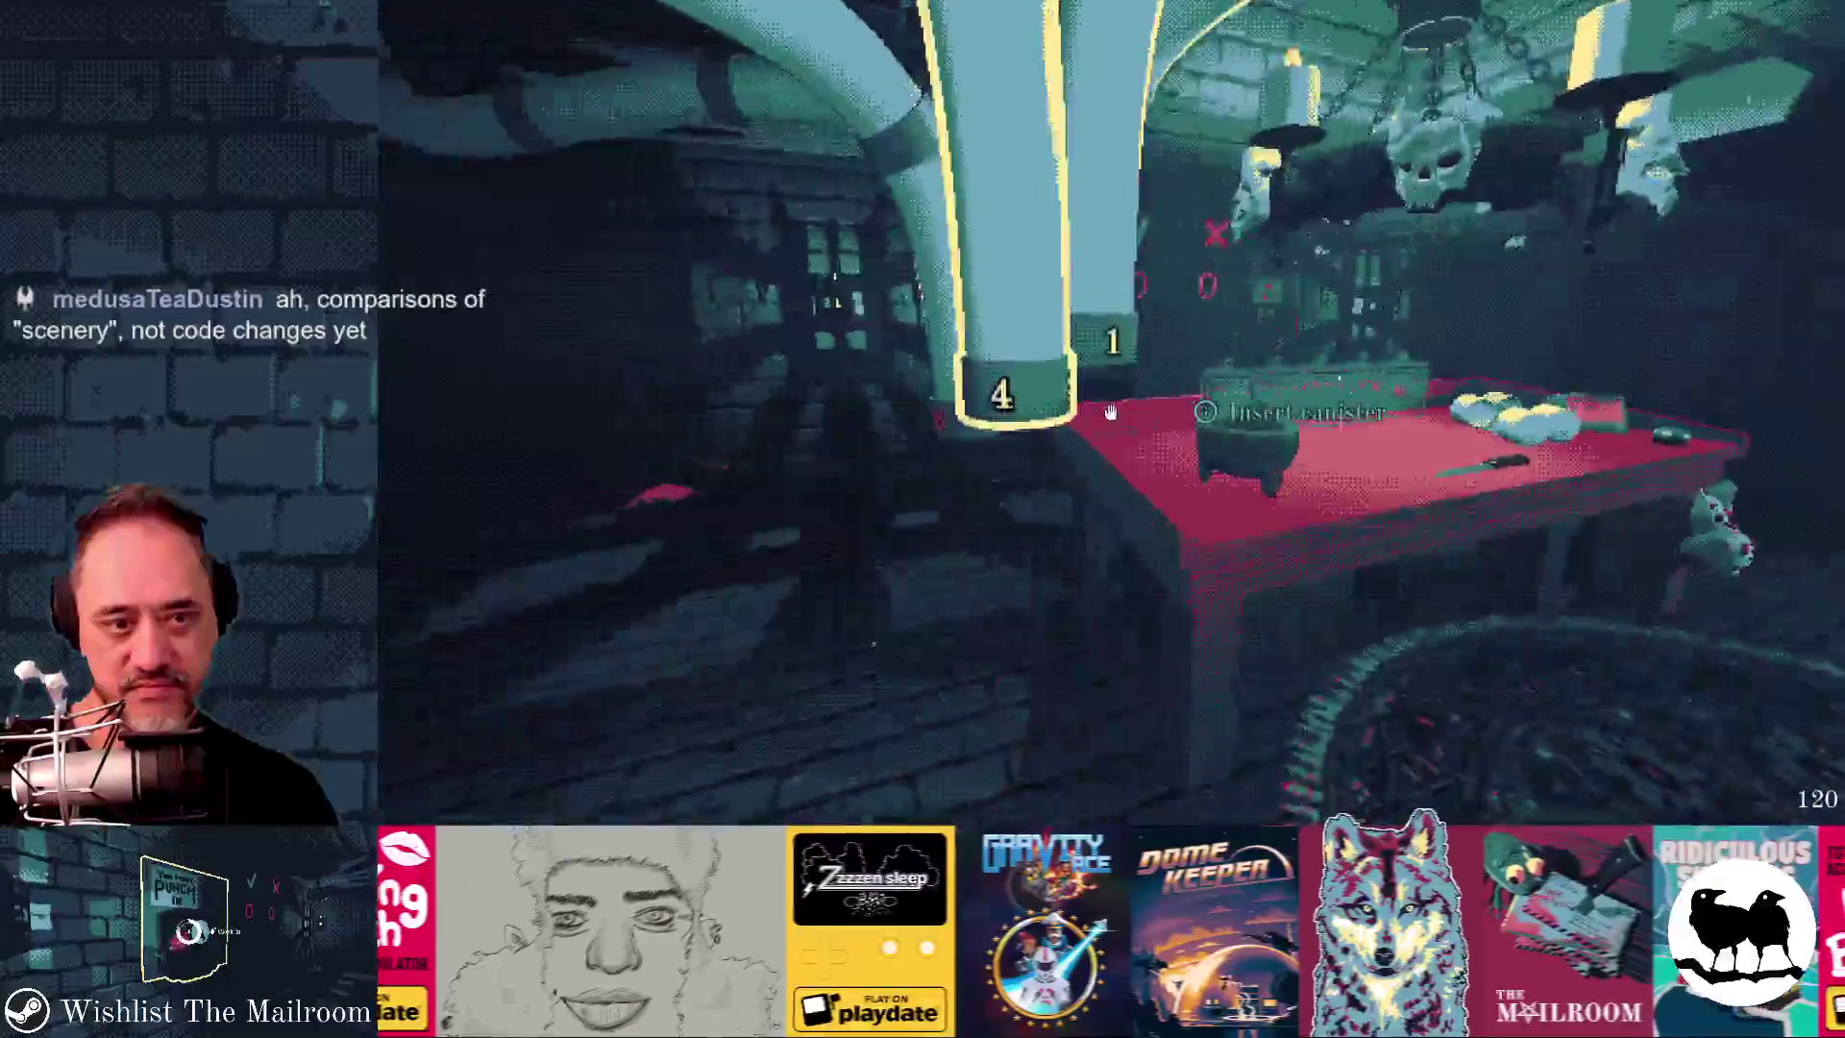
{"action": "key", "text": "w"}
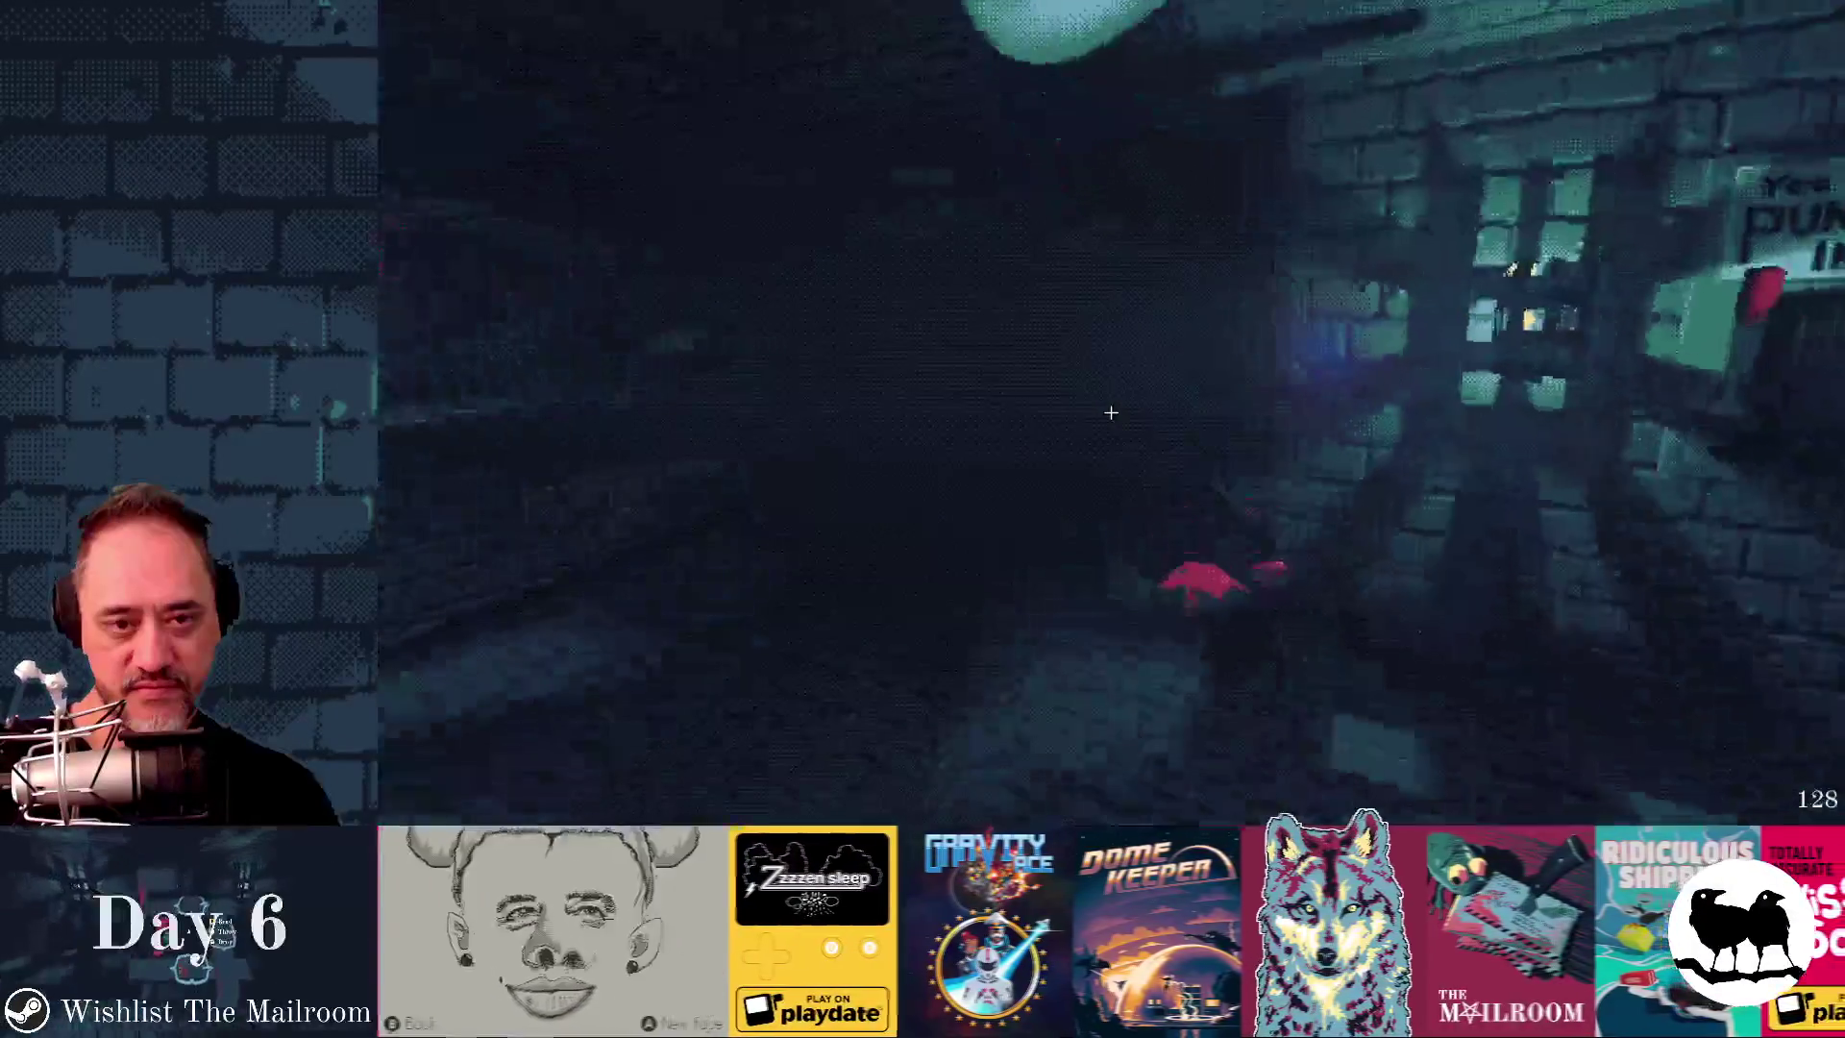
{"action": "key", "text": "w"}
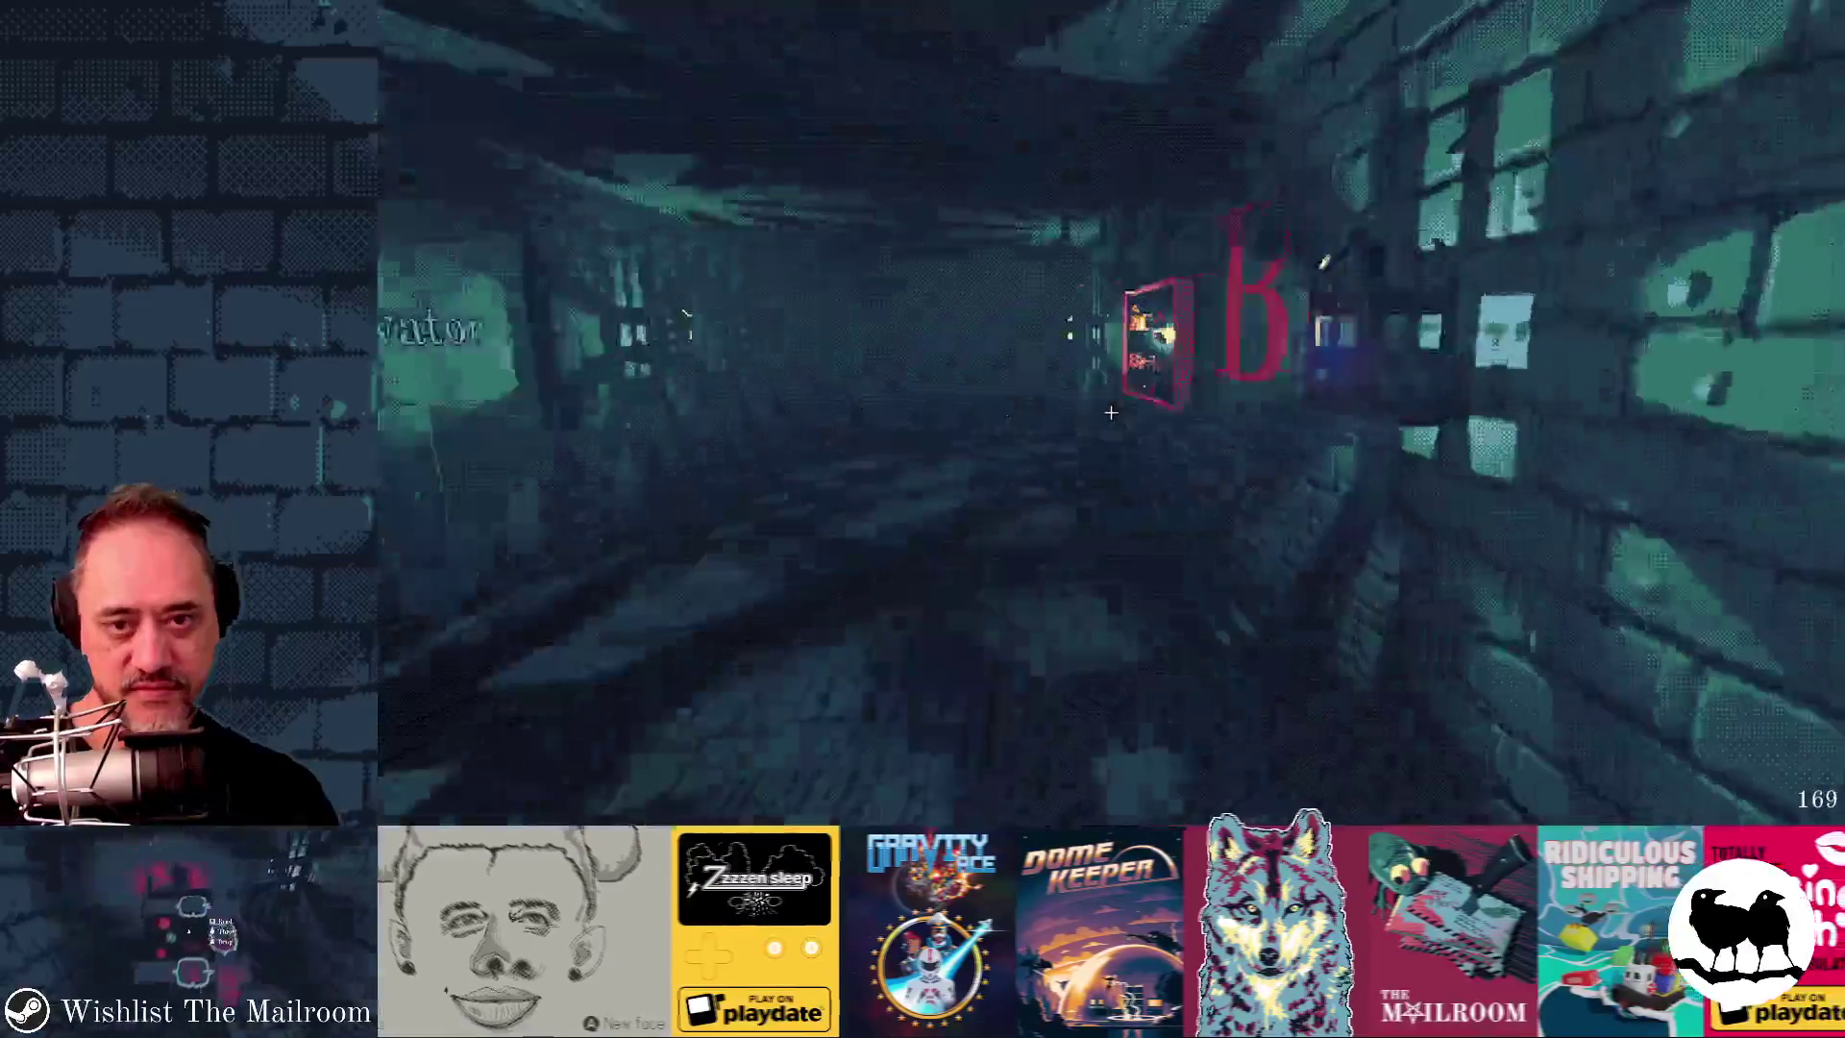
{"action": "key", "text": "a"}
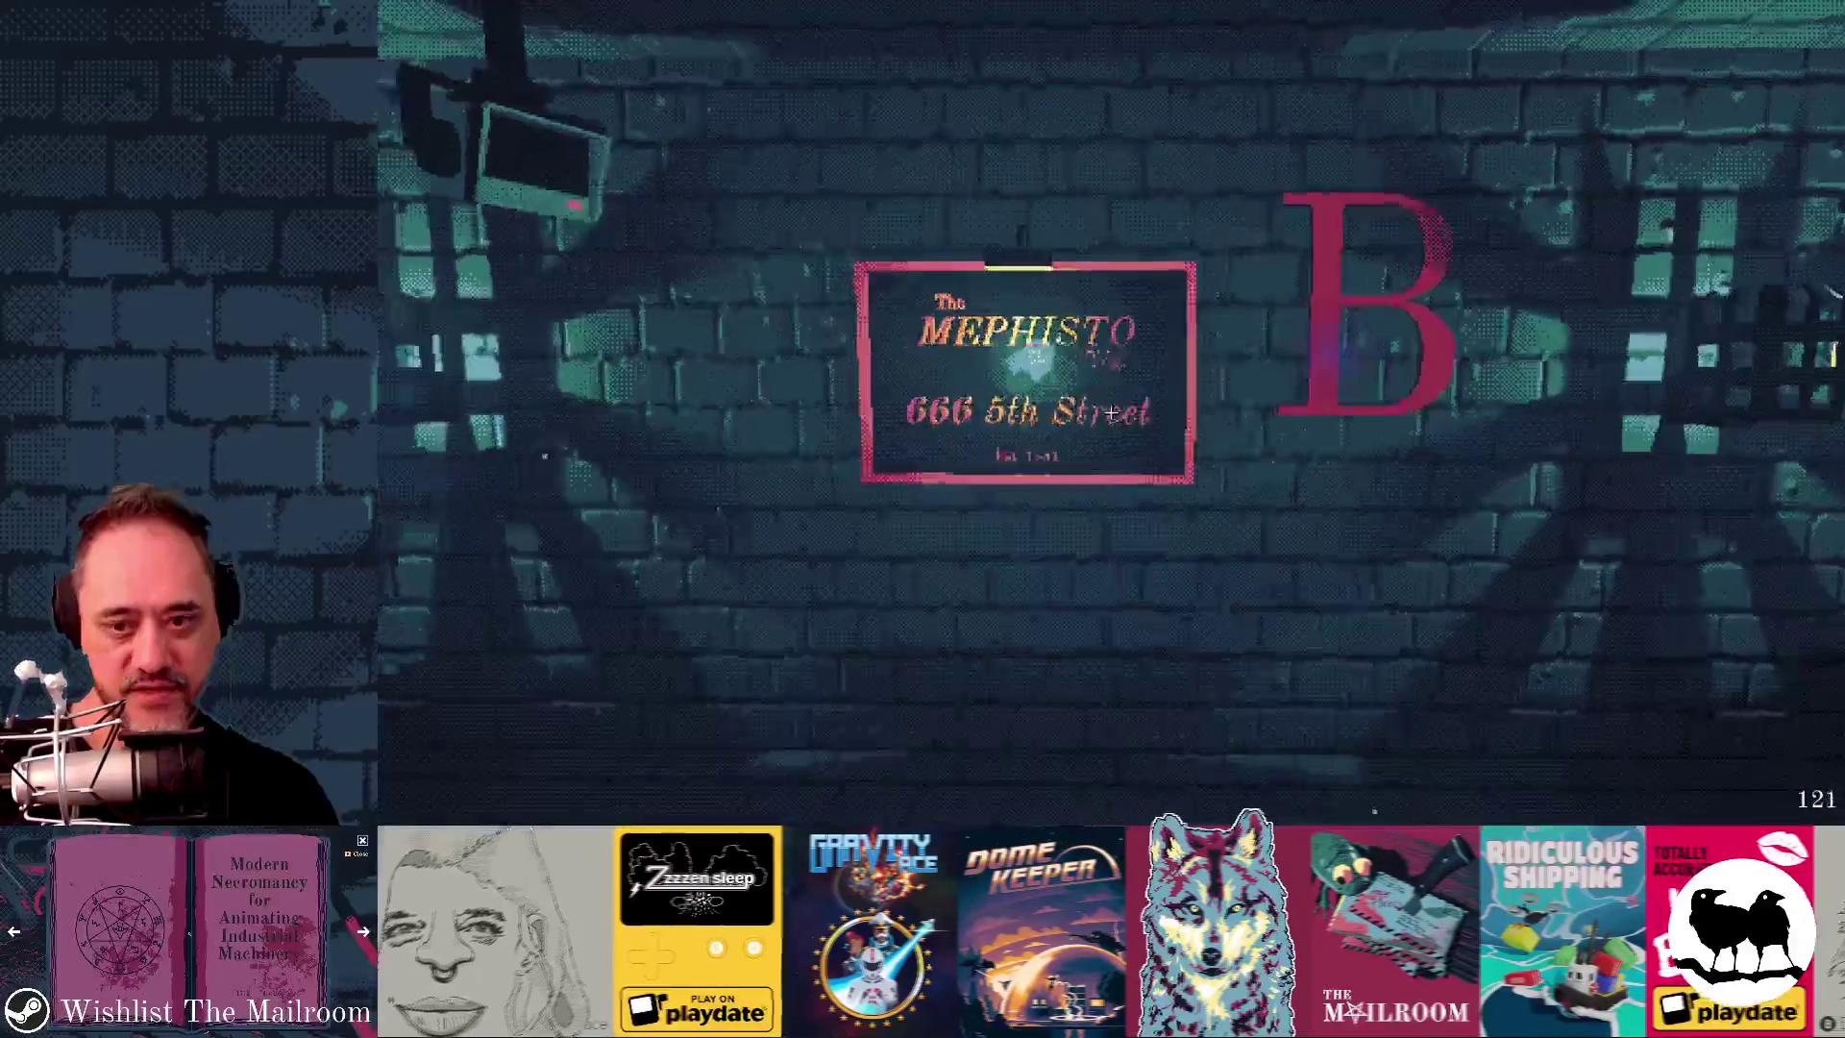
{"action": "key", "text": "F8"}
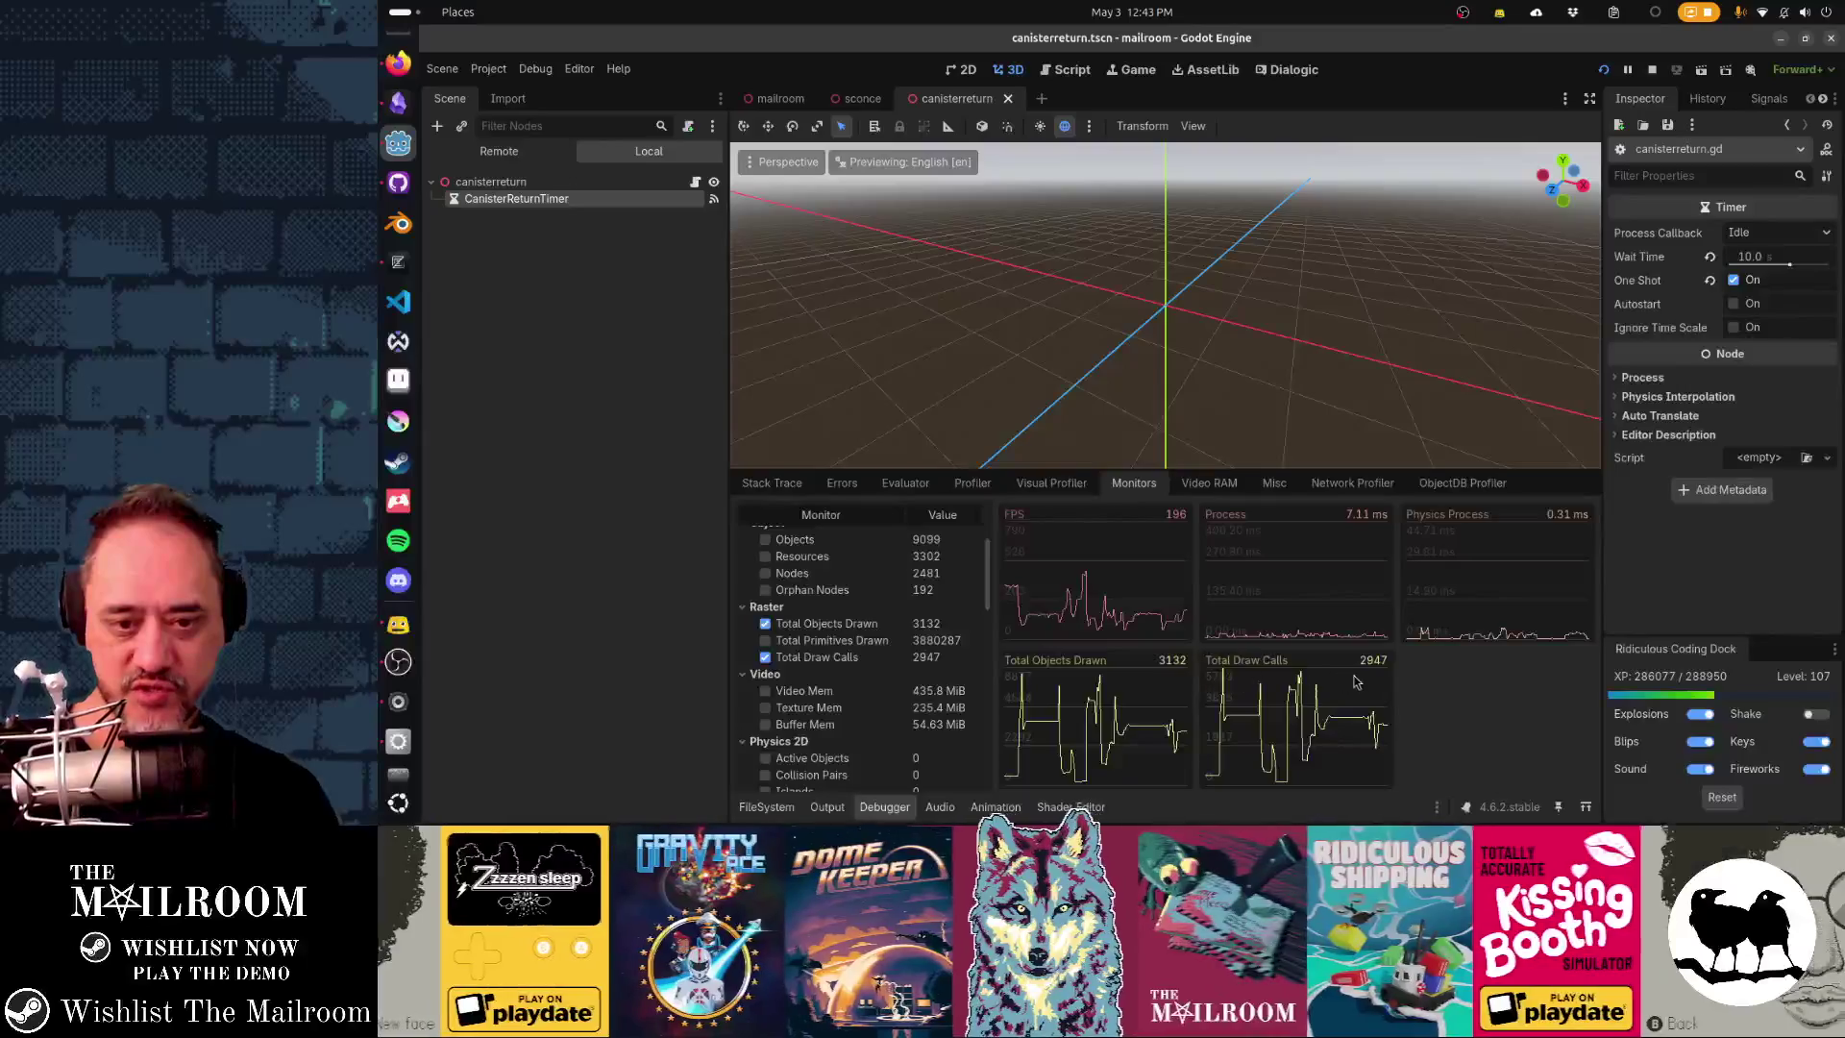
- Briefly resume the game once more, then return to the Godot editor
{"action": "key", "text": "alt+Tab"}
{"action": "key", "text": "Escape"}
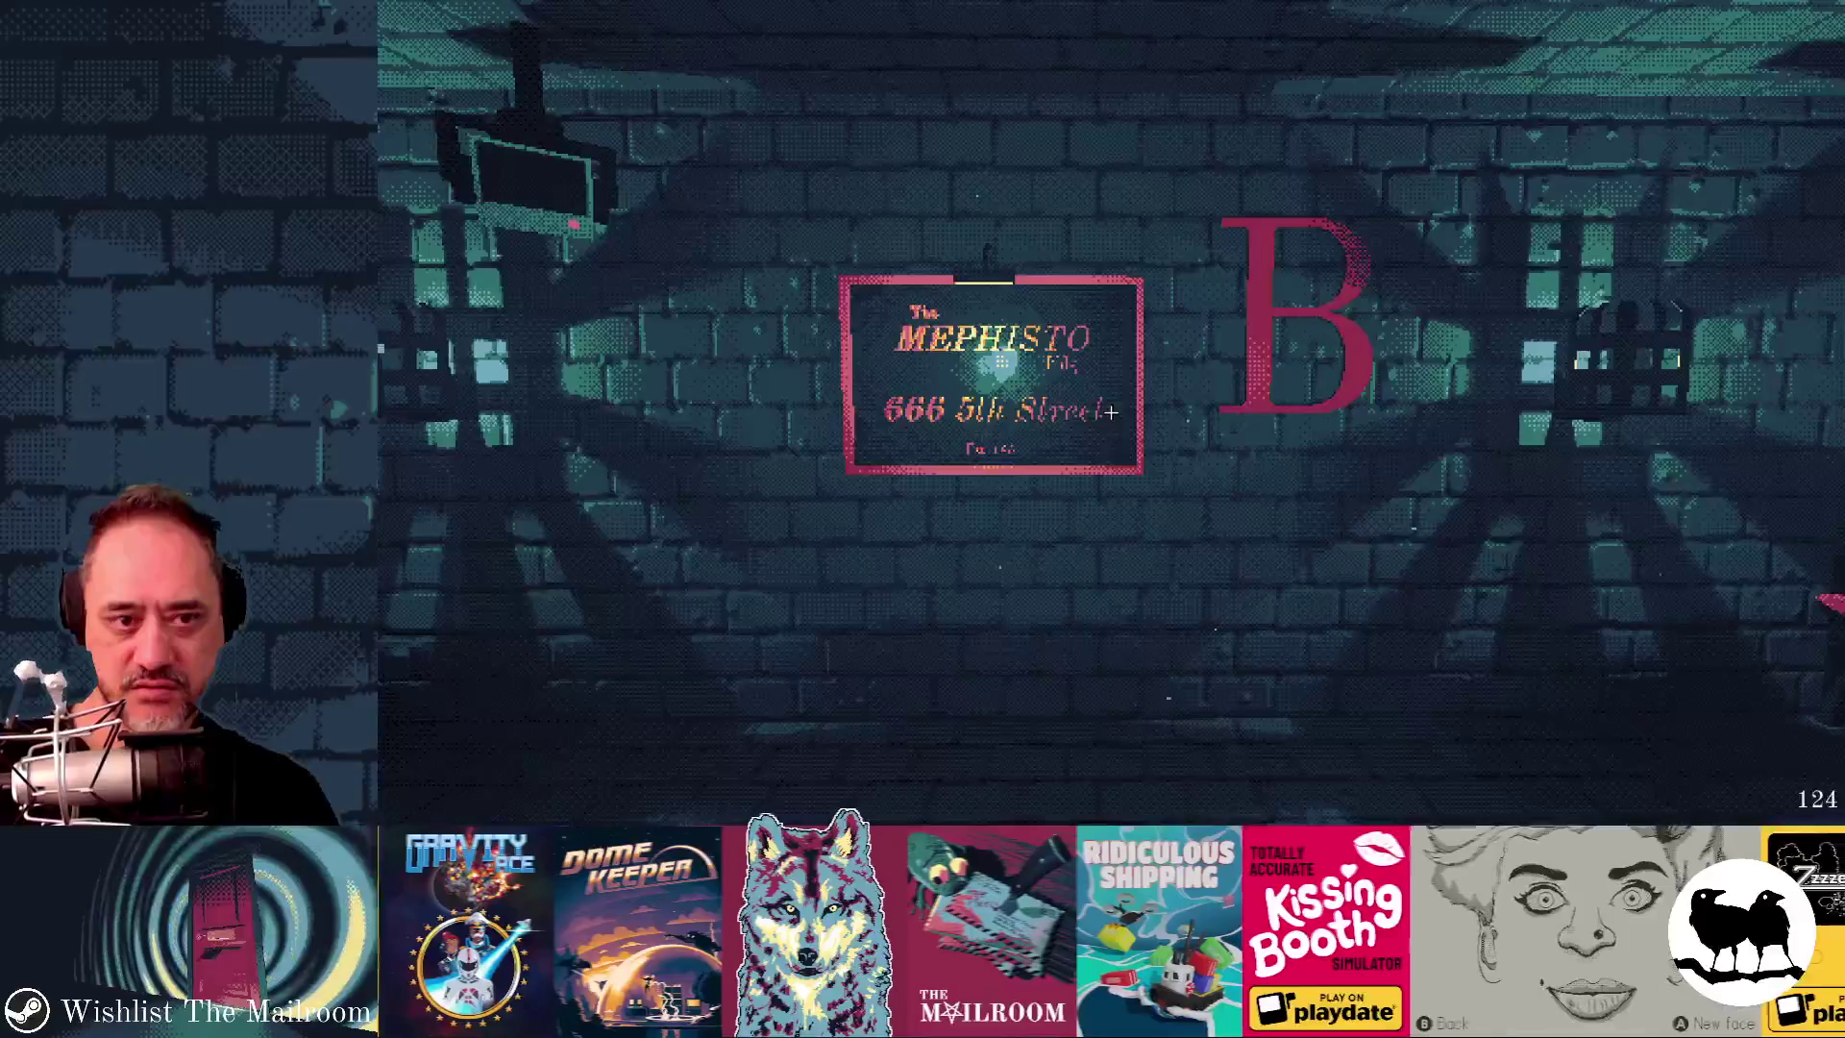
{"action": "key", "text": "alt+Tab"}
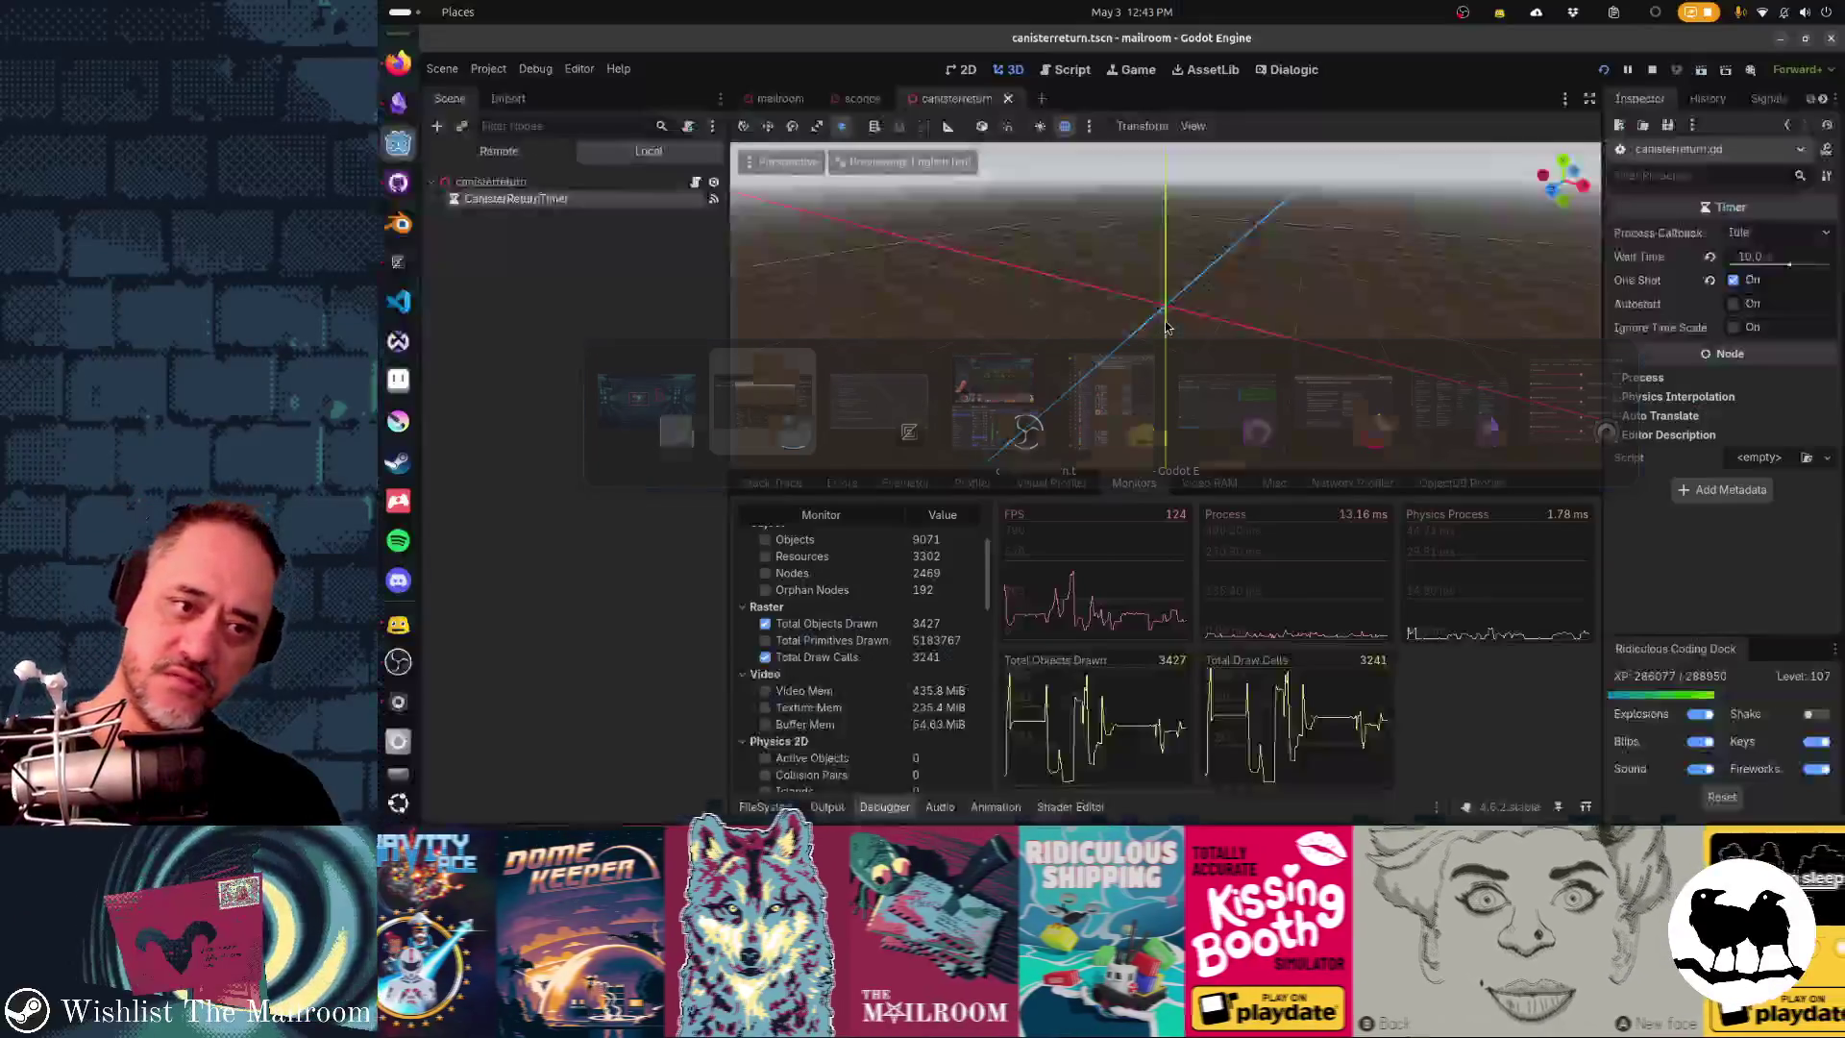
{"action": "key", "text": "shift+alt+o"}
- Search resources for 'building' and open building.tscn
{"action": "type", "text": "building"}
{"action": "key", "text": "Down"}
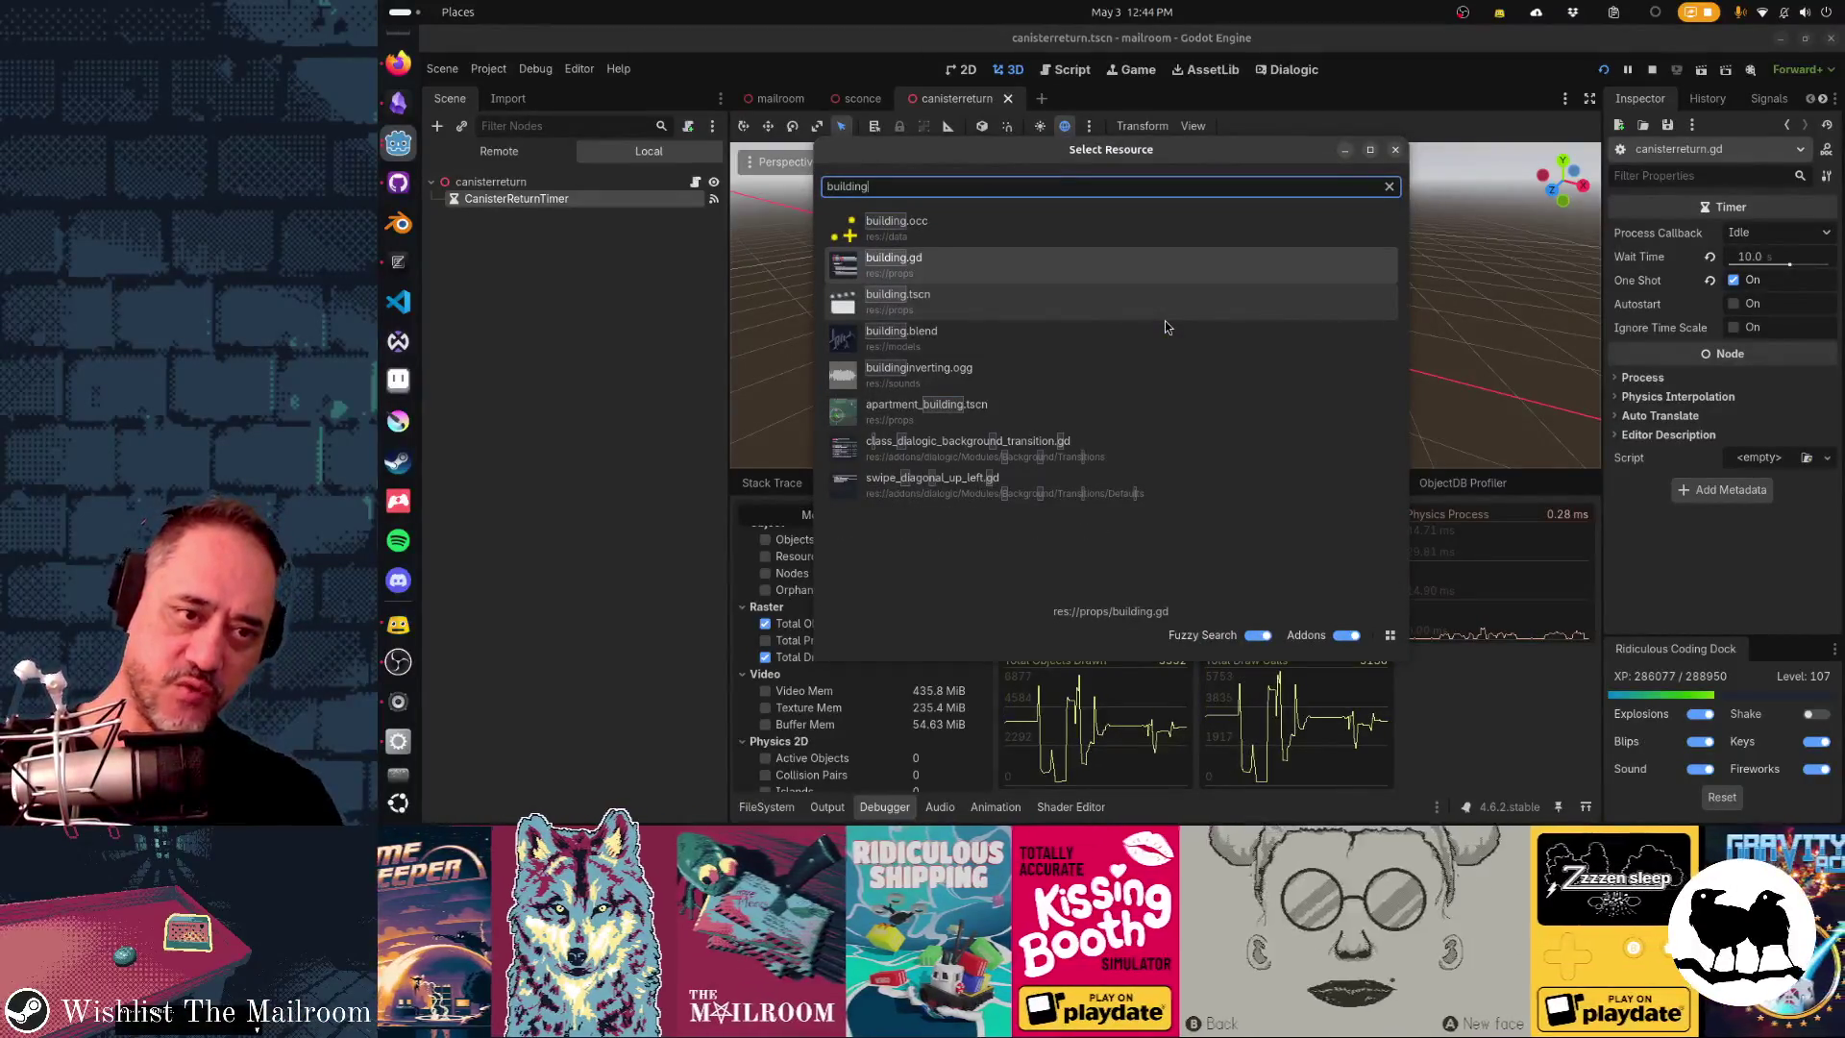
{"action": "key", "text": "Down"}
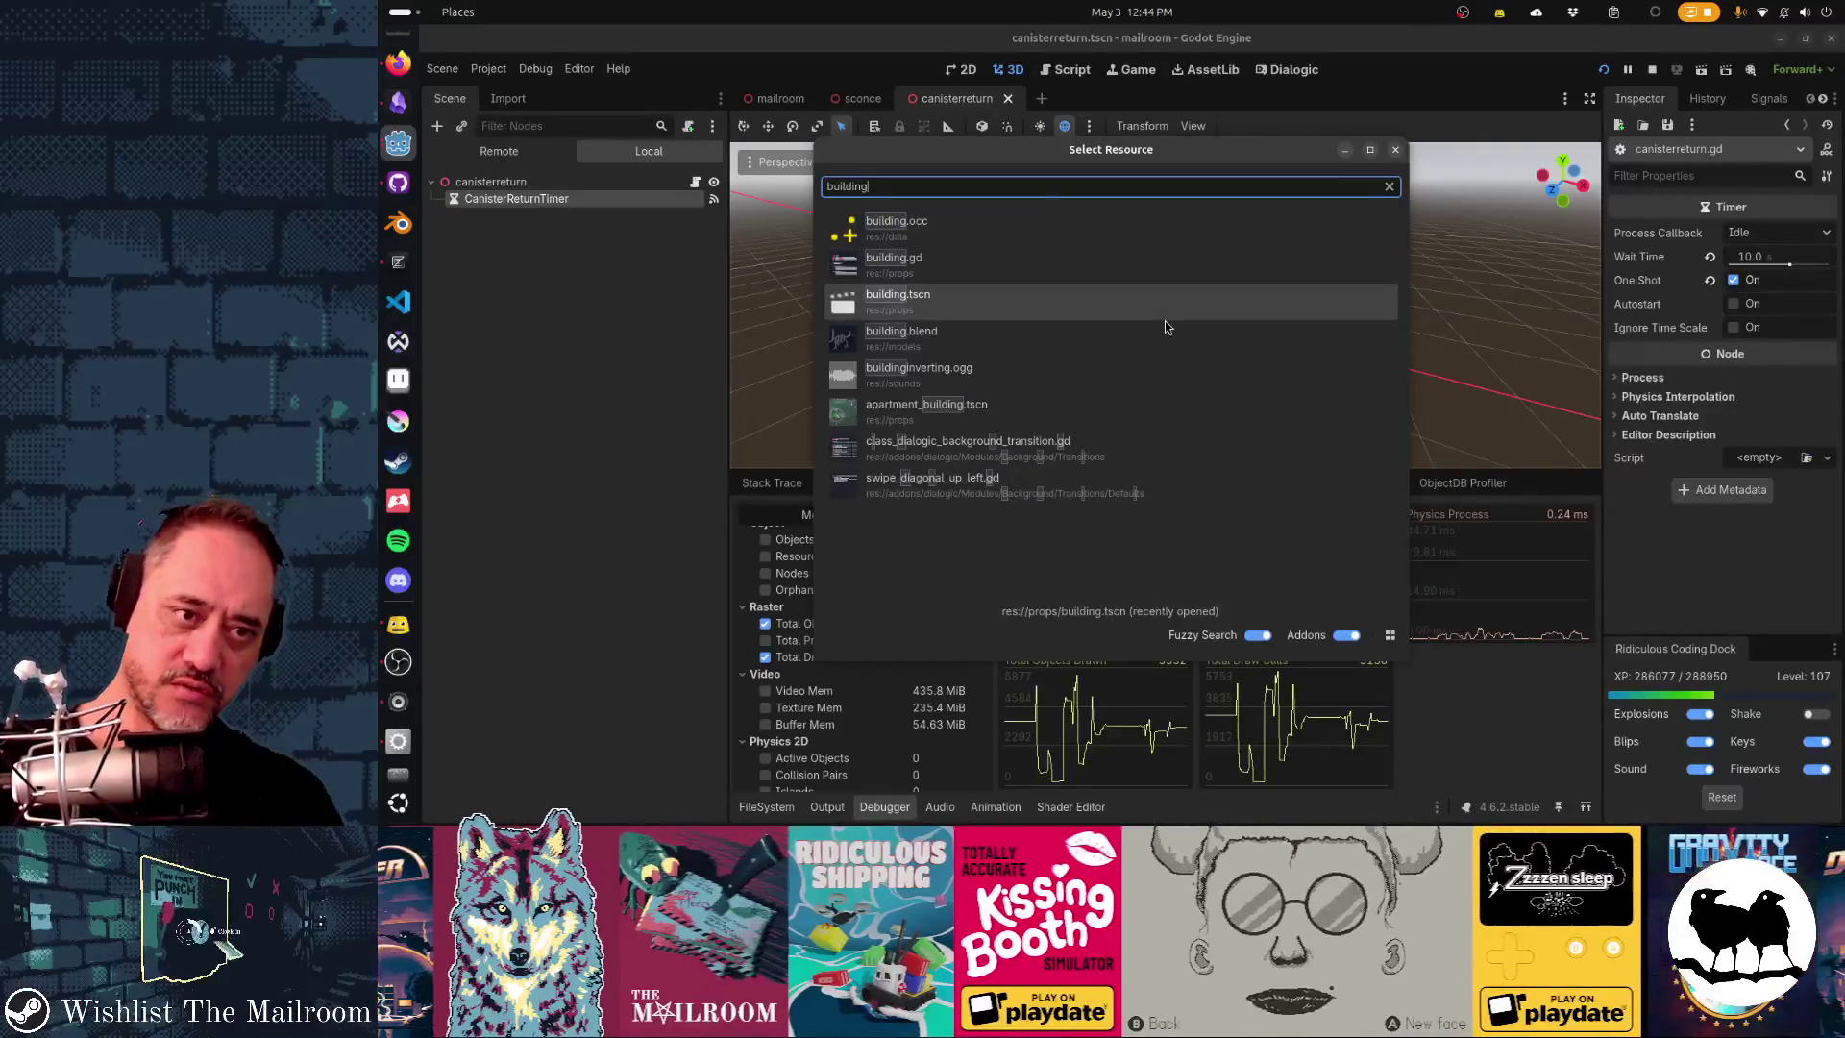
{"action": "key", "text": "Return"}
- Fly the editor camera through the building's corridor, then glance at the running game
{"action": "key", "text": "w"}
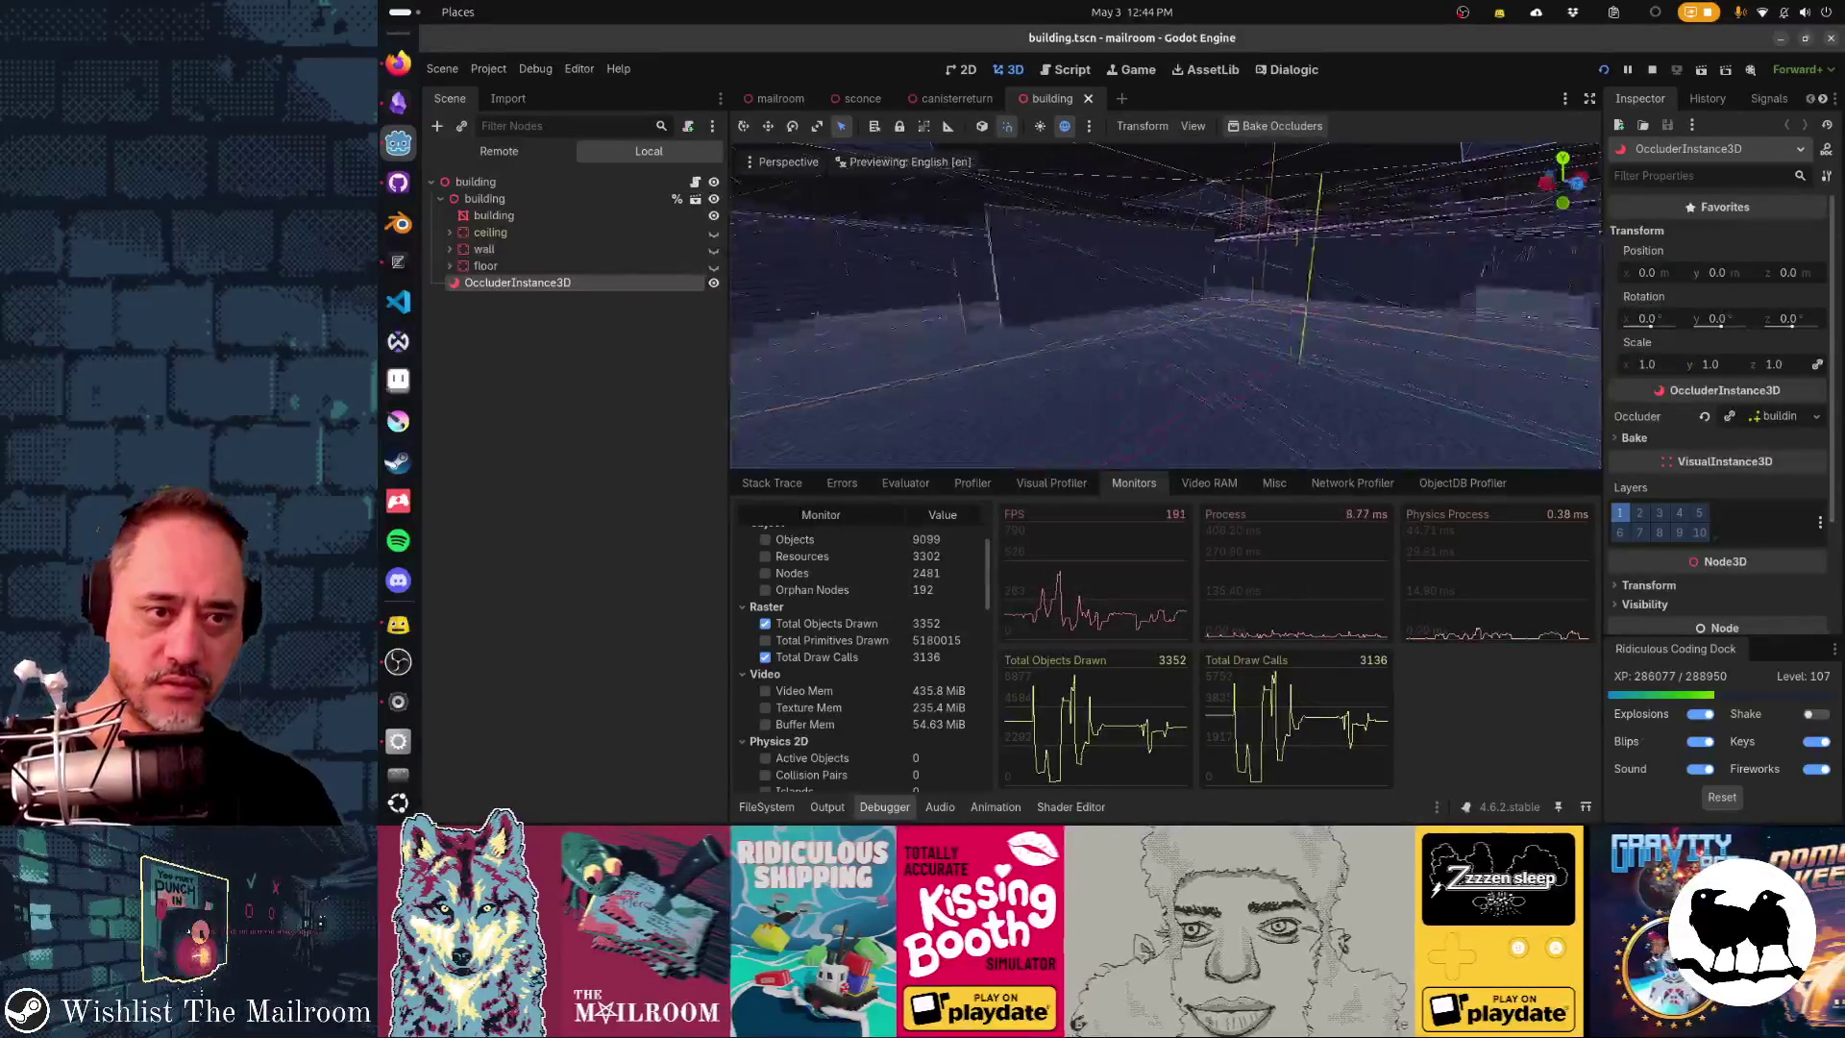
{"action": "key", "text": "w"}
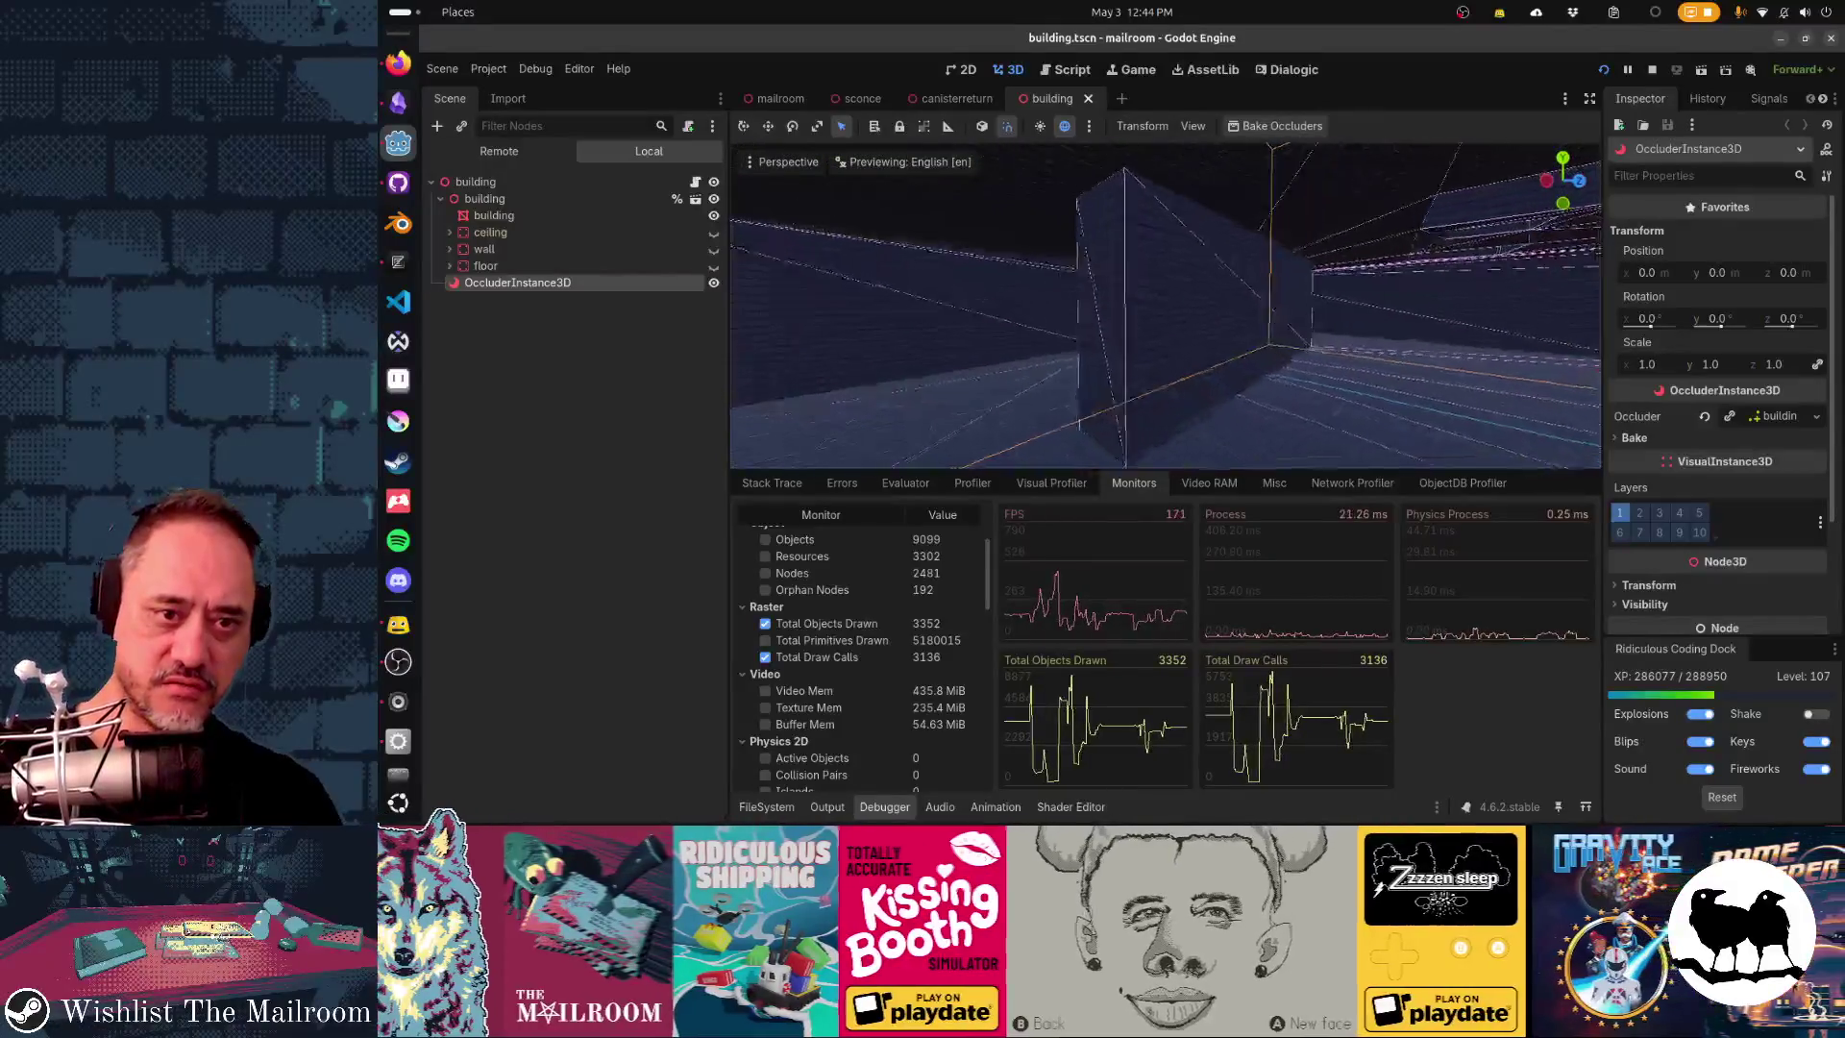
{"action": "key", "text": "w"}
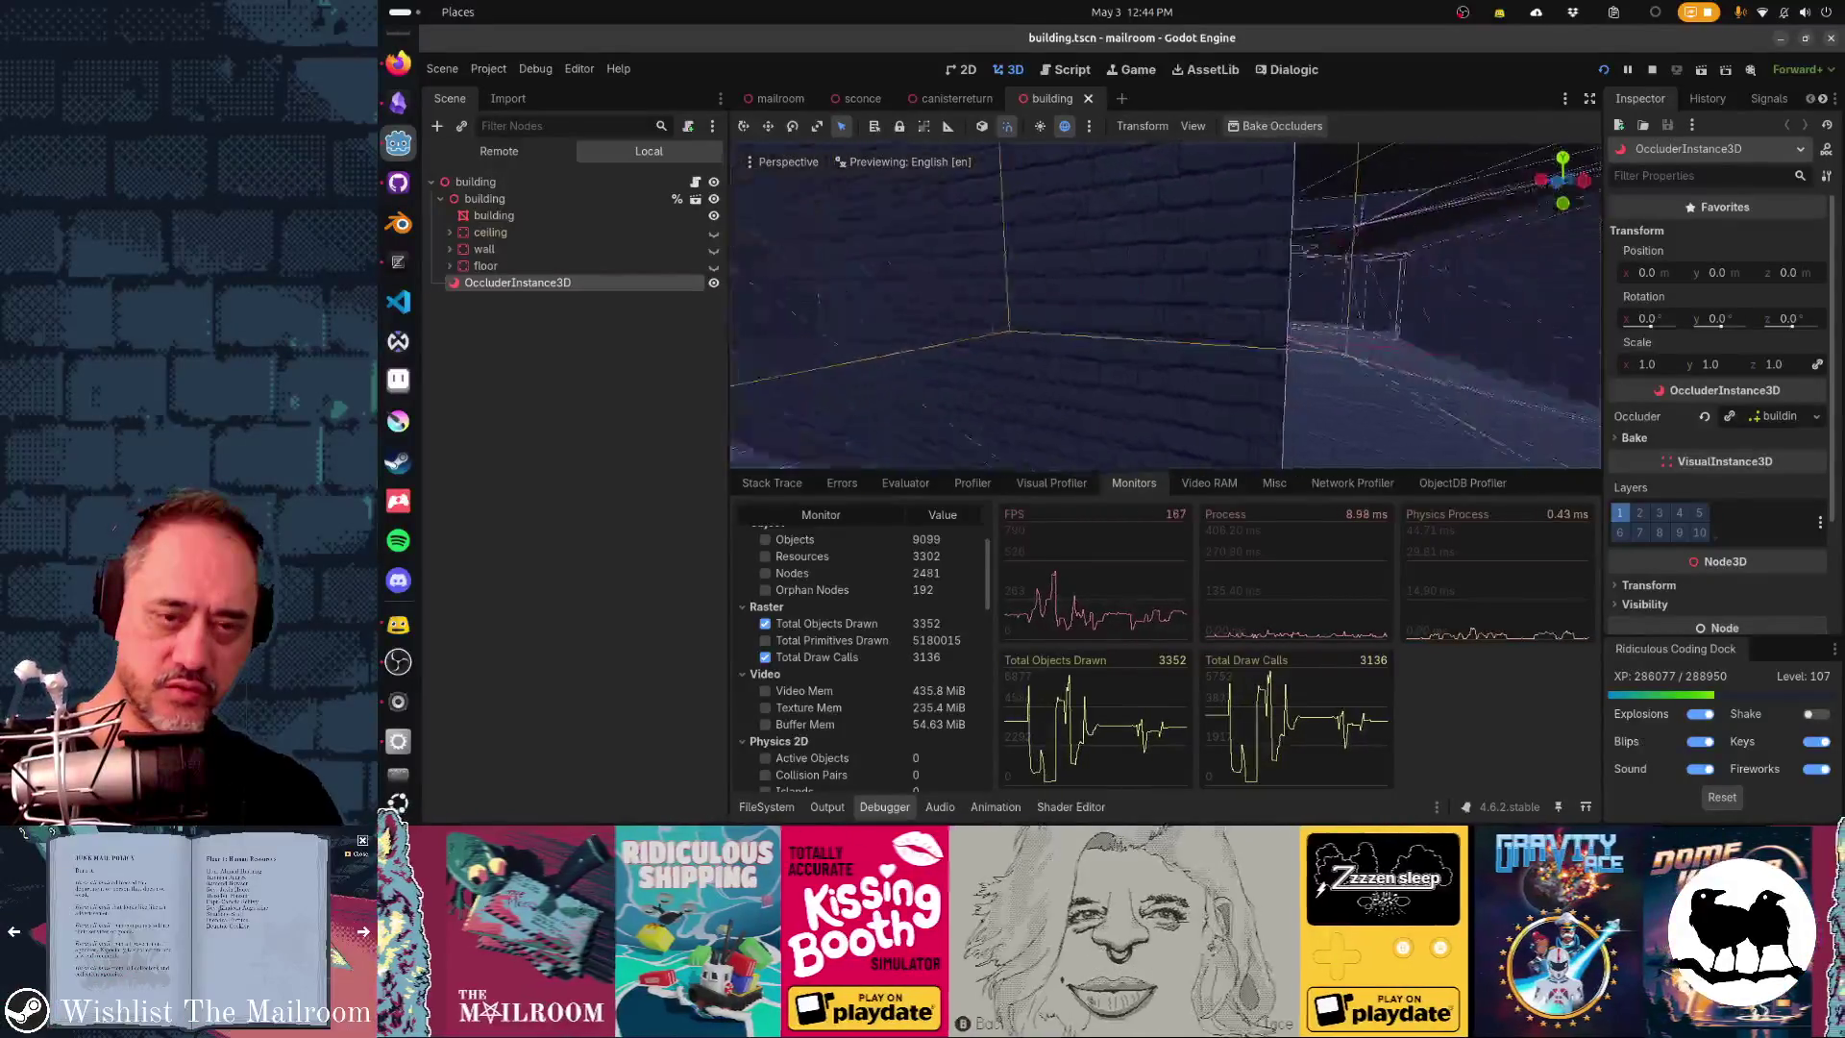
{"action": "key", "text": "alt+Tab"}
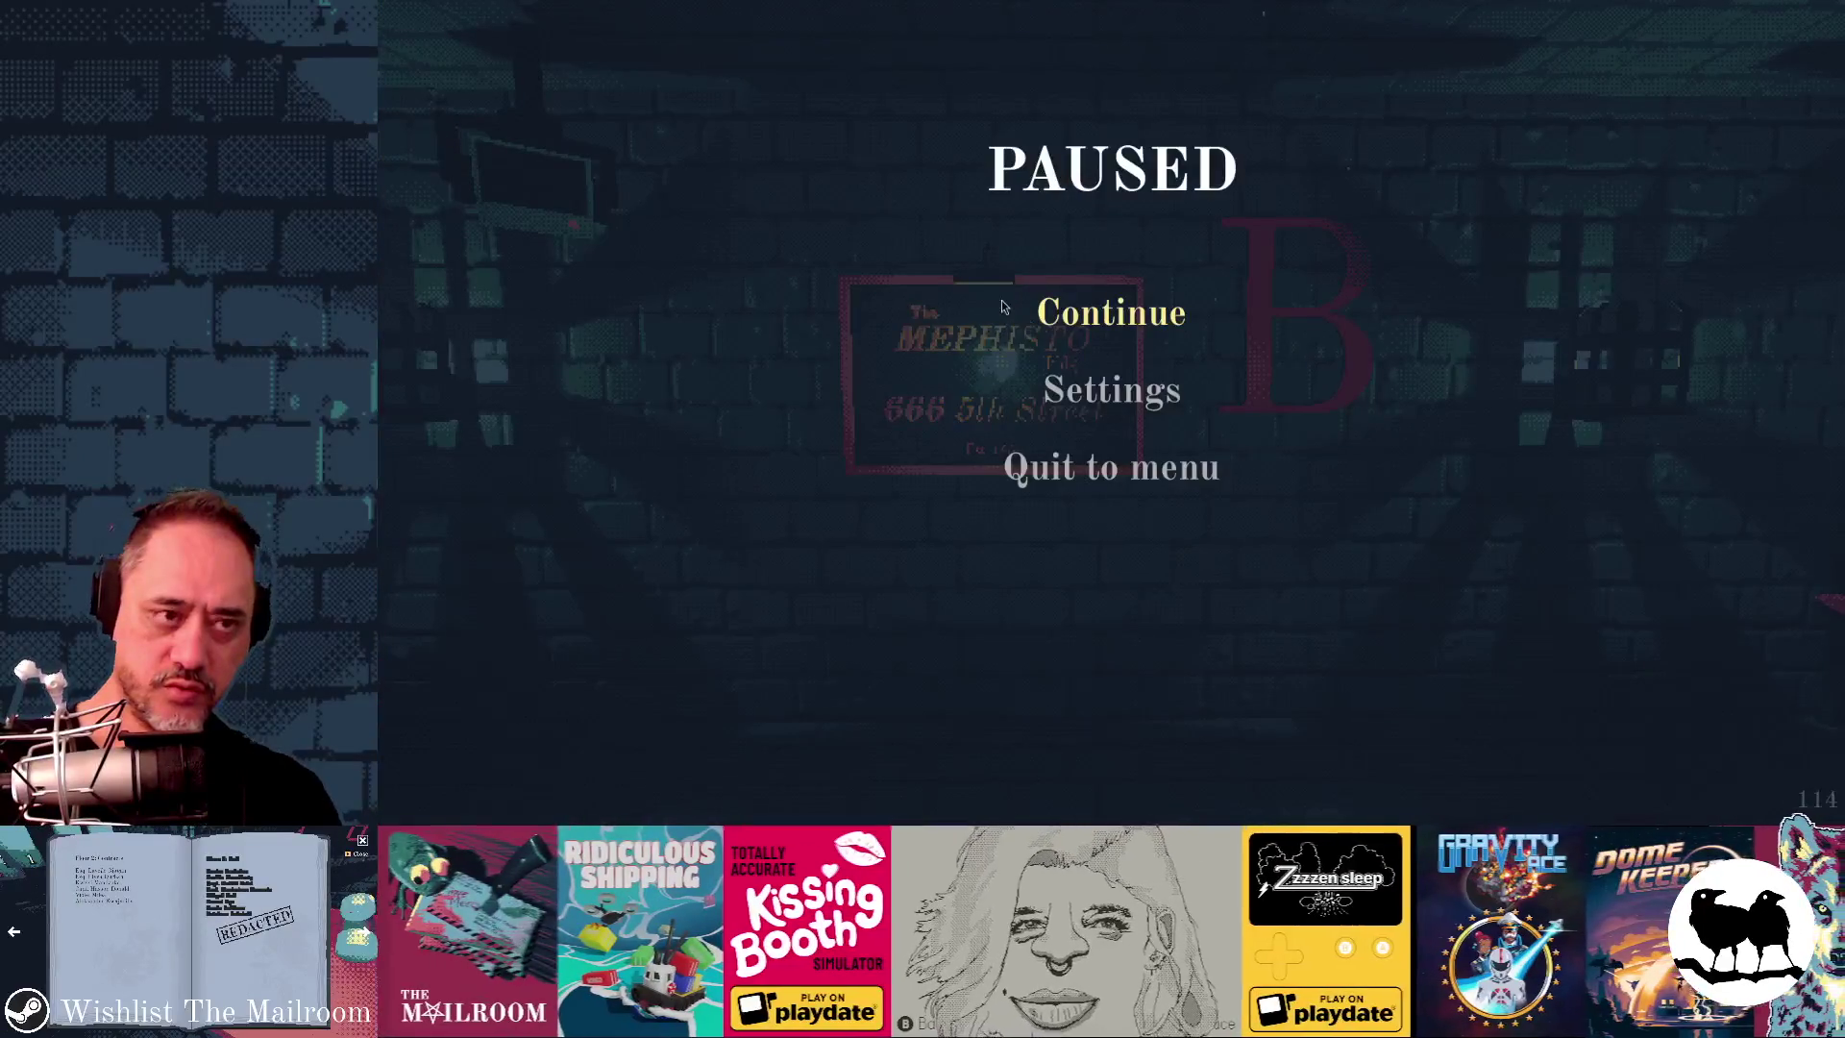
{"action": "key", "text": "alt+Tab"}
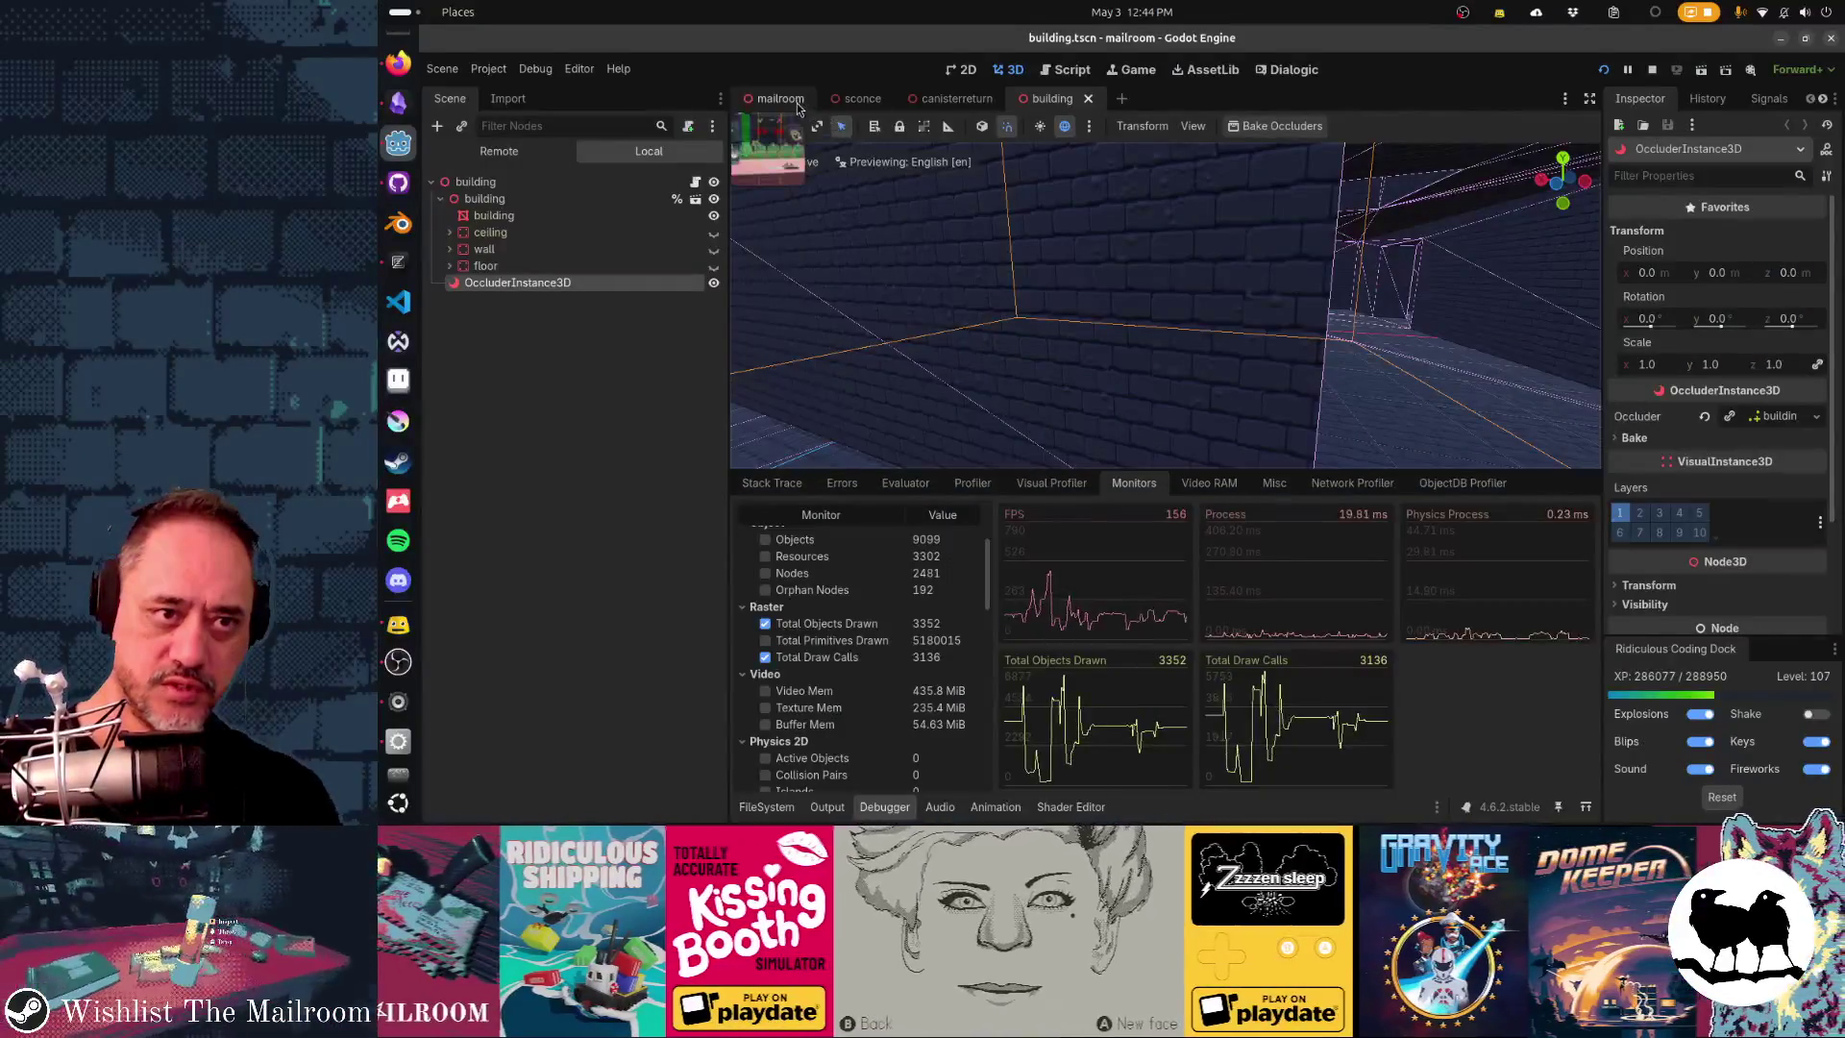
- Quick-open main.tscn and scroll the Inspector down to the Debug Draw setting
{"action": "key", "text": "shift+alt+o"}
{"action": "type", "text": "main.g"}
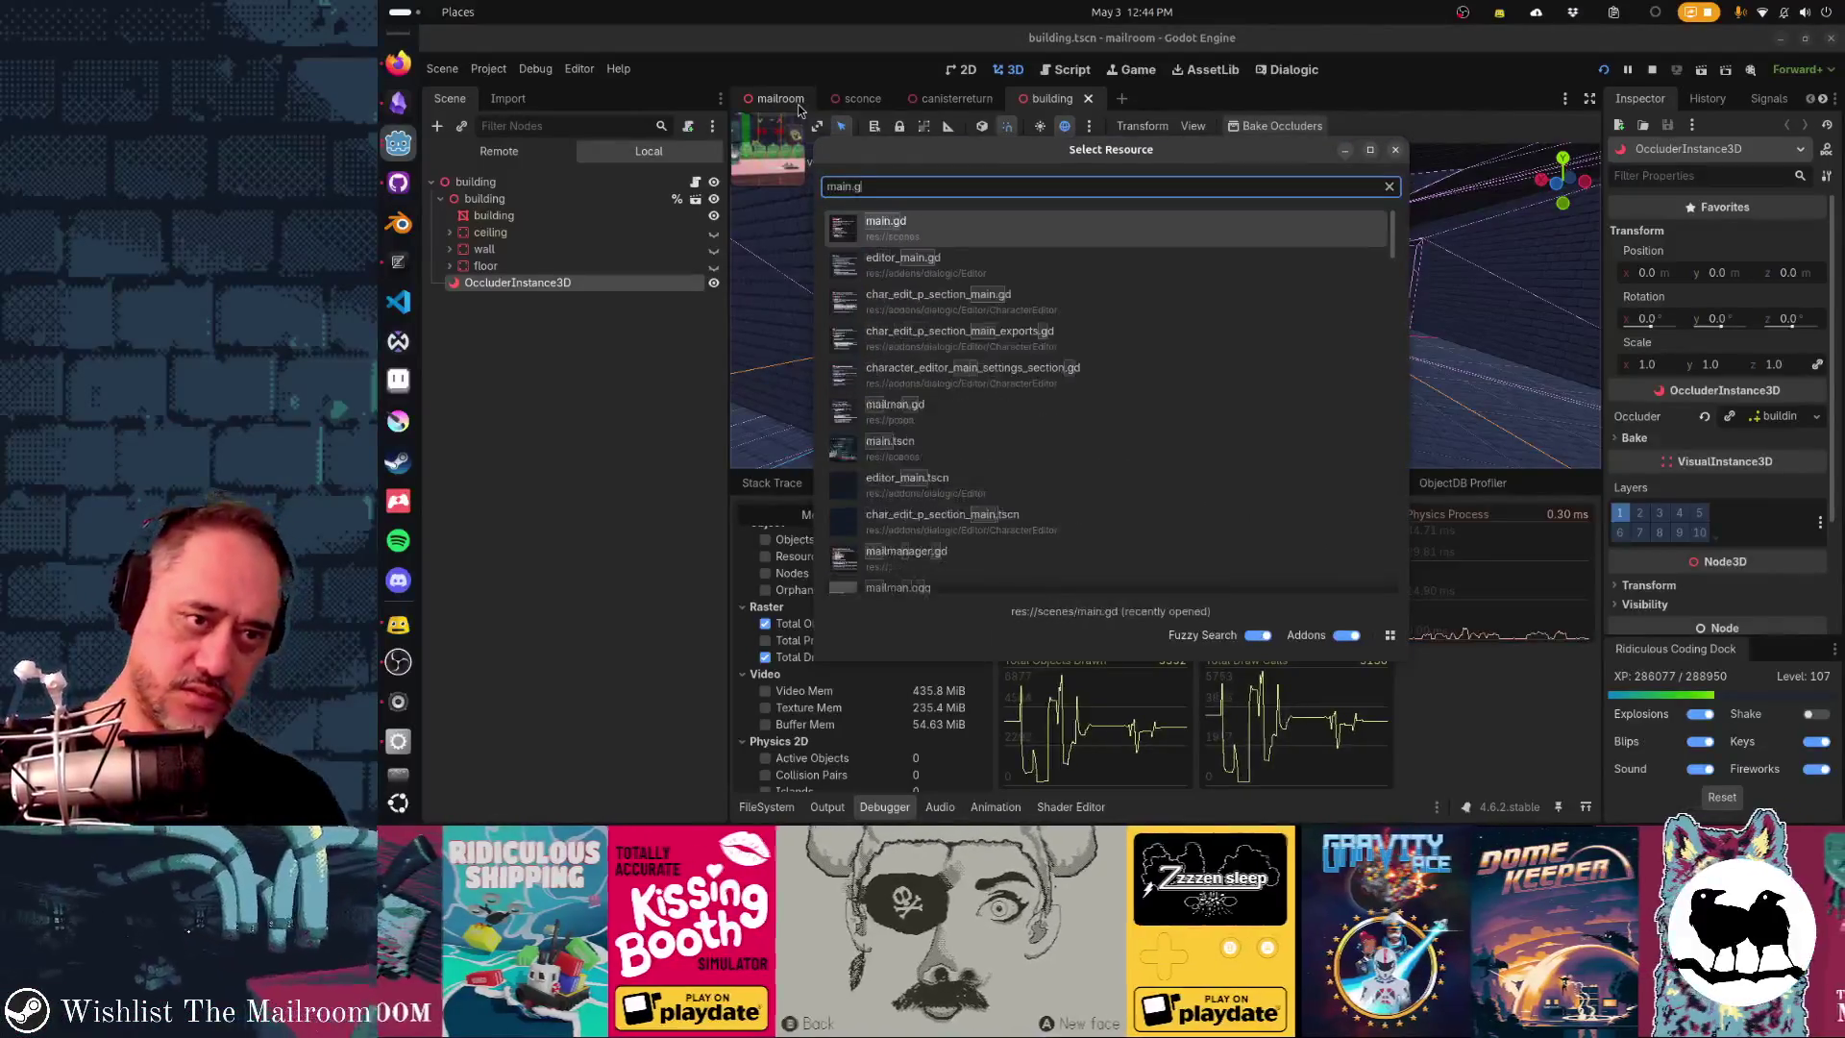
{"action": "key", "text": "BackSpace"}
{"action": "type", "text": "tscn"}
{"action": "key", "text": "Return"}
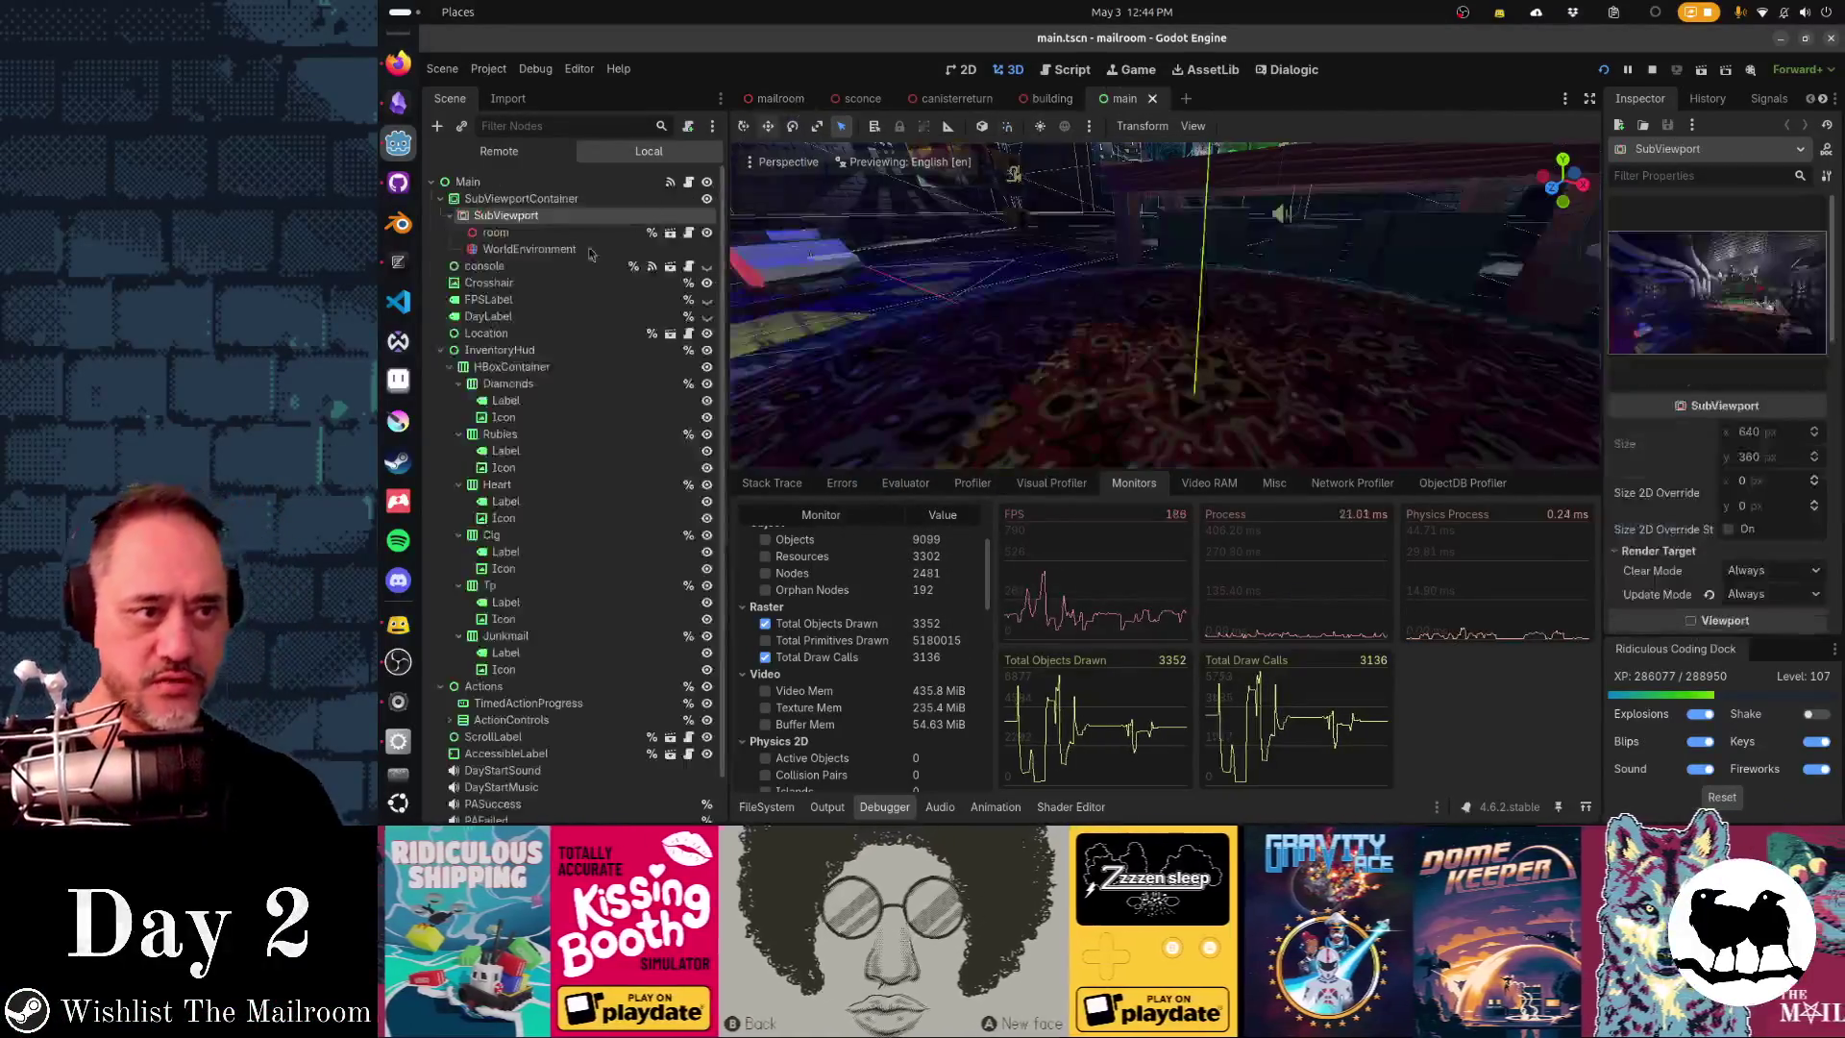
{"action": "scroll", "coordinate": [1694, 445], "scroll_direction": "down", "scroll_amount": 5}
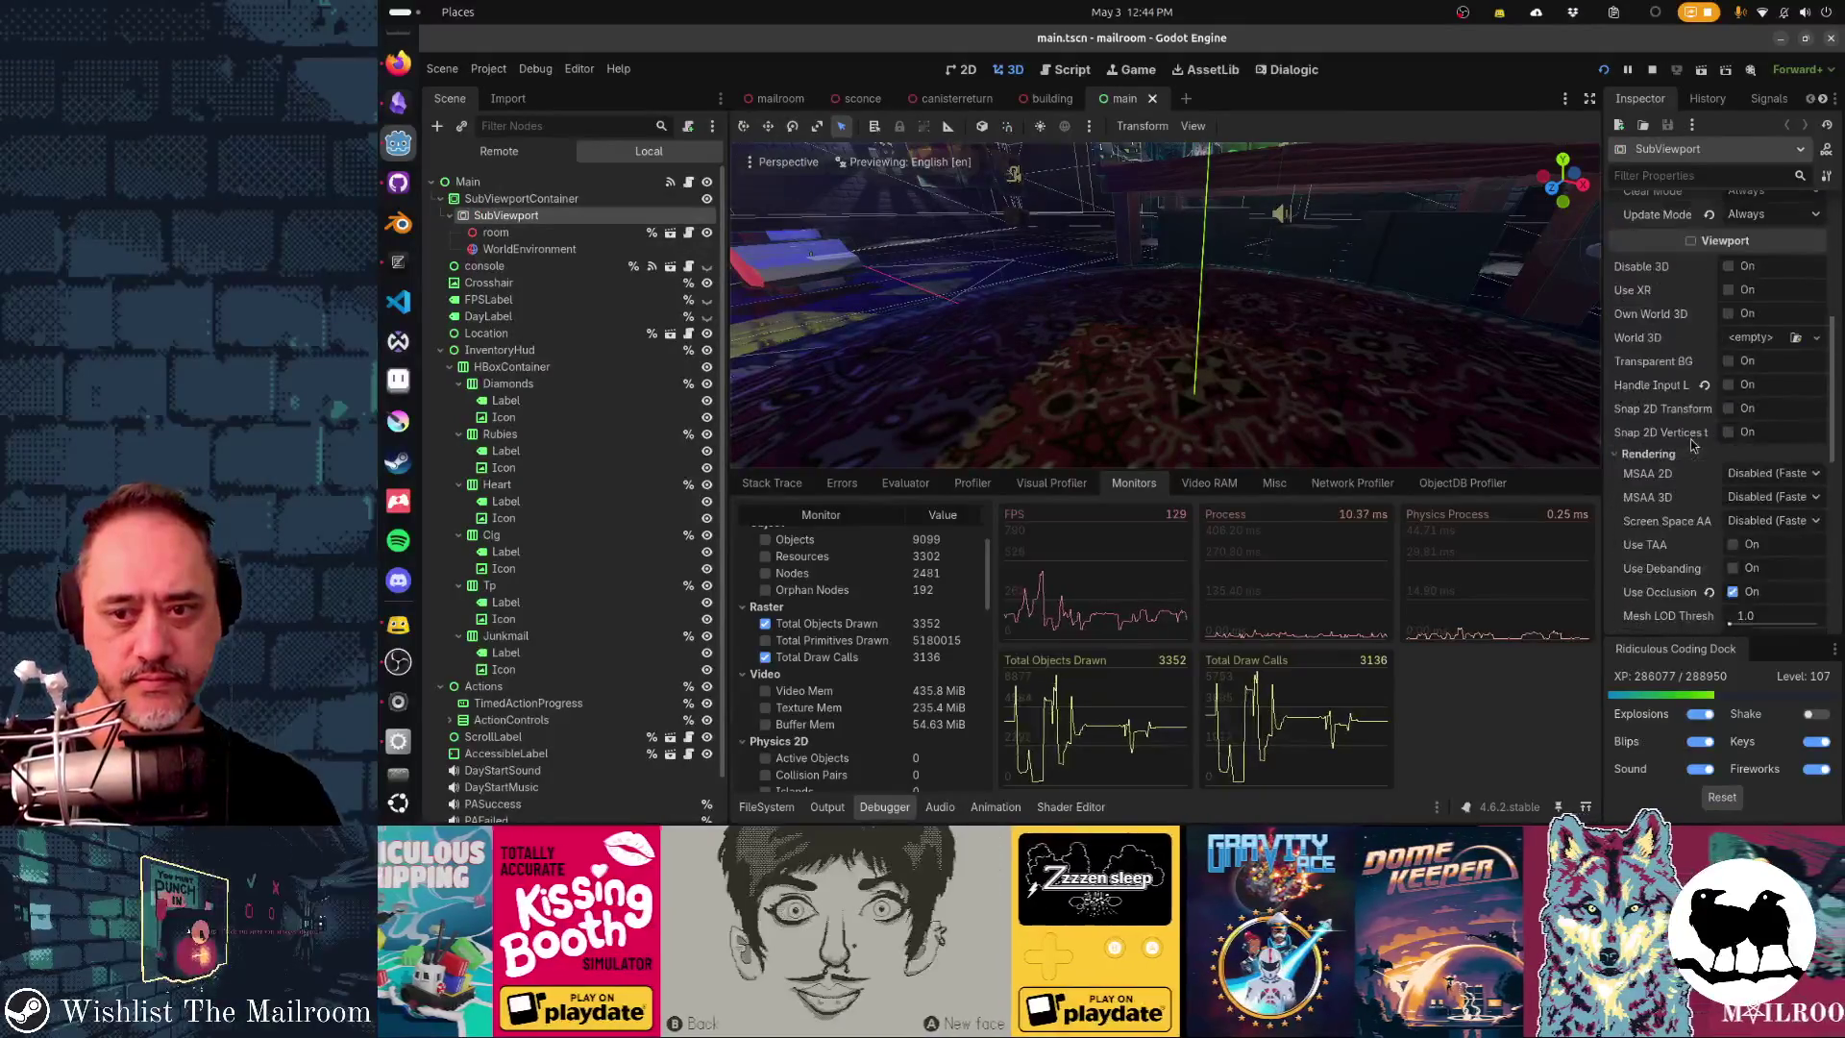
{"action": "scroll", "coordinate": [1734, 520], "scroll_direction": "down", "scroll_amount": 5}
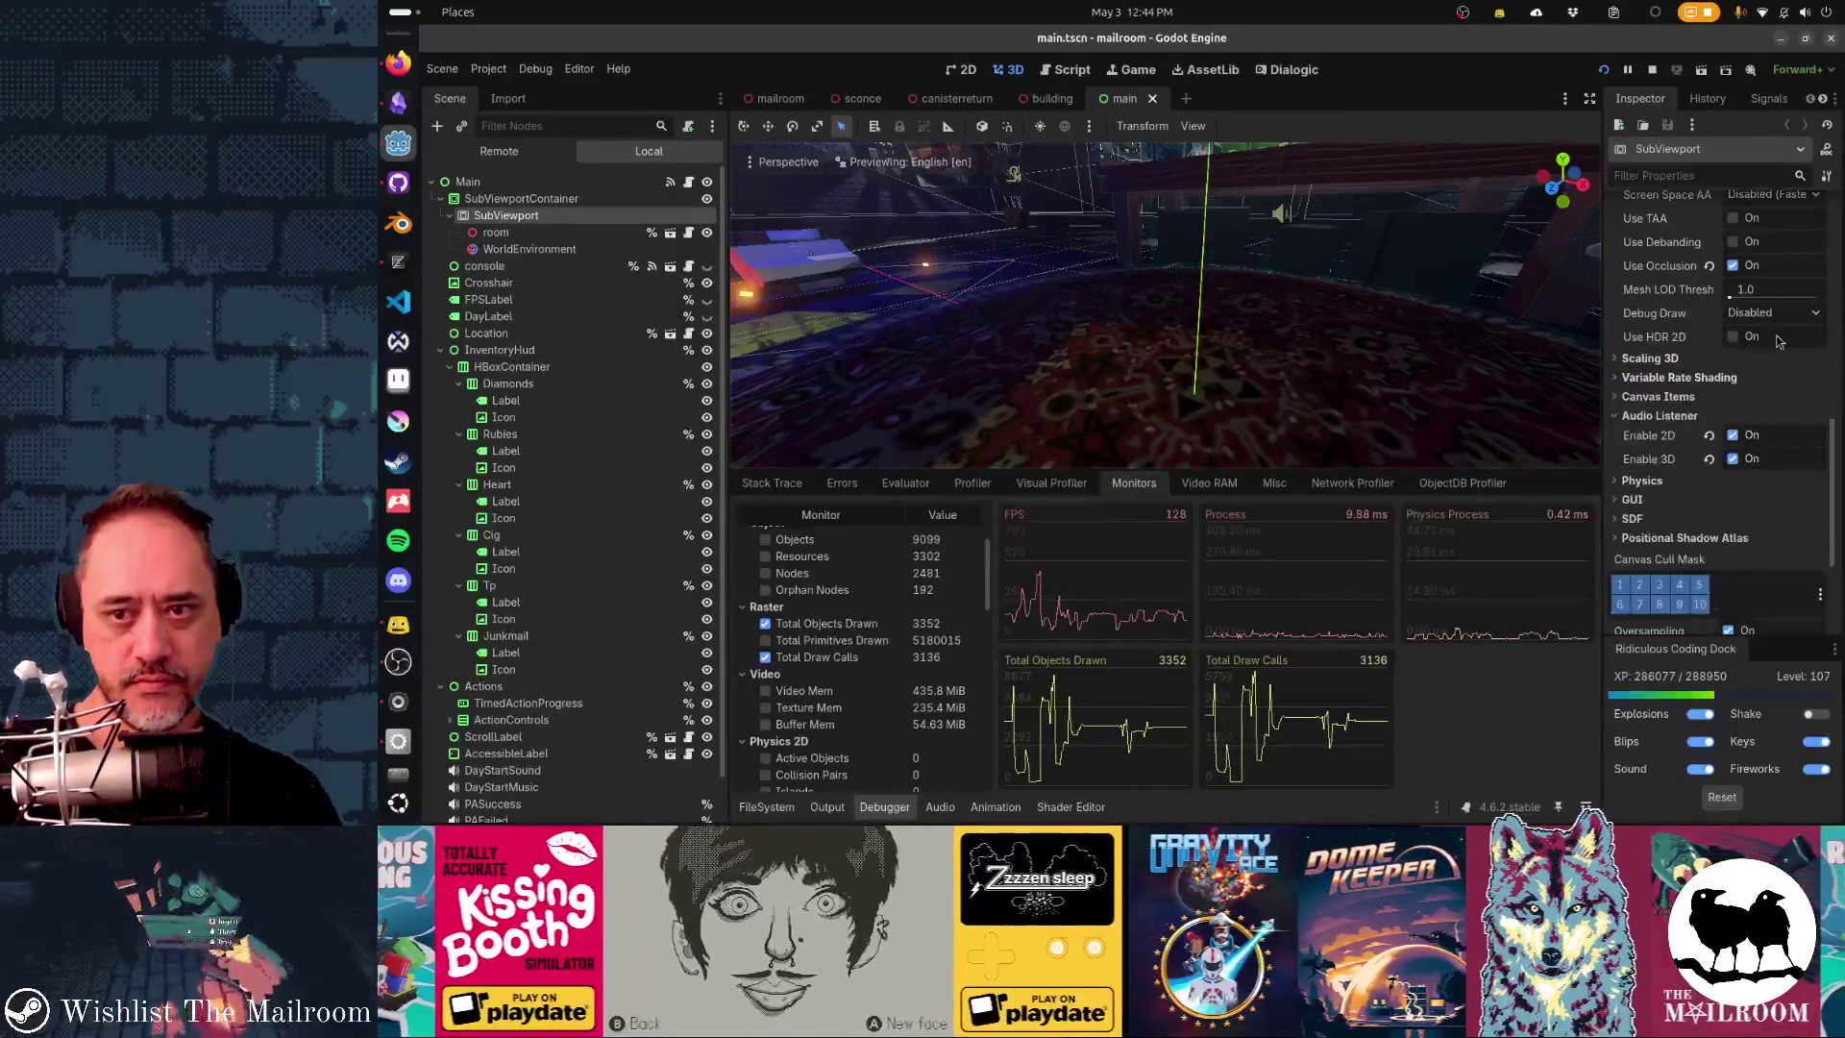
- Set Debug Draw to Overdraw and view the result in the running game
{"action": "left_click", "coordinate": [1773, 315]}
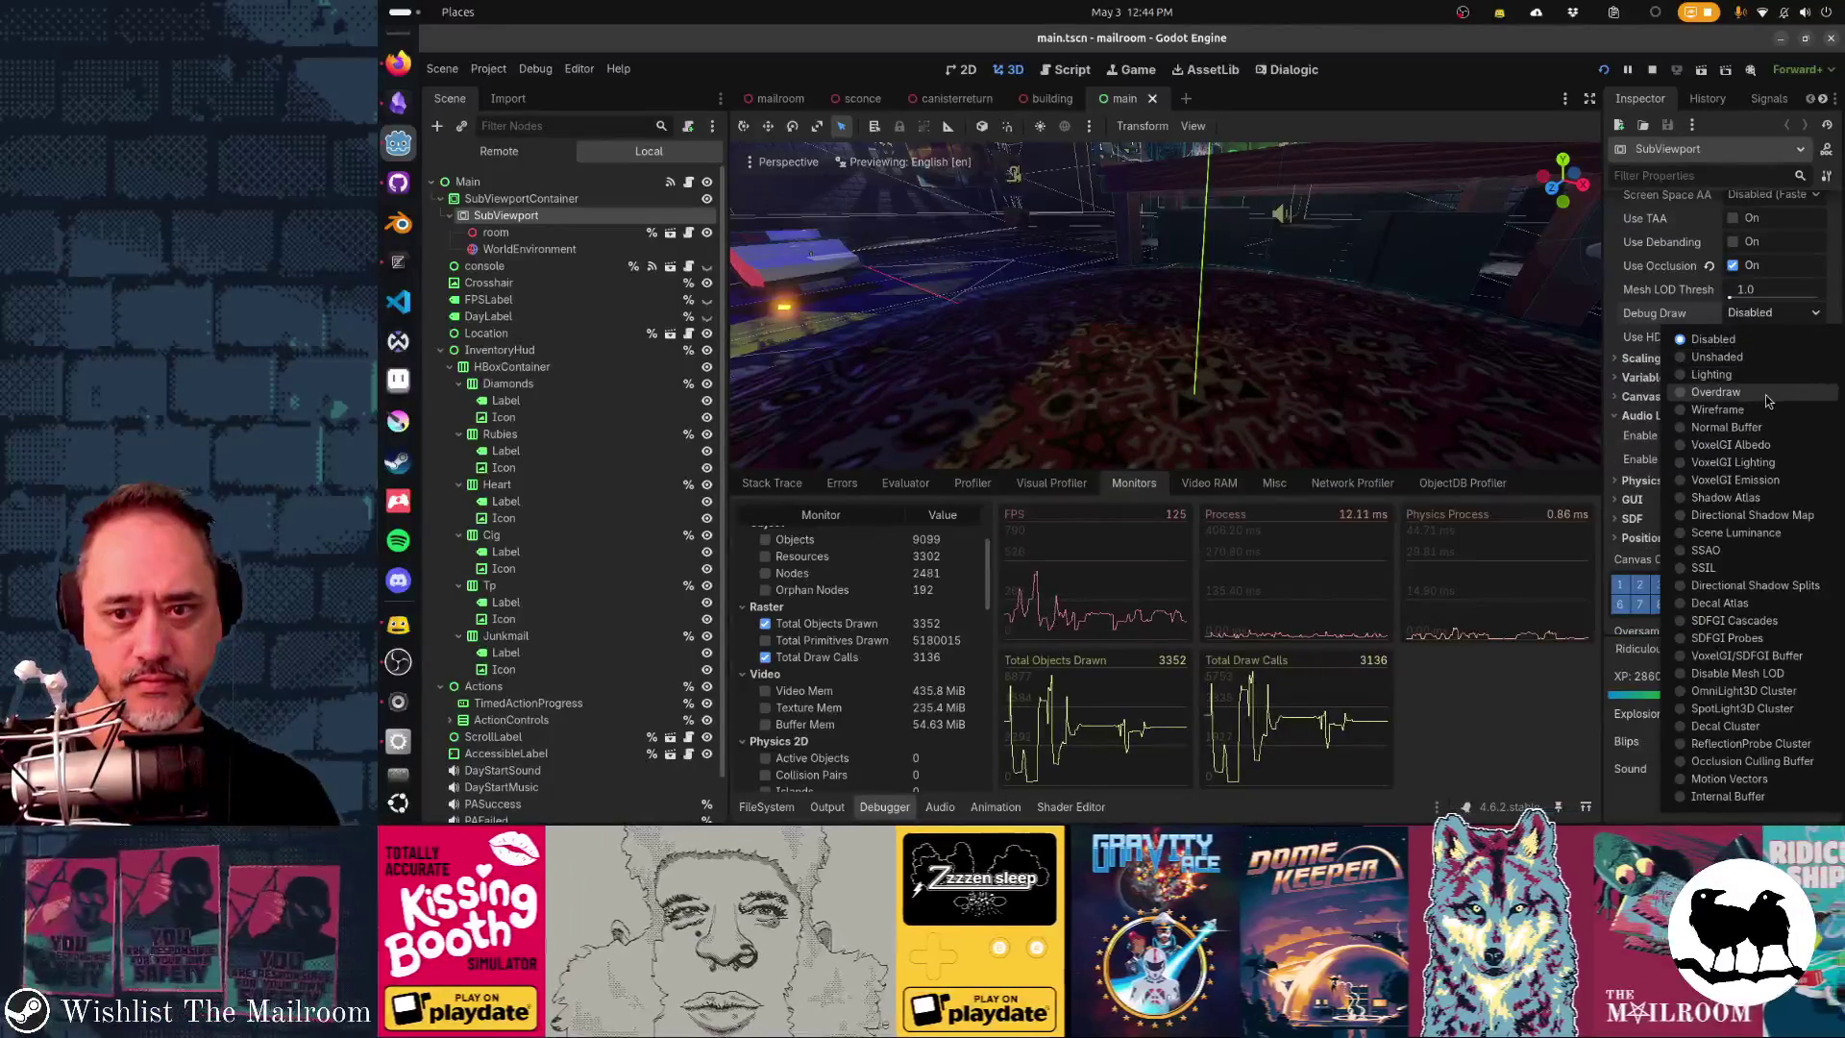
{"action": "left_click", "coordinate": [1766, 395]}
{"action": "key", "text": "alt+Tab"}
{"action": "left_click", "coordinate": [1186, 350]}
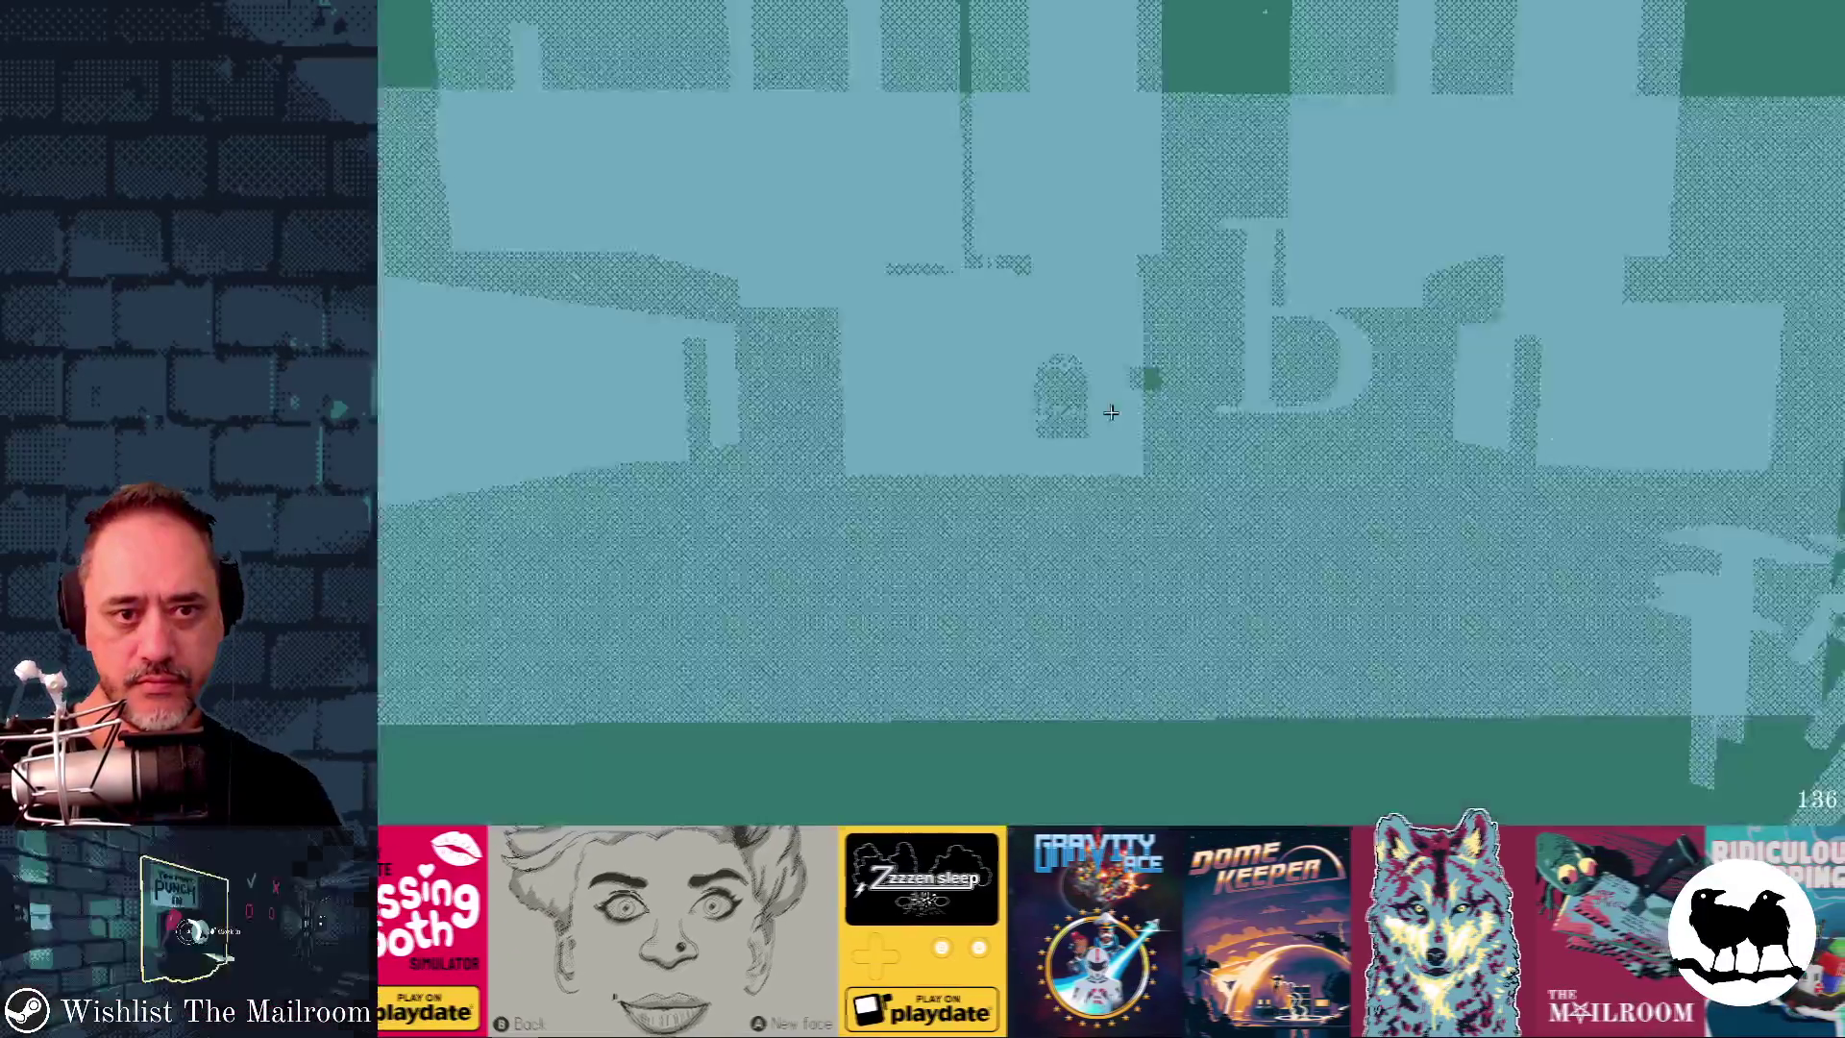
{"action": "key", "text": "alt+Tab"}
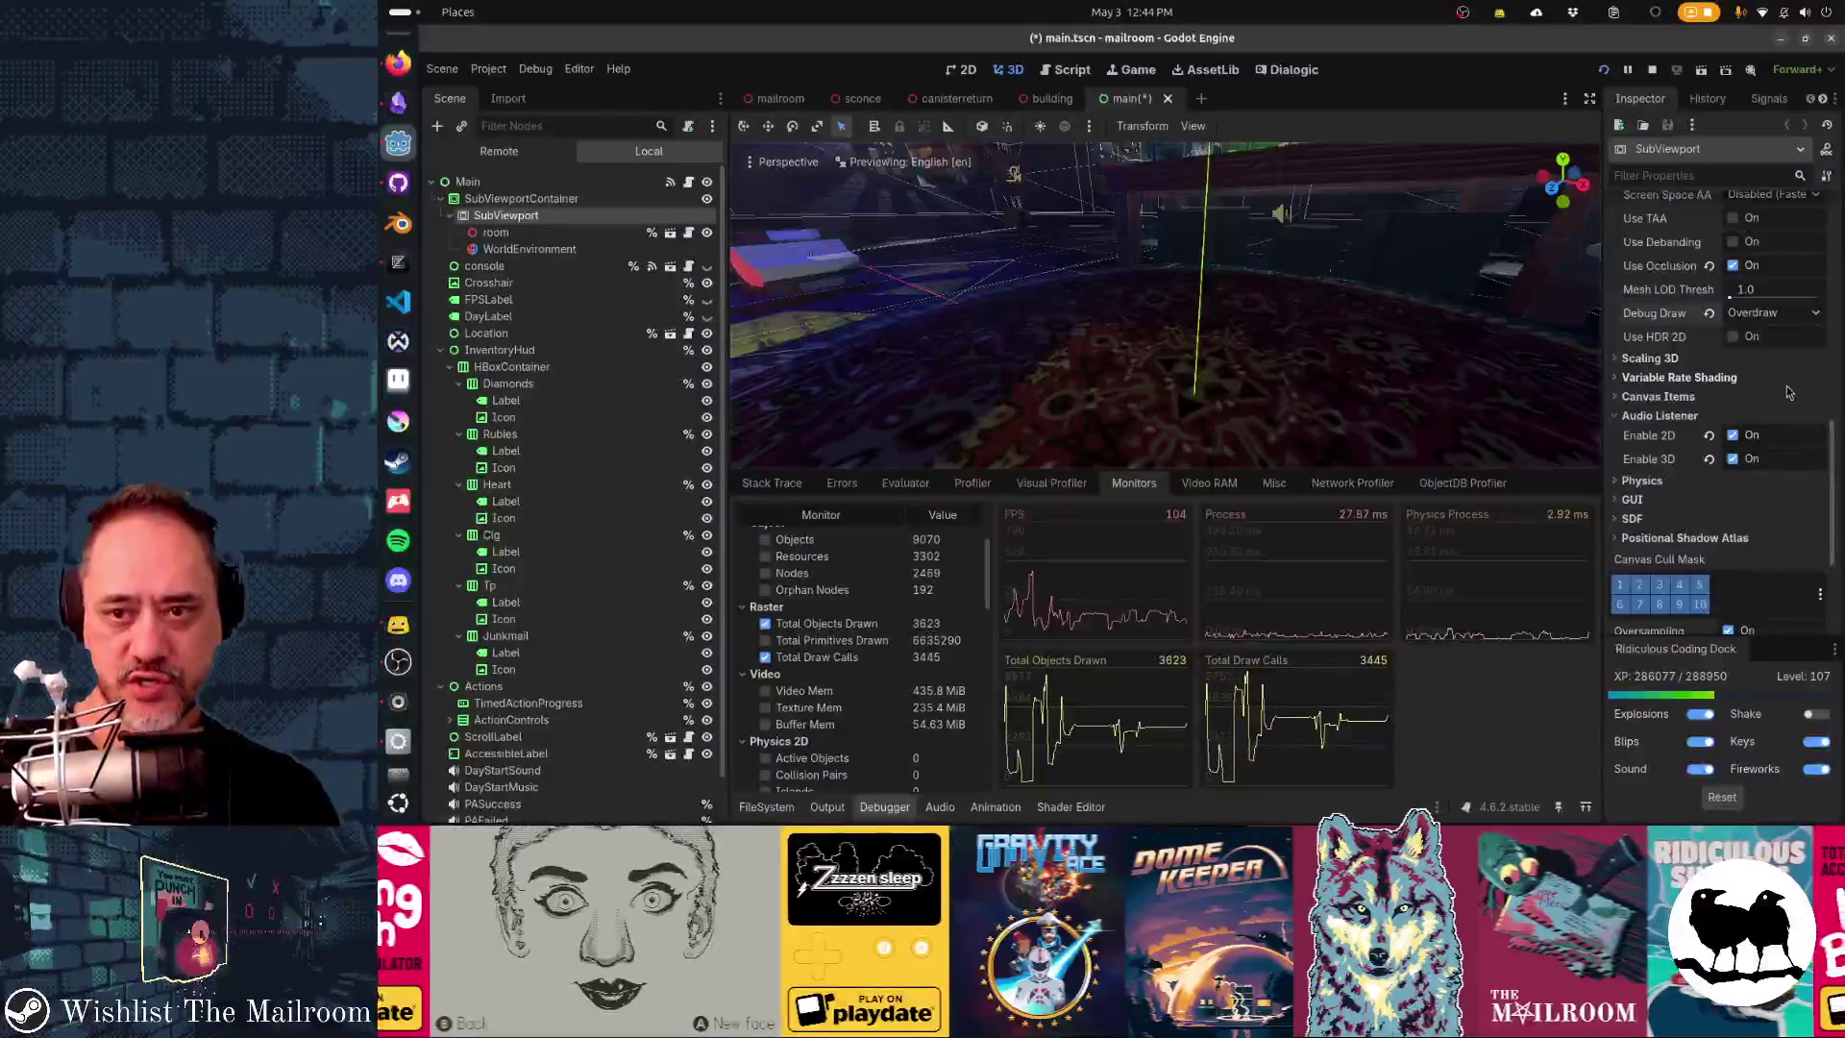
- Switch Debug Draw to Wireframe and resume the game to view it
{"action": "left_click", "coordinate": [1755, 317]}
{"action": "left_click", "coordinate": [1751, 411]}
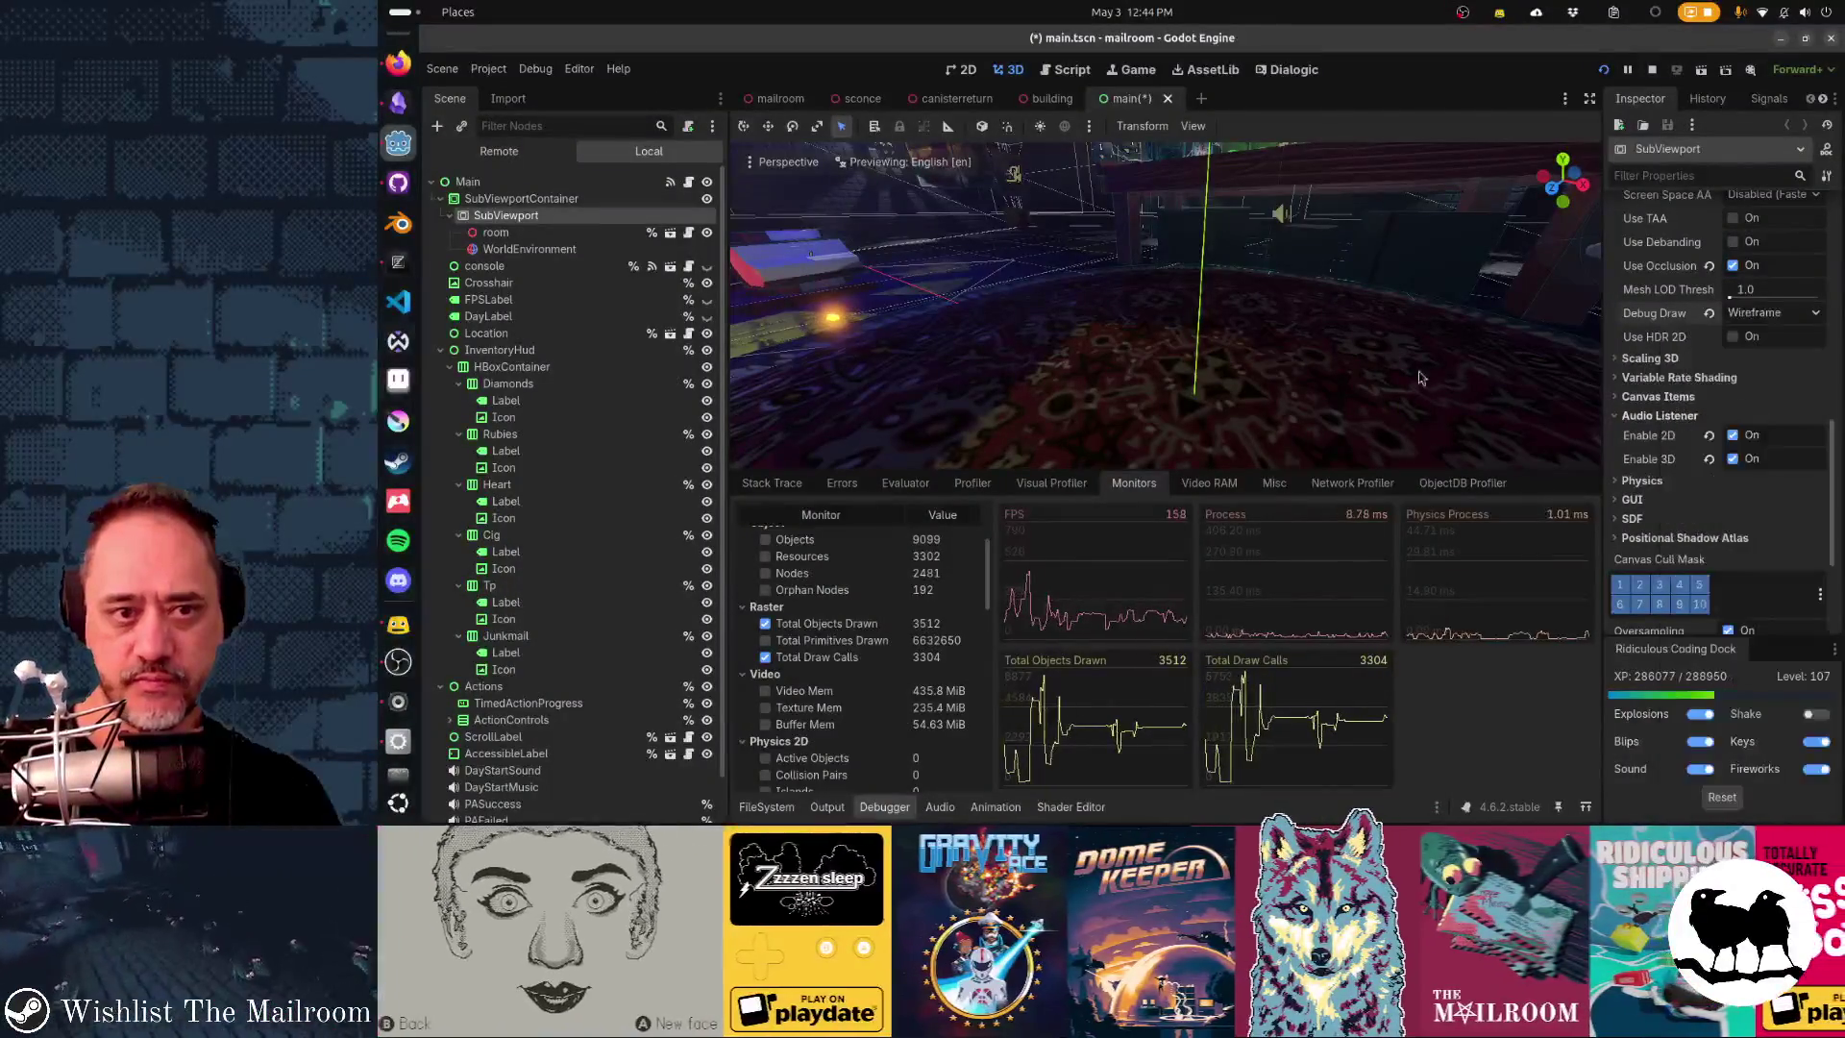
{"action": "key", "text": "alt+Tab"}
{"action": "left_click", "coordinate": [1207, 317]}
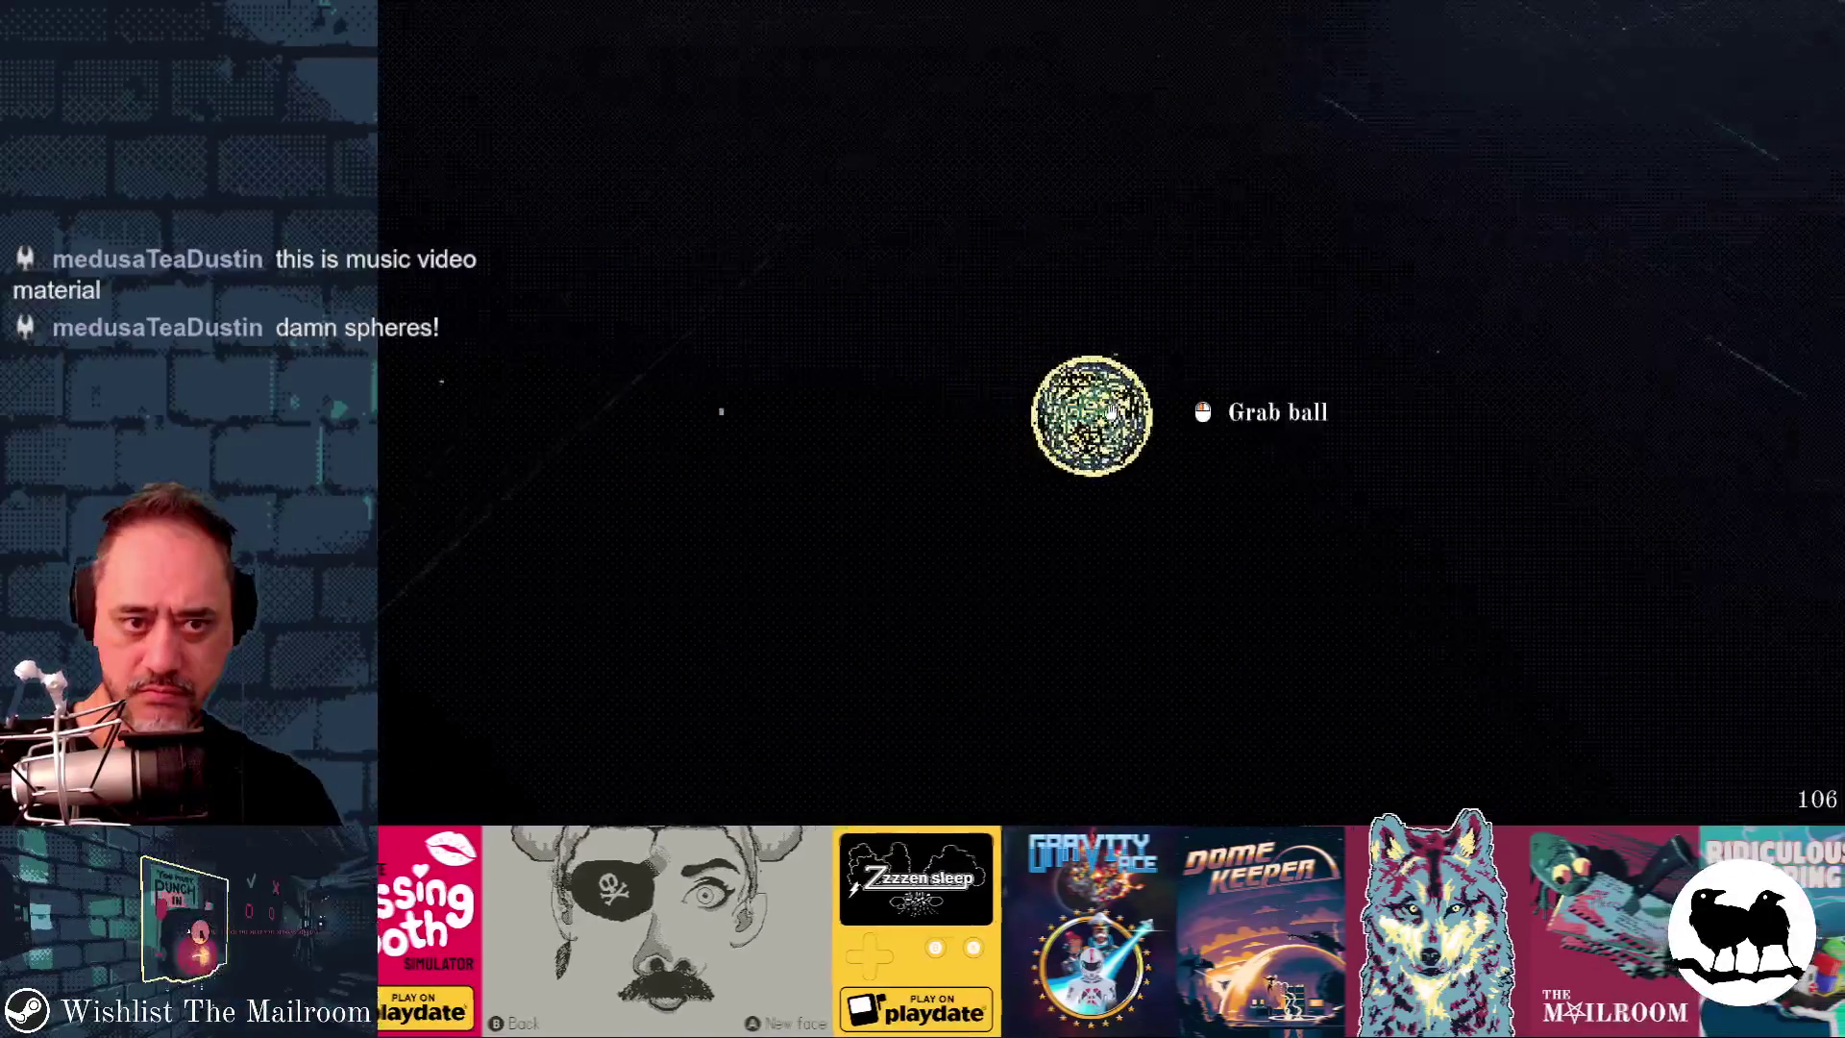
- Pick up the glowing ball and drop it again, then leave the running game
{"action": "left_click", "coordinate": [1111, 412]}
{"action": "left_click", "coordinate": [1111, 412]}
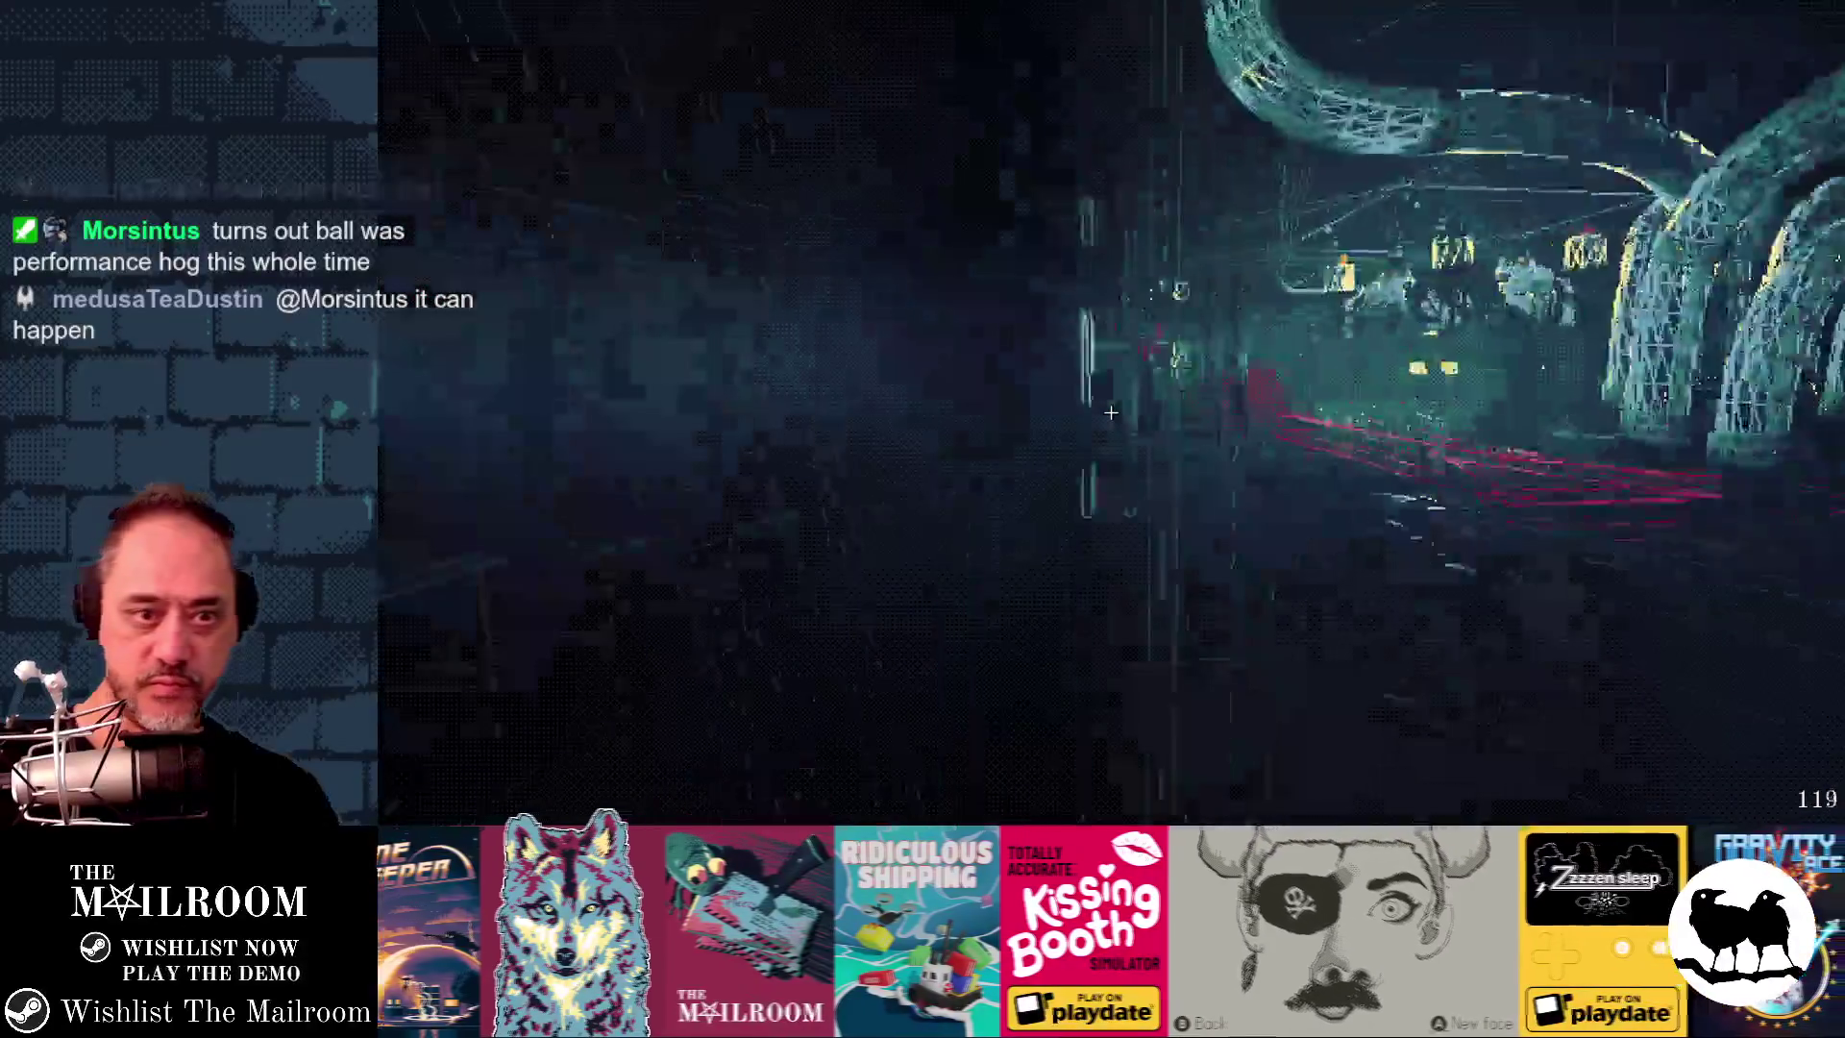
{"action": "key", "text": "alt+Tab"}
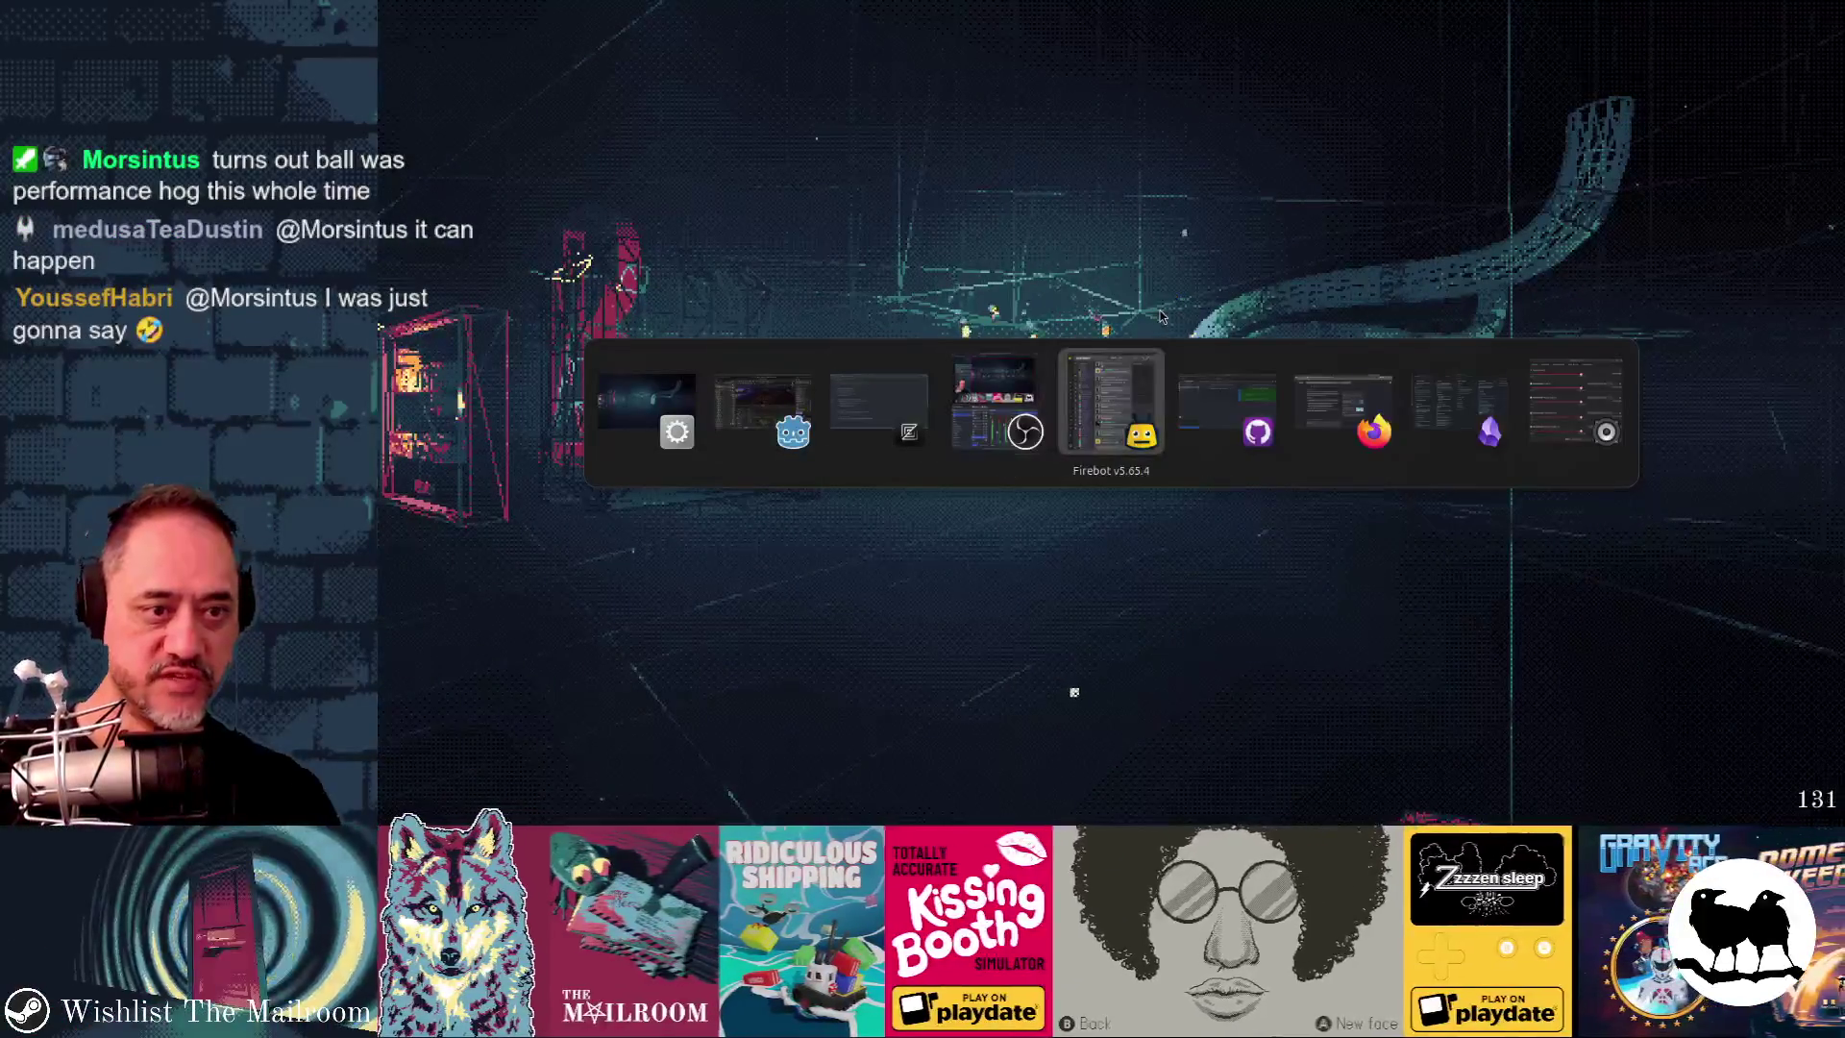
- Back in Godot, open flame.tscn through quick file search and orbit around the particle box
{"action": "key", "text": "alt+shift+Tab"}
{"action": "key", "text": "alt+shift+Tab"}
{"action": "key", "text": "ctrl+shift+o"}
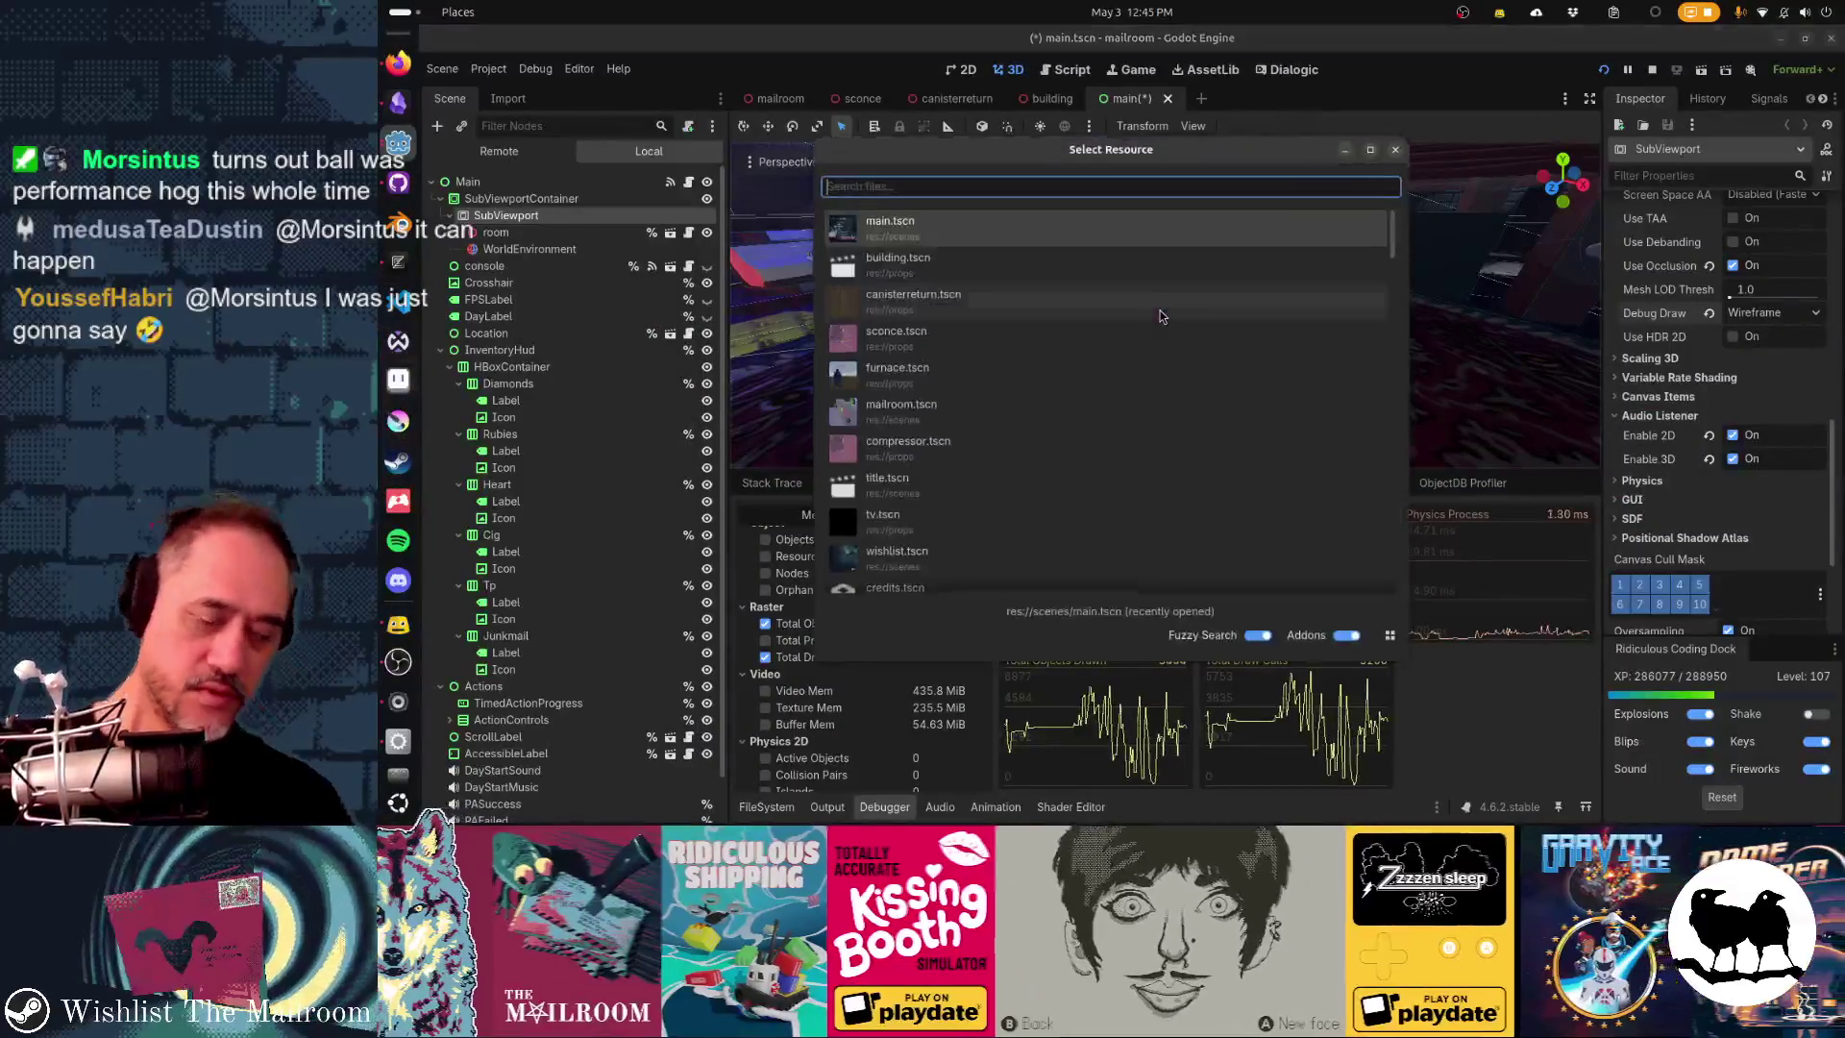
{"action": "type", "text": "flames"}
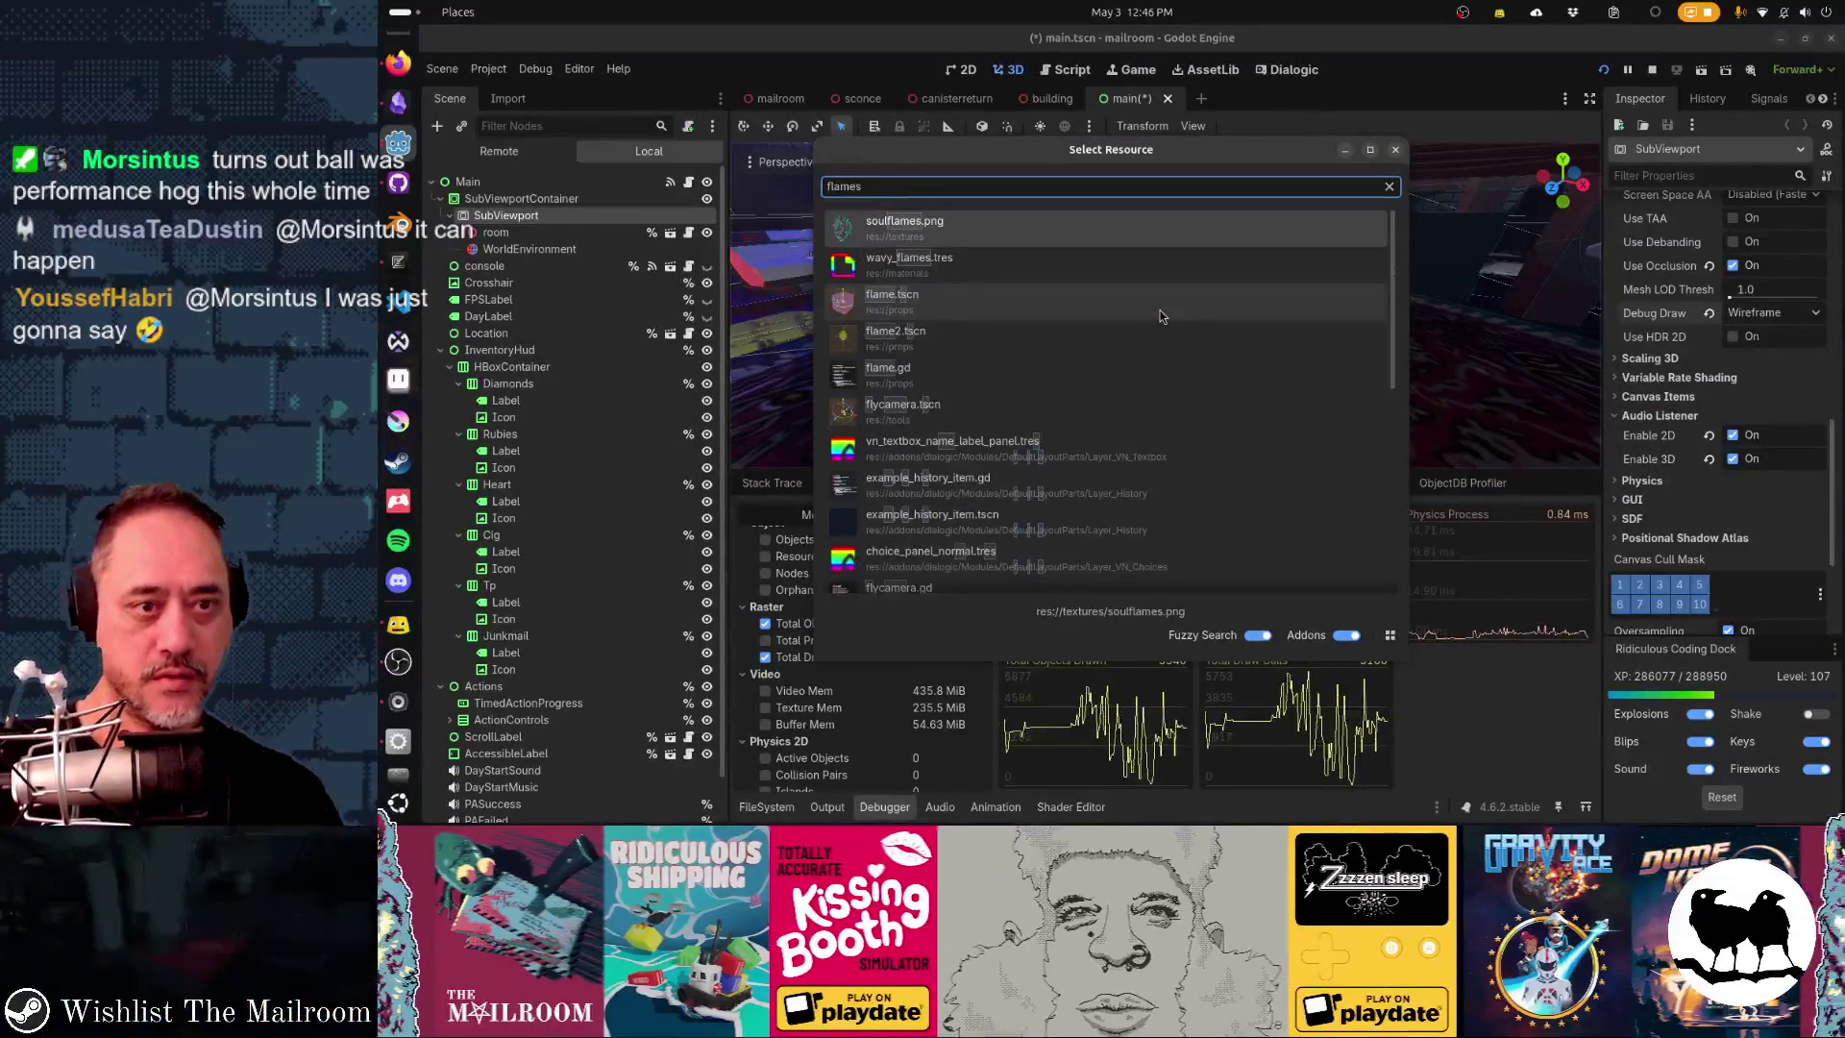
{"action": "double_click", "coordinate": [1161, 309]}
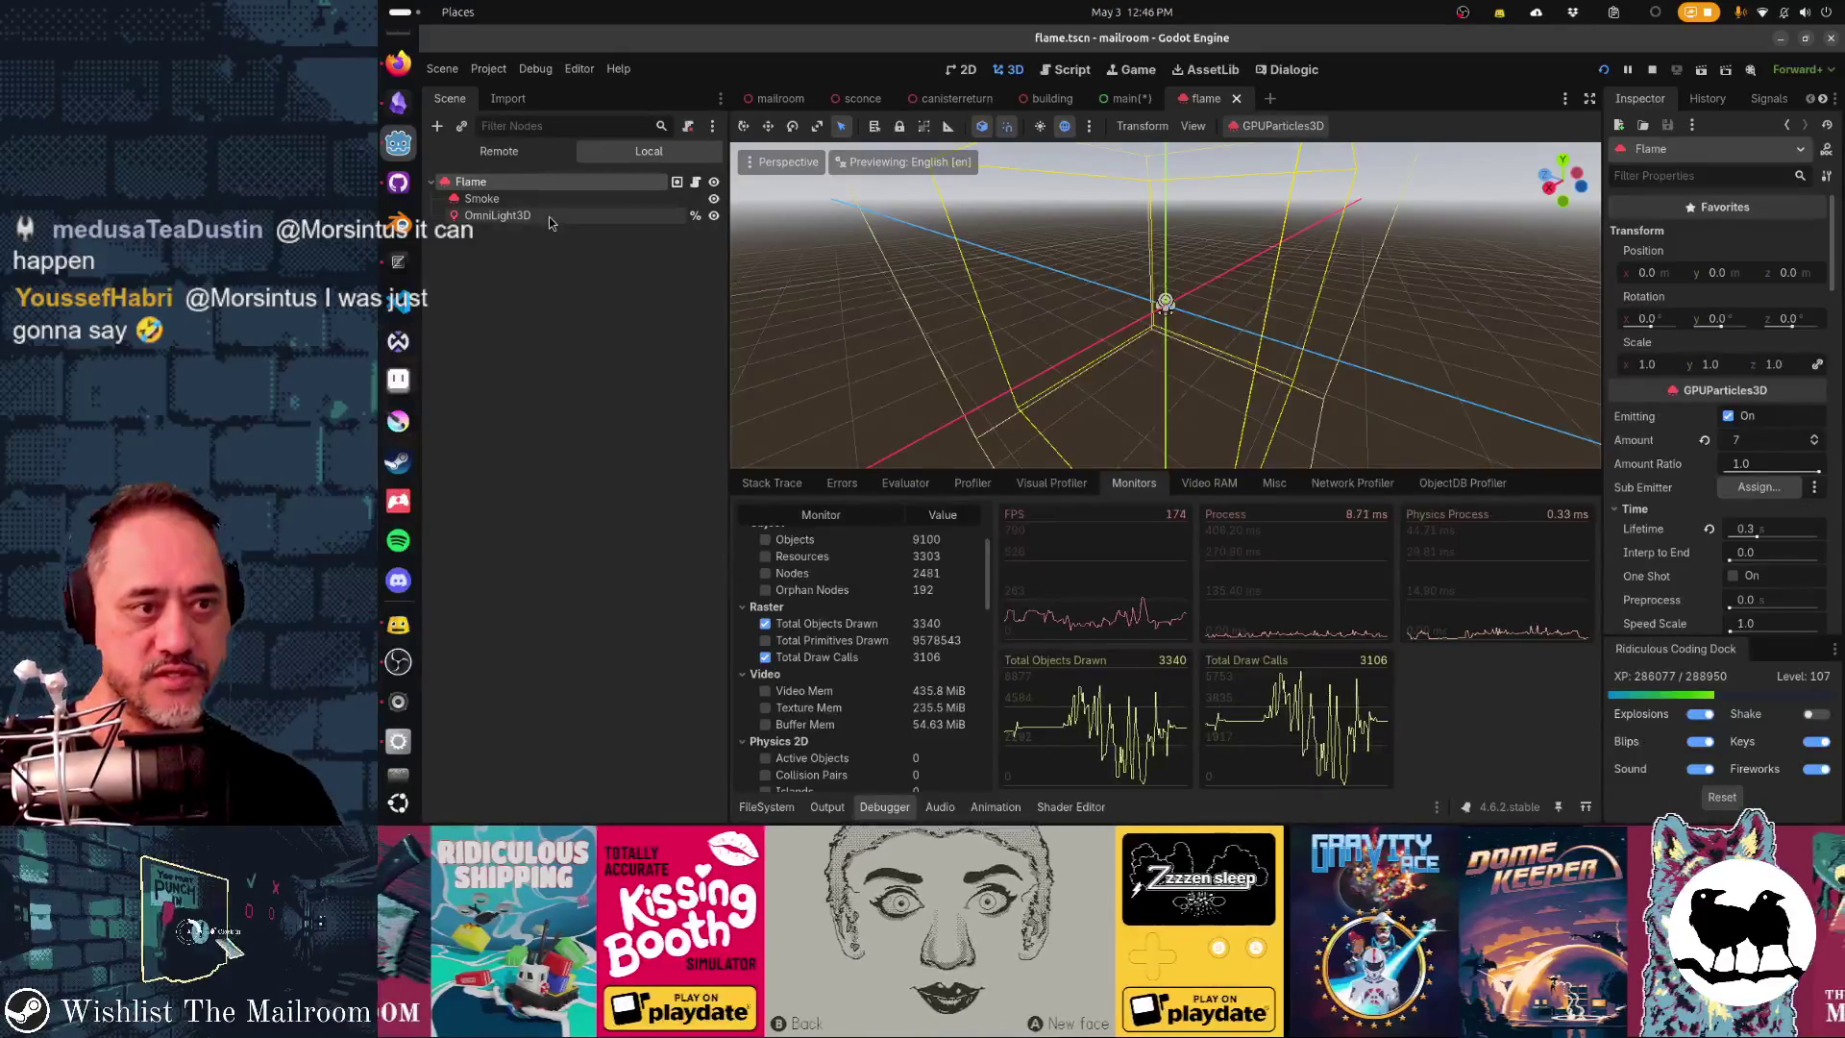
{"action": "left_click_drag", "start_coordinate": [778, 228], "coordinate": [1110, 320]}
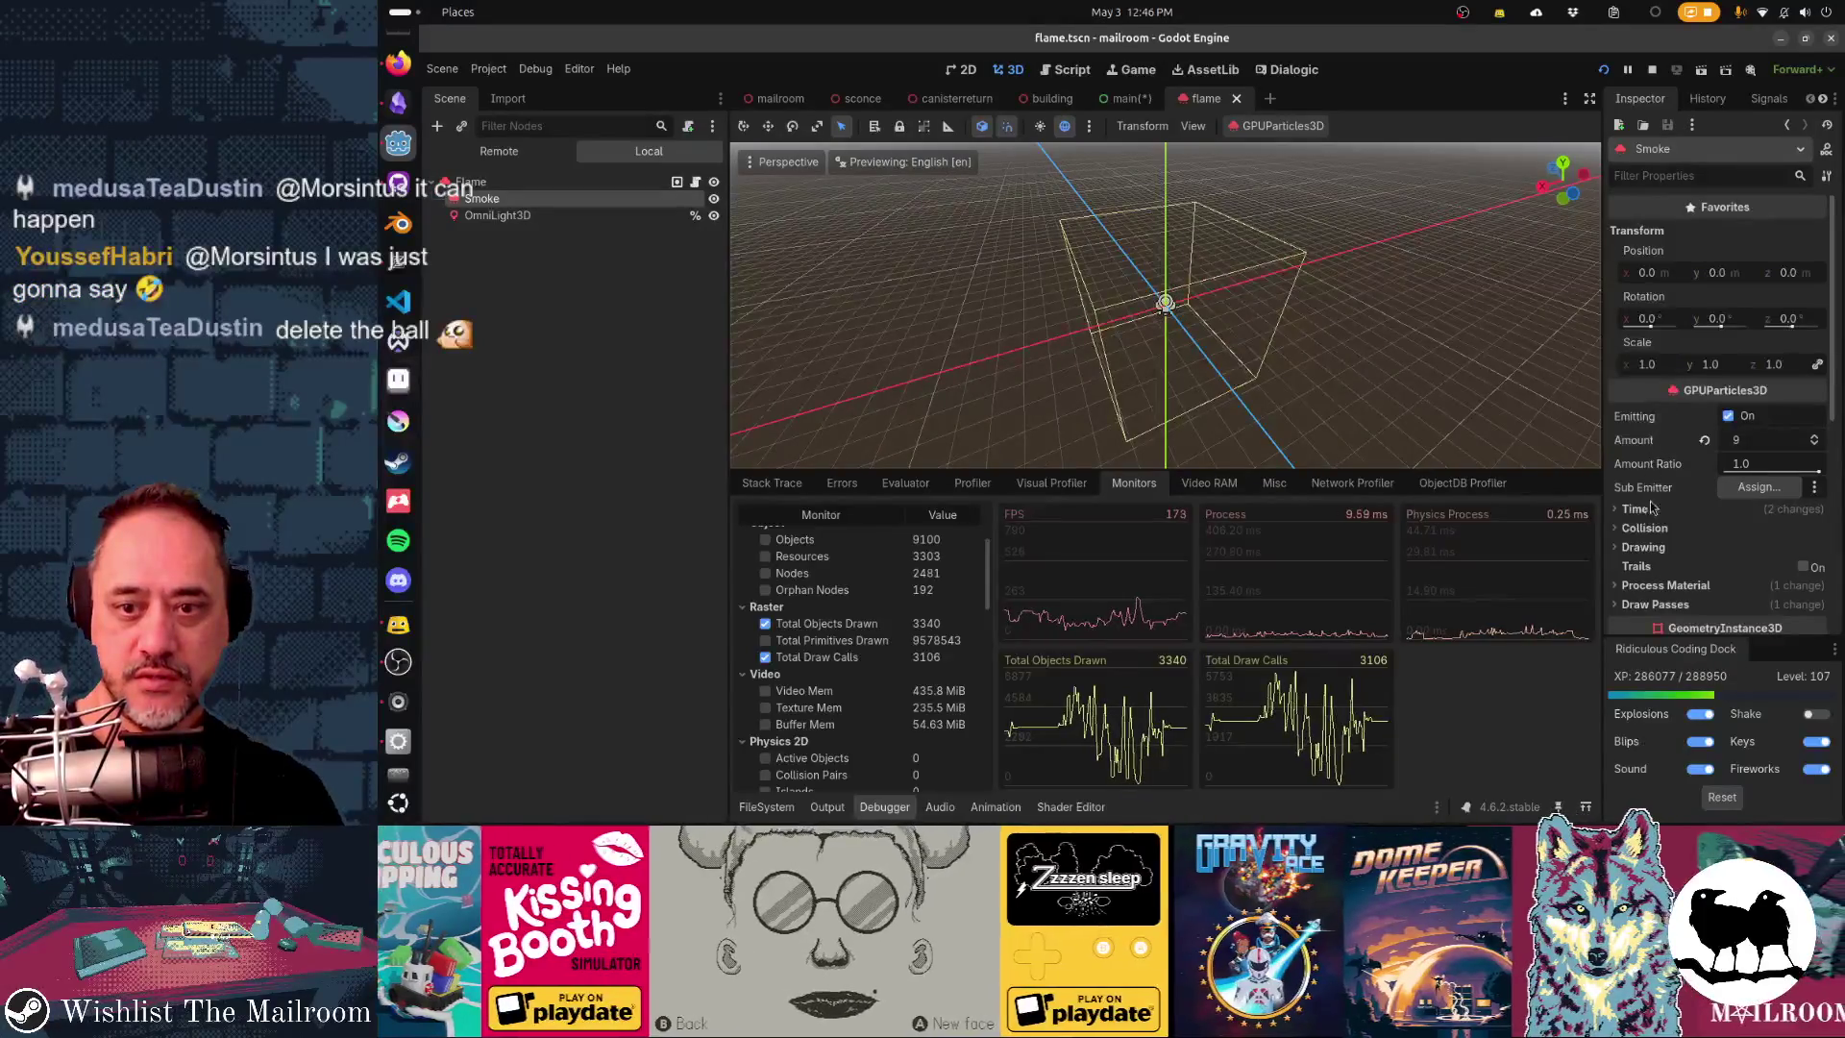
- Edit the Smoke particles' Visibility AABB position and size values under Drawing
{"action": "left_click", "coordinate": [1676, 543]}
{"action": "scroll", "coordinate": [1676, 538], "scroll_direction": "down", "scroll_amount": 2}
{"action": "left_click", "coordinate": [1672, 426]}
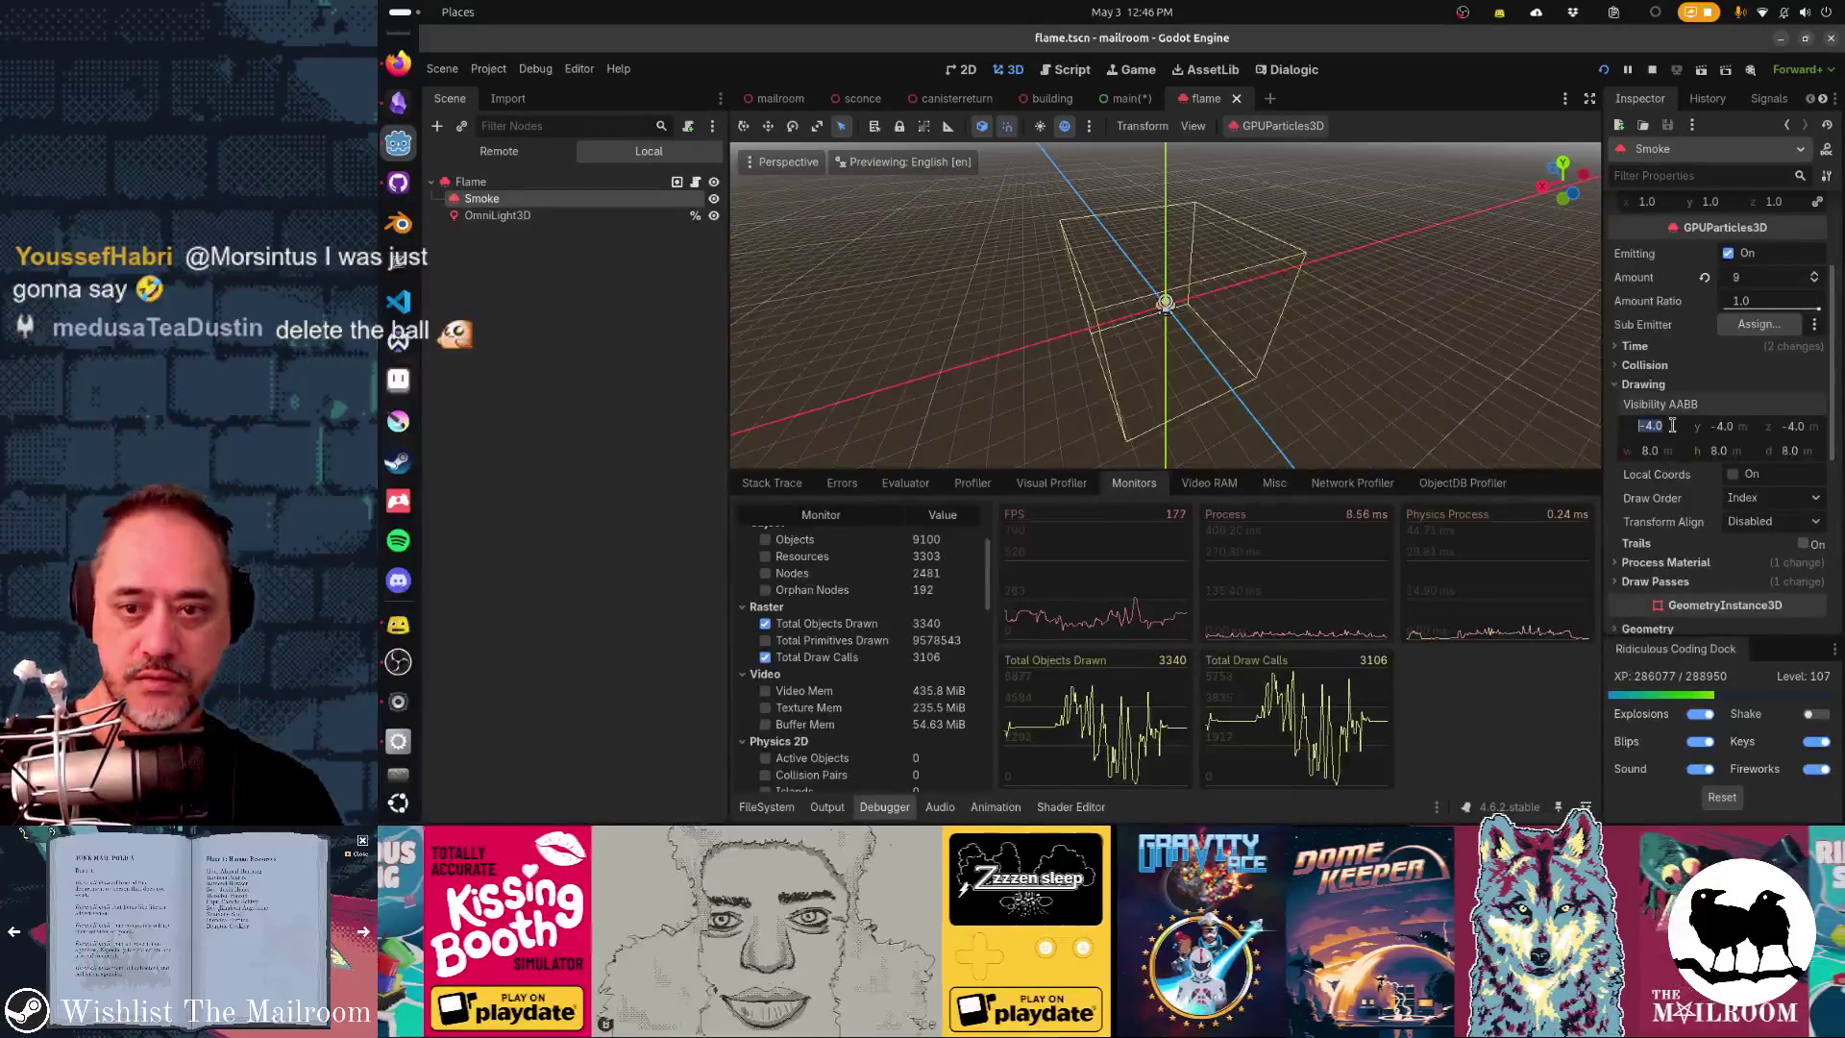
{"action": "type", "text": "0.5"}
{"action": "key", "text": "Tab"}
{"action": "type", "text": "-0.5"}
{"action": "key", "text": "Tab"}
{"action": "type", "text": "-5"}
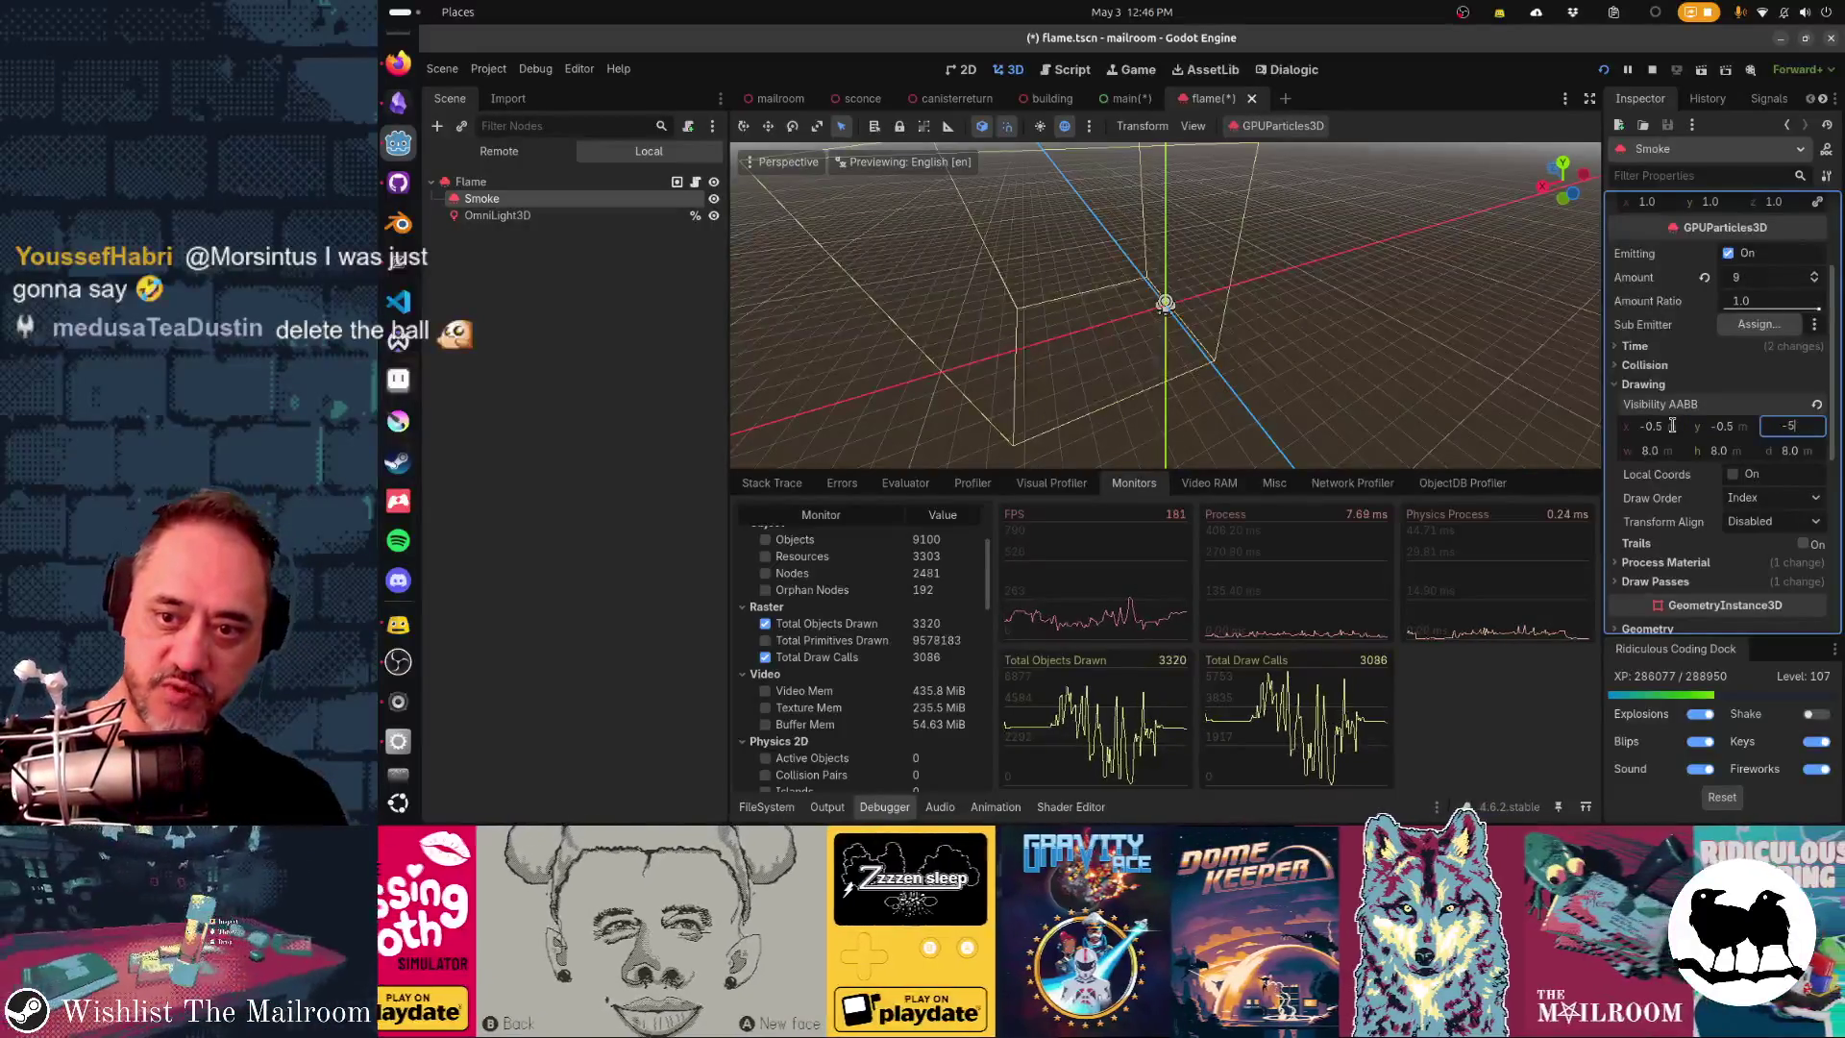
{"action": "type", "text": "0.5"}
{"action": "key", "text": "Tab"}
{"action": "type", "text": "1"}
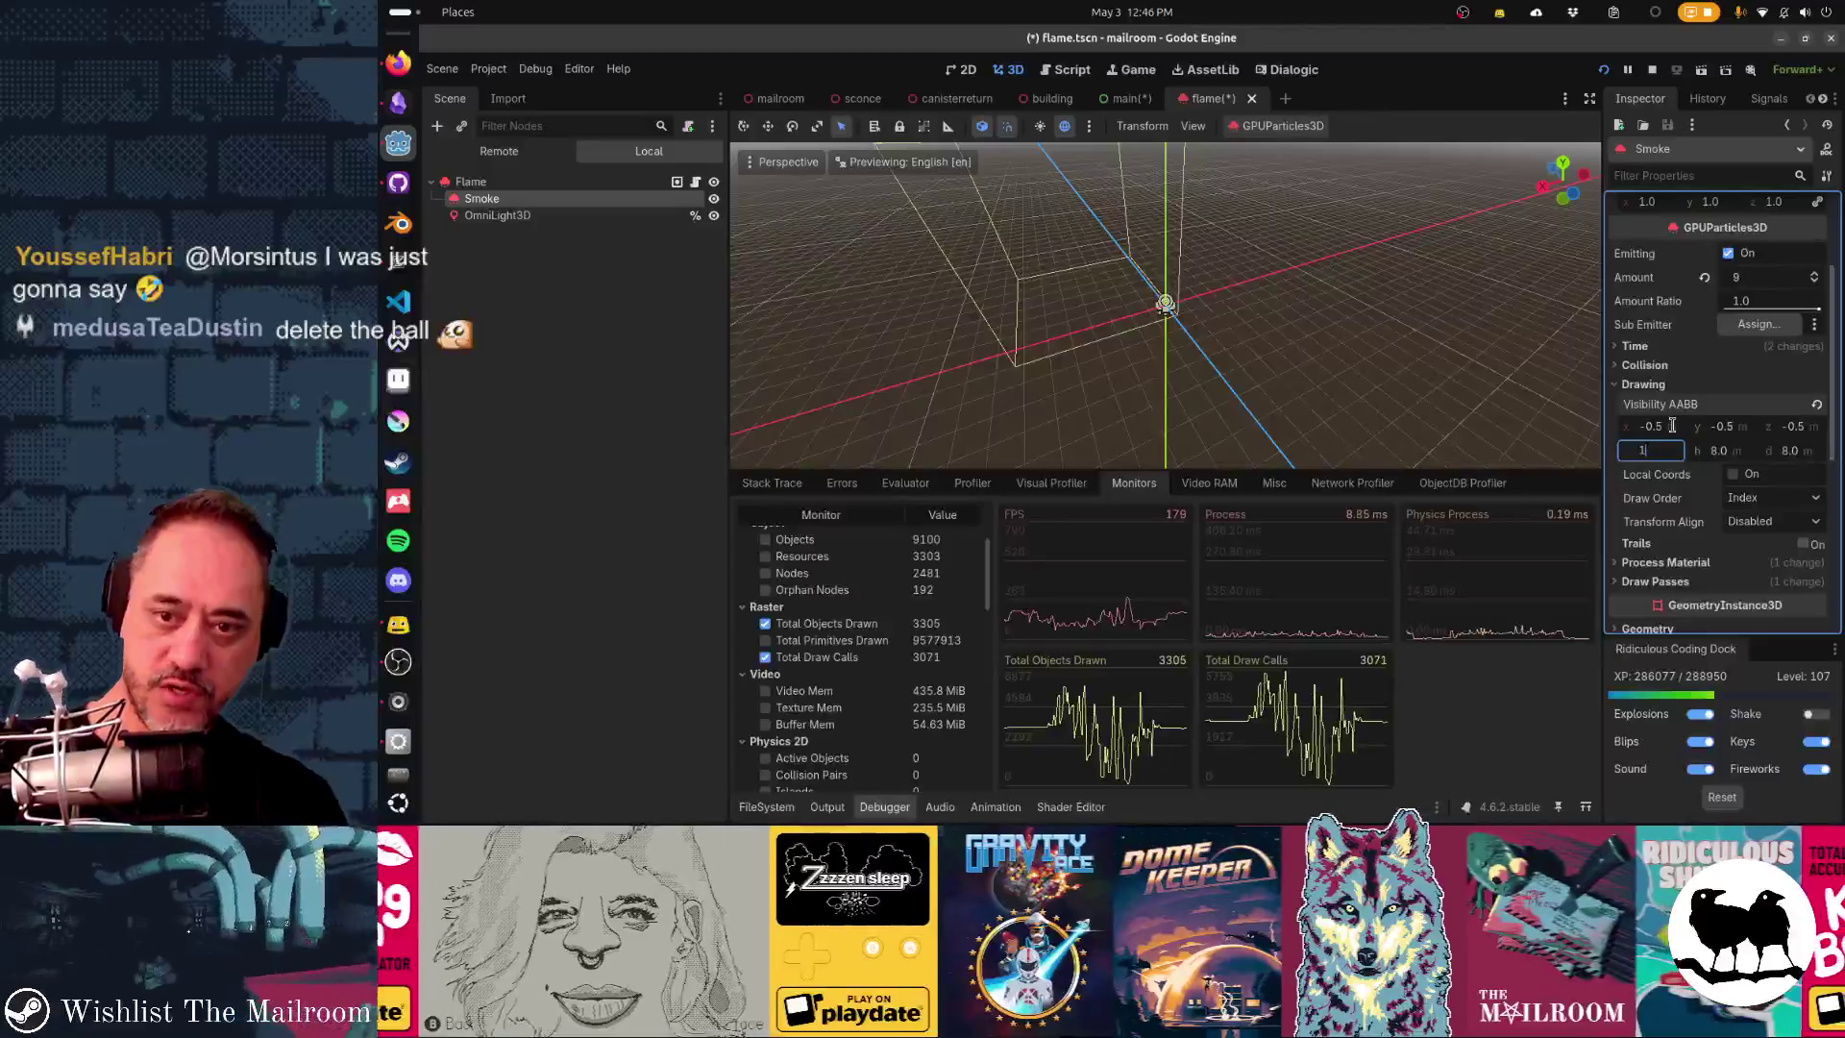
{"action": "type", "text": "1"}
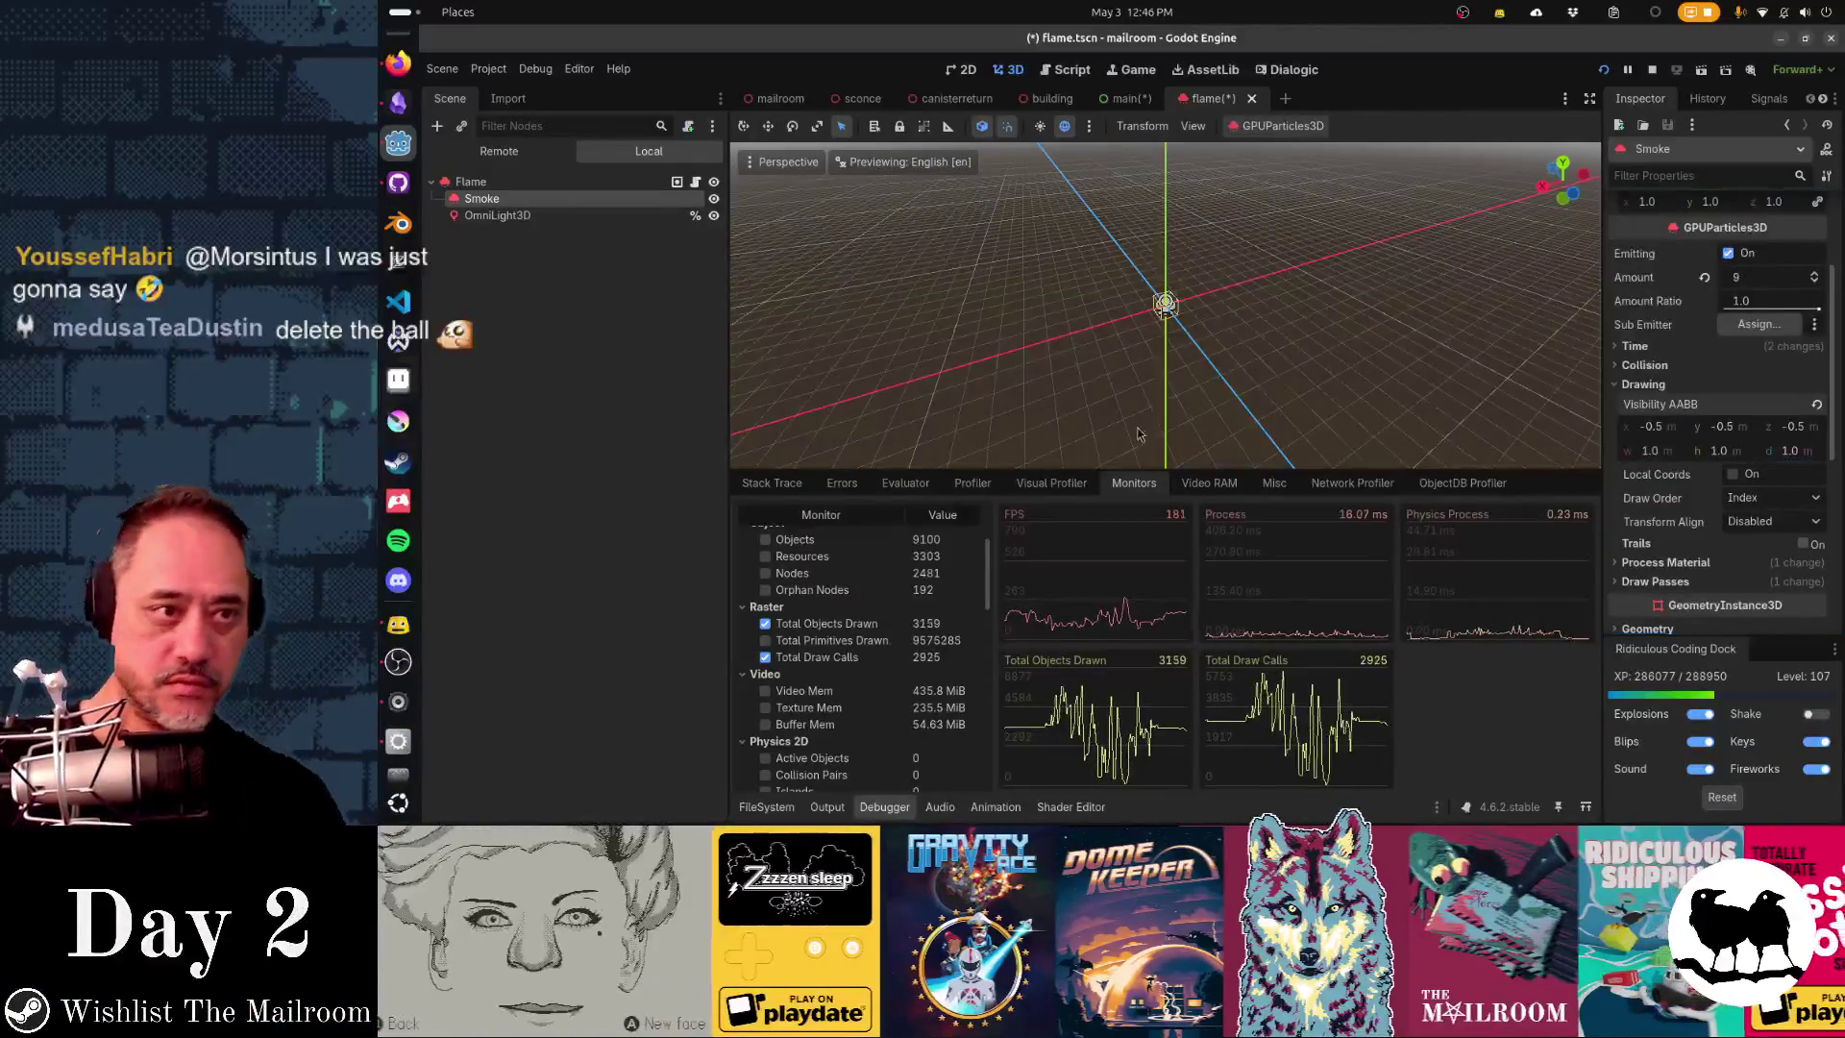
- Select the Flame particles node and expand its Drawing settings
{"action": "left_click", "coordinate": [475, 182]}
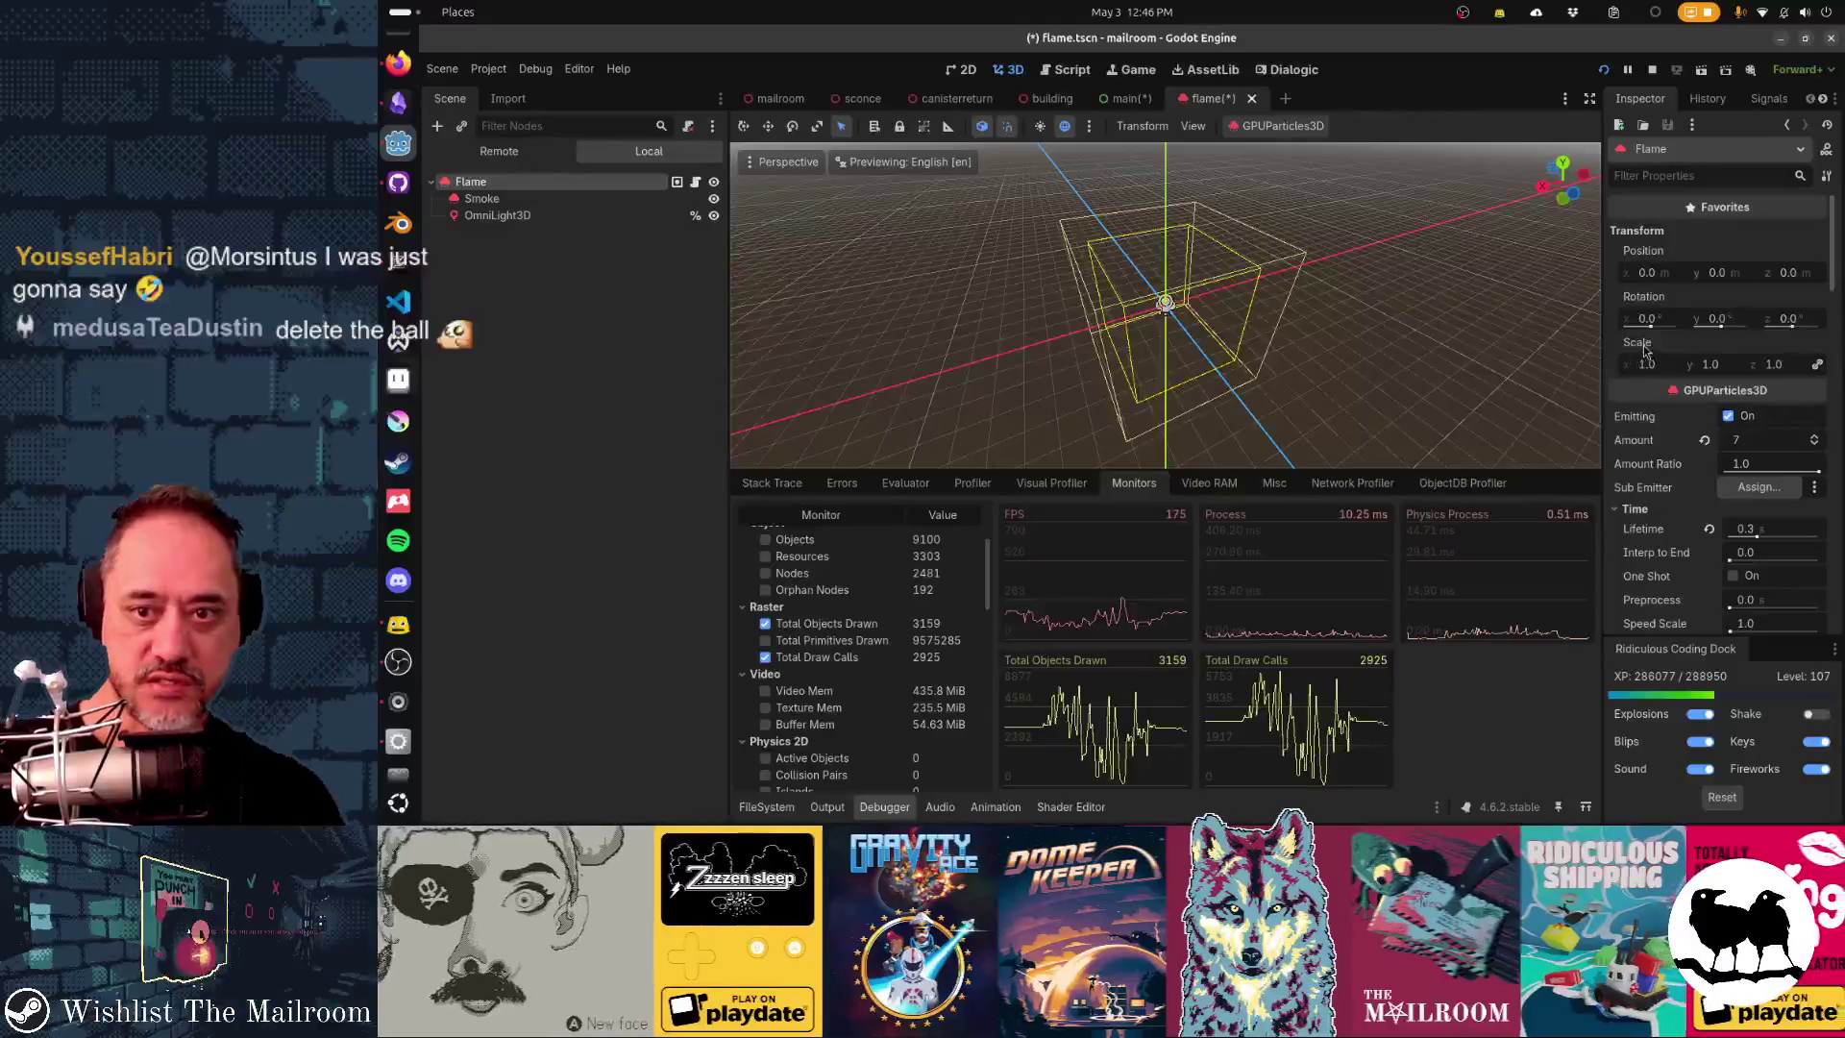
{"action": "scroll", "coordinate": [1672, 519], "scroll_direction": "down", "scroll_amount": 1}
{"action": "scroll", "coordinate": [1680, 544], "scroll_direction": "up", "scroll_amount": 1}
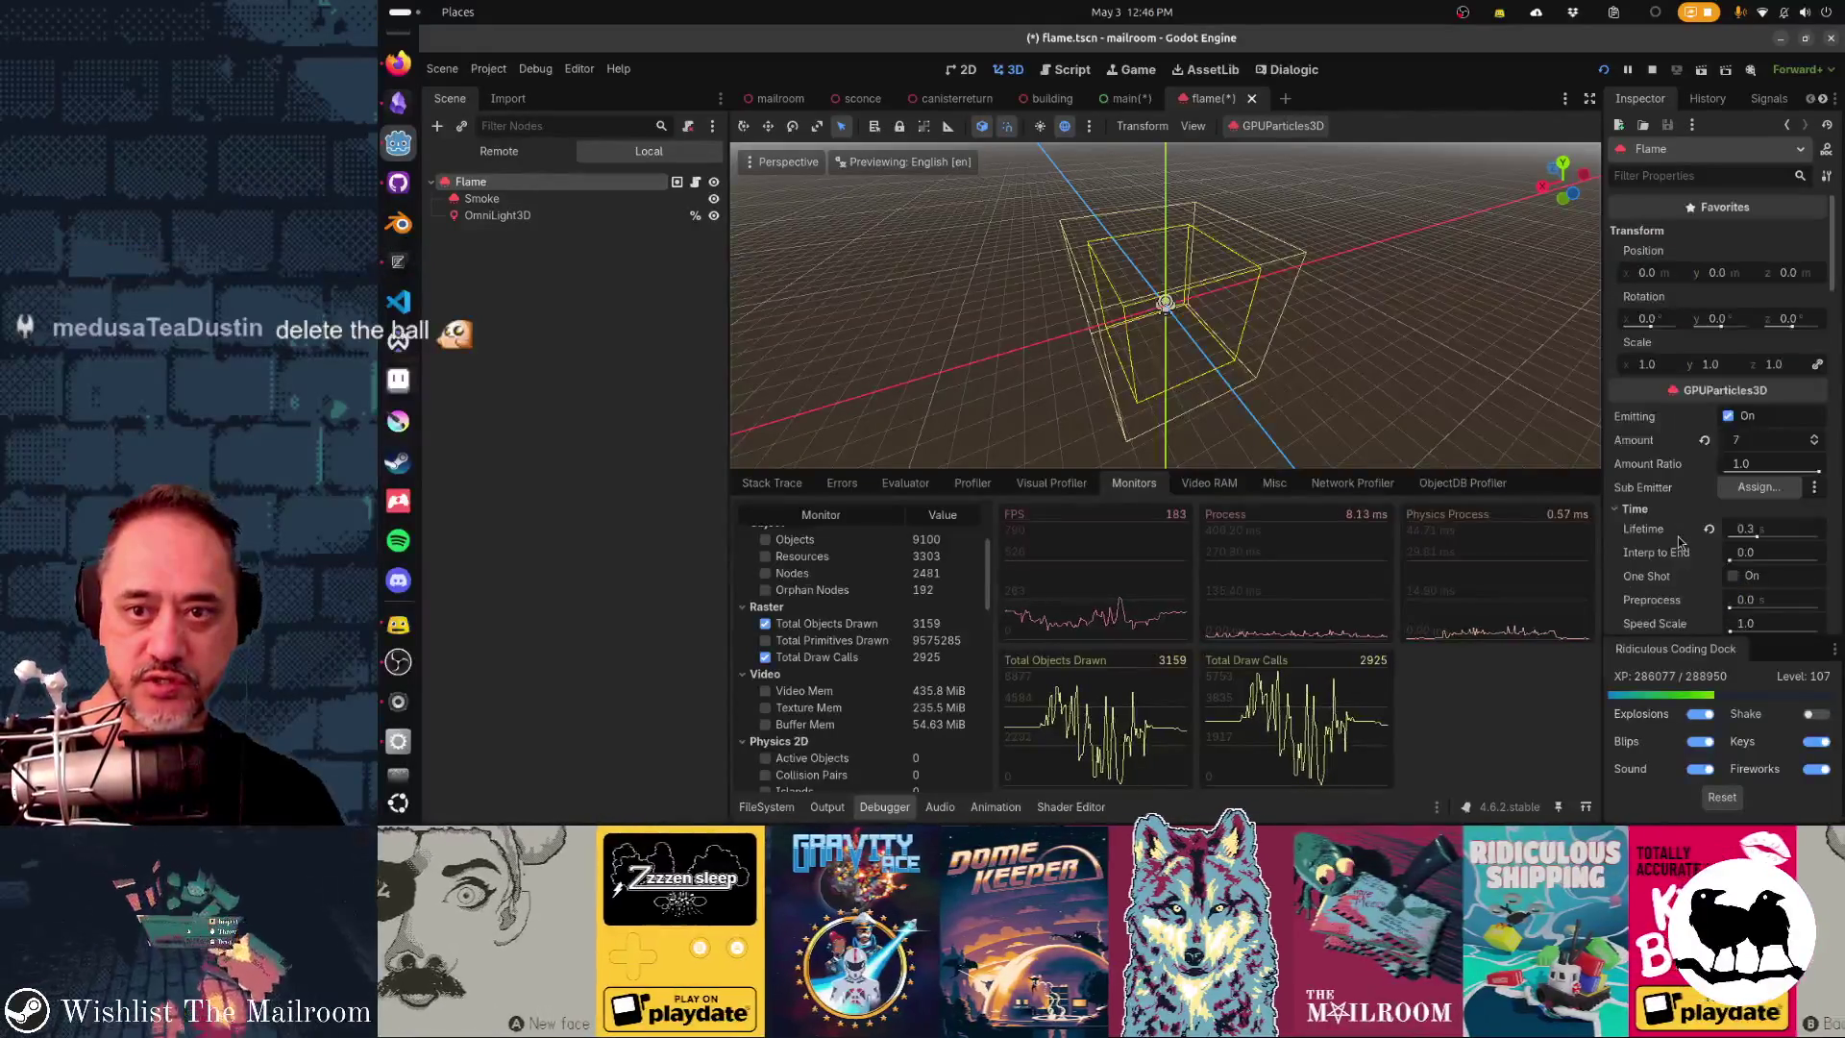
{"action": "left_click", "coordinate": [1649, 515]}
{"action": "scroll", "coordinate": [1648, 509], "scroll_direction": "down", "scroll_amount": 3}
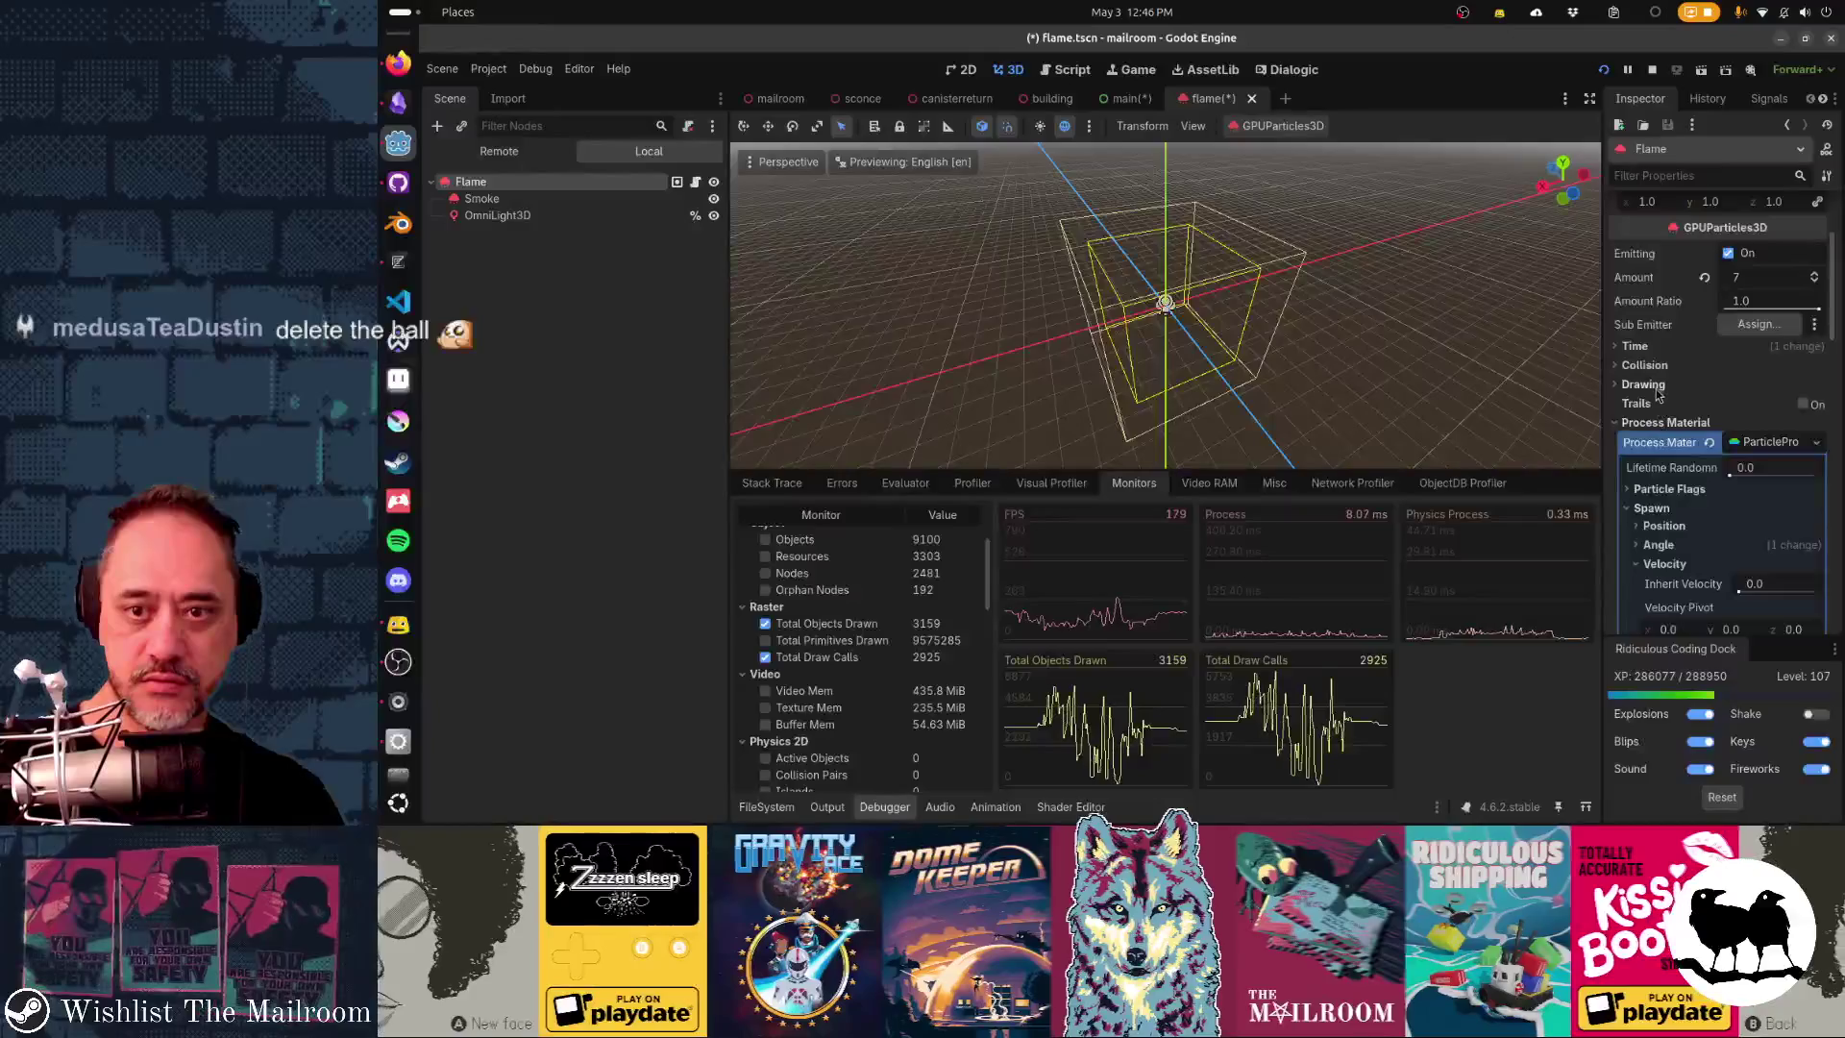
{"action": "left_click", "coordinate": [1644, 385]}
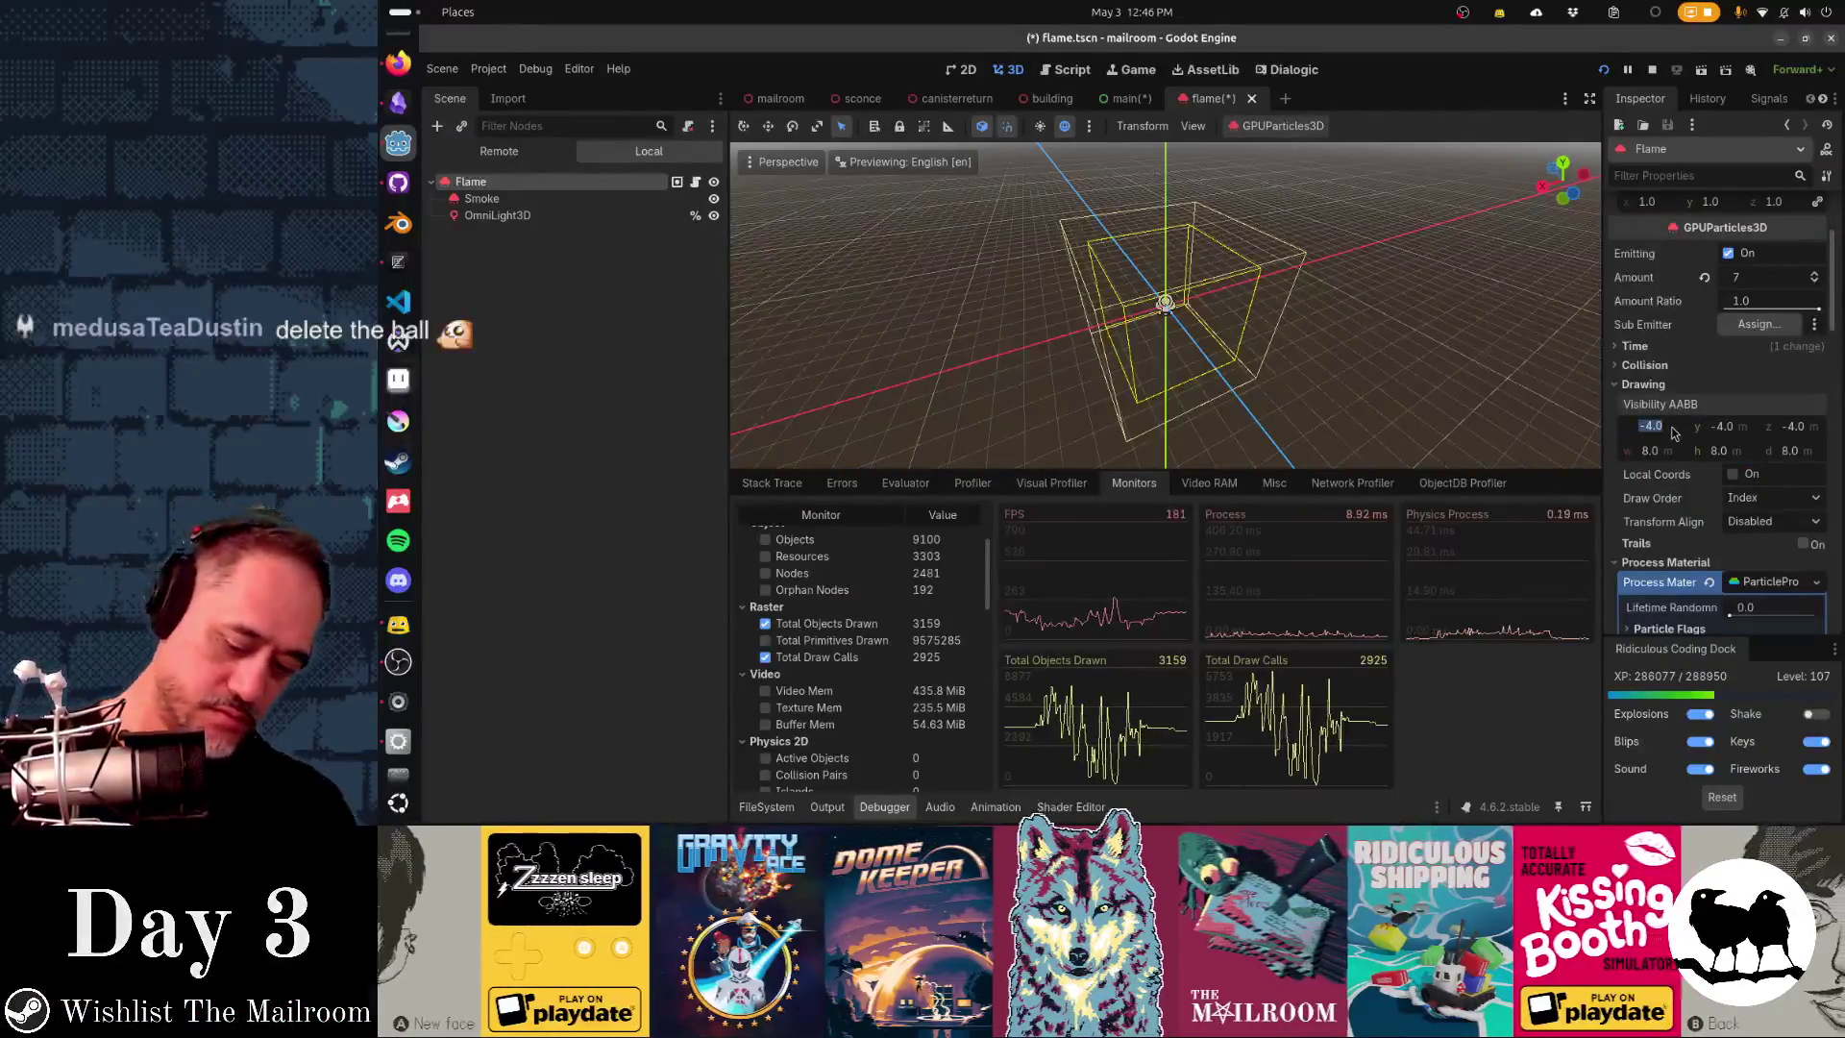
- Give Flame a Visibility AABB of -0.5 origin and 1.0 size, and save flame.tscn
{"action": "key", "text": "Tab"}
{"action": "type", "text": "-.5"}
{"action": "key", "text": "Tab"}
{"action": "type", "text": "-.5"}
{"action": "key", "text": "Tab"}
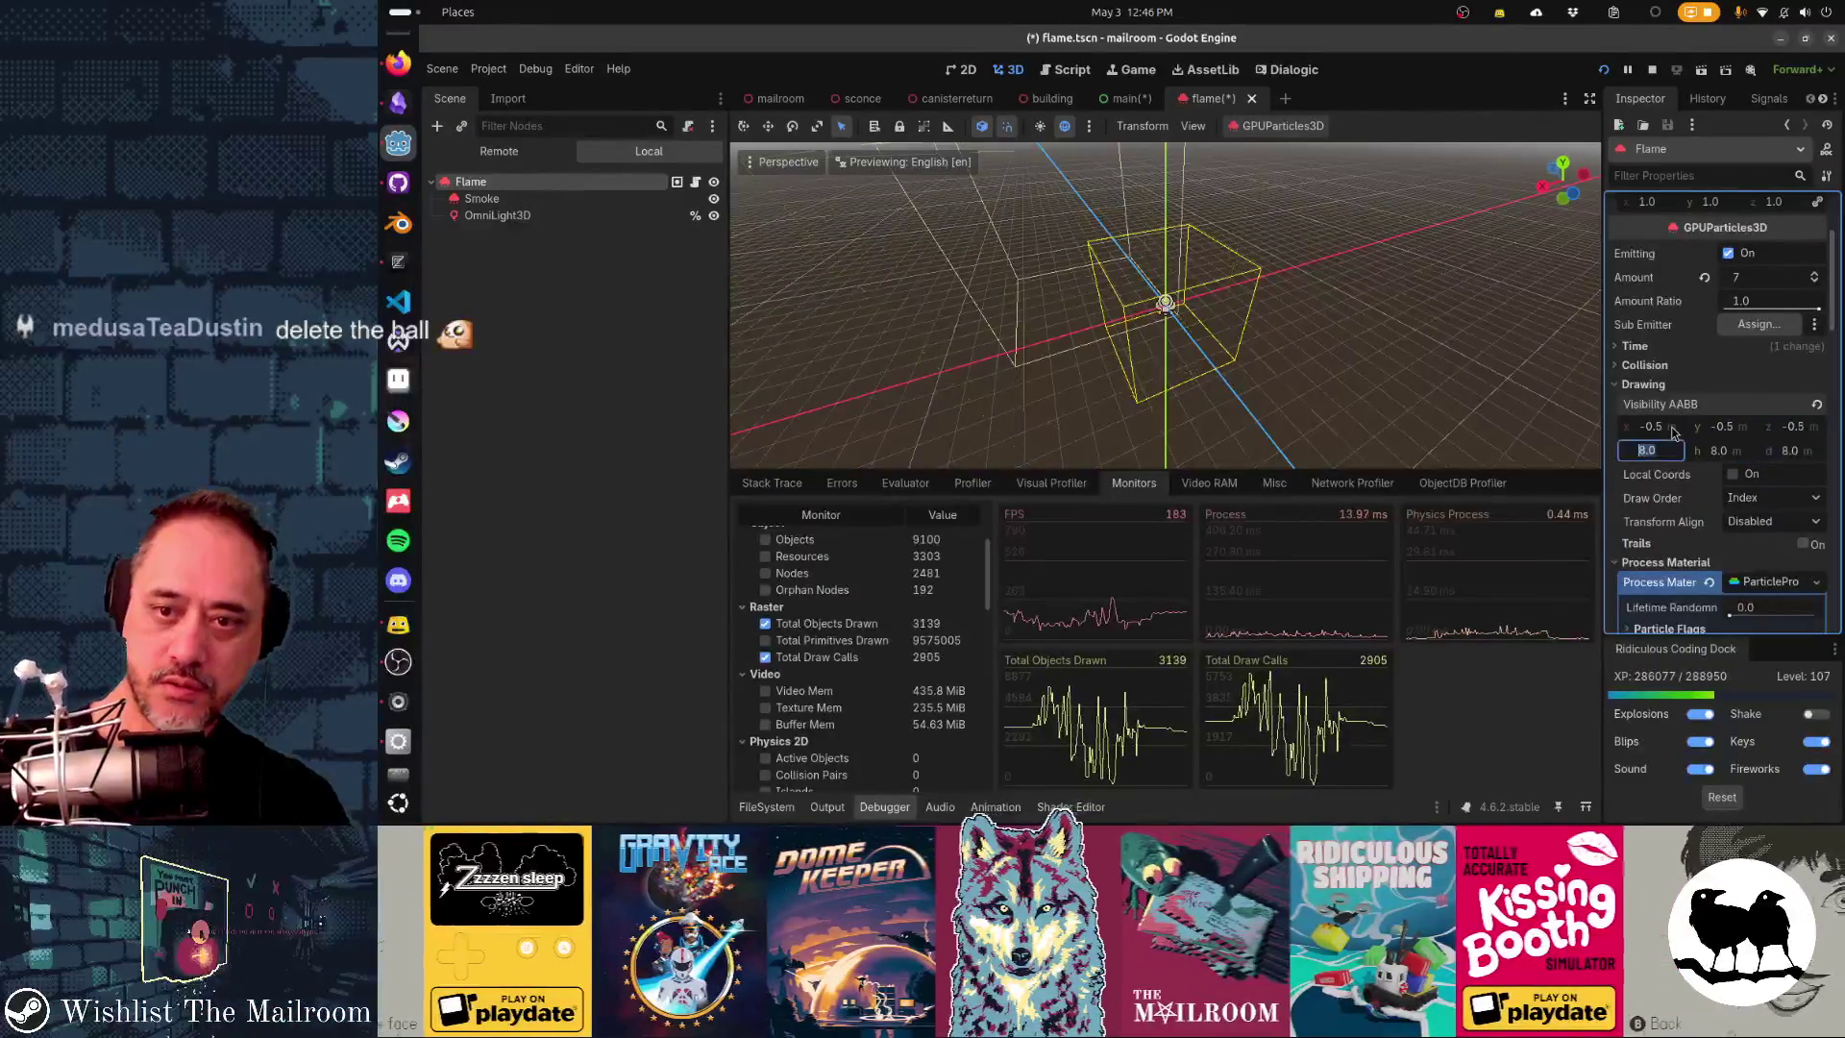
{"action": "key", "text": "Tab"}
{"action": "type", "text": "1"}
{"action": "key", "text": "Tab"}
{"action": "key", "text": "Return"}
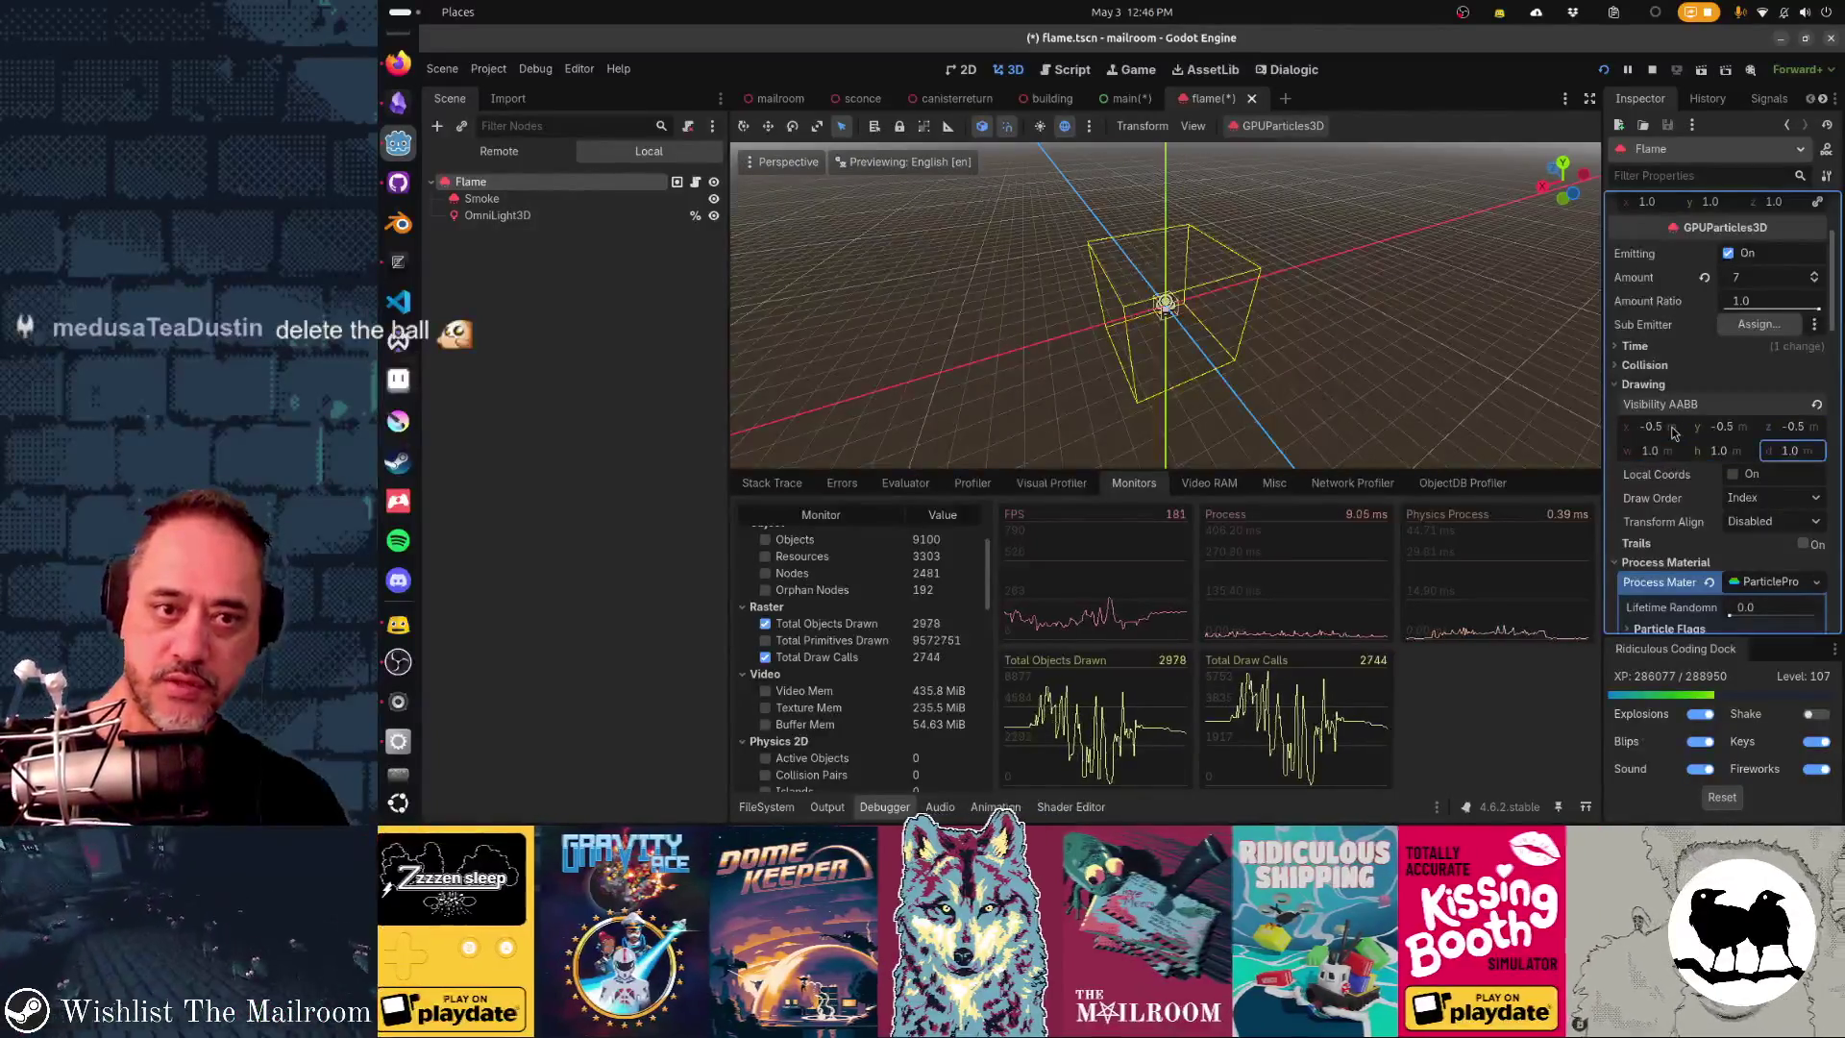
{"action": "key", "text": "ctrl+s"}
{"action": "left_click", "coordinate": [573, 219]}
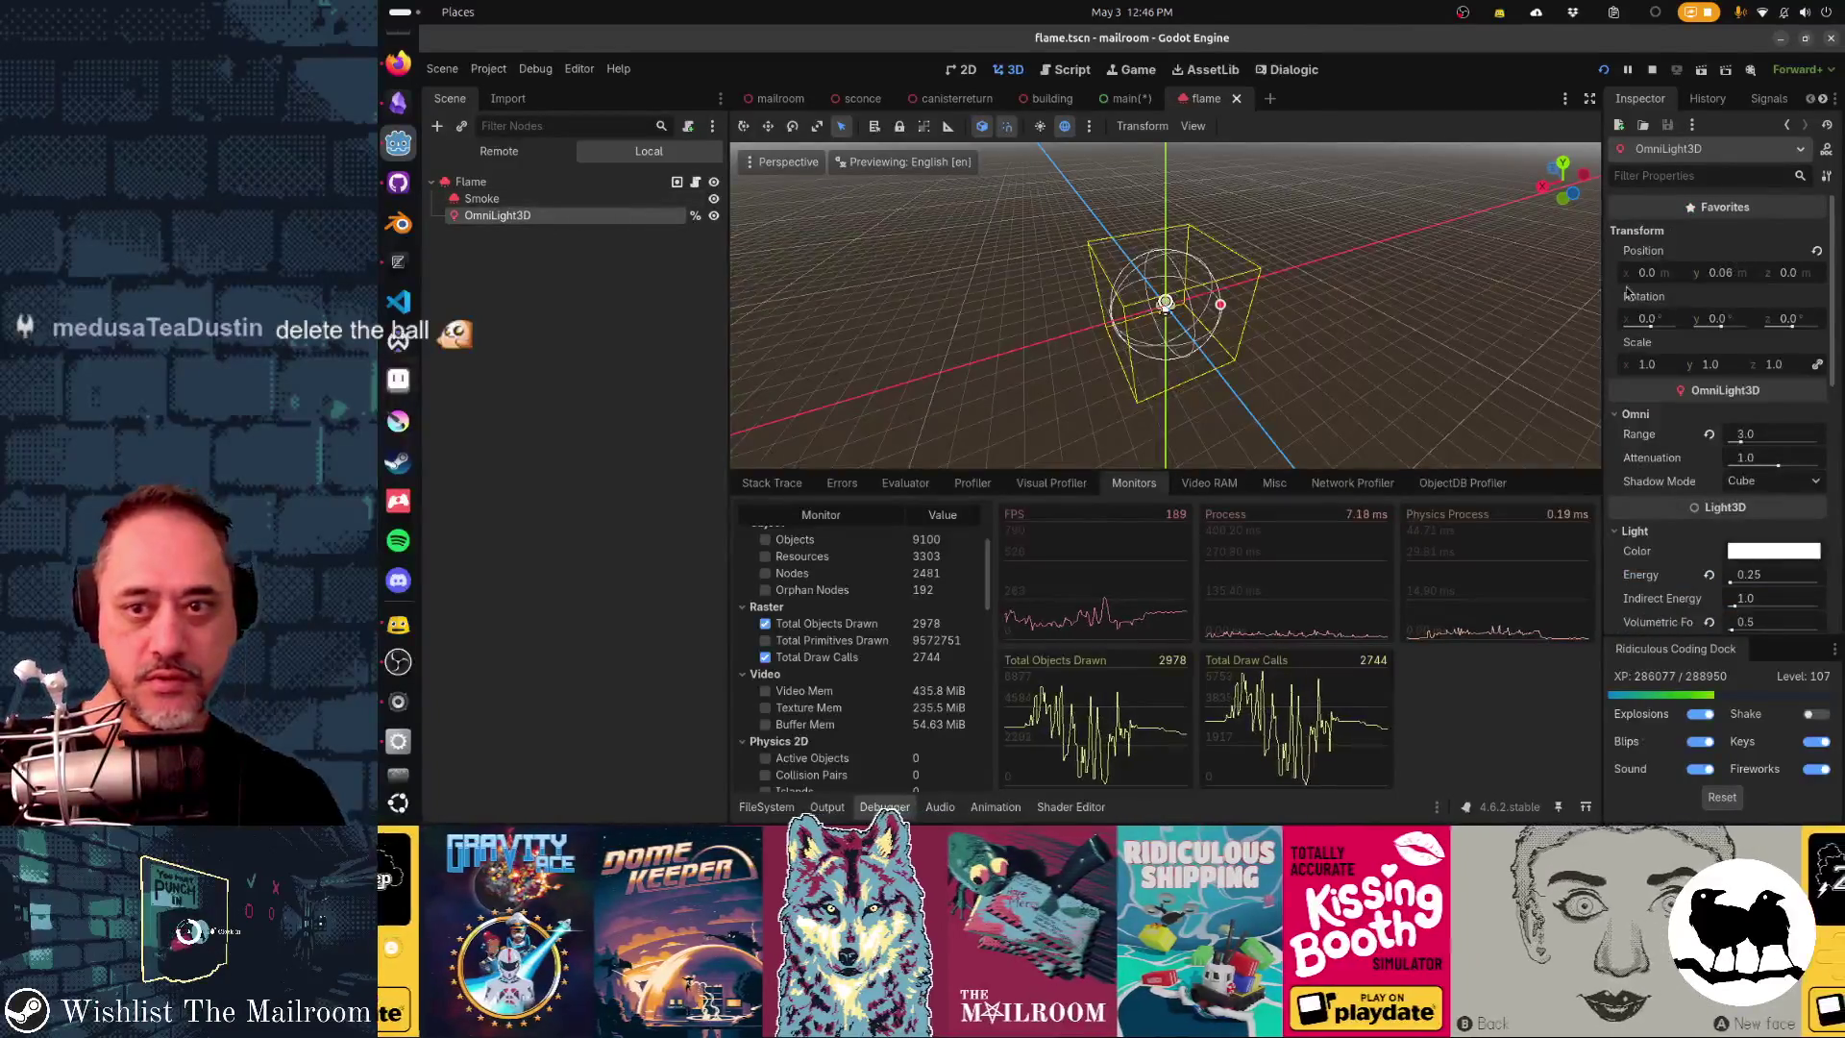
- Try Distance Fade on the OmniLight3D, inspect its Begin value, and save flame.tscn
{"action": "scroll", "coordinate": [1673, 454], "scroll_direction": "down", "scroll_amount": 4}
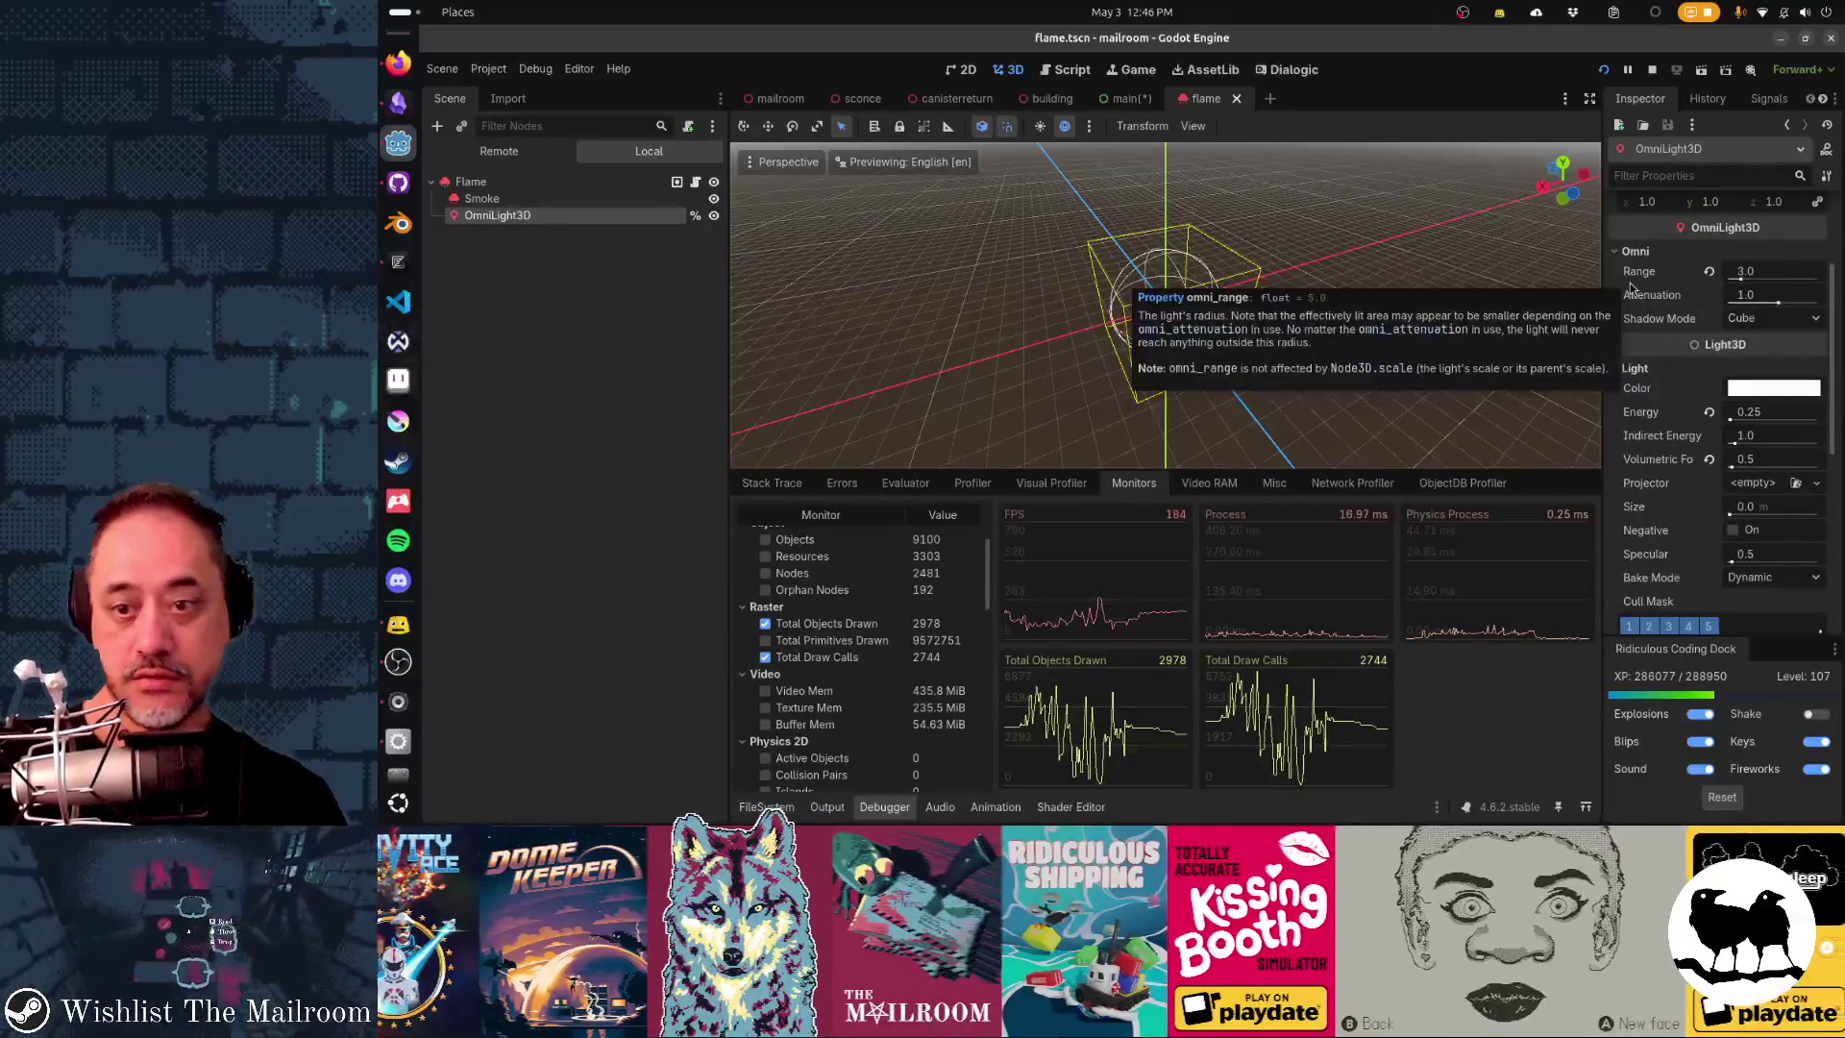
{"action": "scroll", "coordinate": [1631, 287], "scroll_direction": "down", "scroll_amount": 5}
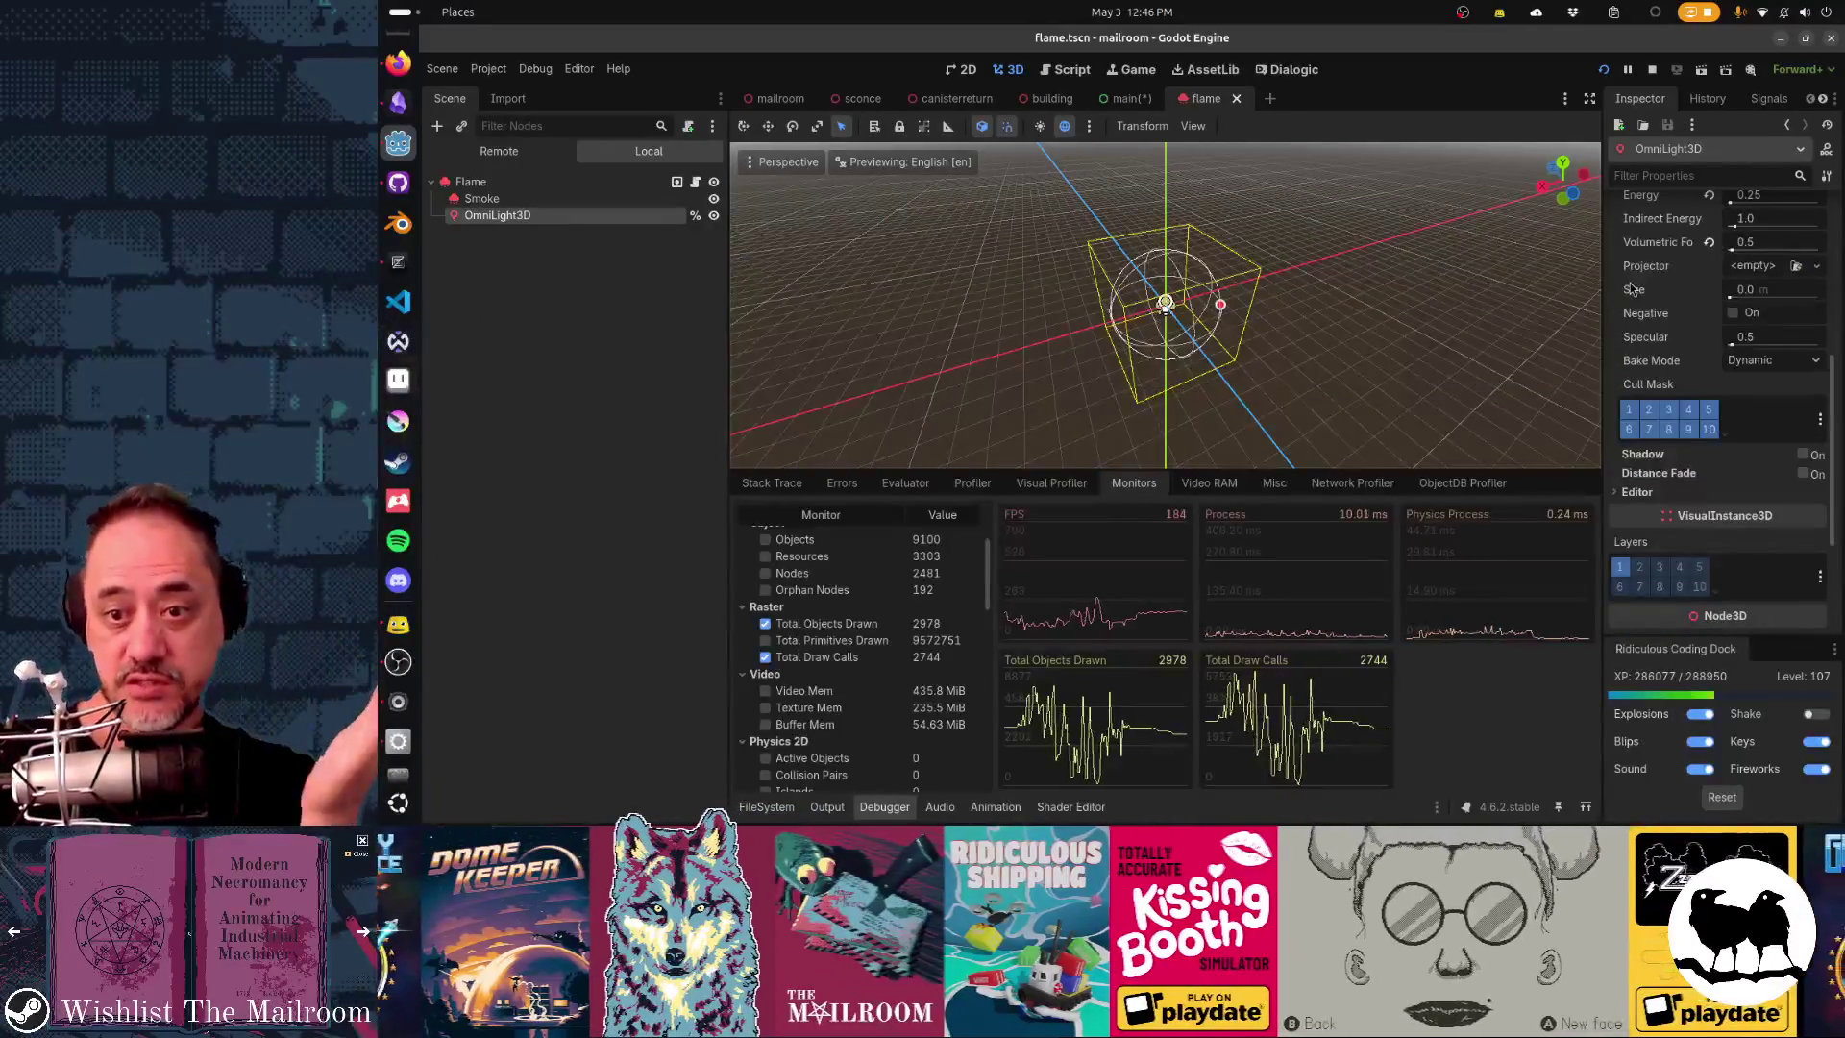
{"action": "left_click", "coordinate": [1804, 473]}
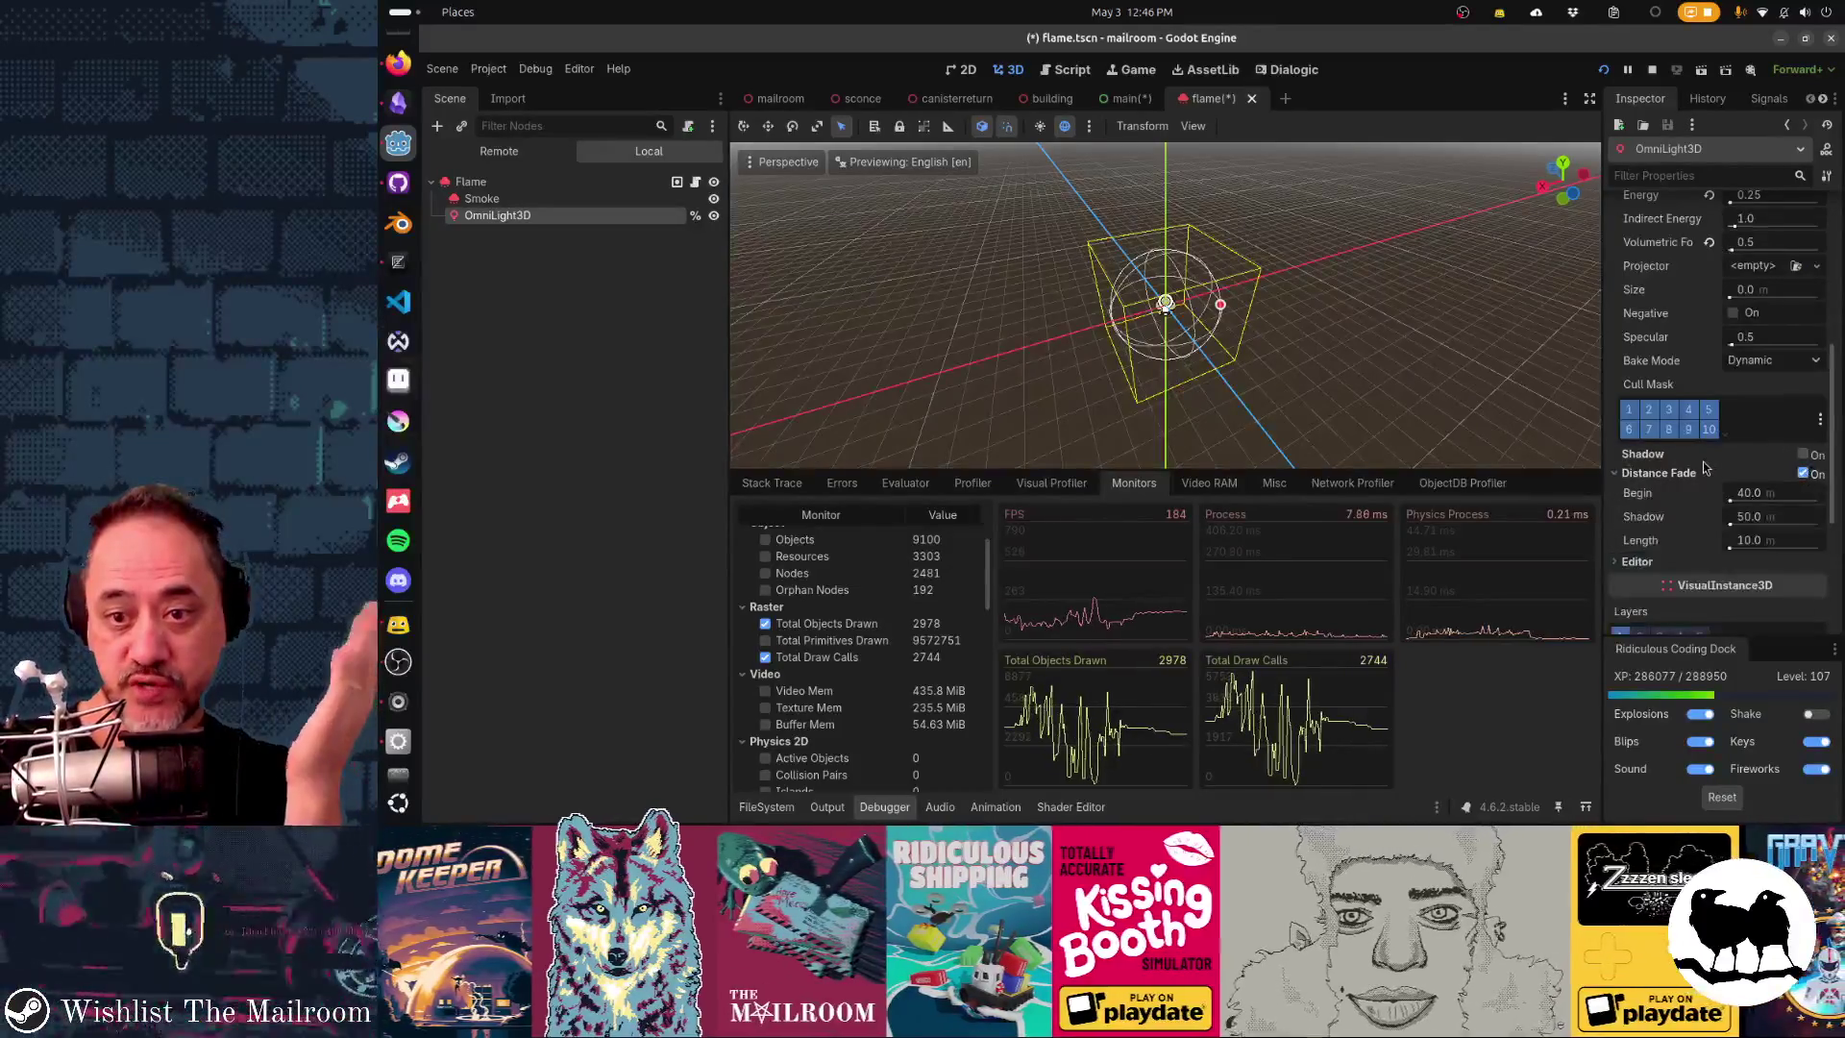
{"action": "scroll", "coordinate": [1704, 466], "scroll_direction": "down", "scroll_amount": 3}
{"action": "left_click", "coordinate": [1766, 385]}
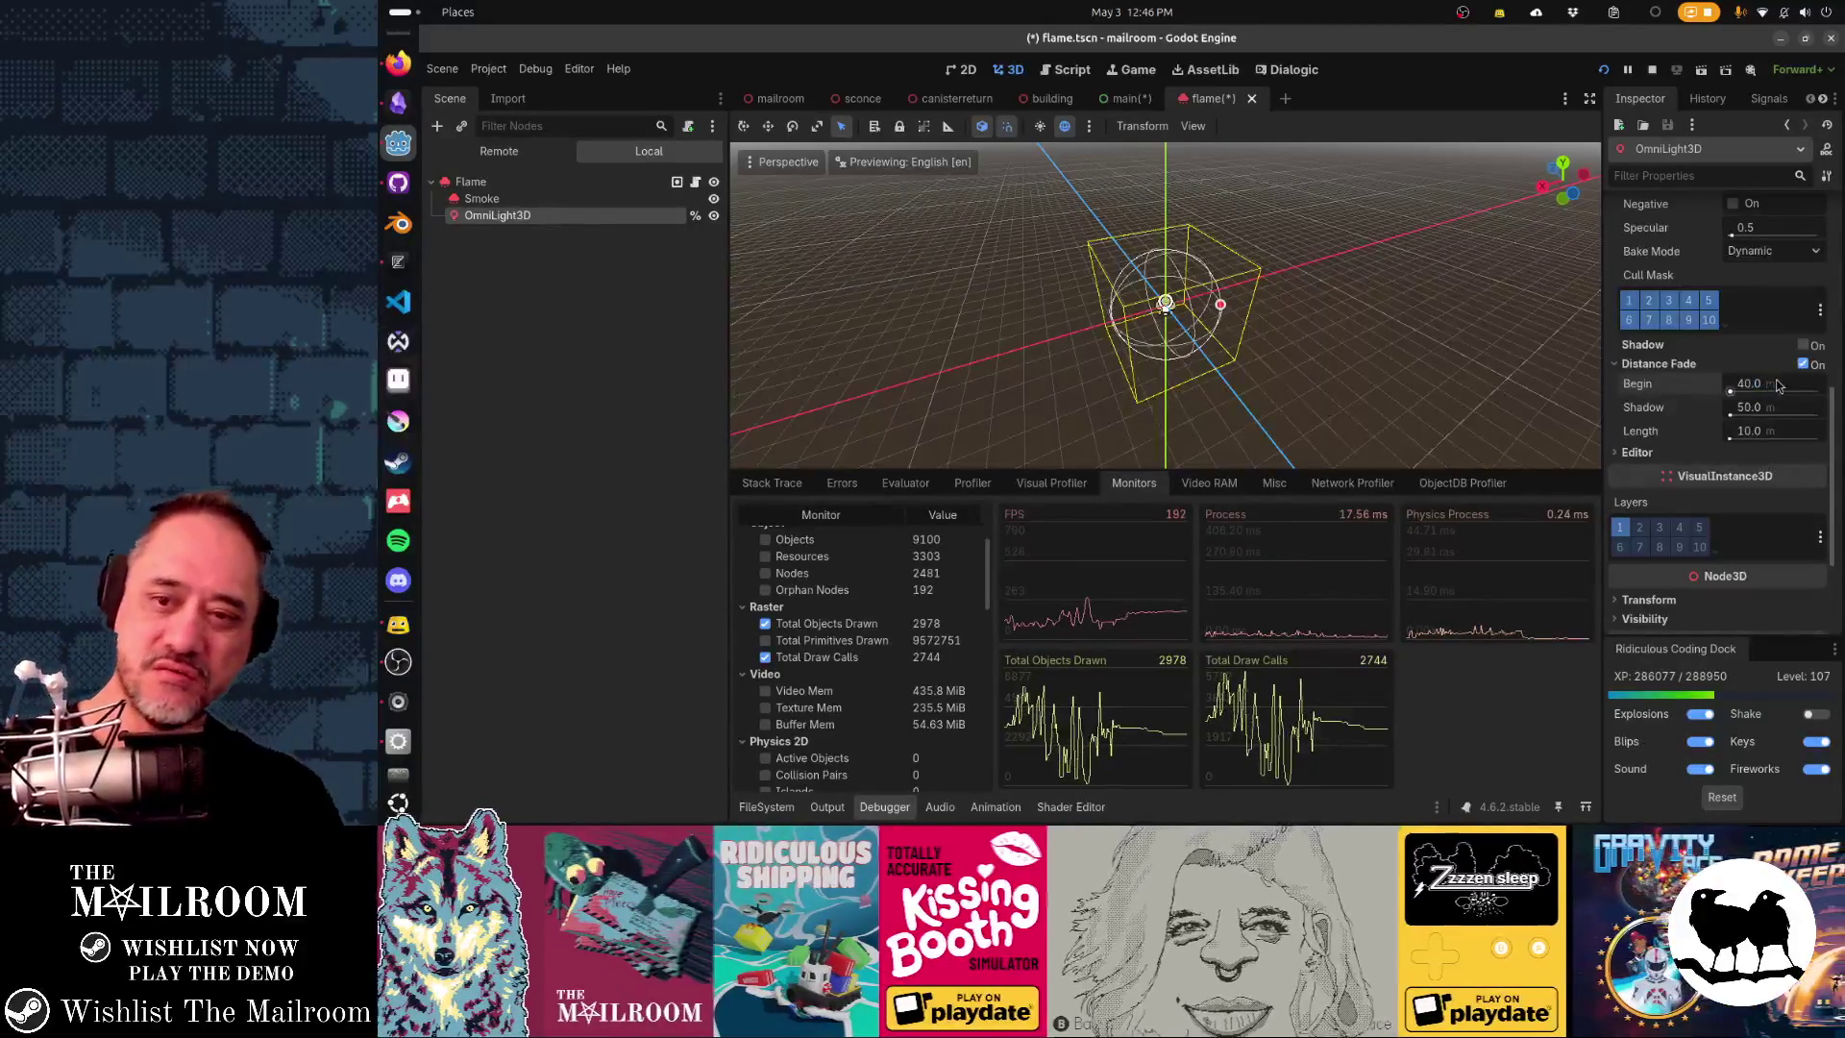
{"action": "scroll", "coordinate": [1672, 396], "scroll_direction": "up", "scroll_amount": 6}
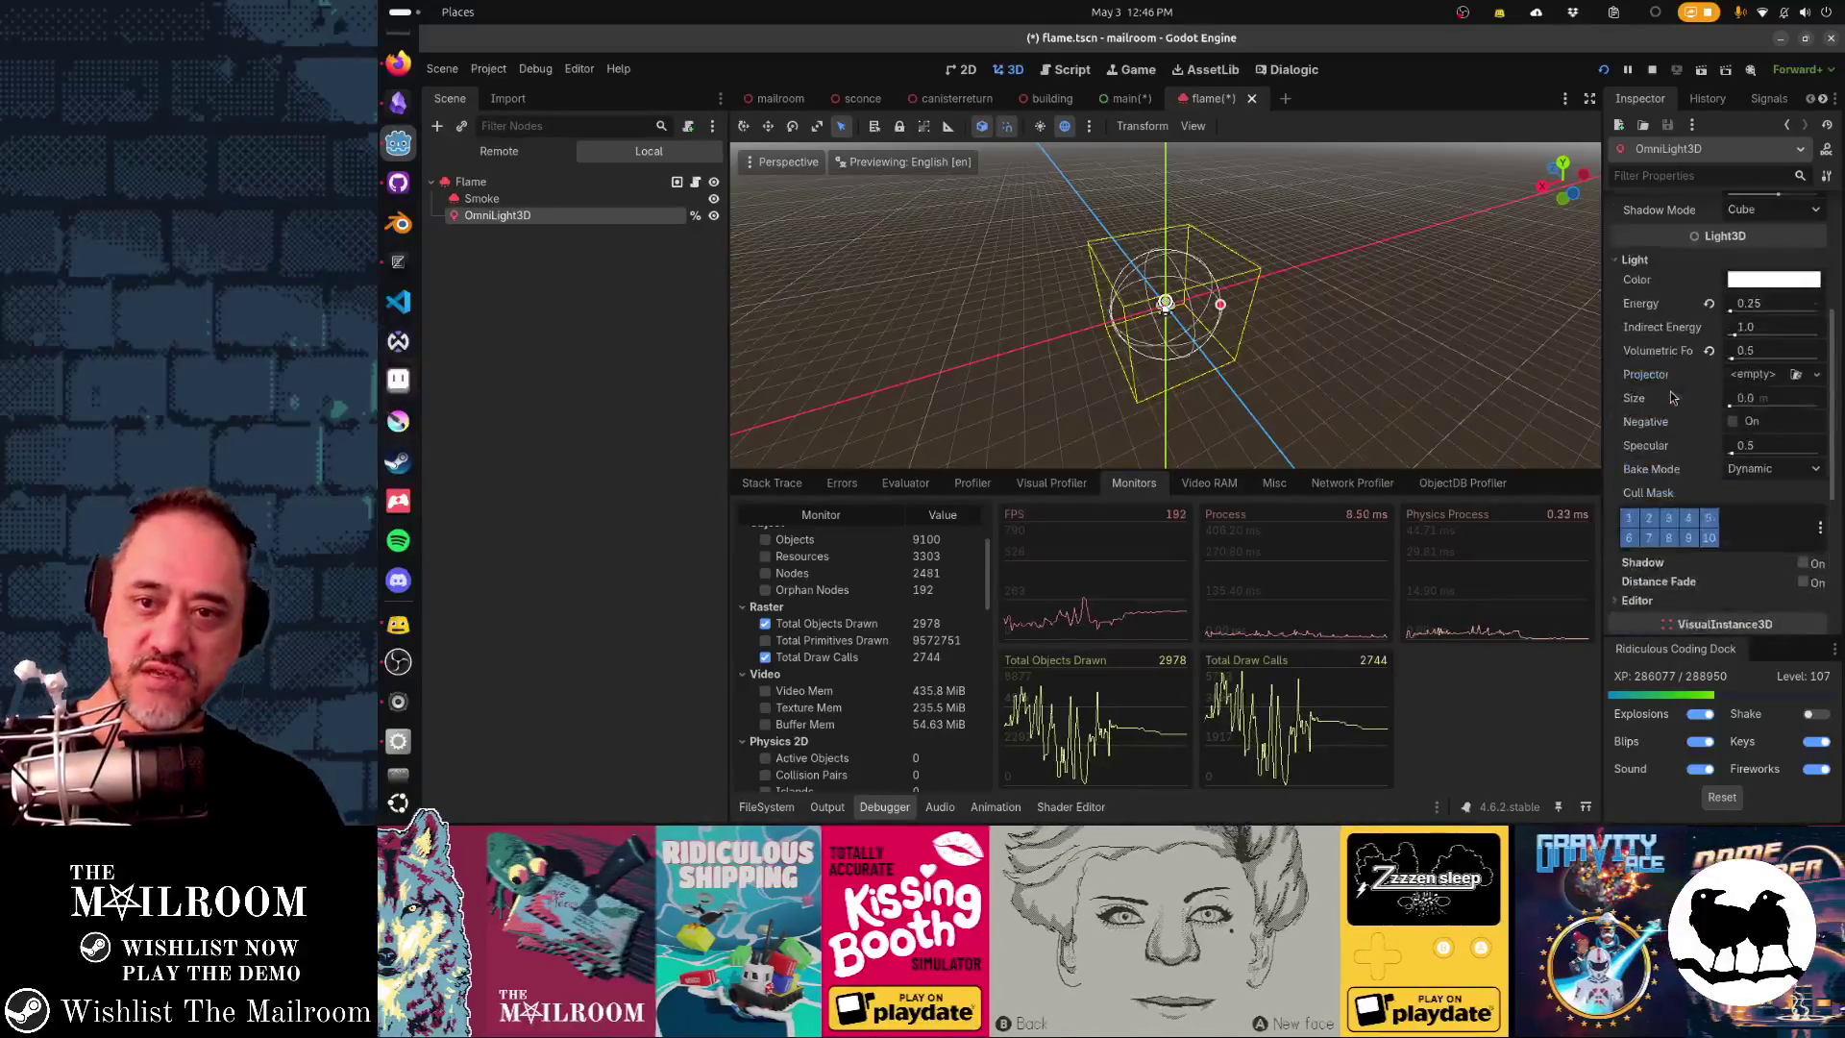
{"action": "scroll", "coordinate": [1672, 396], "scroll_direction": "up", "scroll_amount": 3}
{"action": "scroll", "coordinate": [1672, 396], "scroll_direction": "up", "scroll_amount": 1}
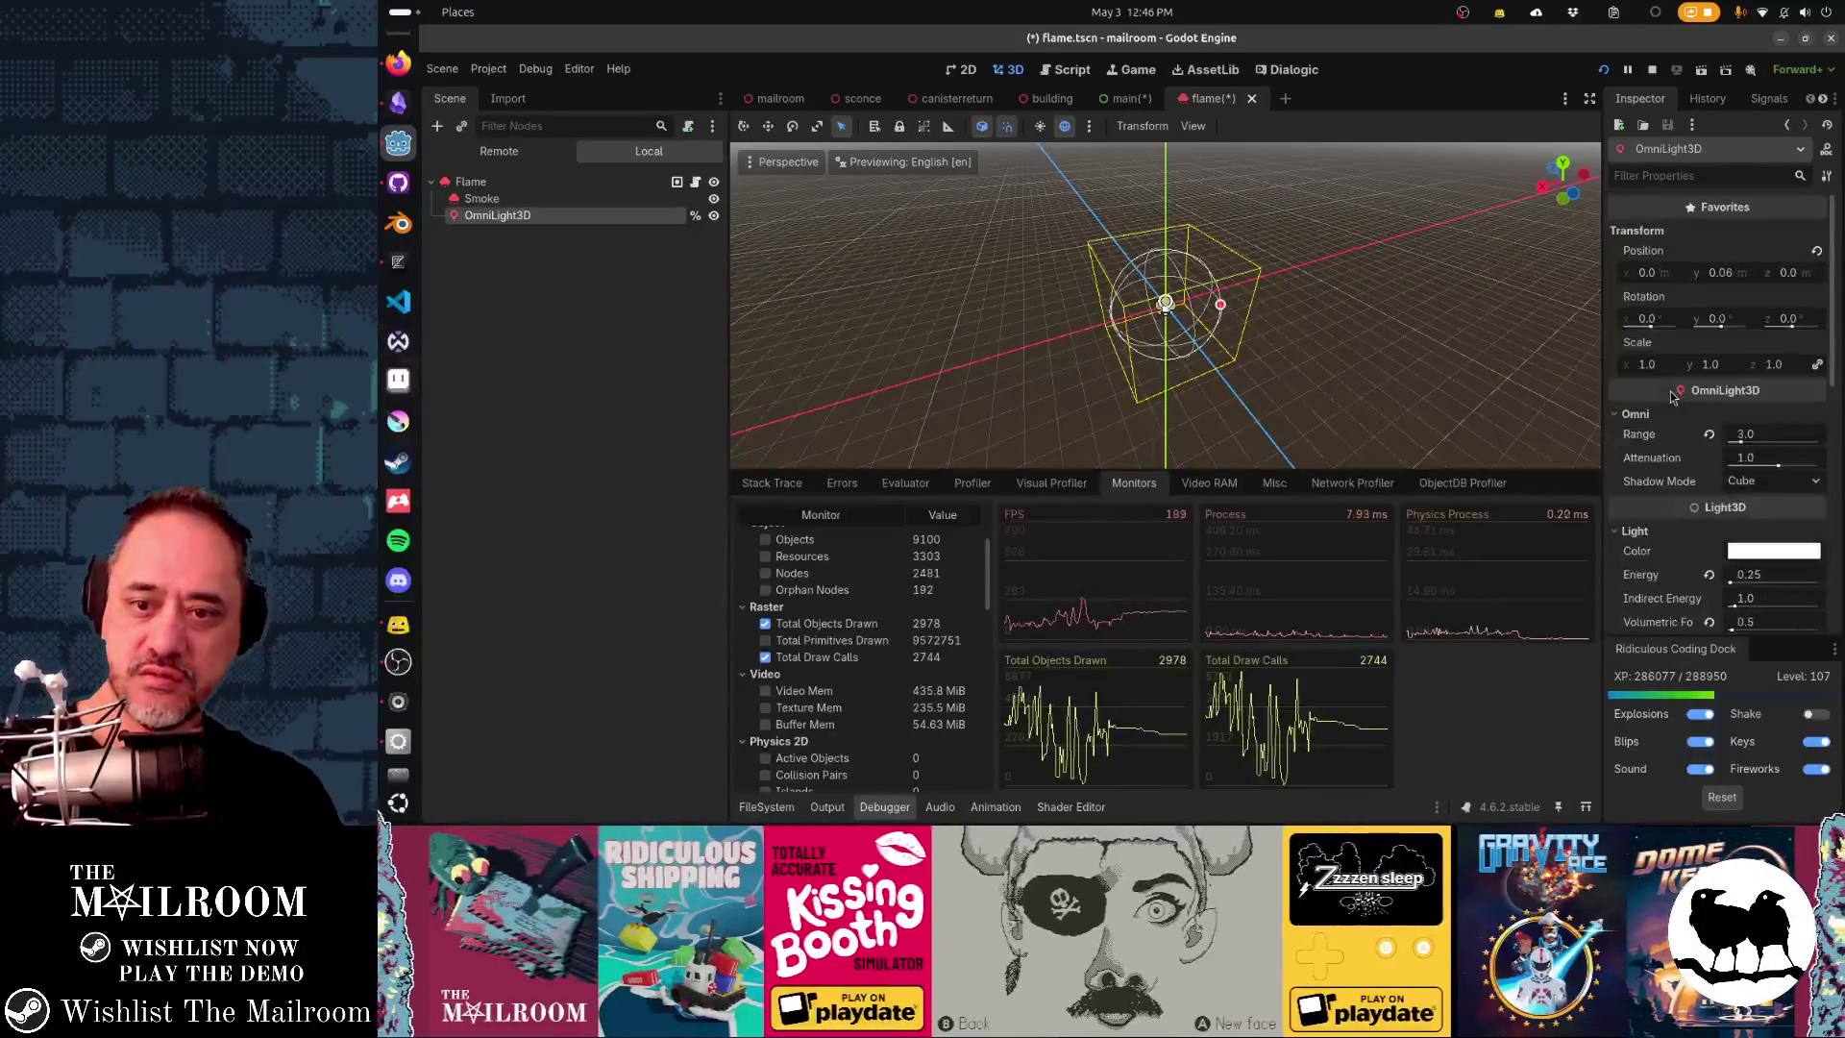
{"action": "scroll", "coordinate": [1672, 395], "scroll_direction": "down", "scroll_amount": 7}
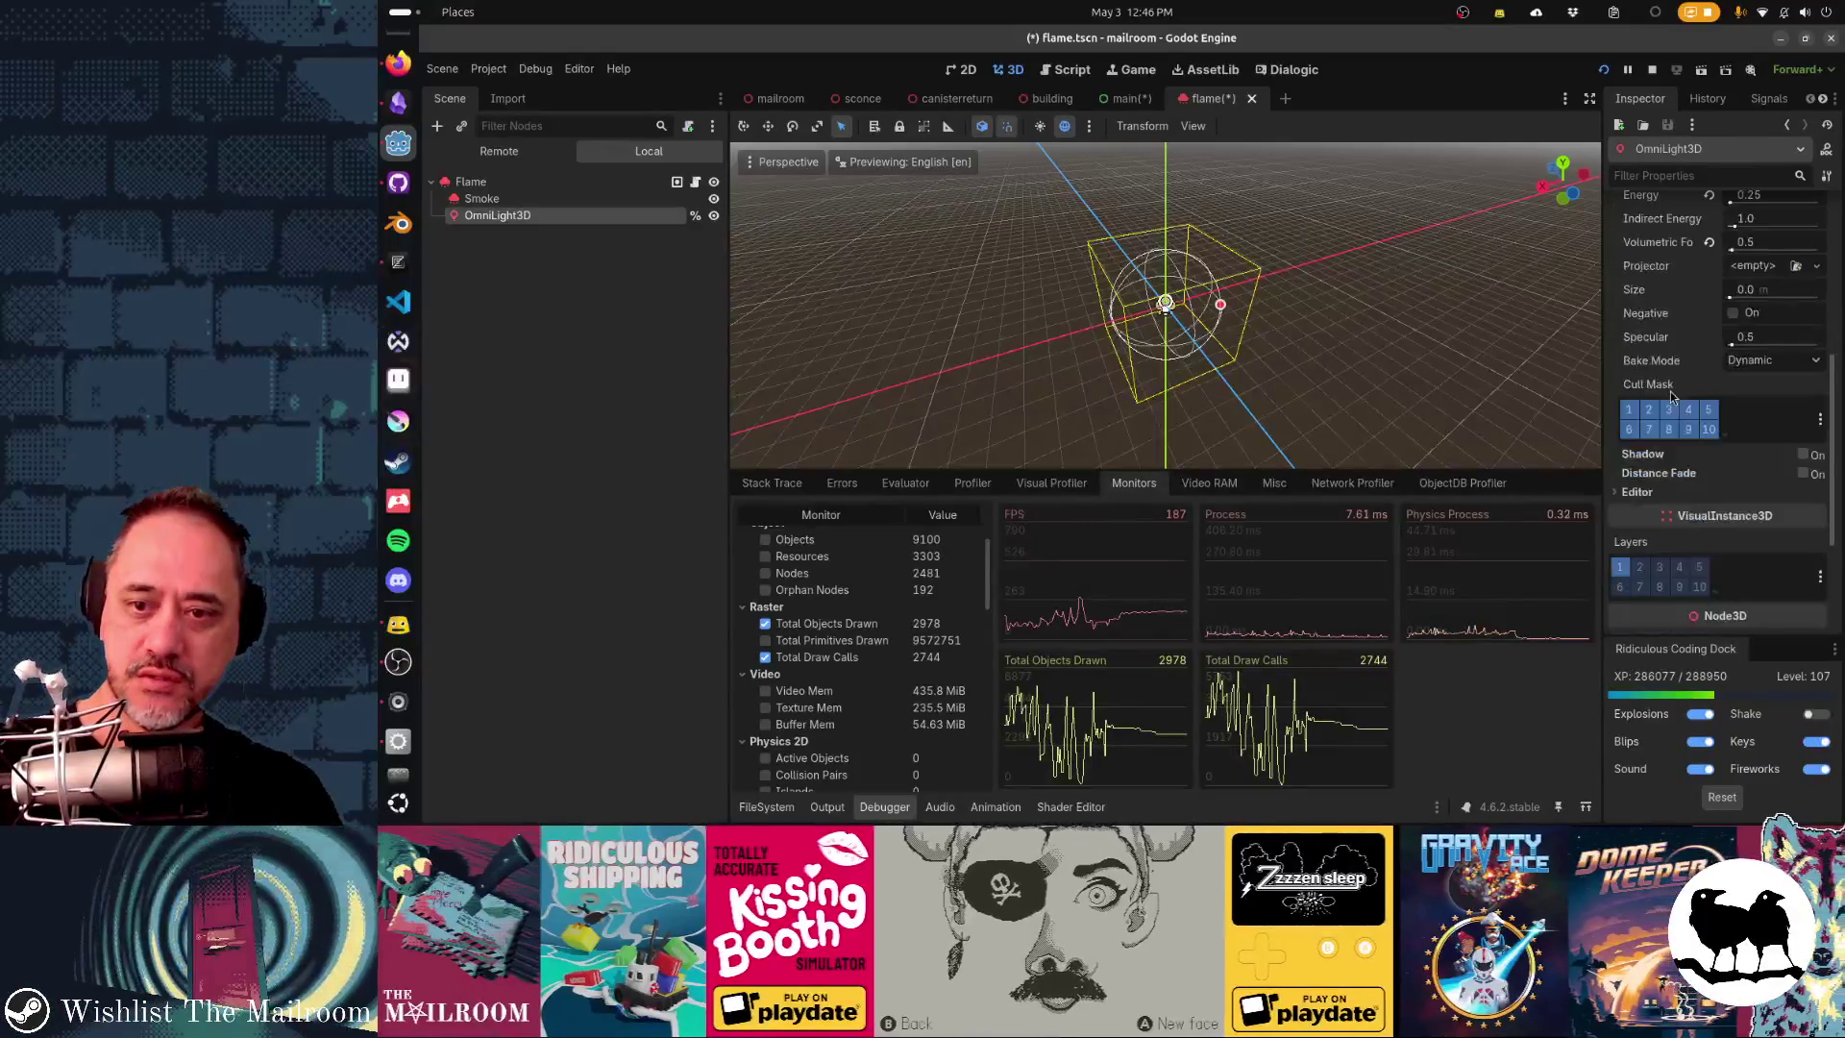
{"action": "scroll", "coordinate": [1731, 490], "scroll_direction": "down", "scroll_amount": 4}
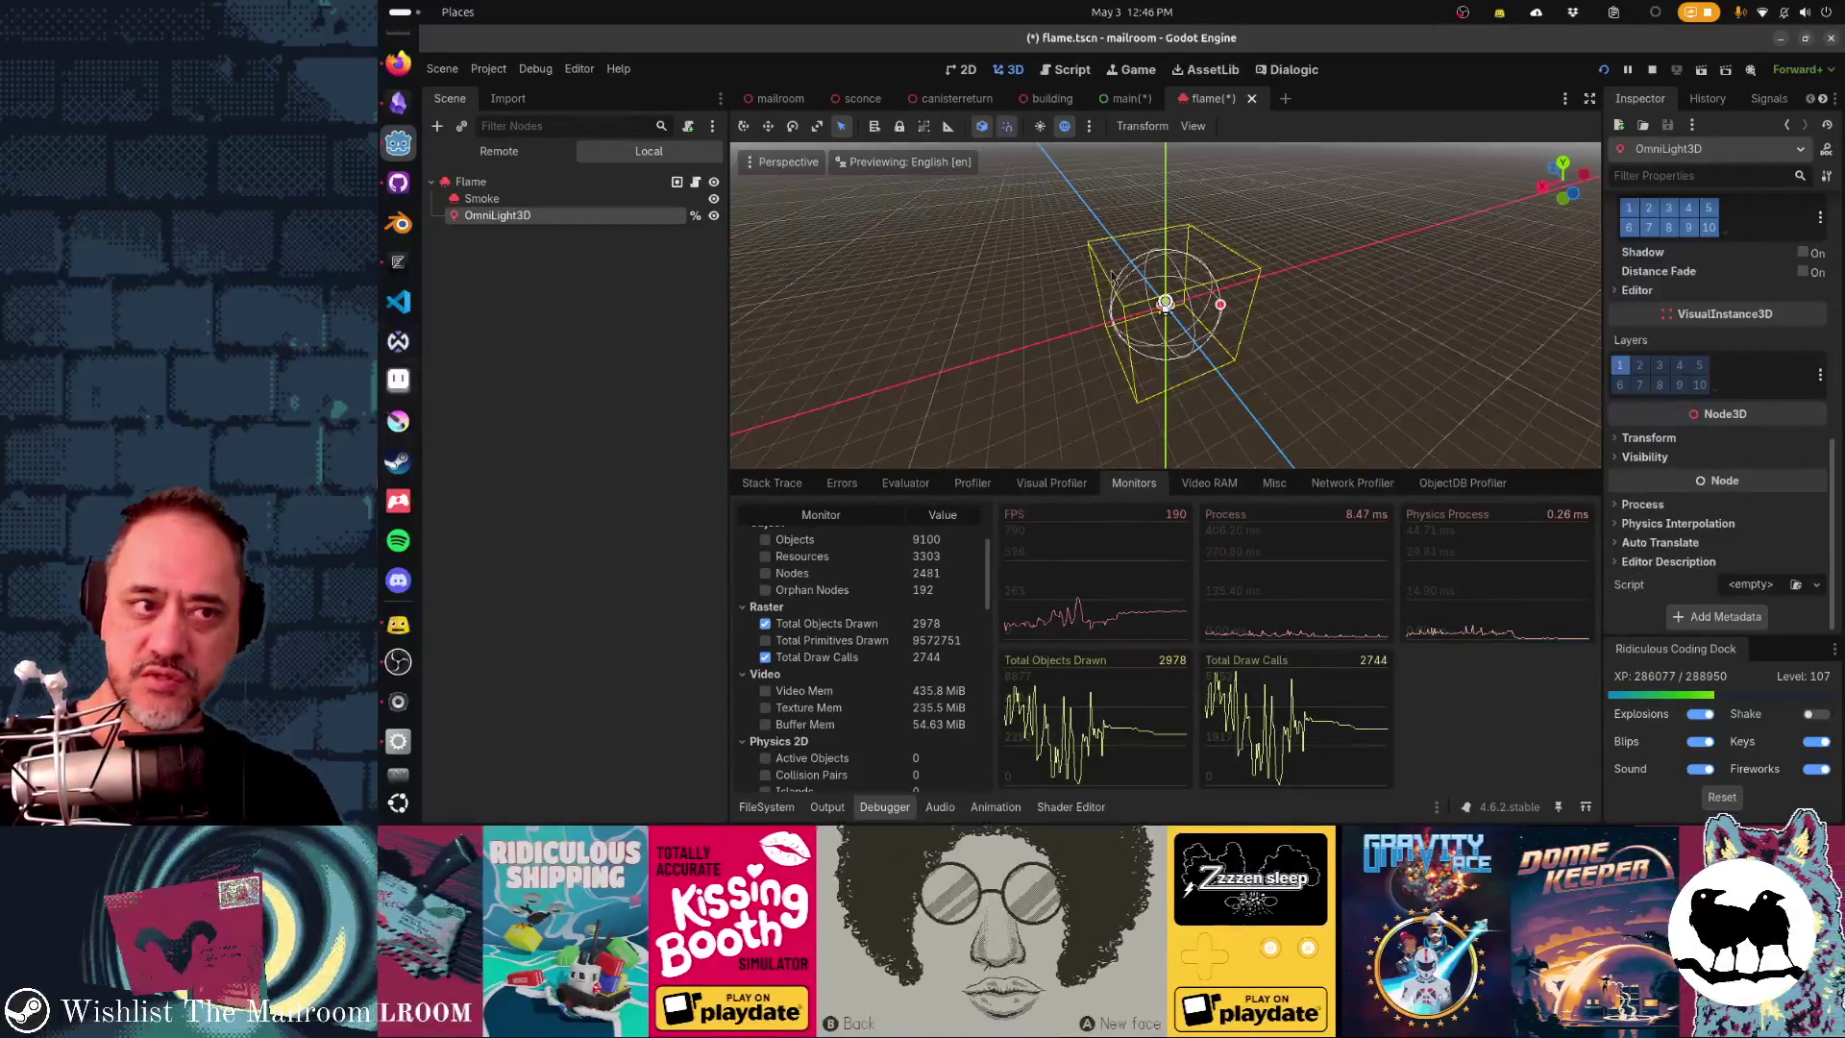
{"action": "key", "text": "ctrl+s"}
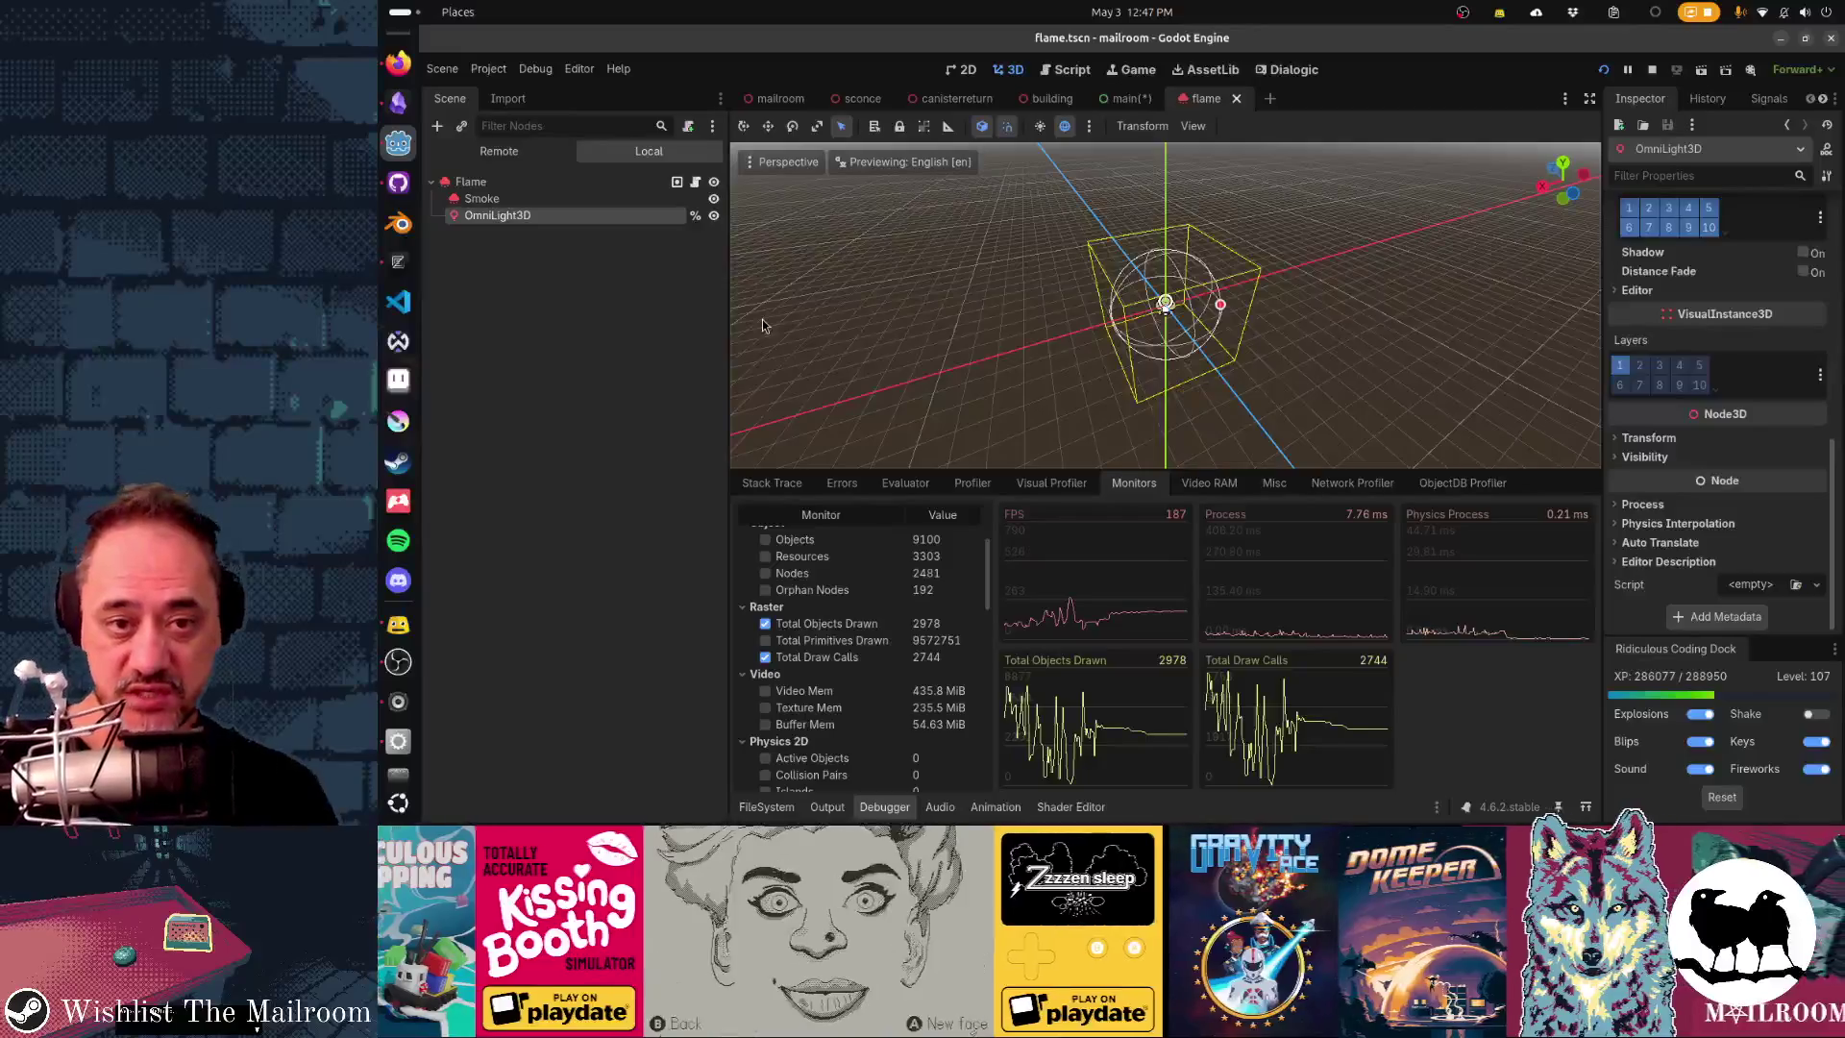
{"action": "key", "text": "alt+Tab"}
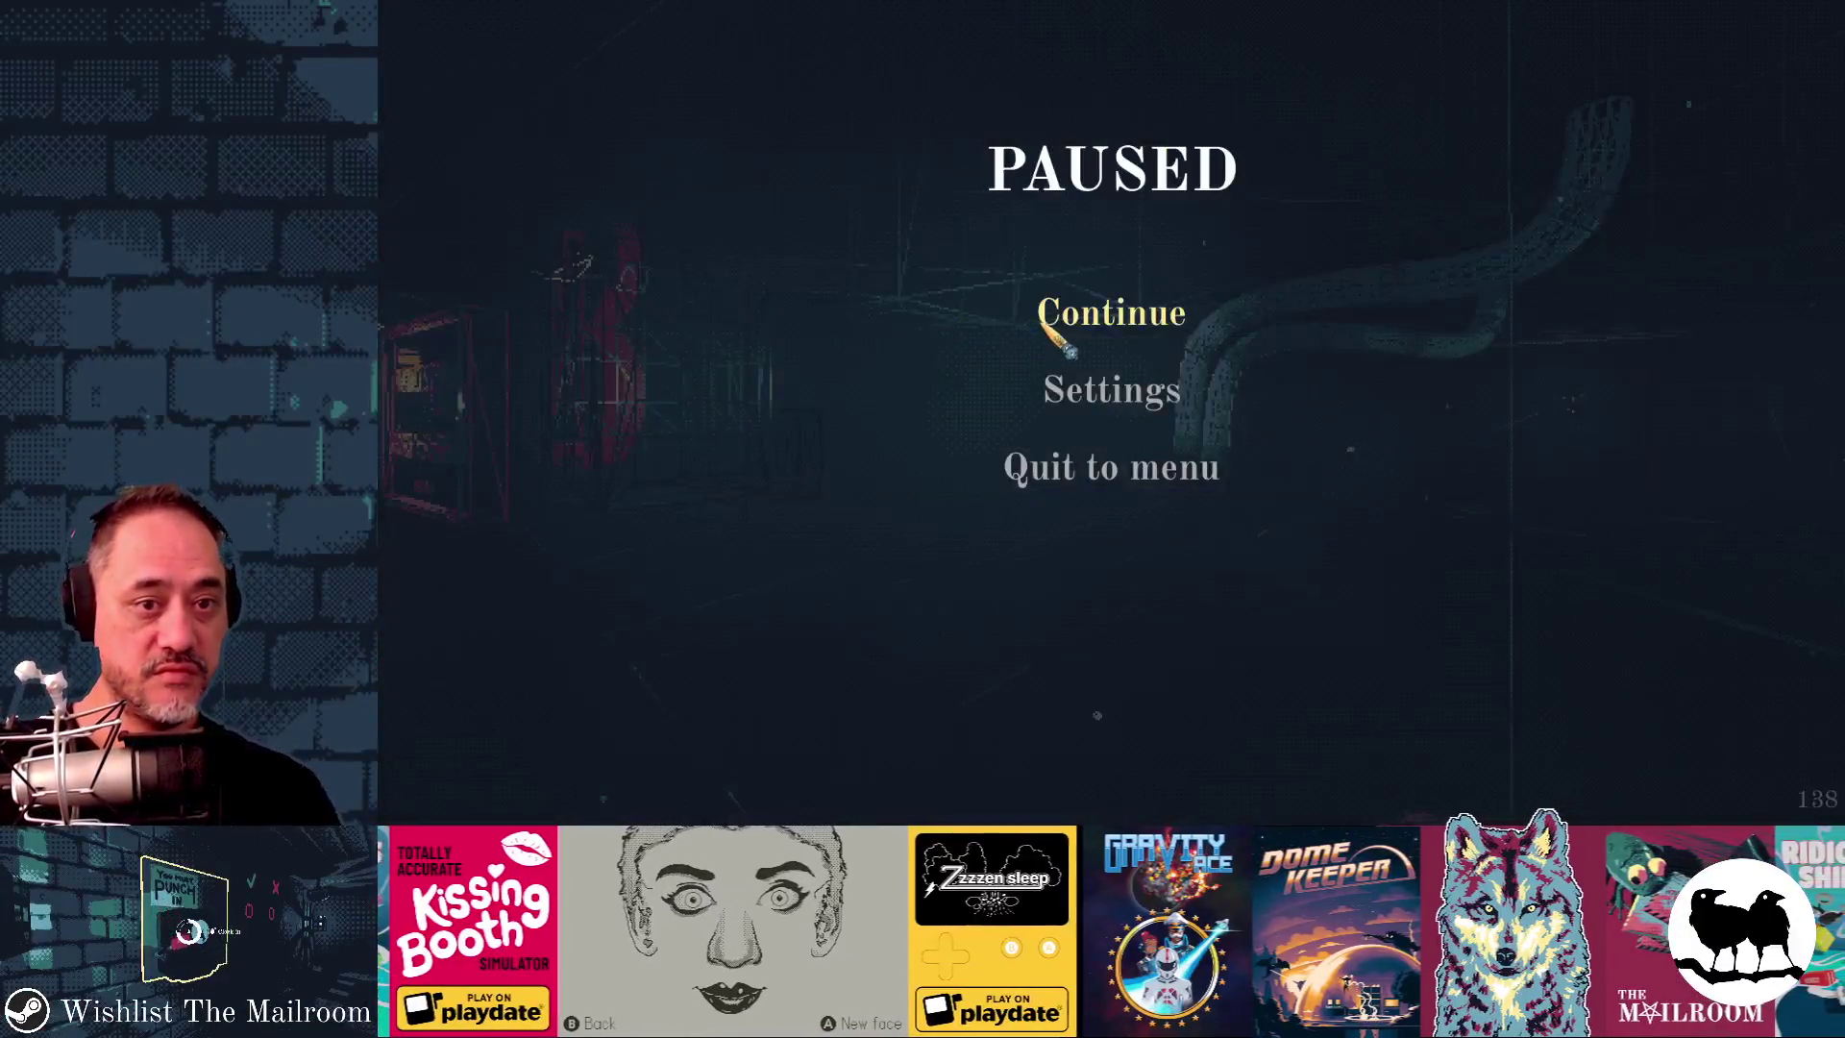
- Resume the game, walk the dark corridors past the Mephisto sign to the glowing ball, then quit with F8
{"action": "left_click", "coordinate": [1042, 326]}
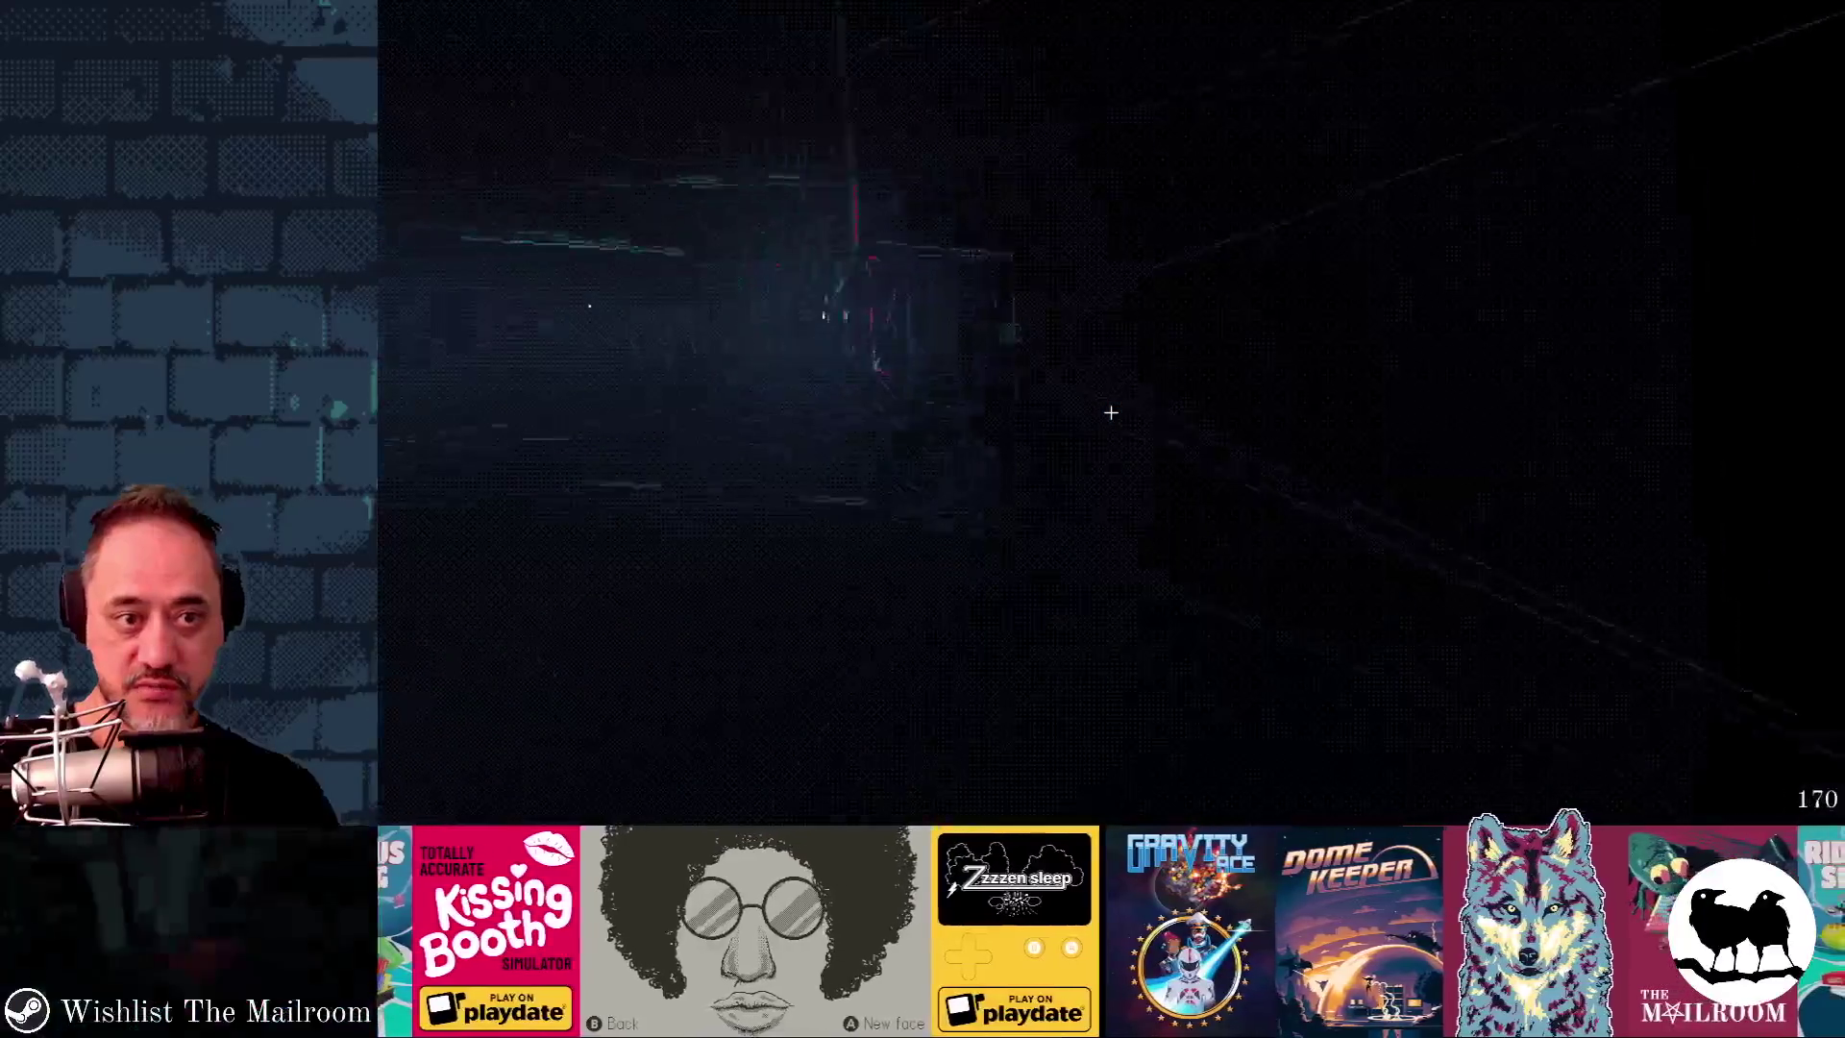
{"action": "key", "text": "w"}
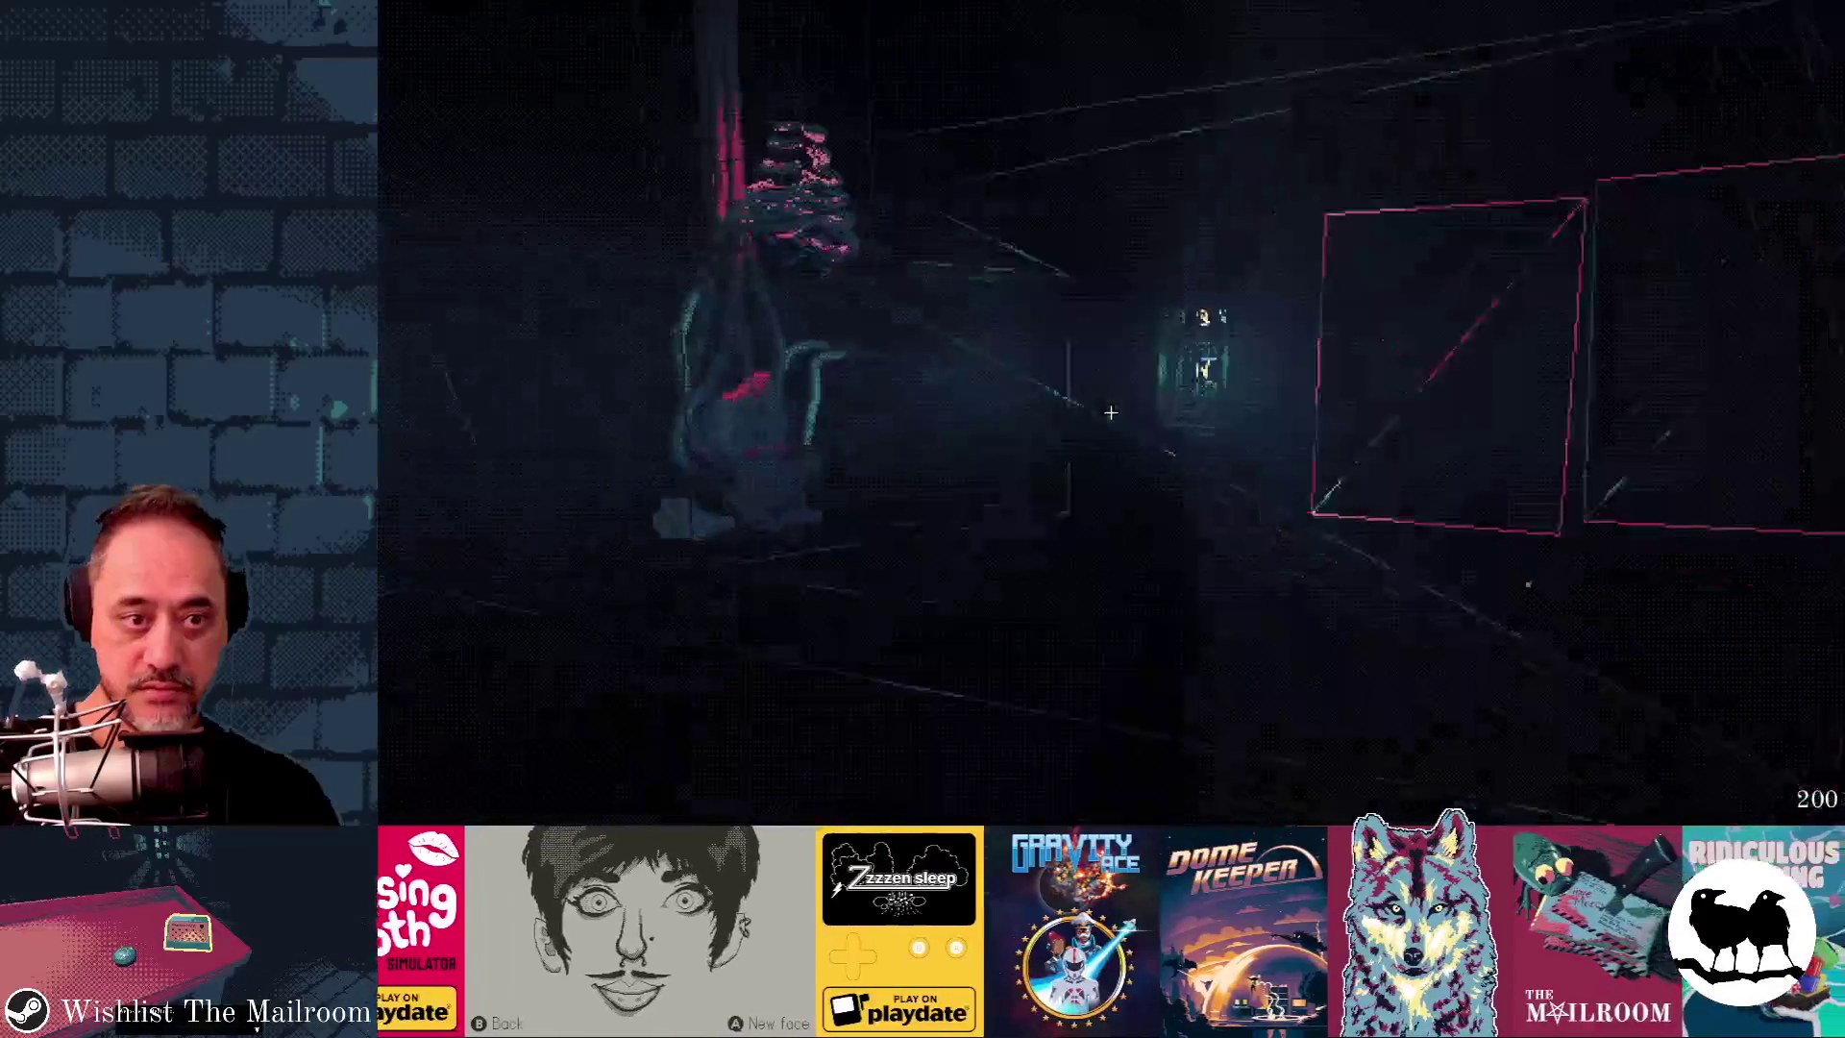
{"action": "key", "text": "w"}
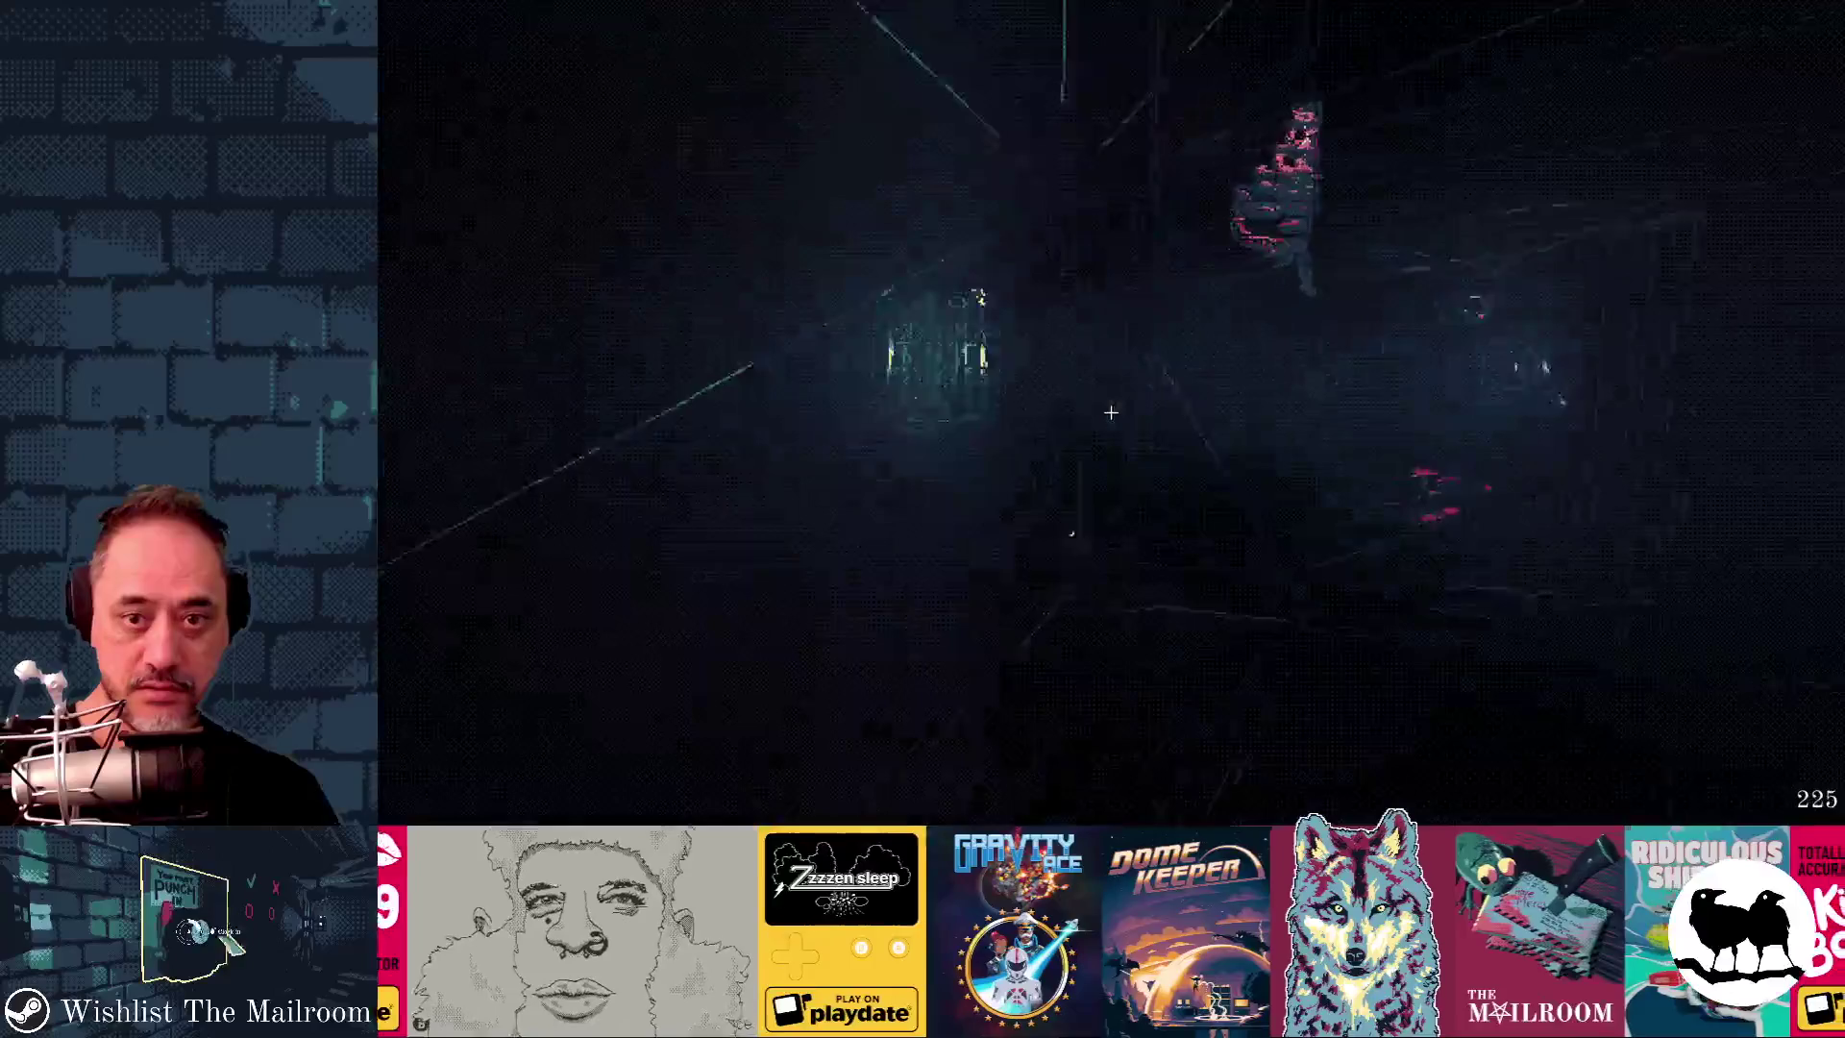
{"action": "key", "text": "w"}
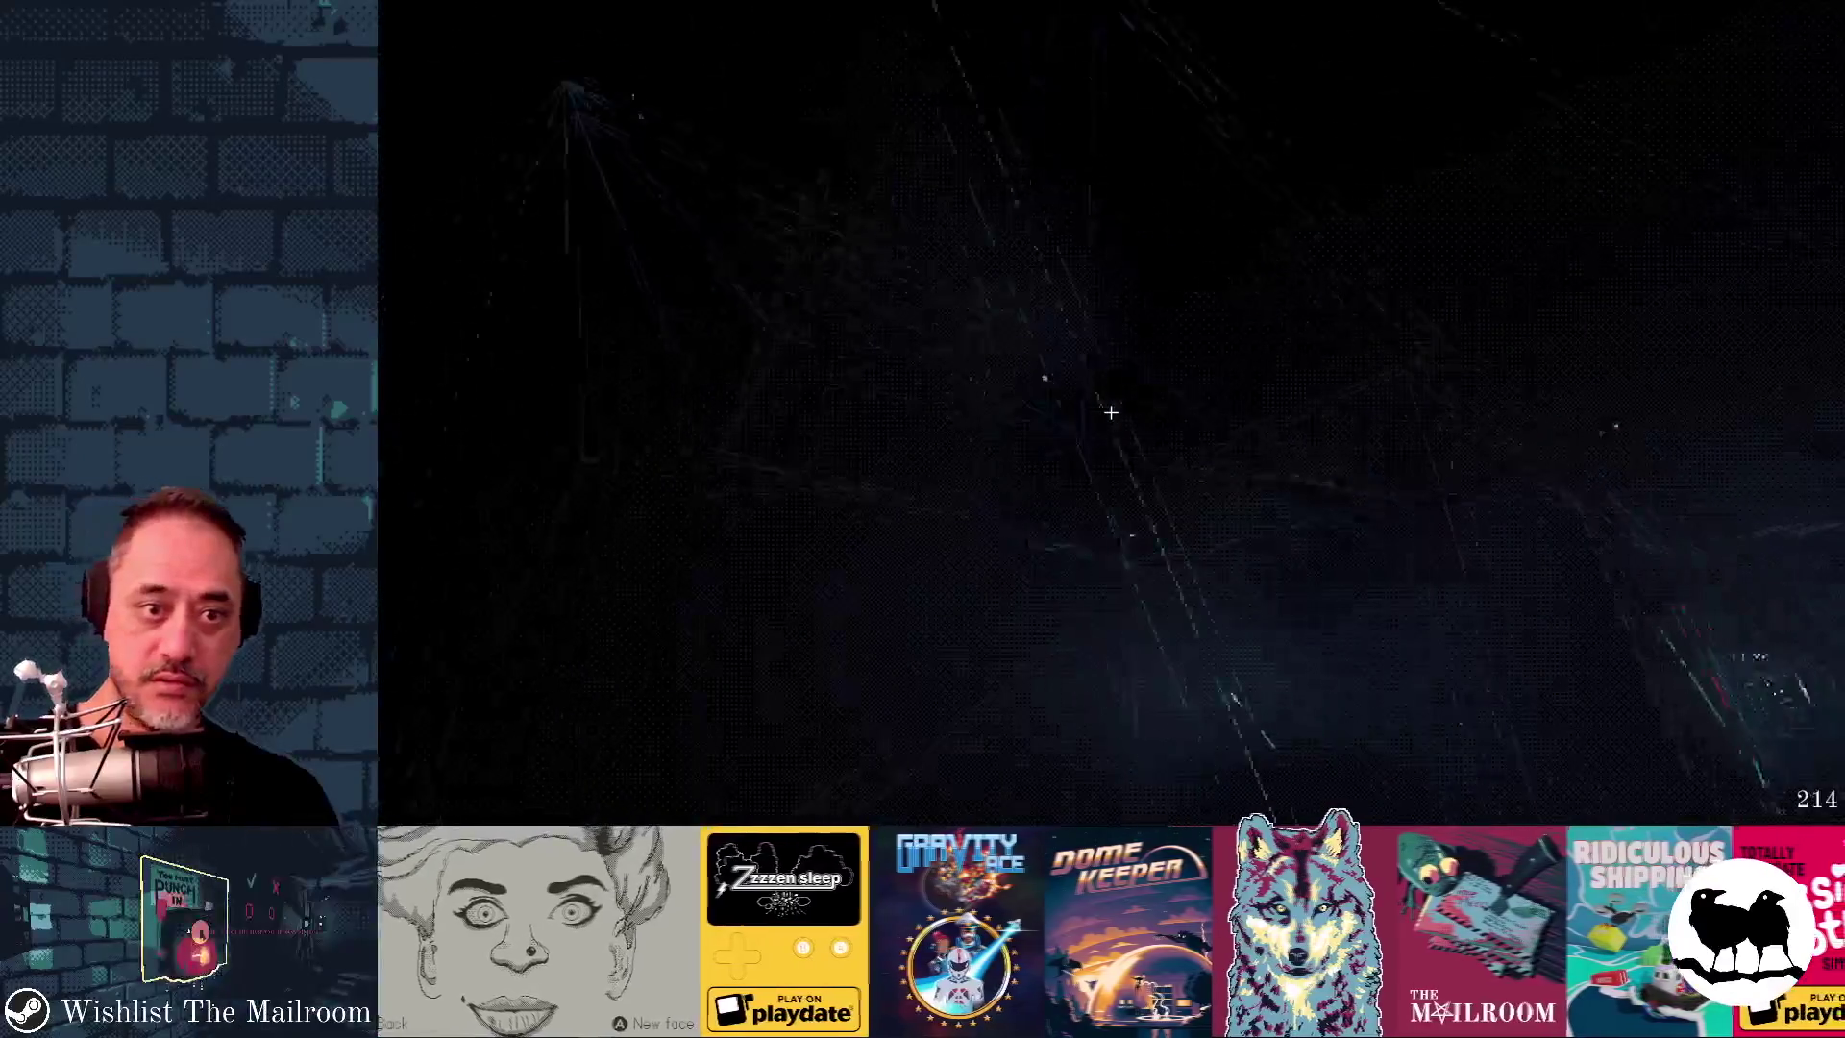
{"action": "key", "text": "w"}
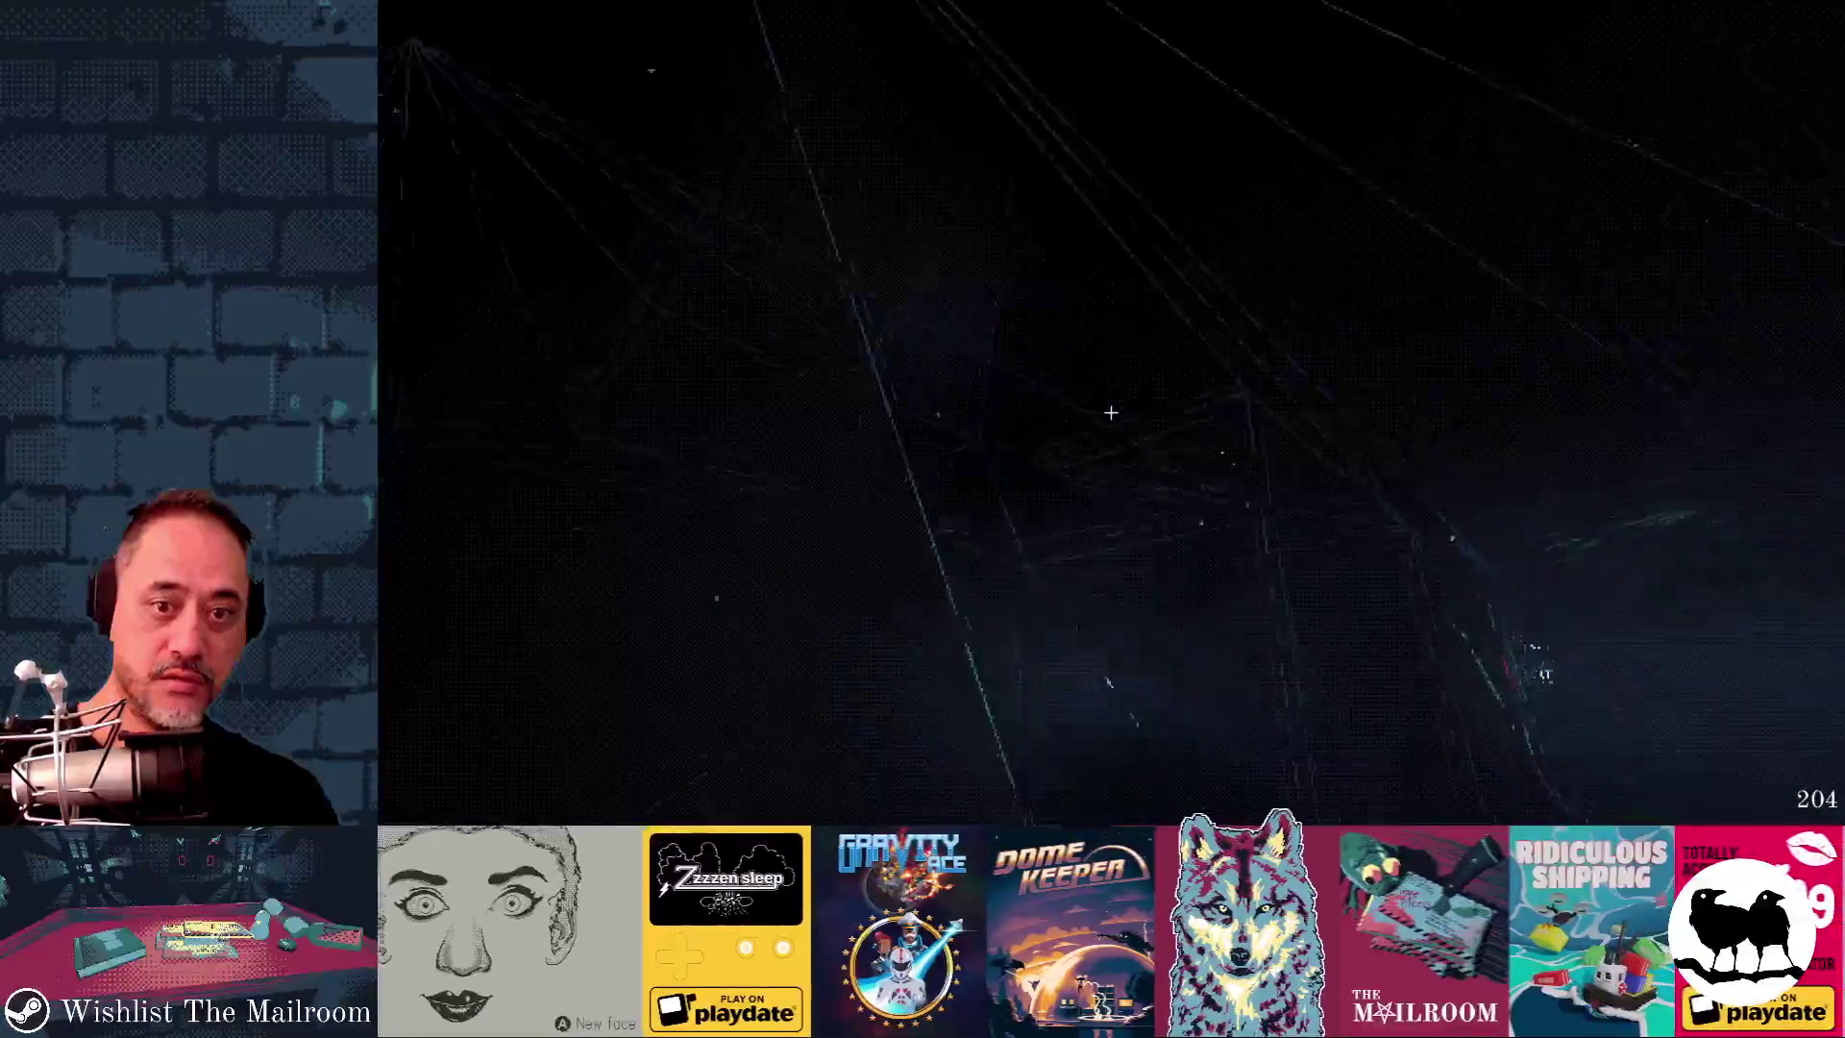
{"action": "key", "text": "w"}
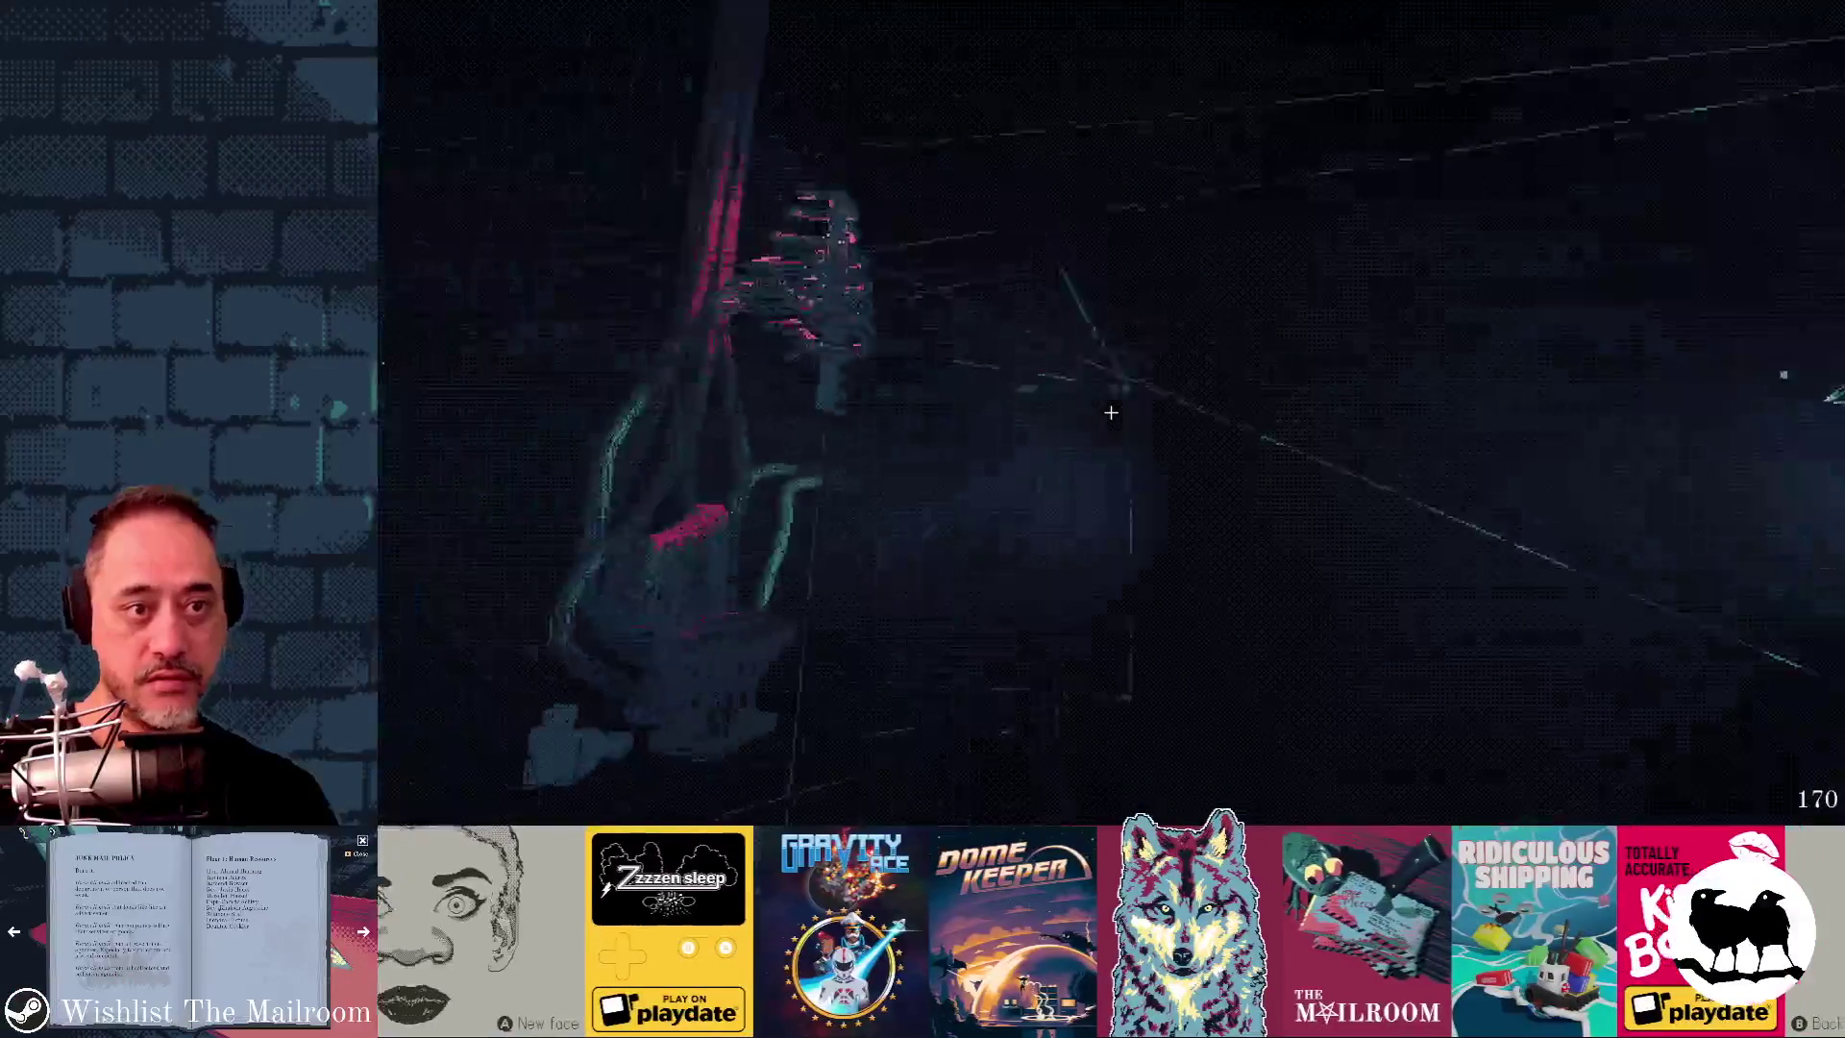
{"action": "key", "text": "w"}
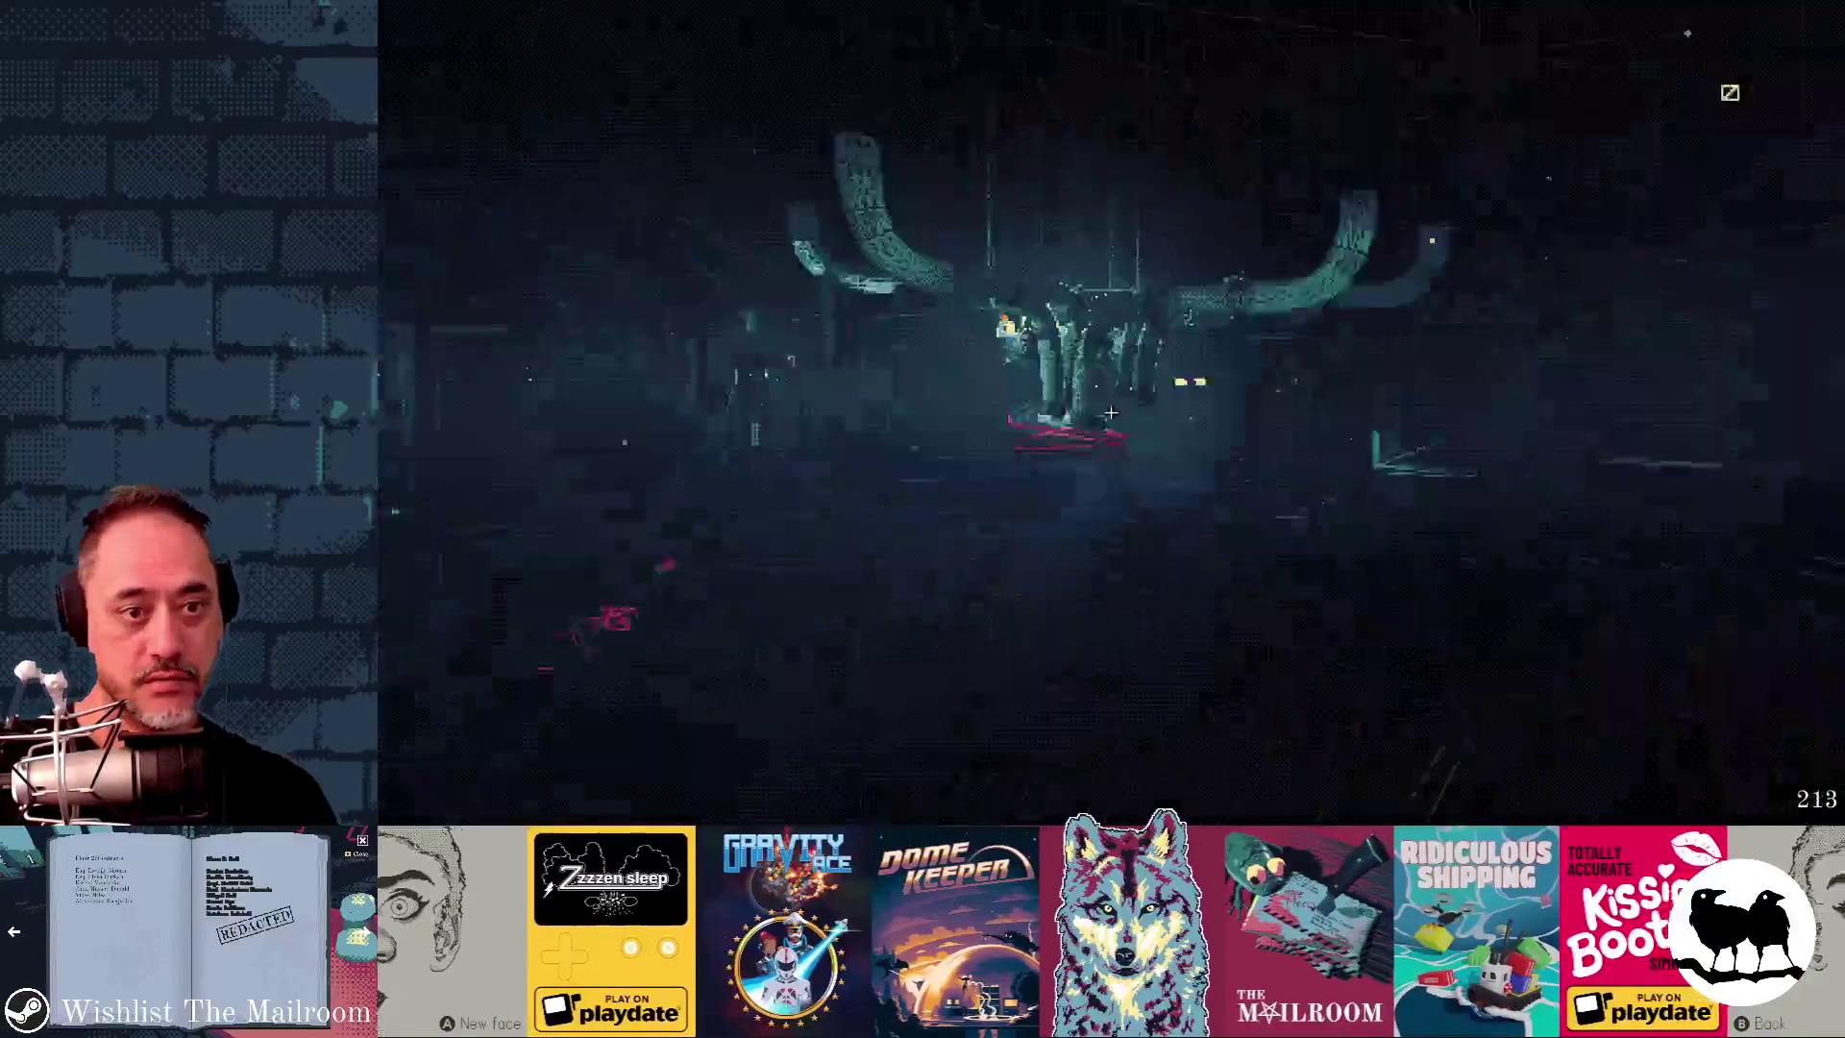
{"action": "key", "text": "w"}
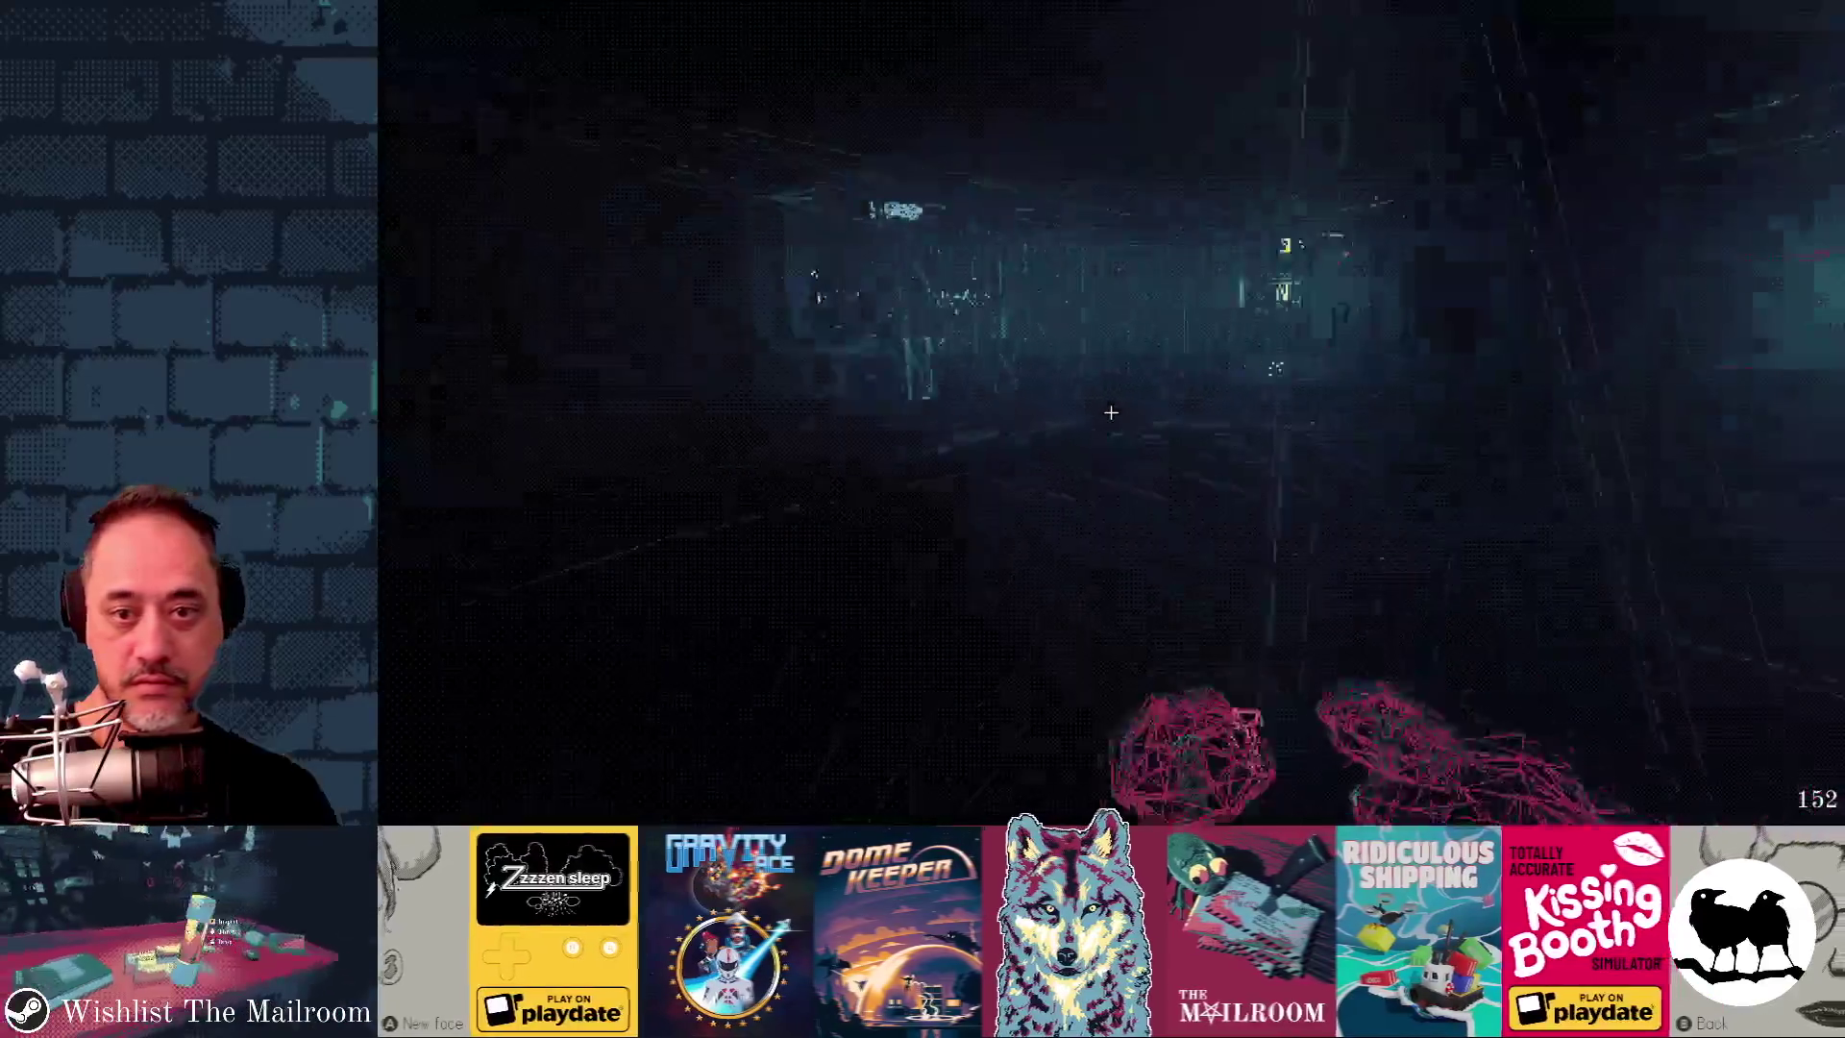
{"action": "key", "text": "w"}
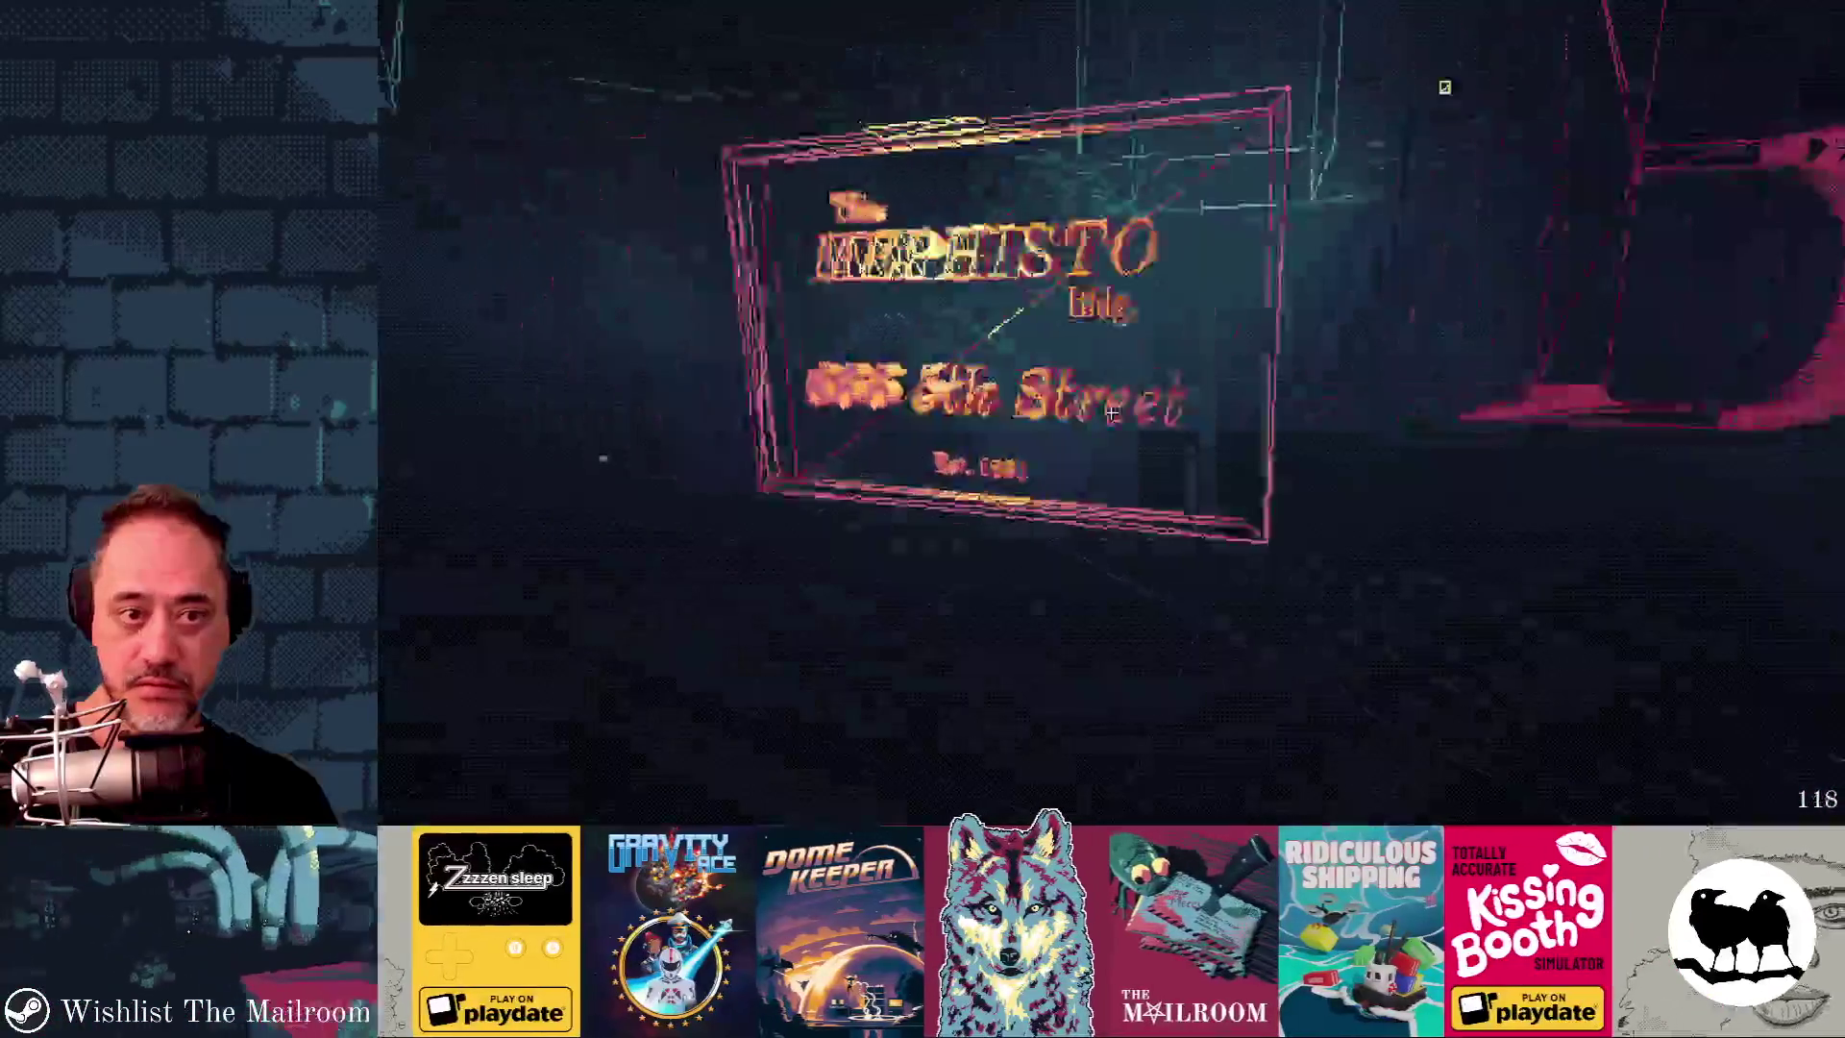
{"action": "key", "text": "w"}
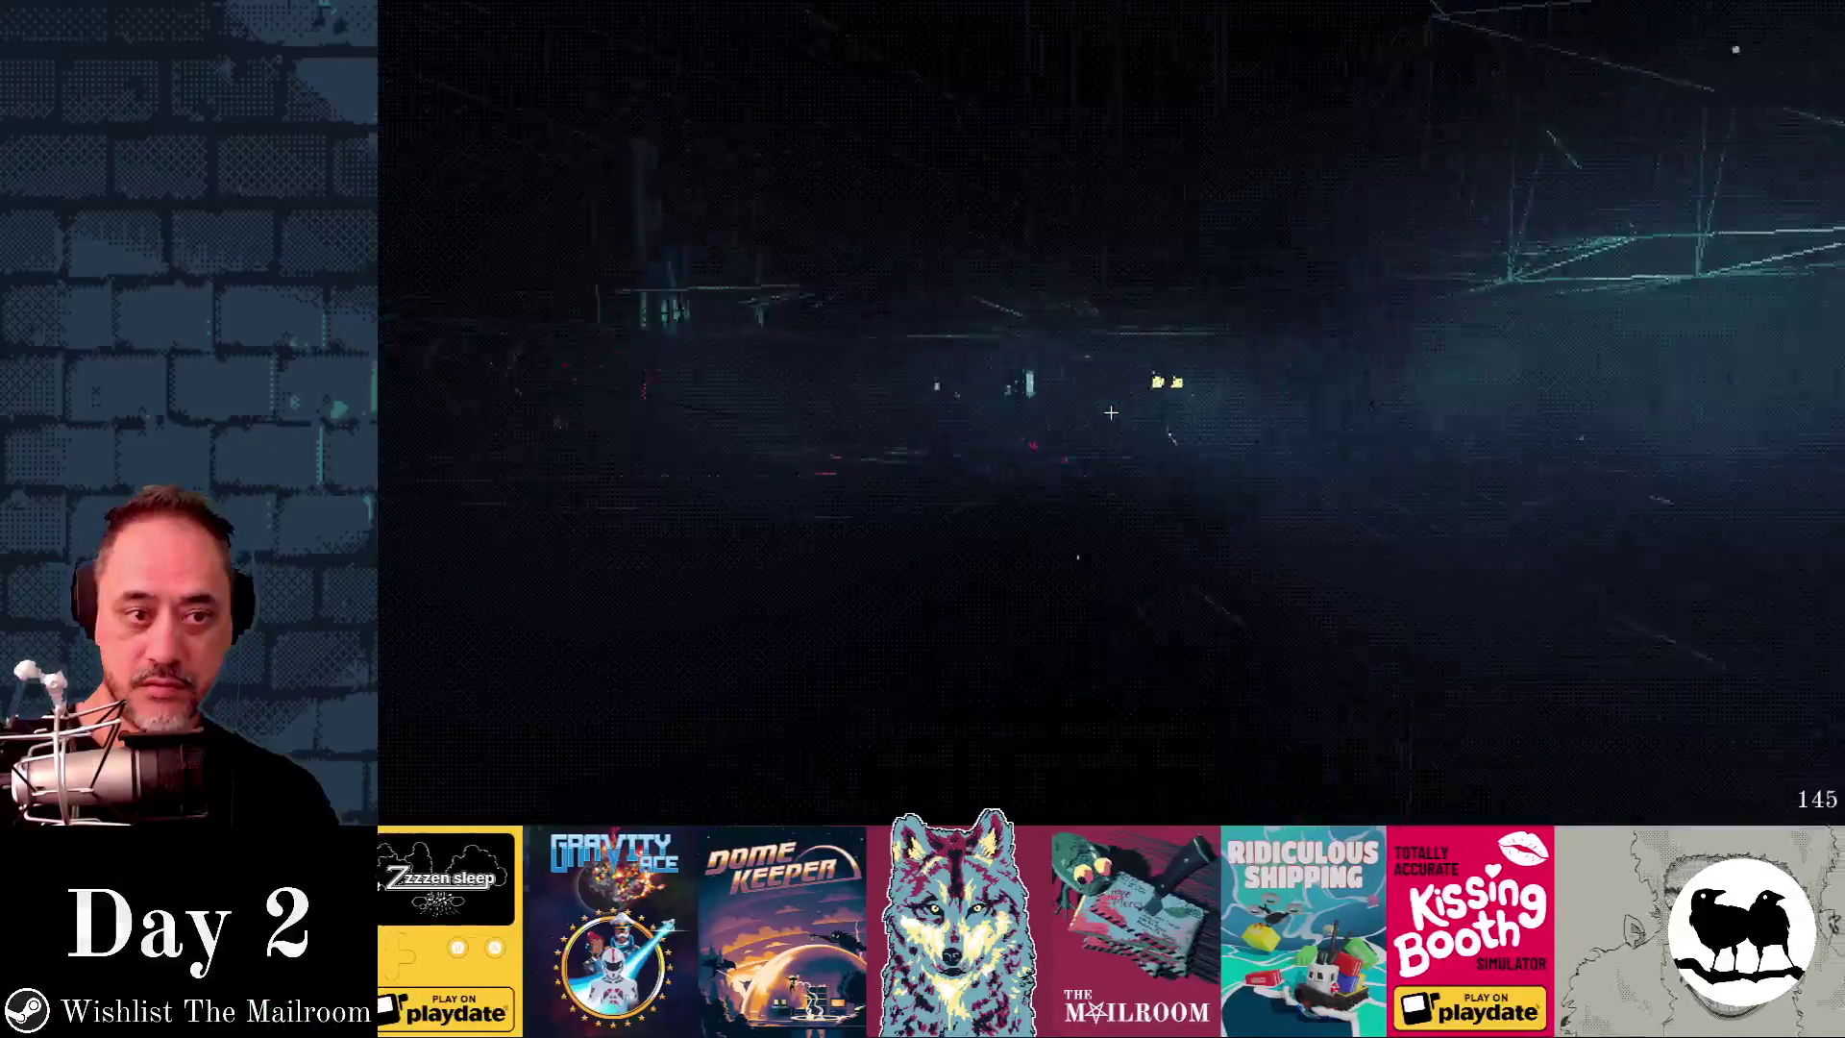
{"action": "key", "text": "w"}
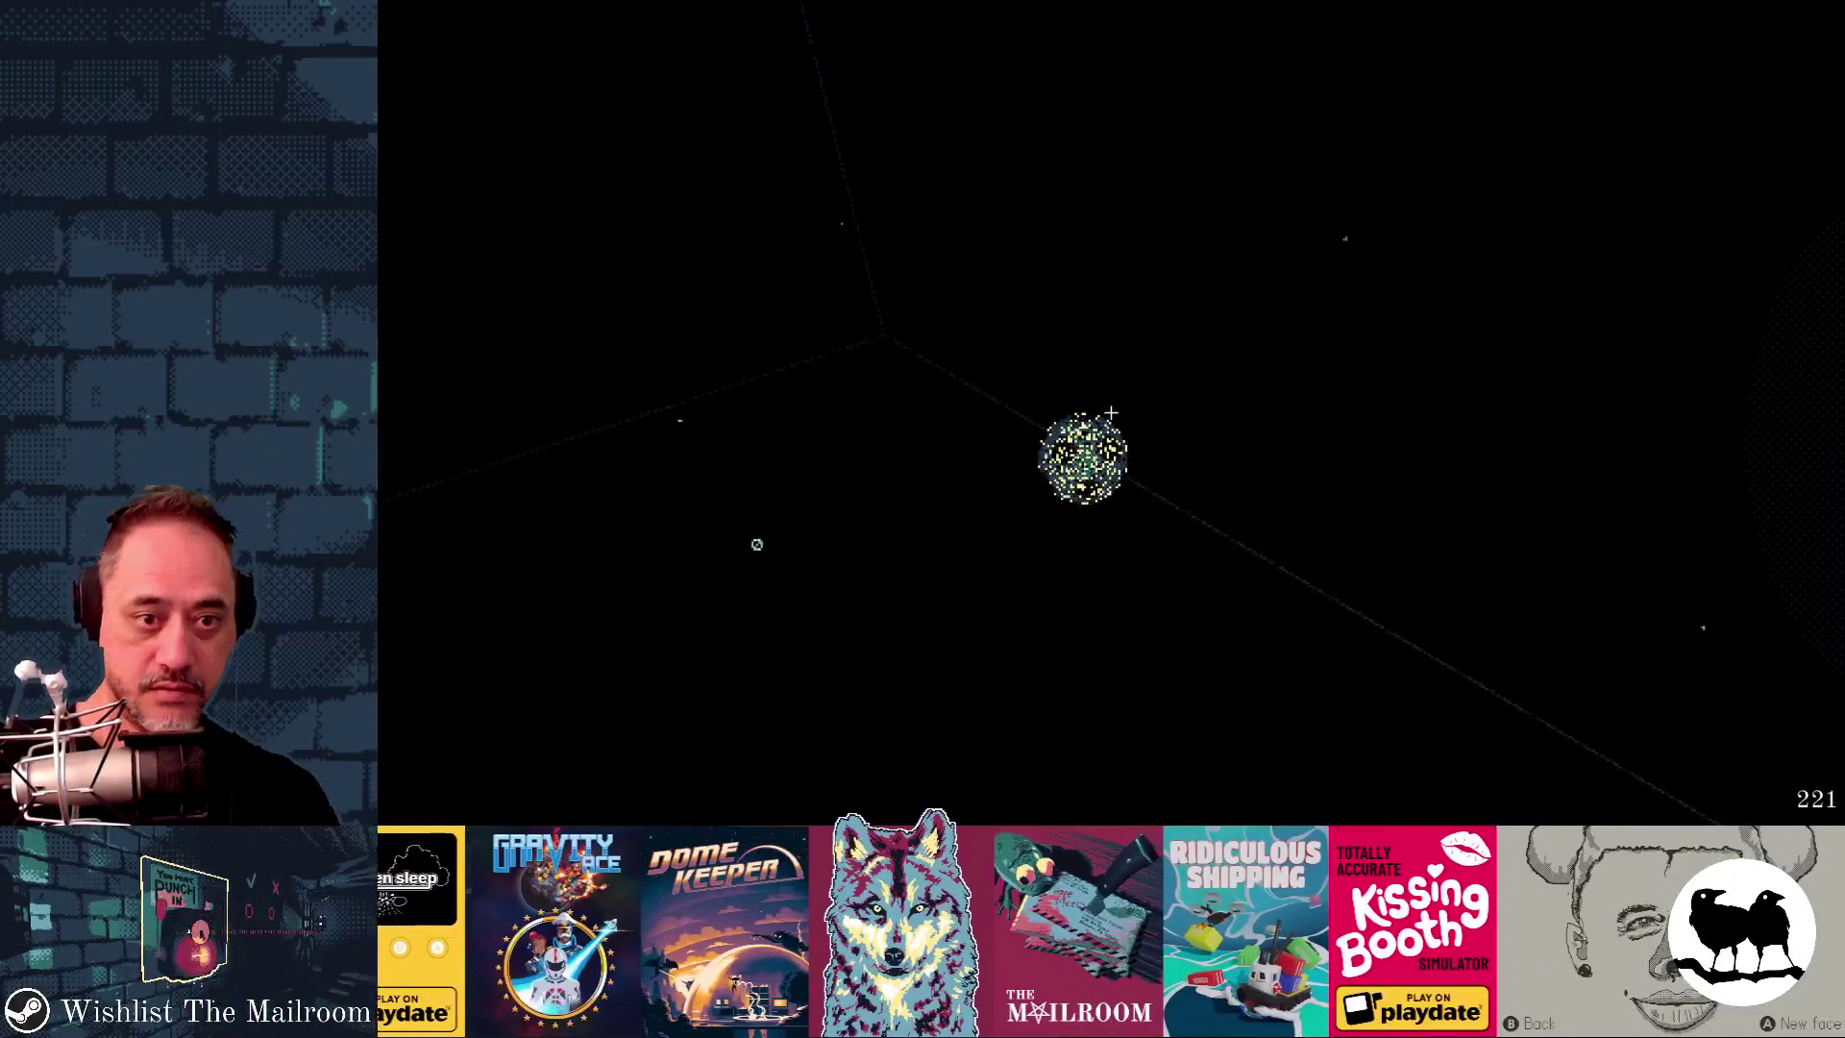
{"action": "key", "text": "F8"}
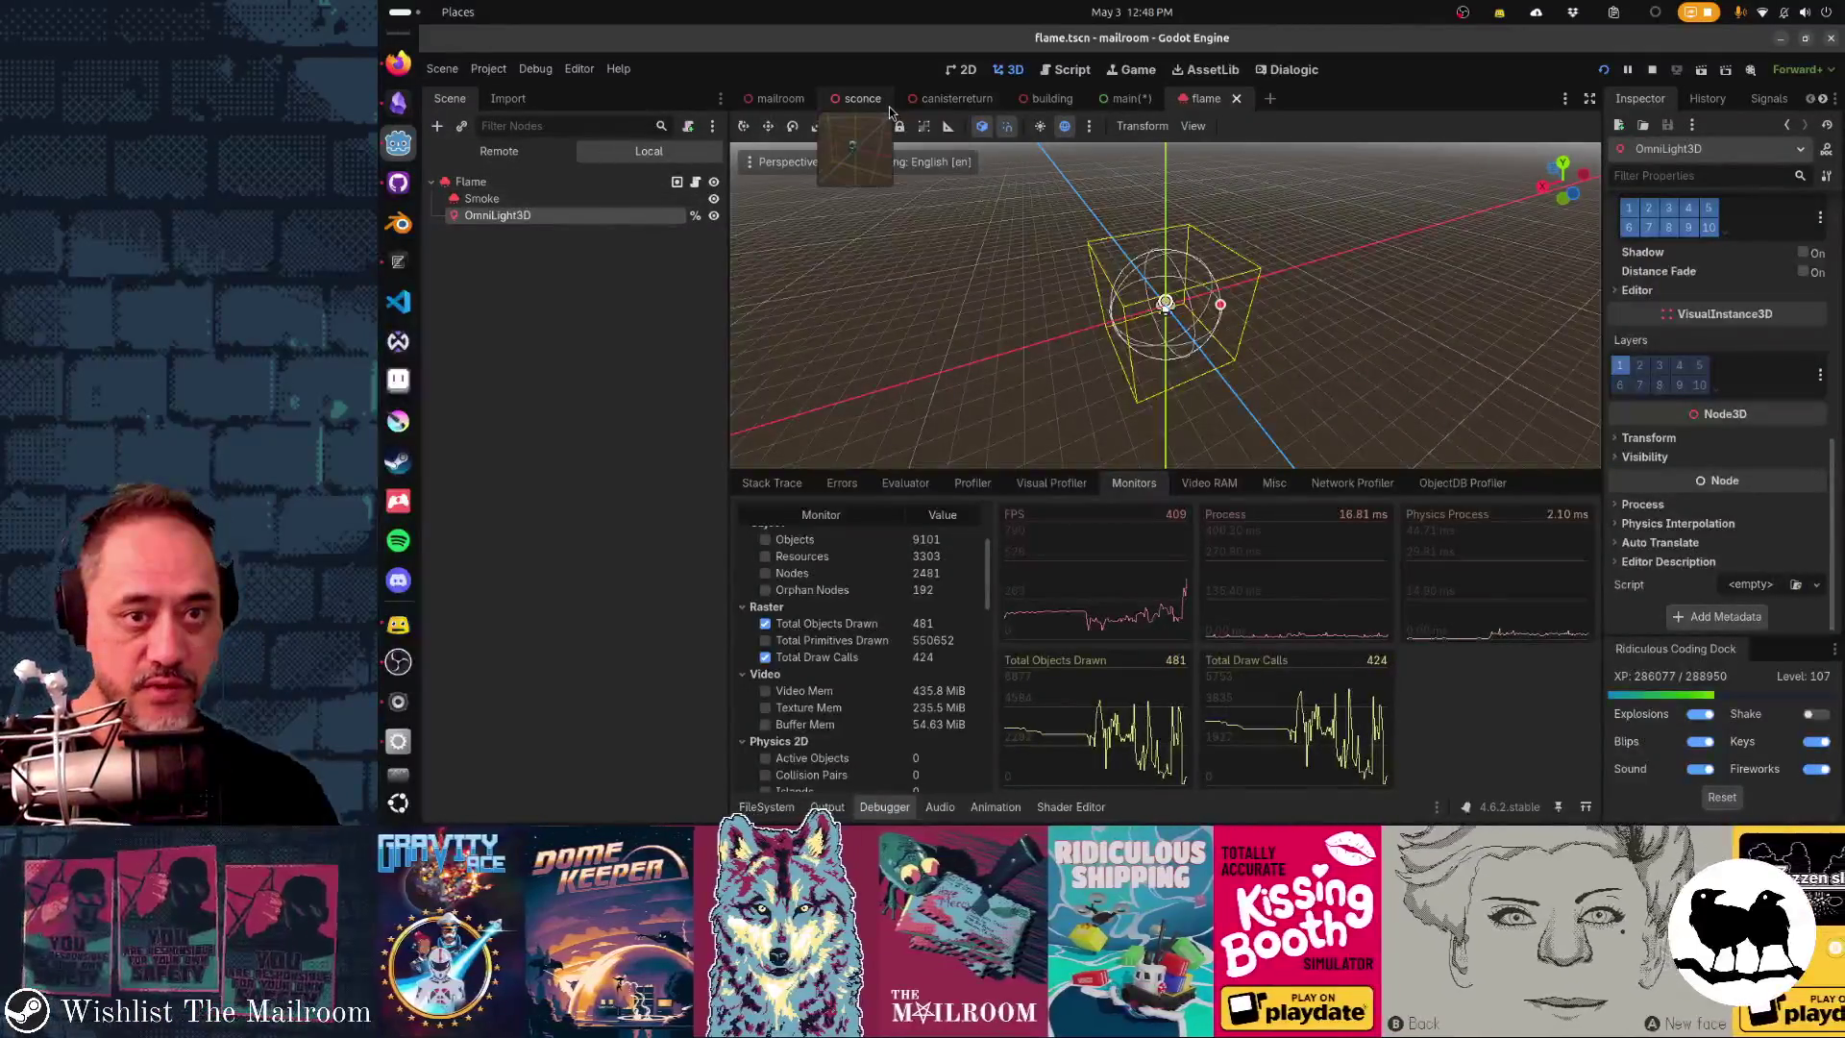
- In mailroom.tscn, select securitycamera5 and toggle the ball prop's visibility, then return to the game
{"action": "left_click", "coordinate": [1134, 99]}
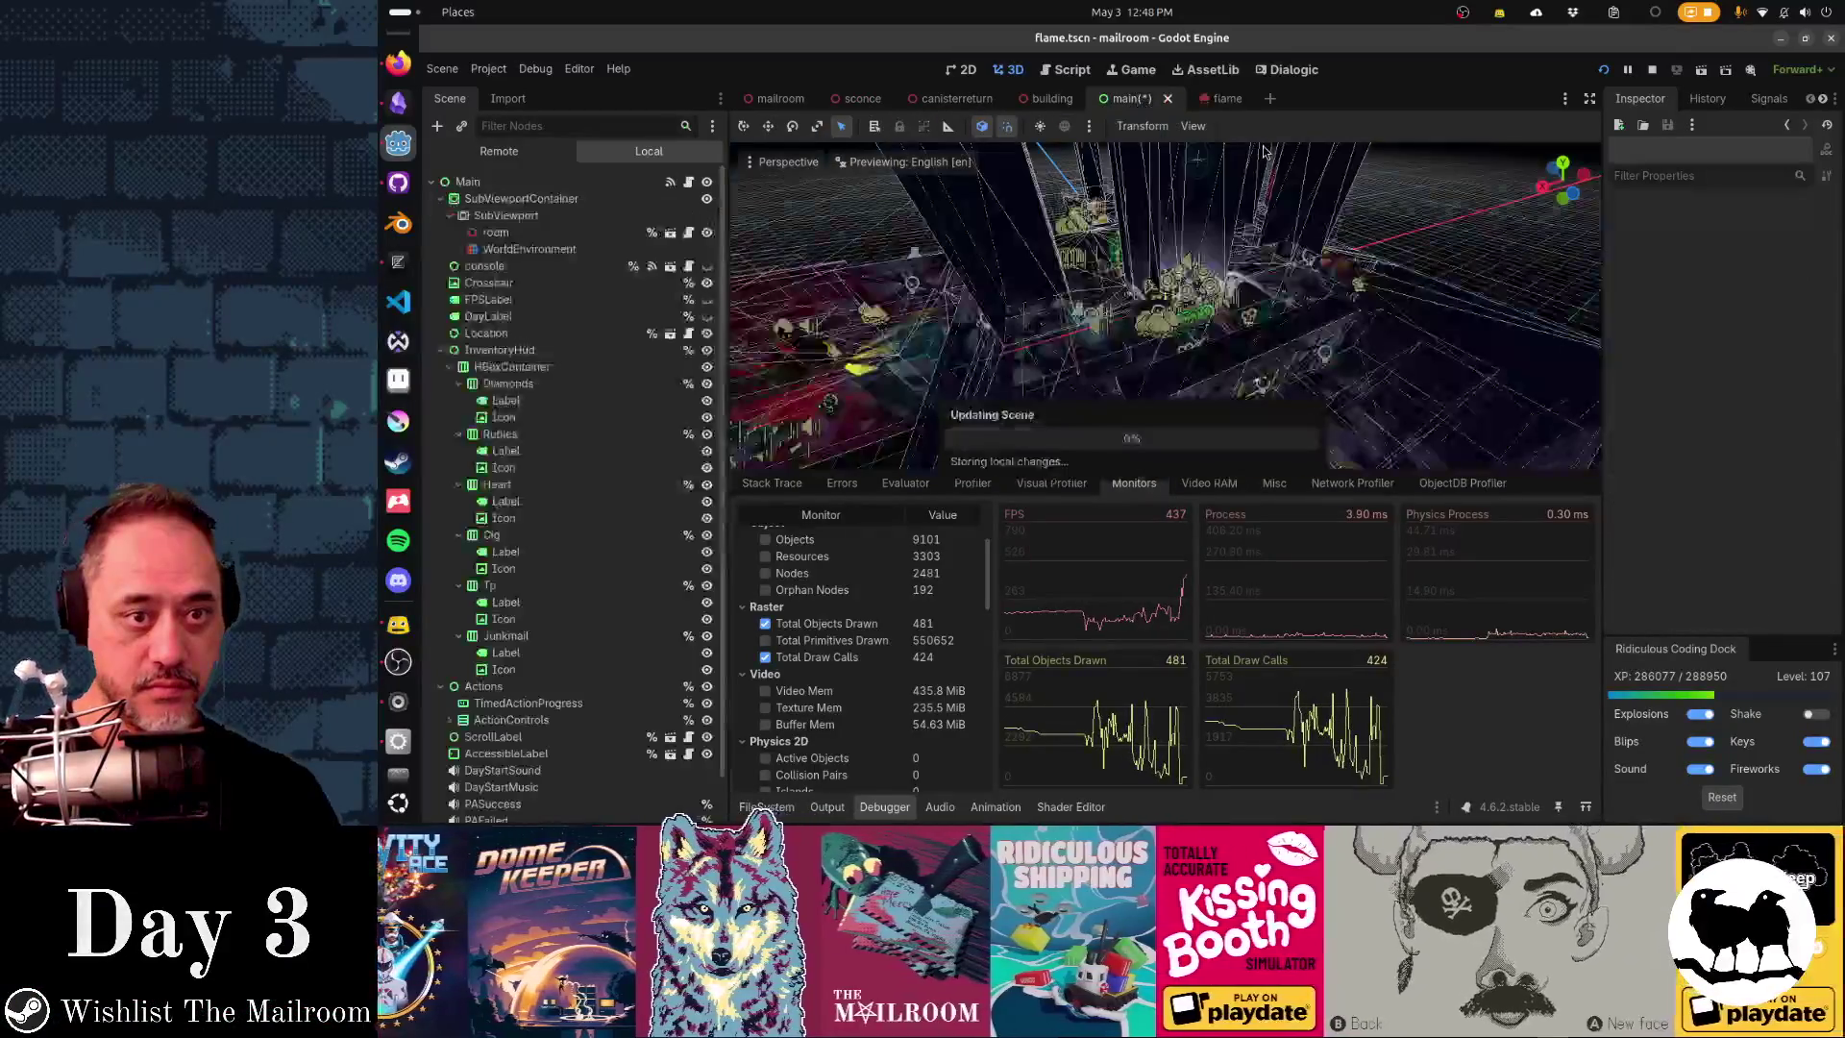
{"action": "left_click", "coordinate": [782, 99]}
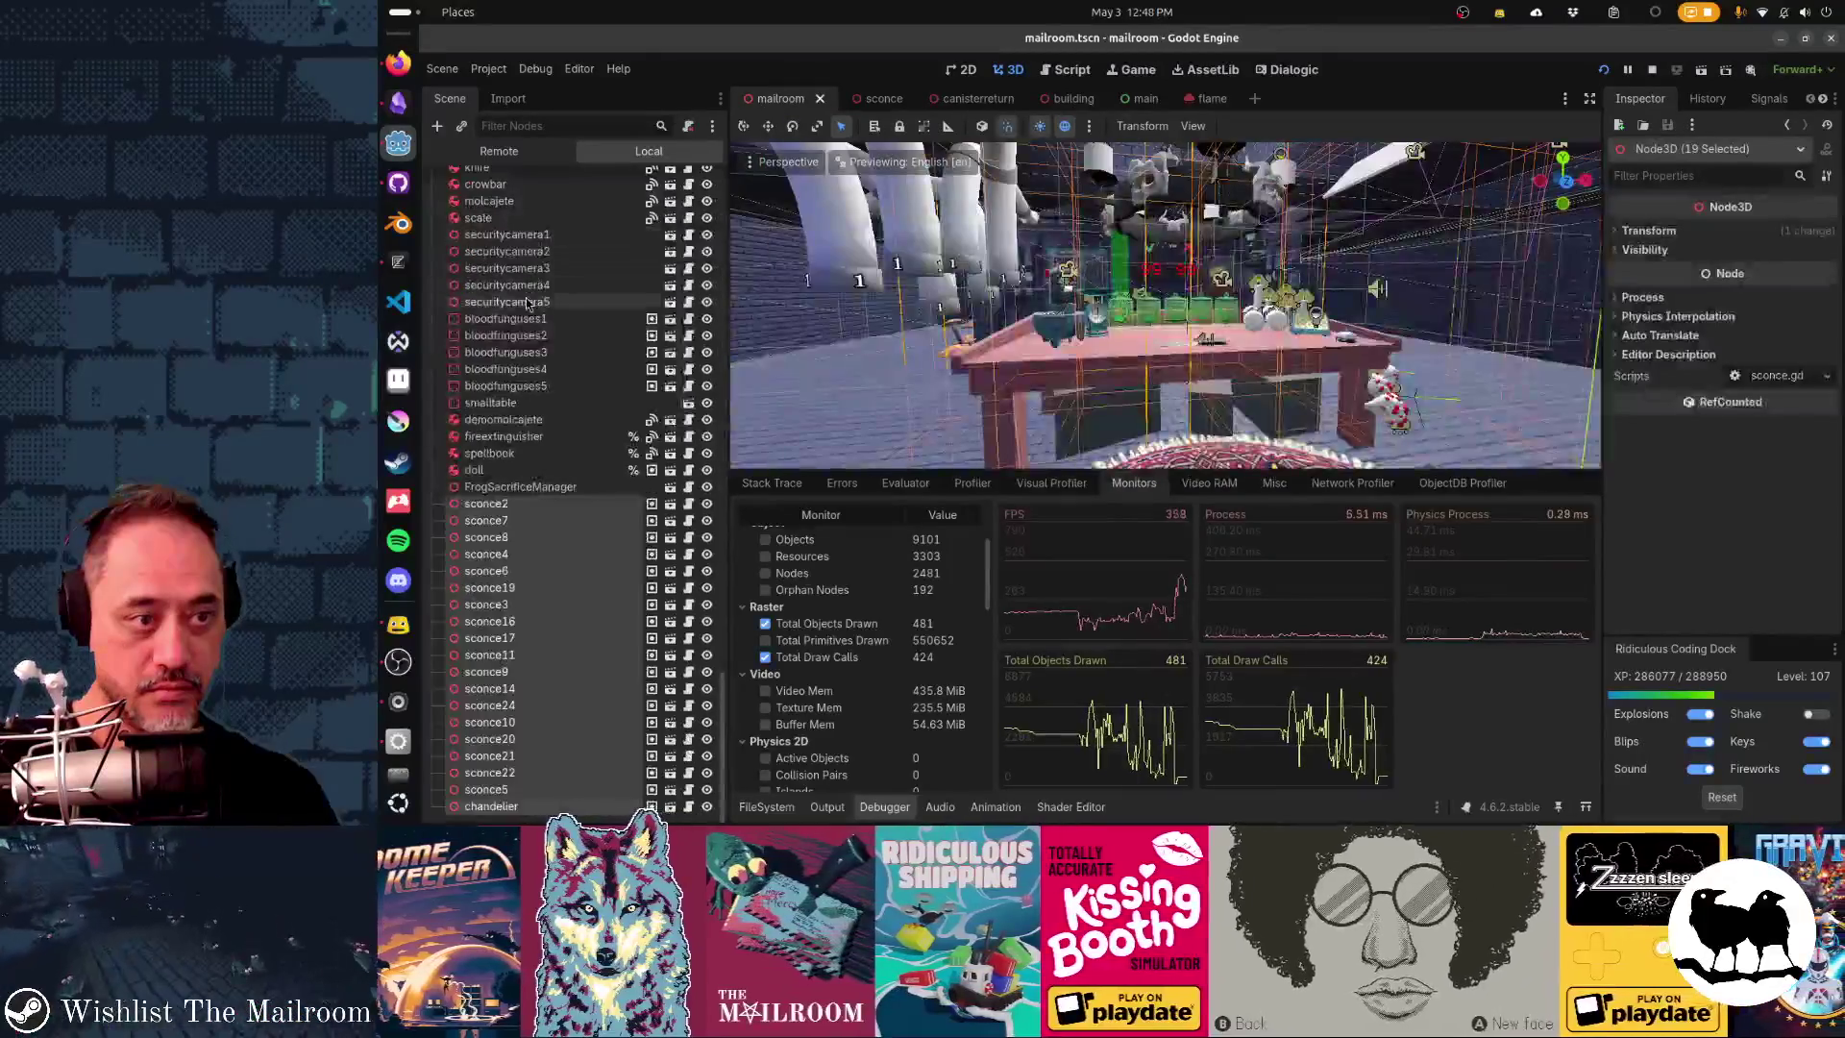
{"action": "left_click", "coordinate": [526, 304]}
{"action": "scroll", "coordinate": [526, 304], "scroll_direction": "up", "scroll_amount": 5}
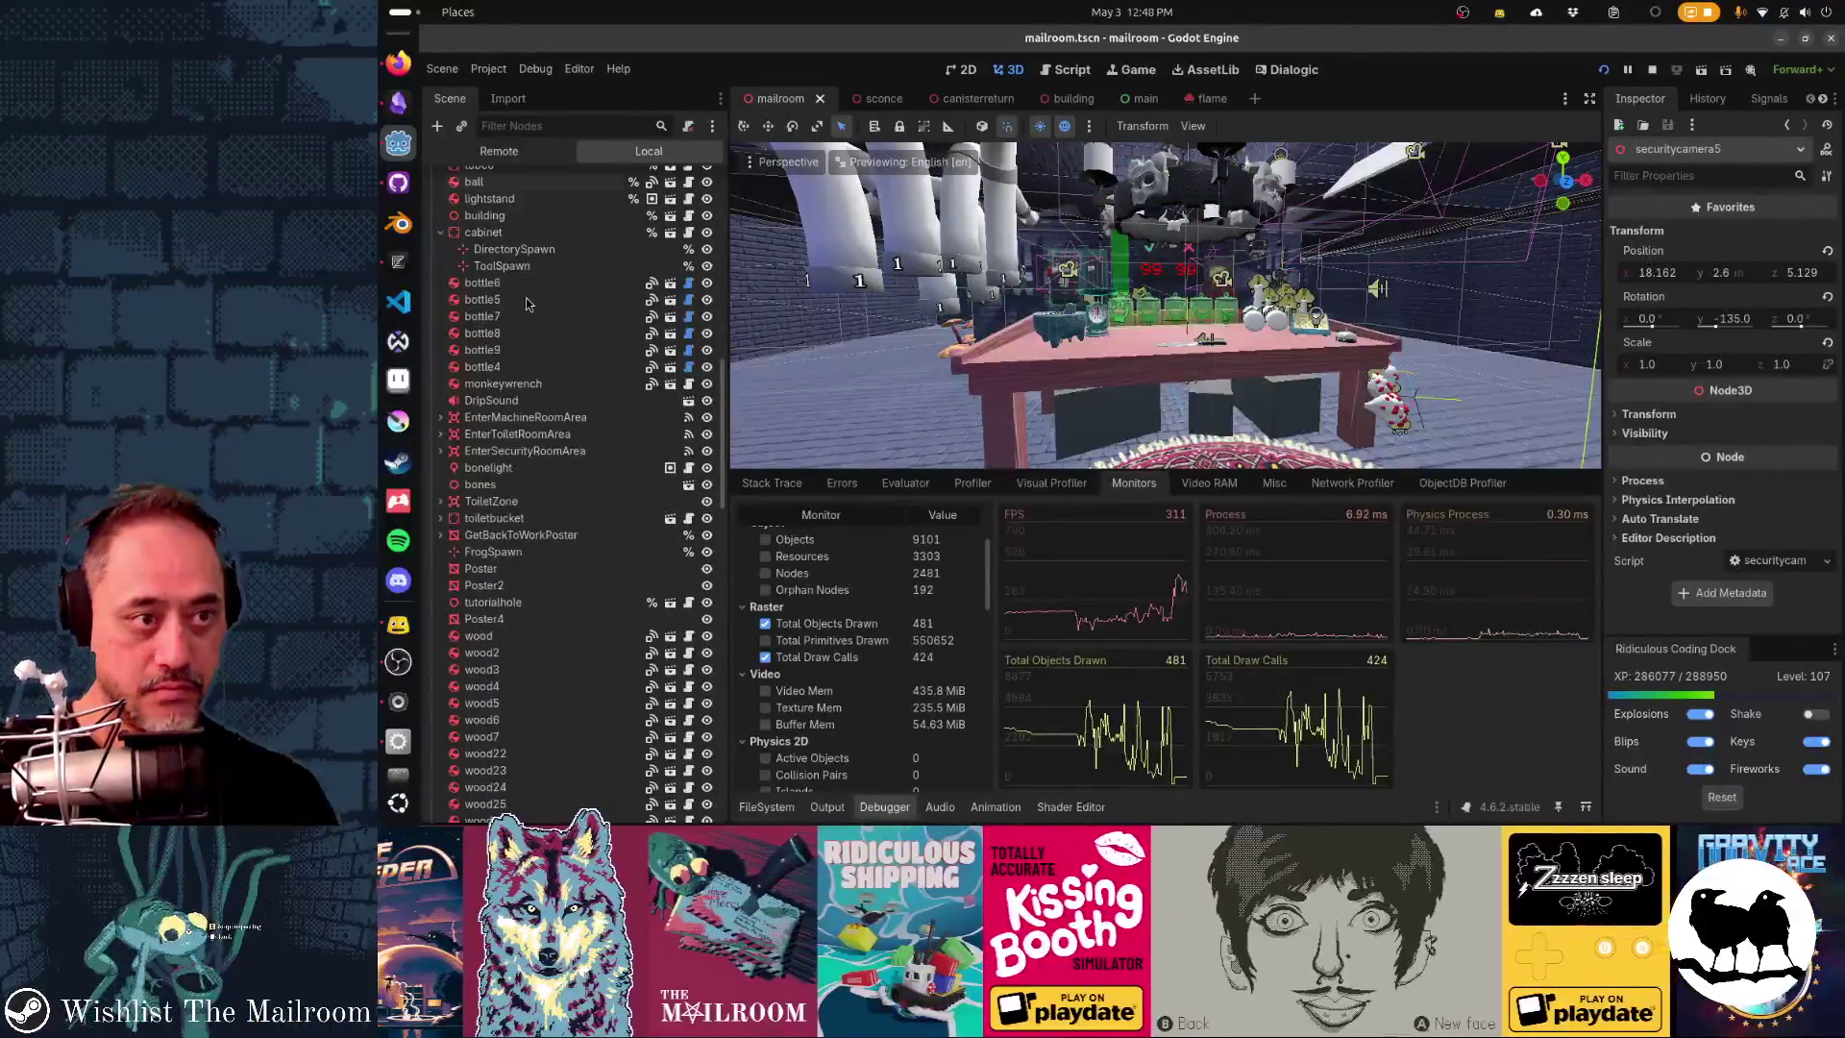
{"action": "left_click", "coordinate": [707, 182]}
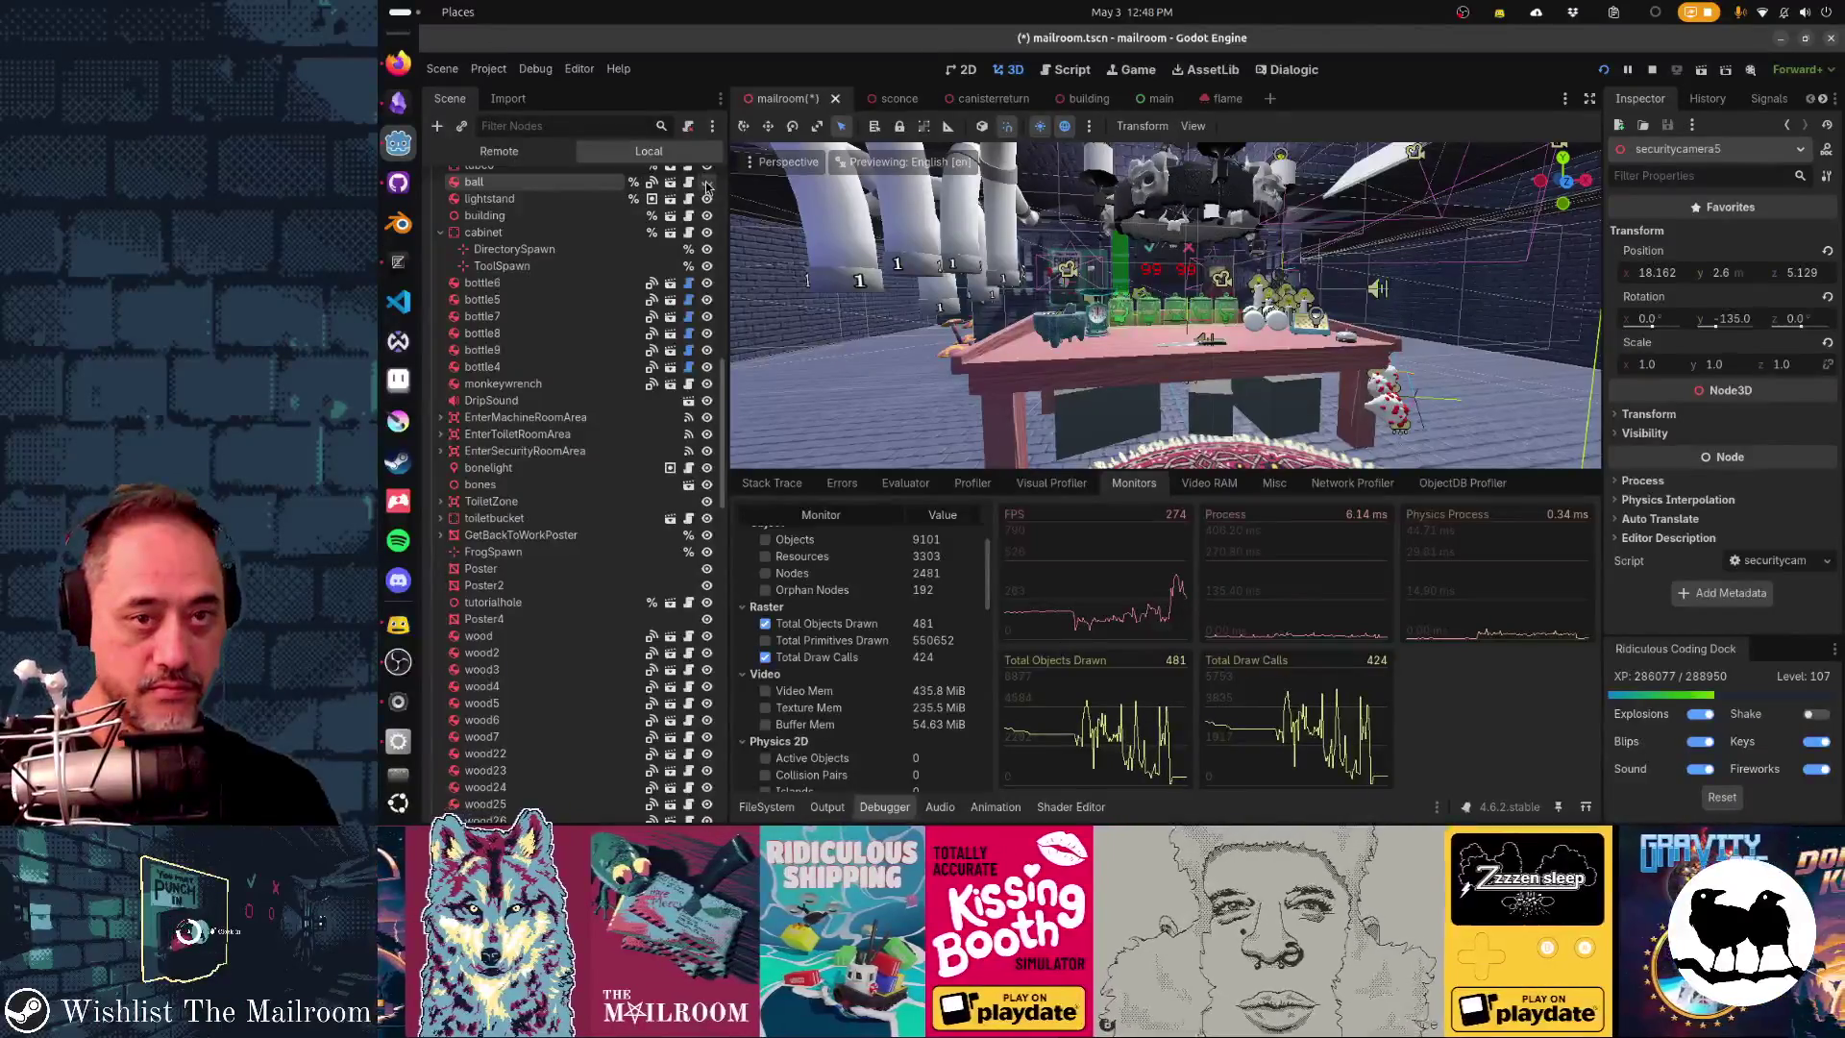
{"action": "key", "text": "alt+Tab"}
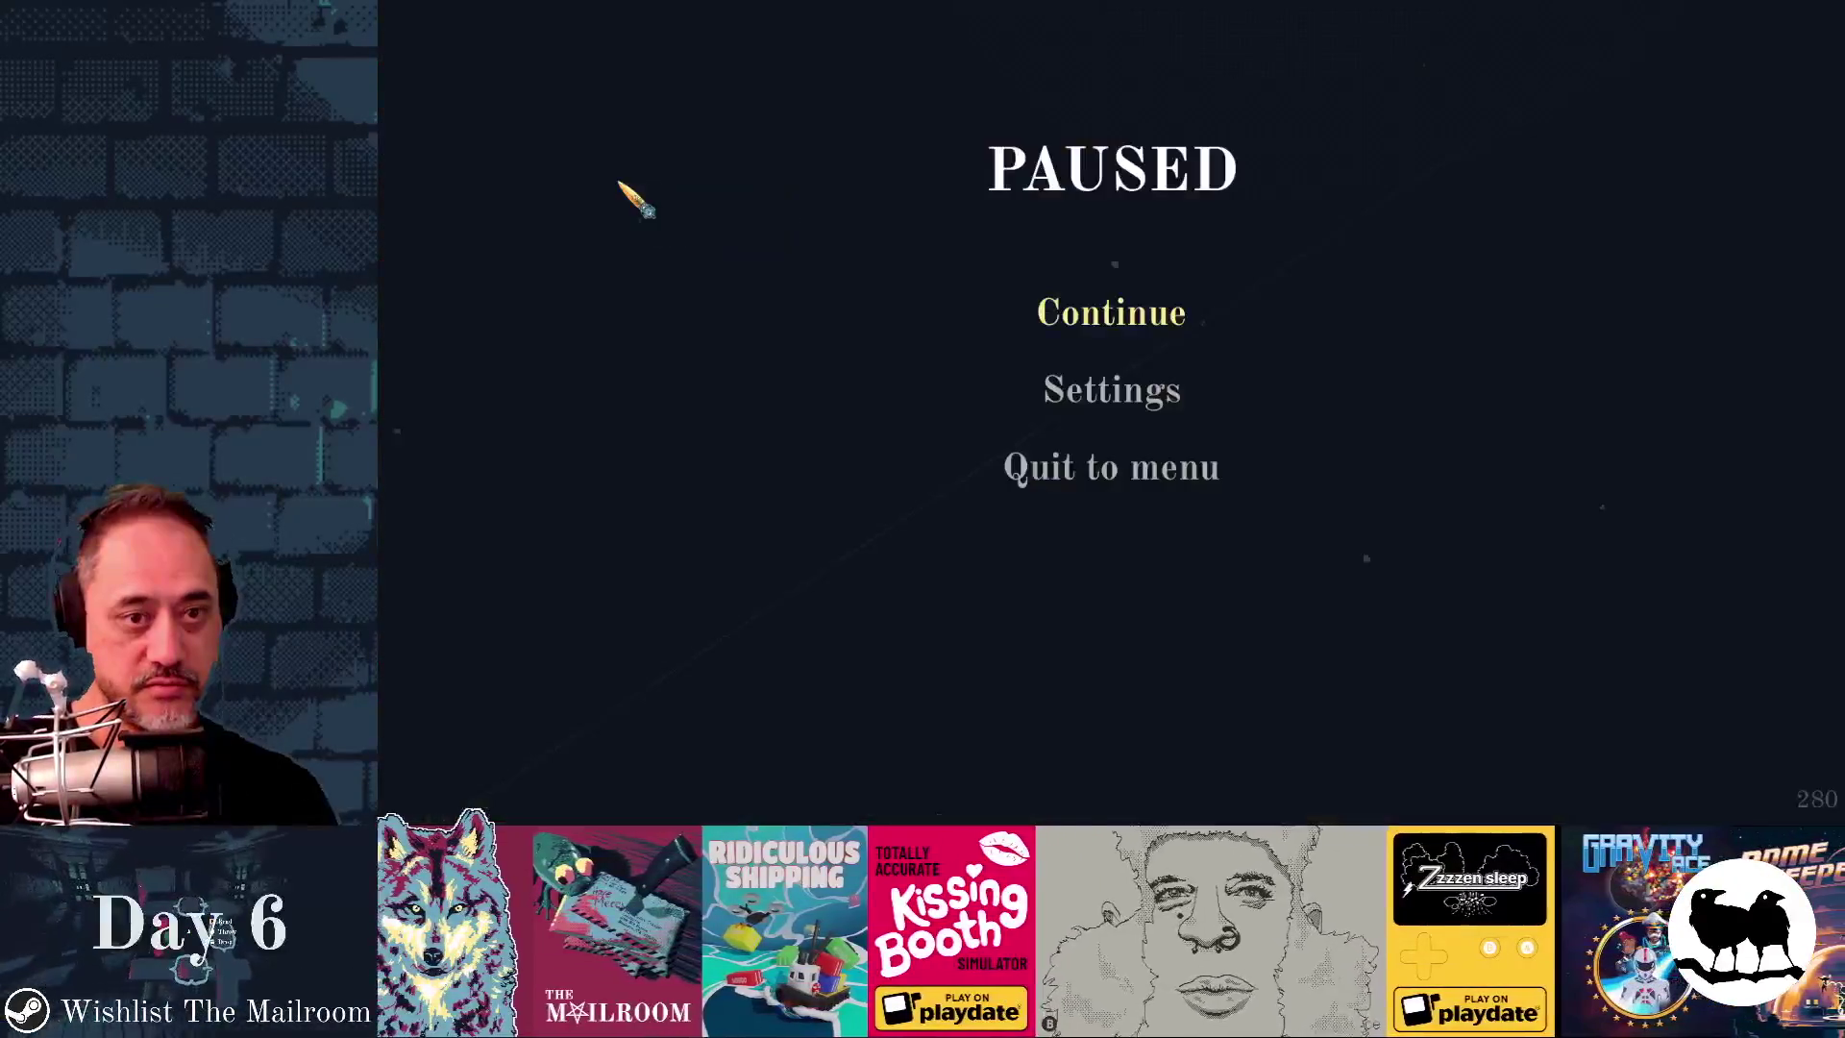
- Resume play, compare the editor's monitors (down to 100 objects, 68 draw calls), and walk to the glowing ball
{"action": "left_click", "coordinate": [1057, 306]}
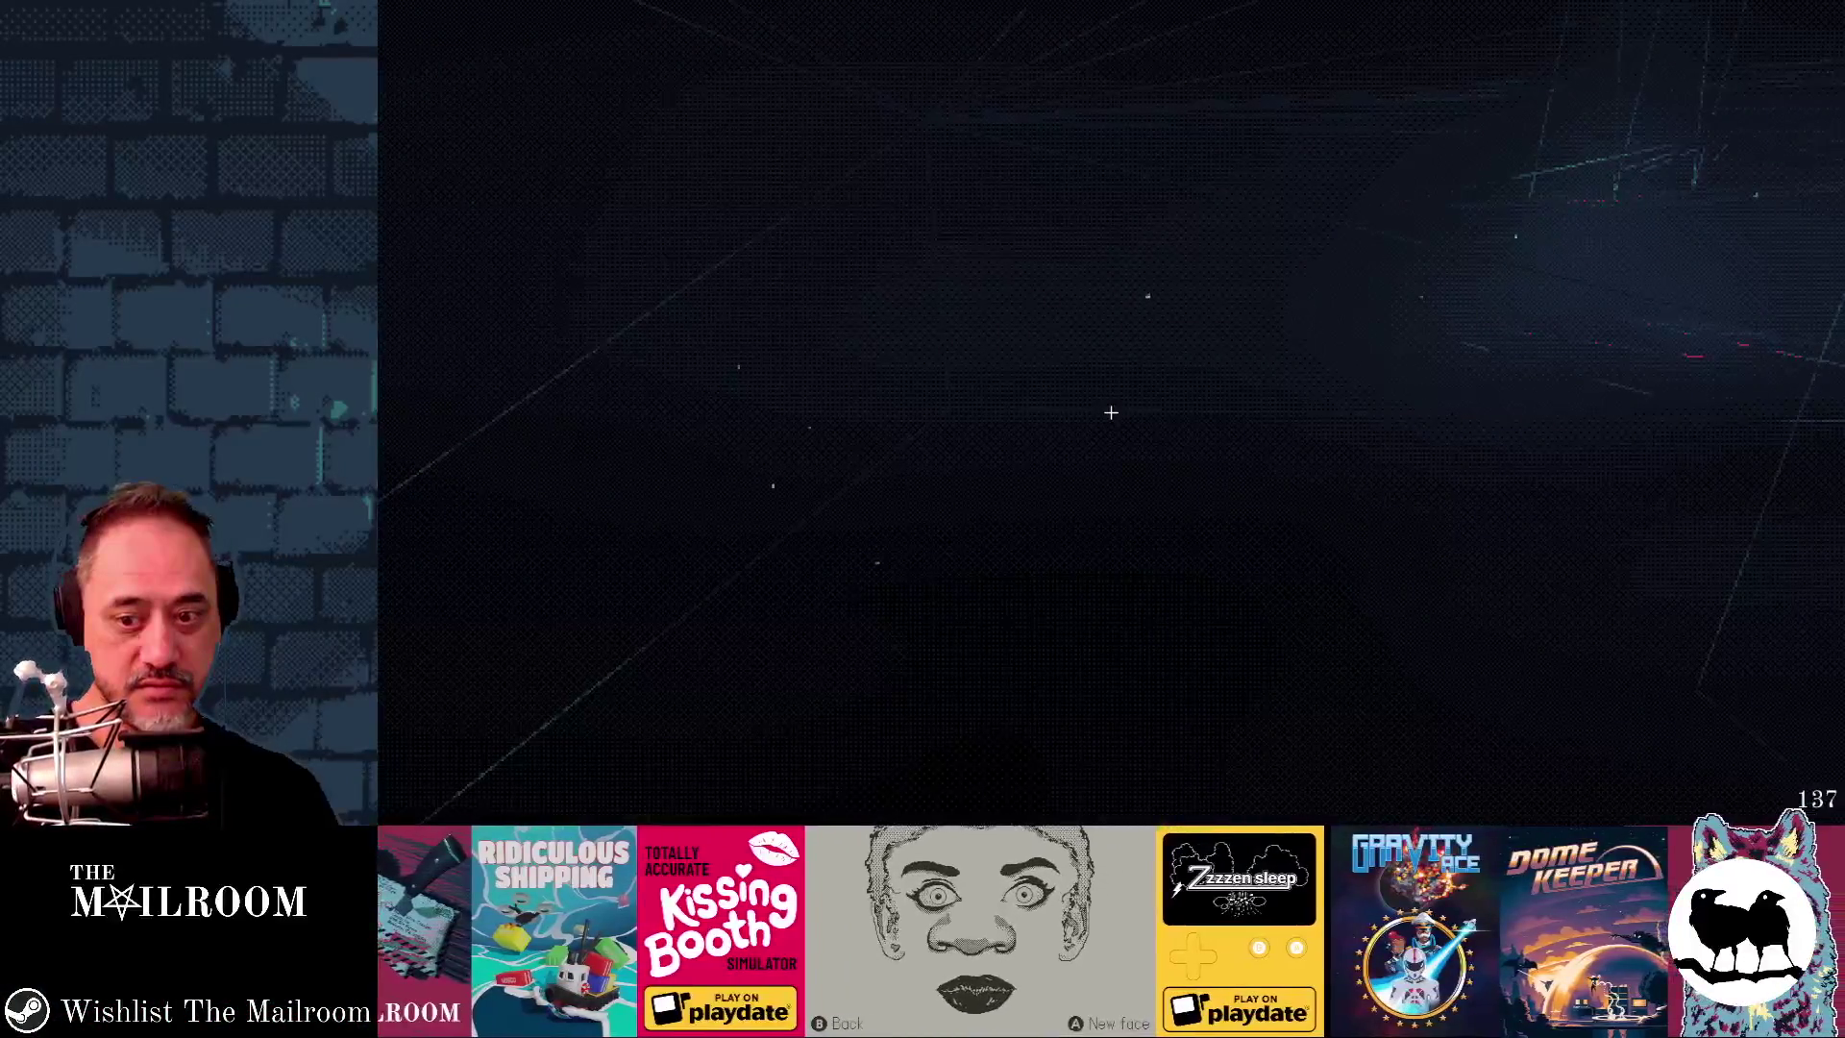
{"action": "key", "text": "F8"}
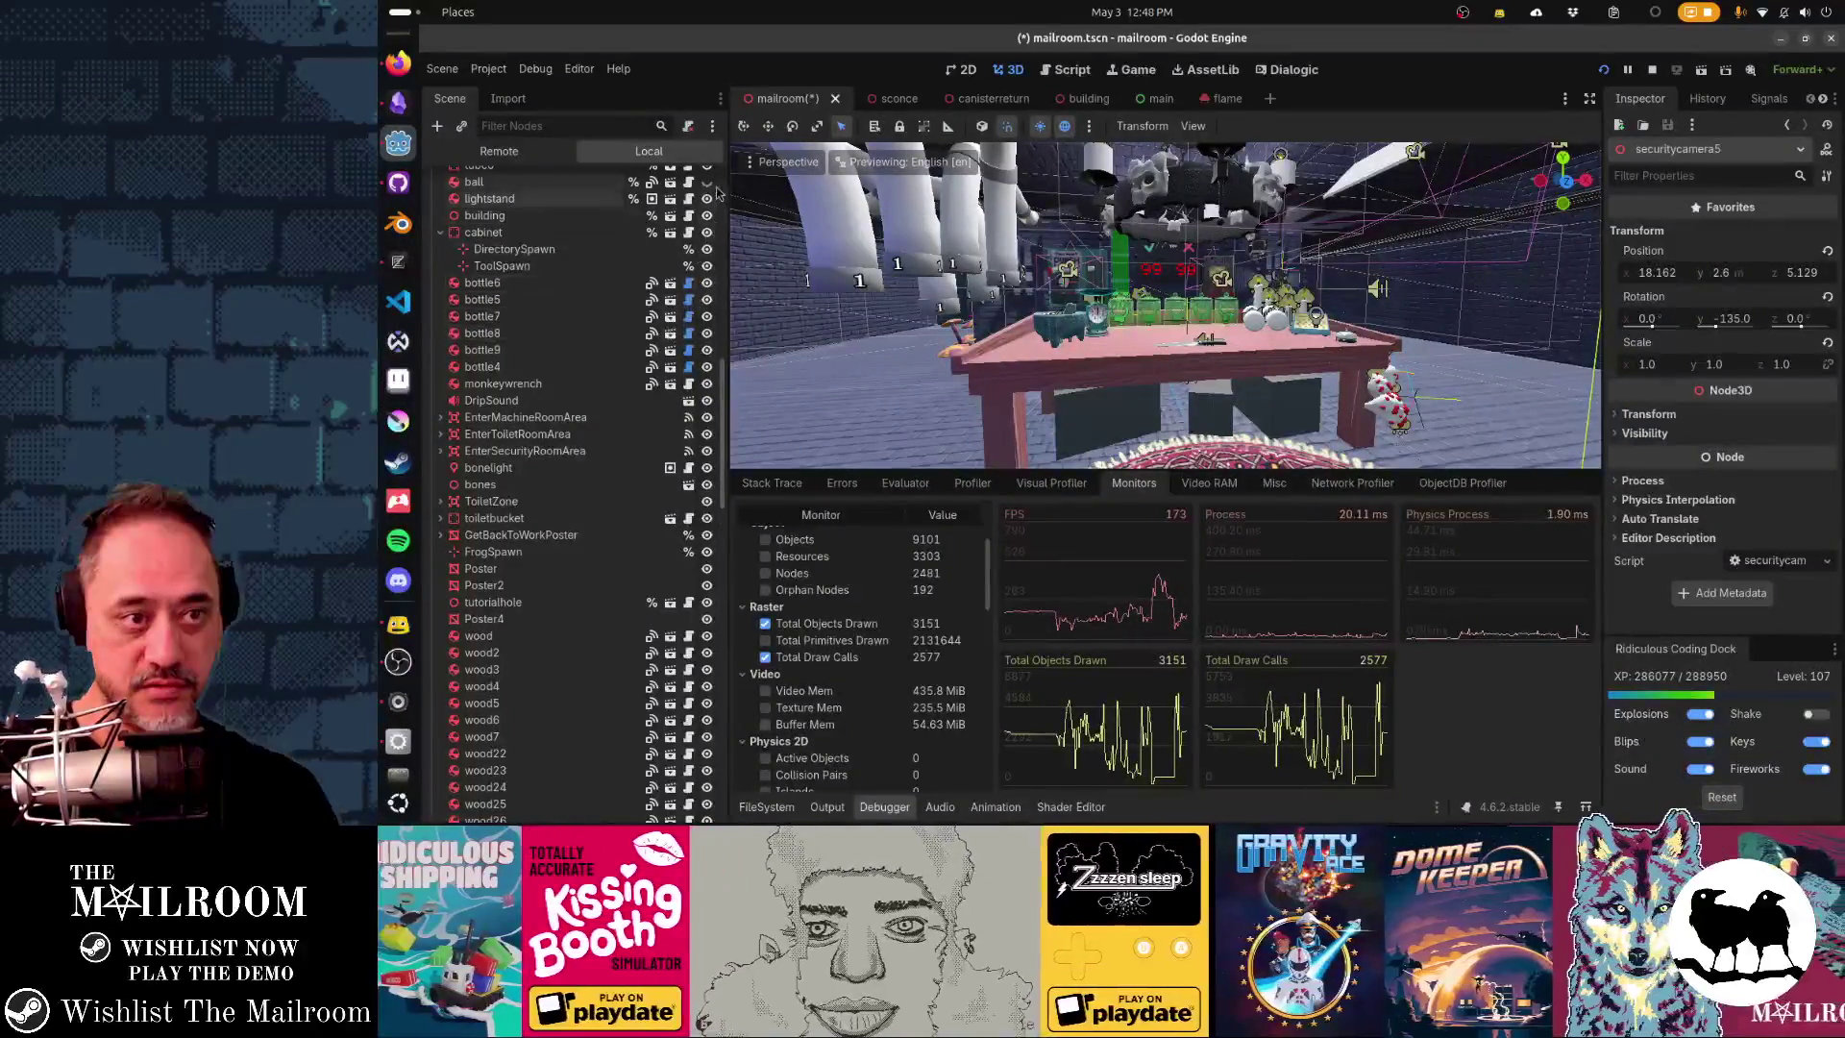
{"action": "key", "text": "alt+Tab"}
{"action": "left_click", "coordinate": [1115, 317]}
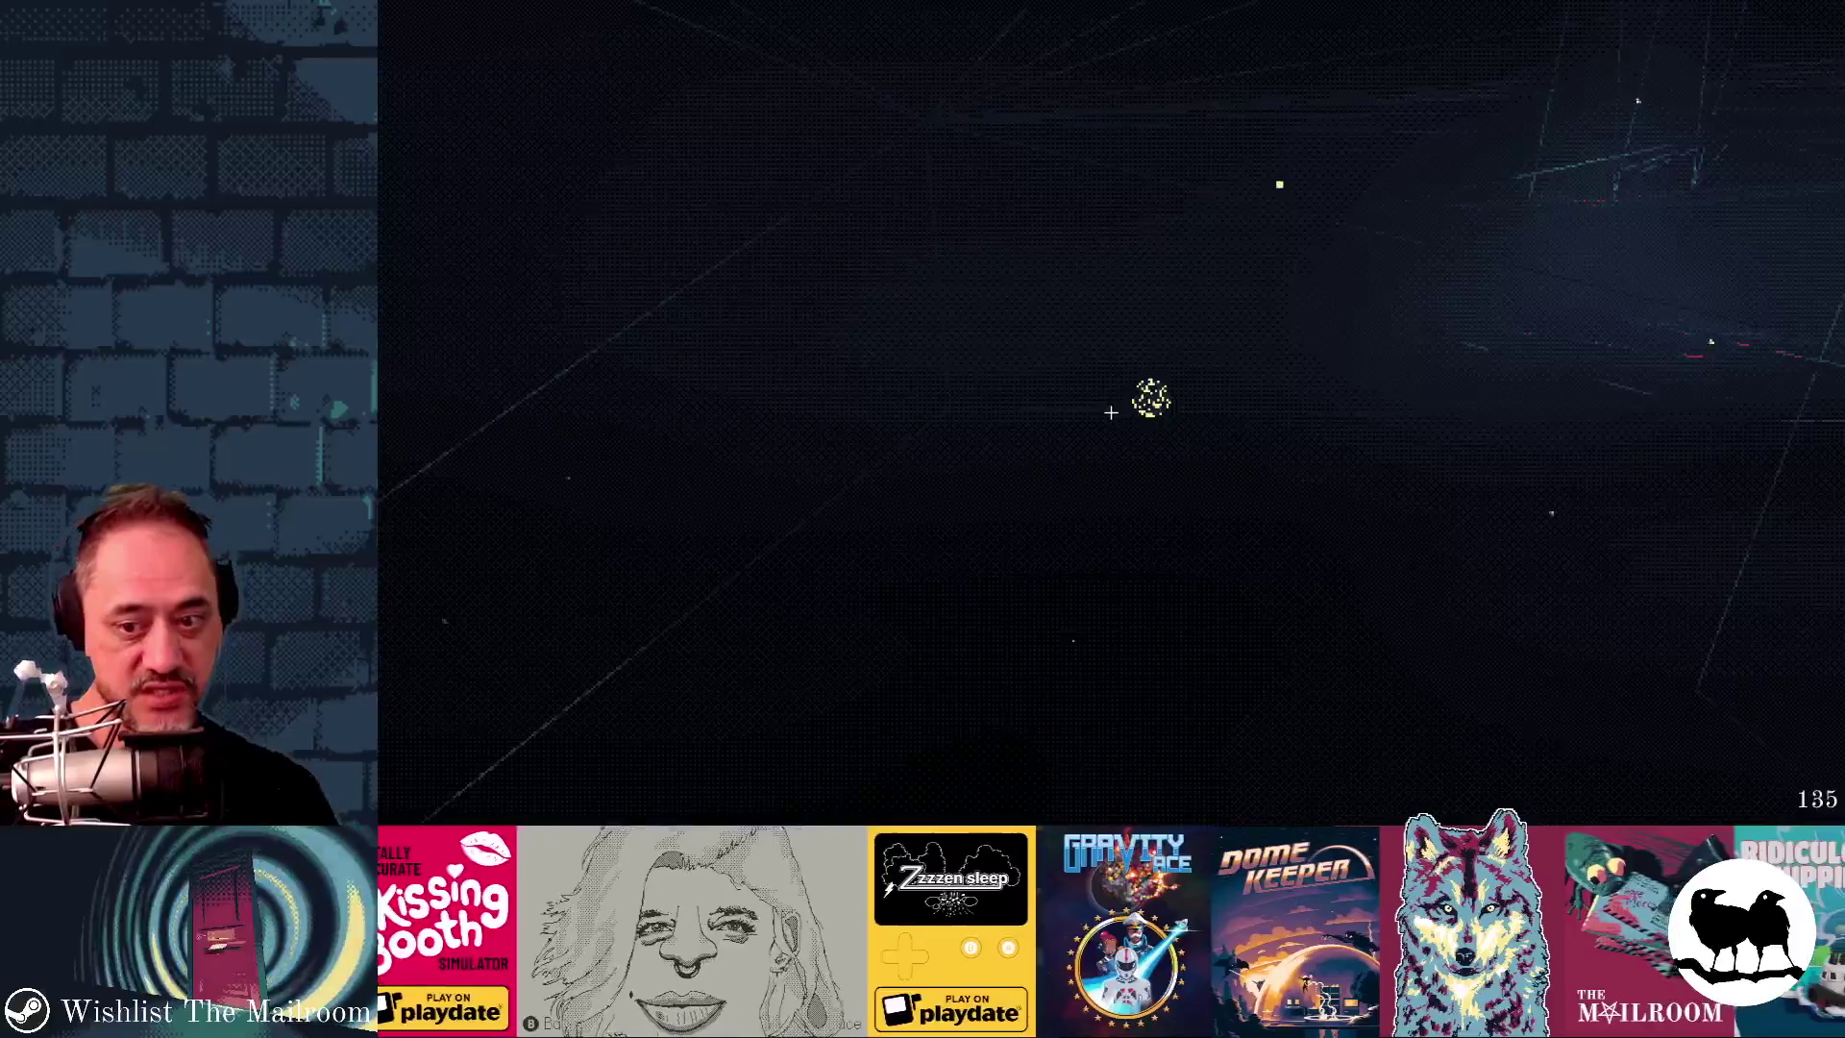
{"action": "key", "text": "alt+Tab"}
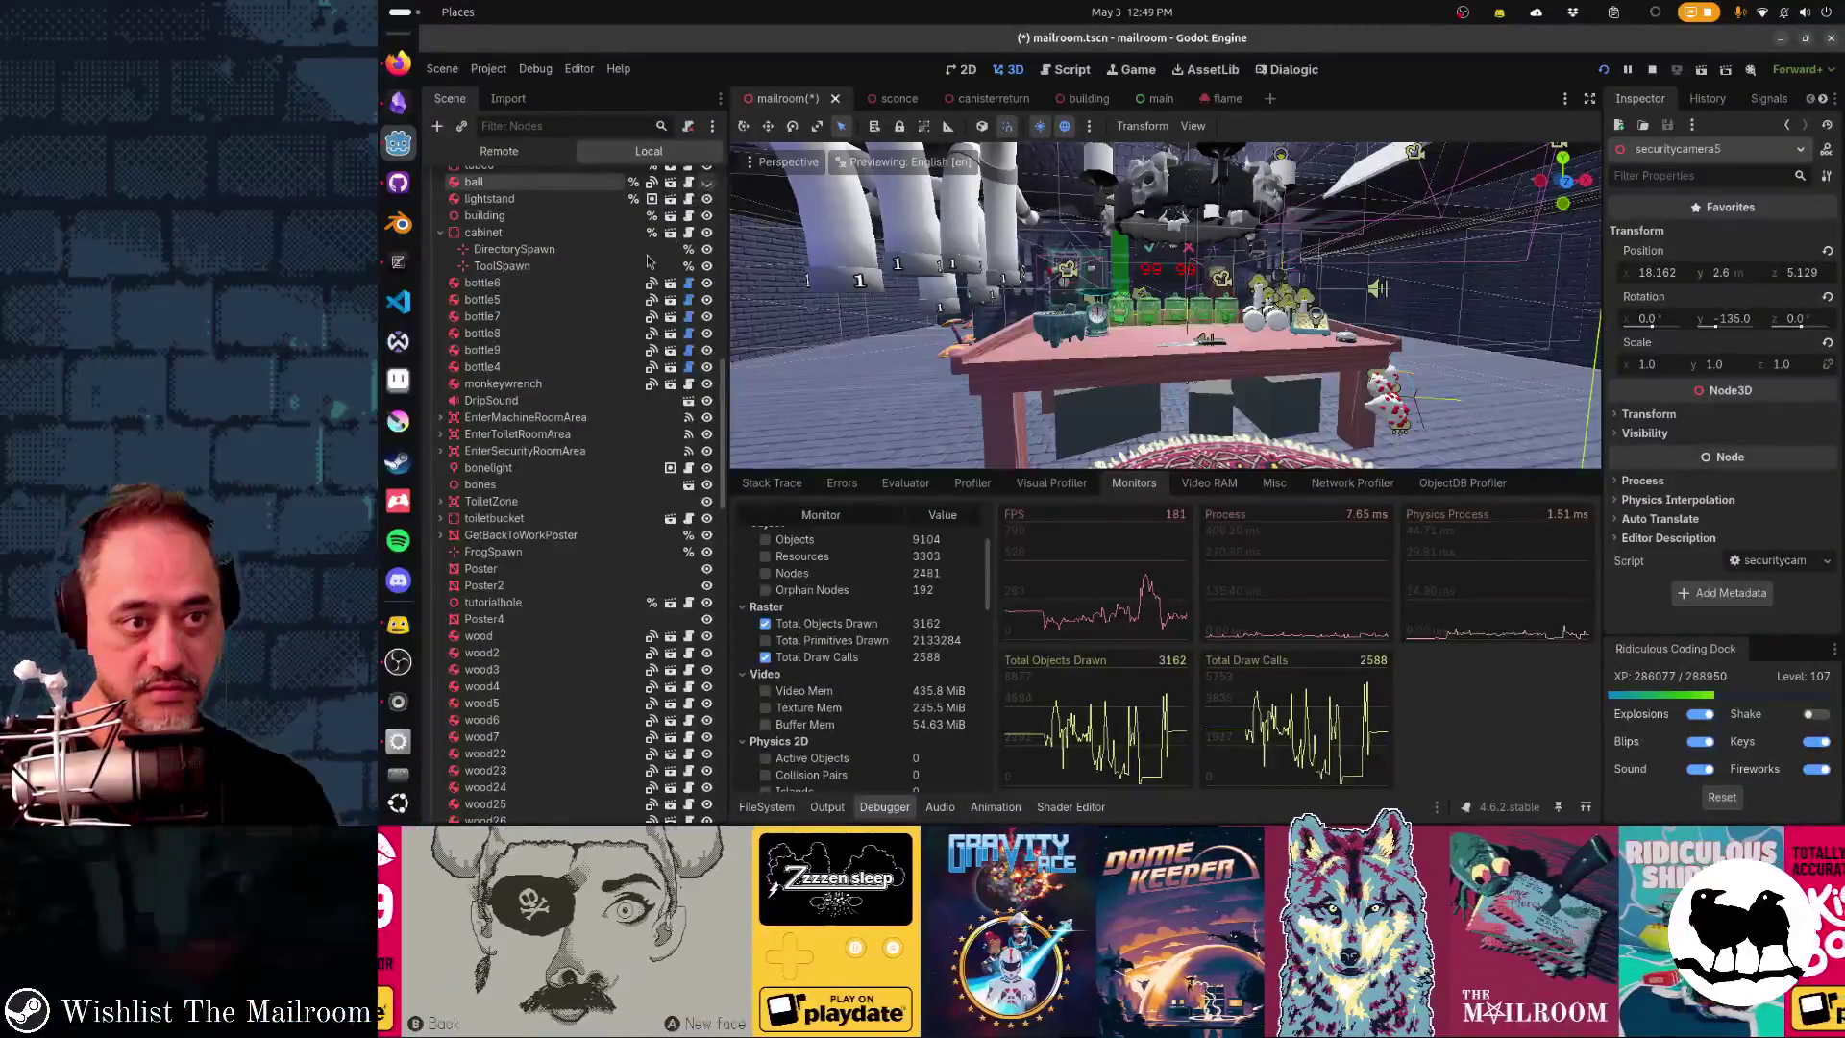
{"action": "key", "text": "alt+Tab"}
{"action": "left_click", "coordinate": [1096, 306]}
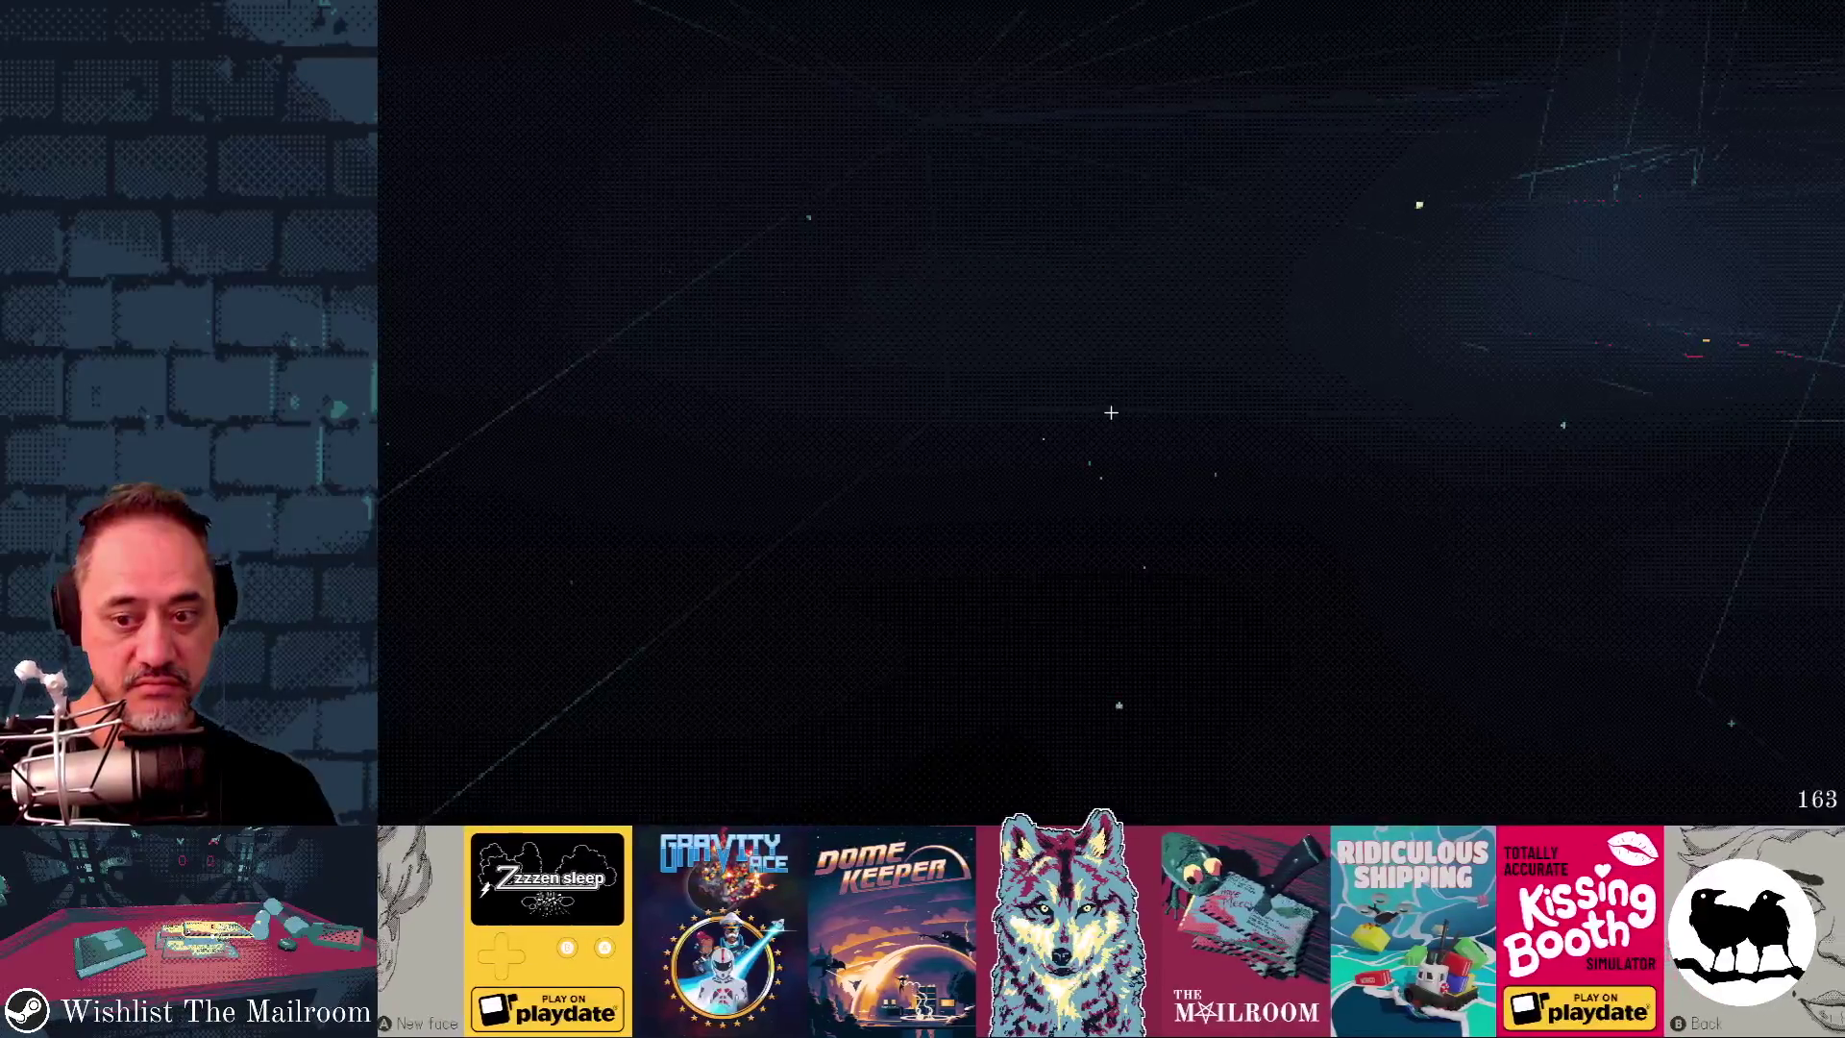
{"action": "key", "text": "F8"}
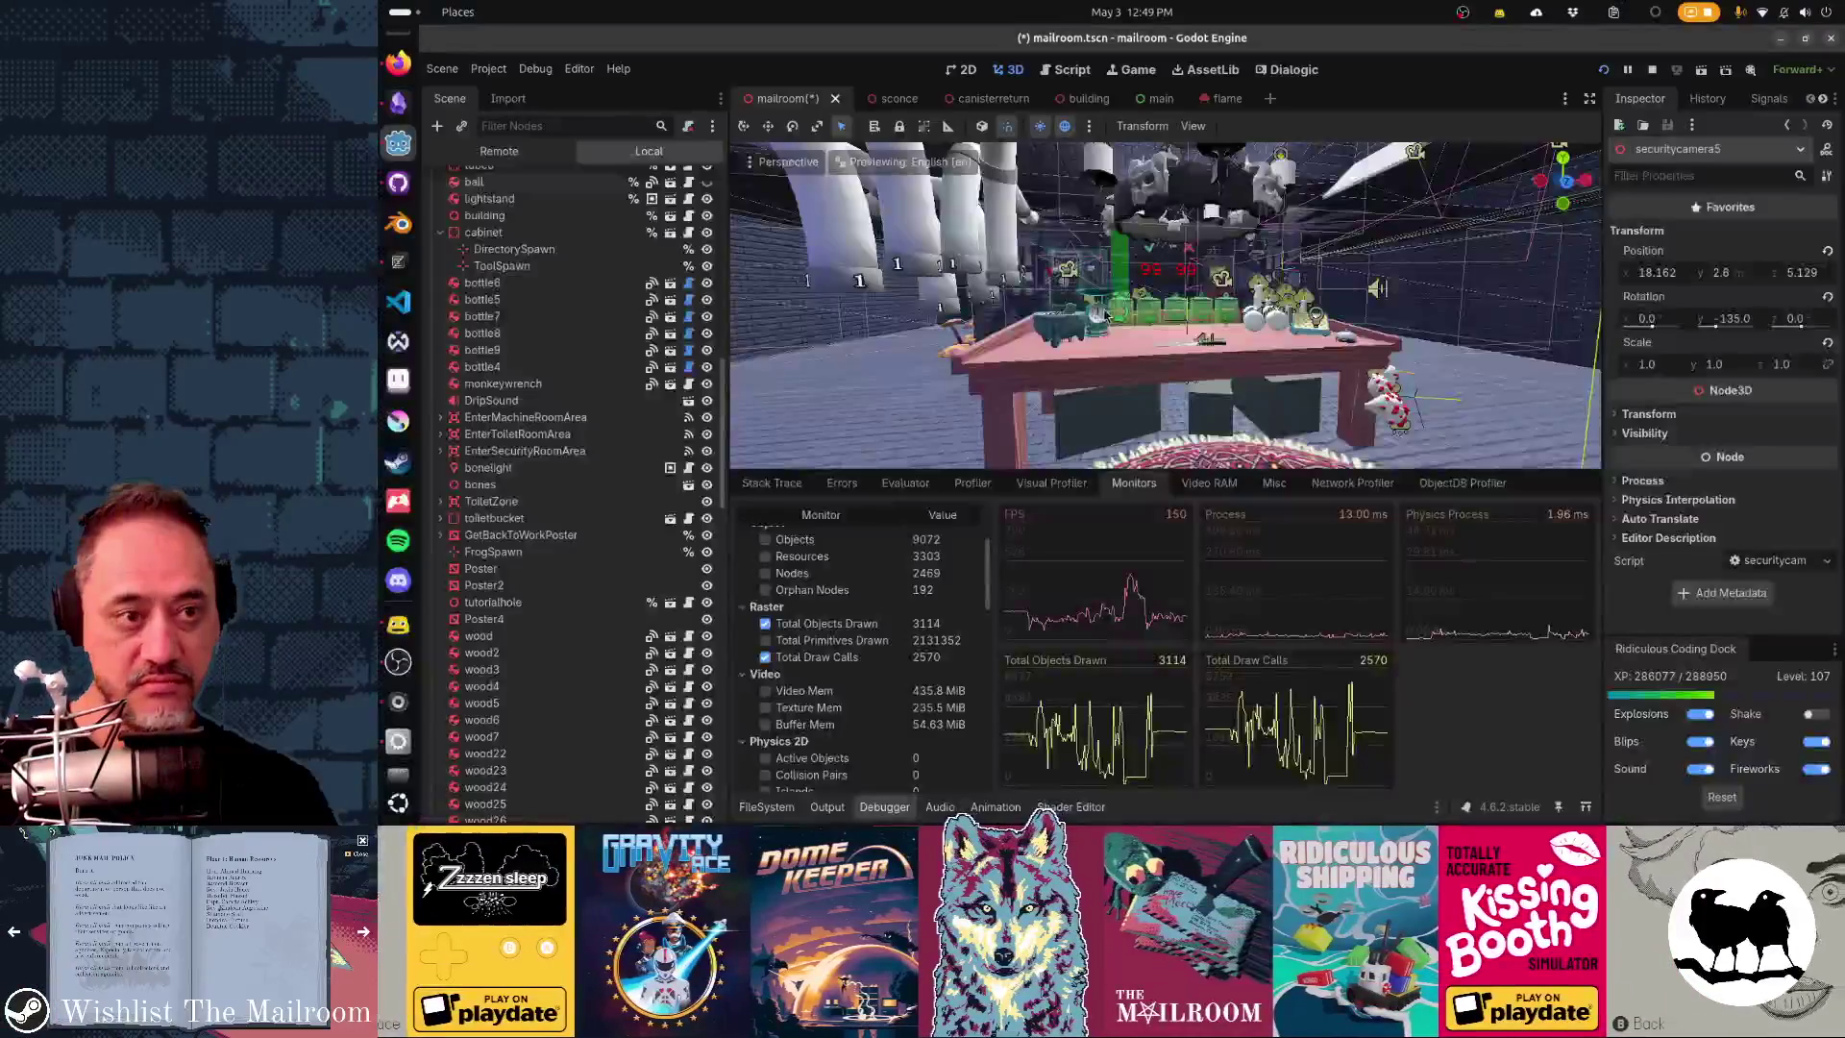
{"action": "key", "text": "alt+Tab"}
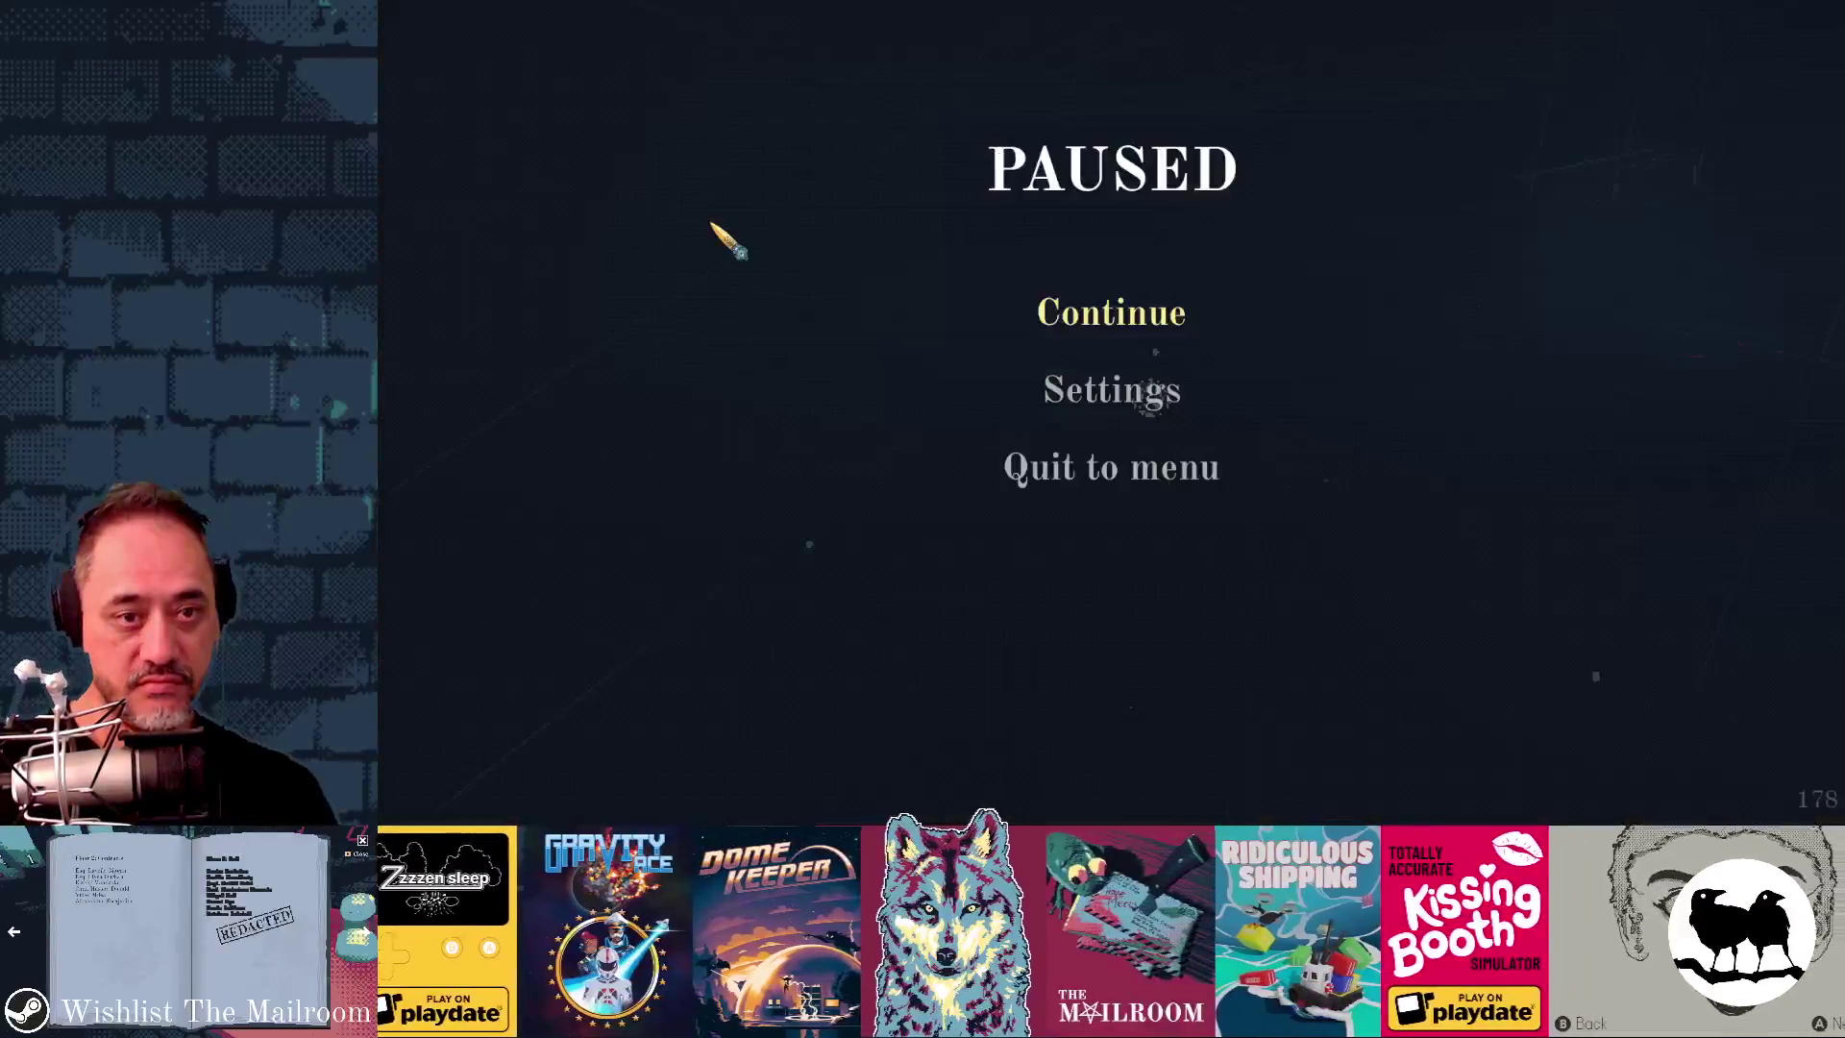
{"action": "left_click", "coordinate": [1112, 332]}
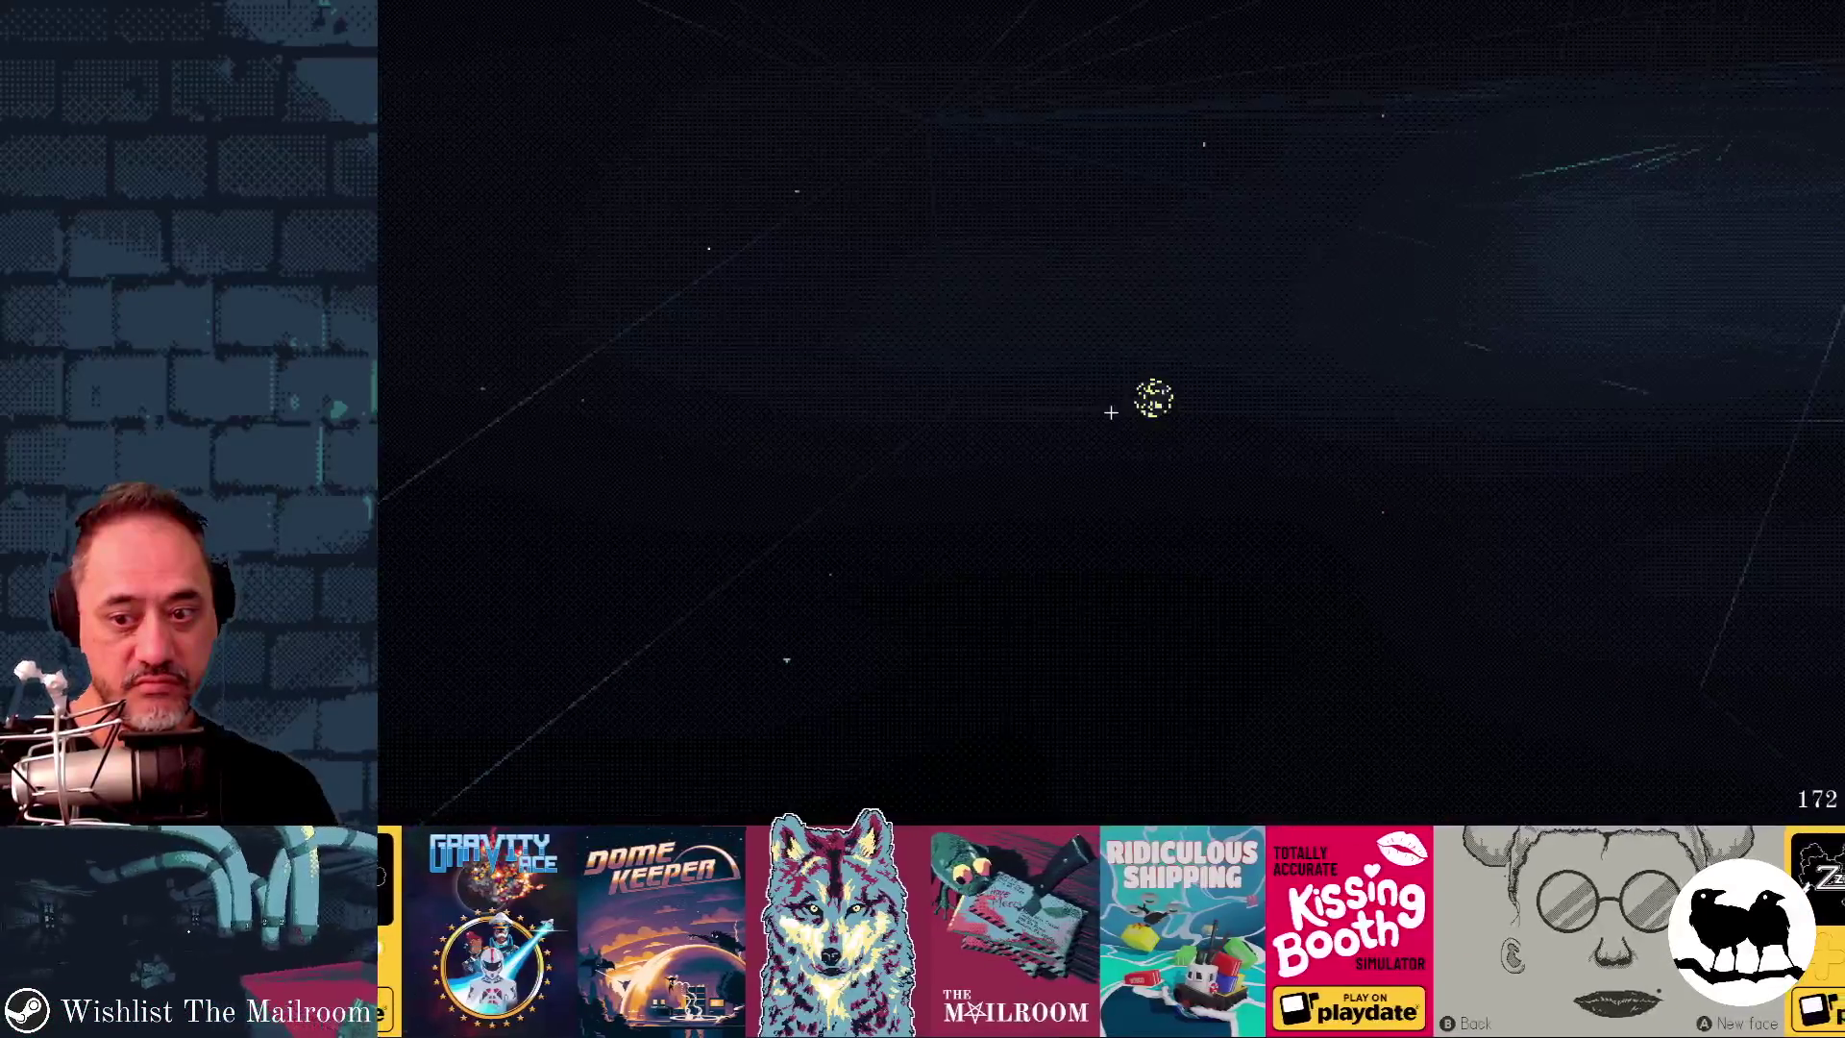
{"action": "key", "text": "w"}
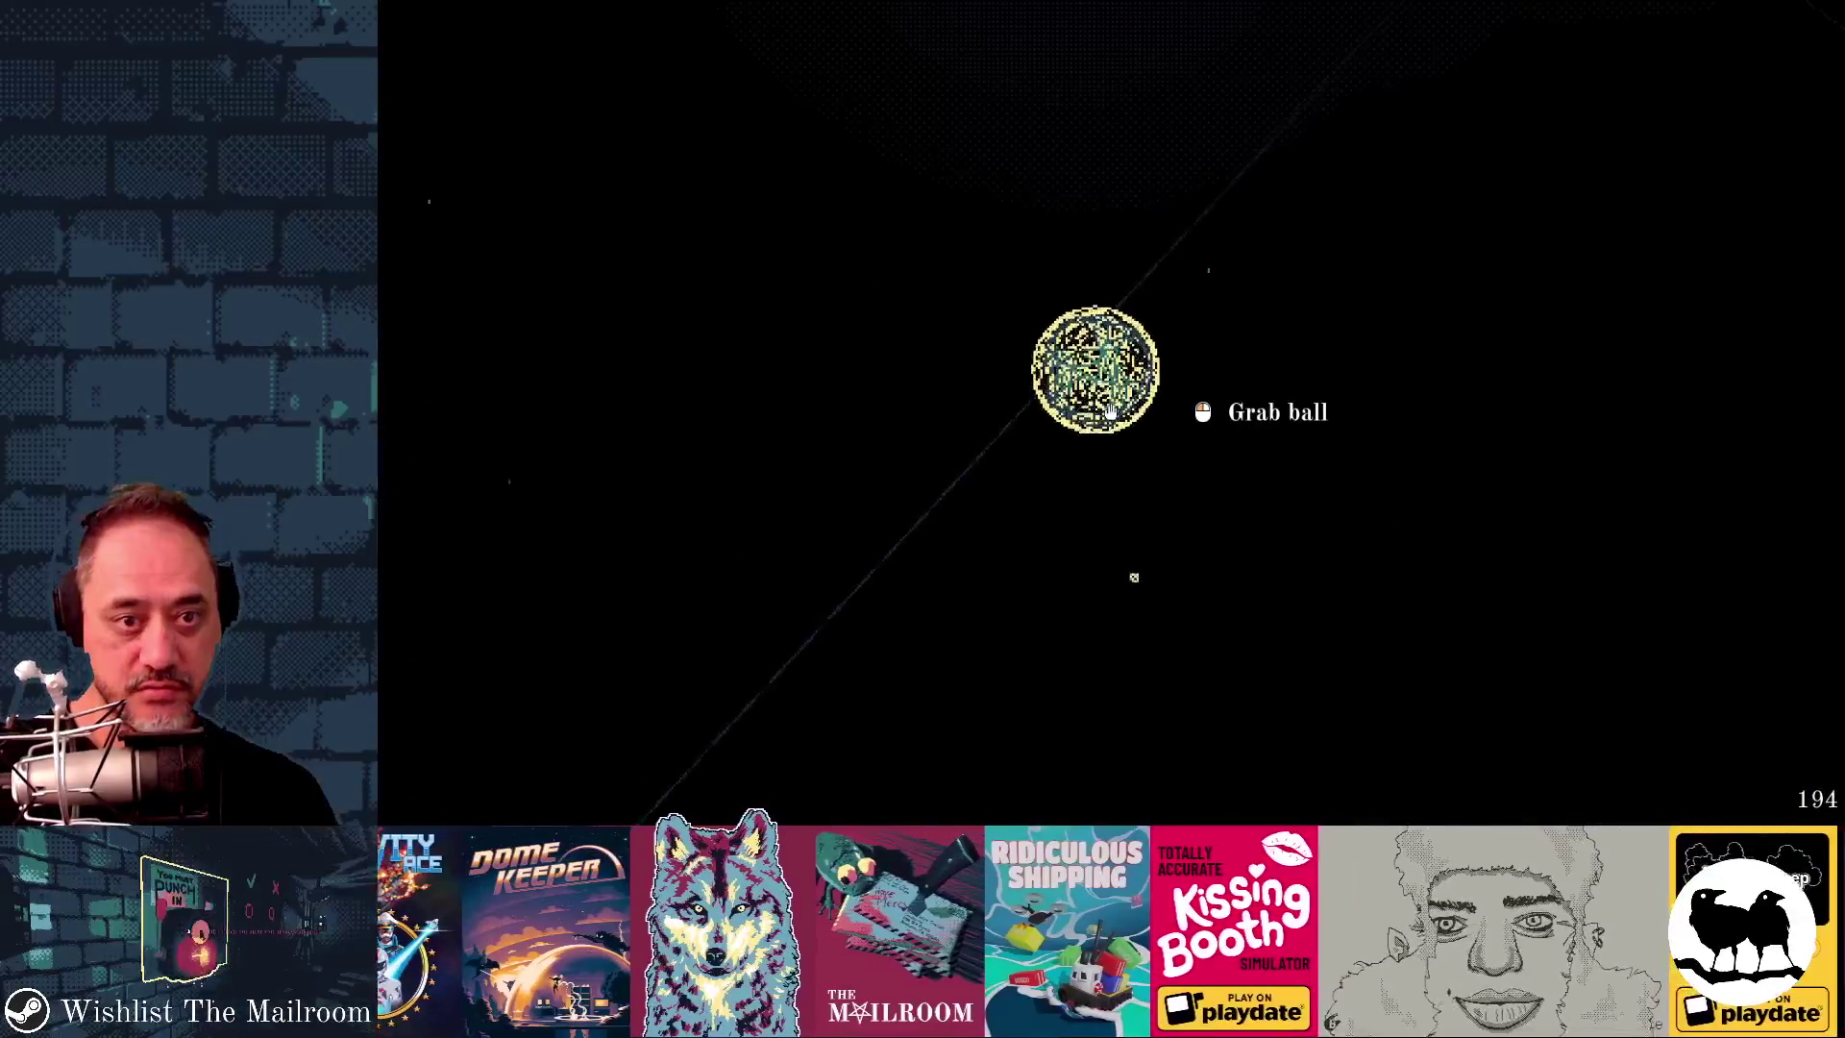
{"action": "key", "text": "alt+Tab"}
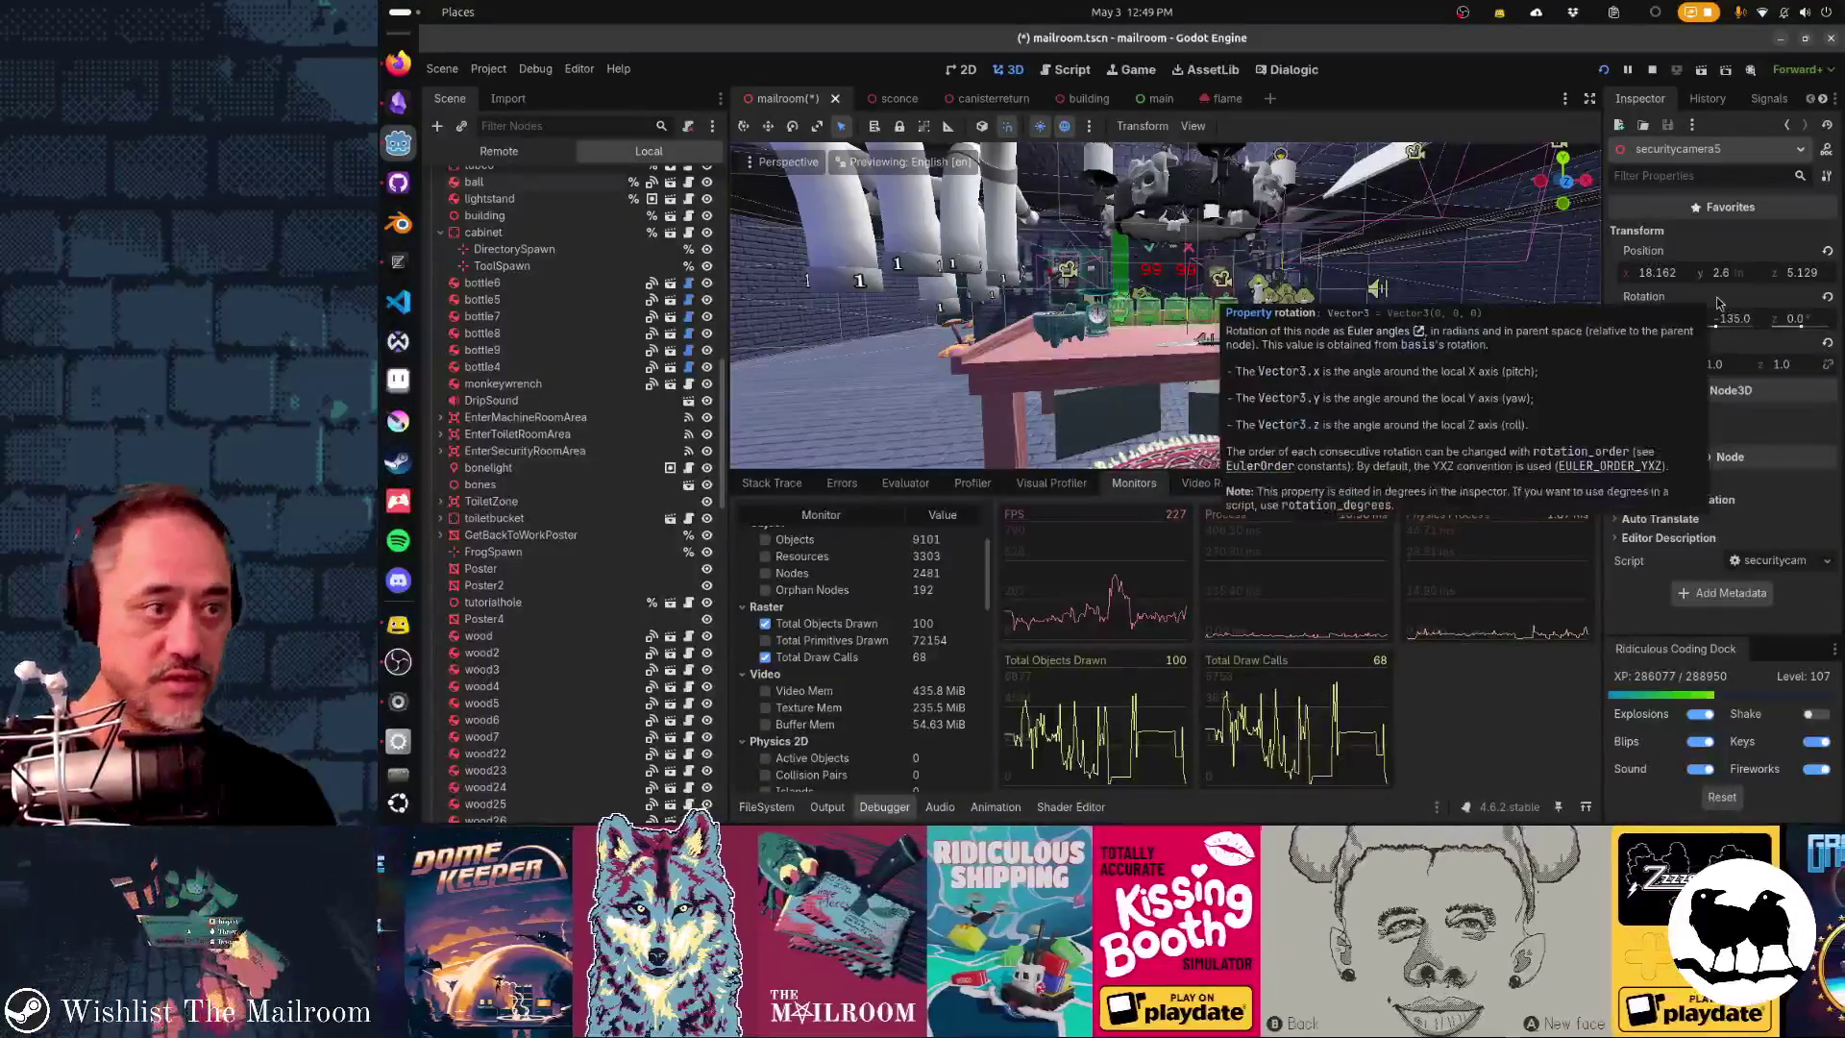
- Switch the main scene's SubViewport Debug Draw from Wireframe to Overdraw and save main scene
{"action": "scroll", "coordinate": [567, 432], "scroll_direction": "up", "scroll_amount": 10}
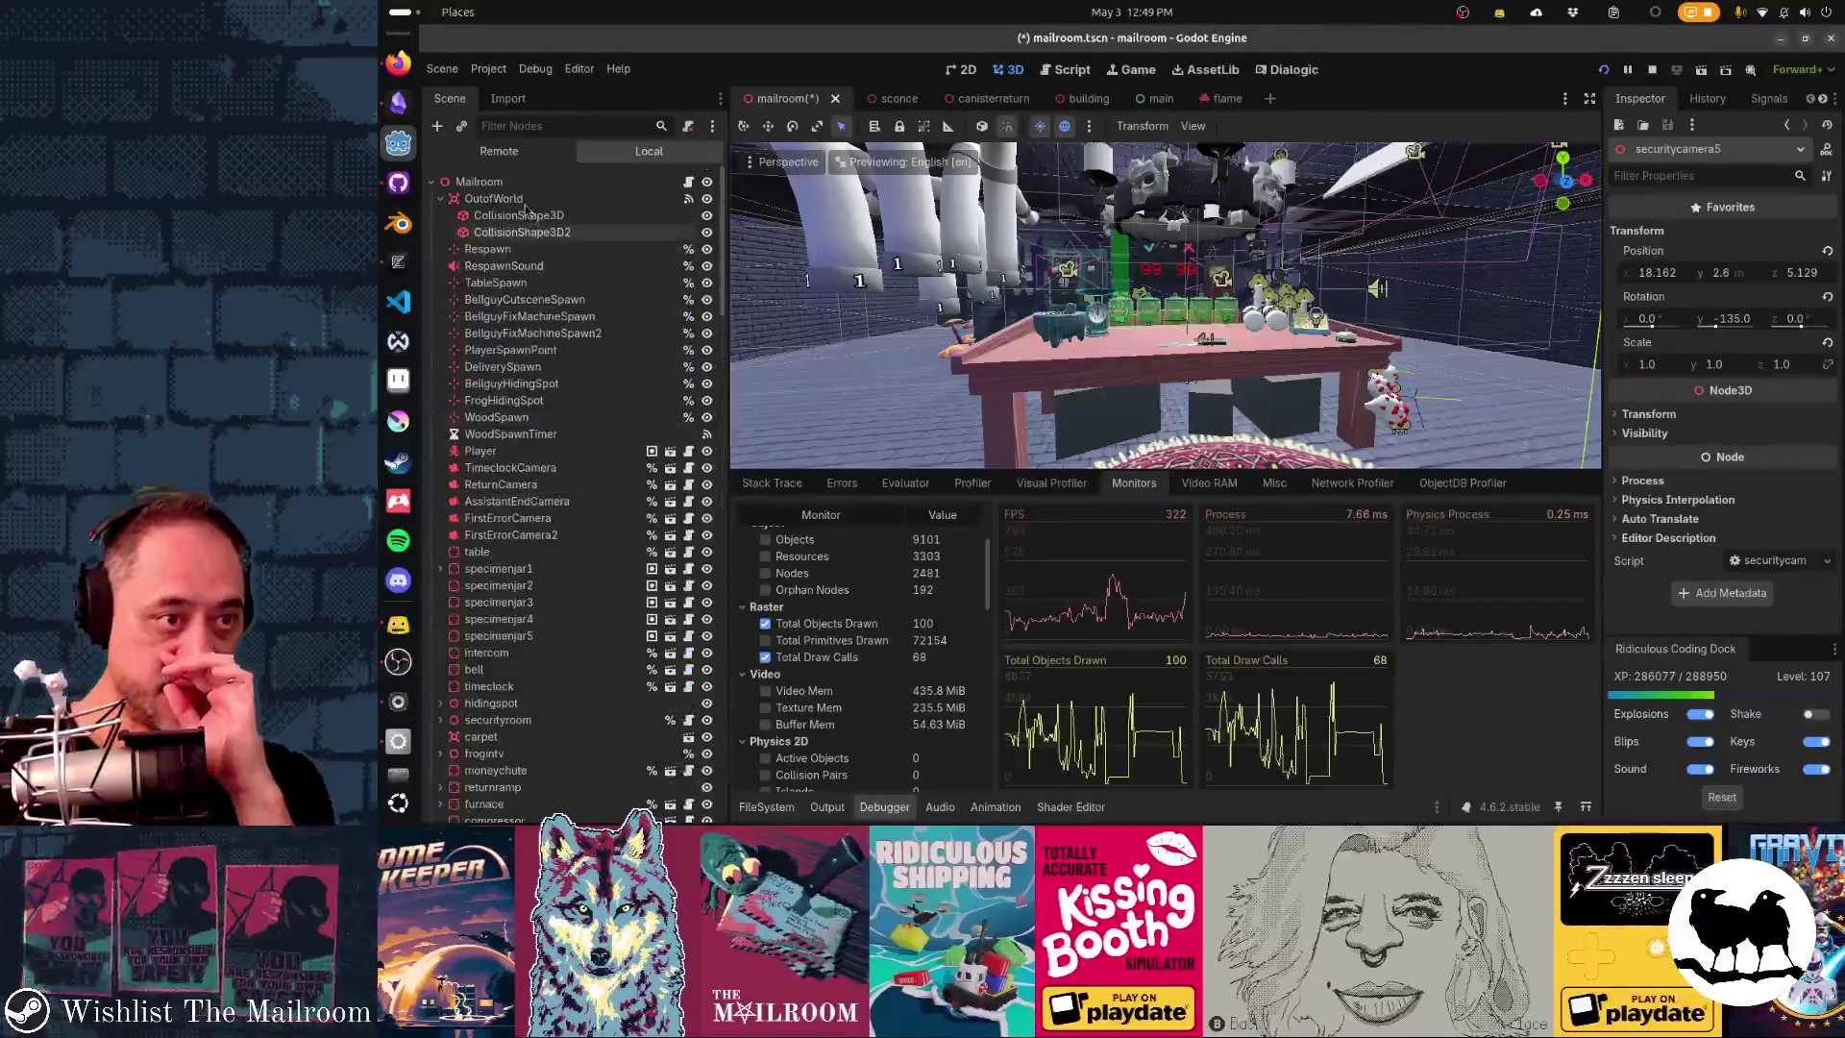
{"action": "left_click", "coordinate": [1146, 98]}
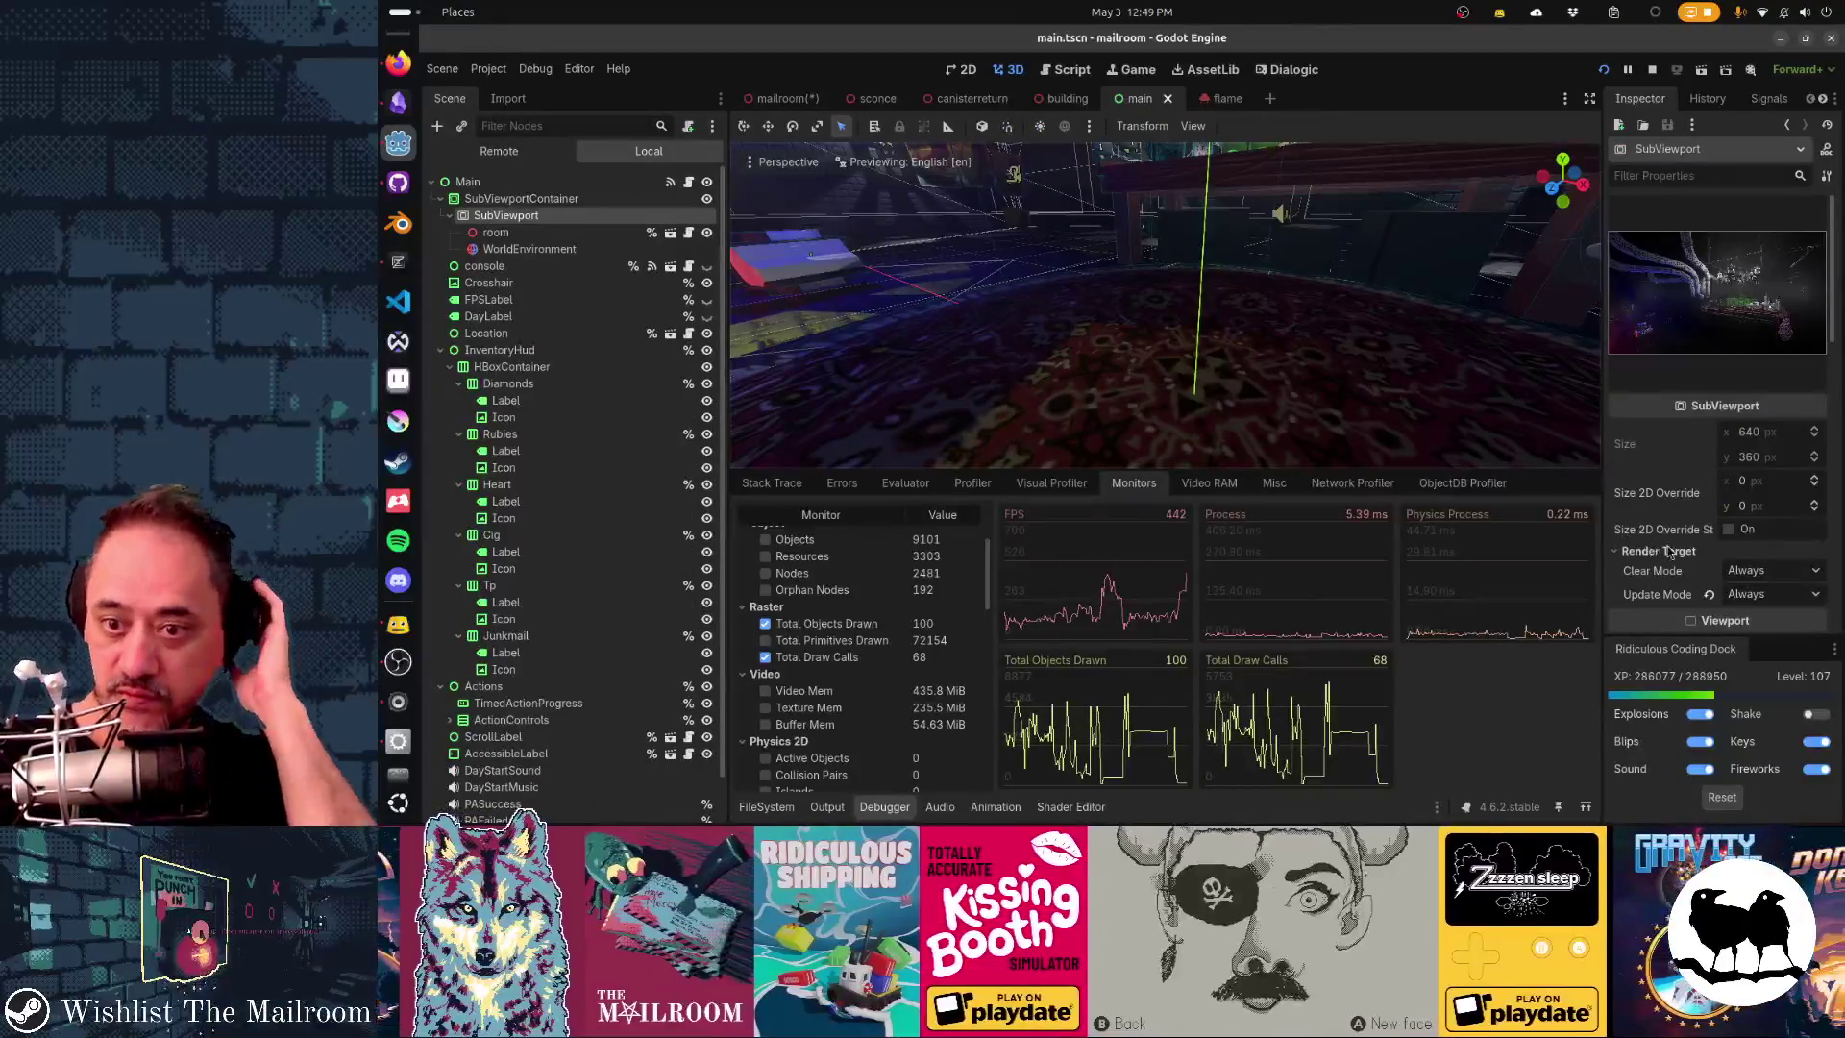
{"action": "scroll", "coordinate": [1691, 538], "scroll_direction": "down", "scroll_amount": 8}
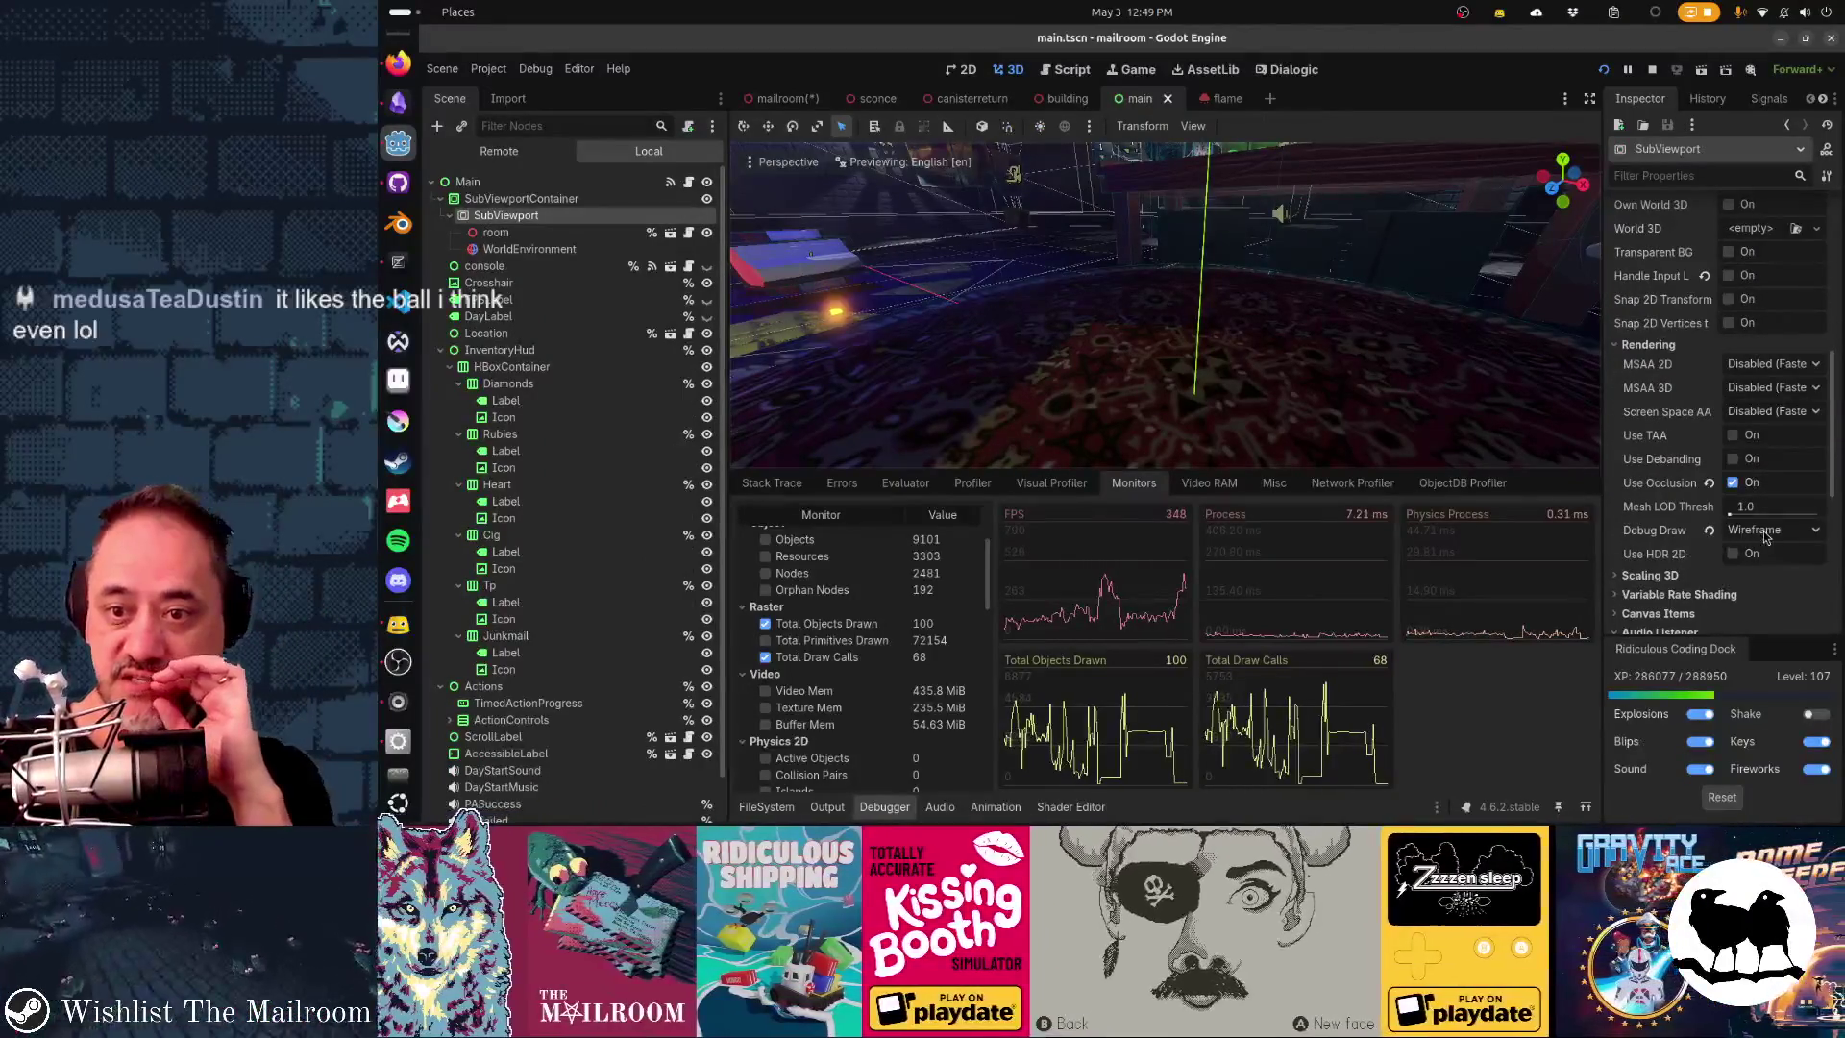
{"action": "left_click", "coordinate": [1765, 539]}
{"action": "left_click", "coordinate": [1733, 414]}
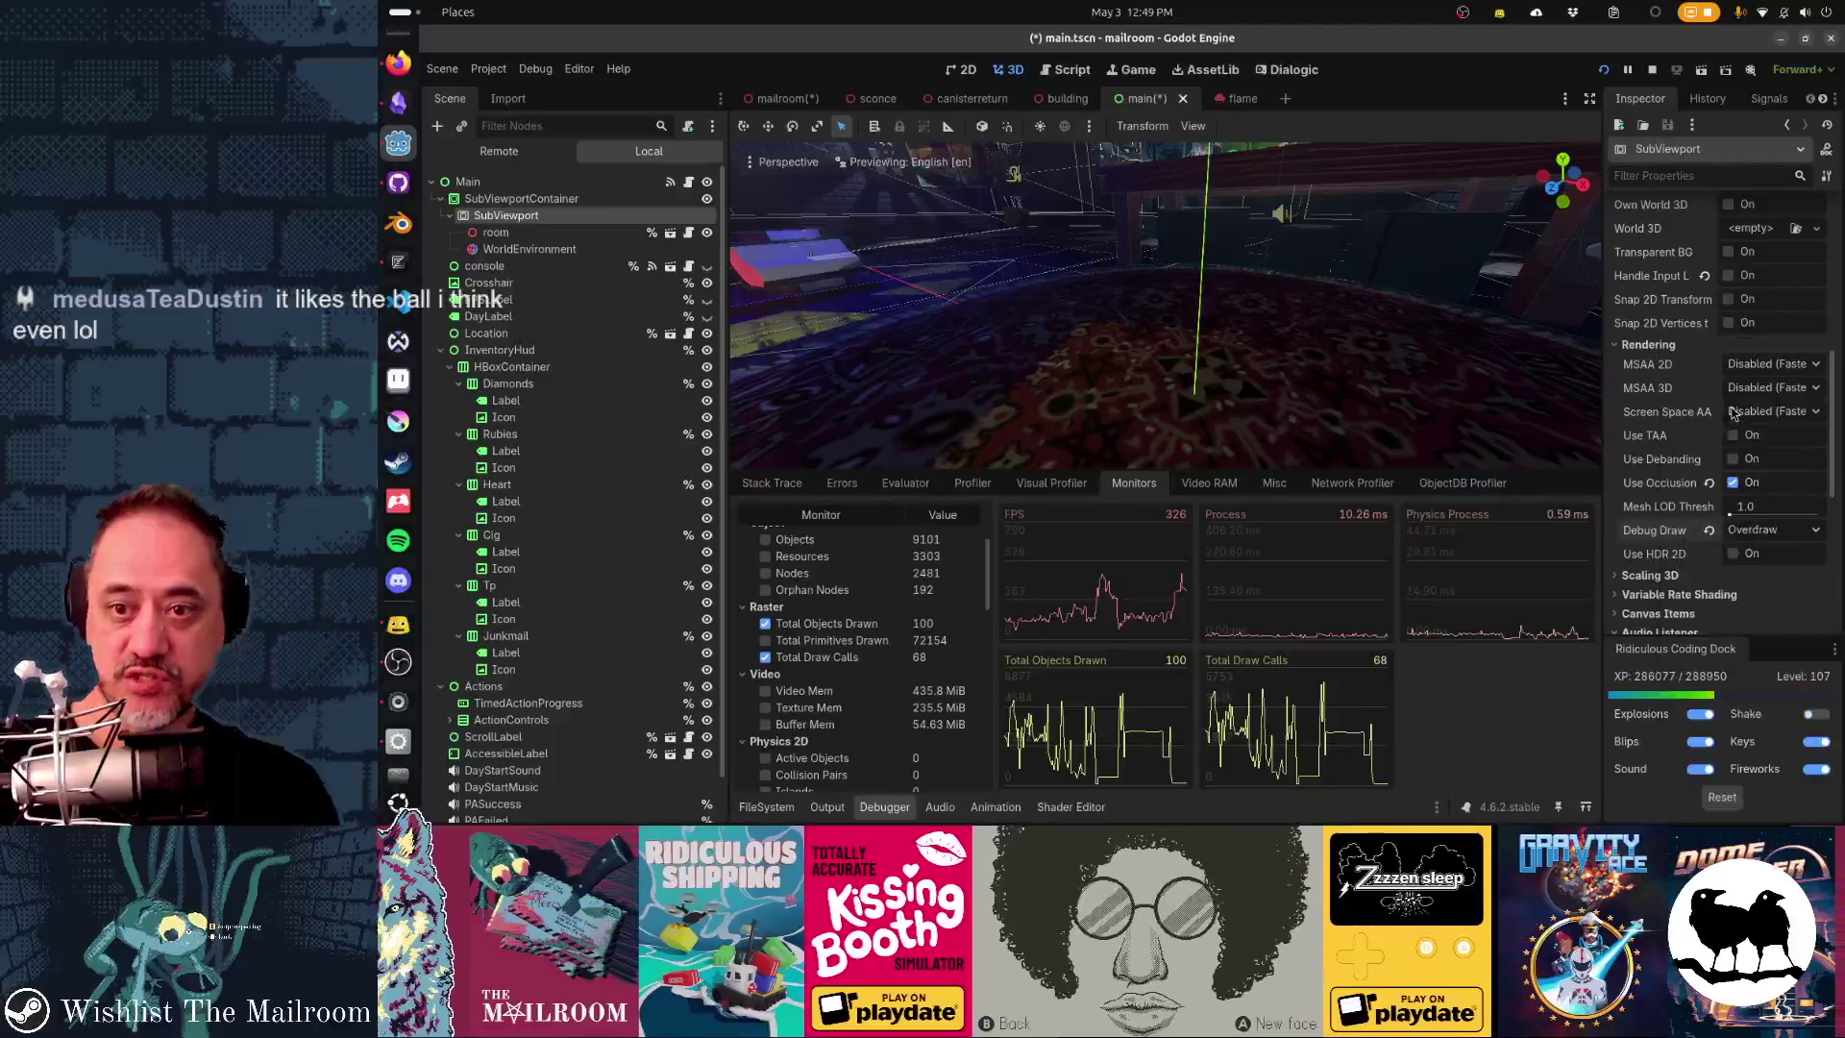
{"action": "key", "text": "ctrl+s"}
{"action": "key", "text": "alt+Tab"}
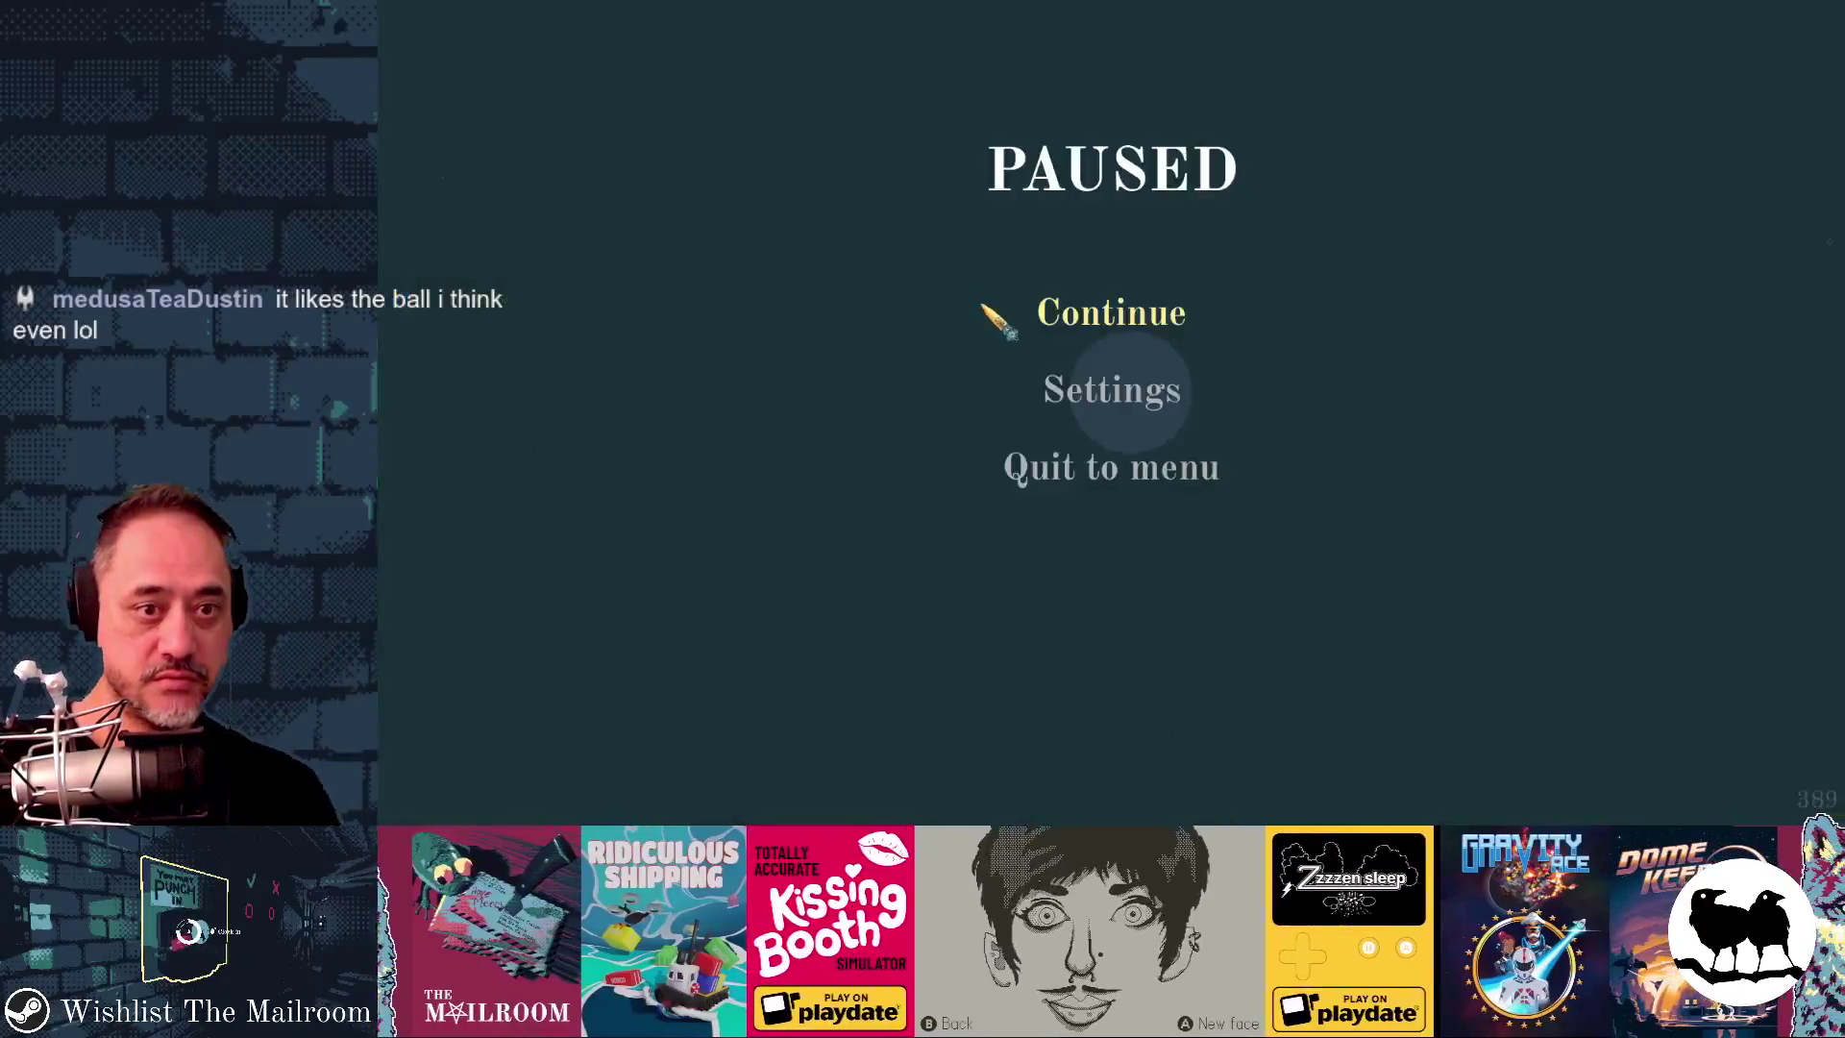
- Resume play, open the door and explore the chandelier room and table, then stop the game with F8
{"action": "key", "text": "Escape"}
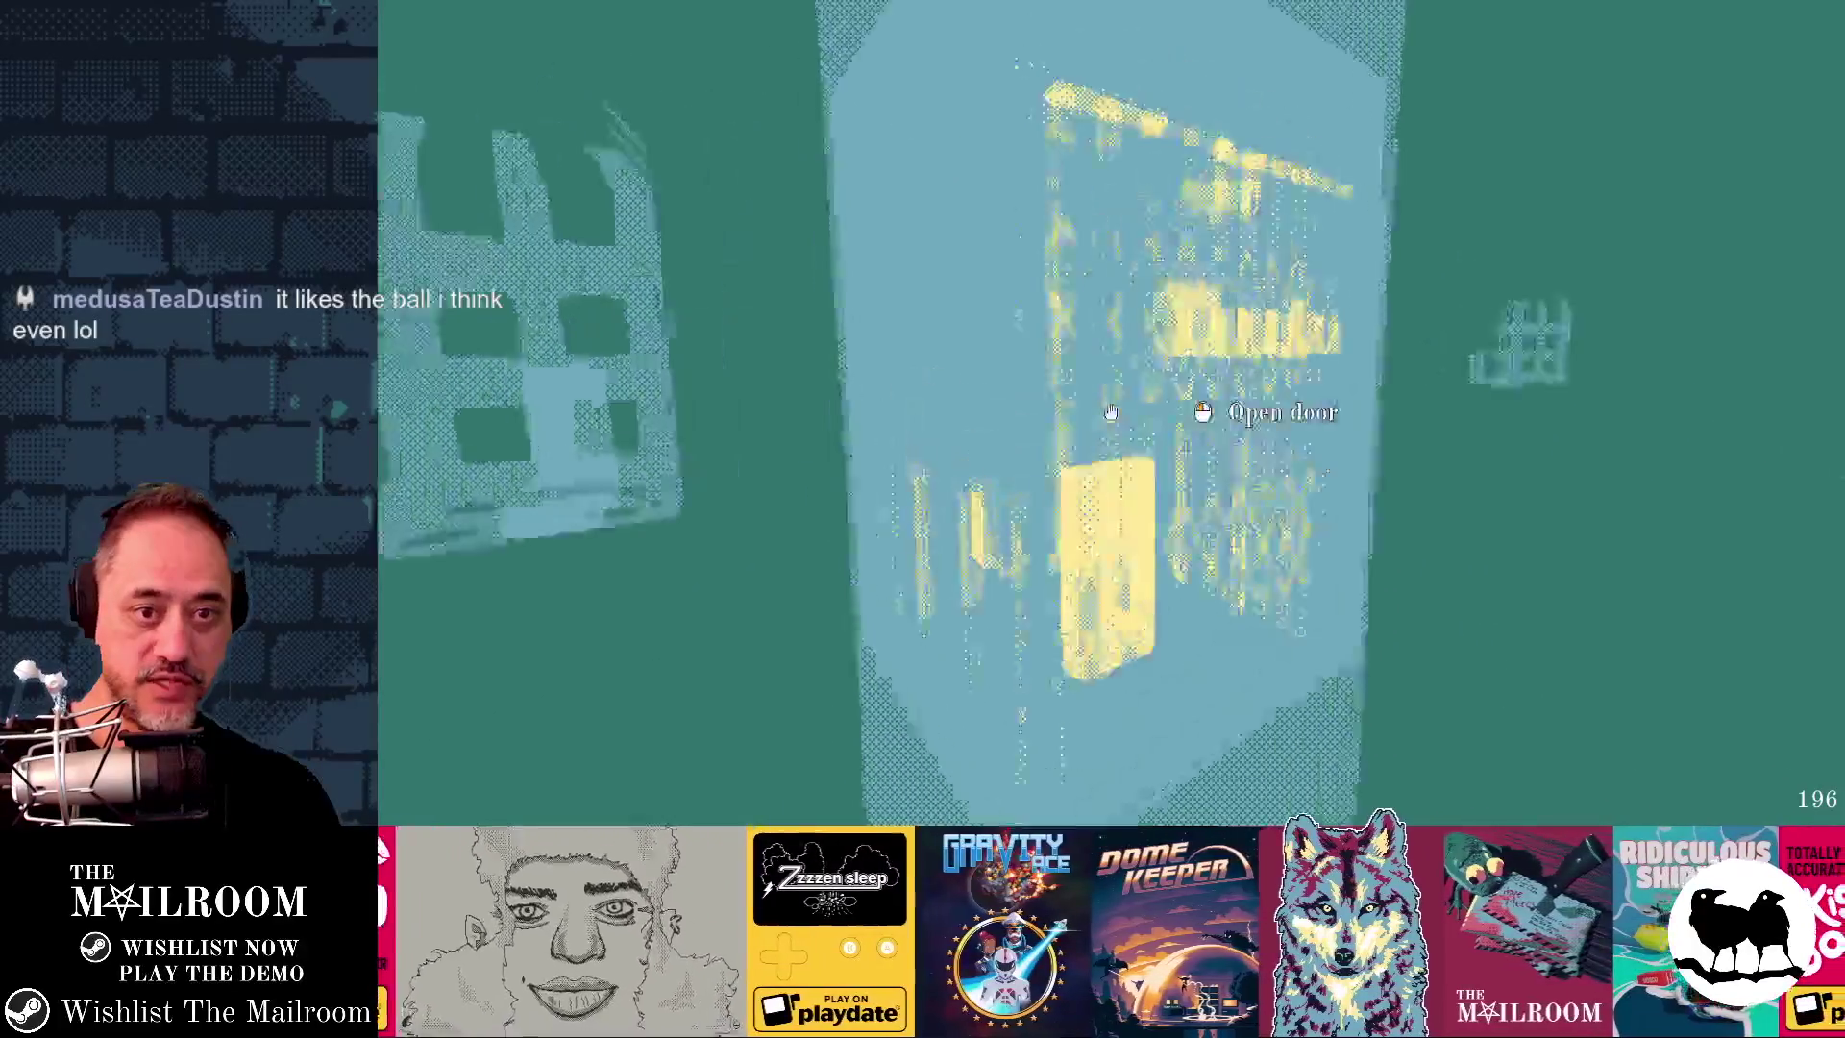
{"action": "key", "text": "w"}
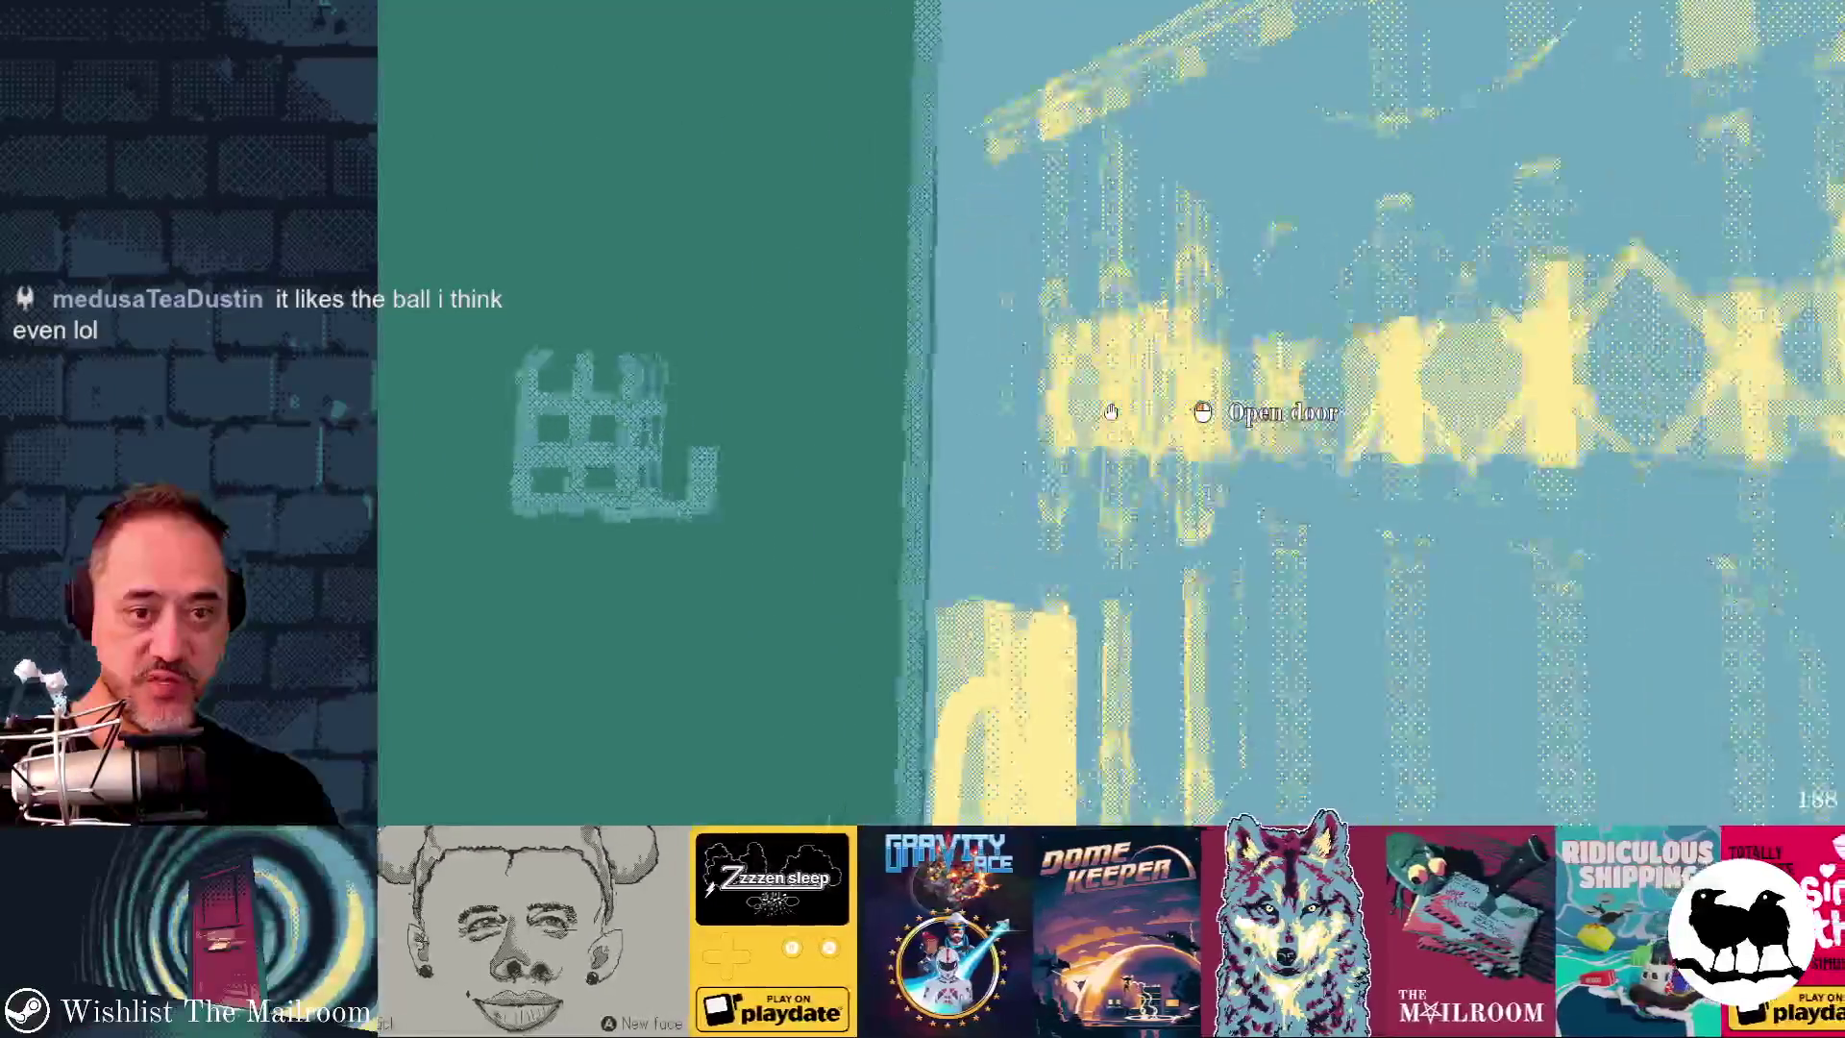
{"action": "left_click", "coordinate": [1111, 412]}
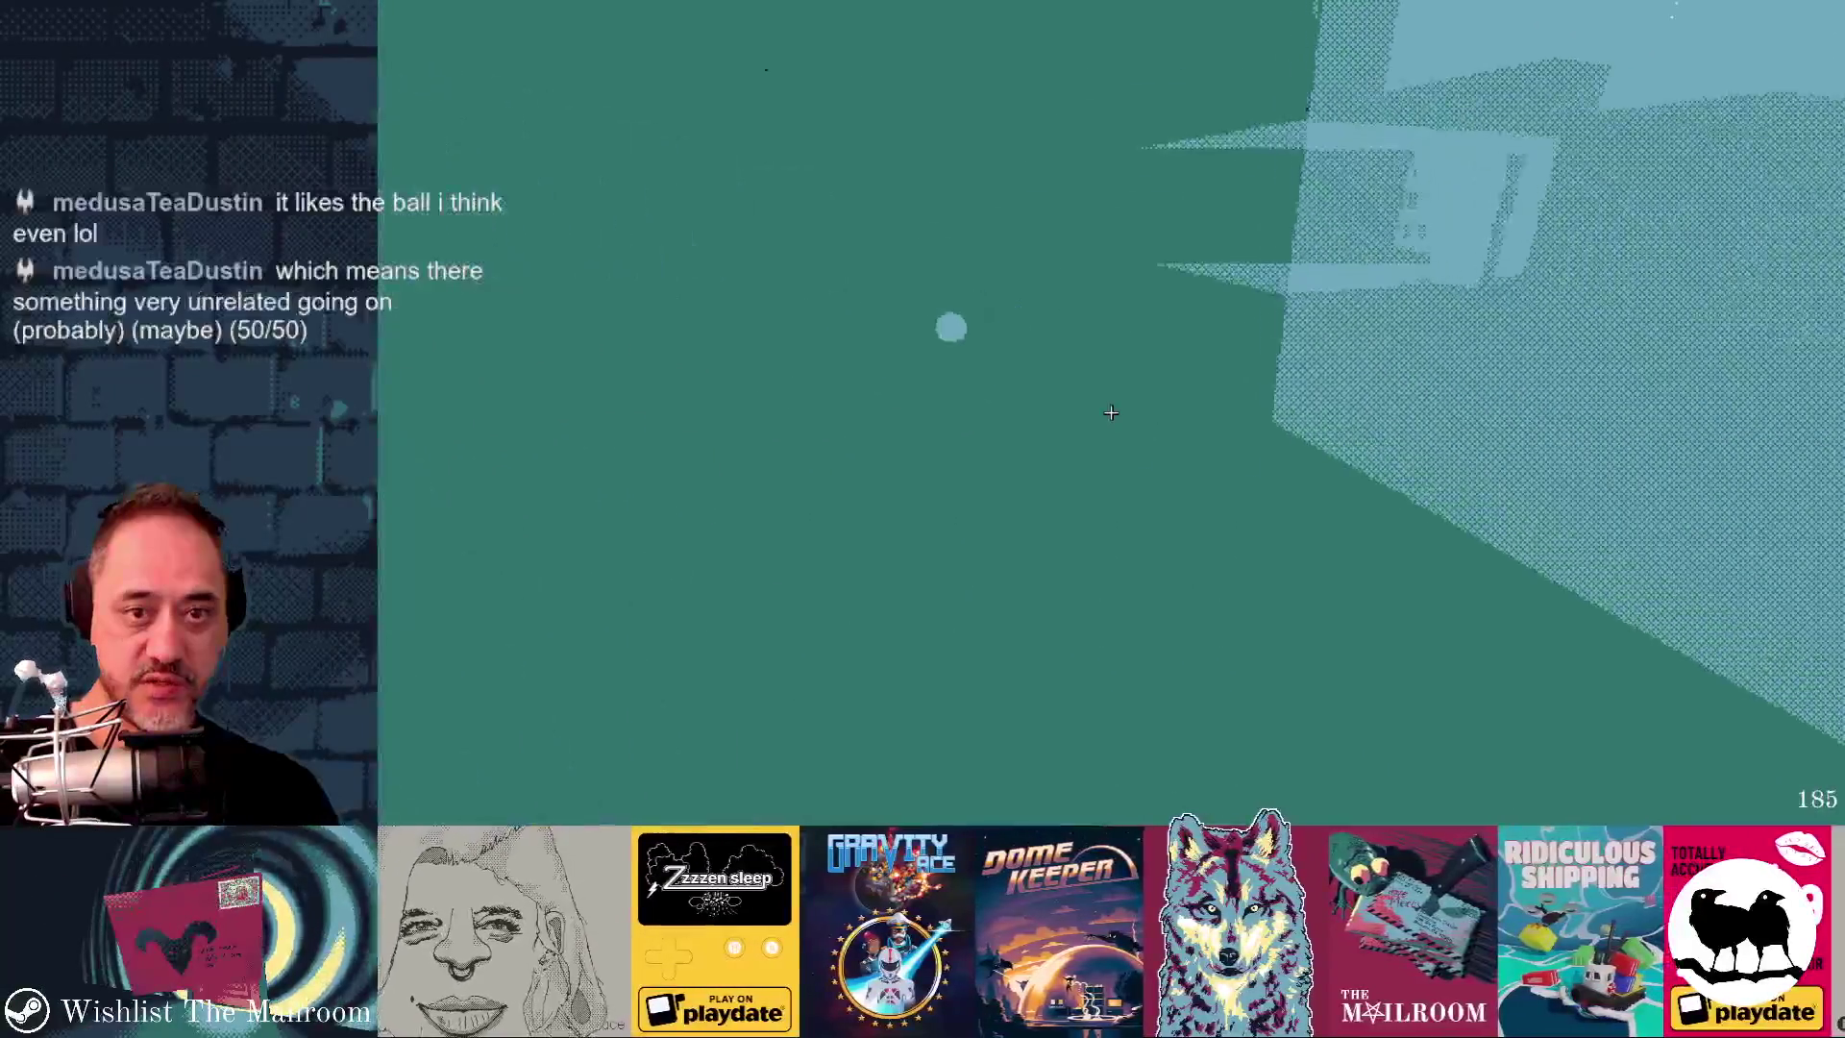
{"action": "key", "text": "w"}
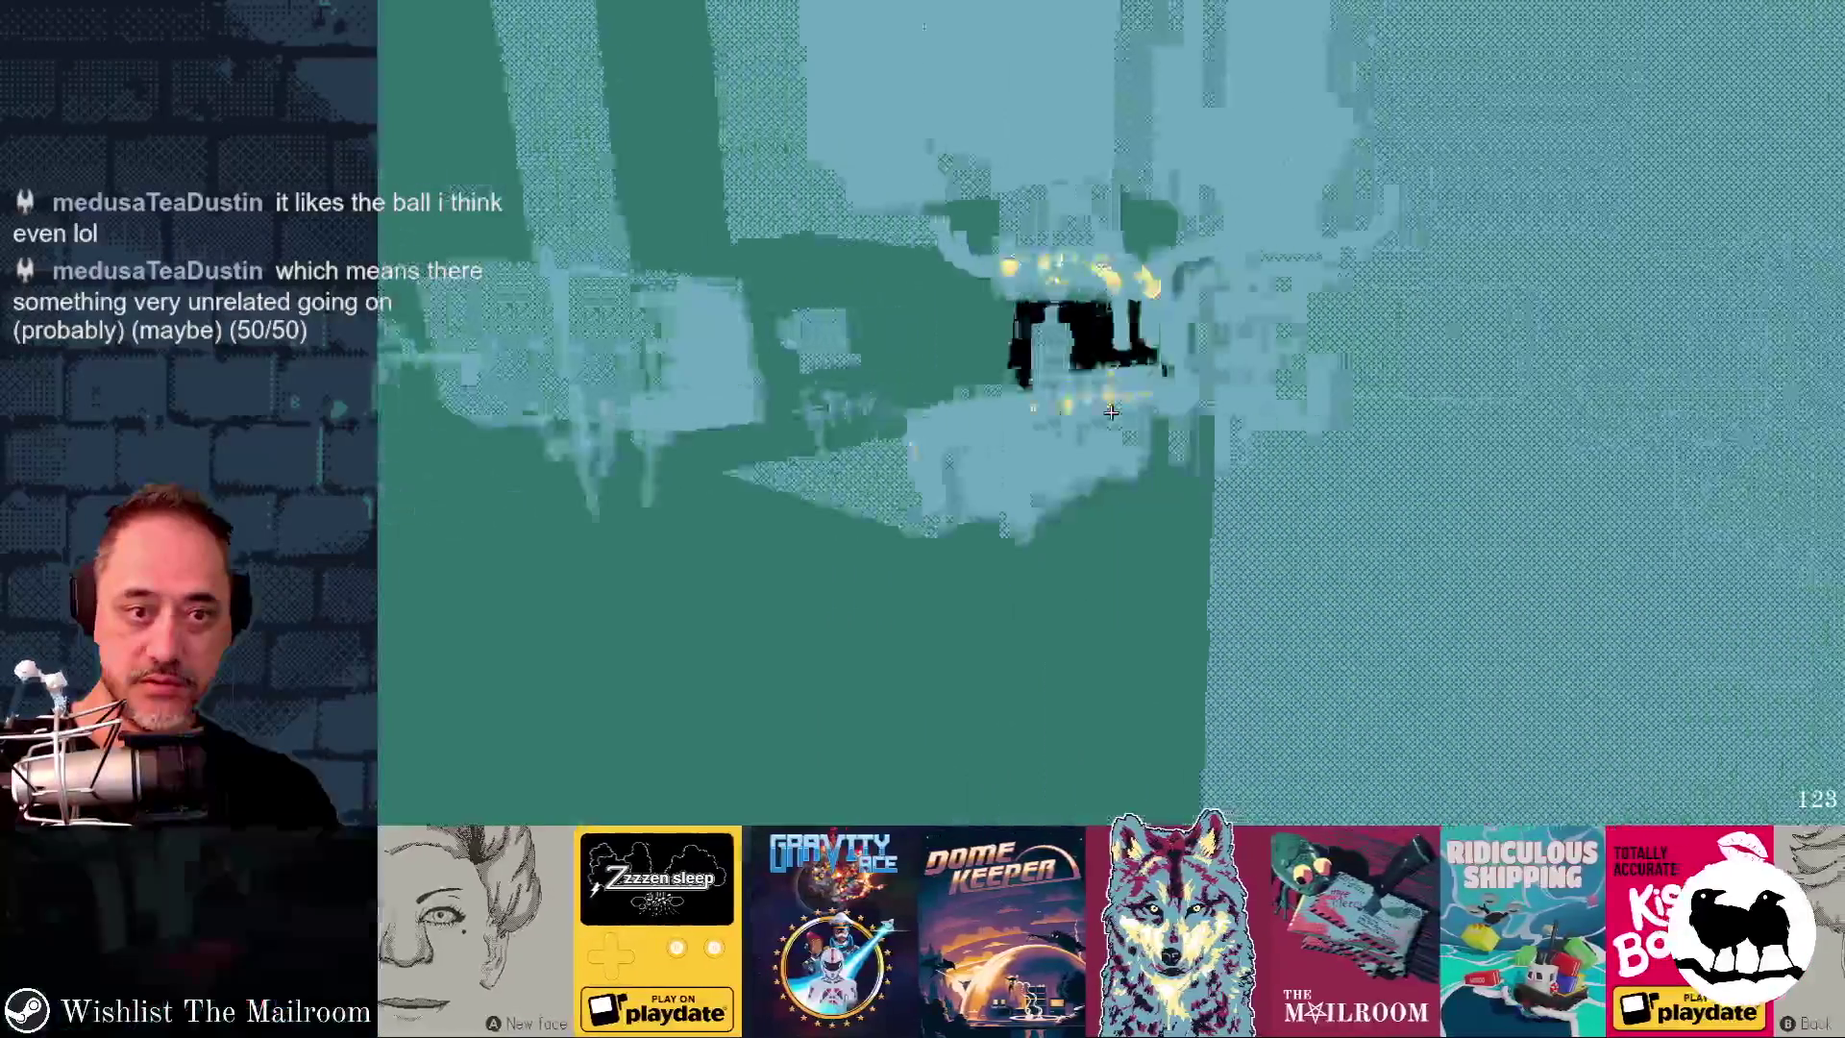
{"action": "key", "text": "s"}
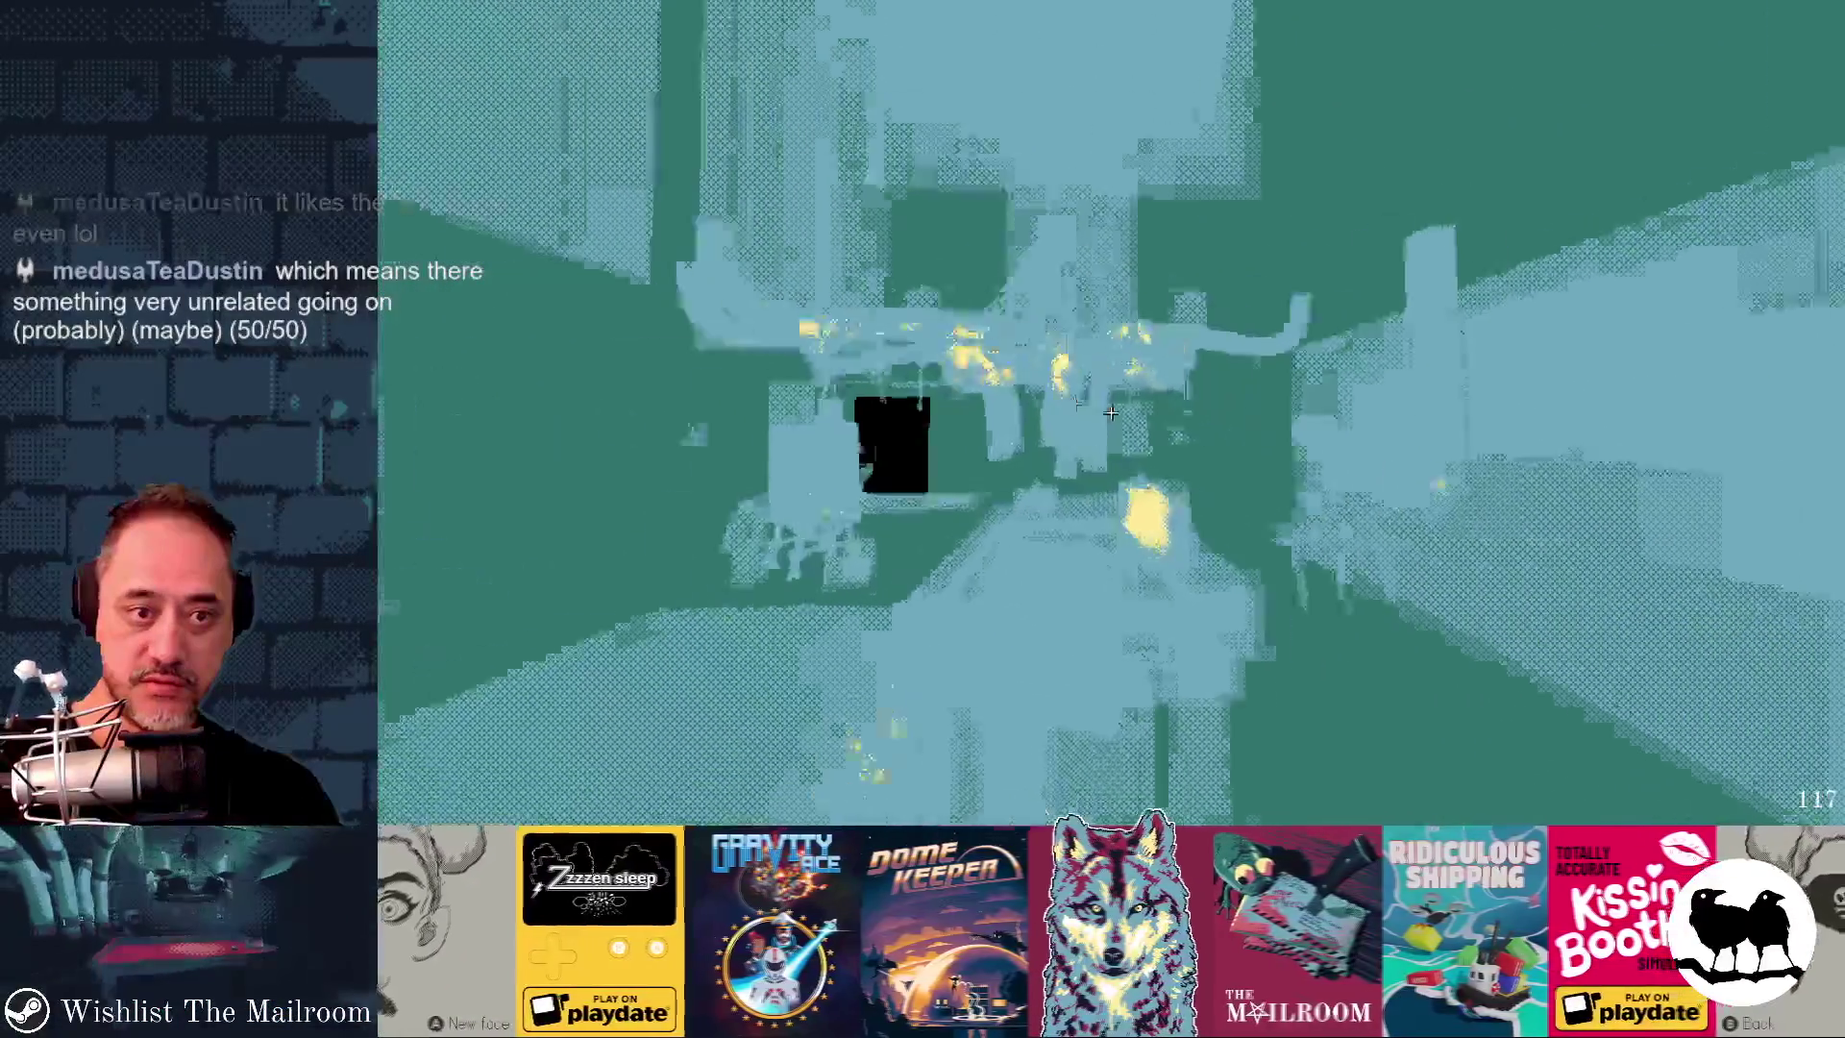
{"action": "key", "text": "w"}
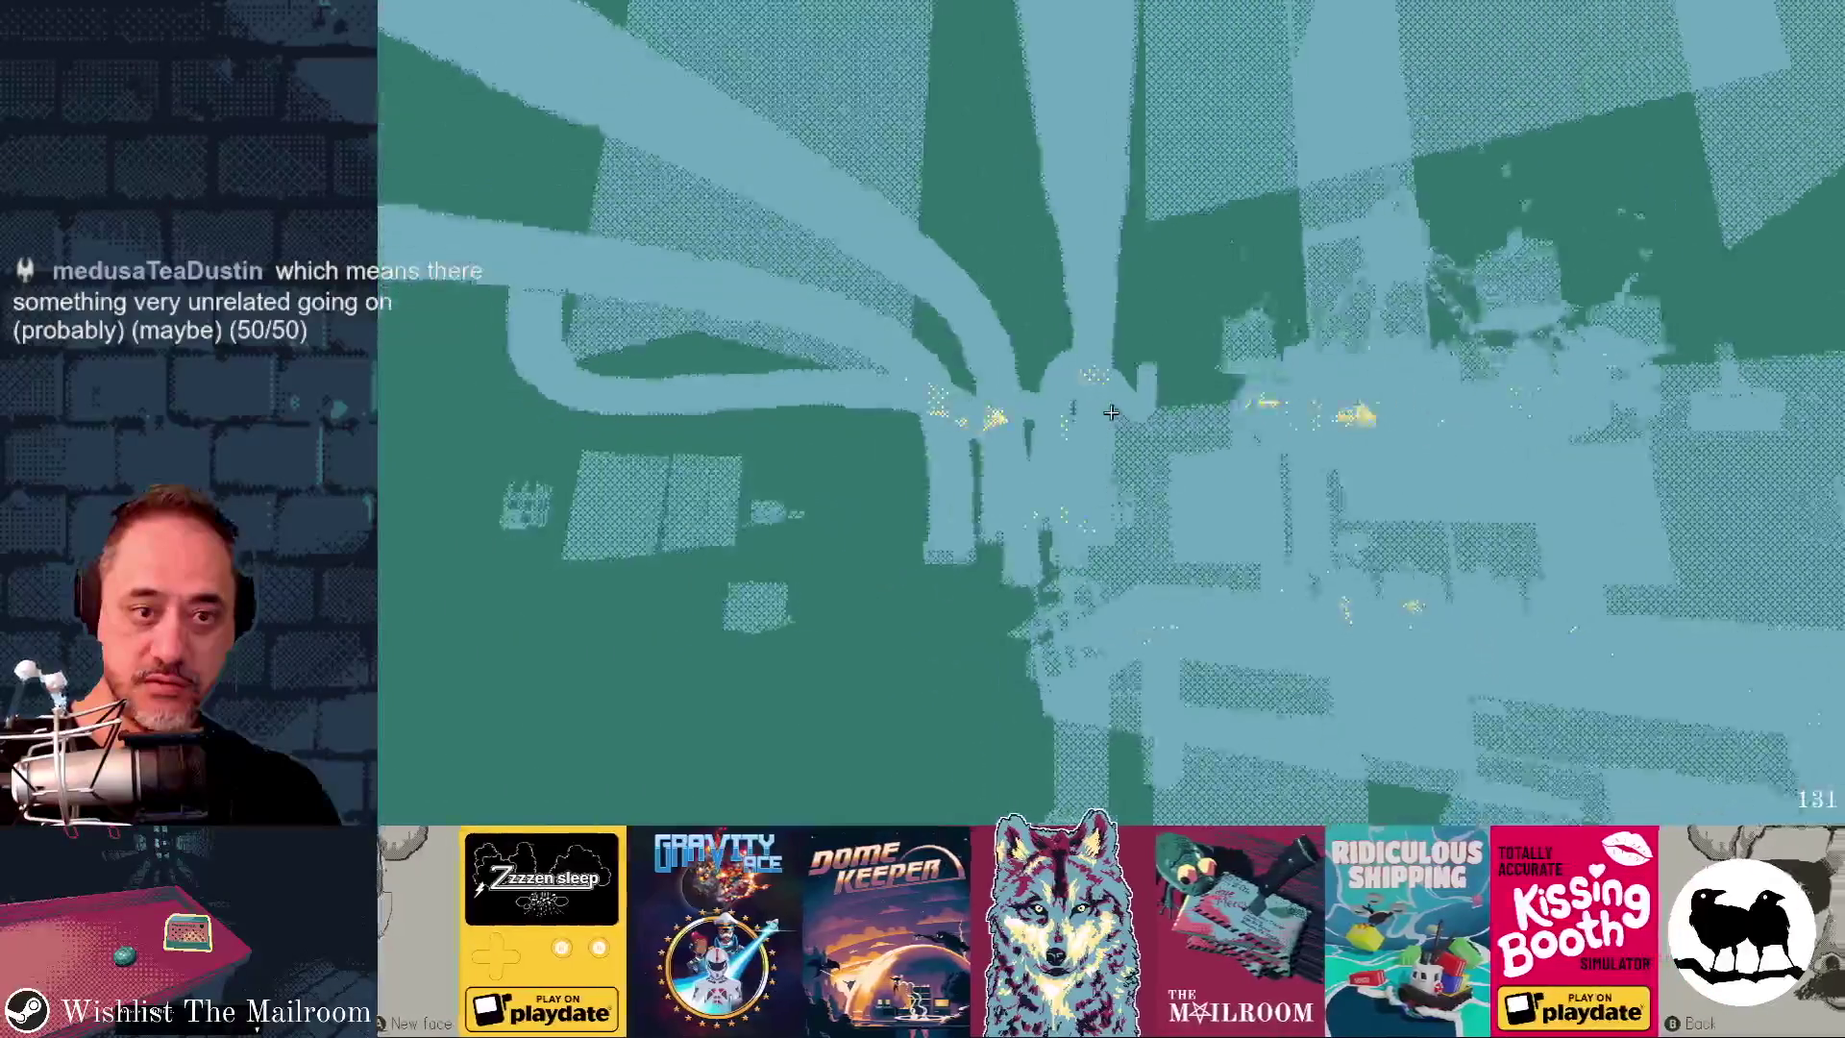
{"action": "key", "text": "w"}
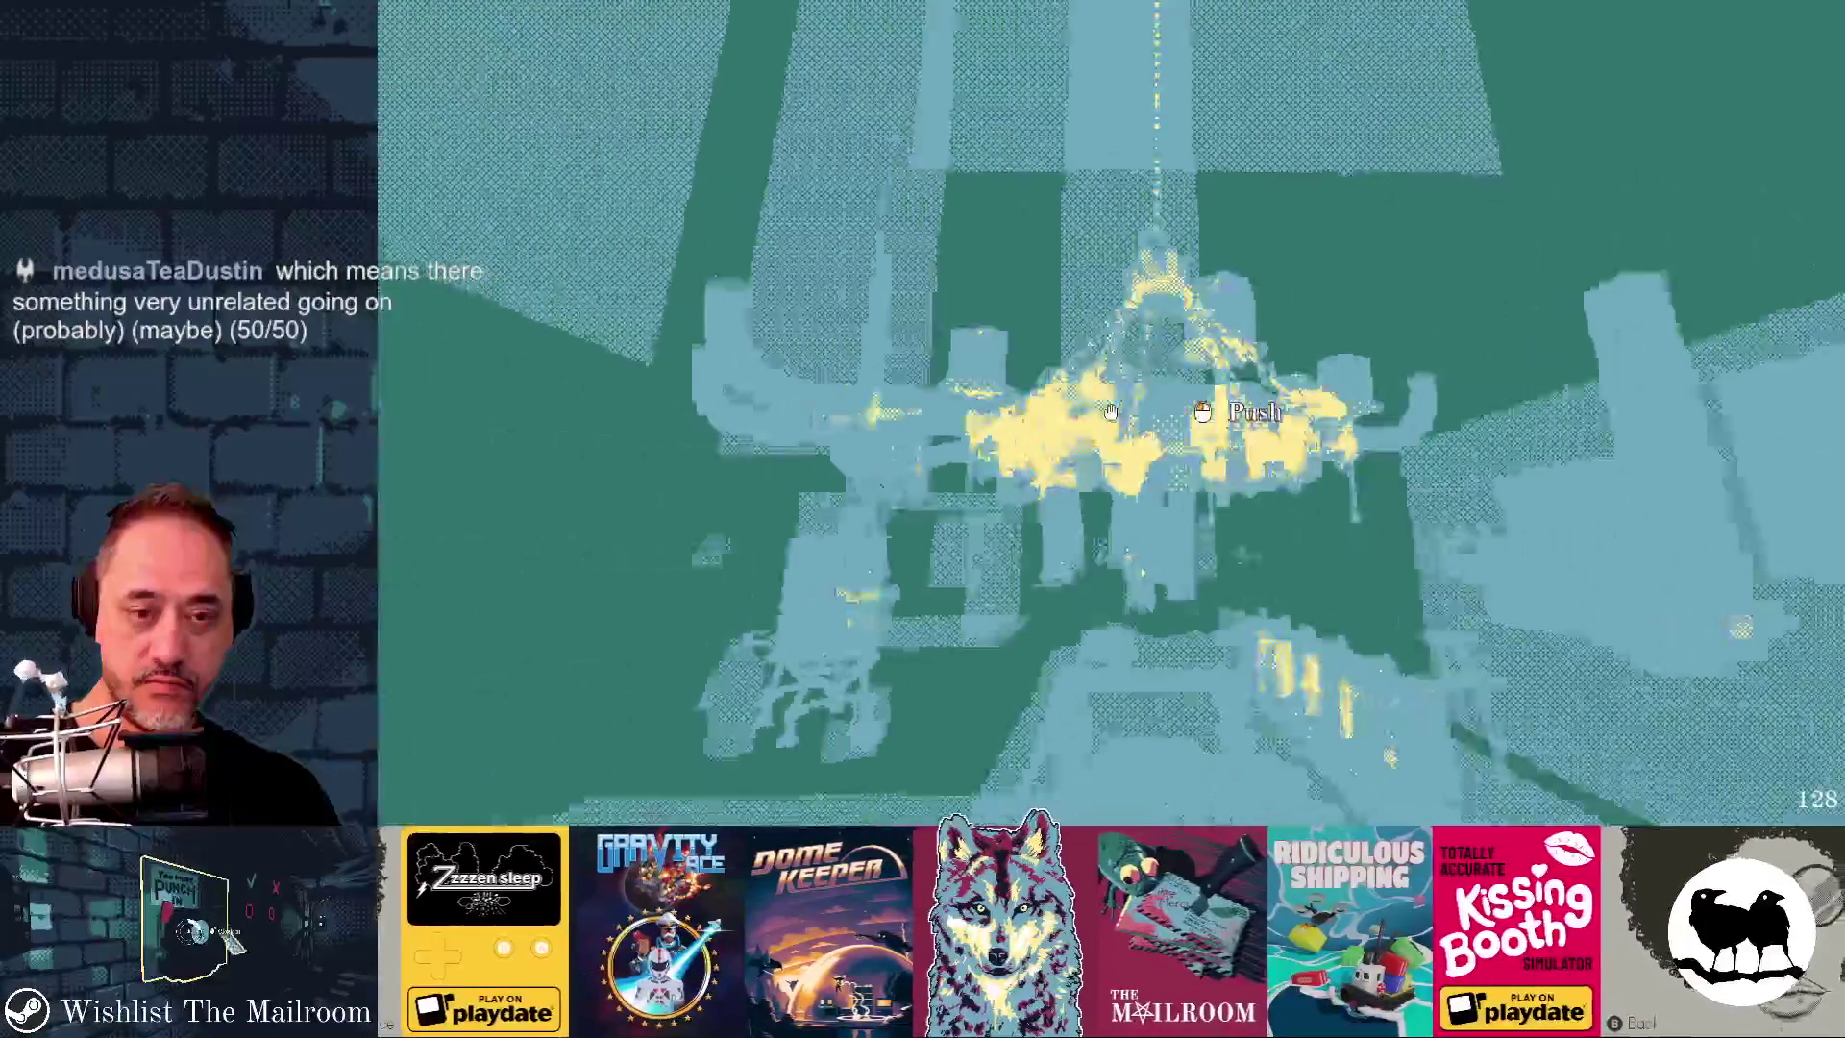
{"action": "key", "text": "s"}
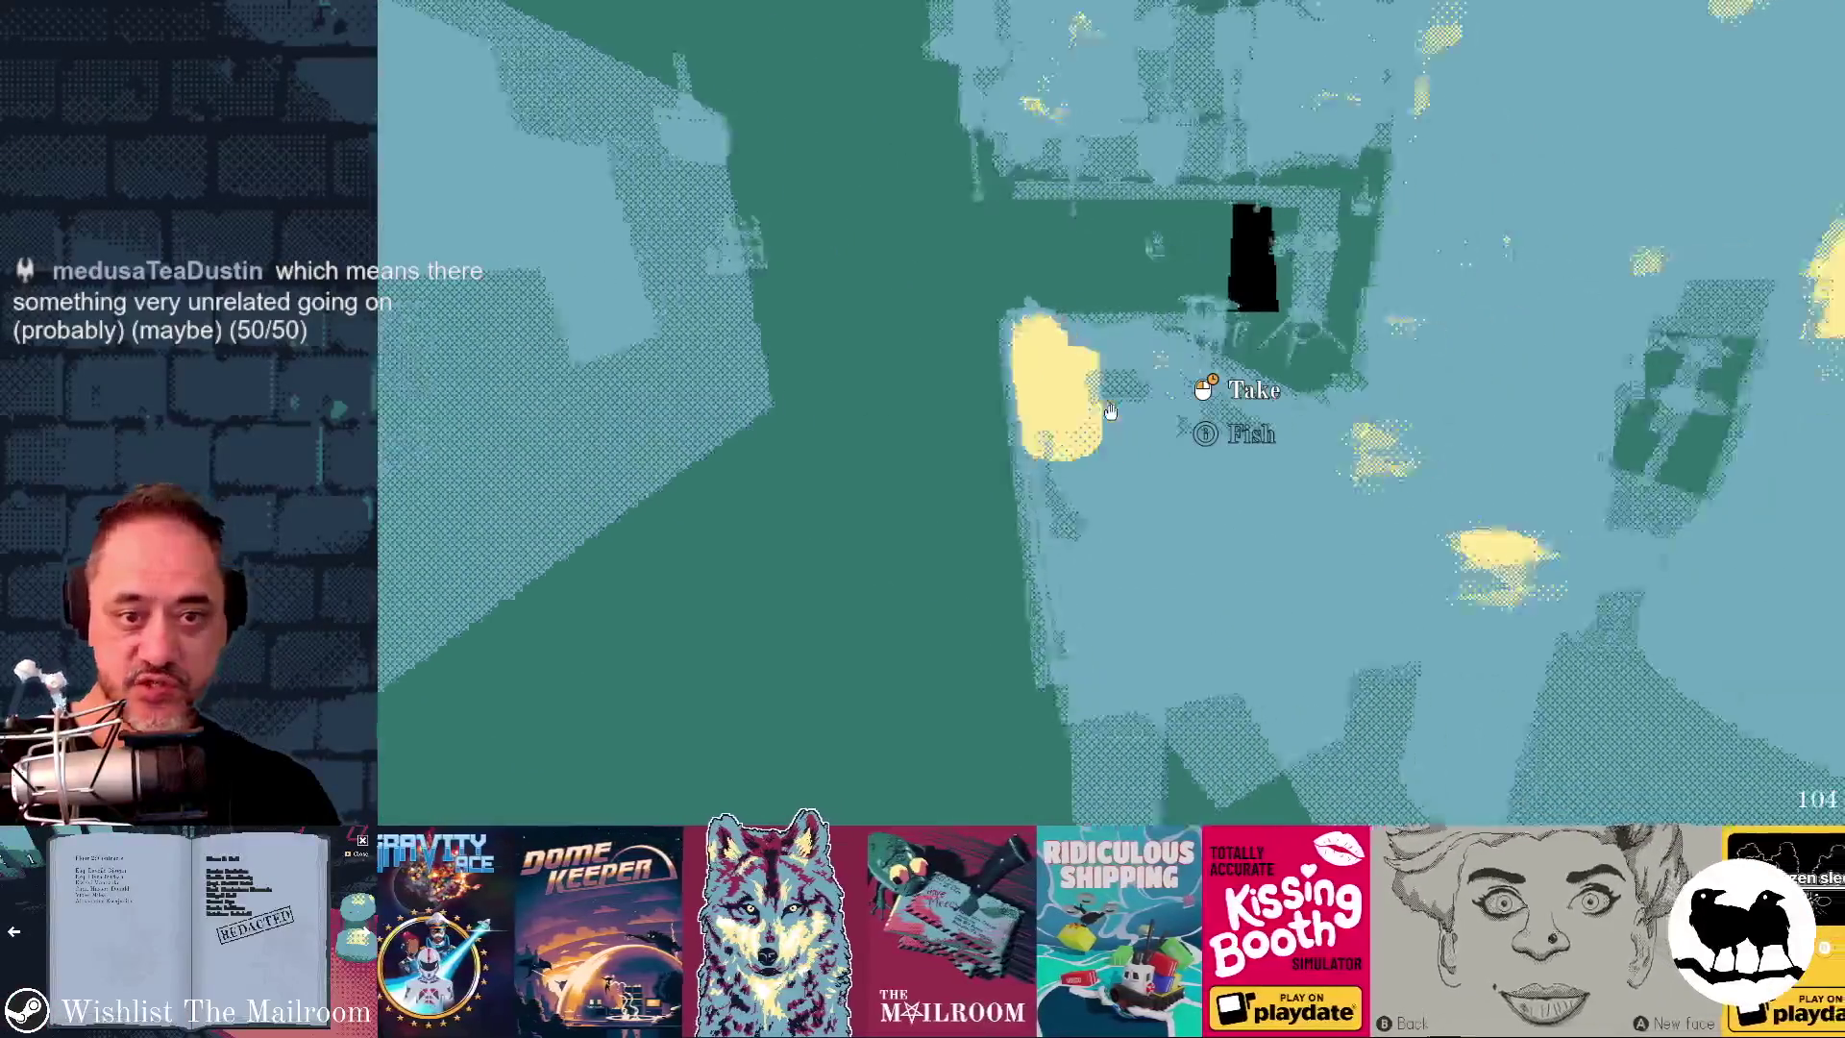
{"action": "key", "text": "s"}
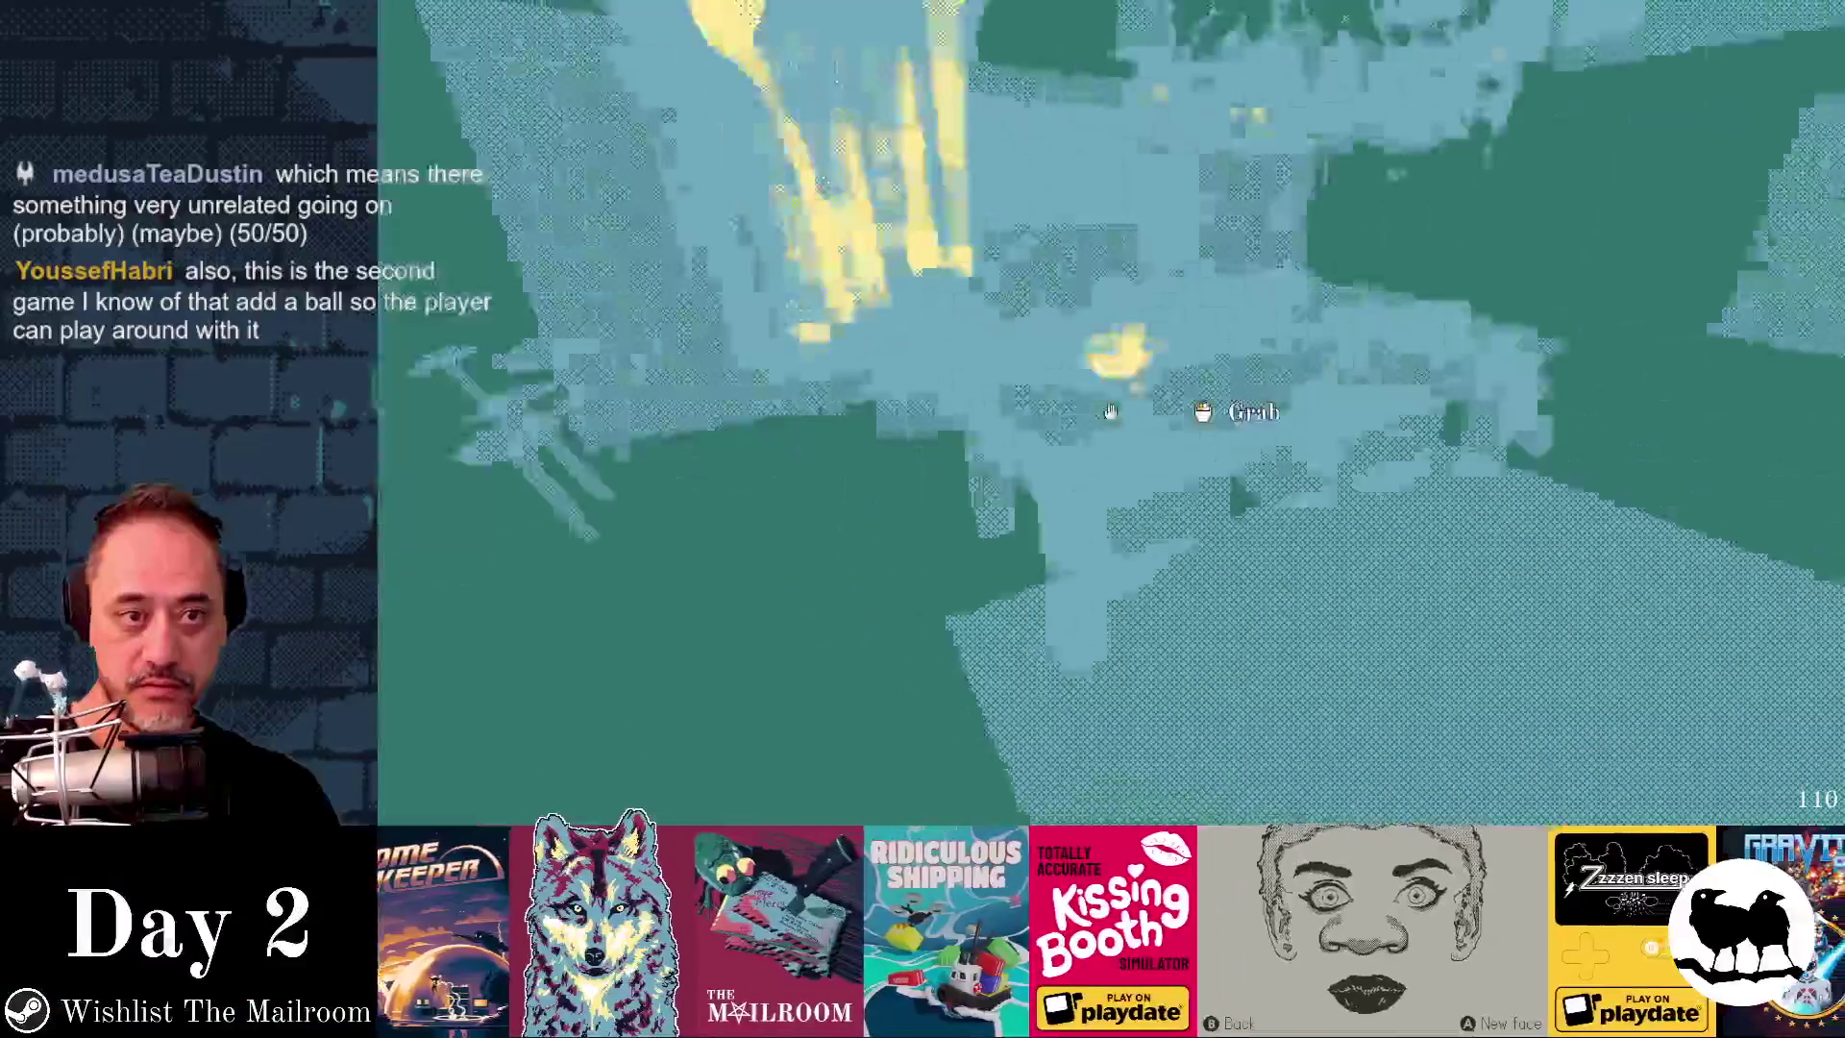
{"action": "key", "text": "w"}
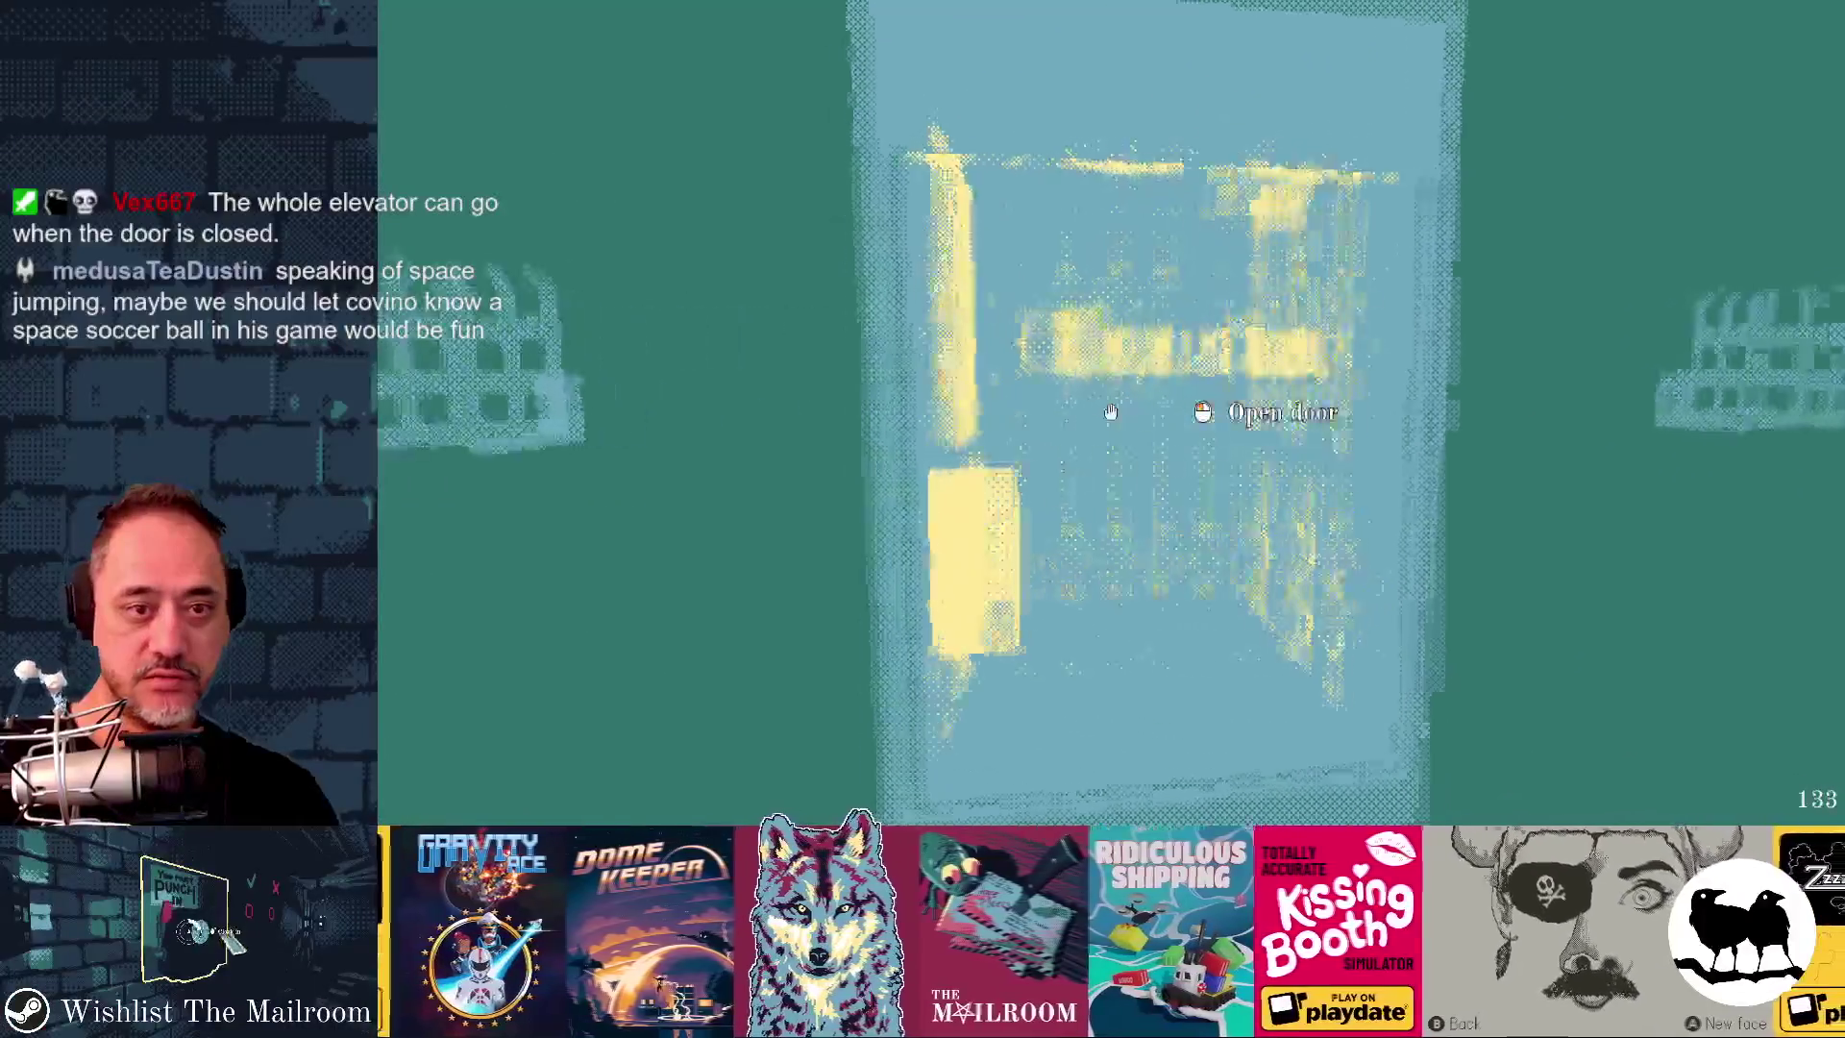
{"action": "key", "text": "F8"}
- Revert Debug Draw to Disabled and relaunch the game with F5, resuming from the pause menu
{"action": "left_click", "coordinate": [1710, 531]}
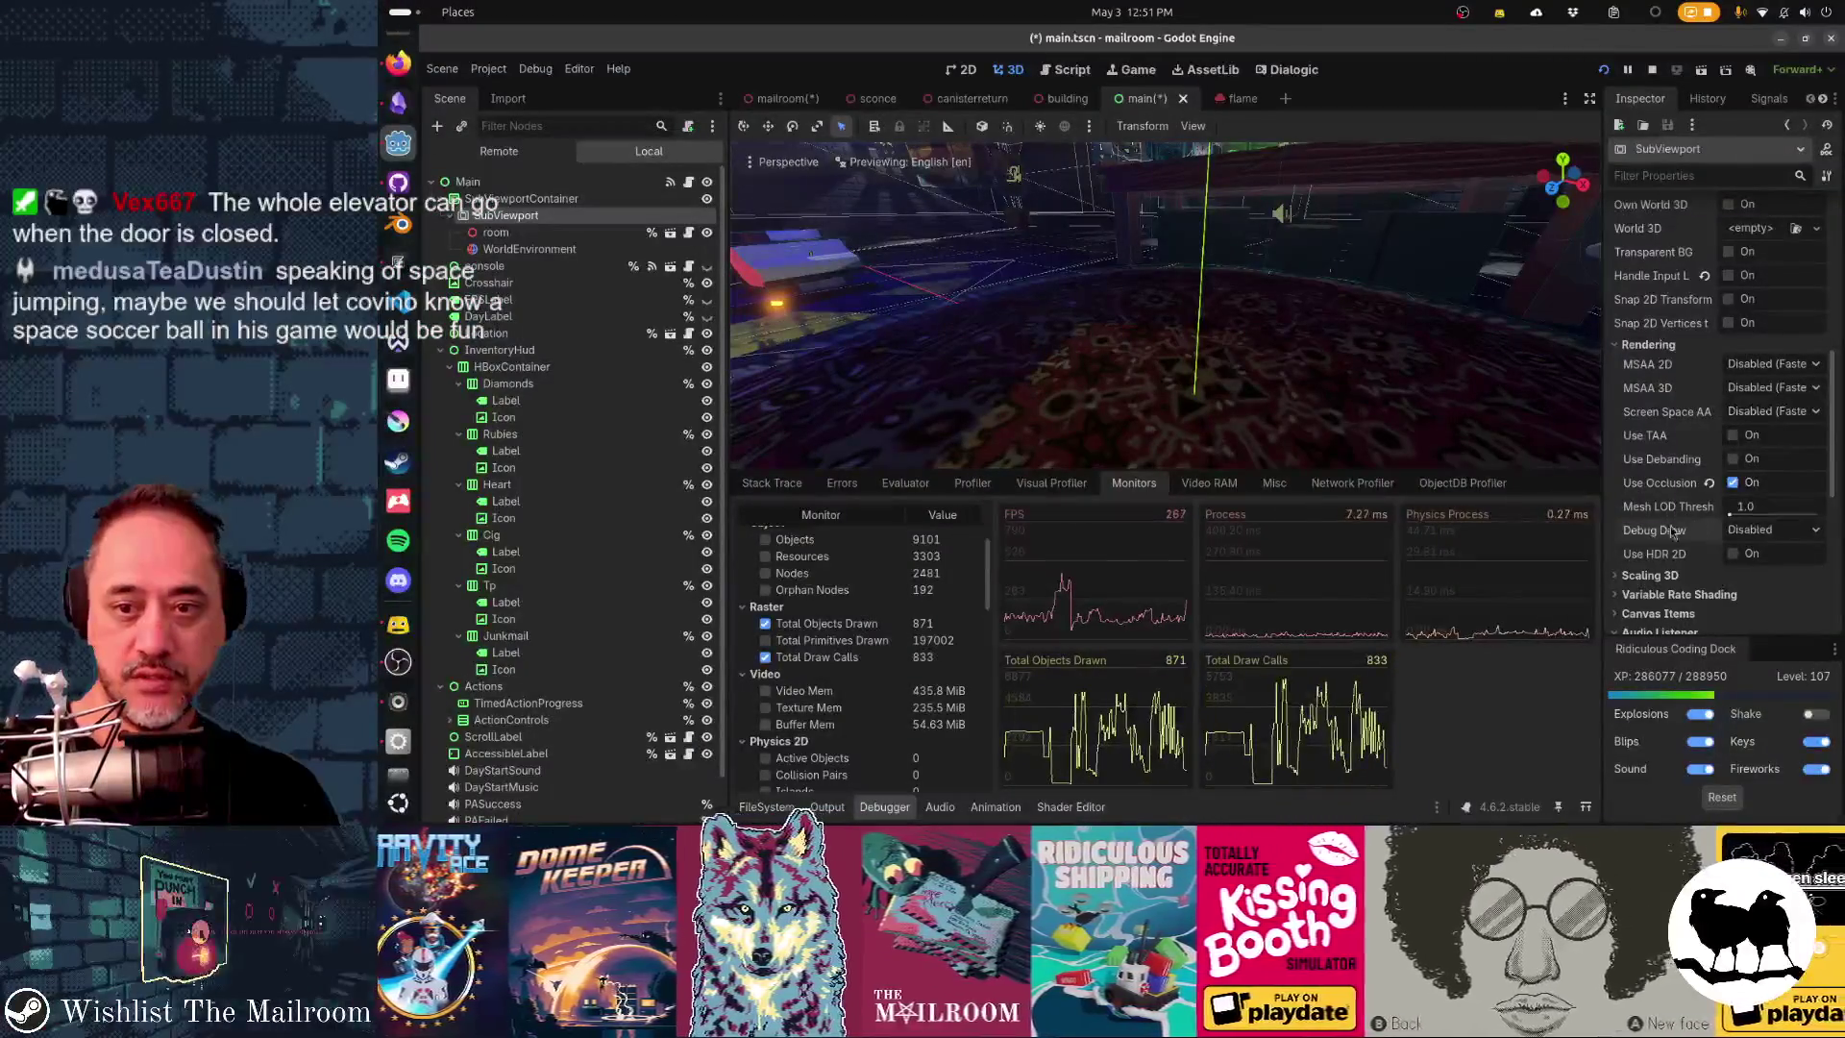
{"action": "key", "text": "F5"}
{"action": "left_click", "coordinate": [1112, 309]}
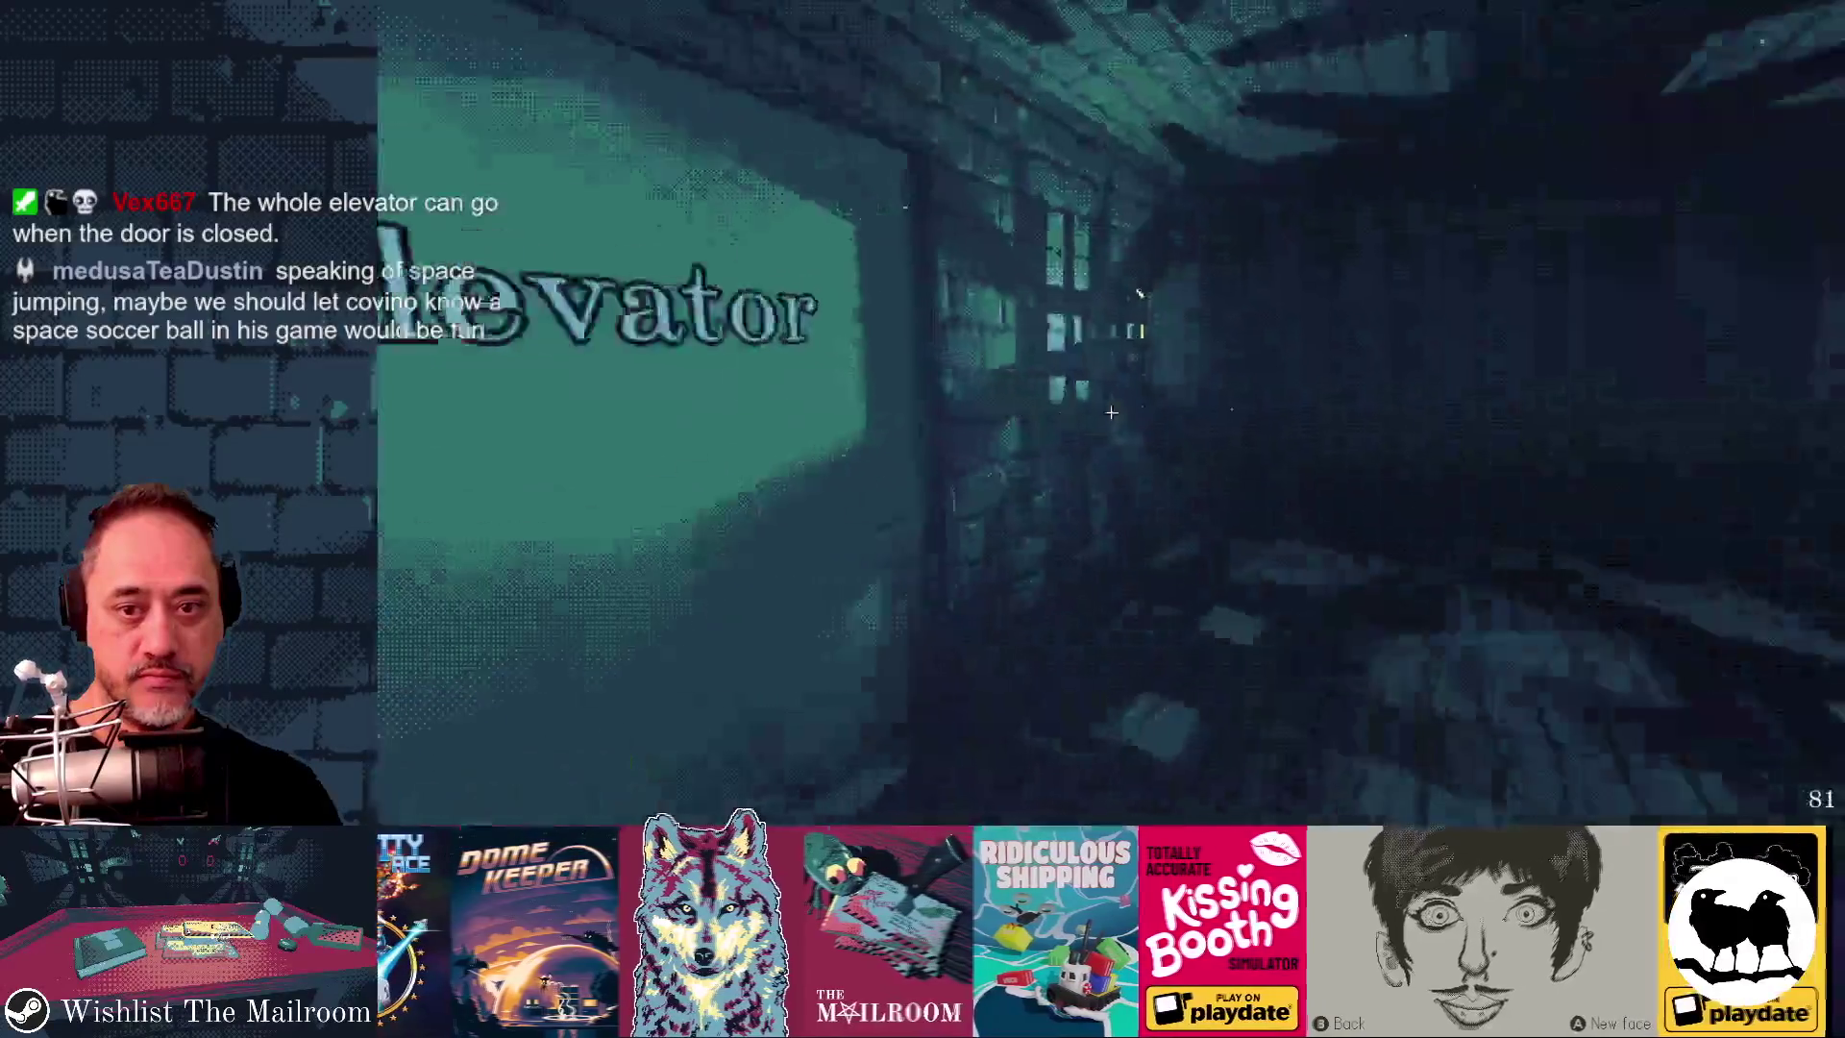
- Walk forward into the chandelier room and grab the soccer ball
{"action": "key", "text": "w"}
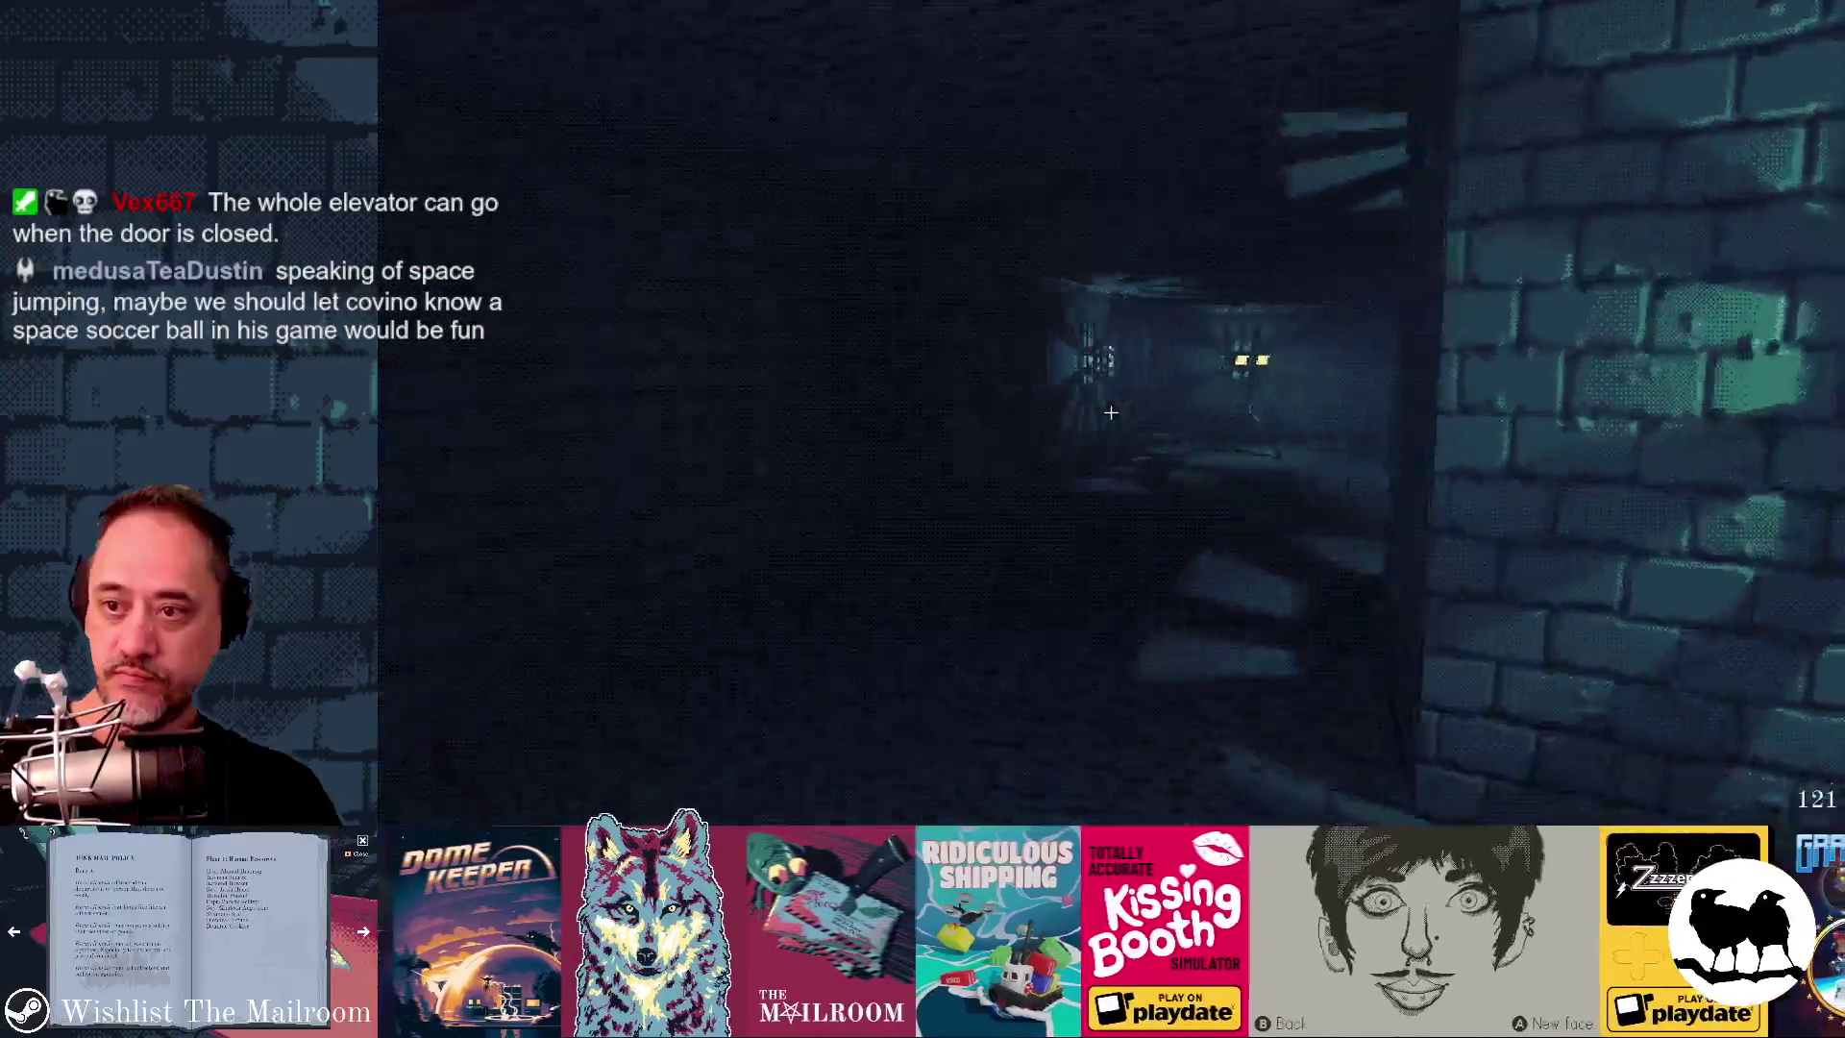
{"action": "key", "text": "w"}
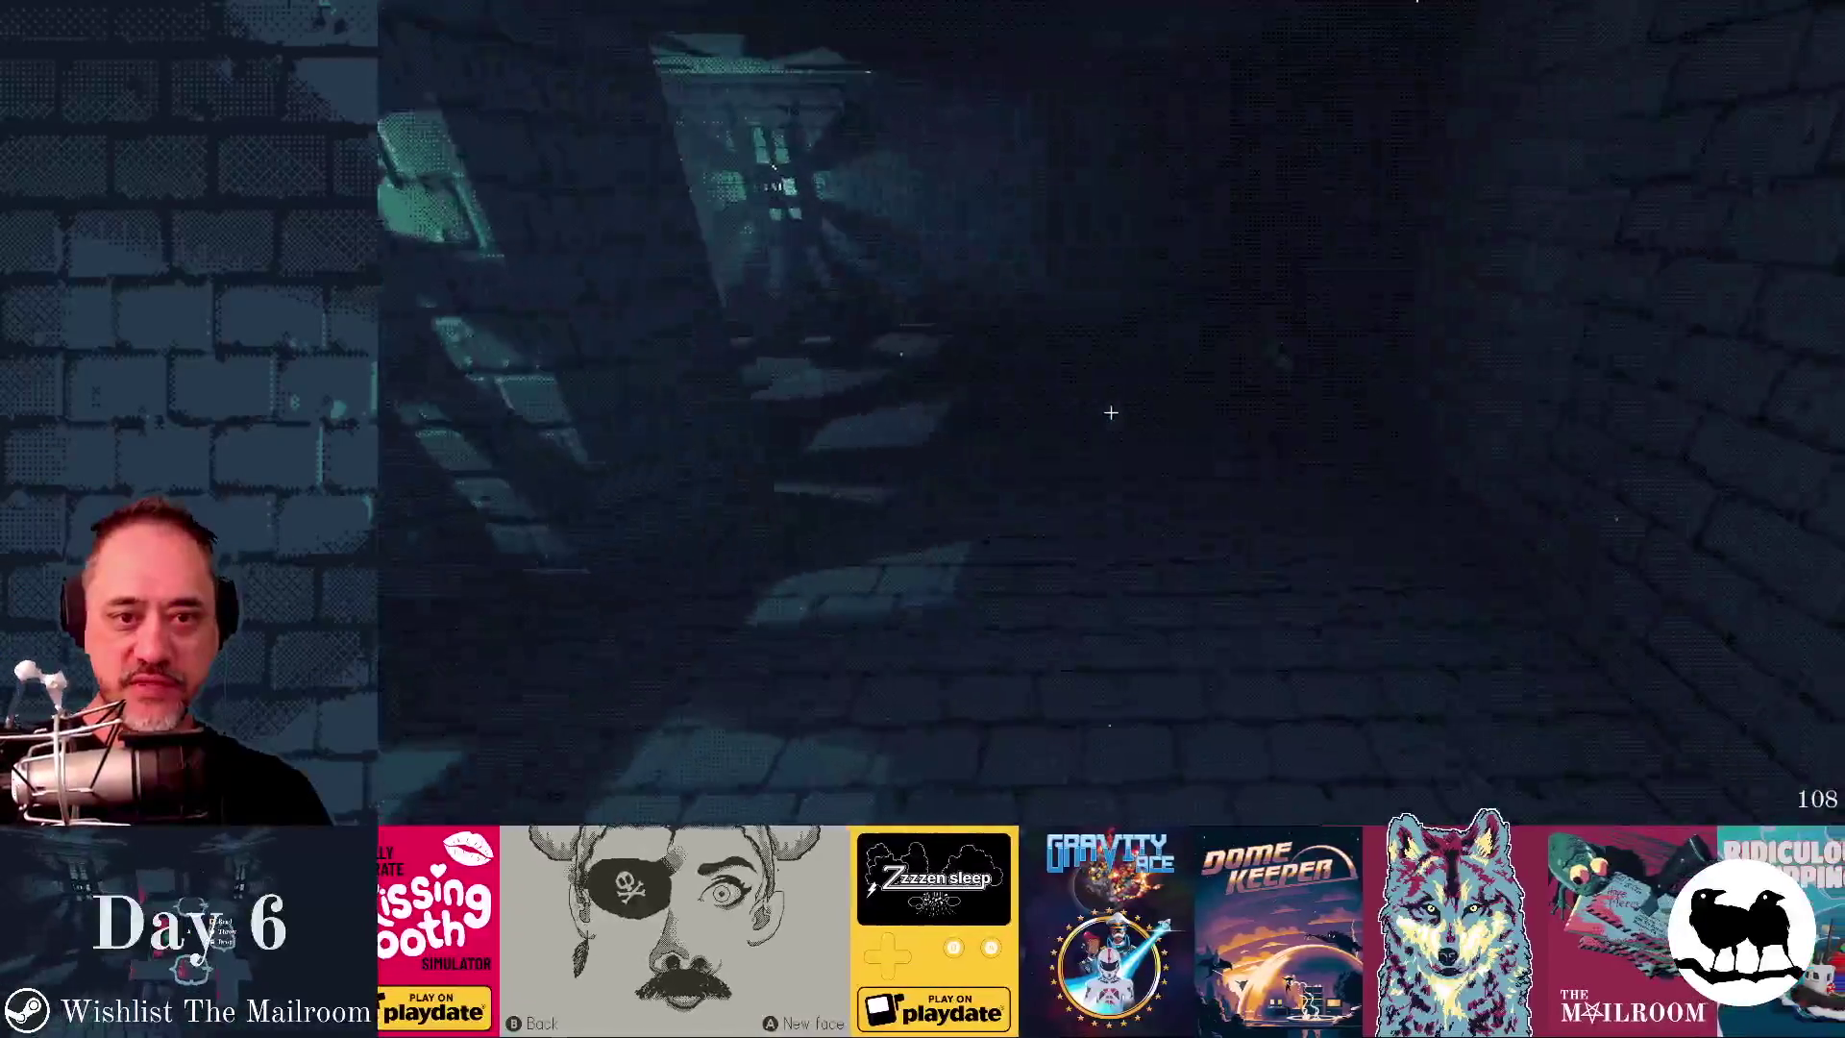
{"action": "left_click", "coordinate": [1111, 411]}
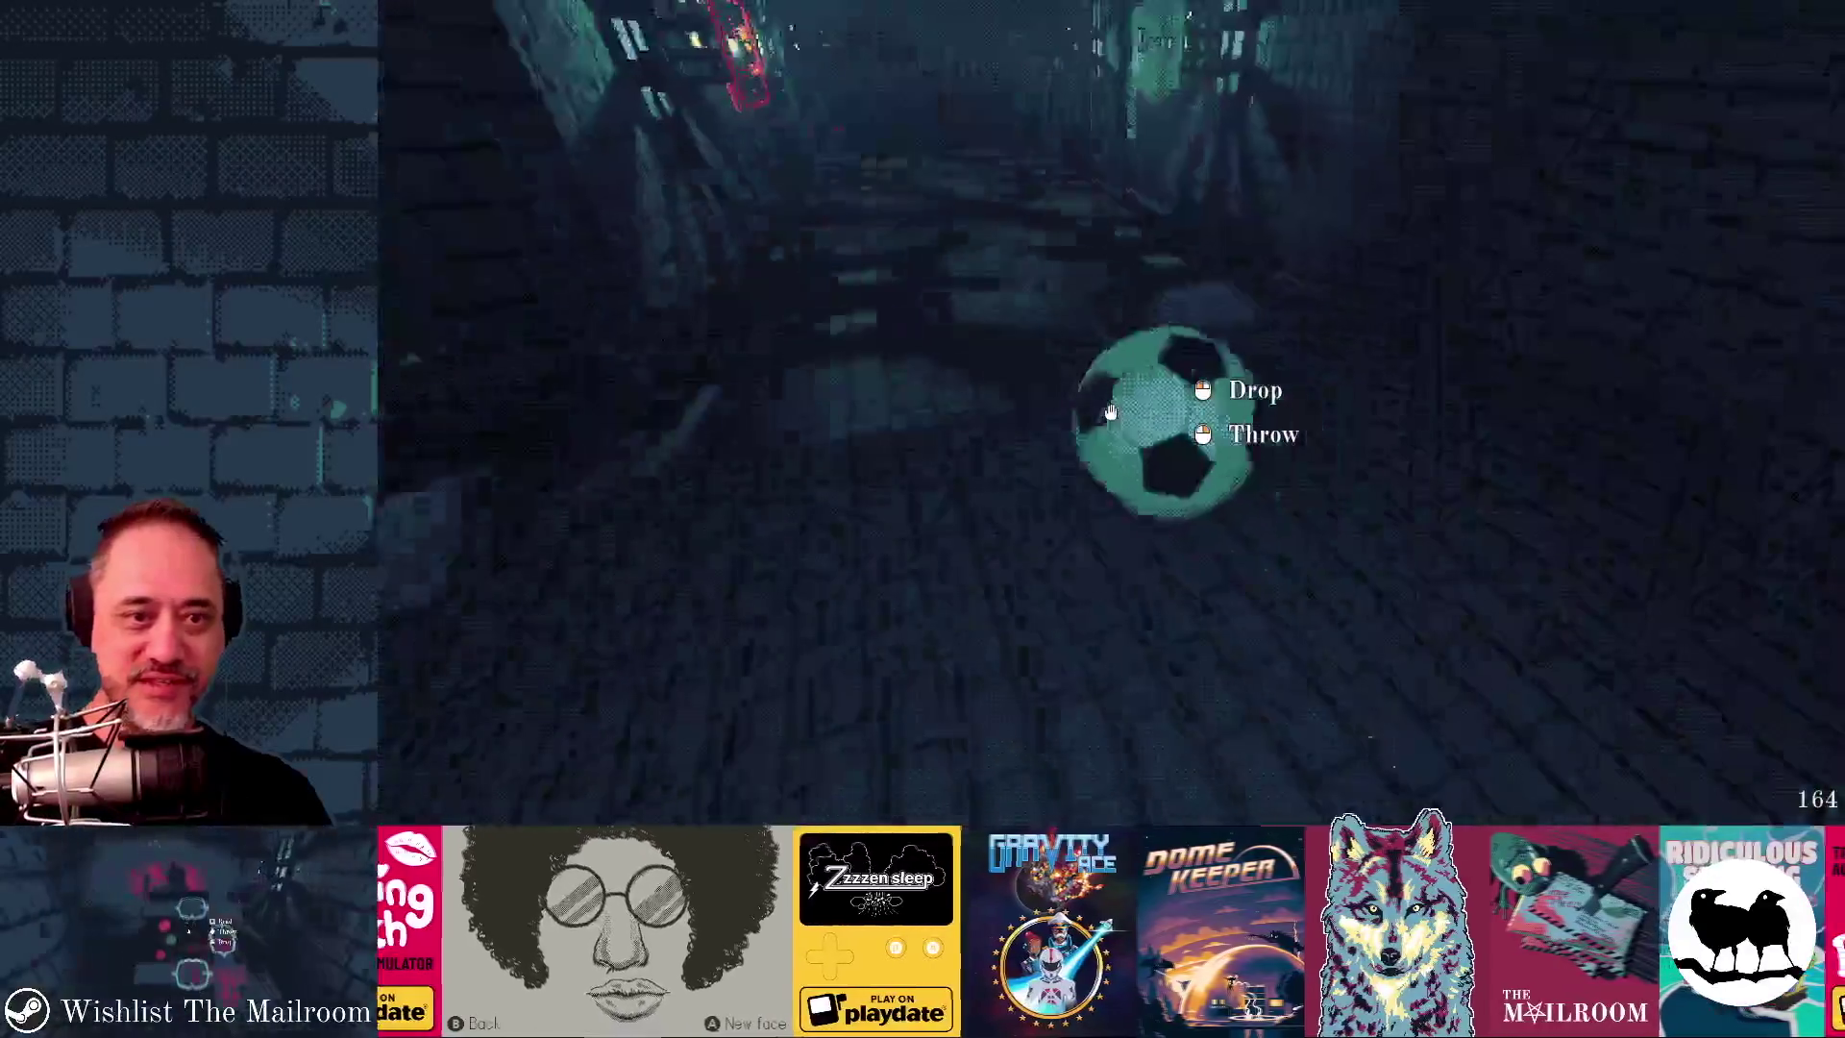
- Throw and drop the ball, set down the tripod lamp, and walk through the door into the table room
{"action": "left_click", "coordinate": [1111, 411]}
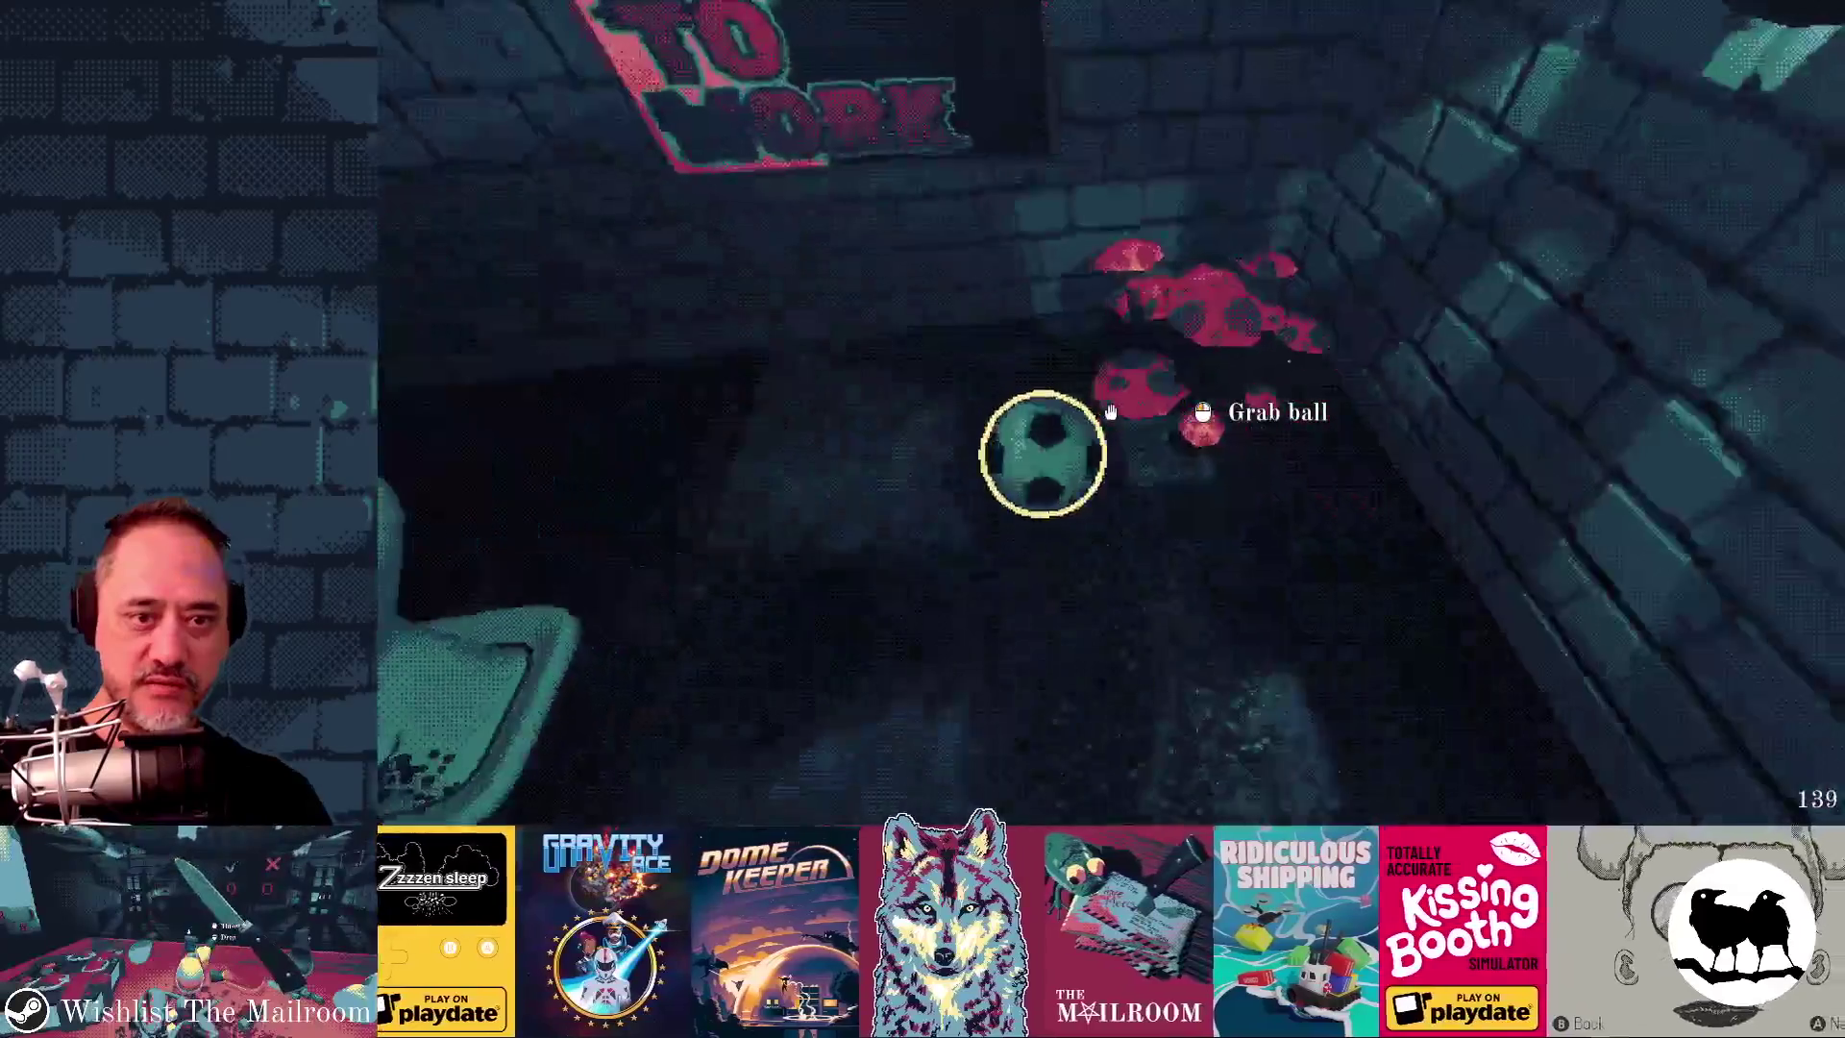
{"action": "left_click", "coordinate": [1111, 412]}
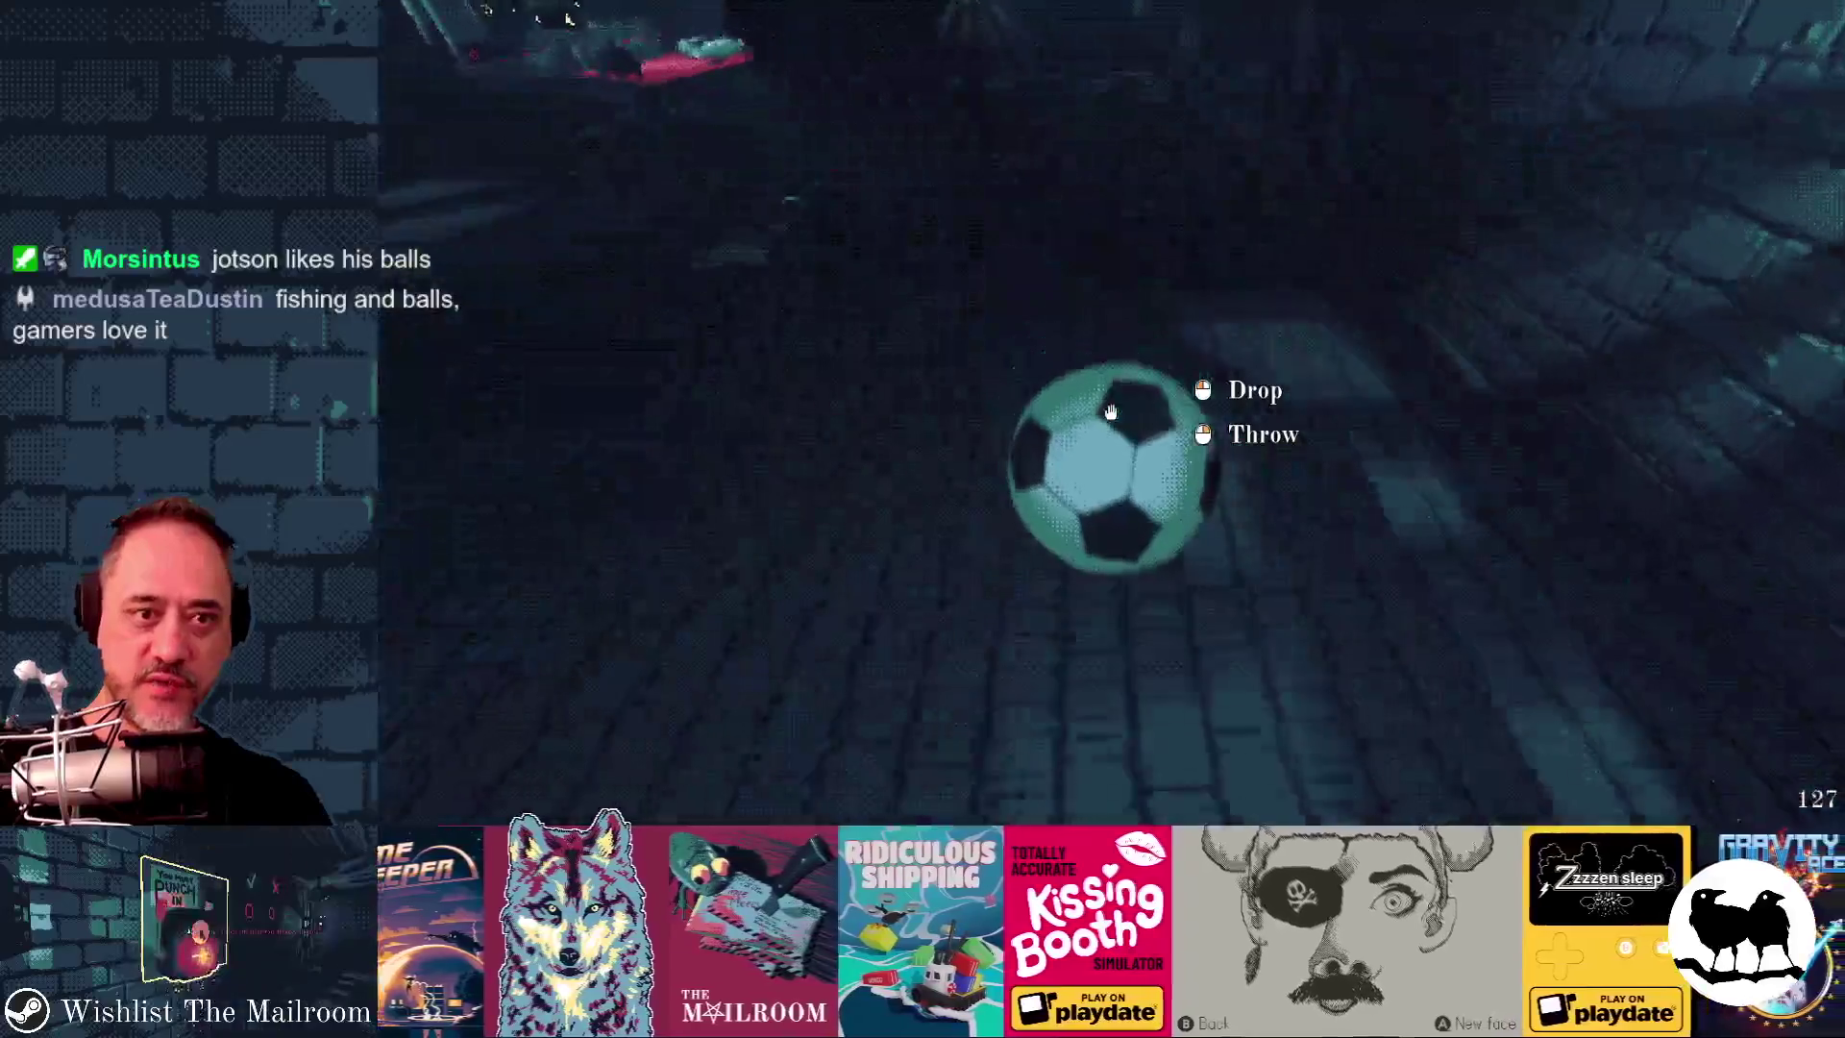
{"action": "left_click", "coordinate": [1111, 413]}
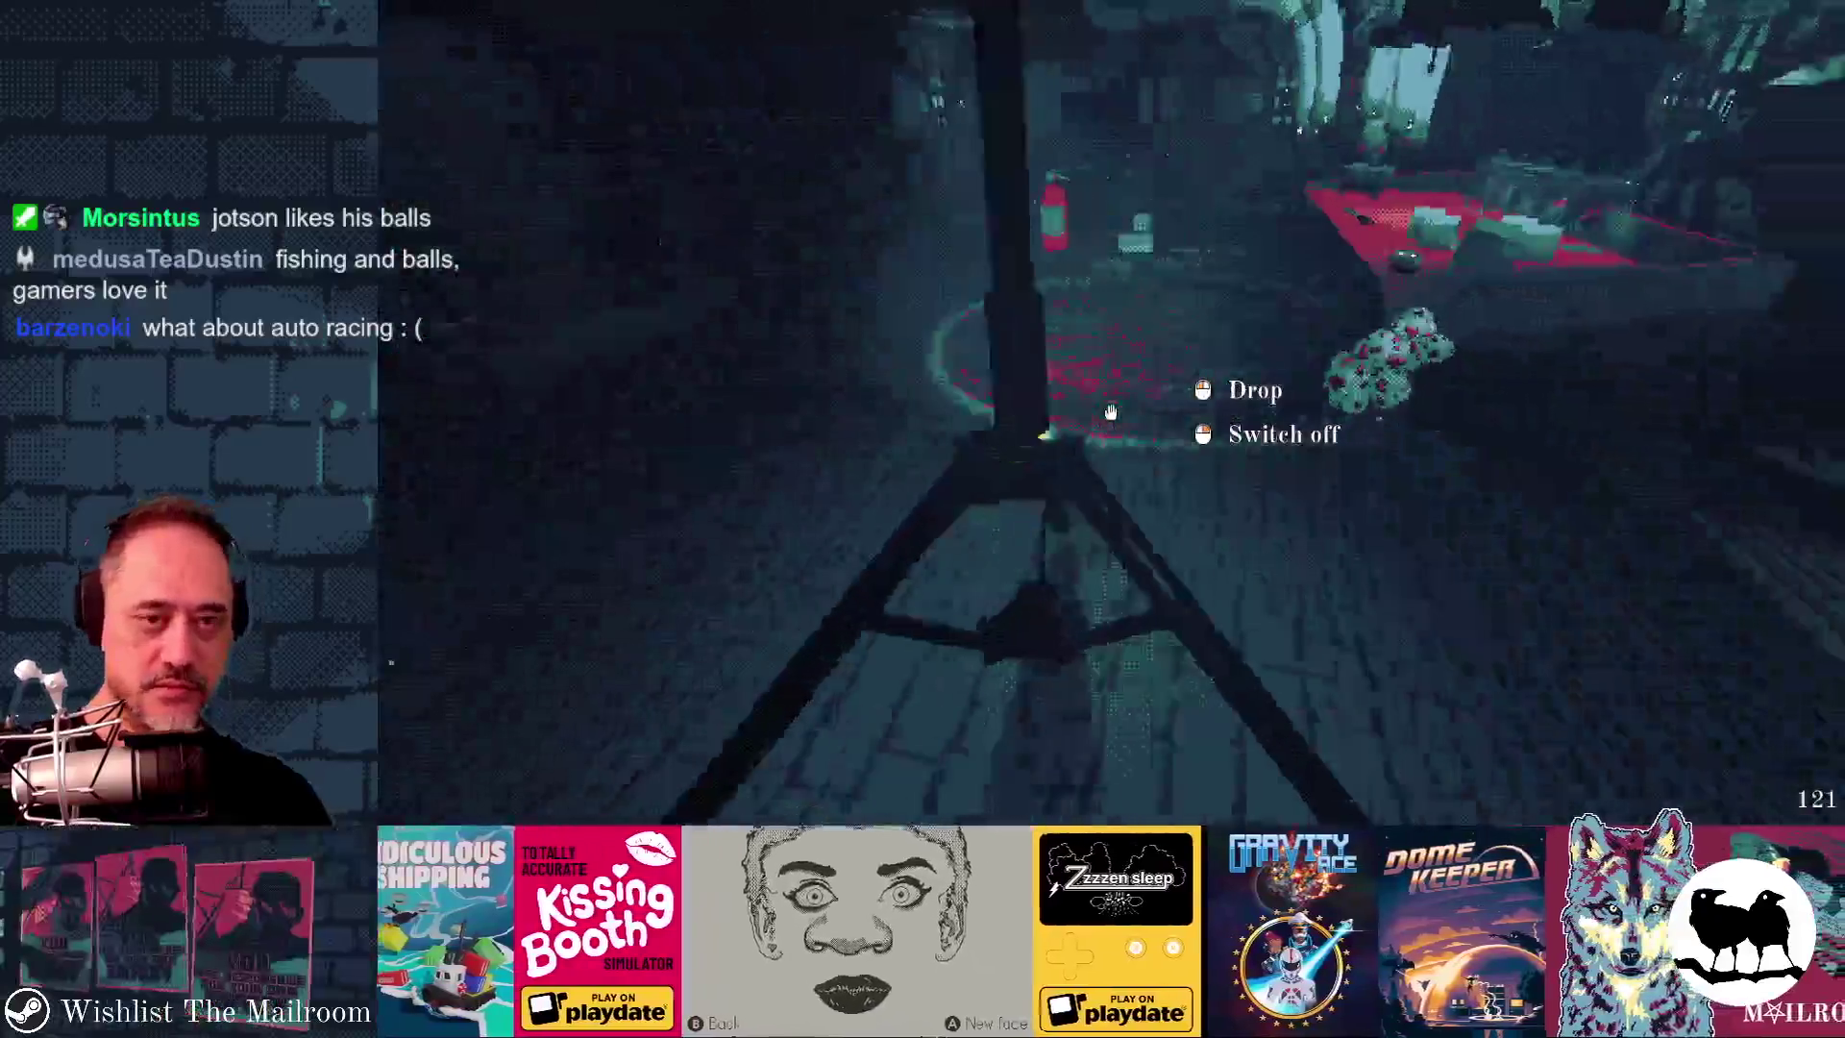
{"action": "left_click", "coordinate": [1111, 413]}
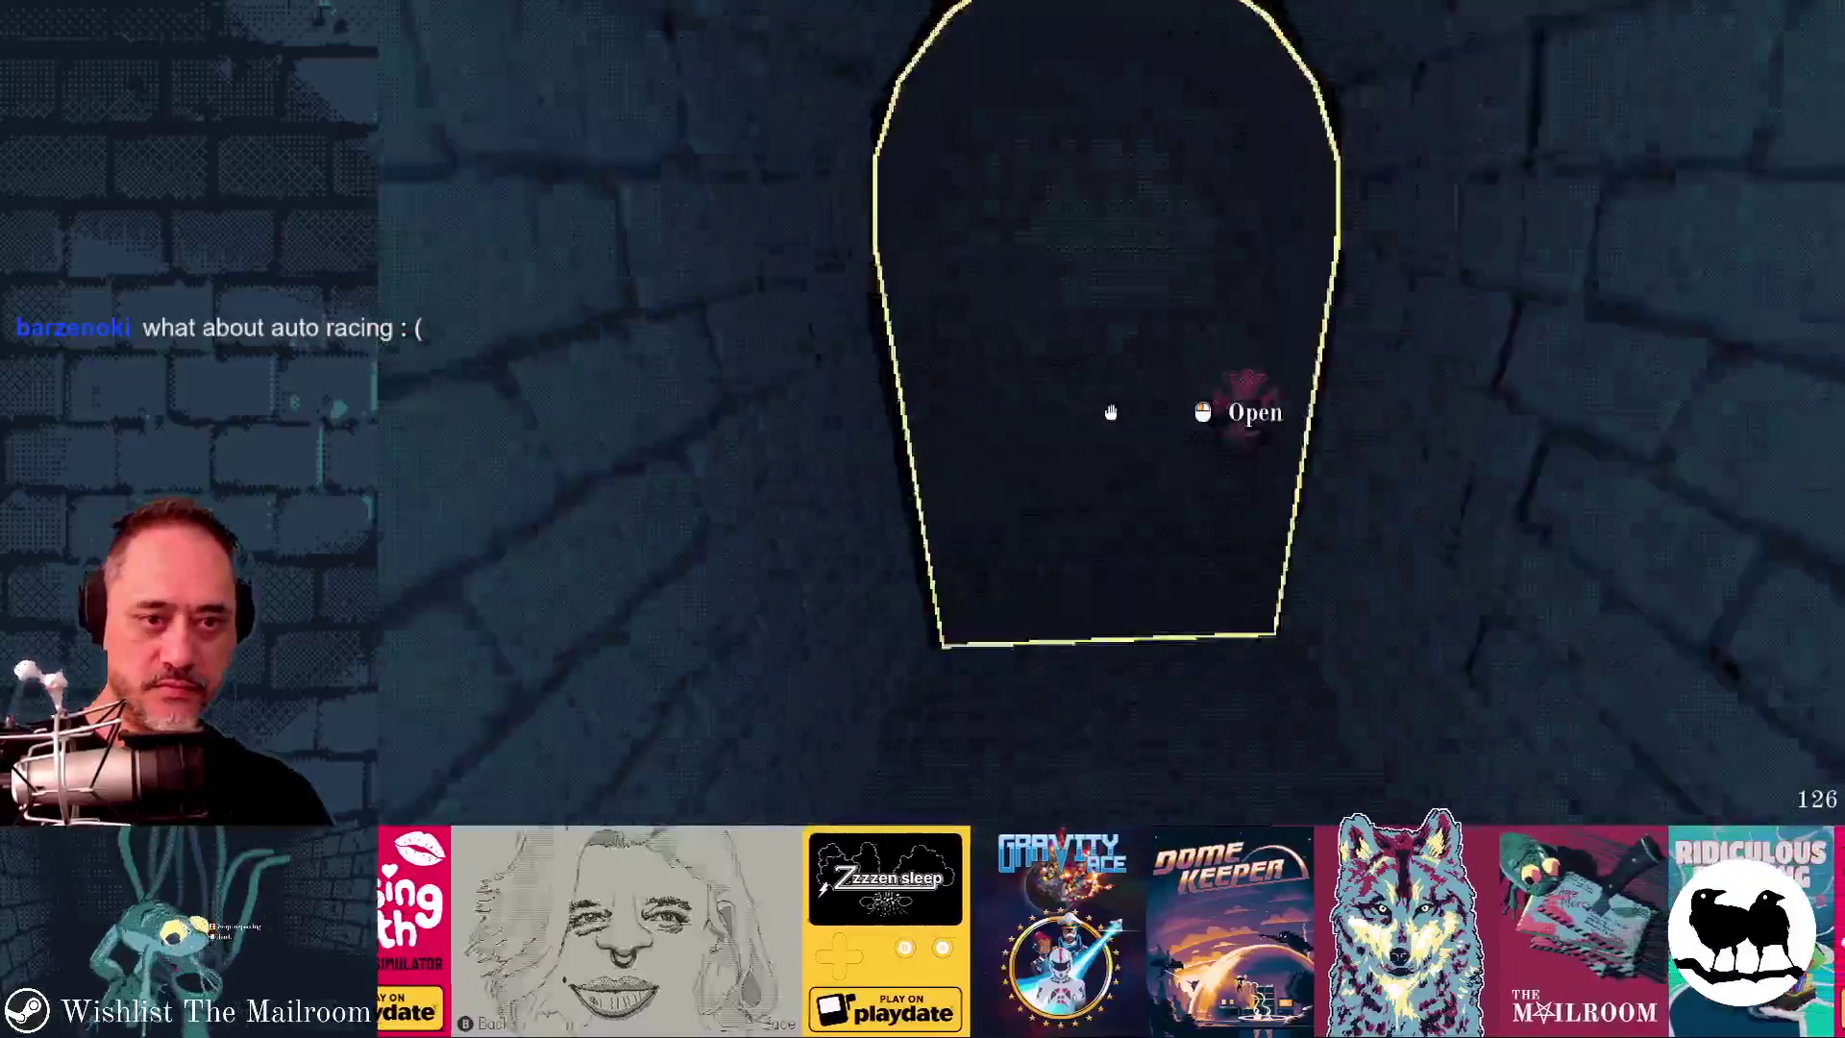
{"action": "left_click", "coordinate": [1111, 412]}
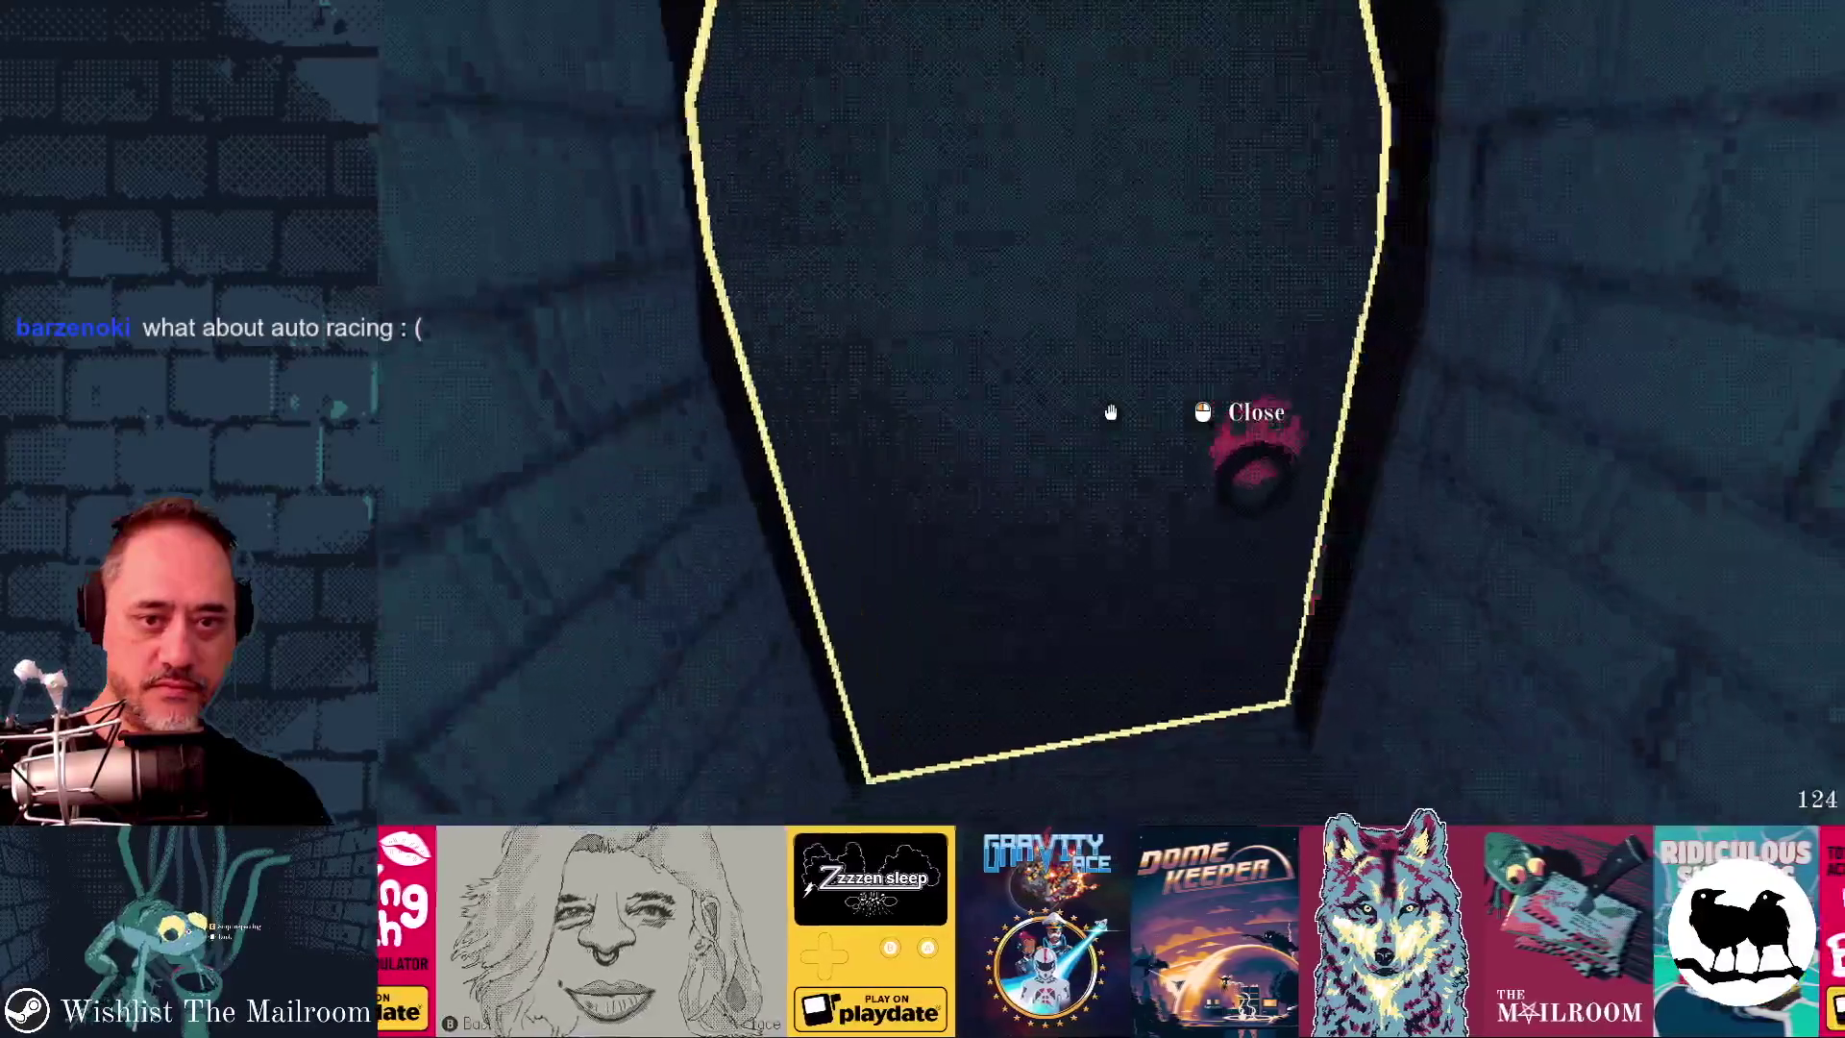
{"action": "key", "text": "w"}
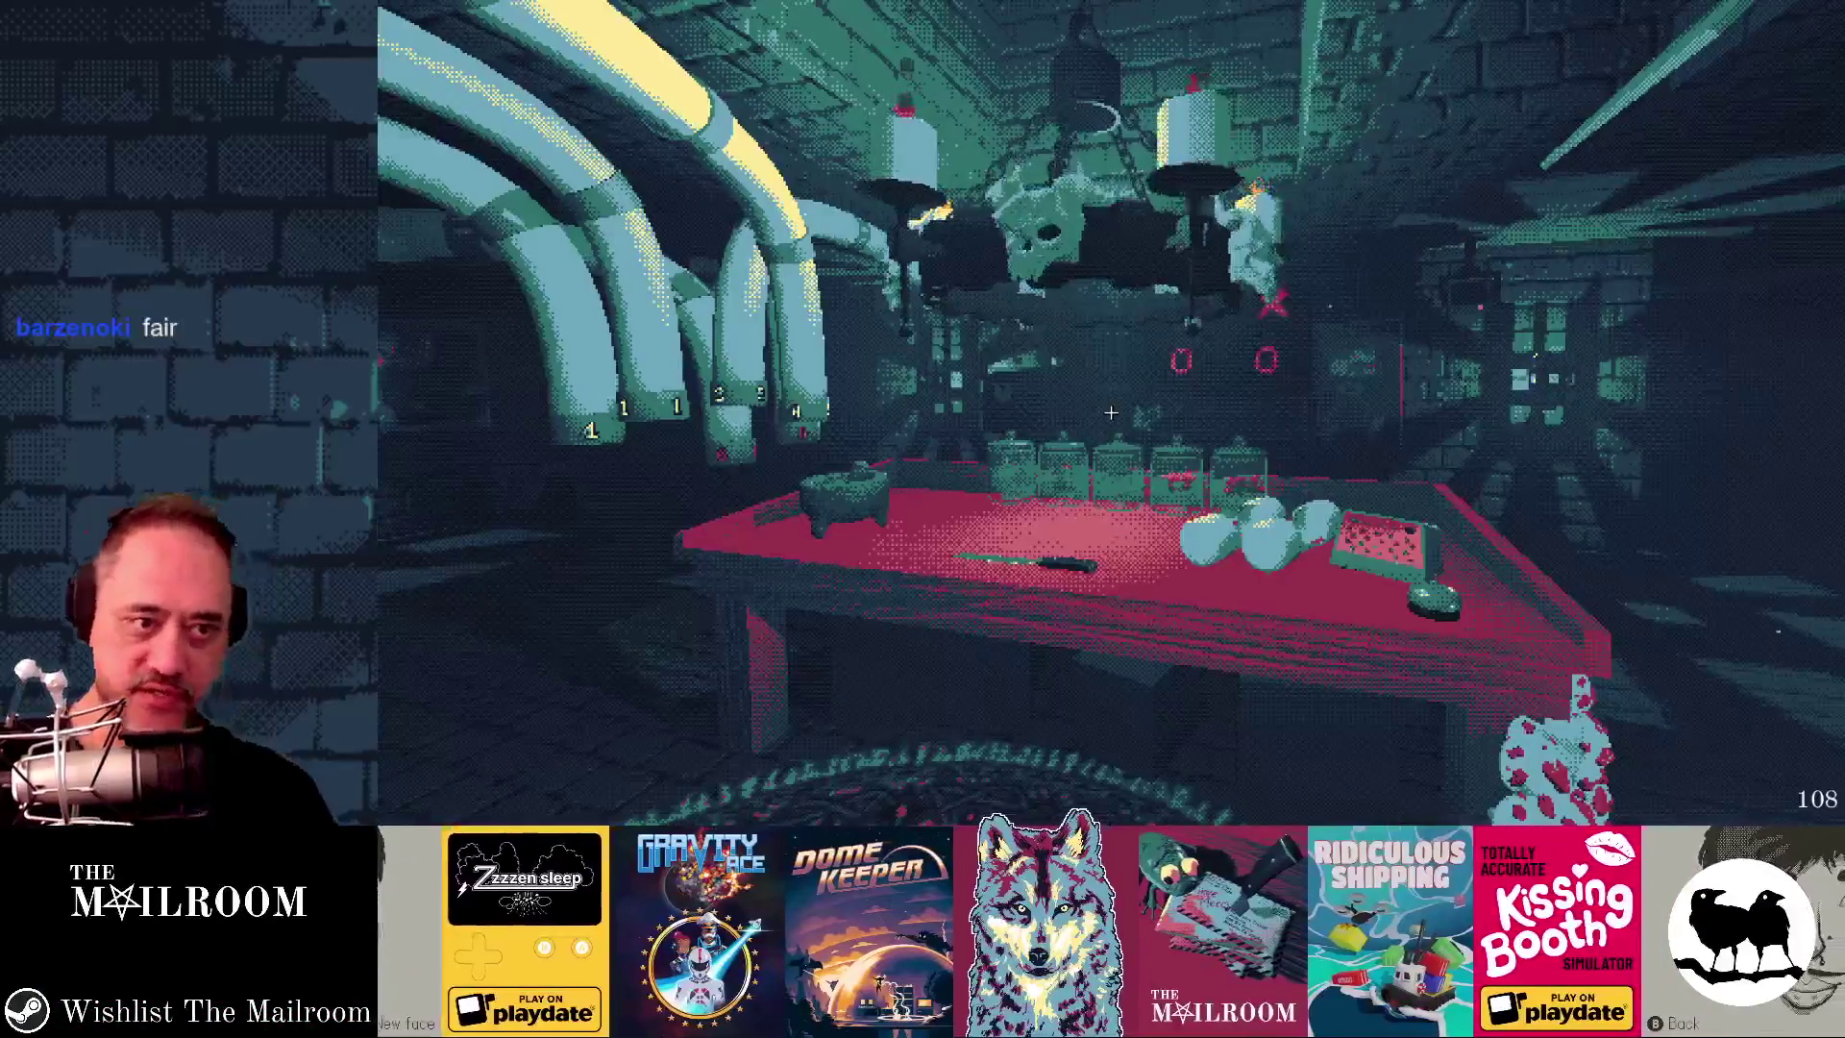
{"action": "key", "text": "alt+Tab"}
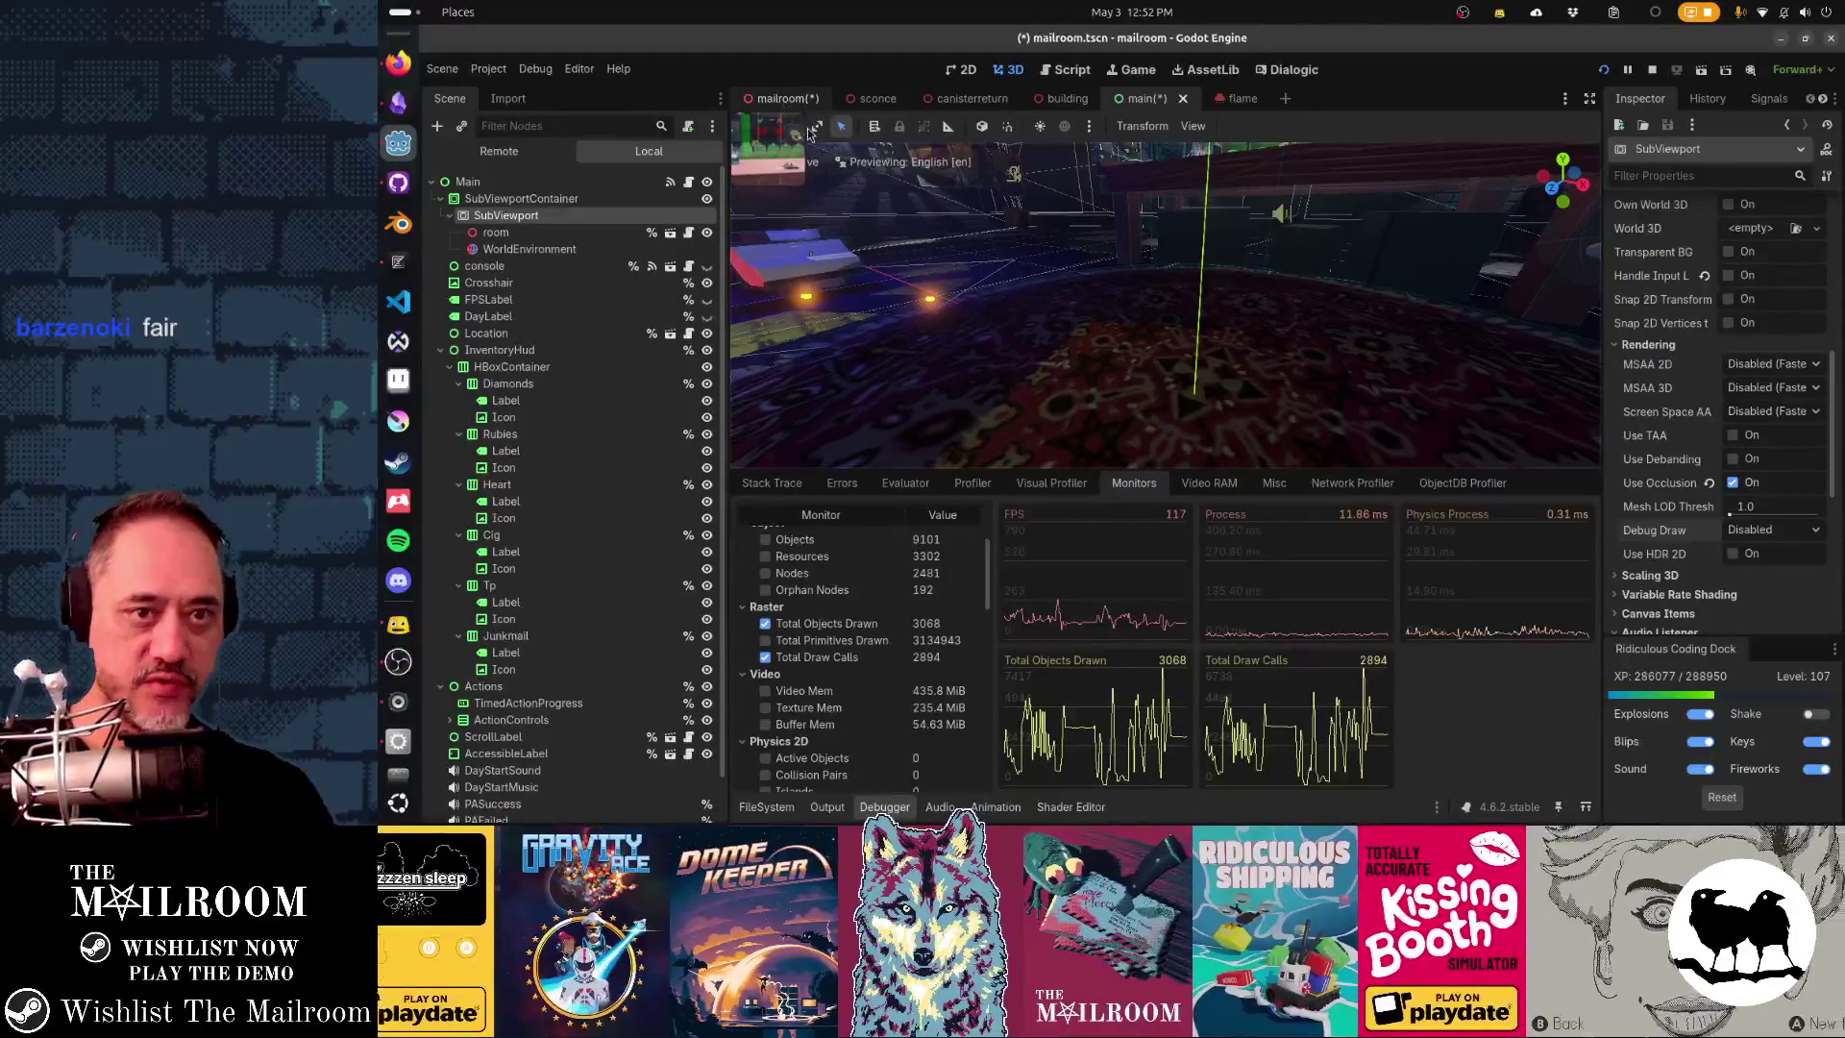
- Save the main scene
{"action": "left_click", "coordinate": [783, 98]}
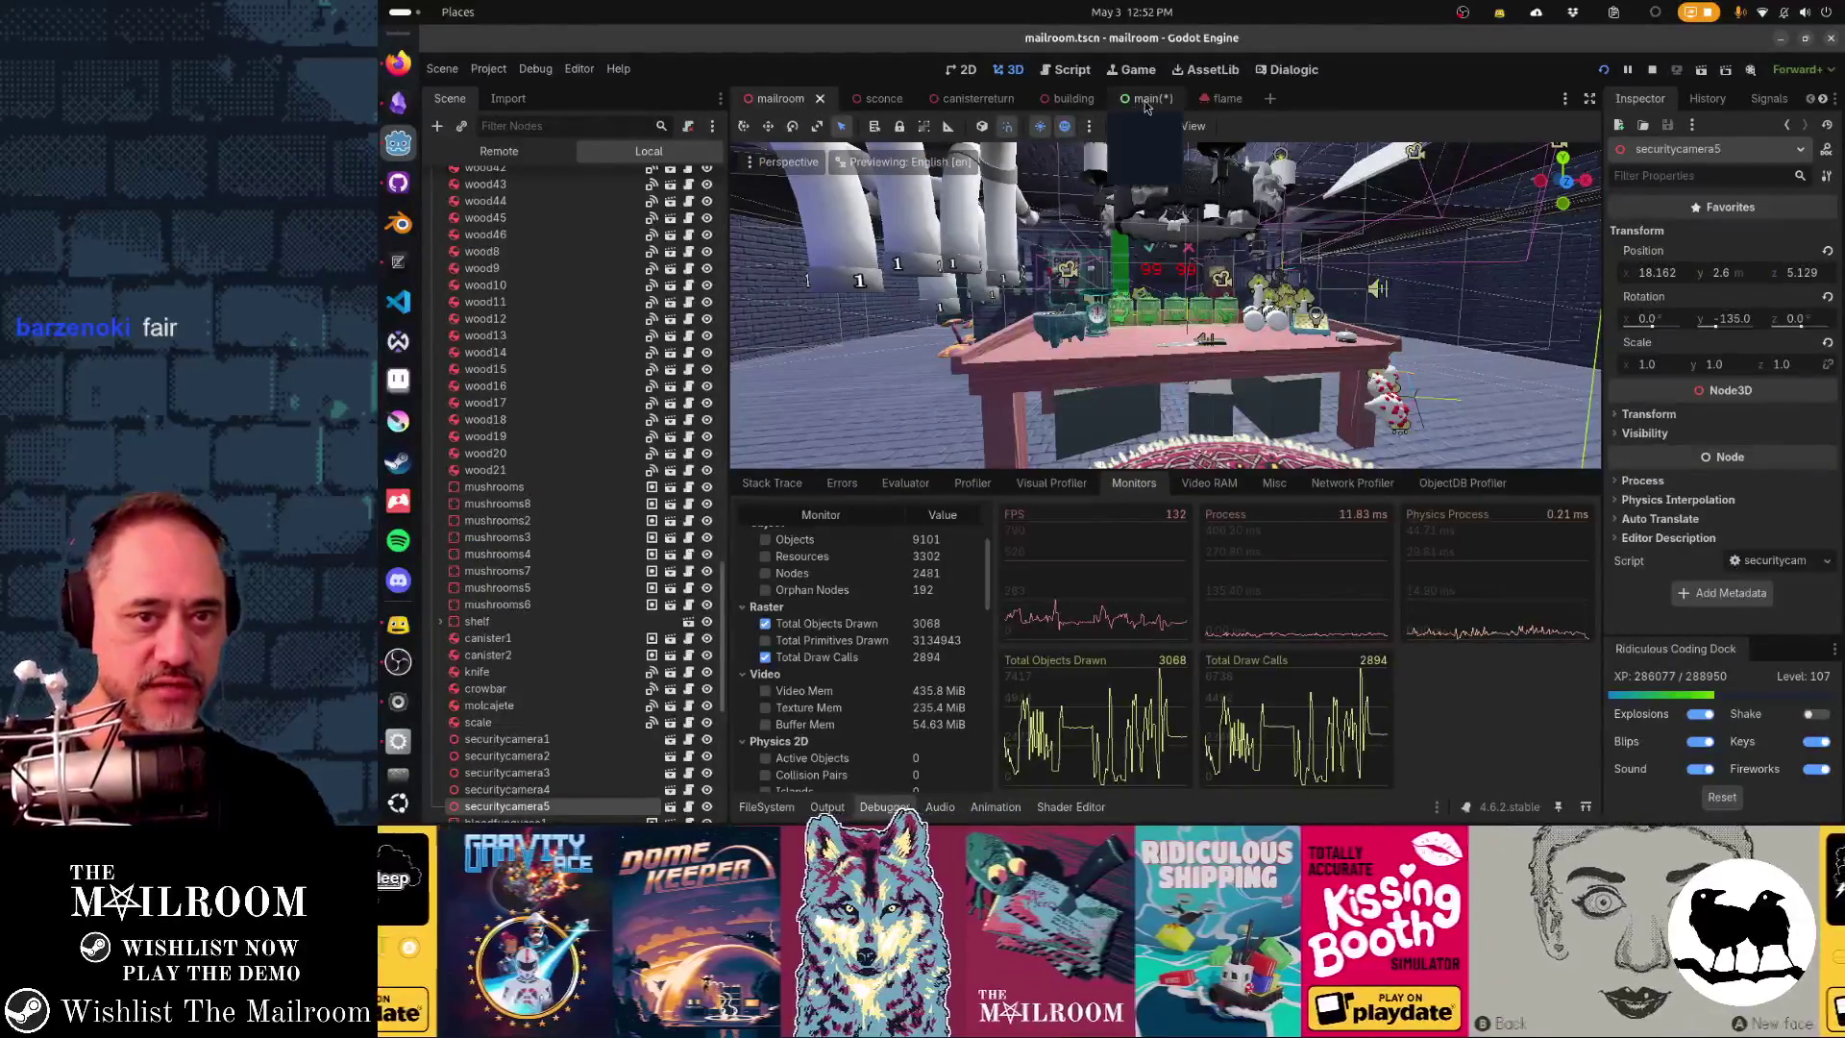
{"action": "left_click", "coordinate": [1140, 106]}
{"action": "key", "text": "ctrl+s"}
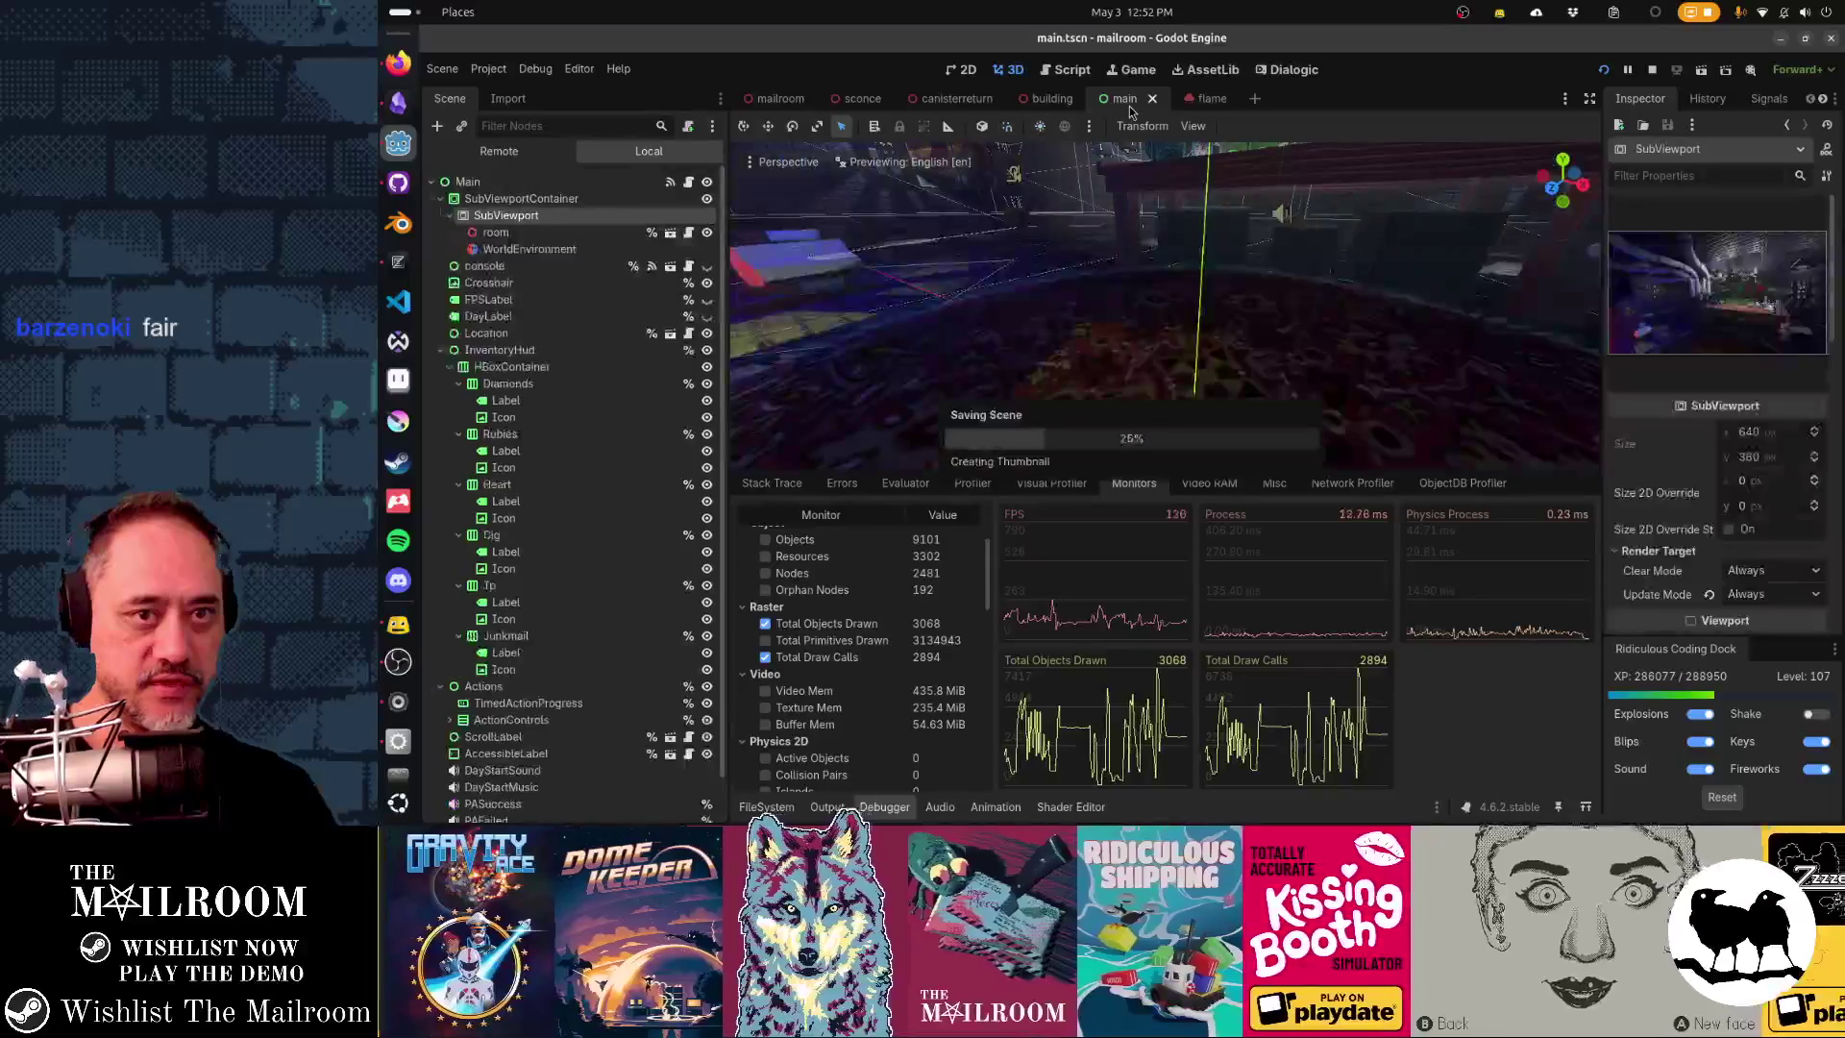
- Shift-select tube1 through tube6 in the mailroom Scene dock and hide them
{"action": "left_click", "coordinate": [780, 98]}
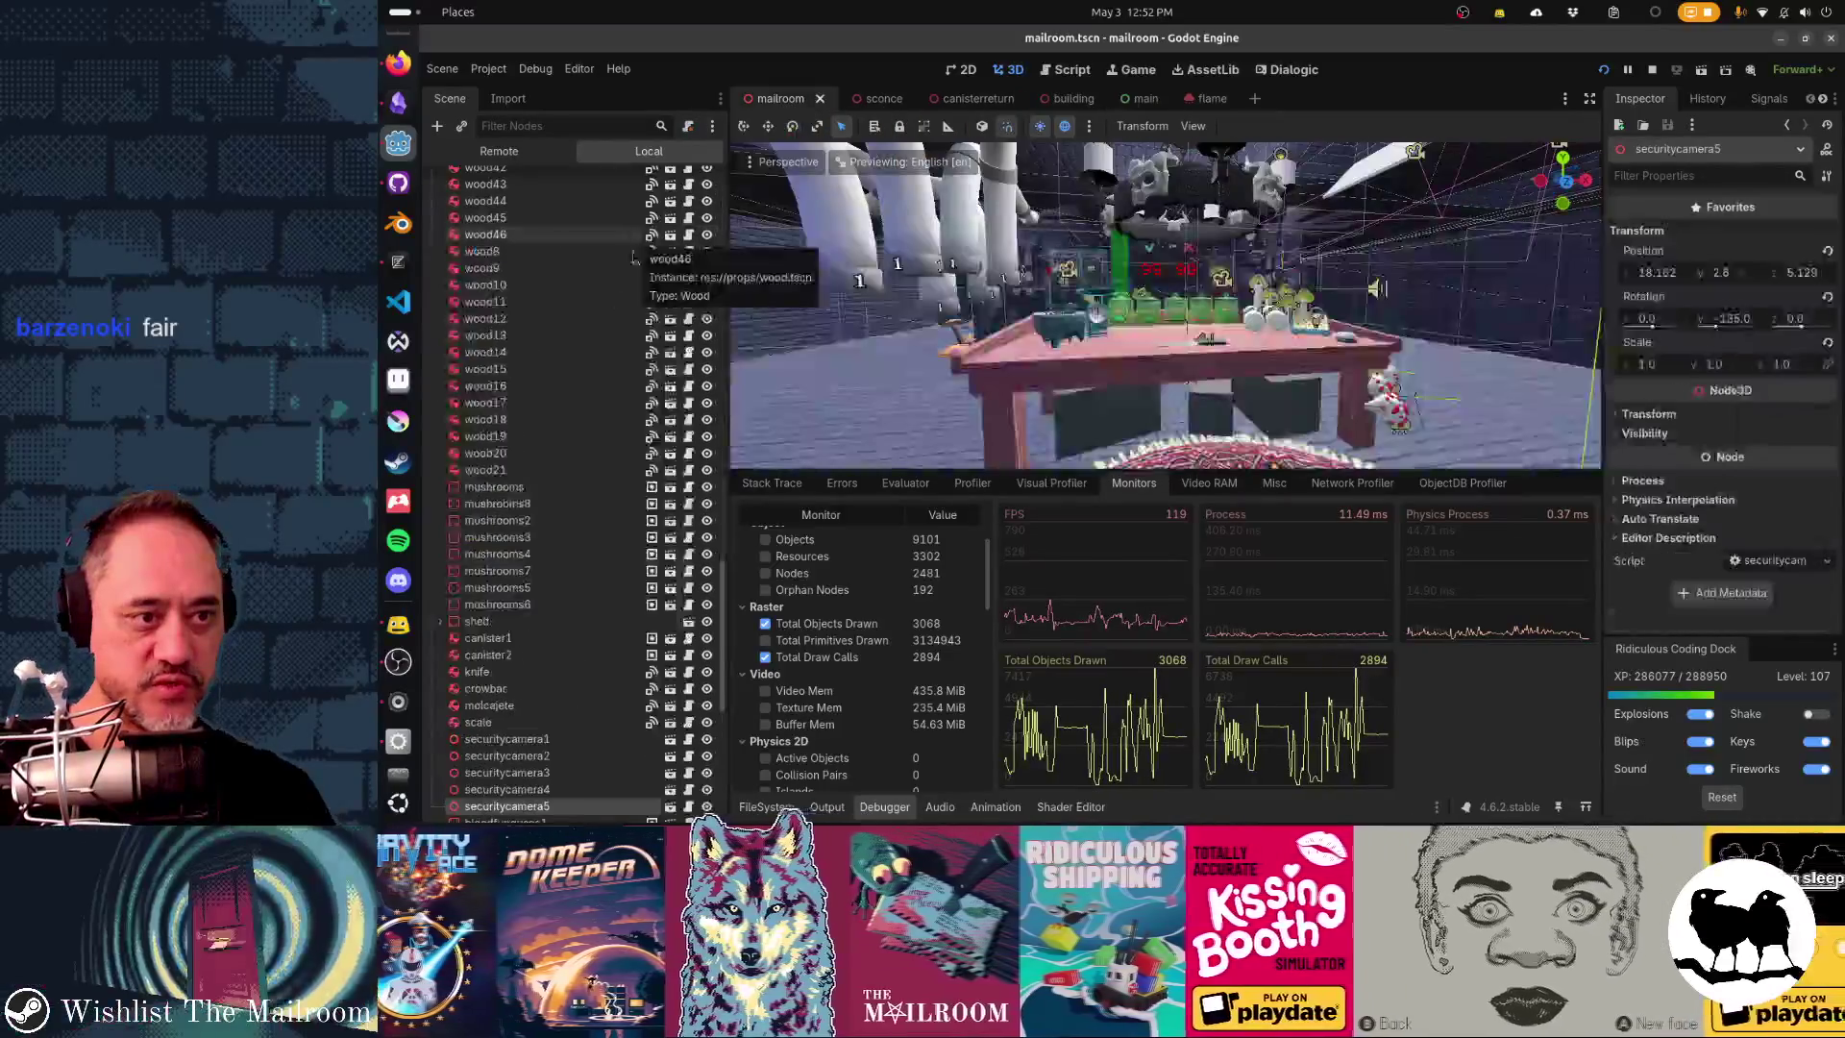
{"action": "scroll", "coordinate": [593, 433], "scroll_direction": "up", "scroll_amount": 15}
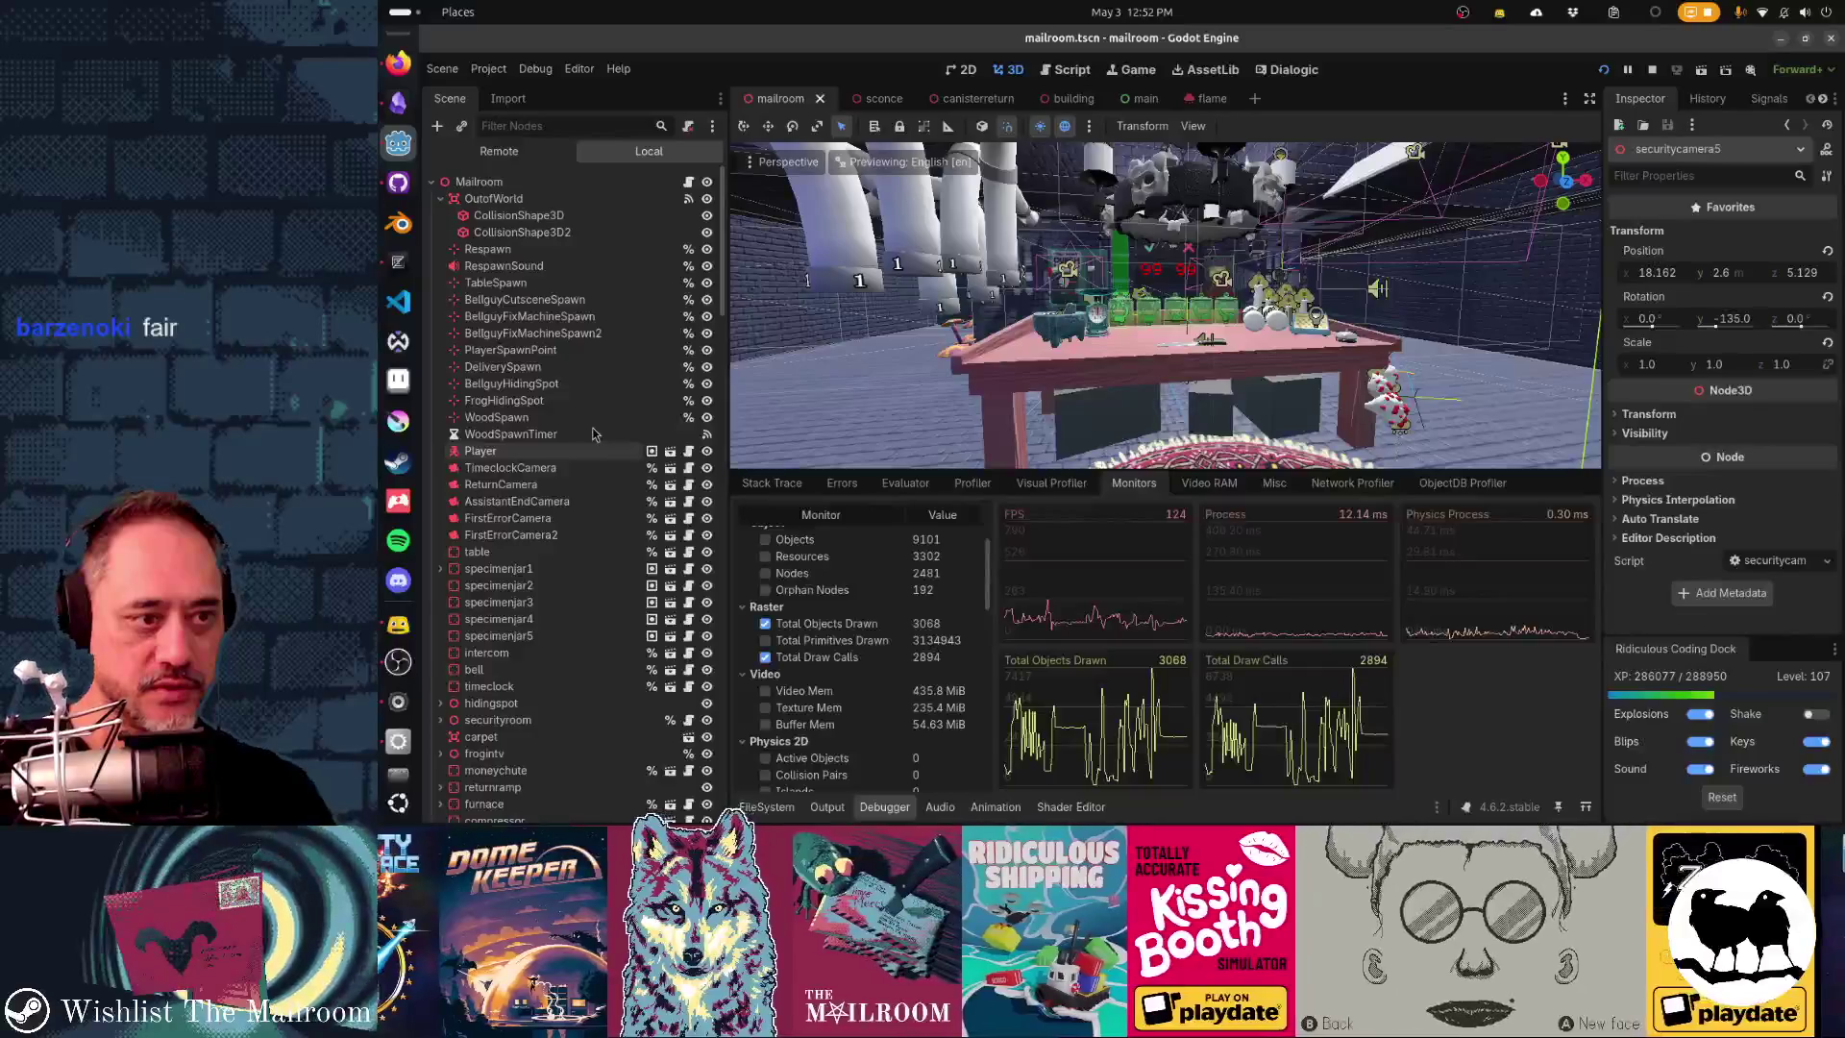
{"action": "scroll", "coordinate": [593, 434], "scroll_direction": "down", "scroll_amount": 10}
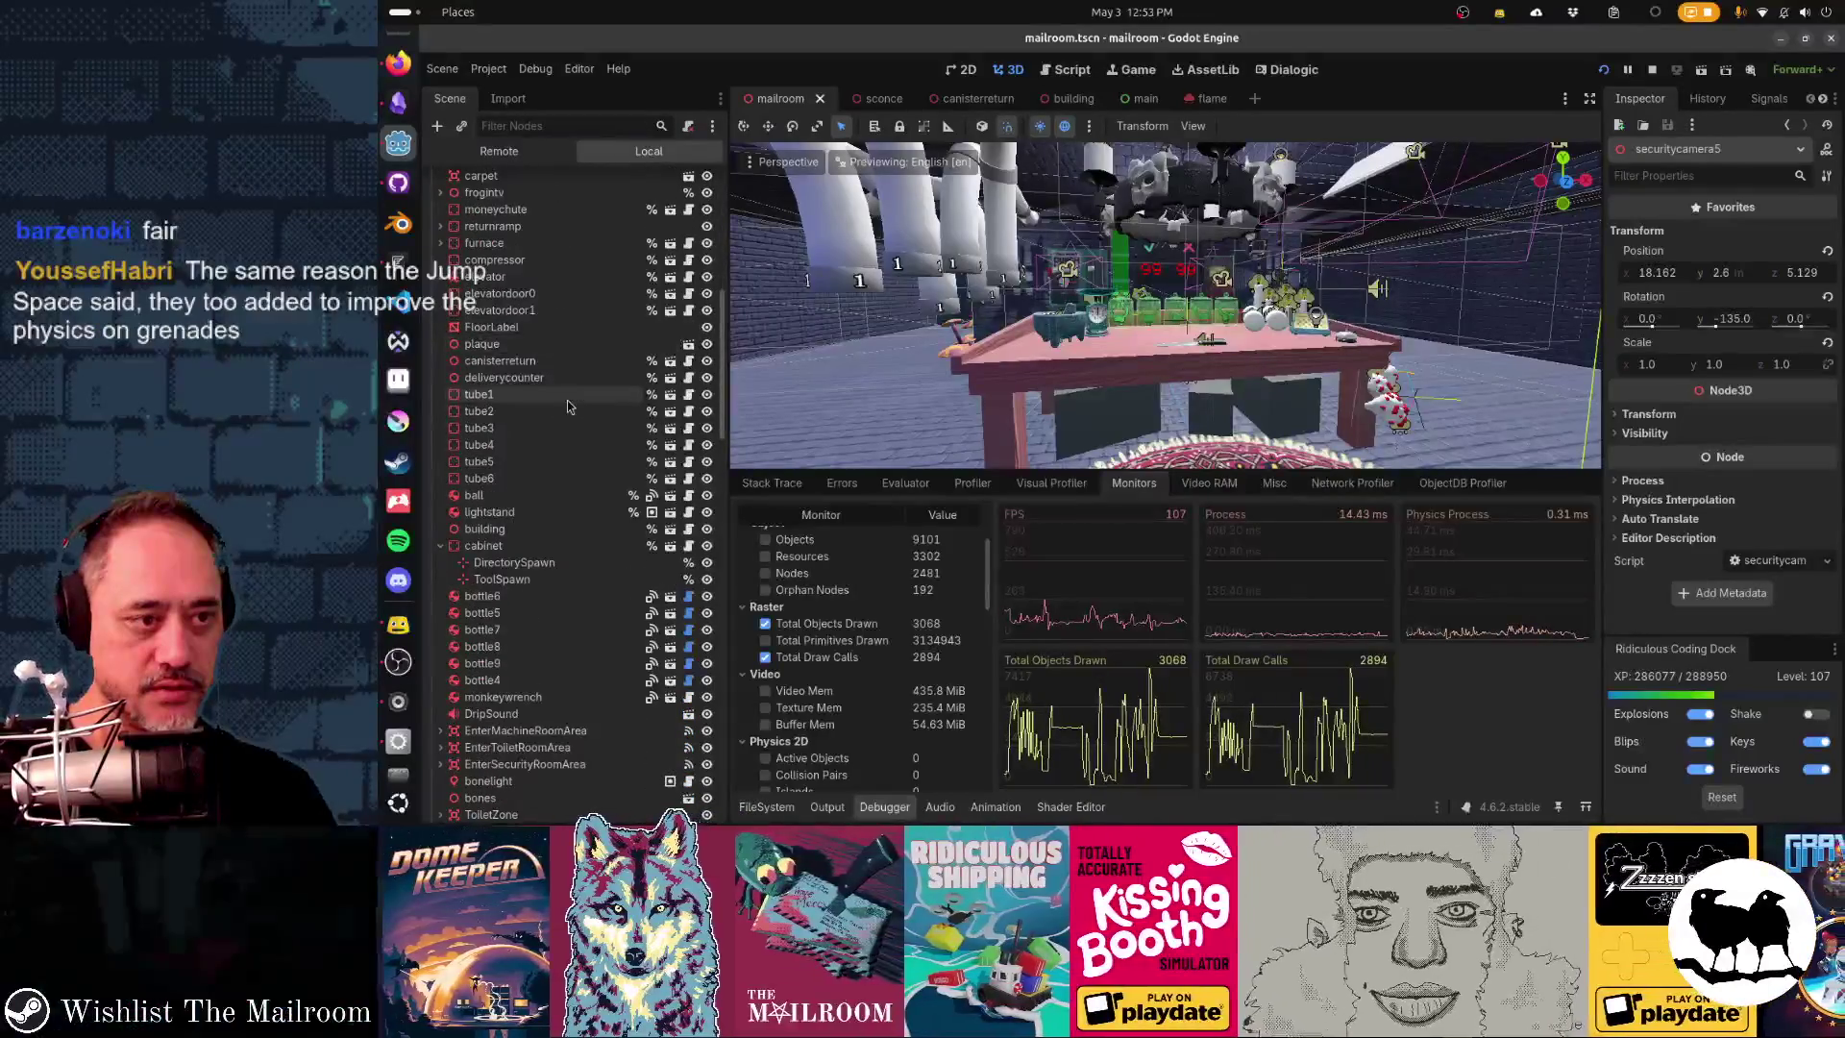
{"action": "left_click", "coordinate": [567, 396]}
{"action": "left_click", "coordinate": [567, 478], "text": "shift"}
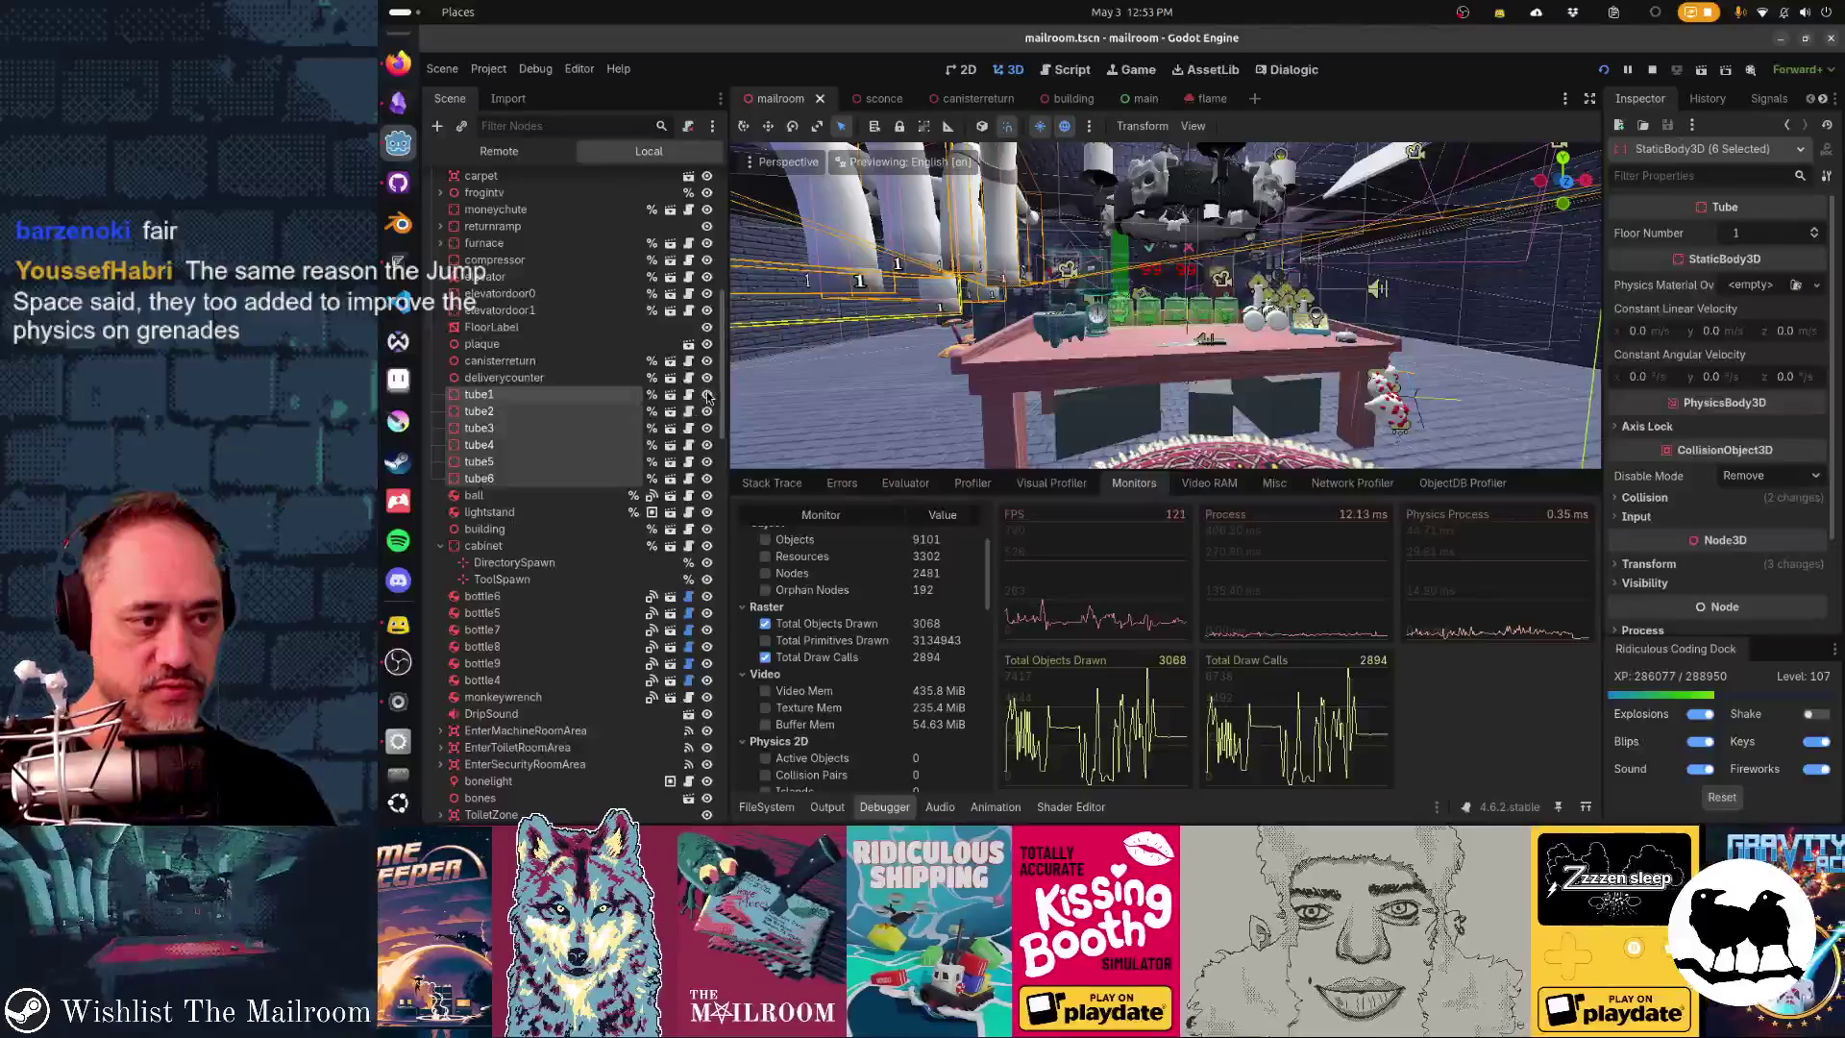
{"action": "key", "text": "alt+Tab"}
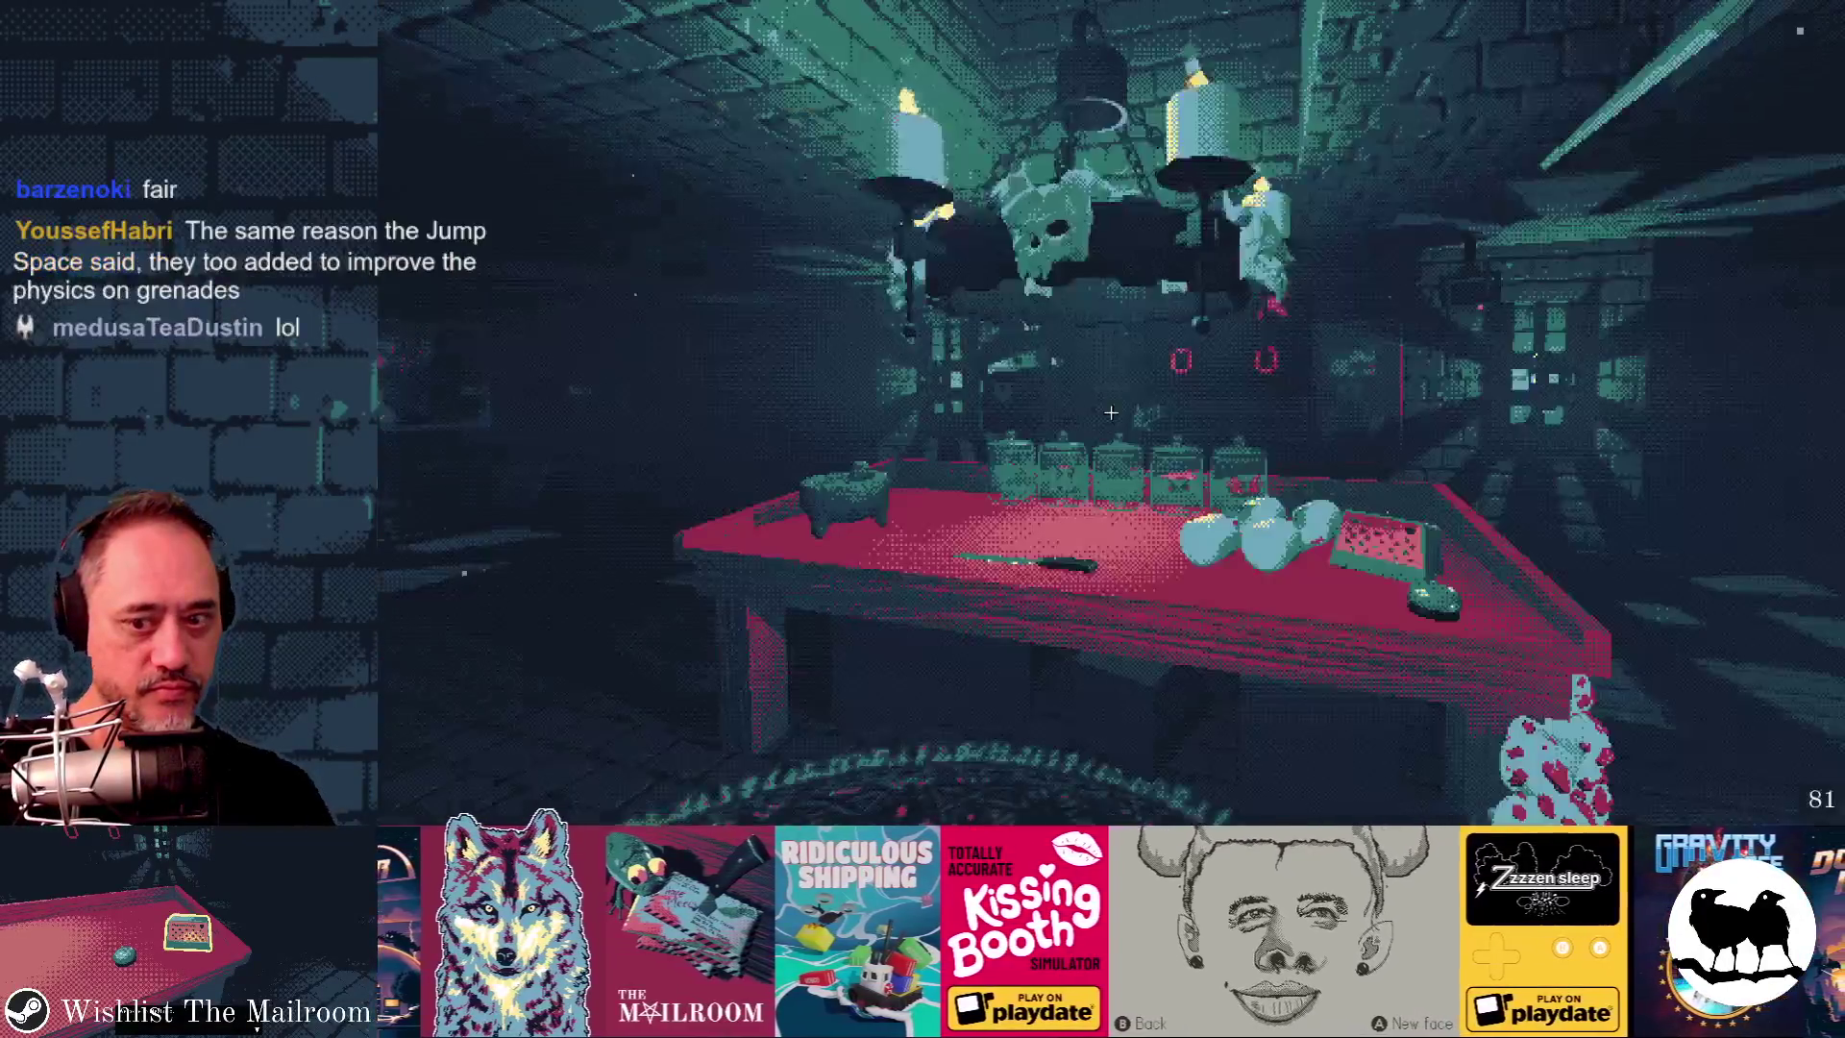
- Resume the game, then select and hide the five specimenjar nodes in the mailroom scene
{"action": "left_click", "coordinate": [1091, 317]}
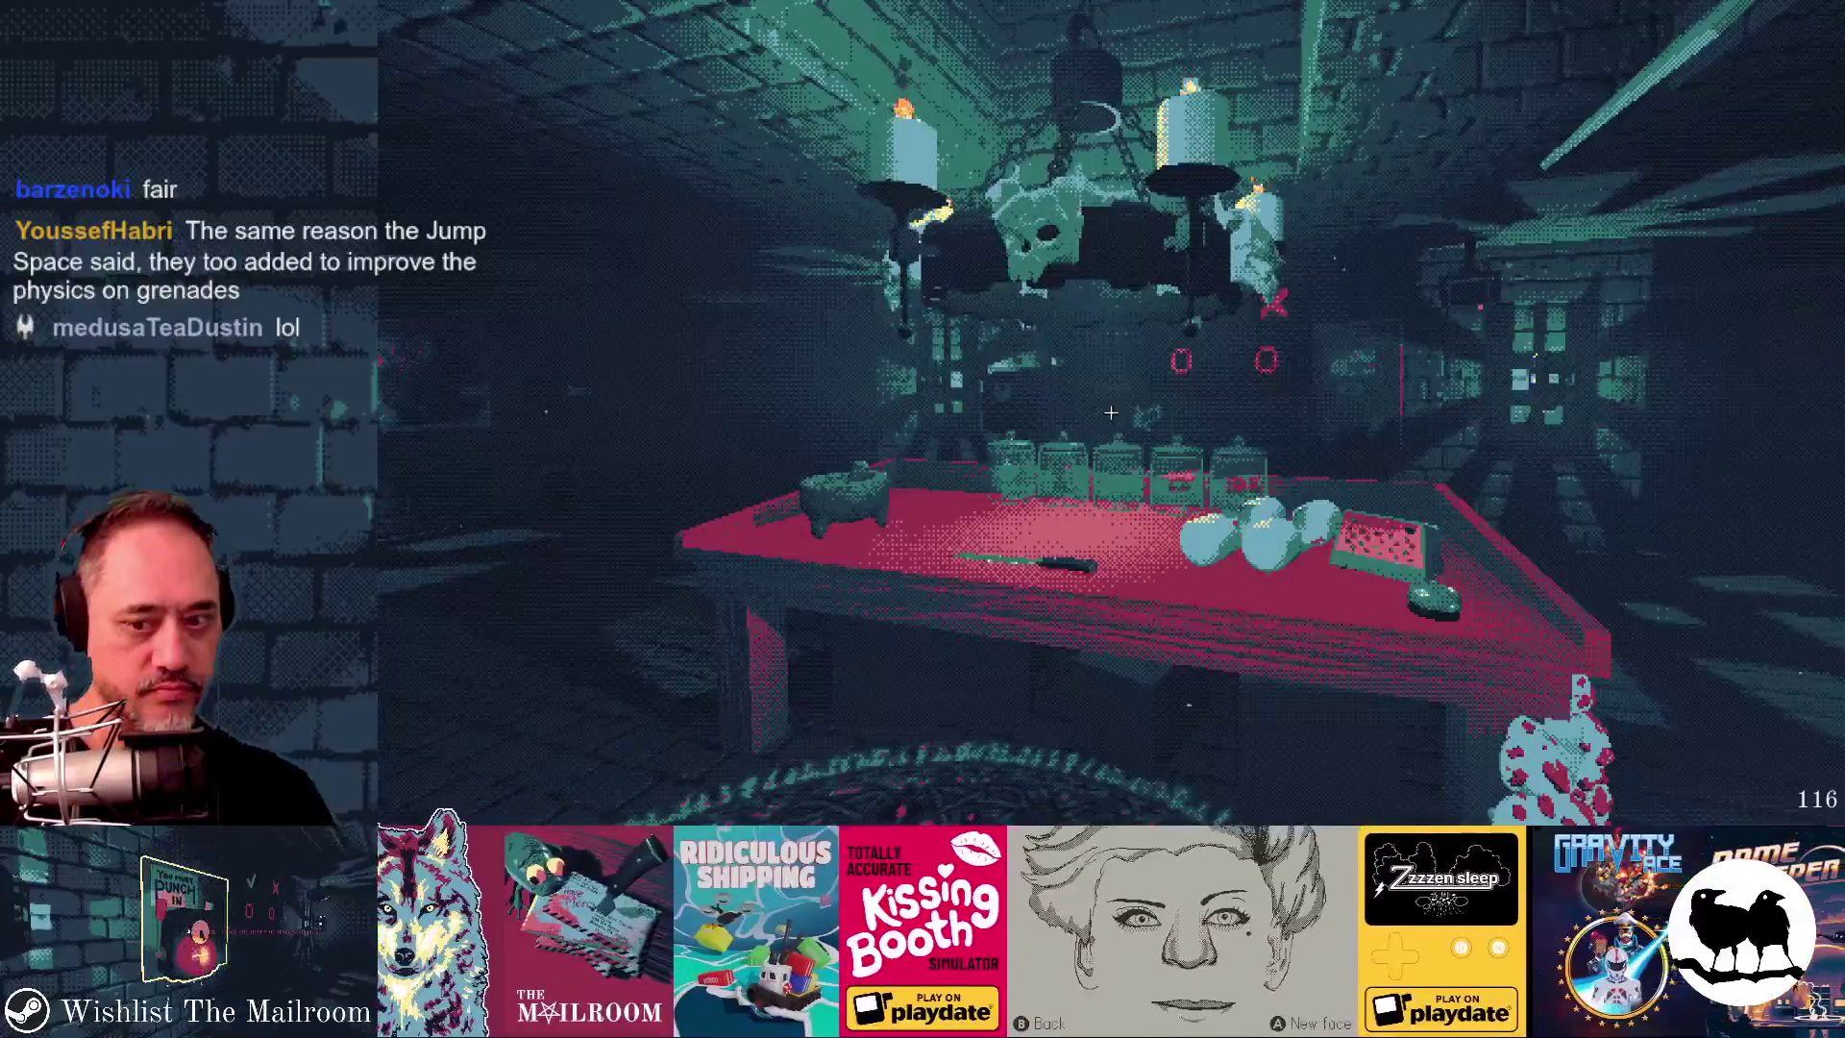
{"action": "key", "text": "alt+Tab"}
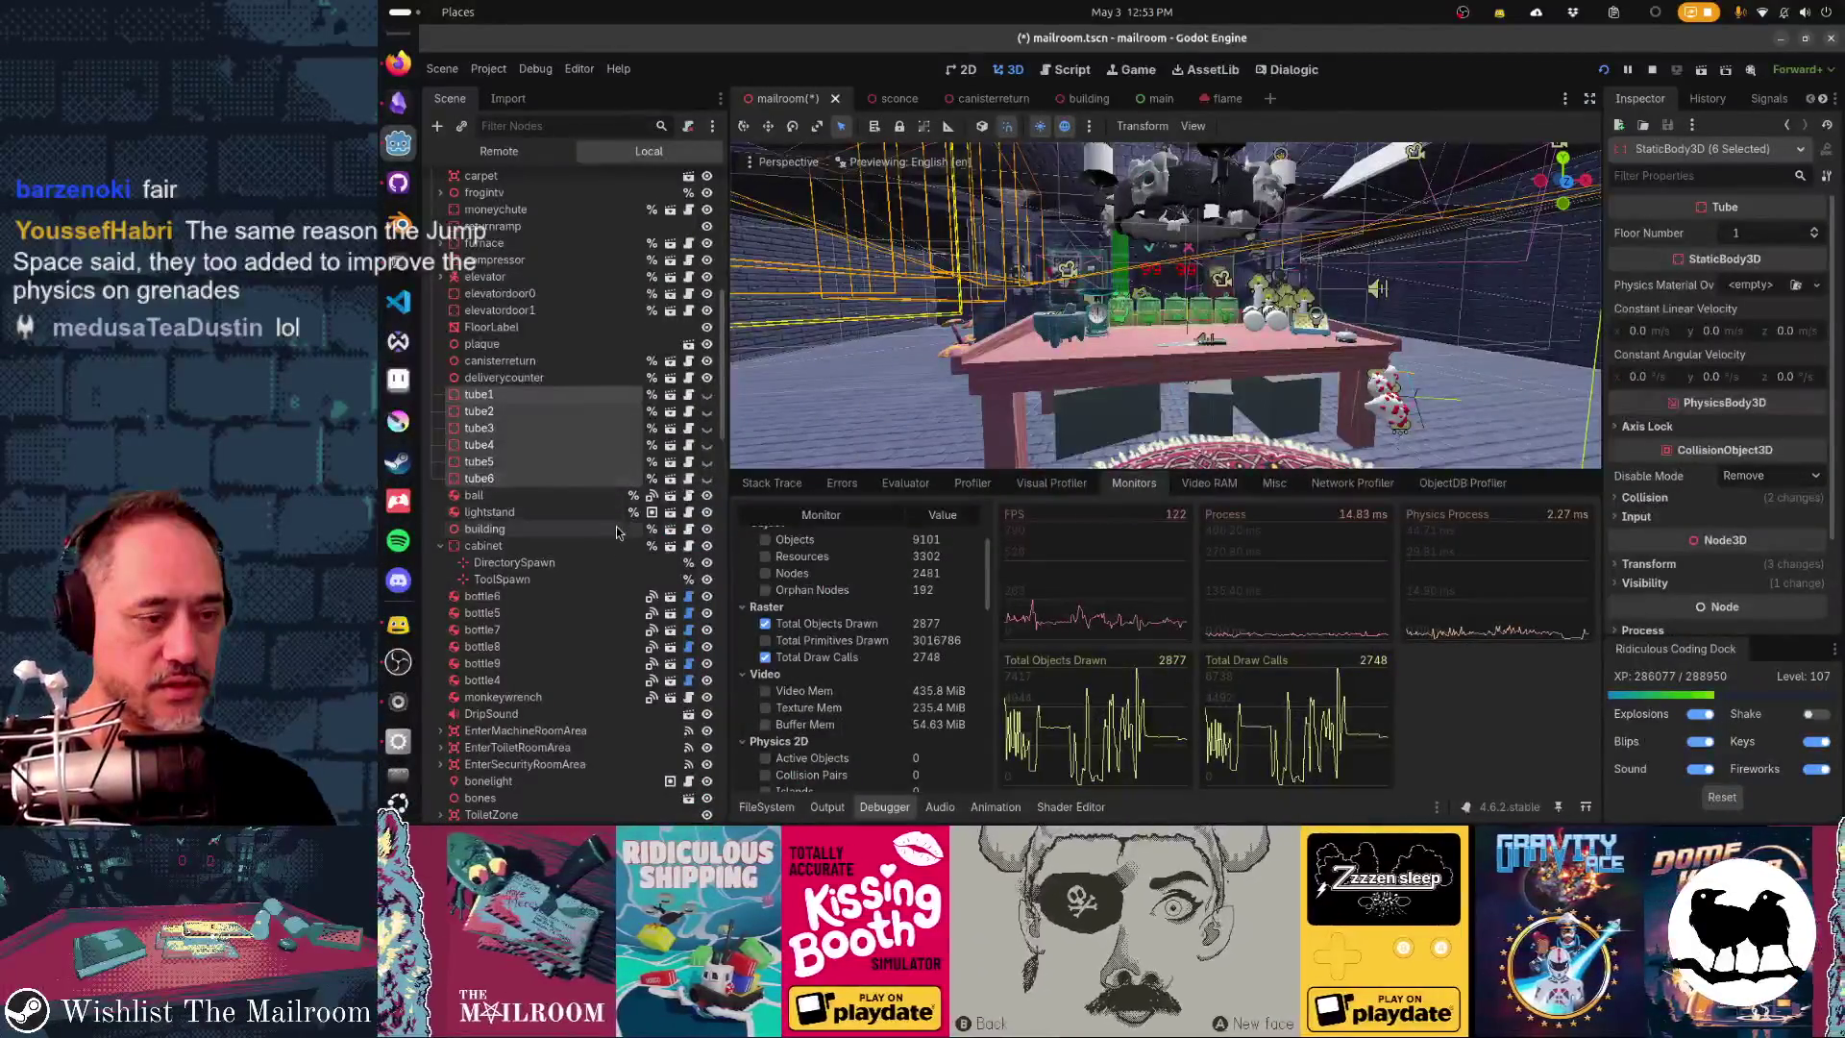
{"action": "scroll", "coordinate": [615, 524], "scroll_direction": "down", "scroll_amount": 5}
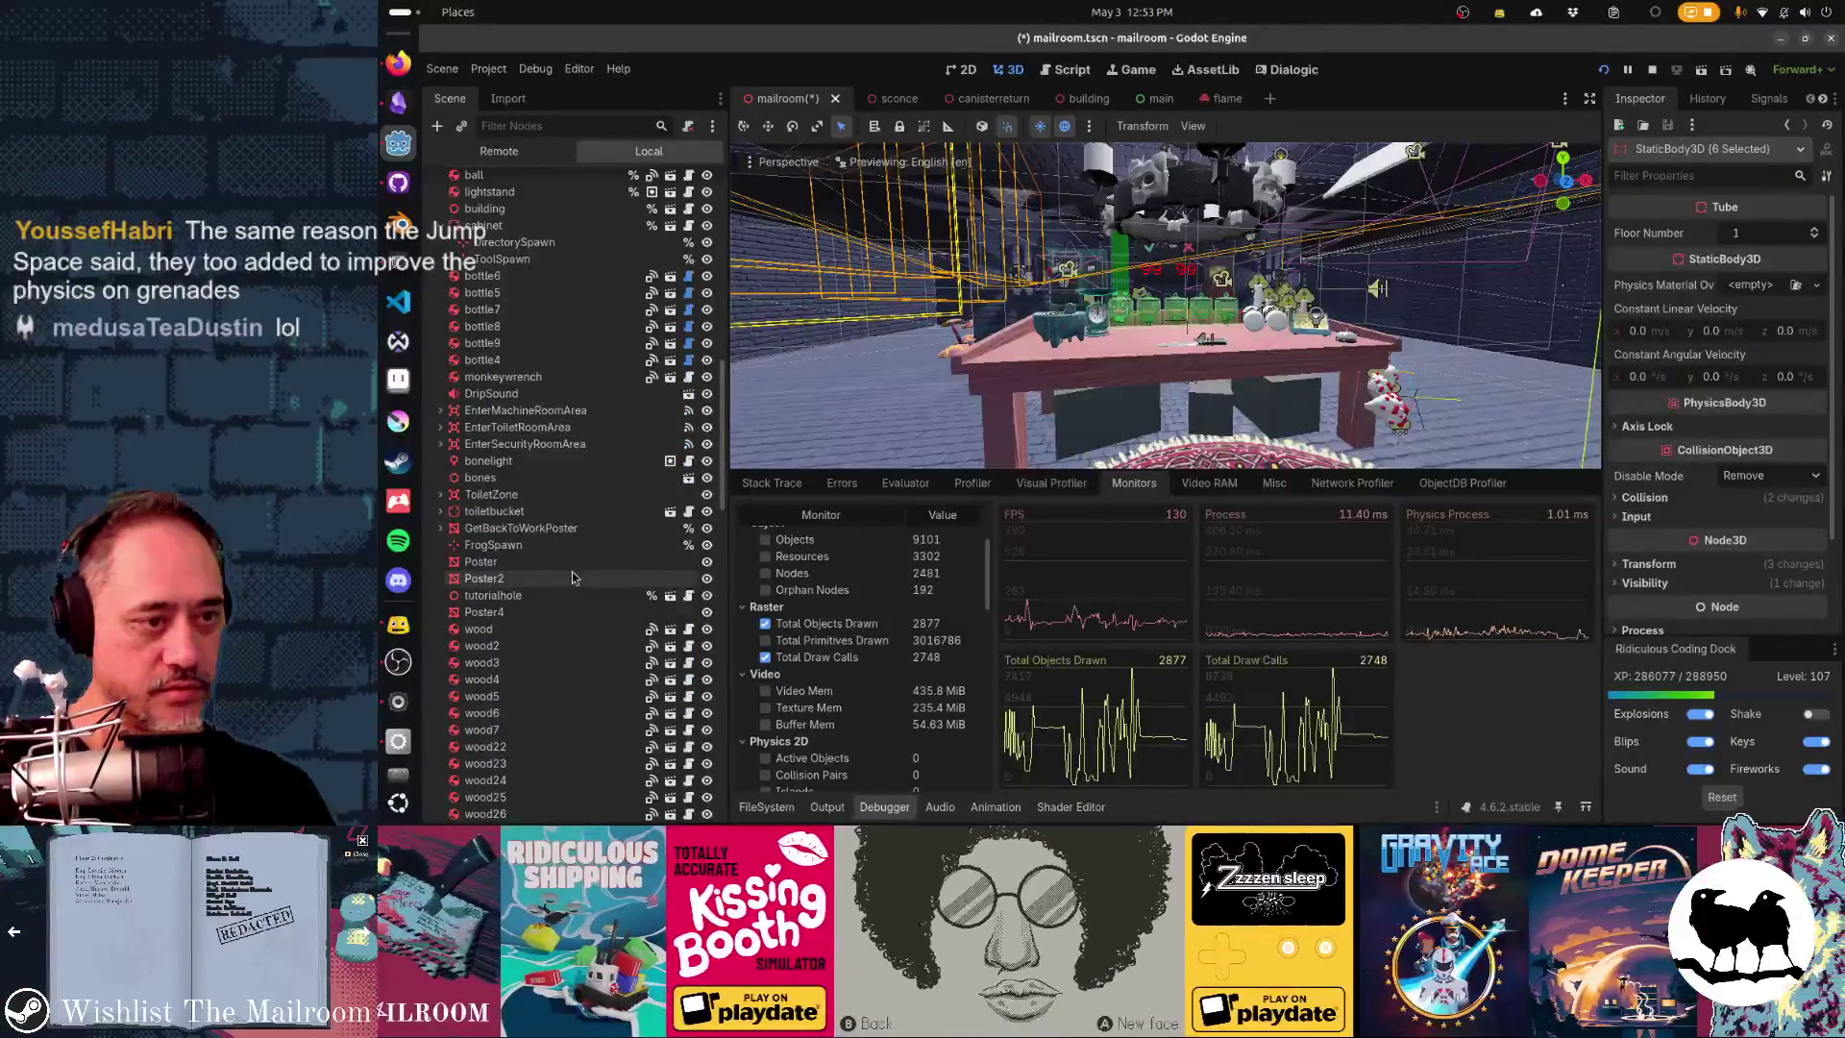
{"action": "scroll", "coordinate": [572, 557], "scroll_direction": "up", "scroll_amount": 10}
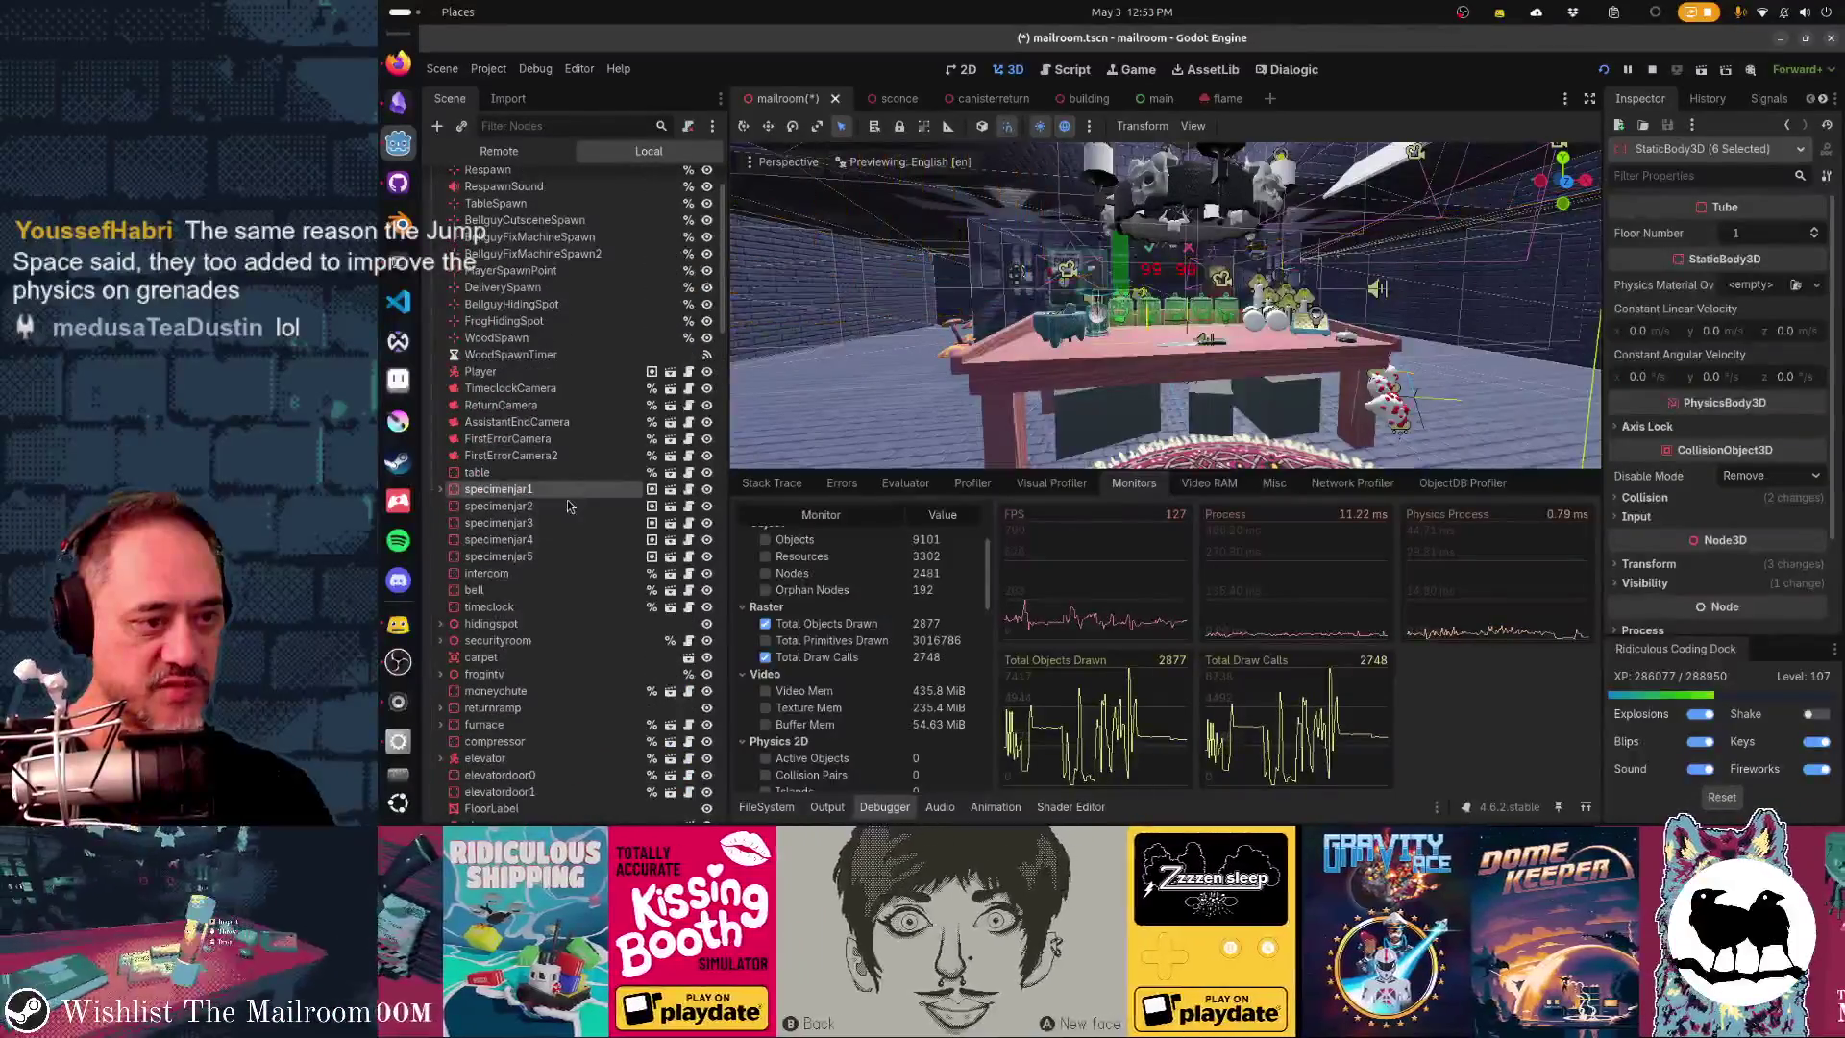
{"action": "left_click", "coordinate": [569, 497]}
{"action": "left_click", "coordinate": [577, 556], "text": "shift"}
- Check the red table in game without the jars and confirm draw calls fell to 2710
{"action": "key", "text": "alt+Tab"}
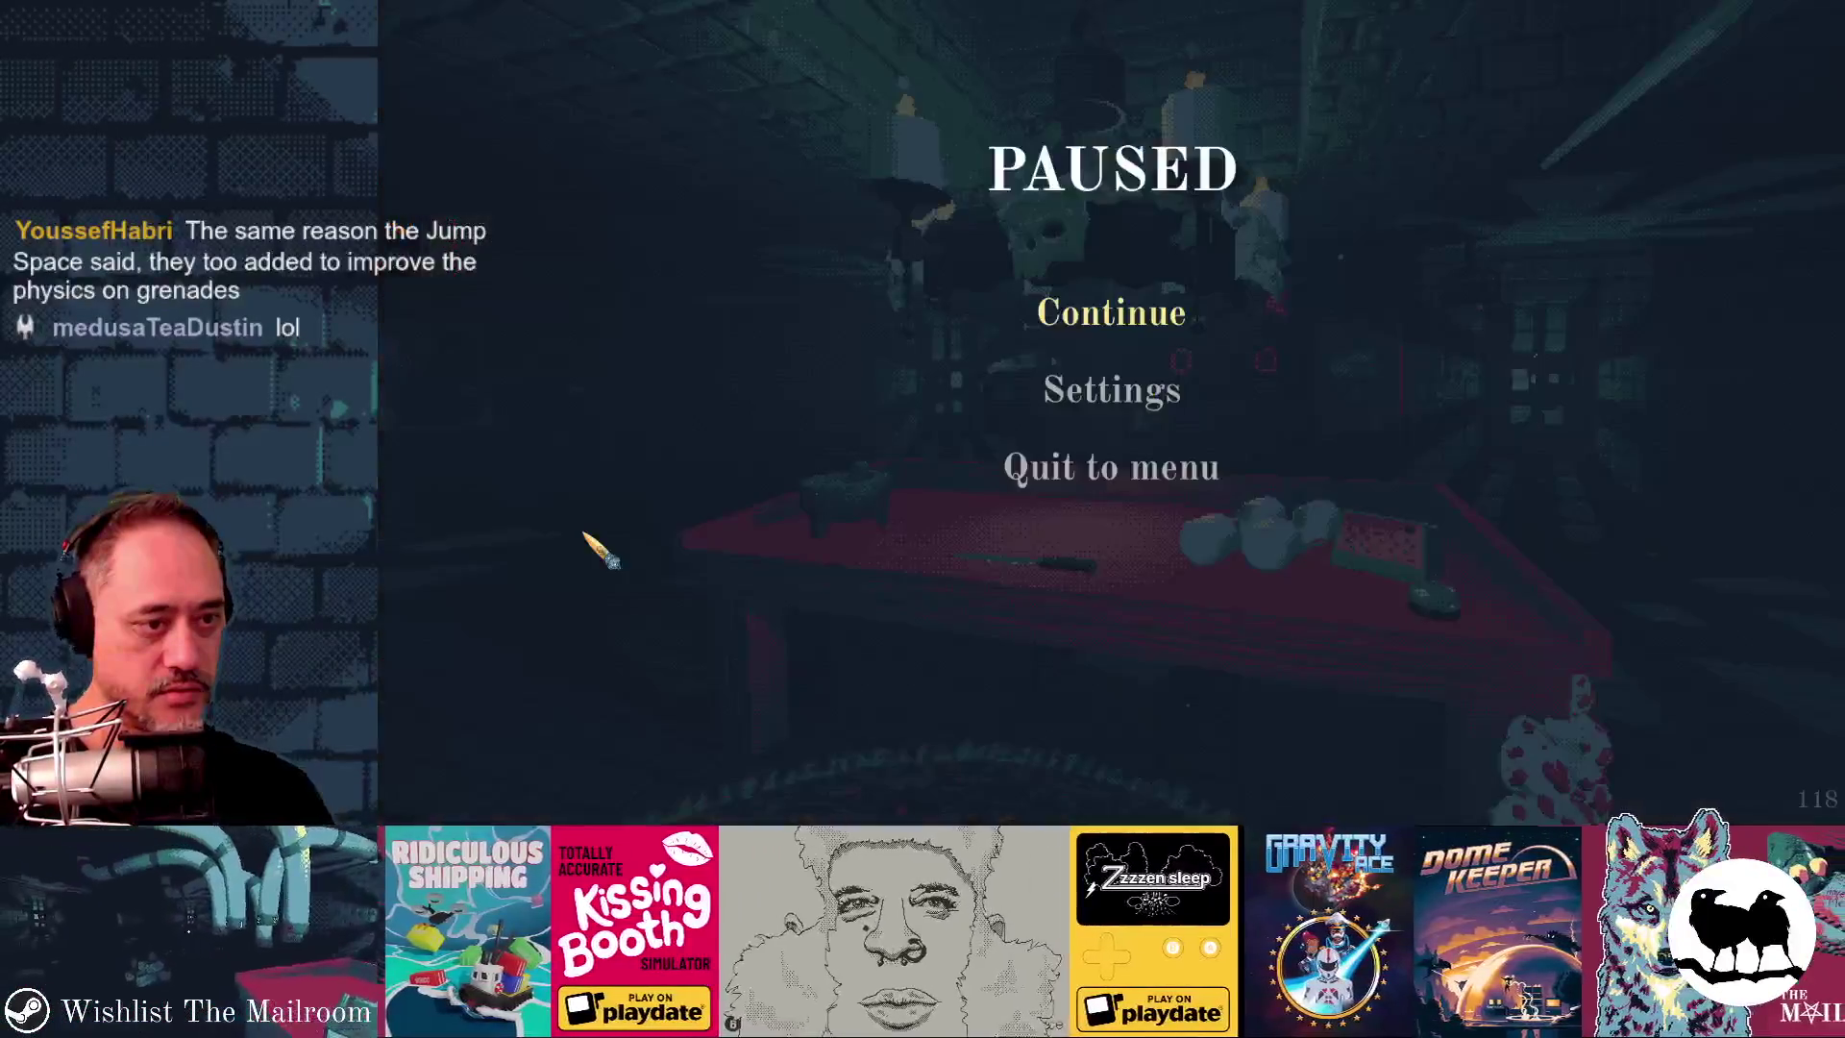
{"action": "left_click", "coordinate": [1112, 322]}
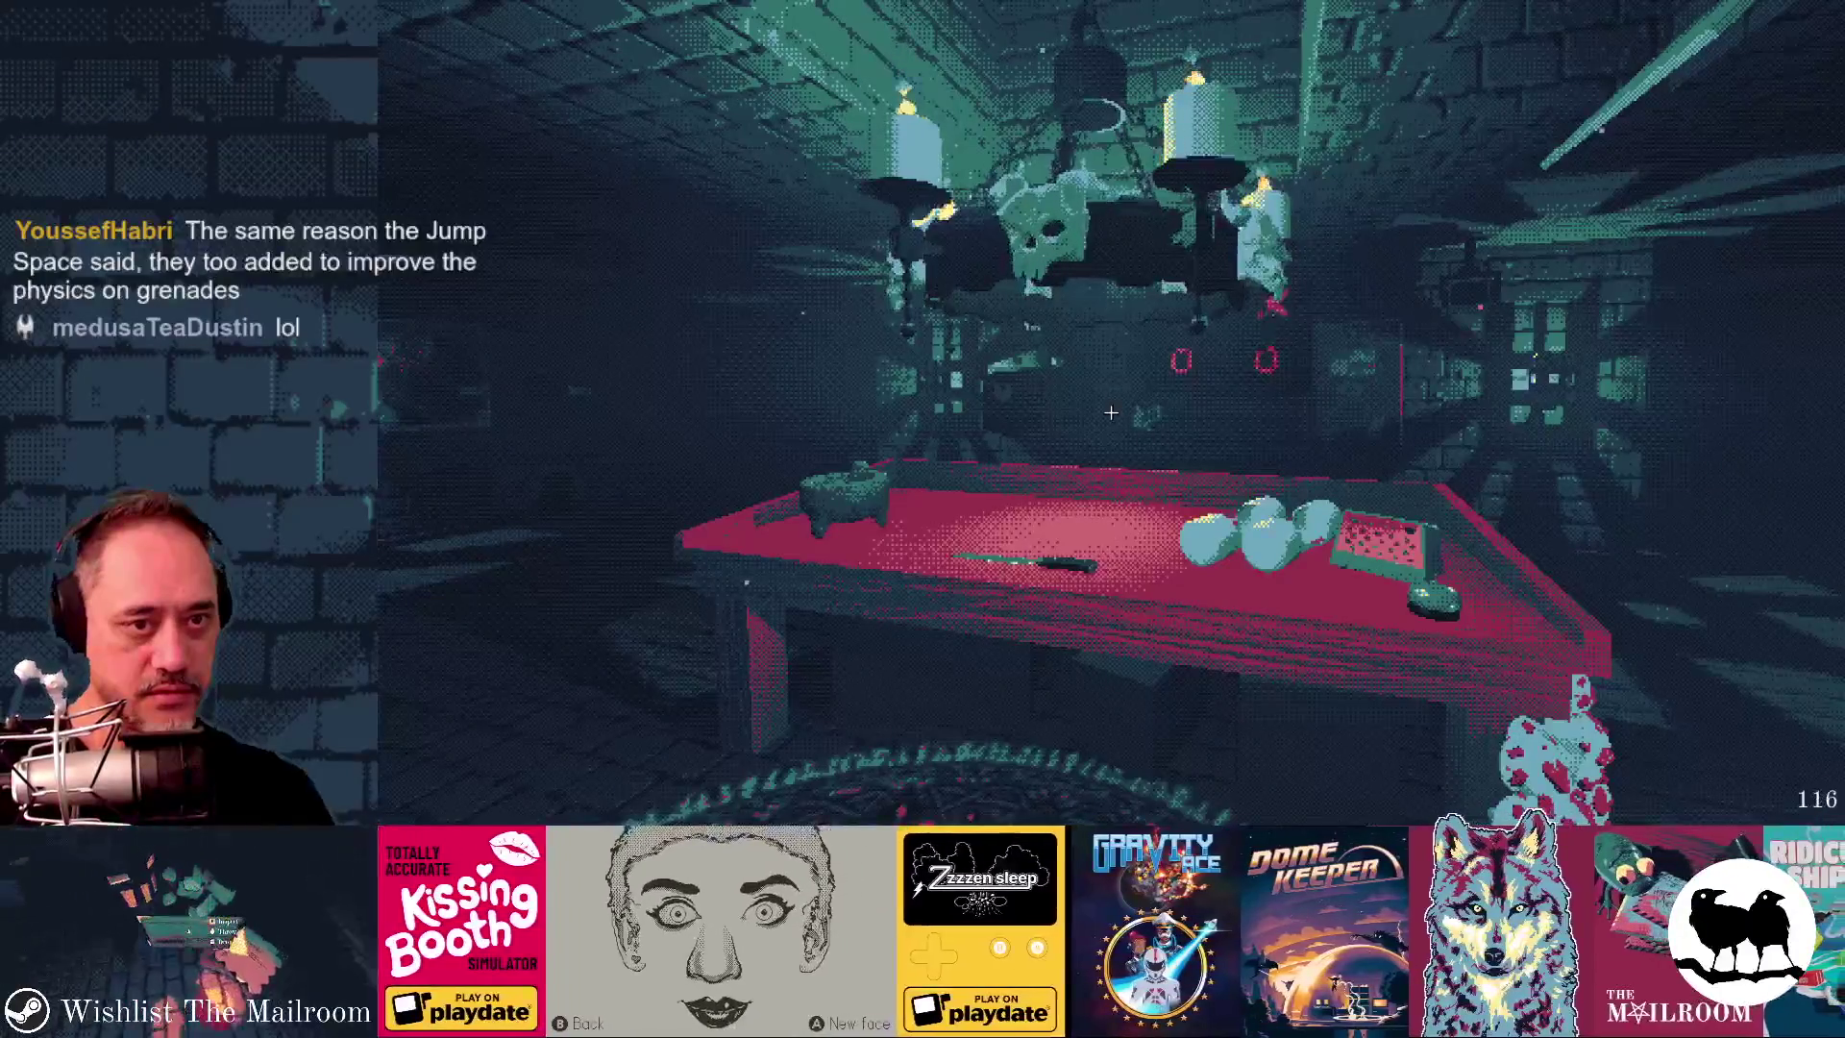
{"action": "key", "text": "alt+Tab"}
{"action": "scroll", "coordinate": [588, 591], "scroll_direction": "down", "scroll_amount": 10}
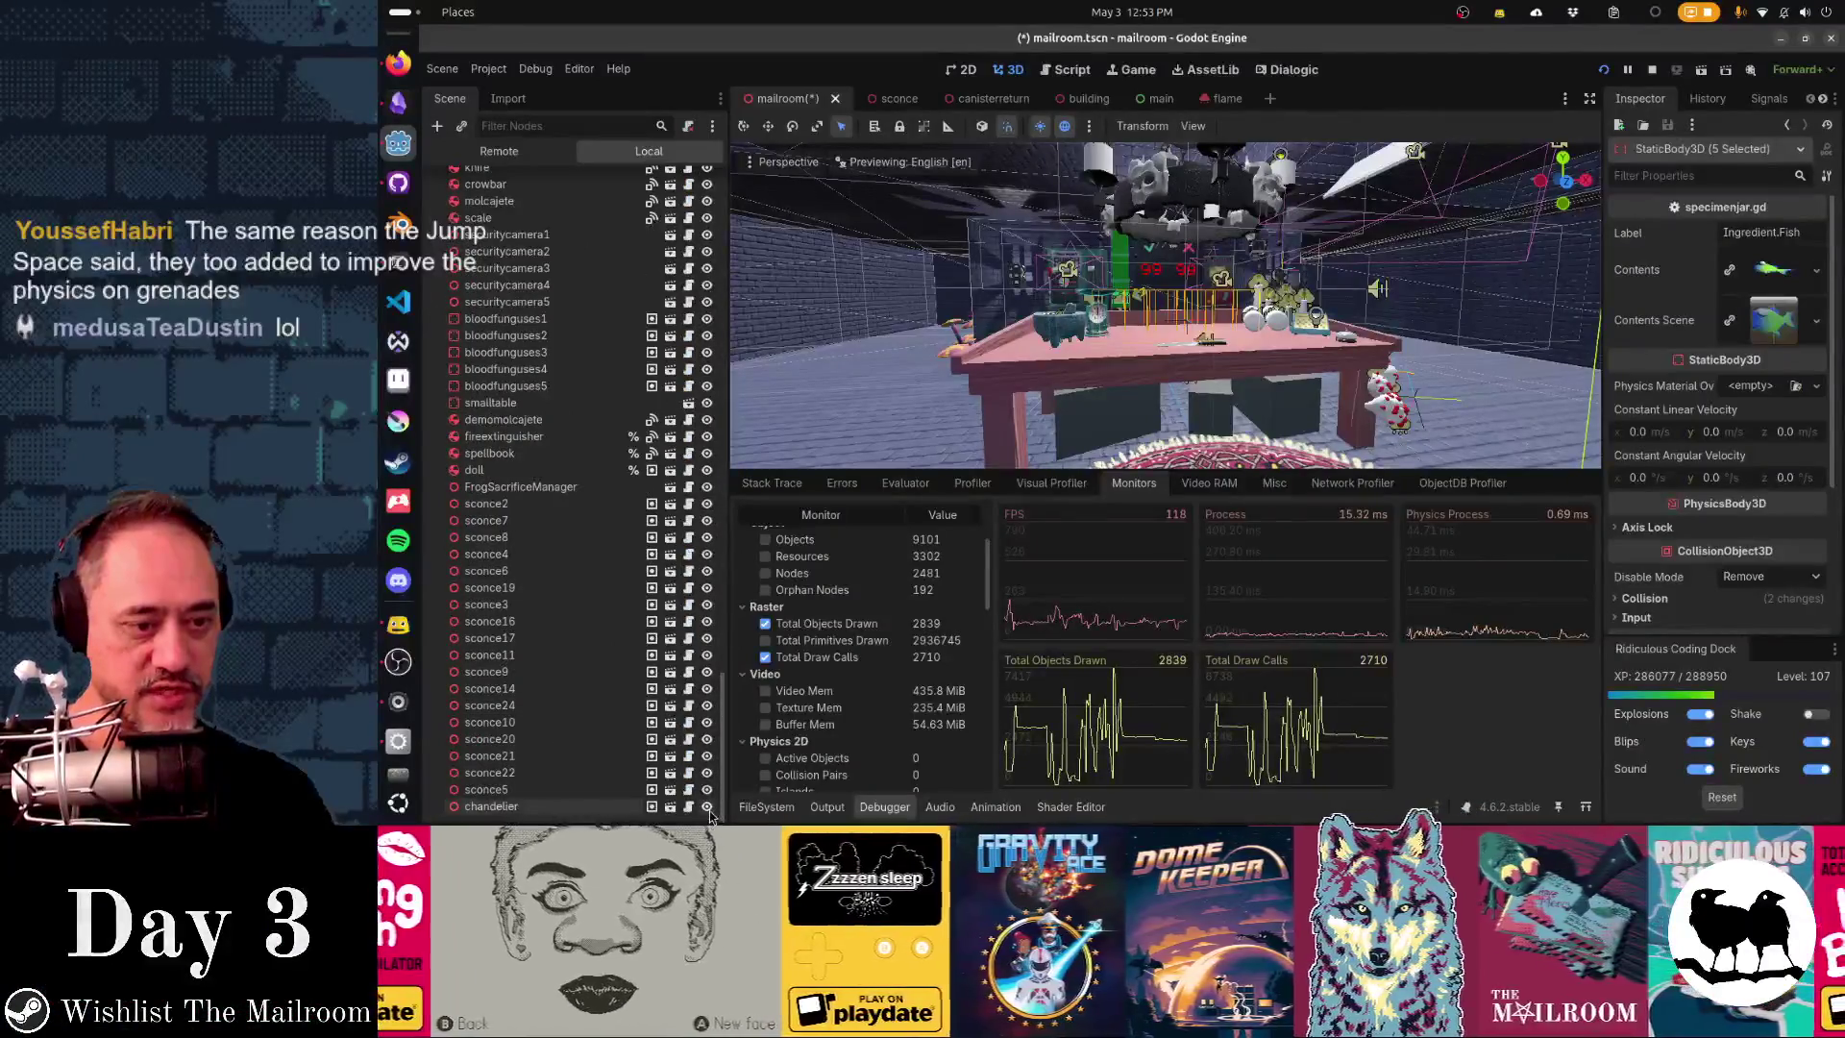
{"action": "key", "text": "alt+Tab"}
{"action": "left_click", "coordinate": [1108, 310]}
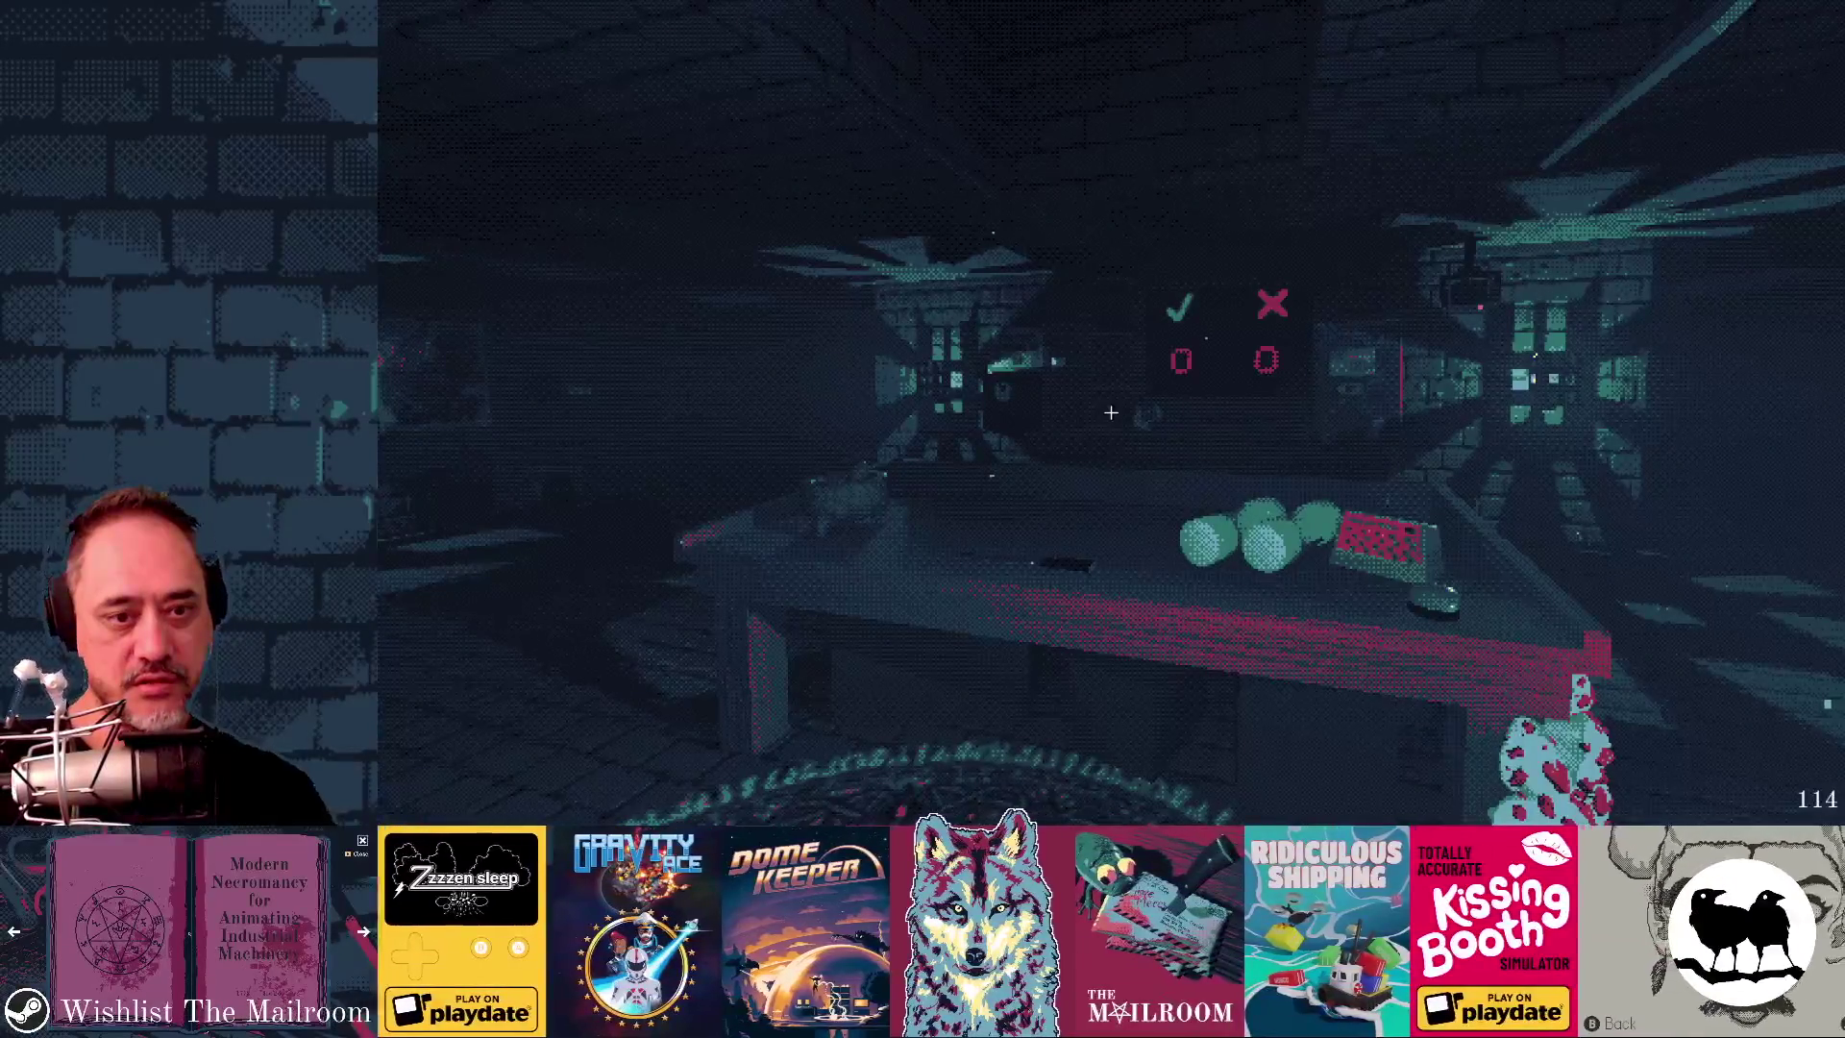
- Check the editor monitors (2251 draw calls at 153 FPS), then resume playing the game
{"action": "key", "text": "alt+Tab"}
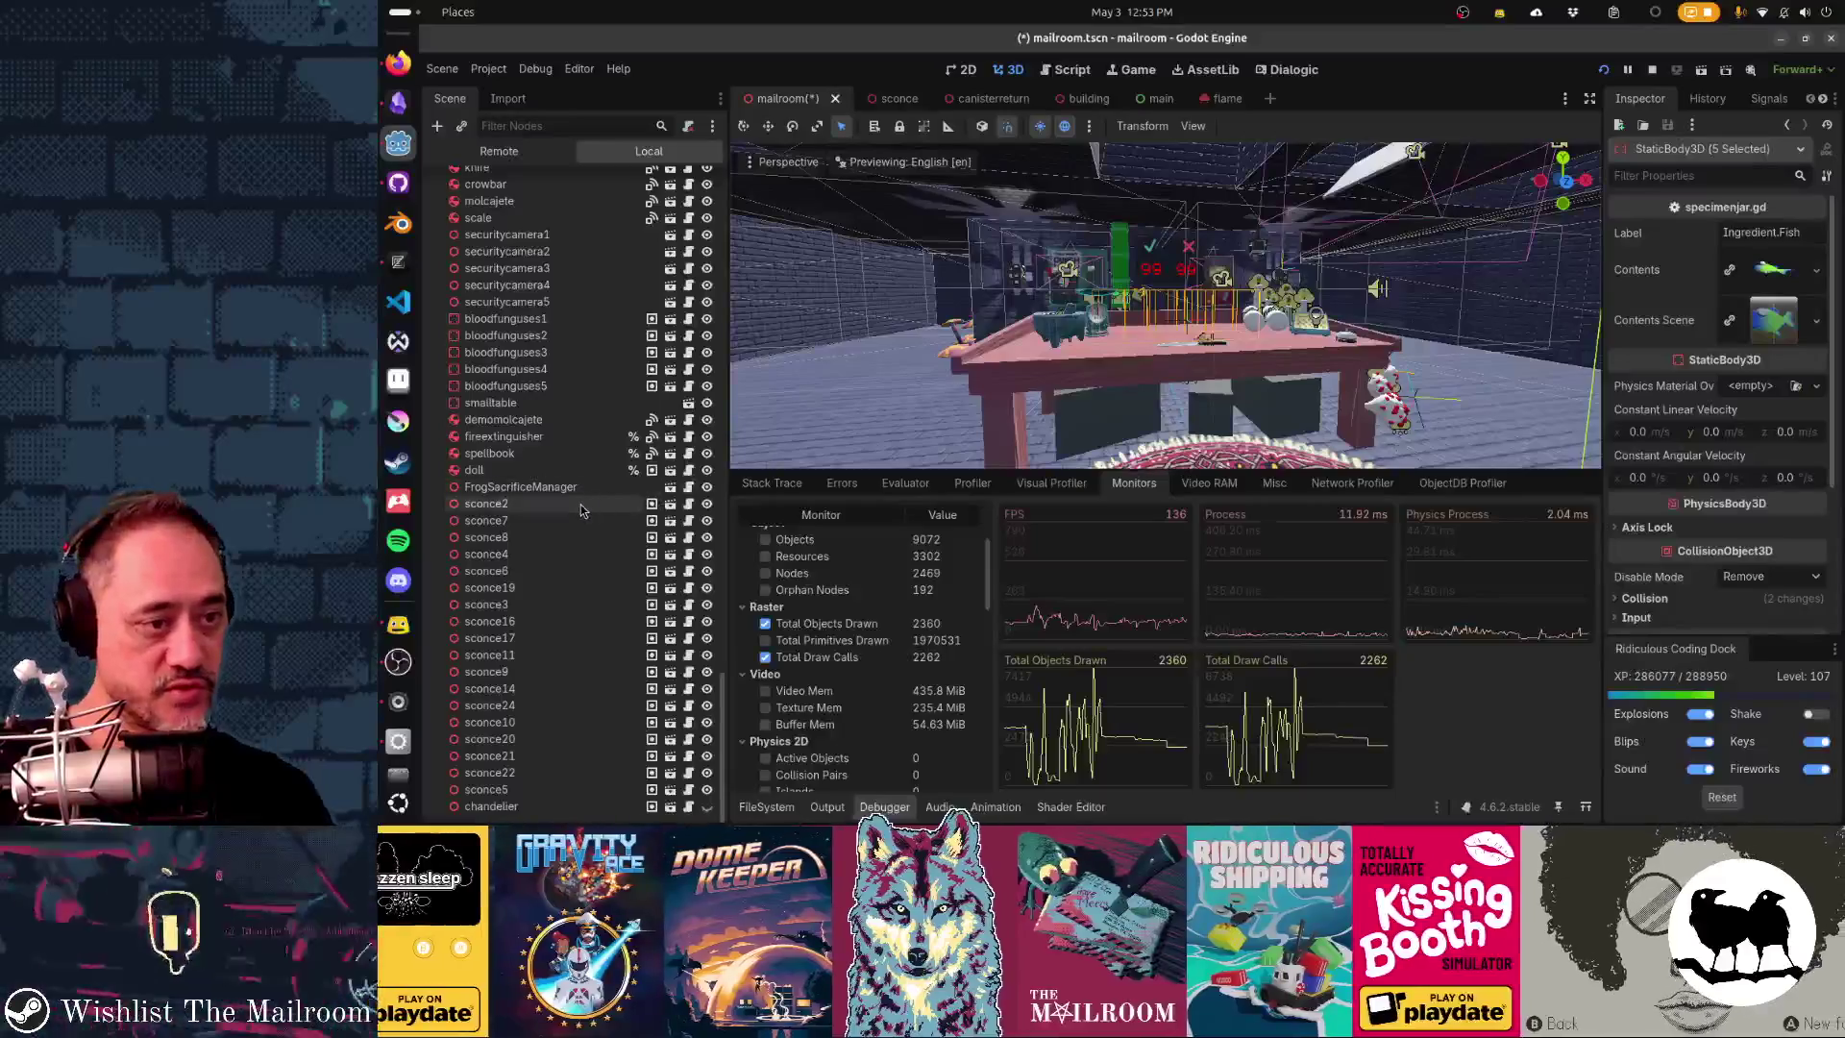
{"action": "scroll", "coordinate": [626, 528], "scroll_direction": "up", "scroll_amount": 5}
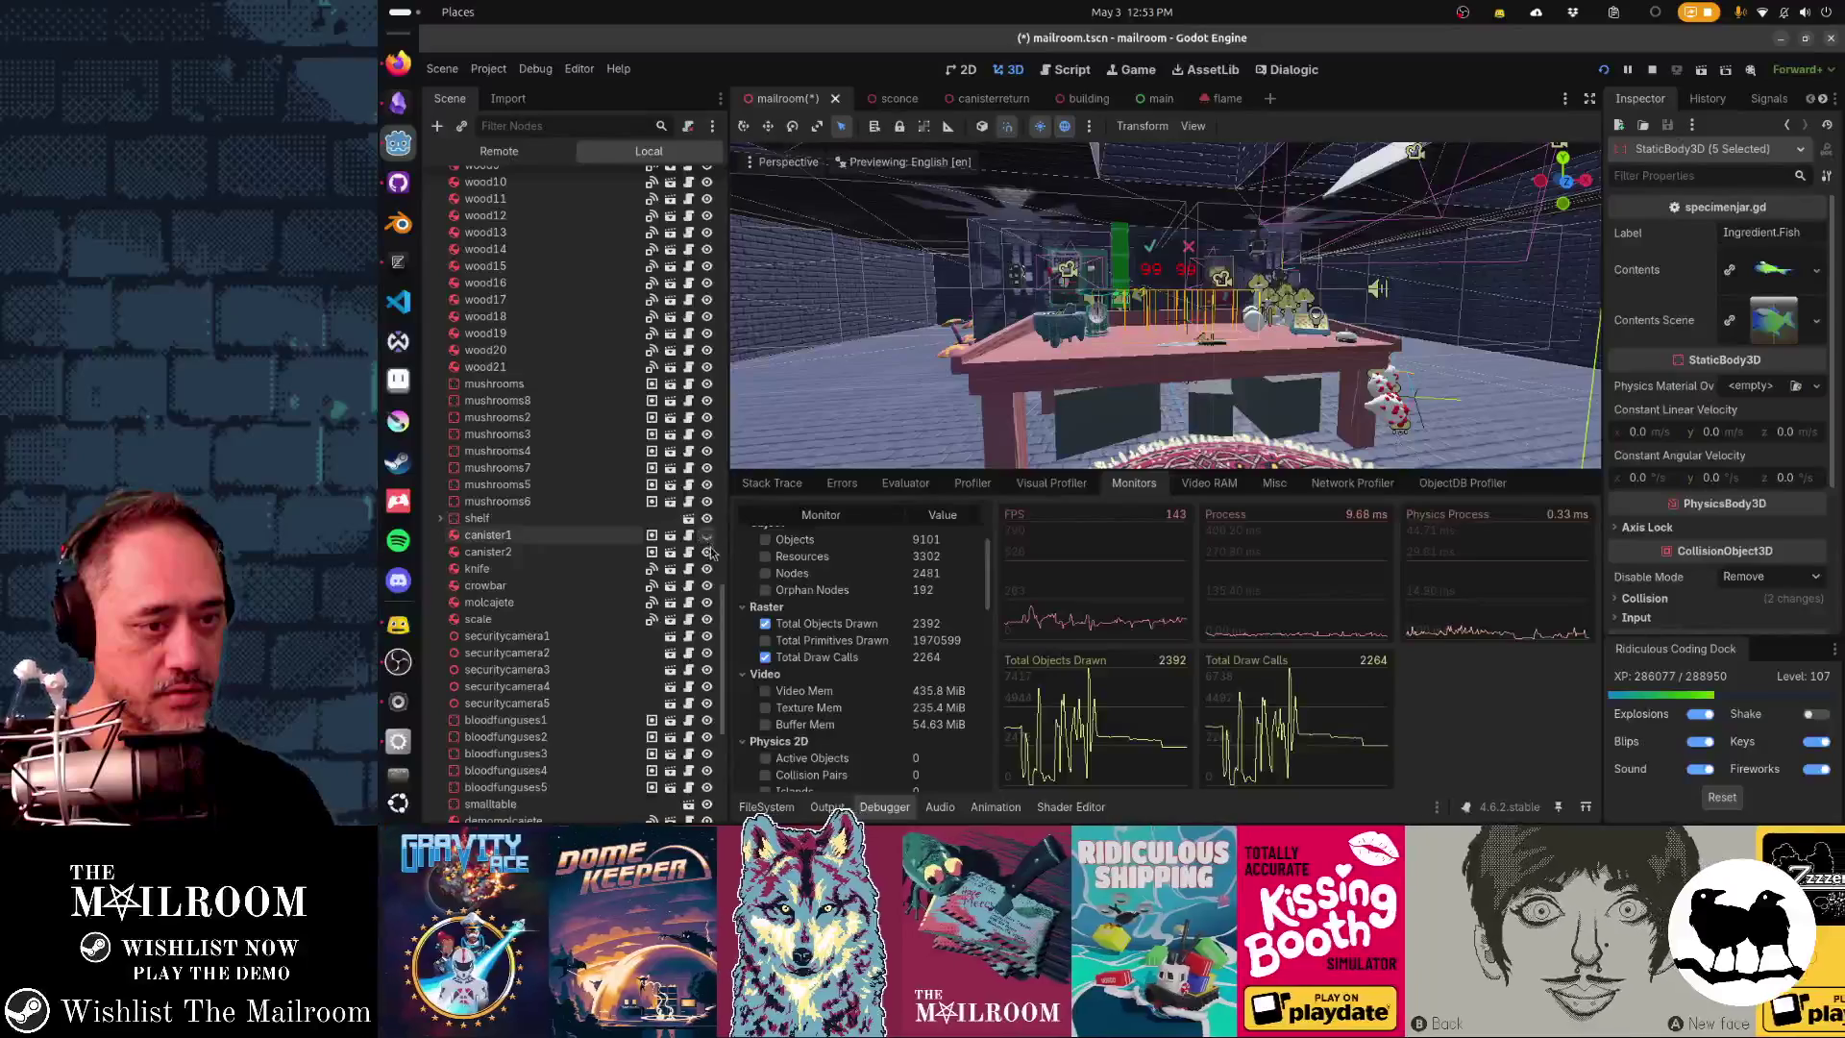
{"action": "key", "text": "alt+Tab"}
{"action": "left_click", "coordinate": [1086, 310]}
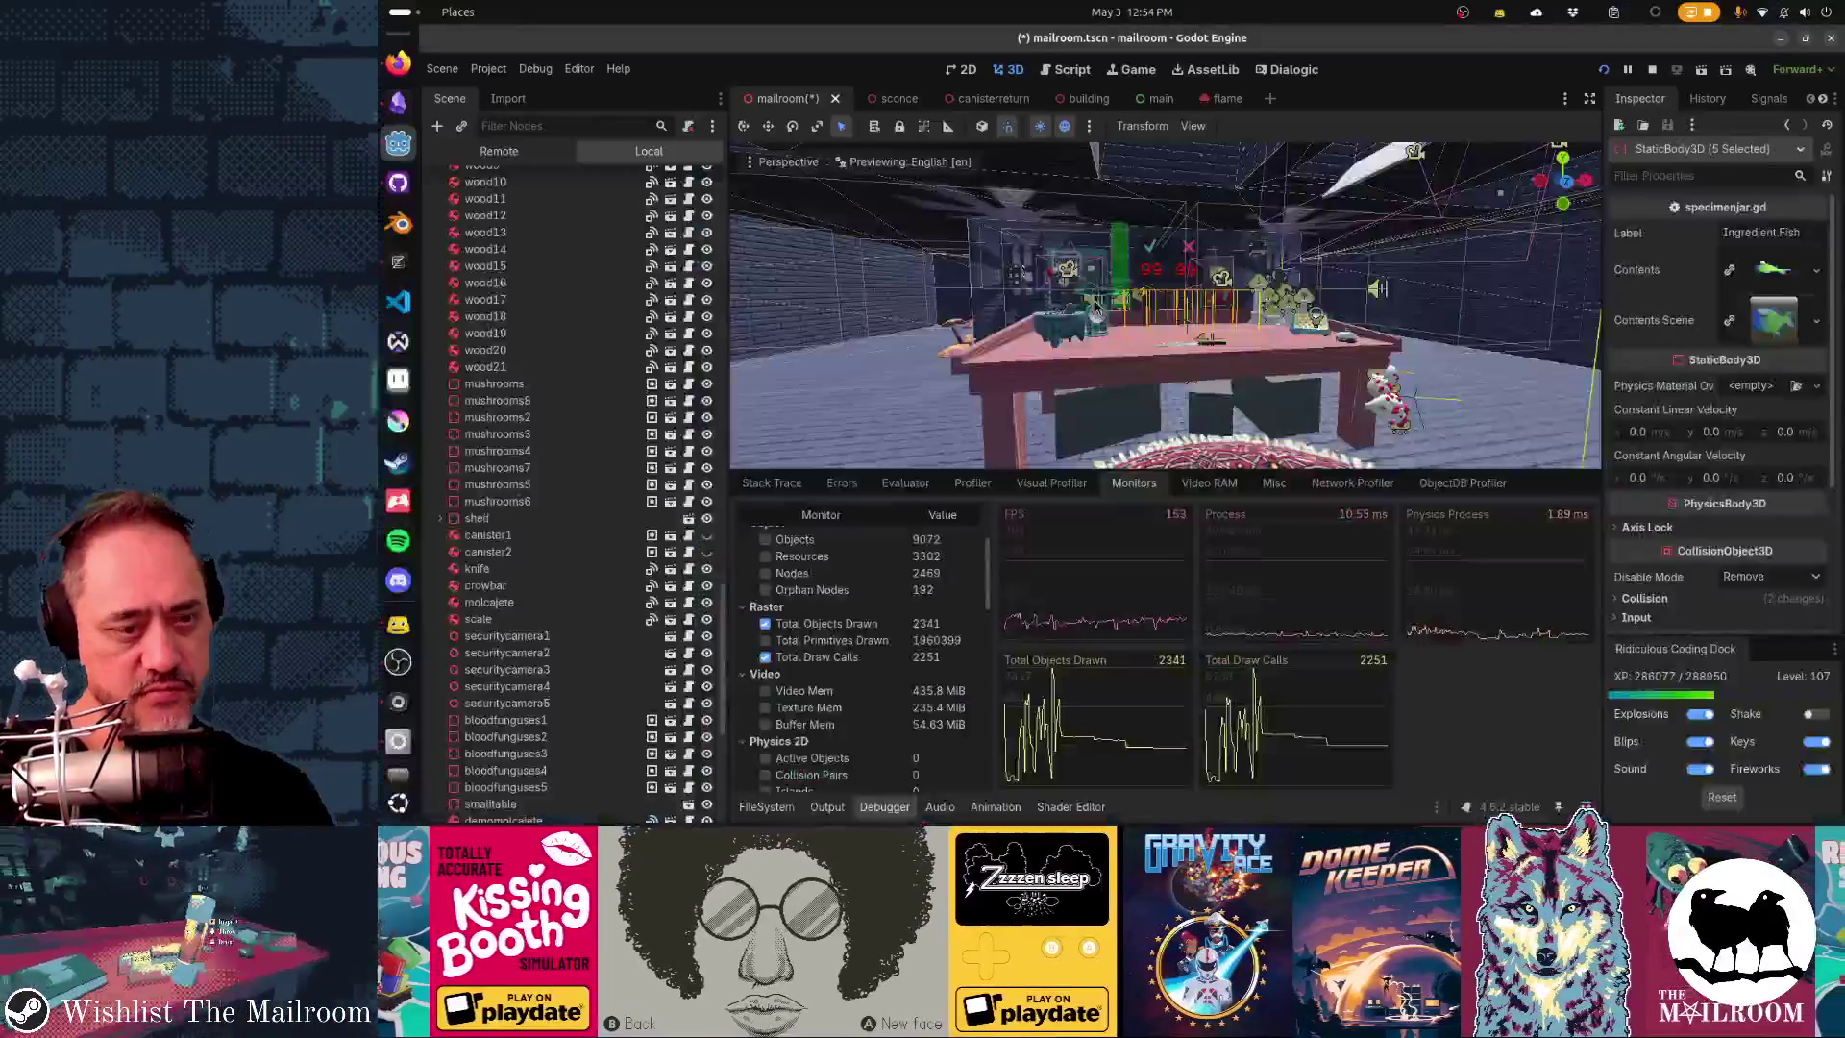
- Alternate between playing the game and reading the editor's draw-call monitors
{"action": "key", "text": "alt+Tab"}
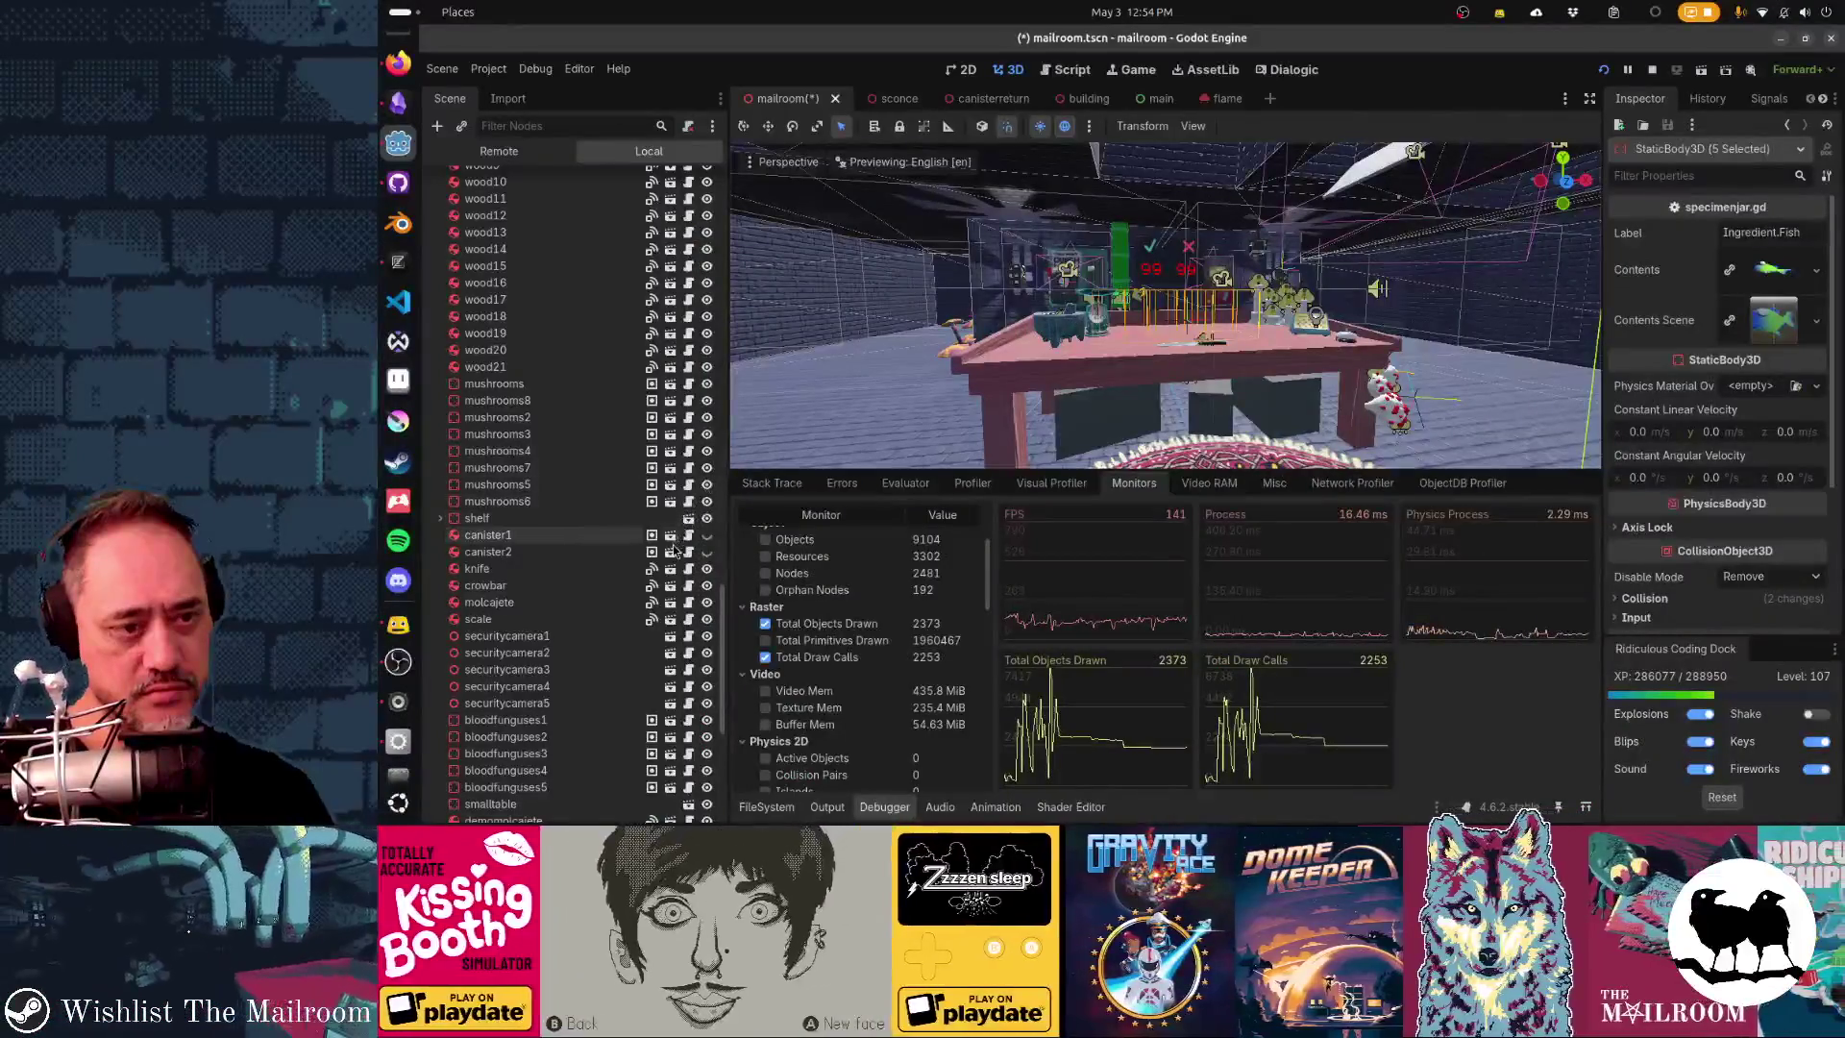
{"action": "key", "text": "alt+Tab"}
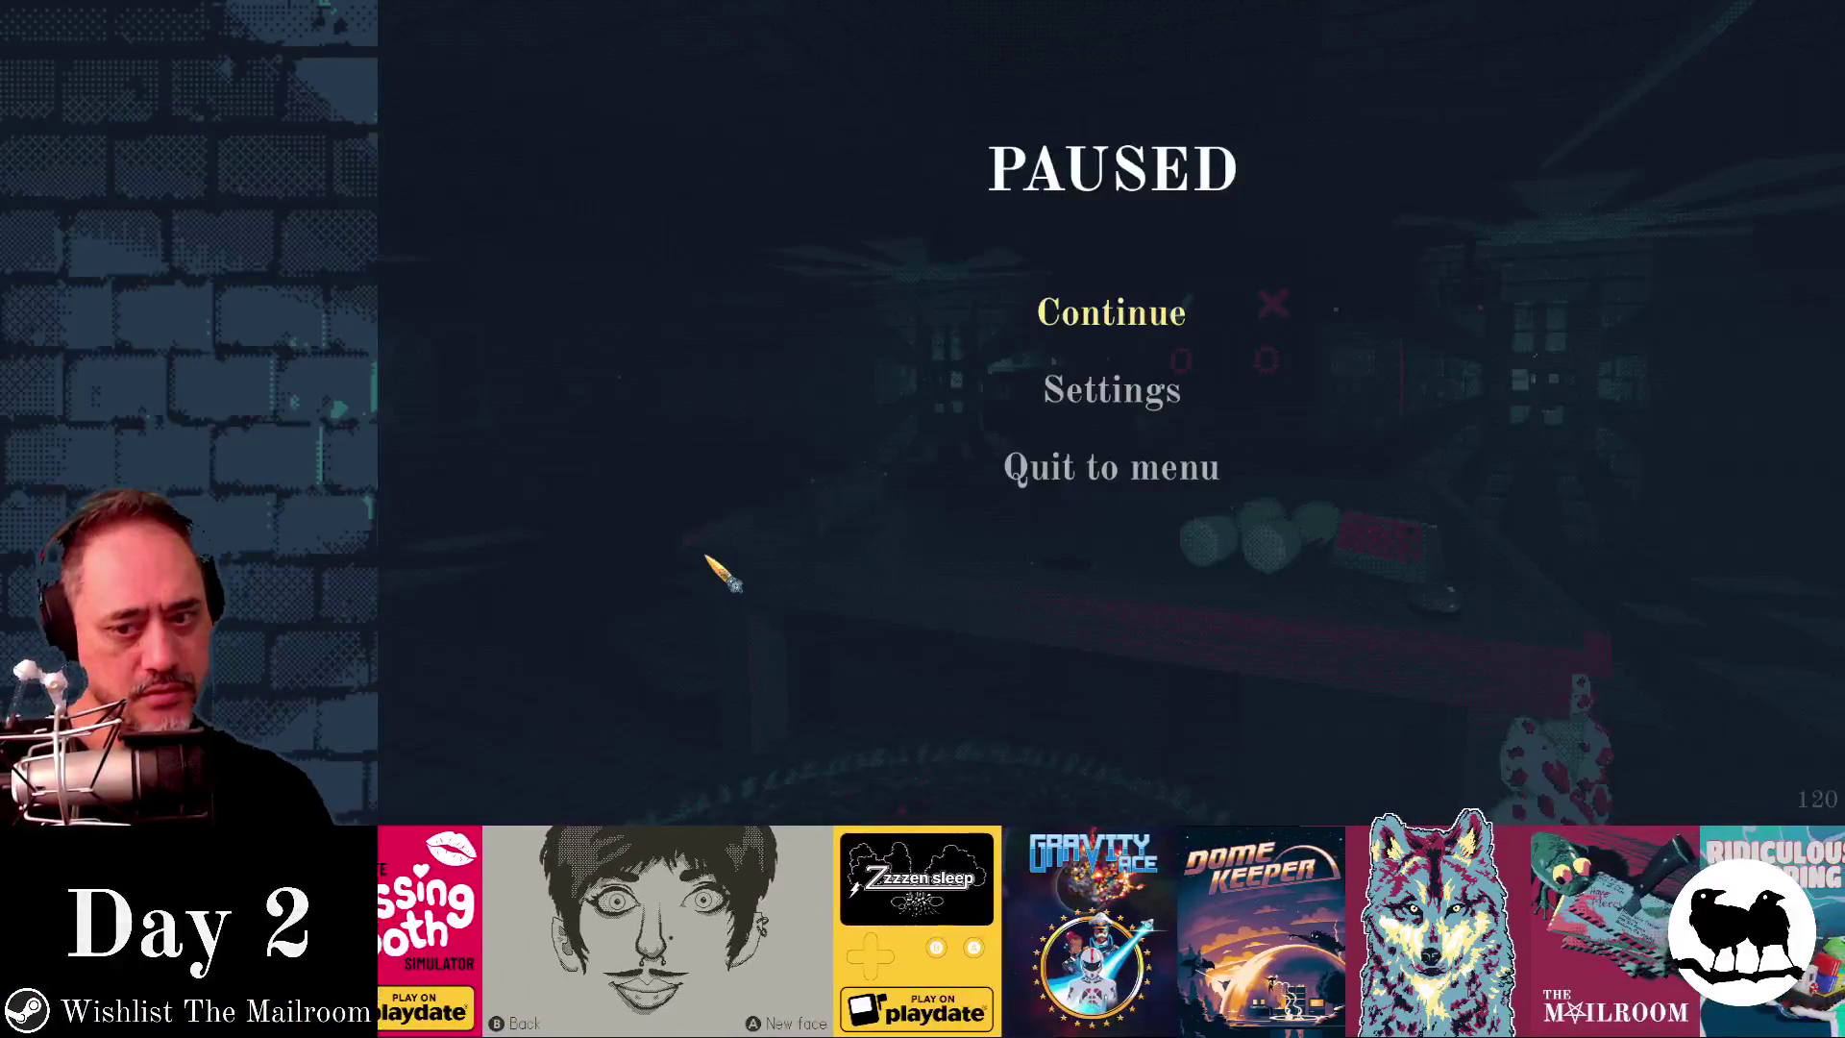
{"action": "left_click", "coordinate": [1115, 312]}
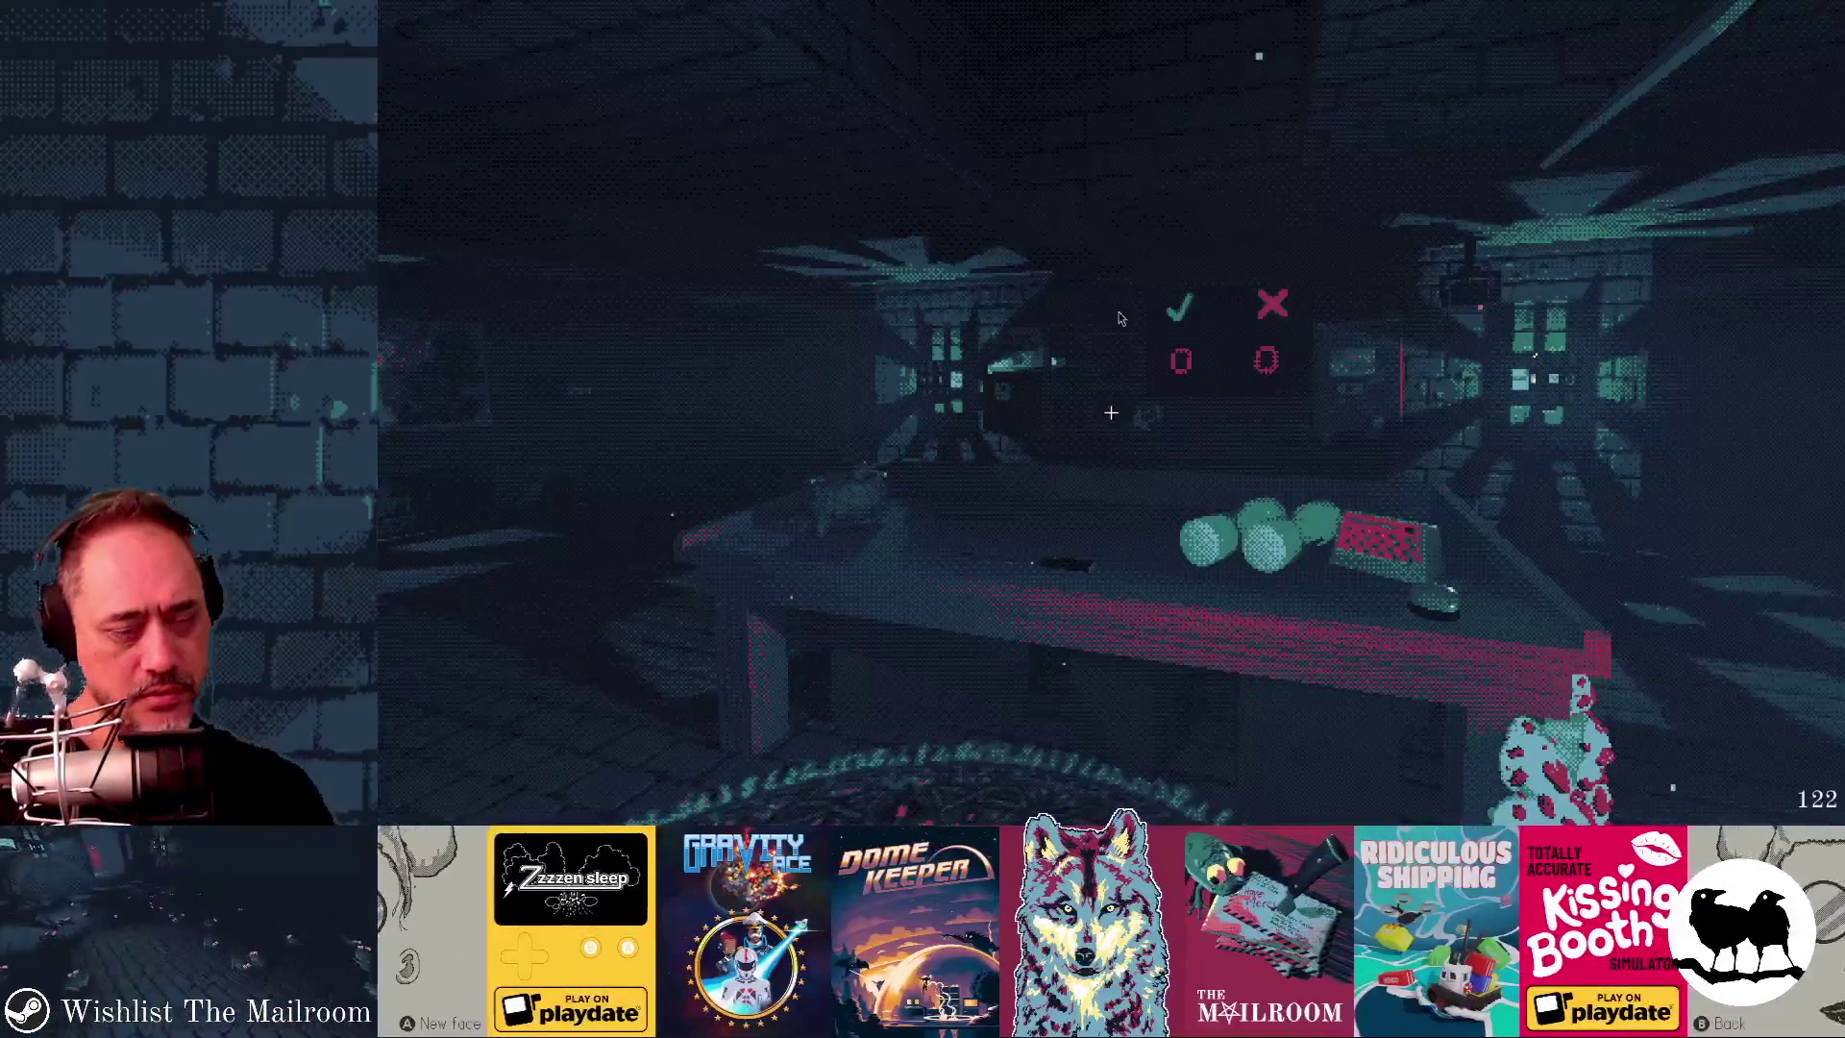
{"action": "key", "text": "F8"}
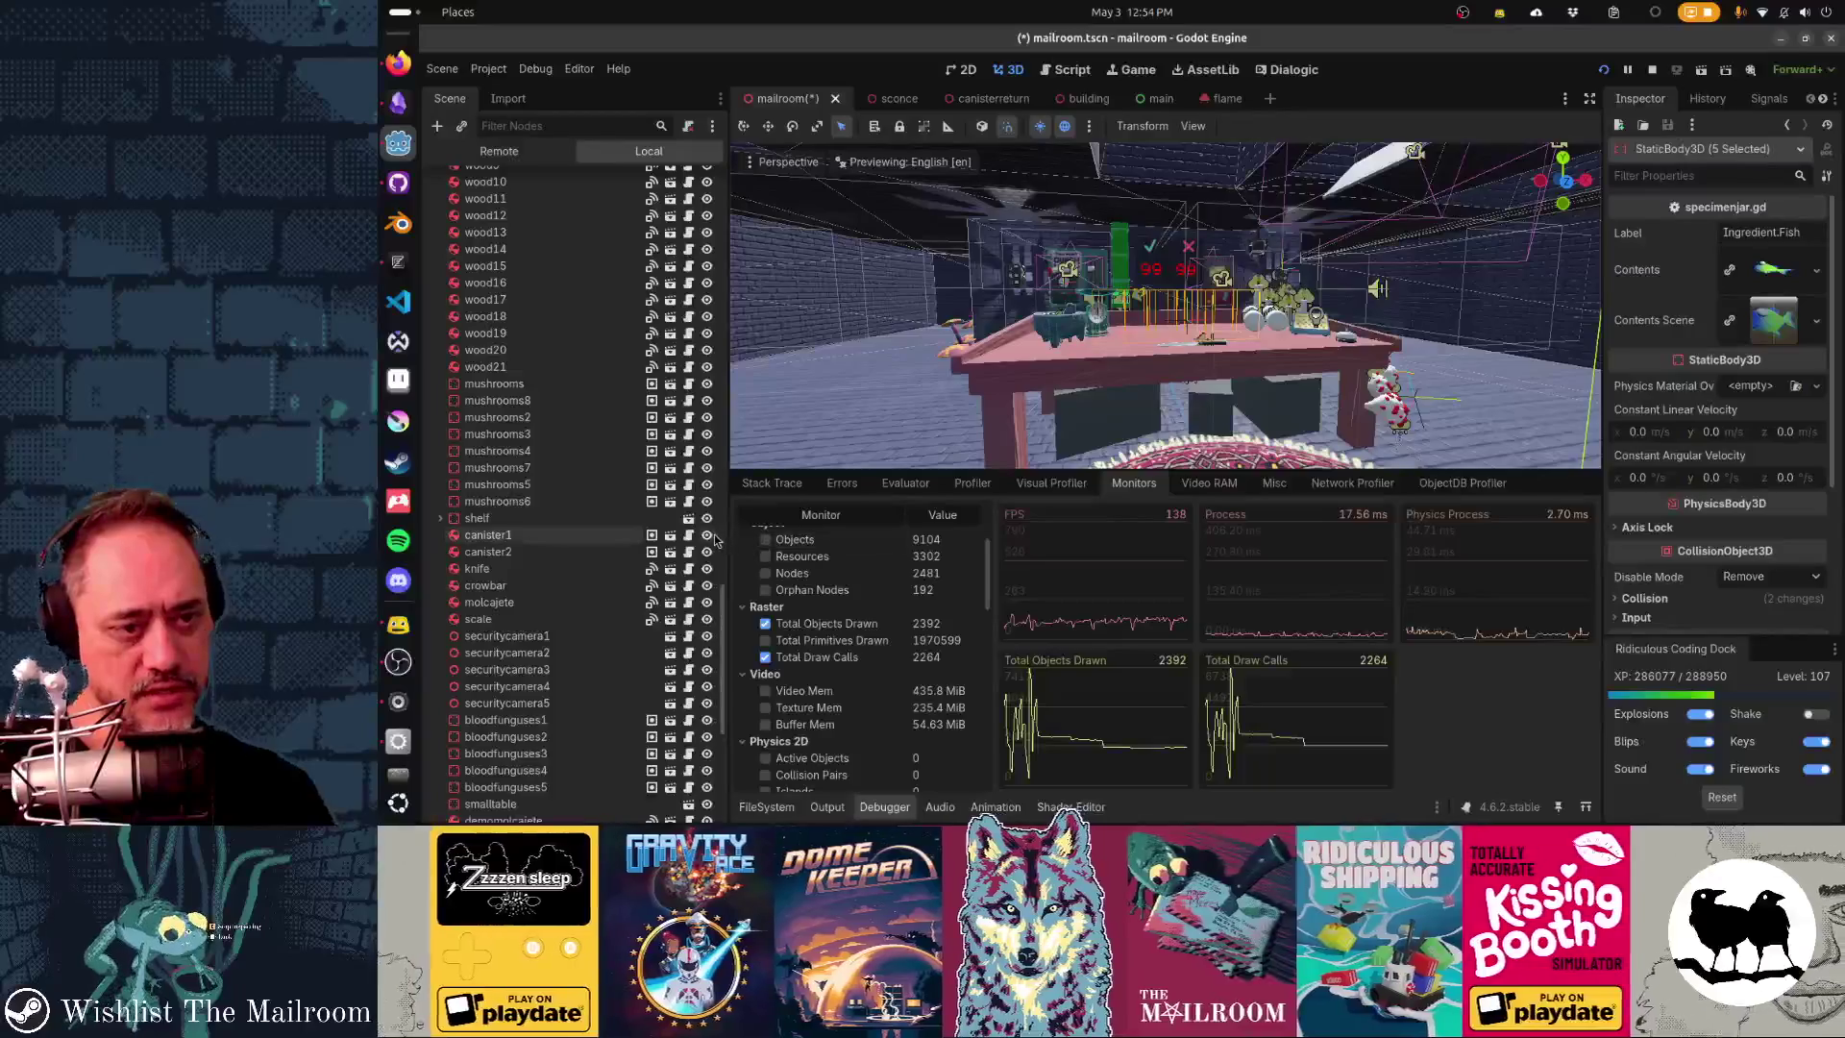
{"action": "key", "text": "alt+Tab"}
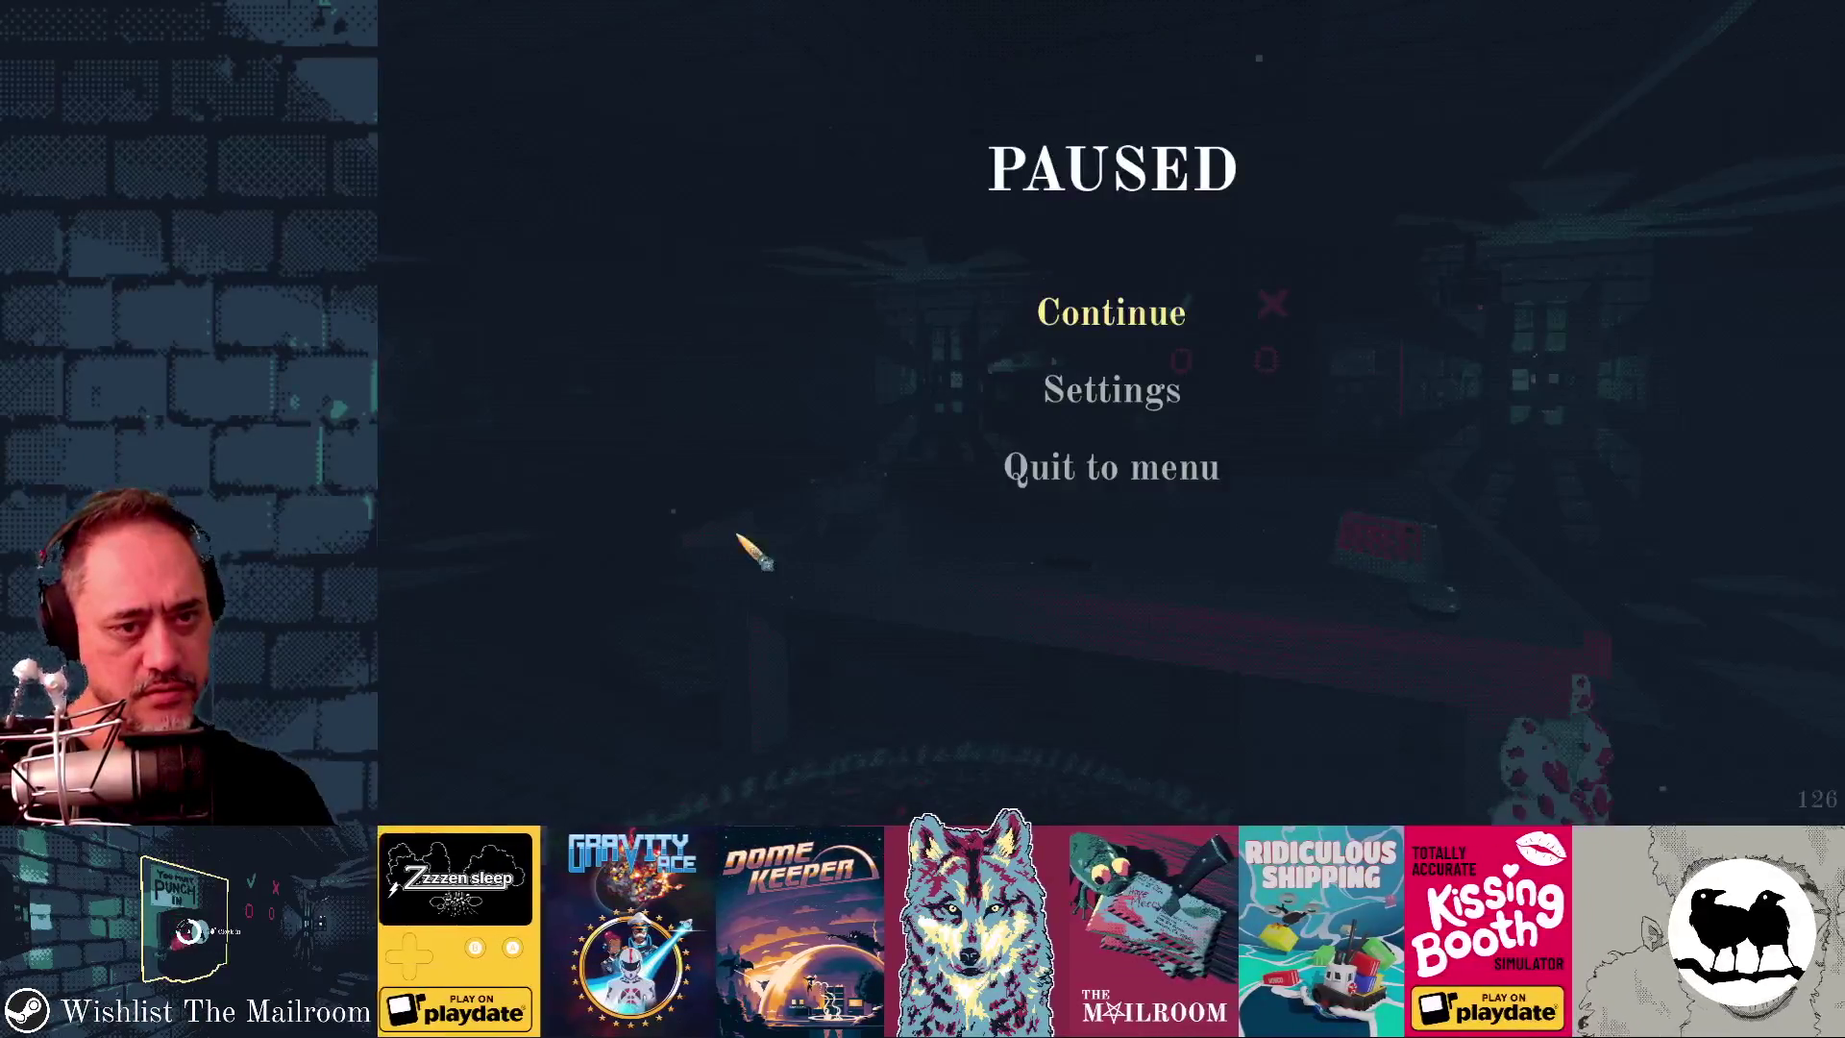
{"action": "left_click", "coordinate": [1086, 325]}
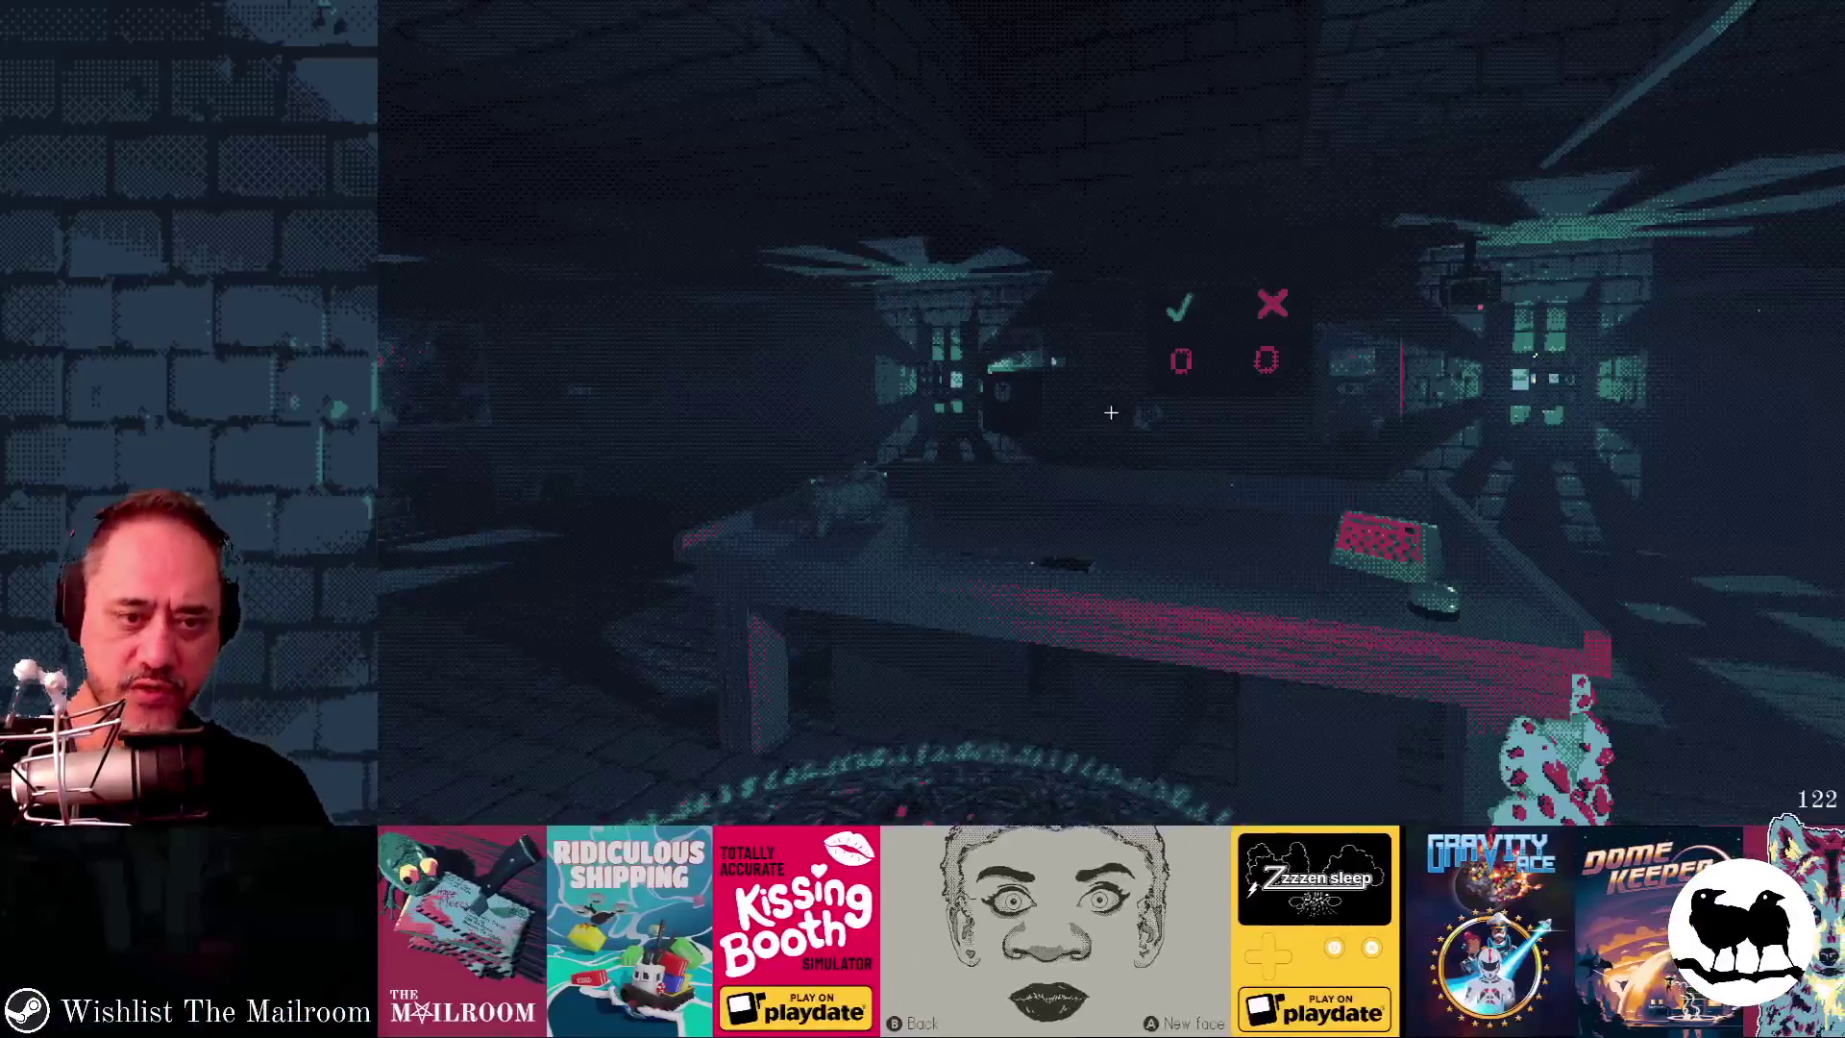
- Shift-select mushrooms through mushrooms6 and hide them, checking the result in game
{"action": "key", "text": "F8"}
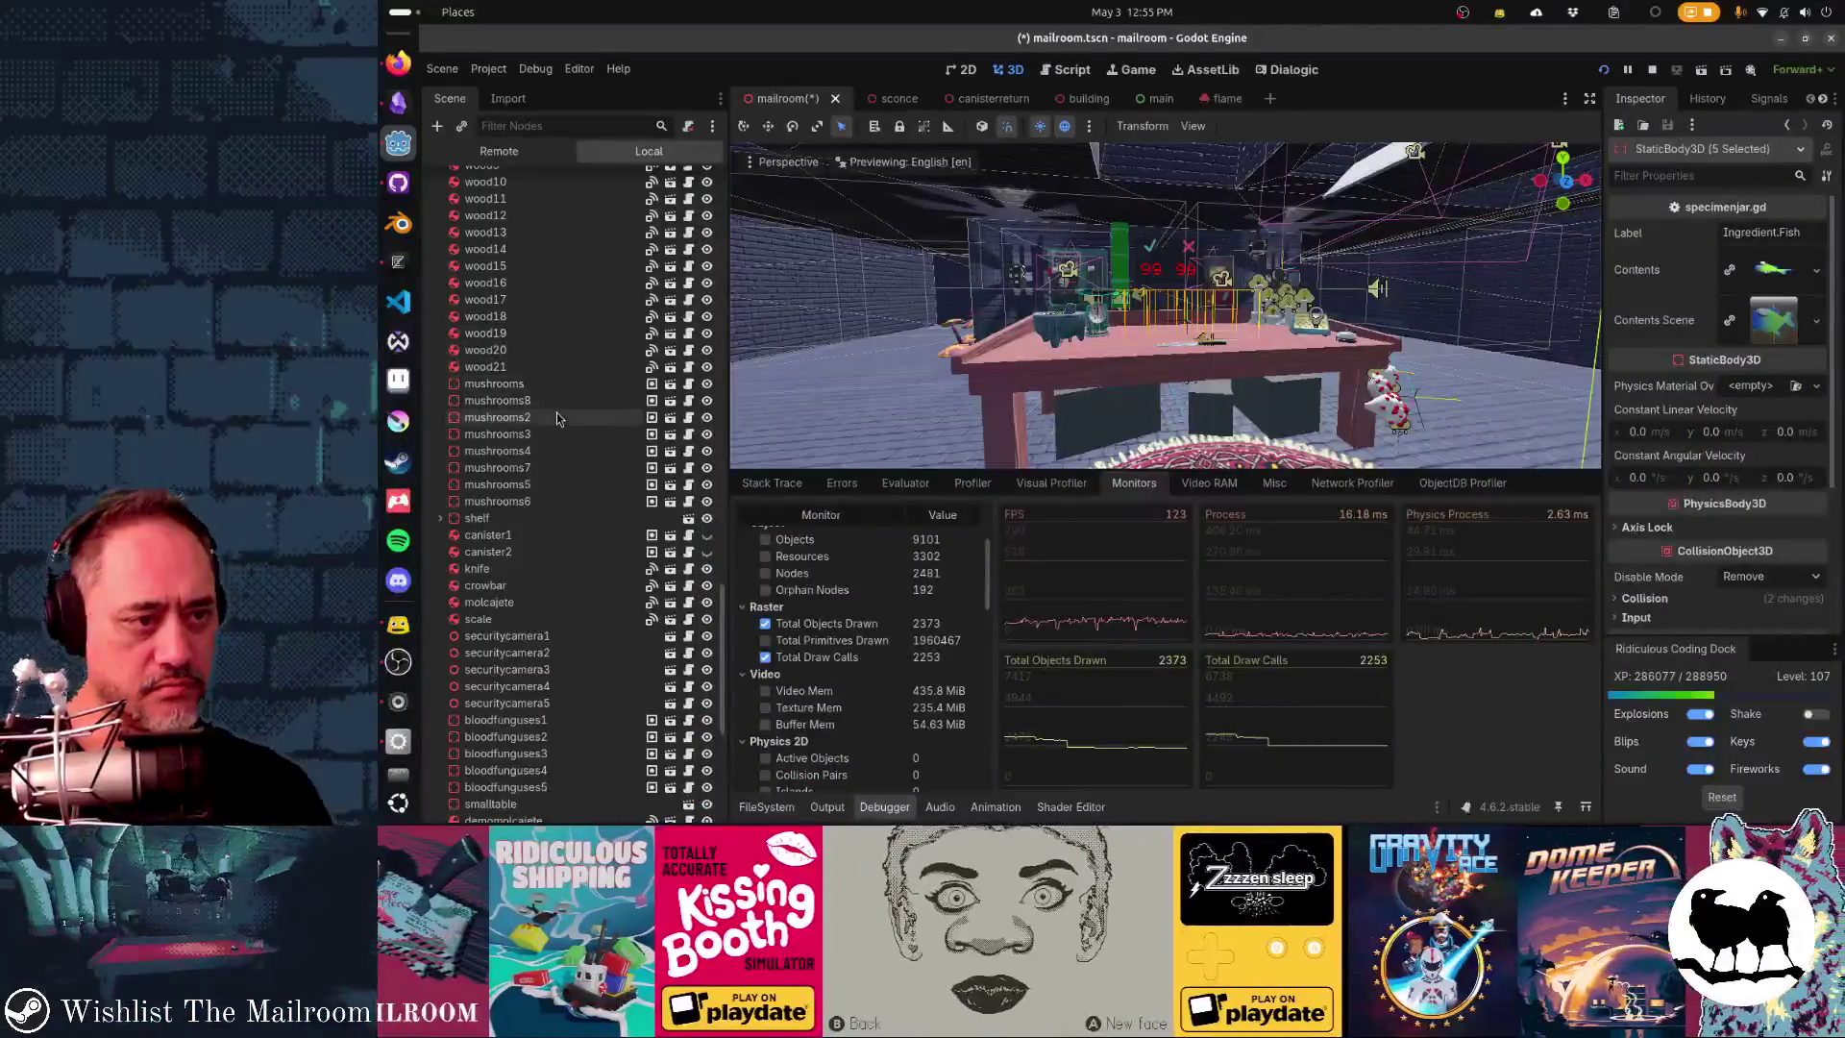
{"action": "left_click", "coordinate": [555, 383]}
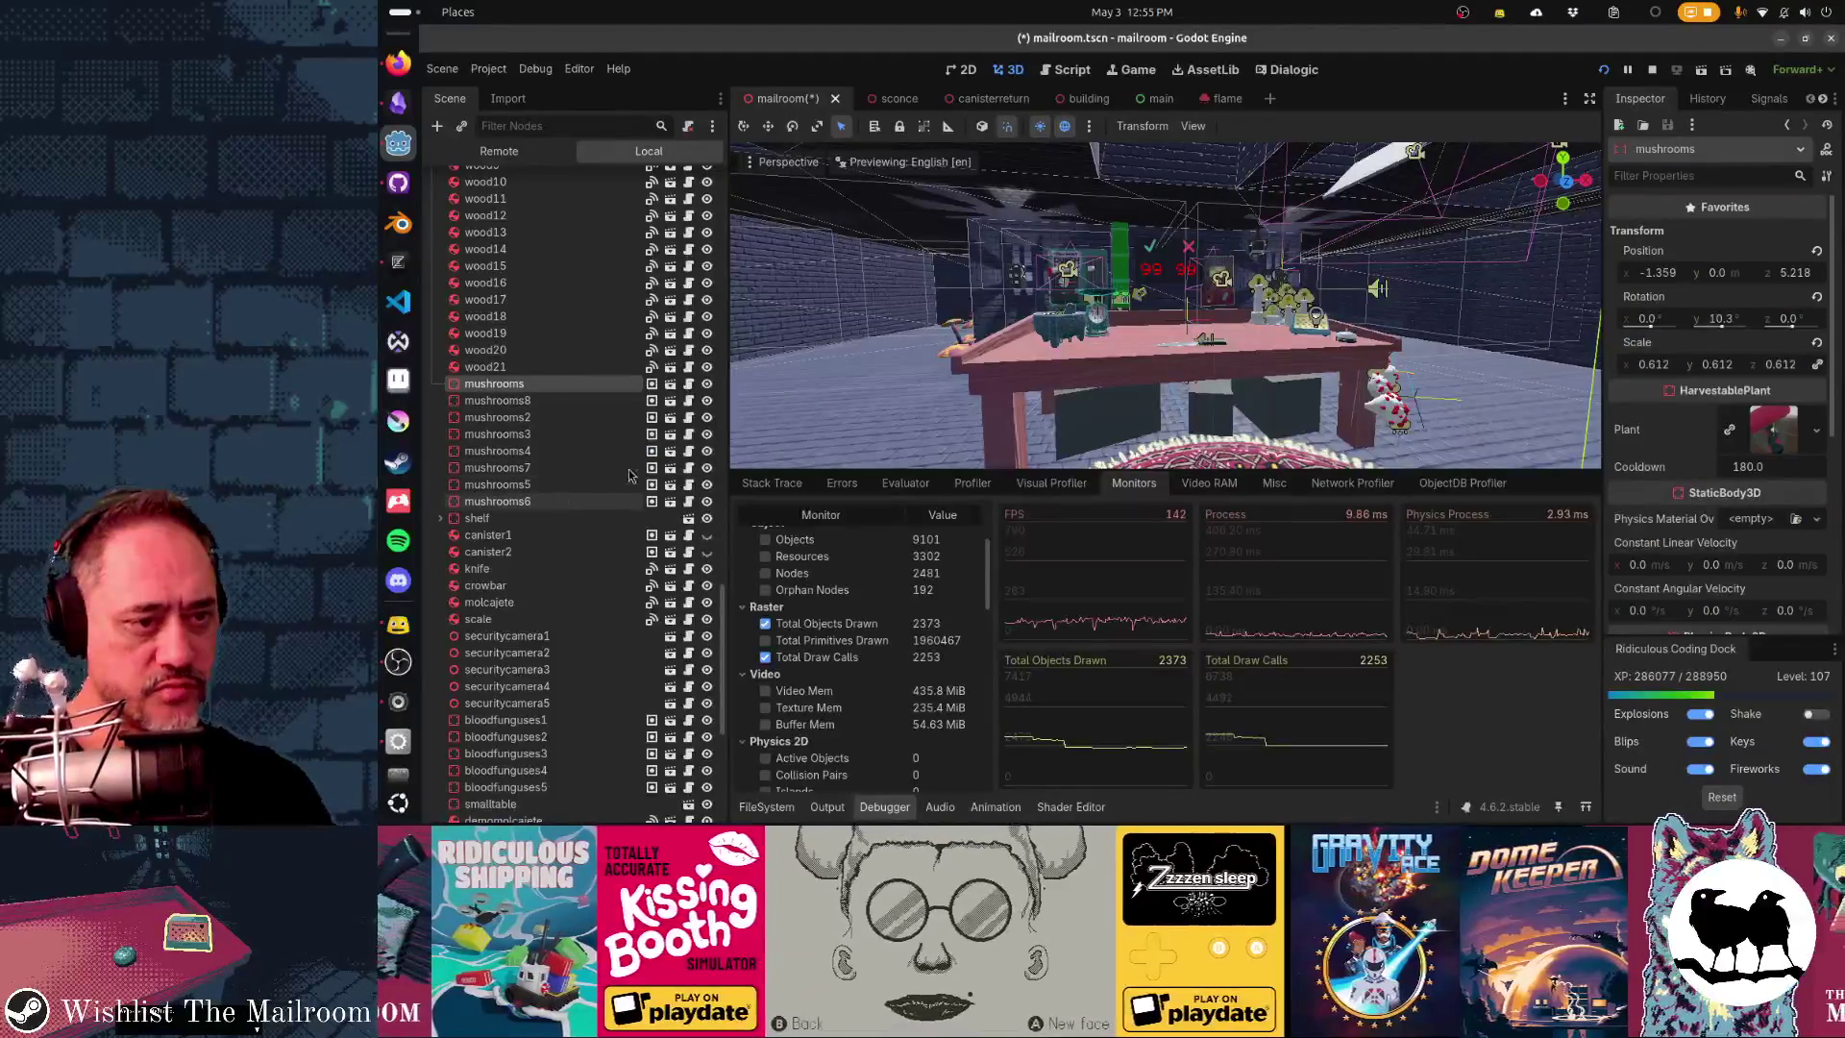
{"action": "left_click", "coordinate": [600, 501], "text": "shift"}
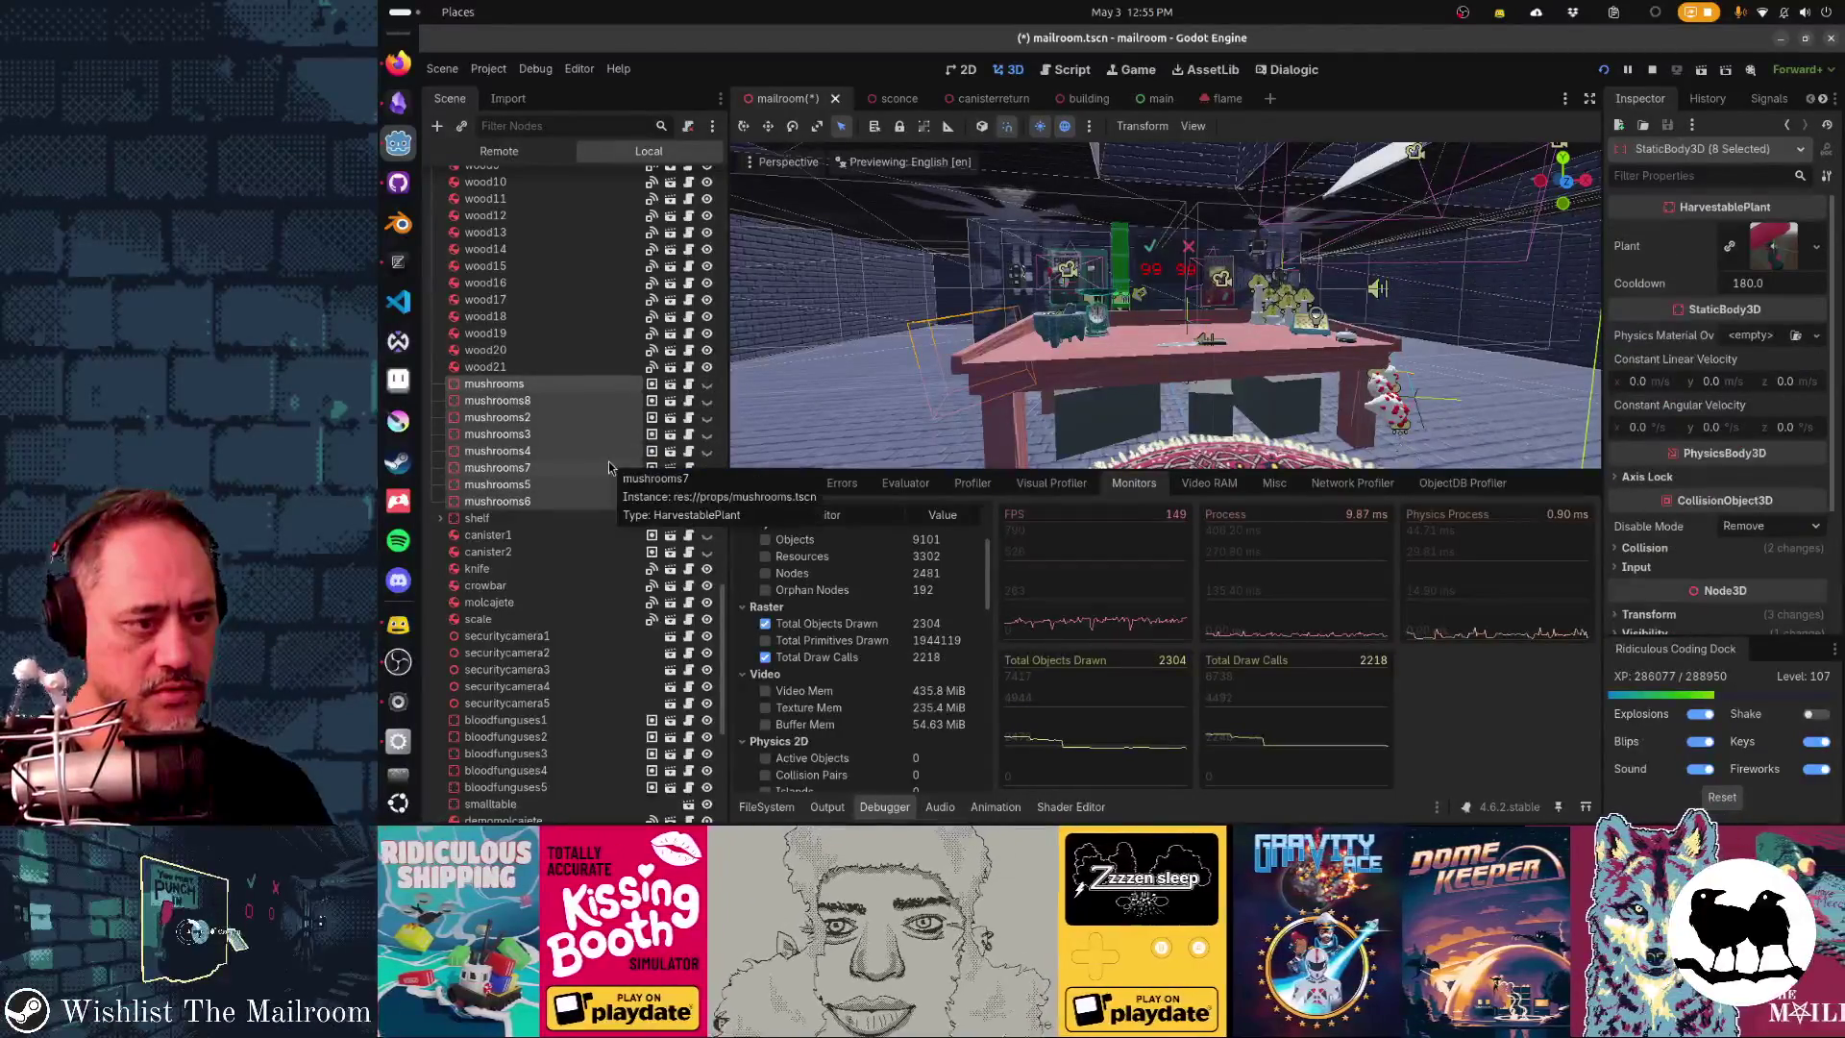
{"action": "scroll", "coordinate": [608, 468], "scroll_direction": "down", "scroll_amount": 5}
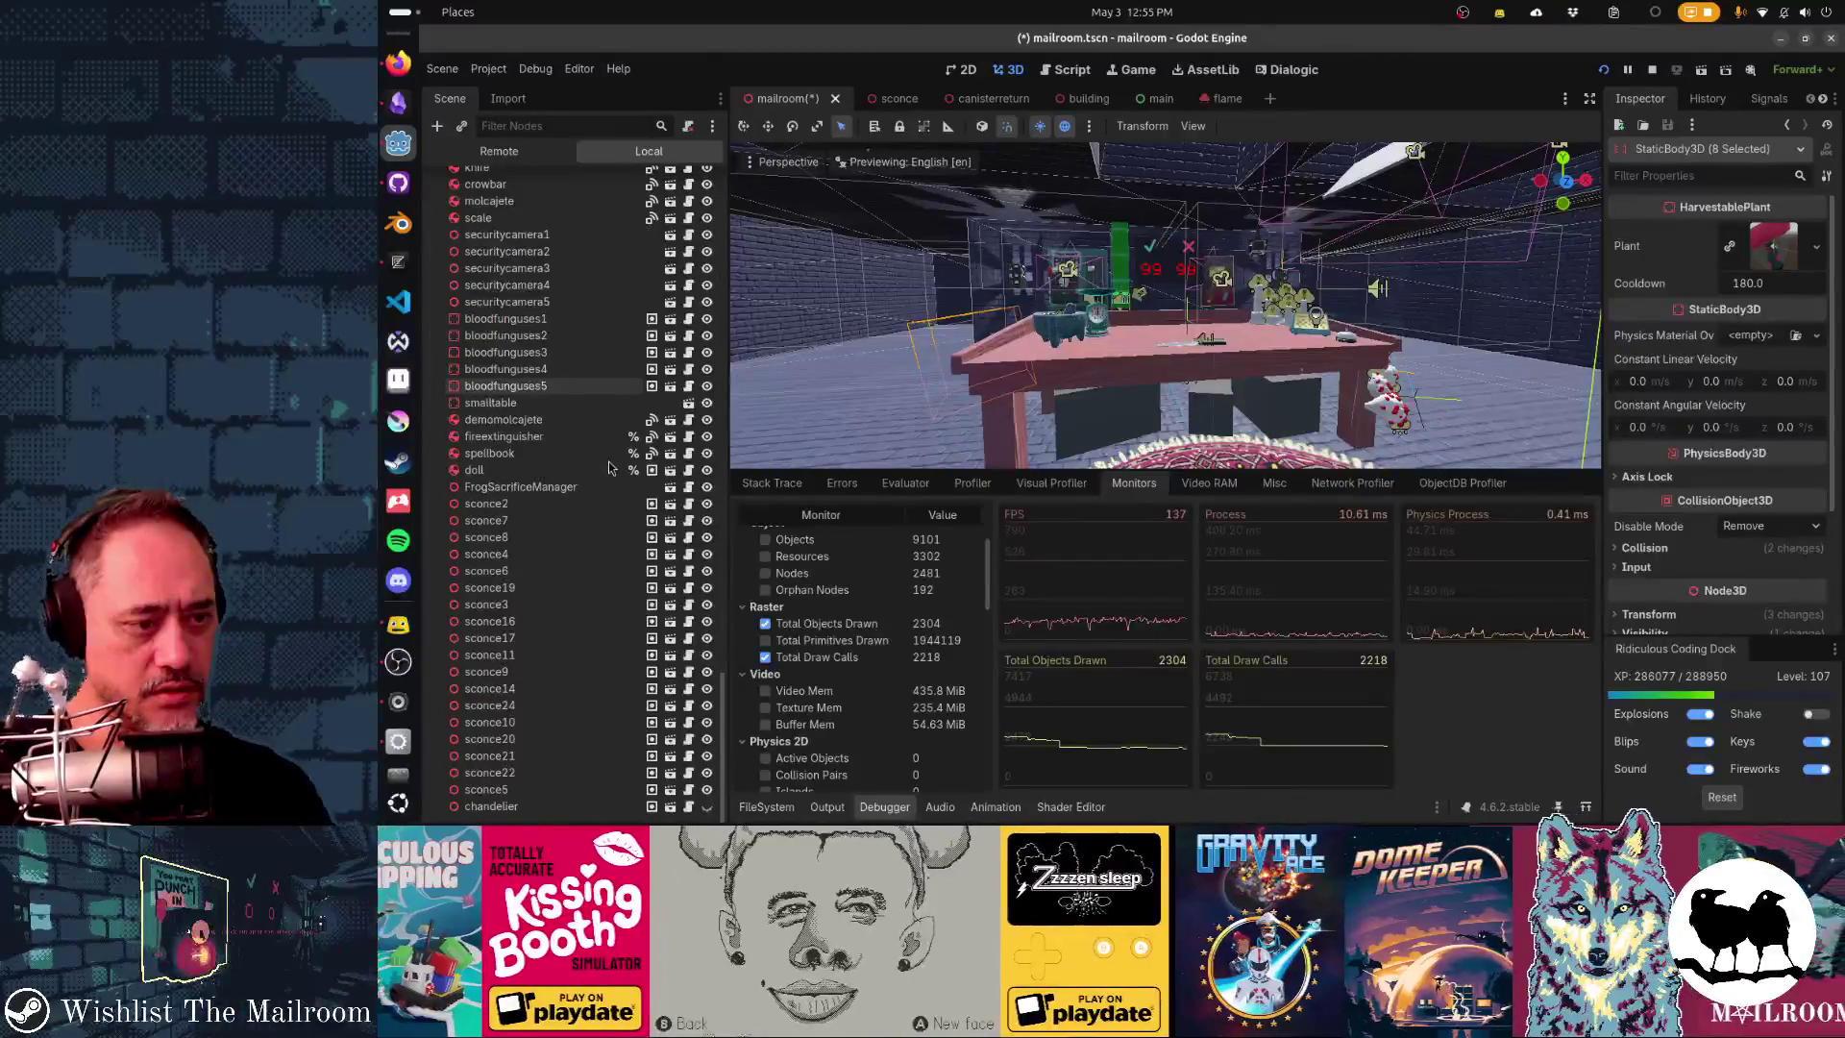
{"action": "key", "text": "alt+Tab"}
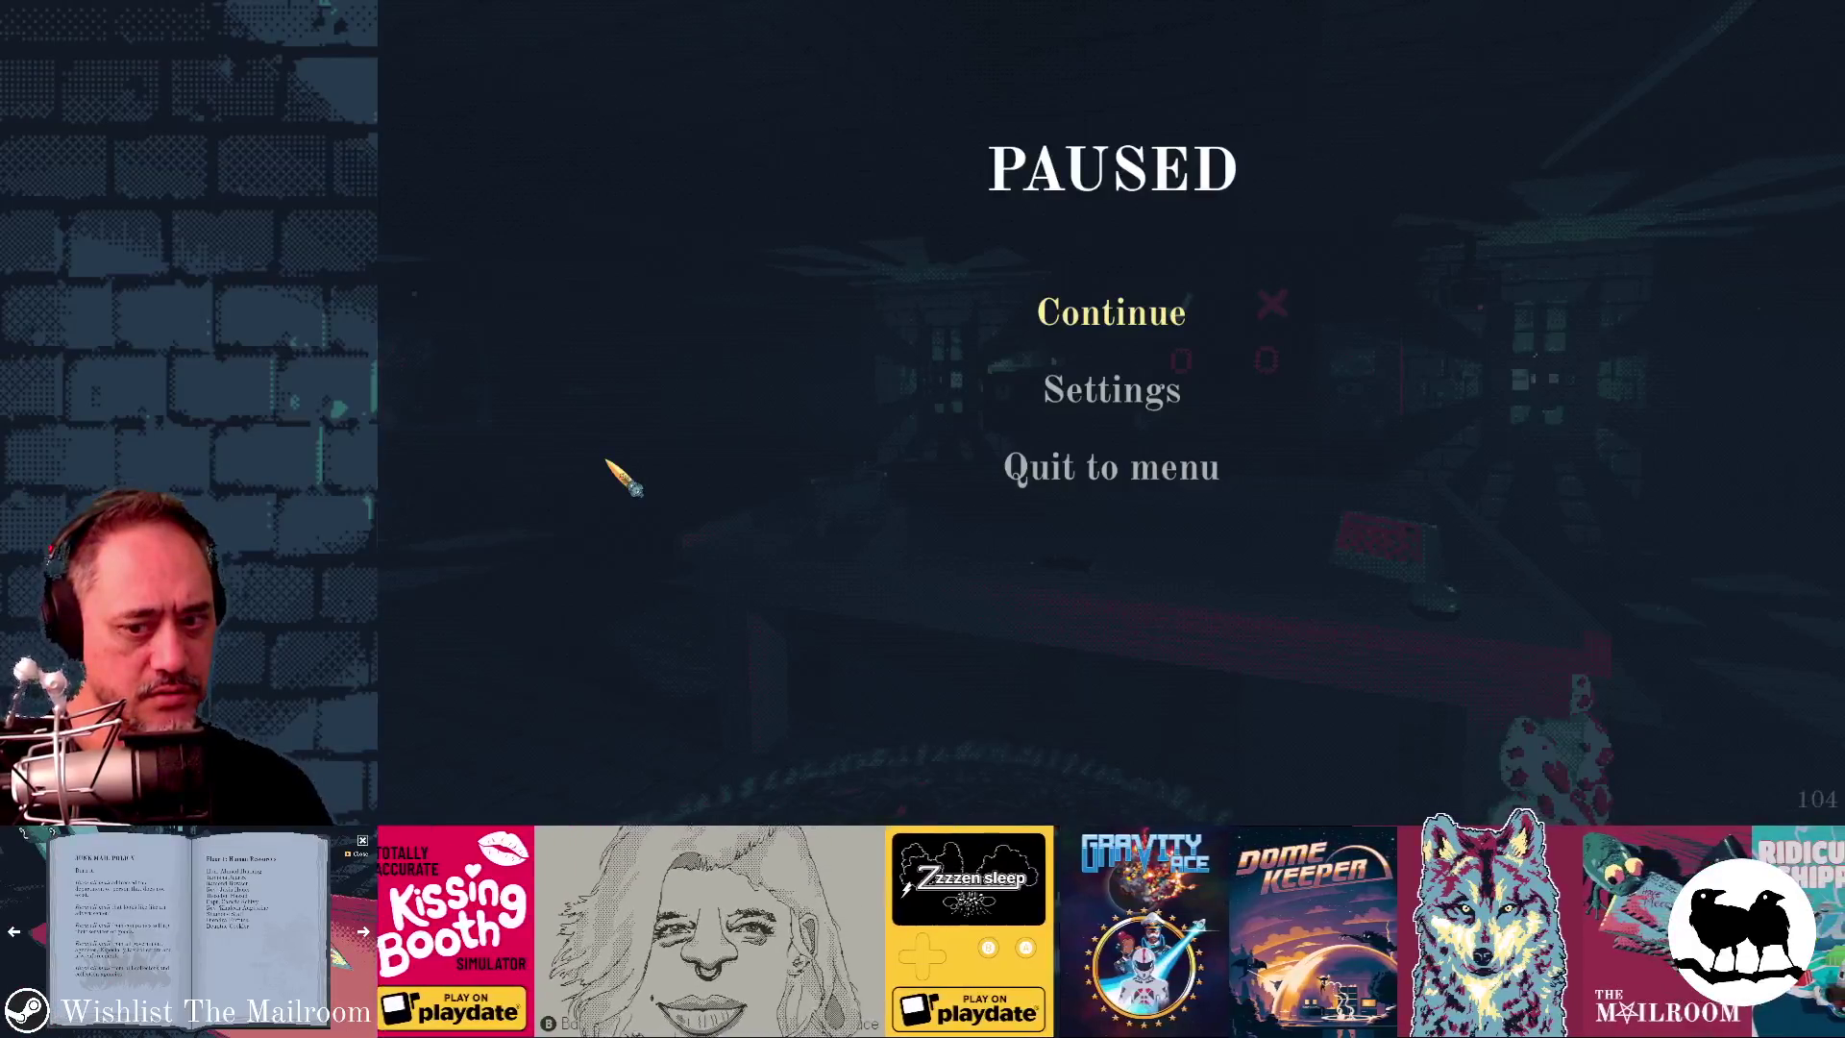
{"action": "key", "text": "alt+Tab"}
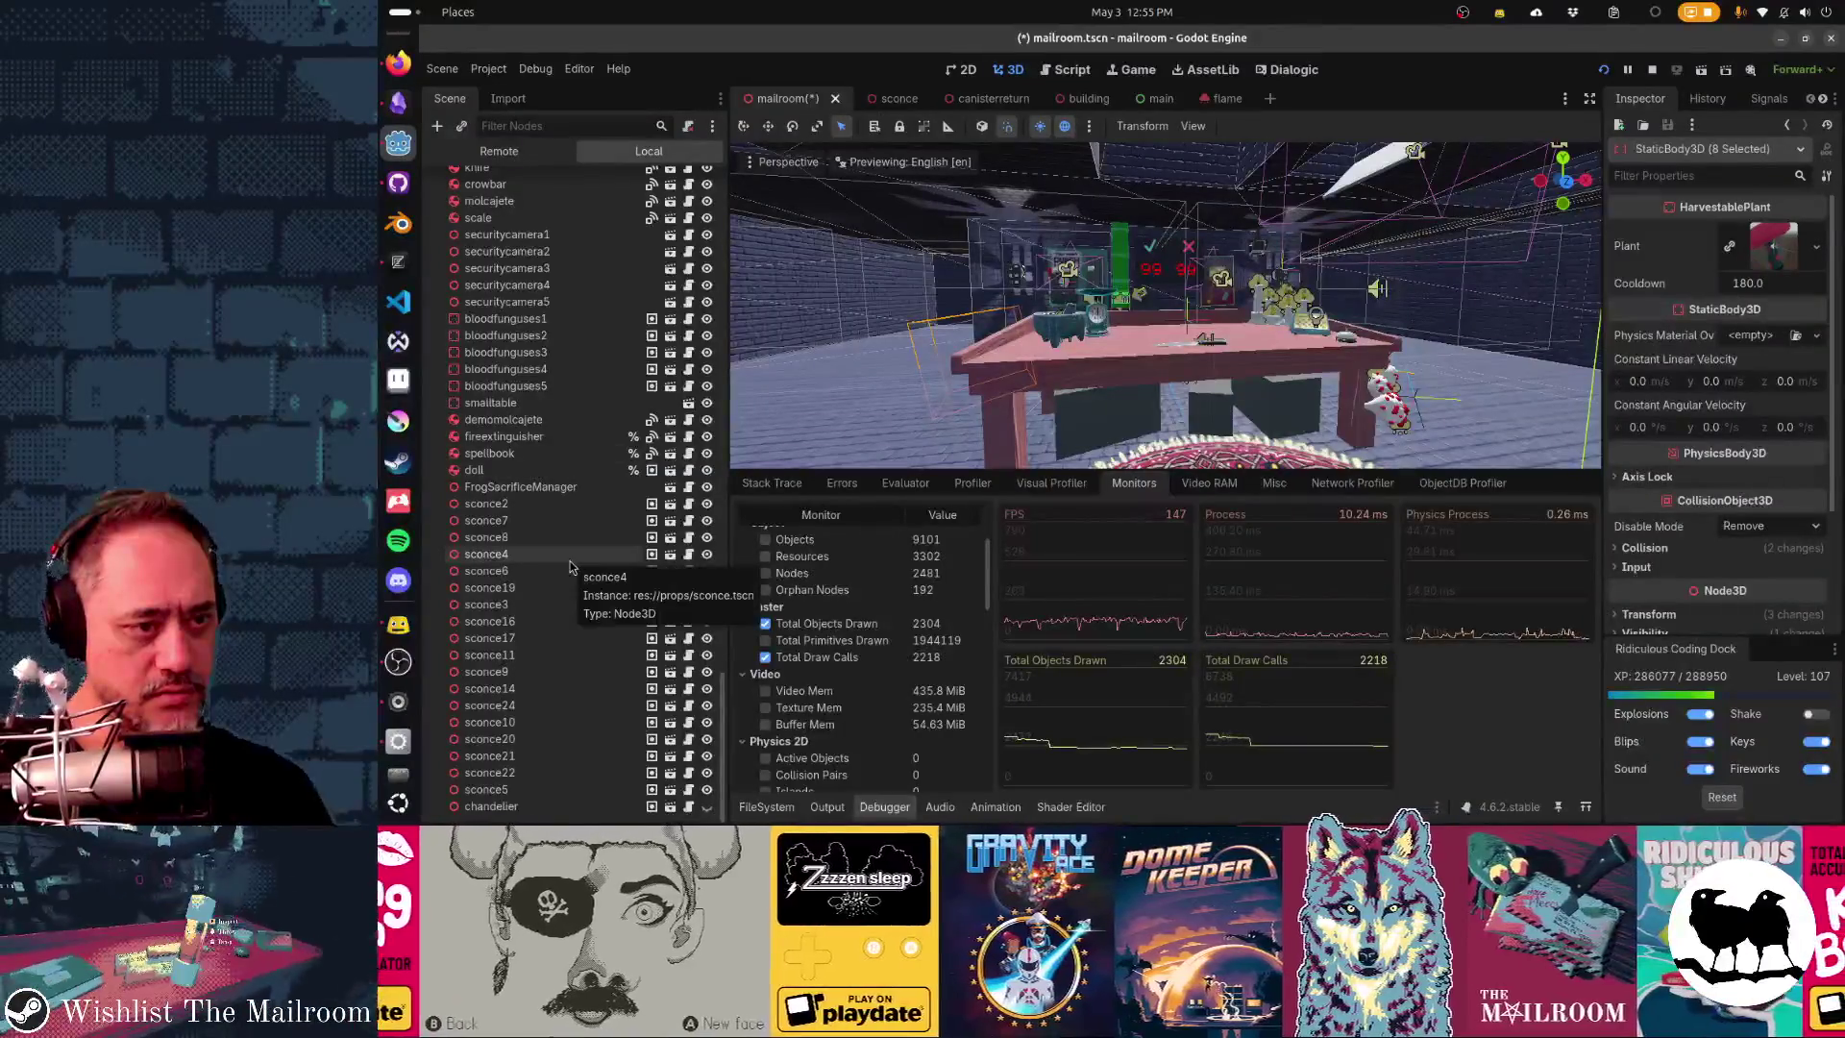
- Hide bloodfunguses1–5 and confirm in the monitors that draw calls dropped to 1478
{"action": "left_click", "coordinate": [506, 318]}
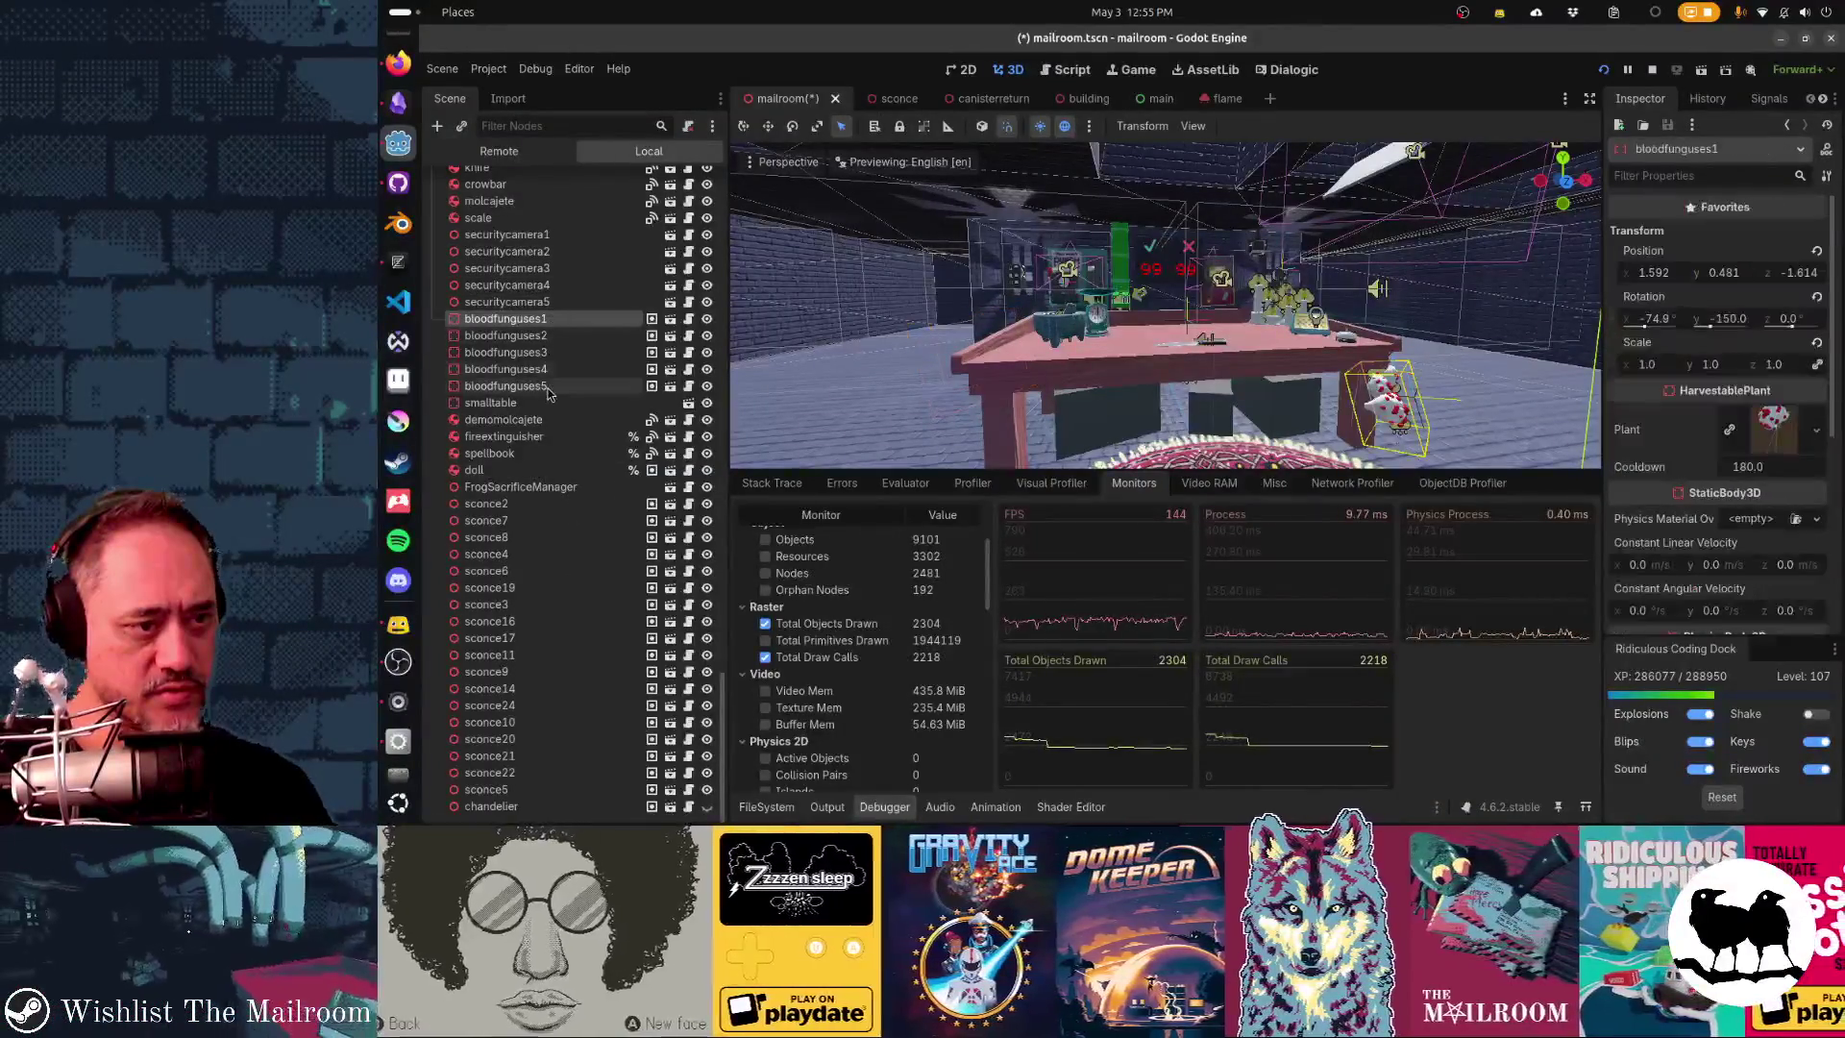
{"action": "left_click", "coordinate": [538, 385], "text": "shift"}
{"action": "key", "text": "alt+Tab"}
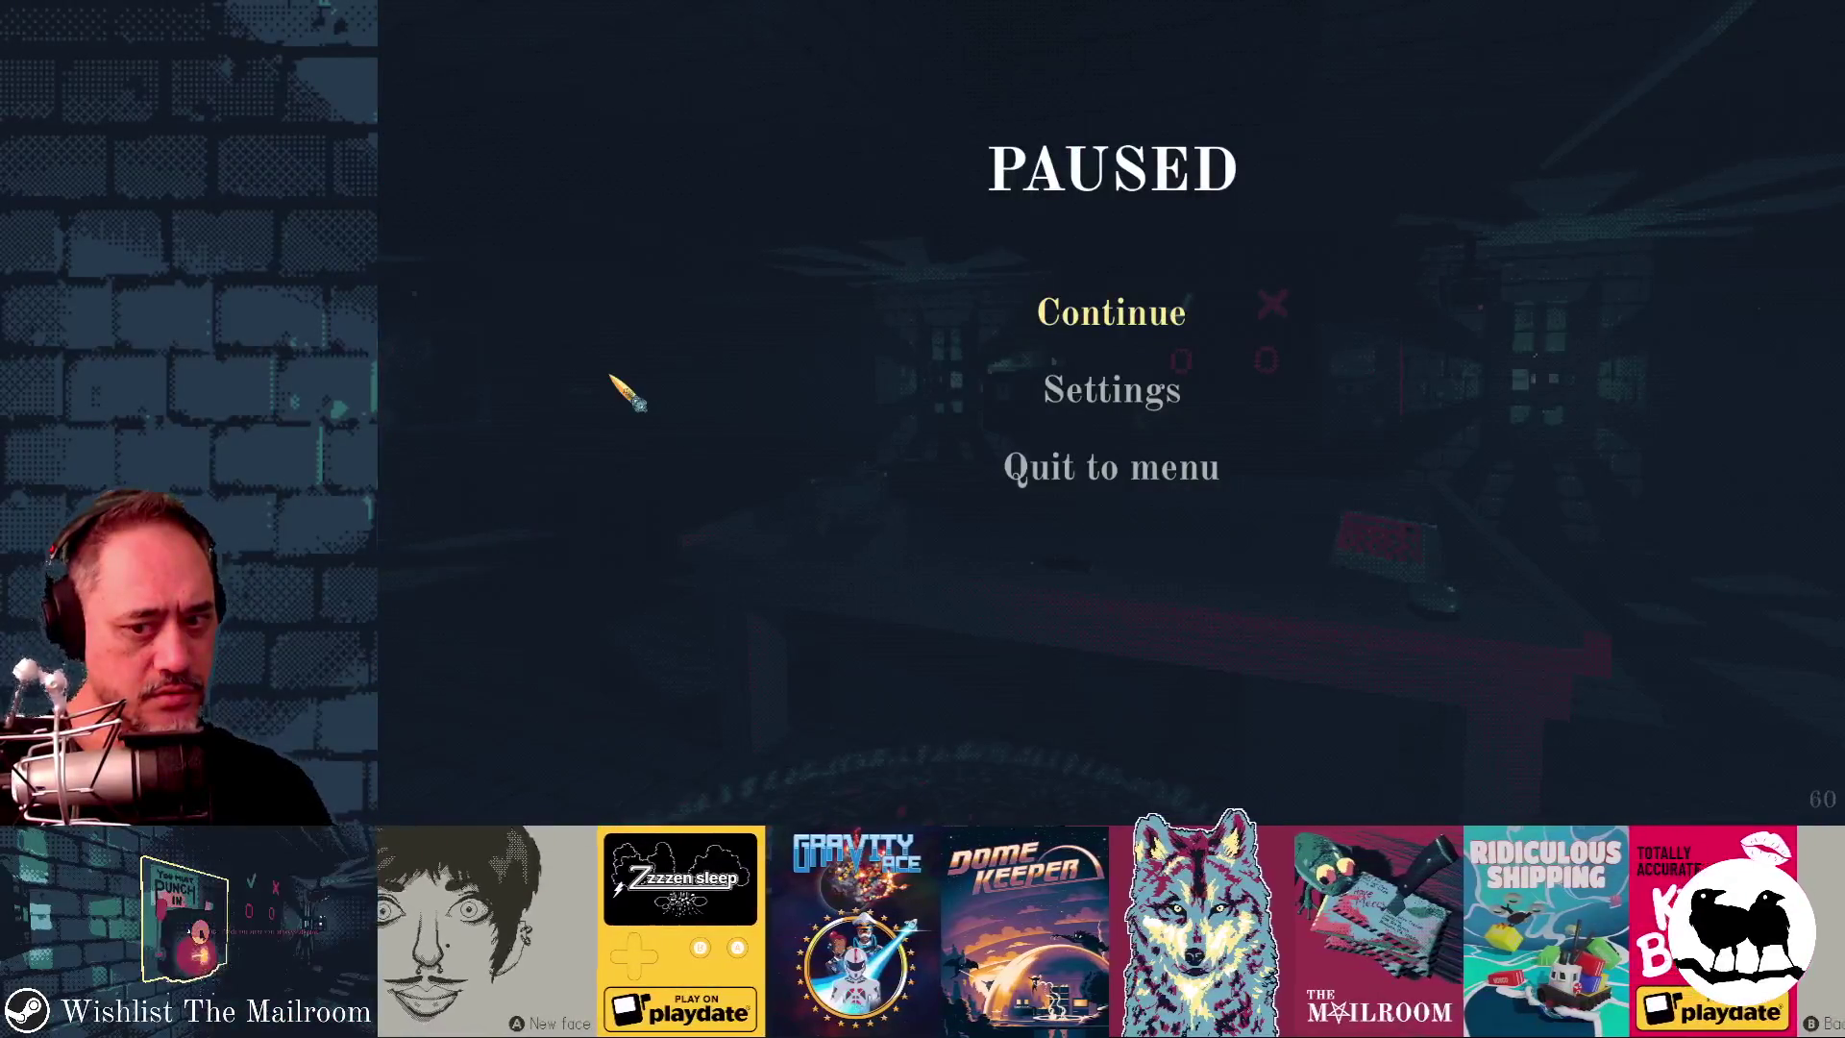
{"action": "left_click", "coordinate": [1049, 310]}
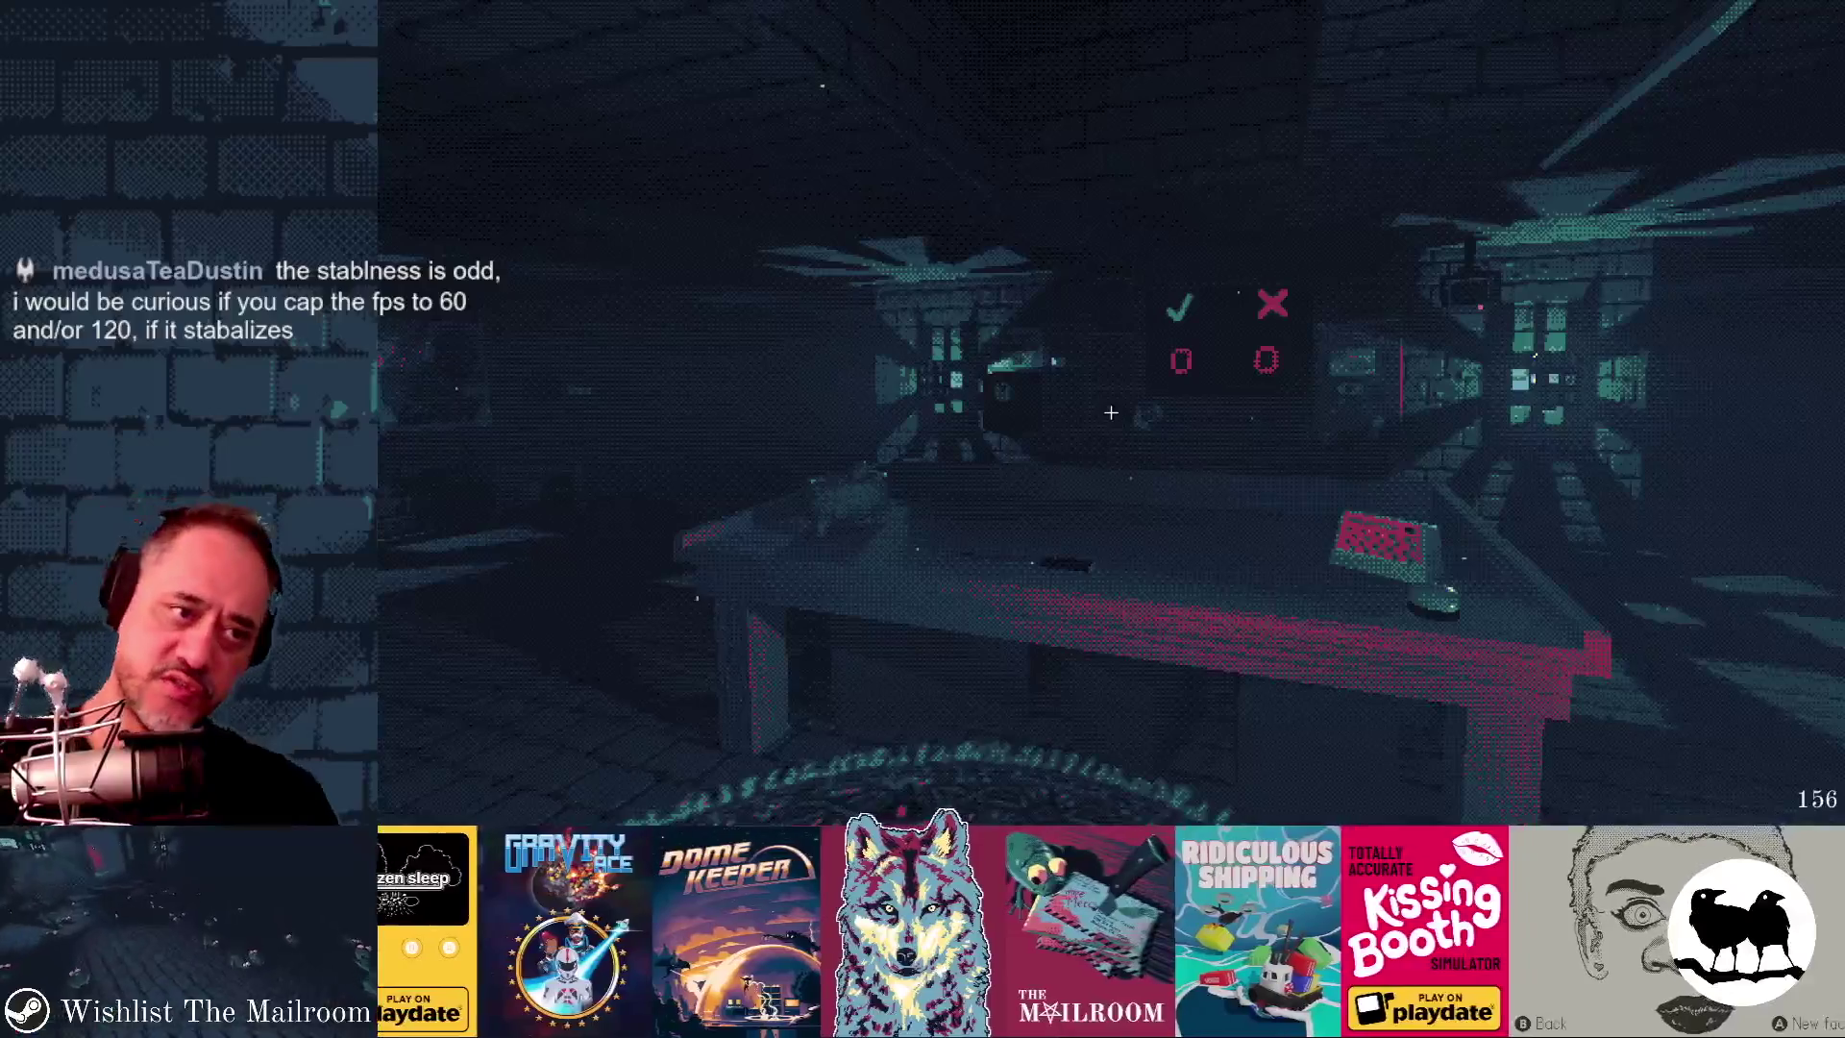
{"action": "key", "text": "alt+Tab"}
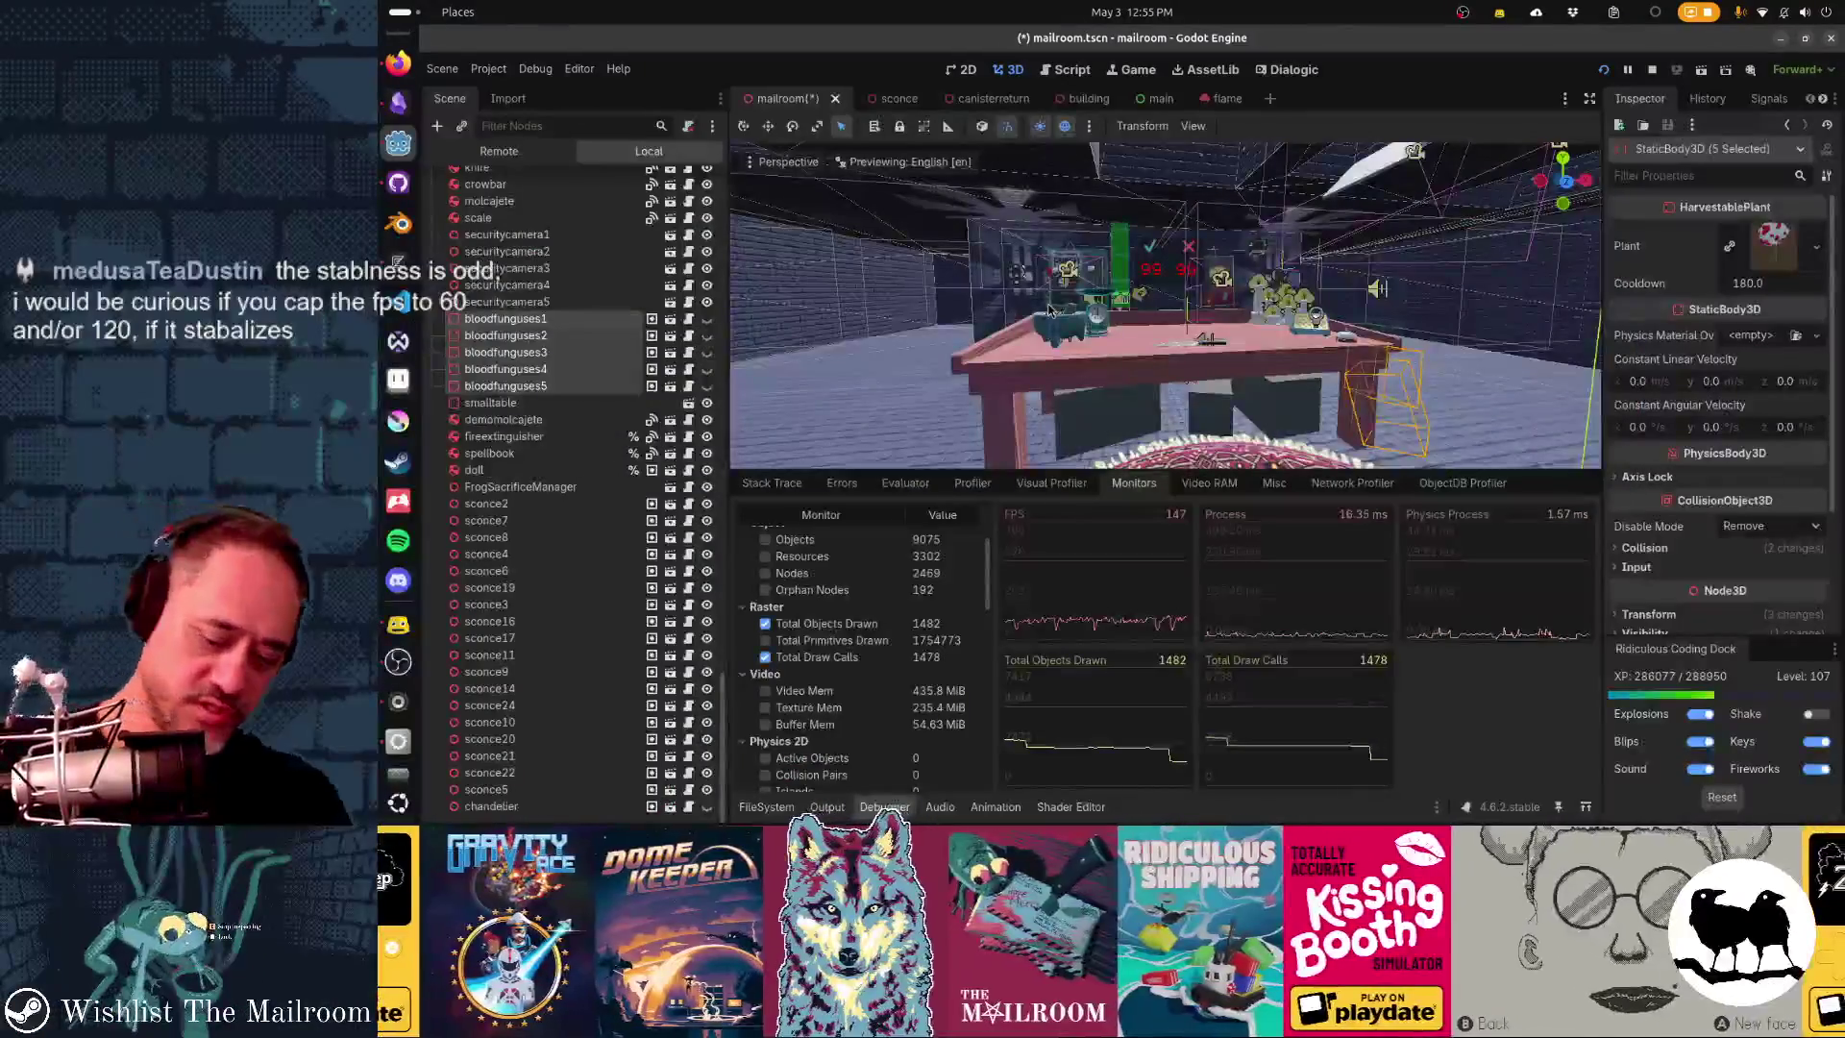
{"action": "key", "text": "ctrl+shift+o"}
- Open bloodfungus.tscn and bloodfunguses.tscn through Quick Open Scene
{"action": "type", "text": "bloodfungu"}
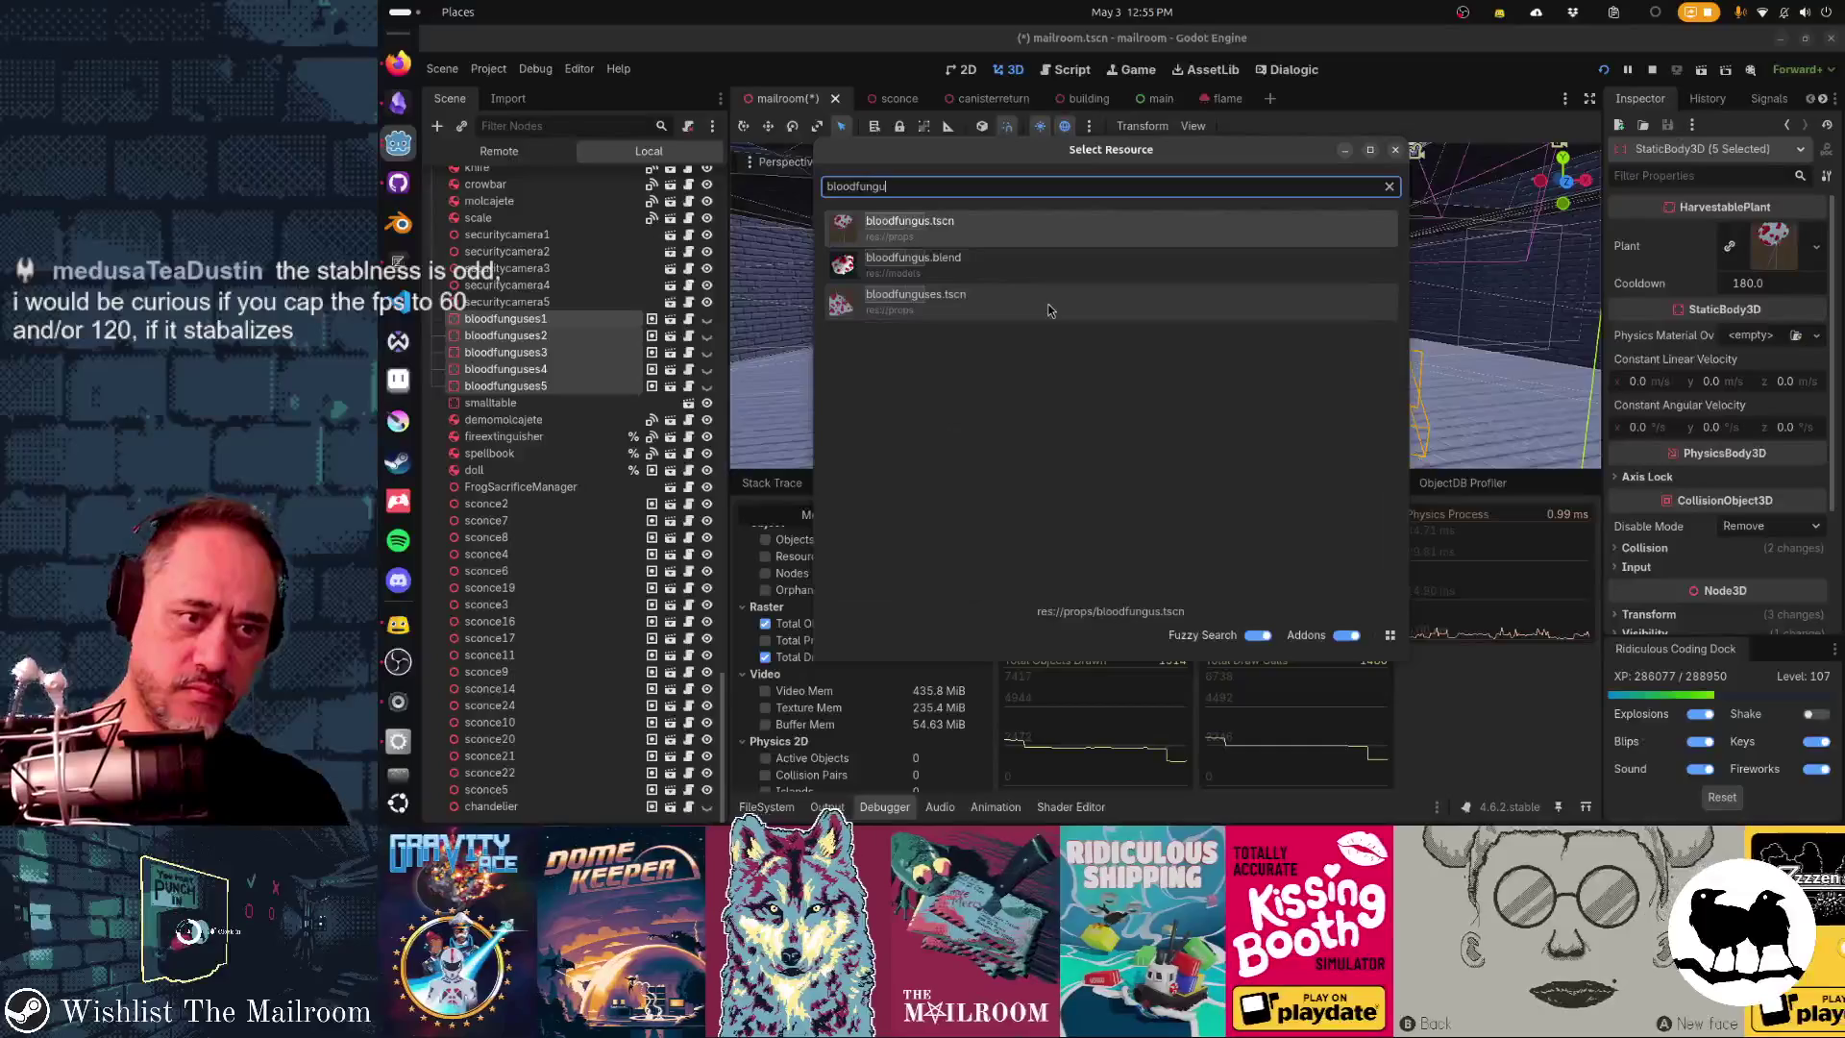
{"action": "key", "text": "Return"}
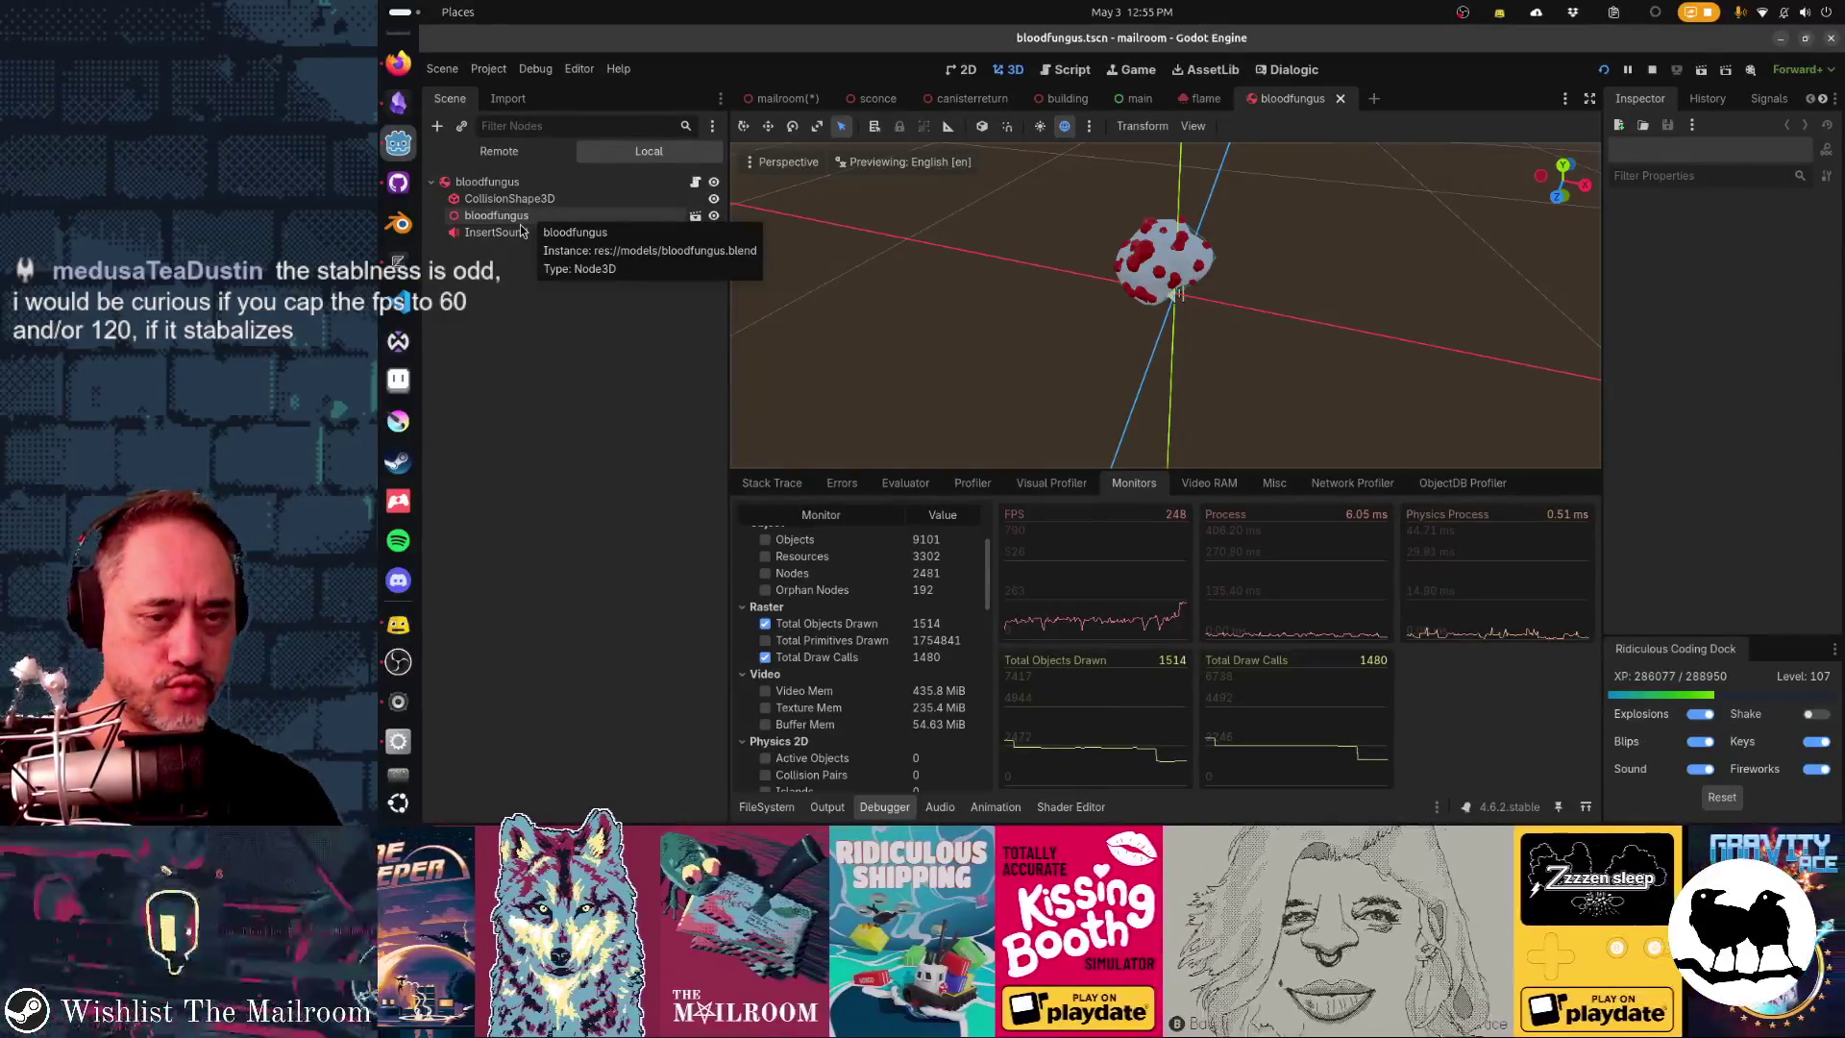
{"action": "key", "text": "alt+shift+o"}
{"action": "type", "text": "bloodfungus"}
{"action": "key", "text": "Down"}
{"action": "key", "text": "Down"}
{"action": "key", "text": "Return"}
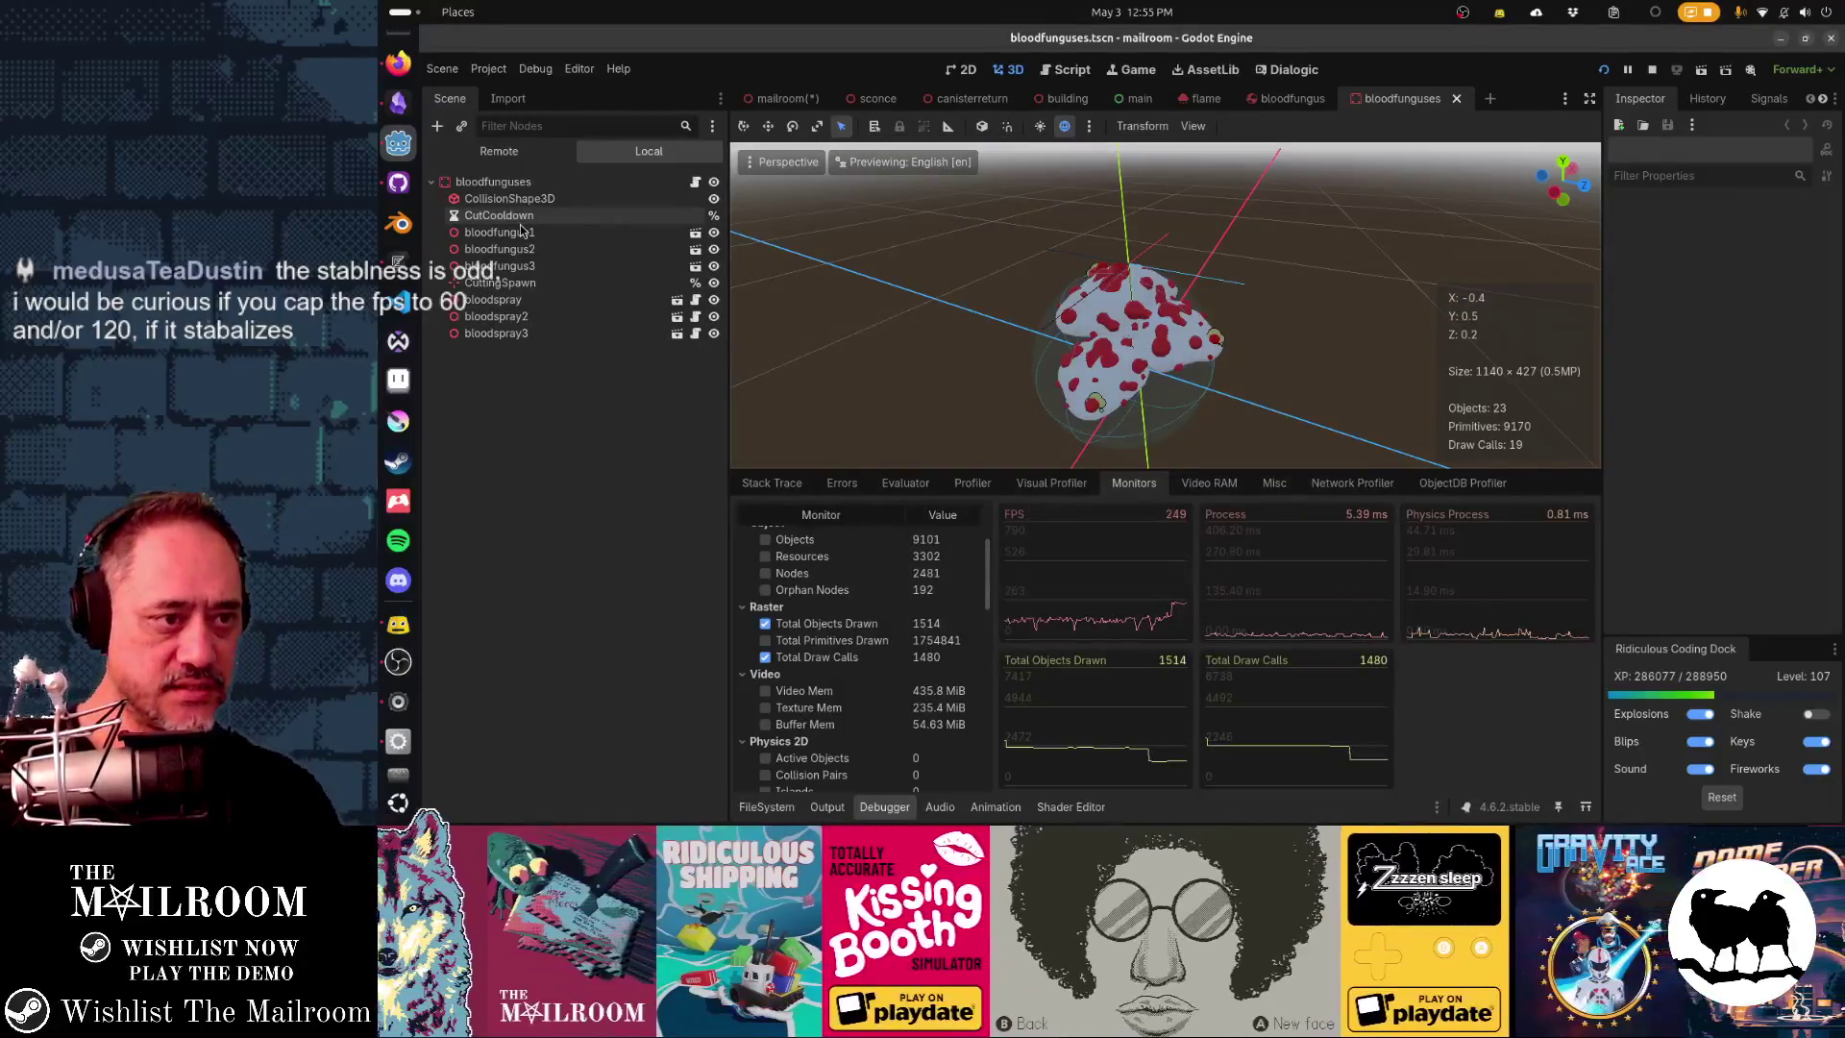
- Open the bloodspray scene from its node and select the bloodspray particle emitter
{"action": "left_click", "coordinate": [524, 302]}
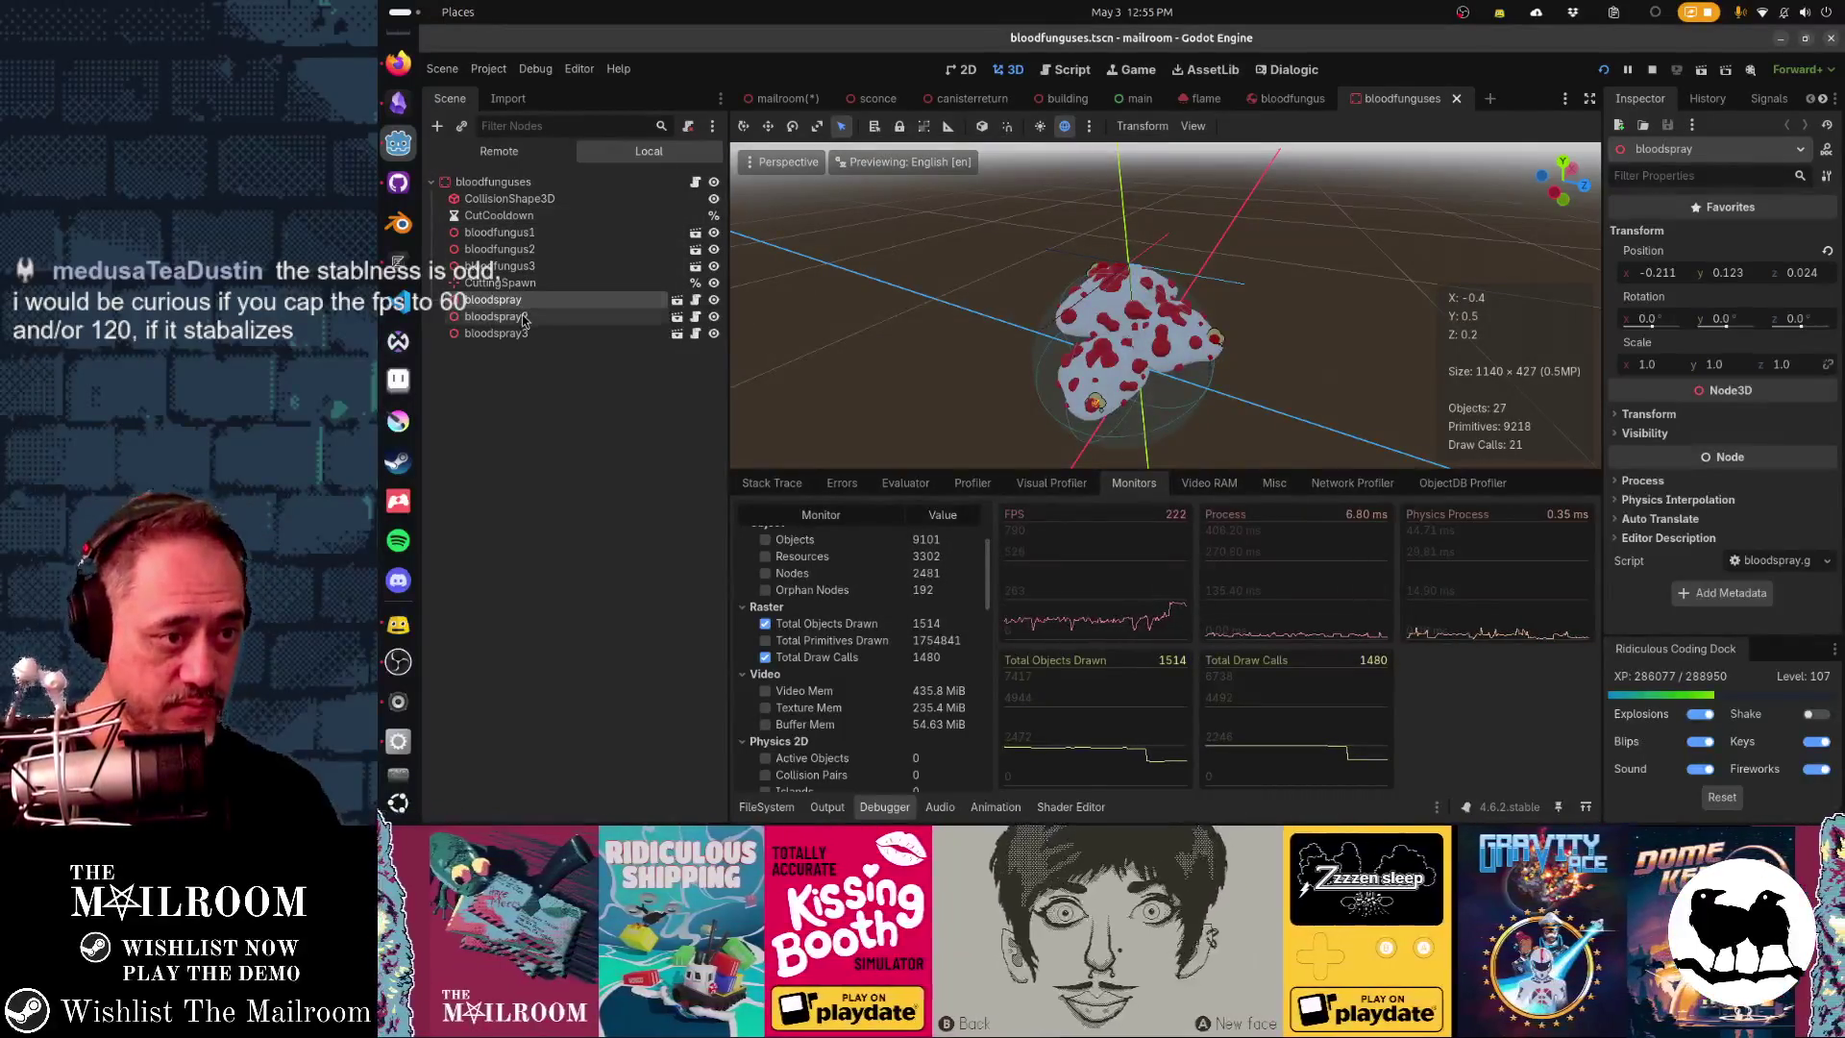
{"action": "left_click", "coordinate": [677, 303]}
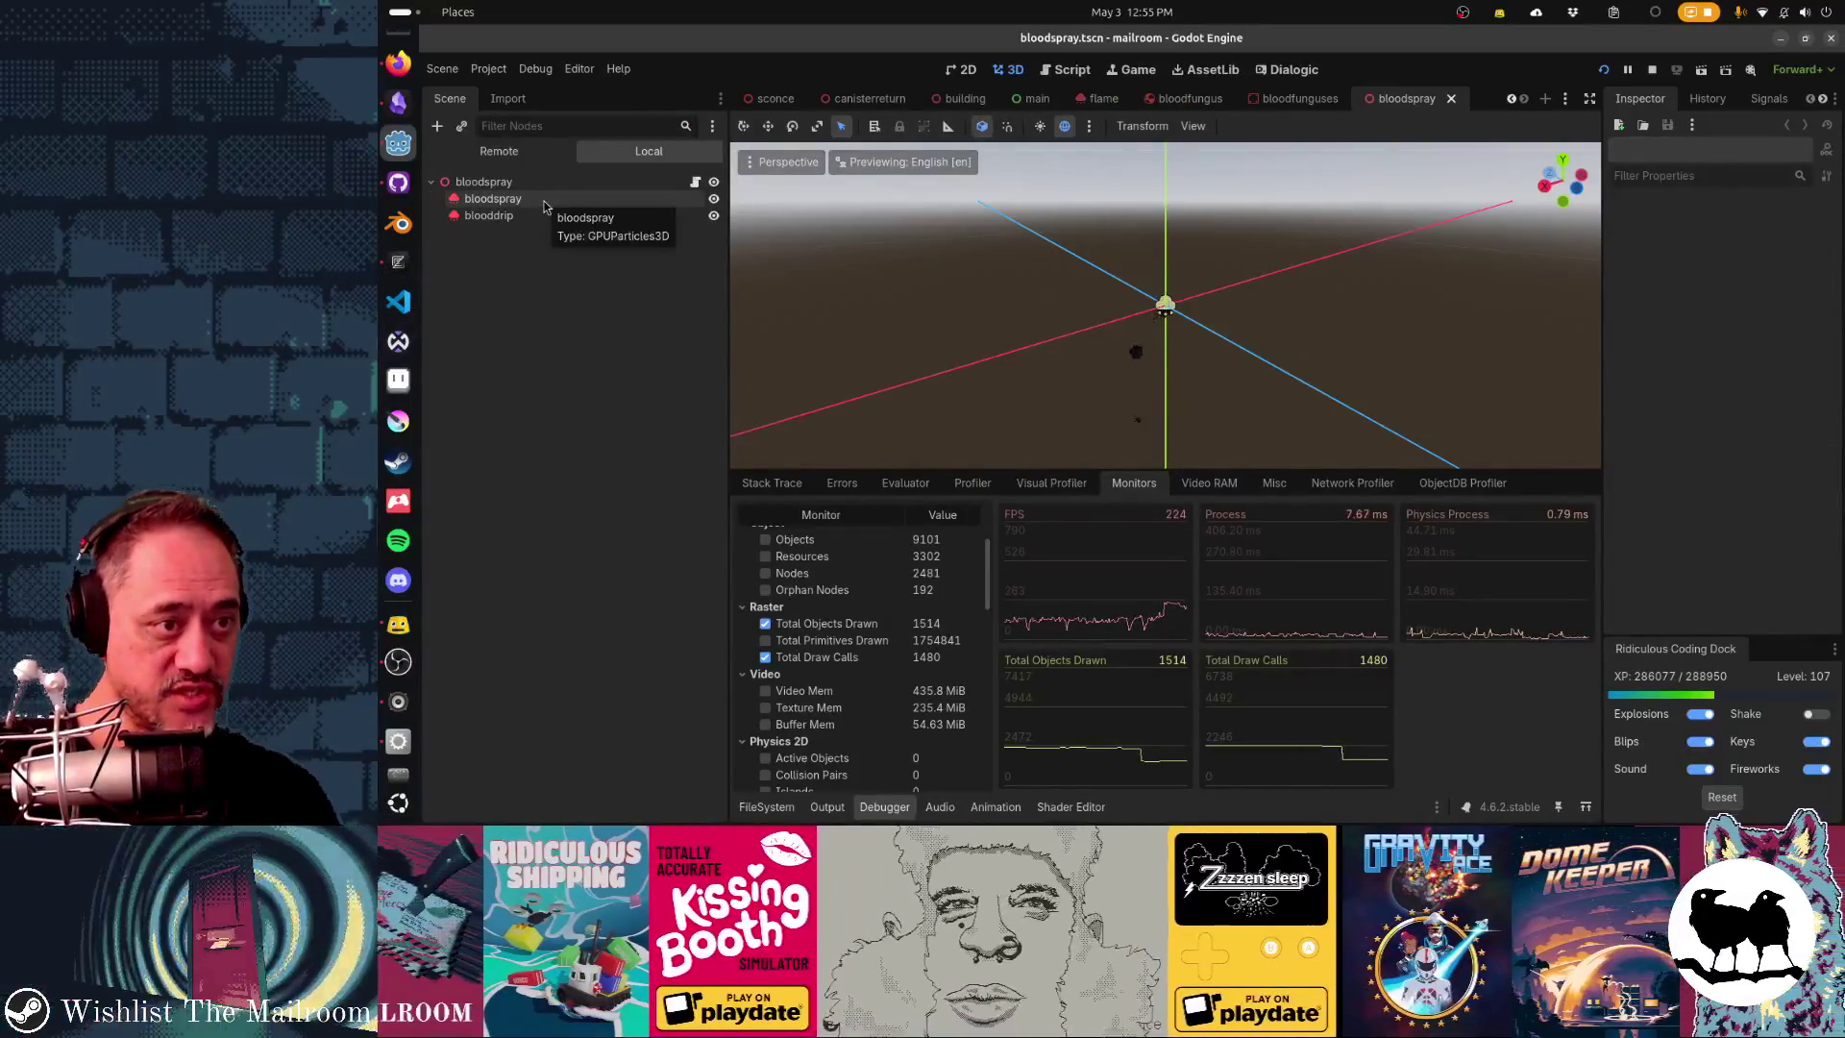
{"action": "left_click", "coordinate": [544, 200]}
- Set the bloodspray emitter's Visibility AABB to position -0.5, -0.5, -0.5 and size 1, 1, 1, then save
{"action": "scroll", "coordinate": [1271, 266], "scroll_direction": "down", "scroll_amount": 5}
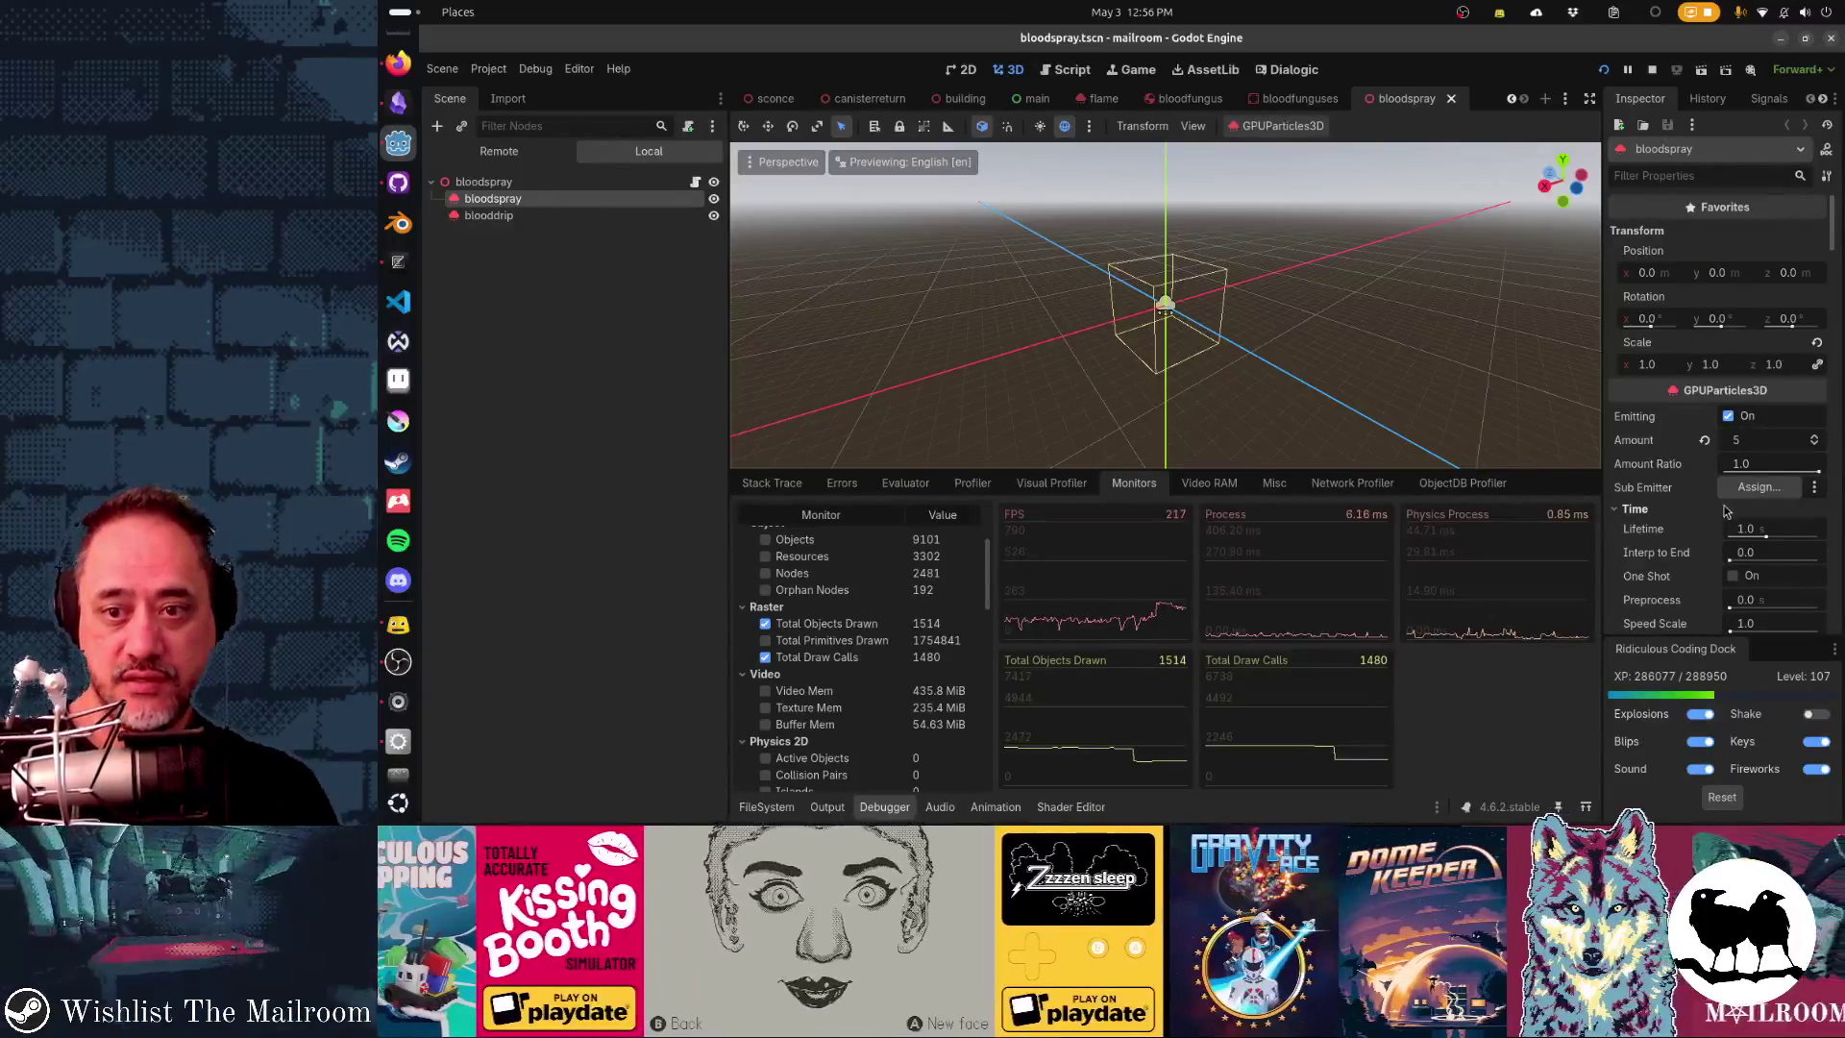
{"action": "mouse_move", "coordinate": [1682, 529]}
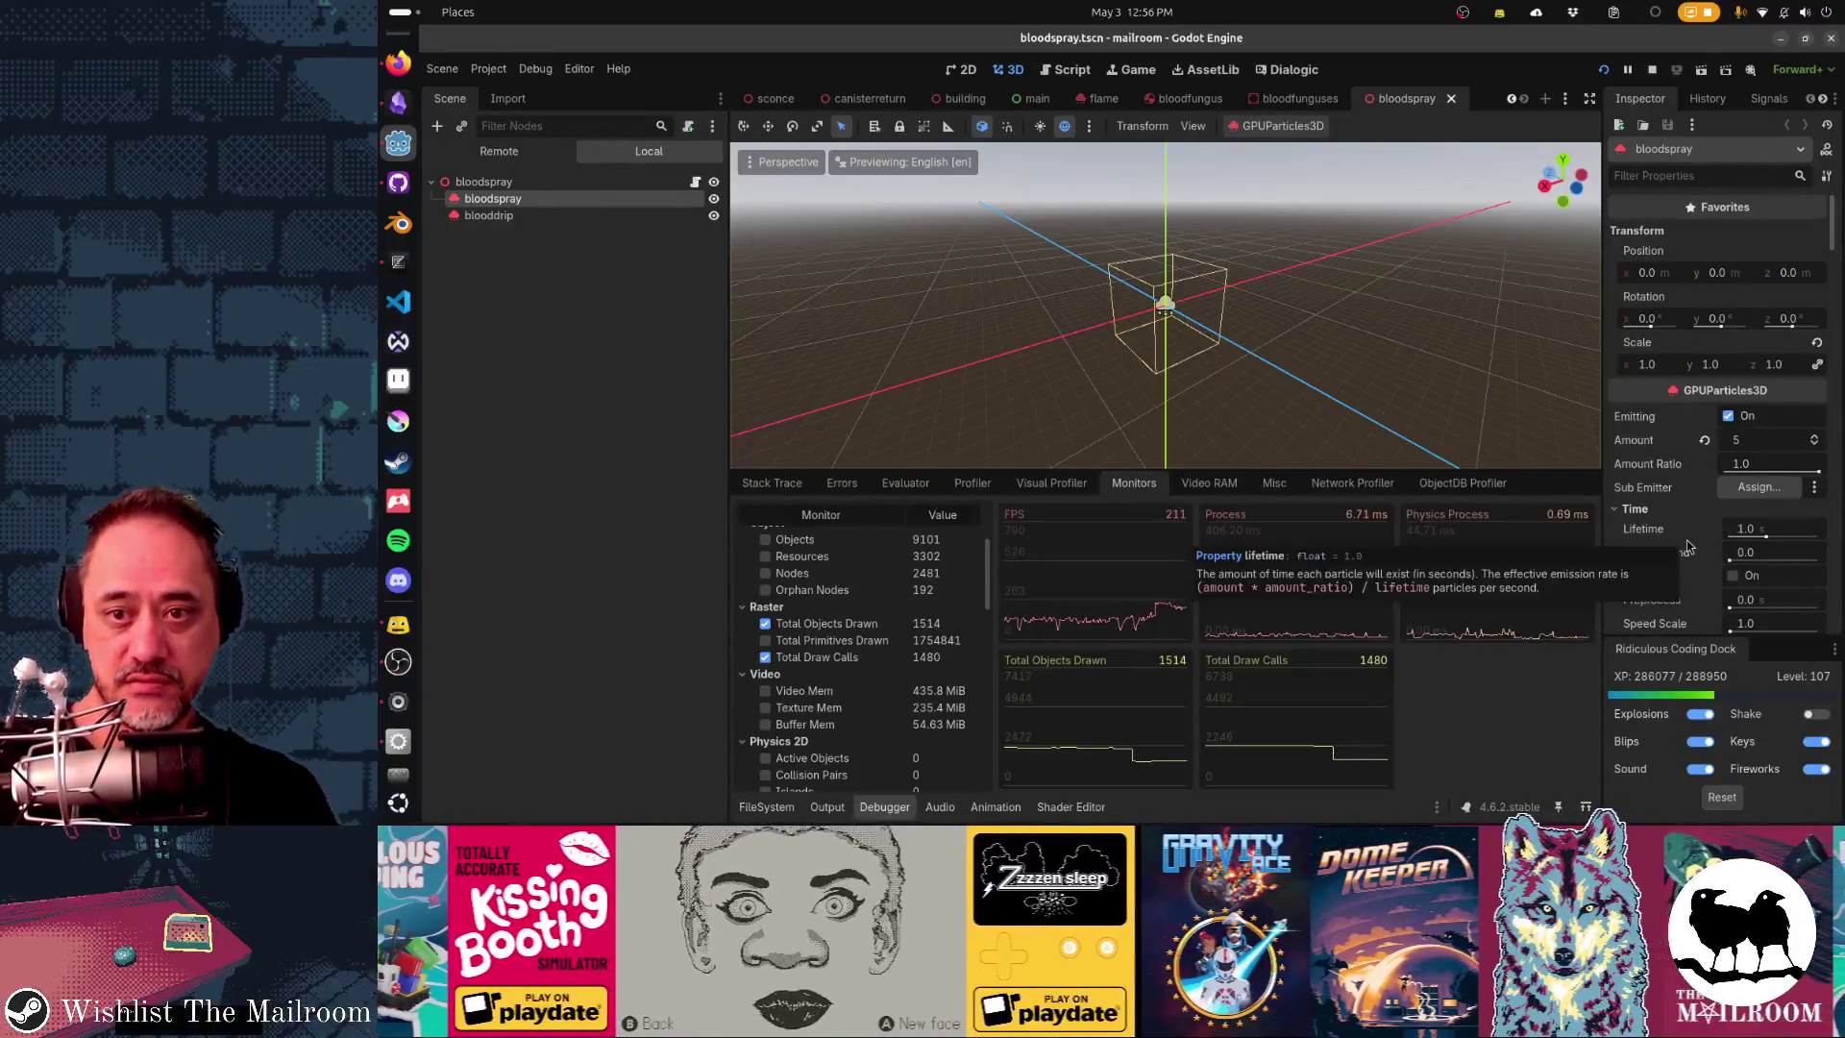
{"action": "left_click", "coordinate": [1639, 508]}
{"action": "scroll", "coordinate": [1644, 511], "scroll_direction": "down", "scroll_amount": 1}
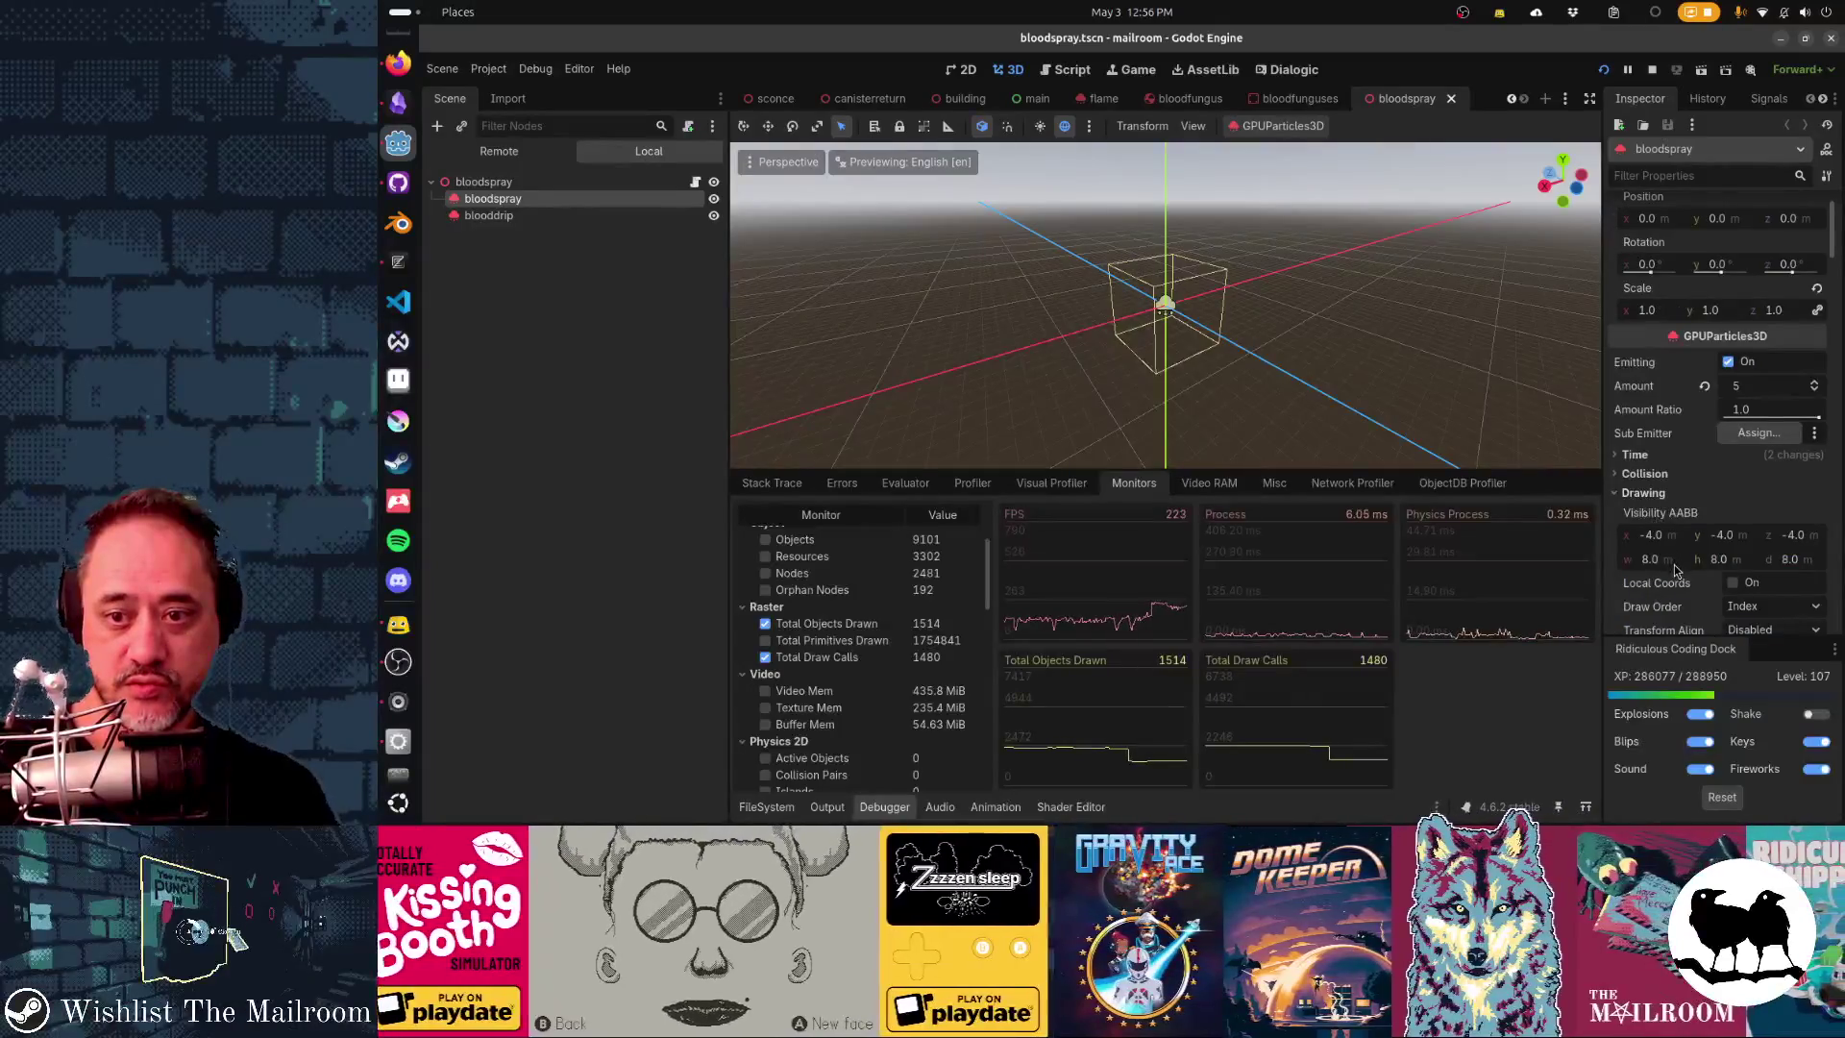
{"action": "scroll", "coordinate": [1677, 567], "scroll_direction": "down", "scroll_amount": 1}
{"action": "left_click", "coordinate": [1655, 481]}
{"action": "type", "text": "-0.5"}
{"action": "key", "text": "Tab"}
{"action": "type", "text": "-0.5"}
{"action": "key", "text": "Tab"}
{"action": "type", "text": "-0.5"}
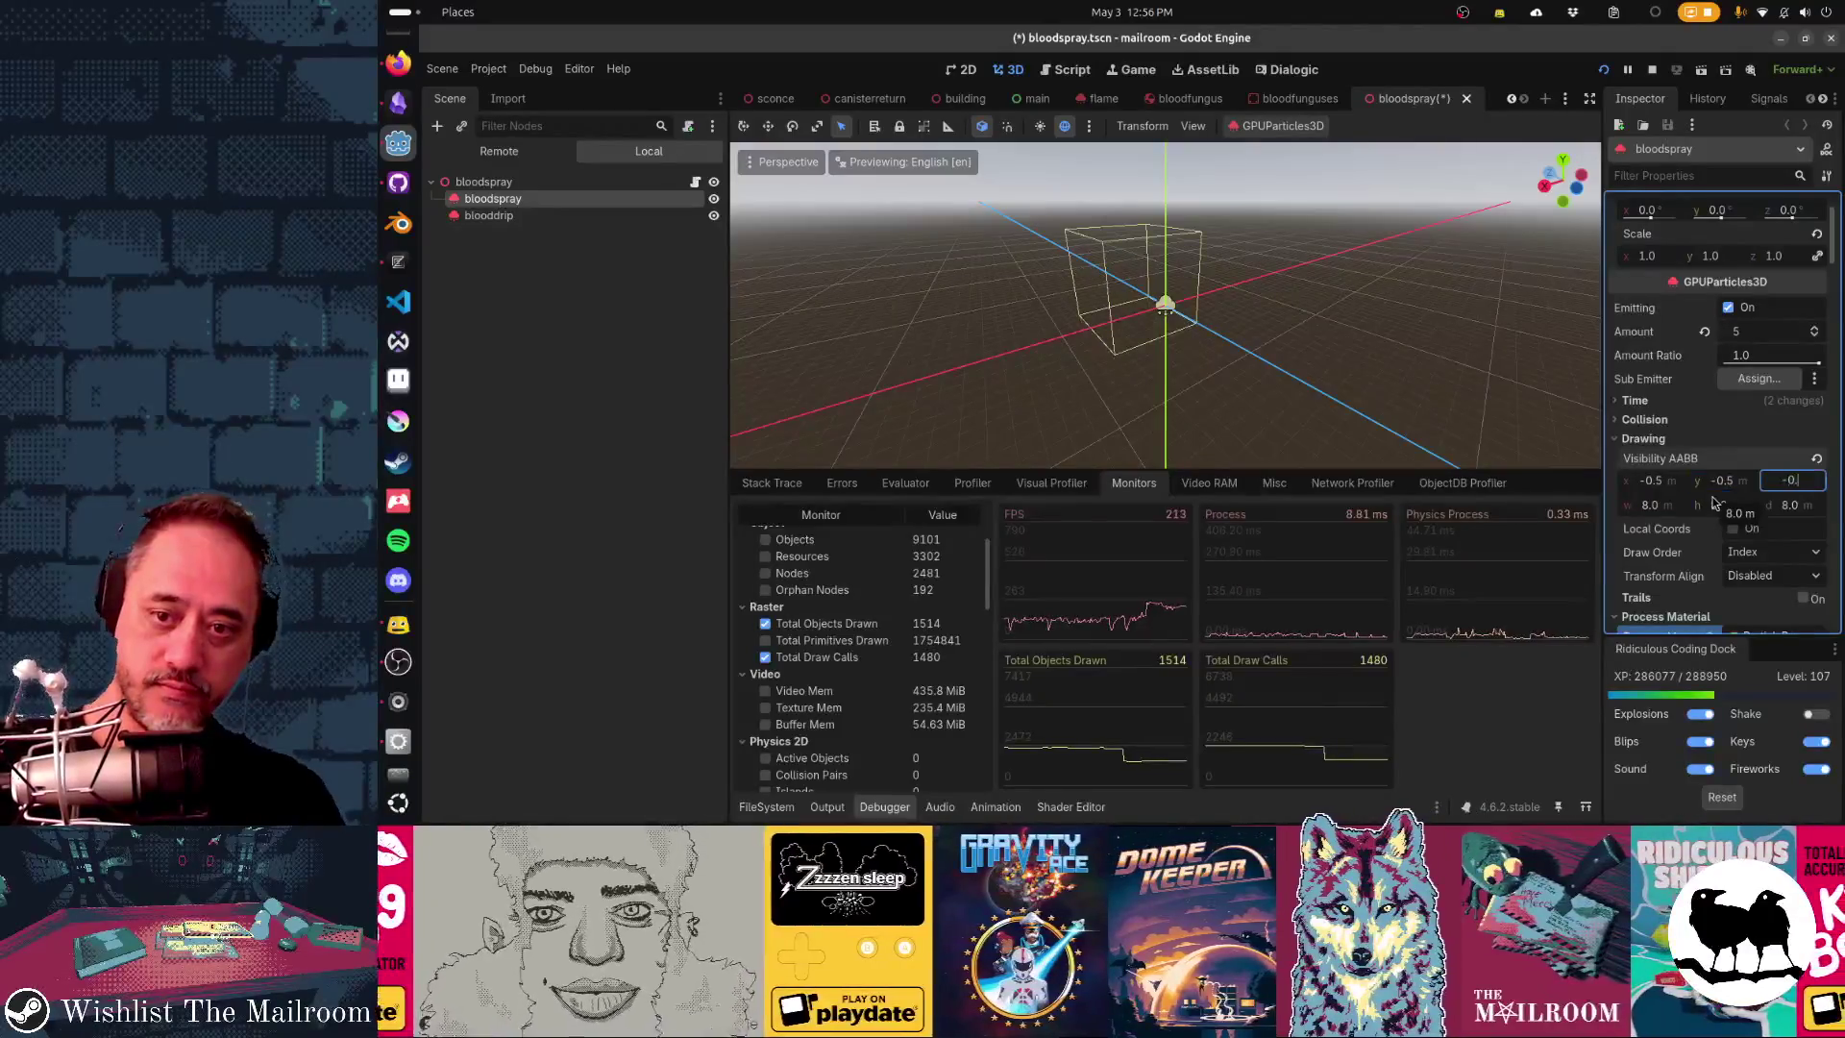
{"action": "key", "text": "Tab"}
{"action": "type", "text": "1"}
{"action": "key", "text": "Tab"}
{"action": "type", "text": "1"}
{"action": "key", "text": "Tab"}
{"action": "type", "text": "1"}
{"action": "key", "text": "Return"}
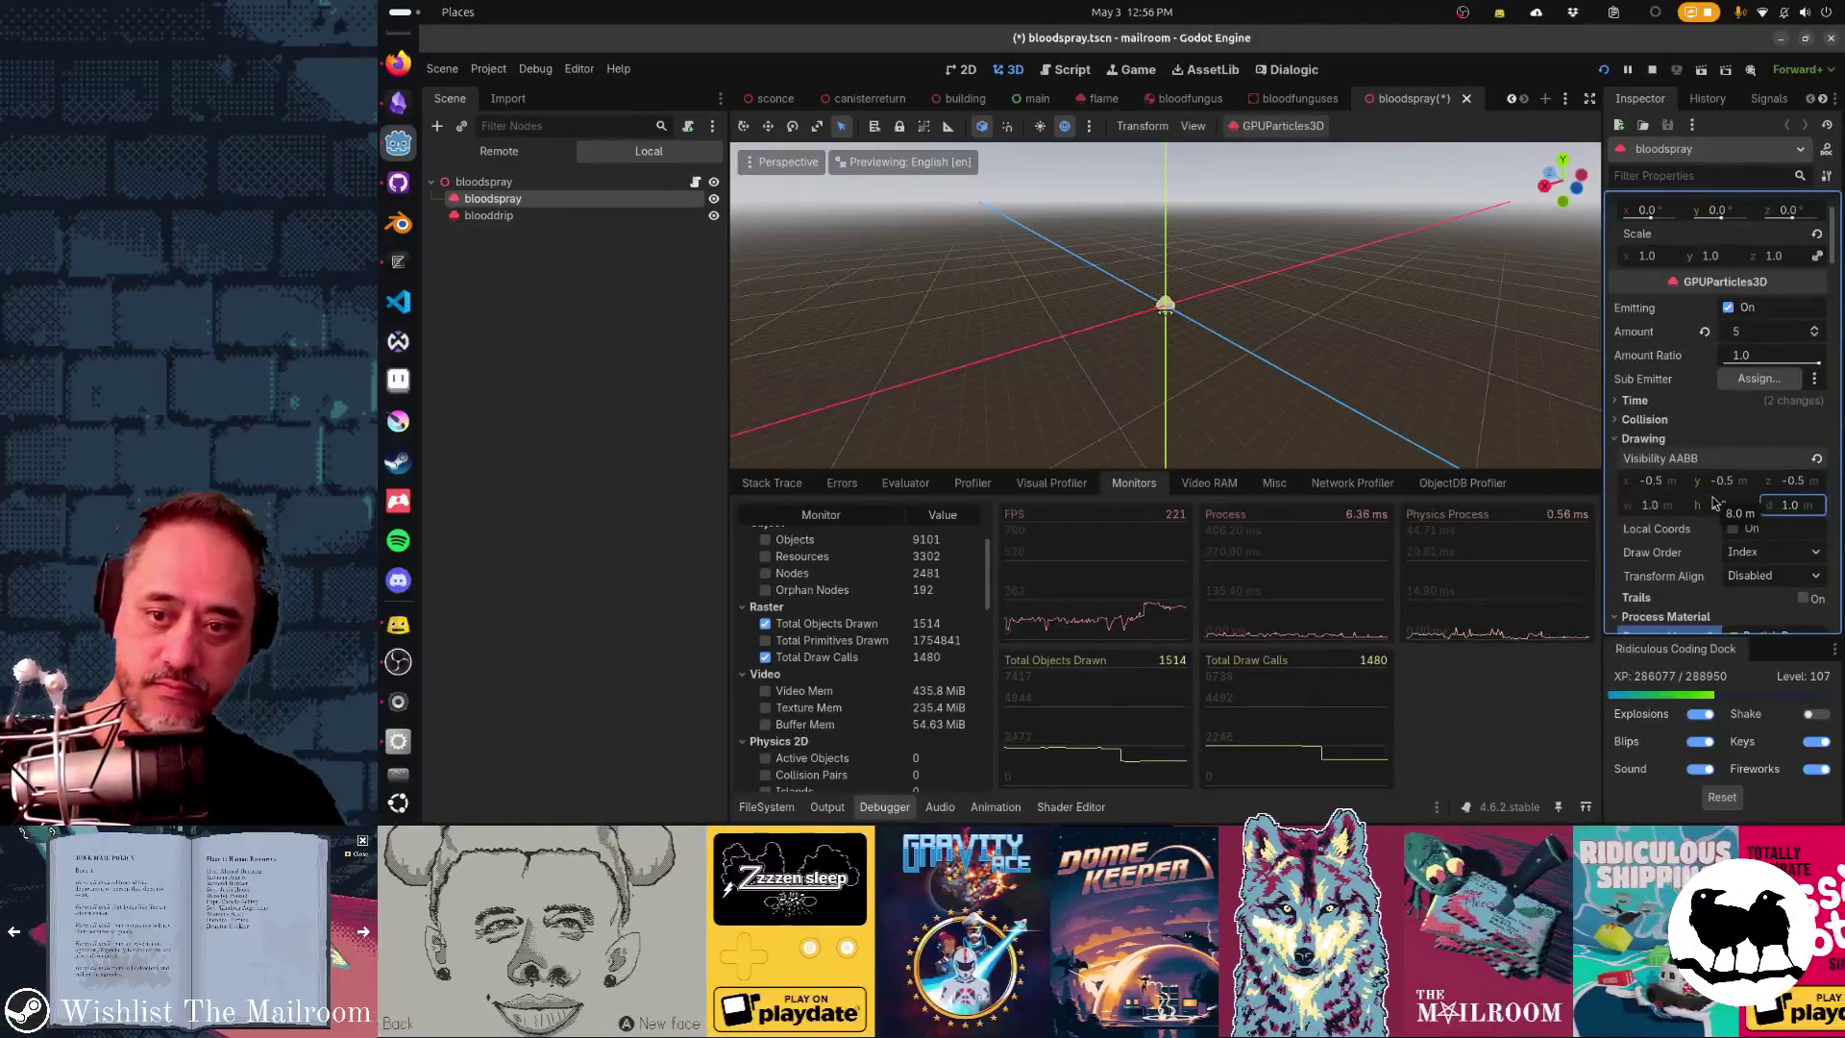
{"action": "key", "text": "ctrl+s"}
- Give the blooddrip particles the same Visibility AABB (-0.5 origin, 1 m size) and save
{"action": "left_click", "coordinate": [550, 217]}
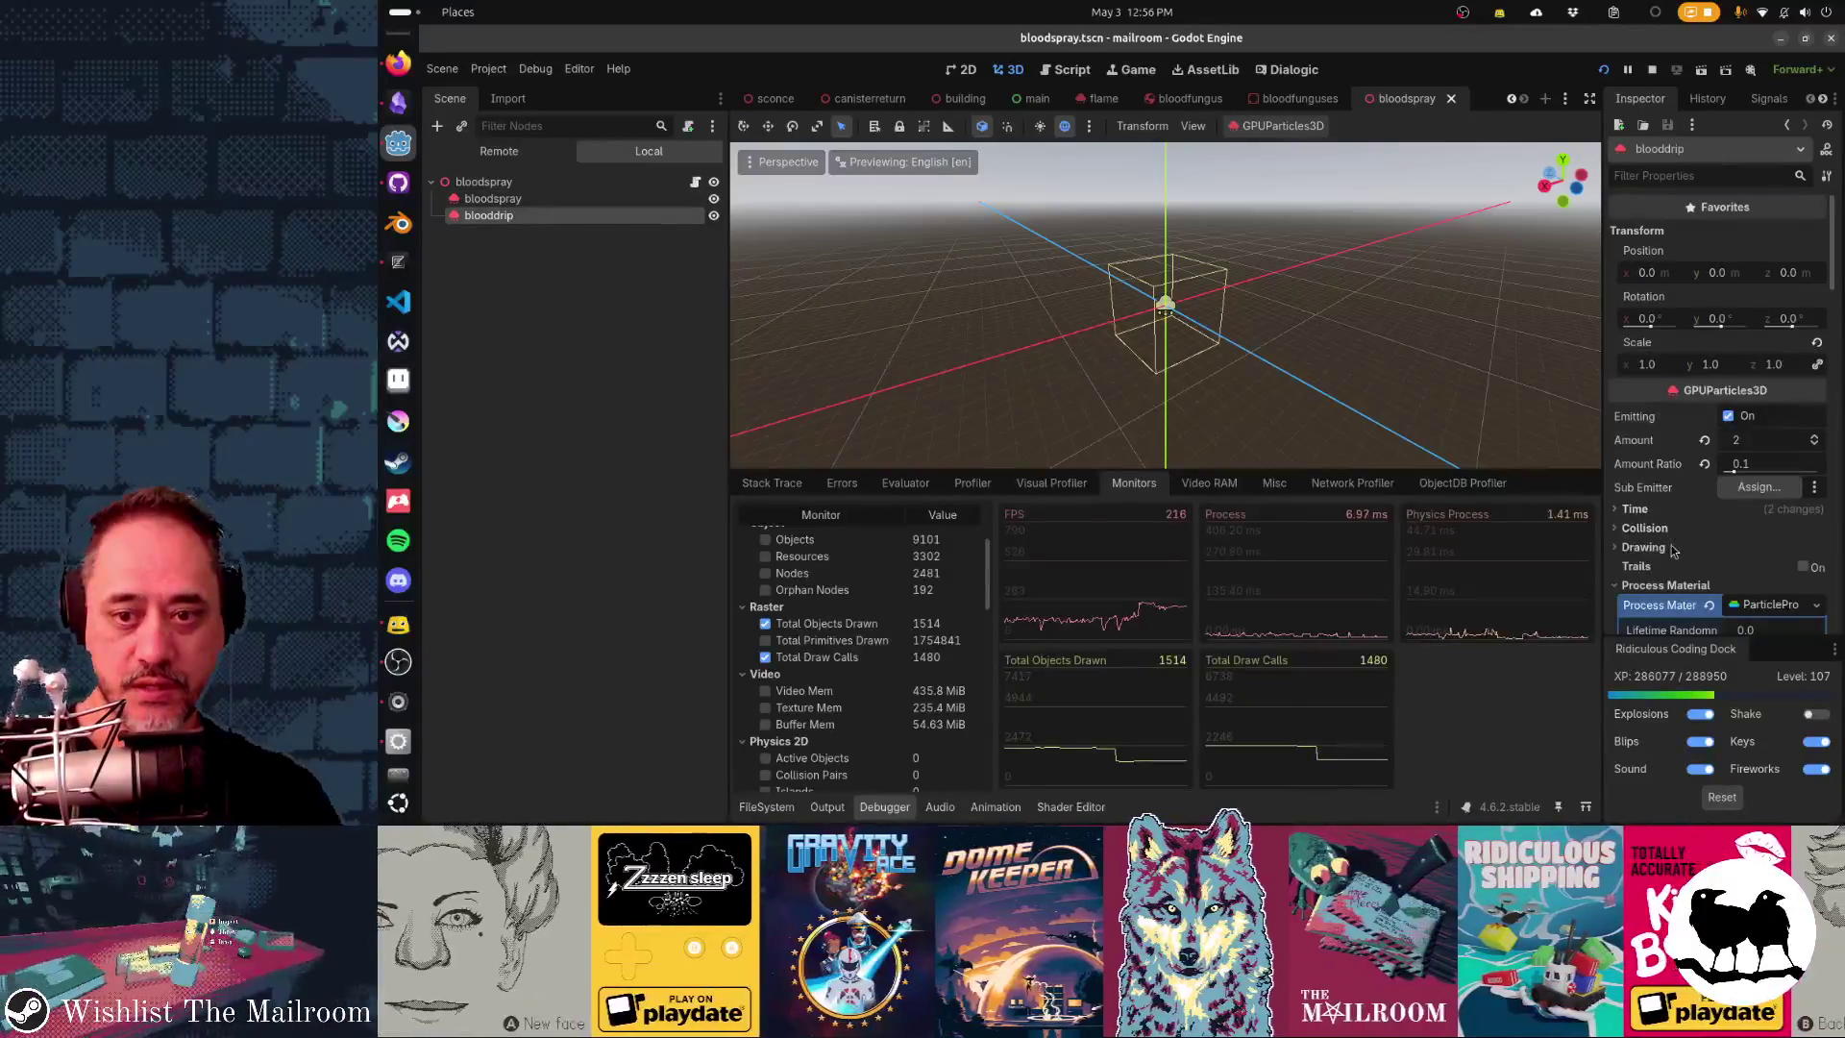
{"action": "left_click", "coordinate": [1644, 547]}
{"action": "scroll", "coordinate": [1692, 499], "scroll_direction": "down", "scroll_amount": 3}
{"action": "left_click", "coordinate": [1674, 434]}
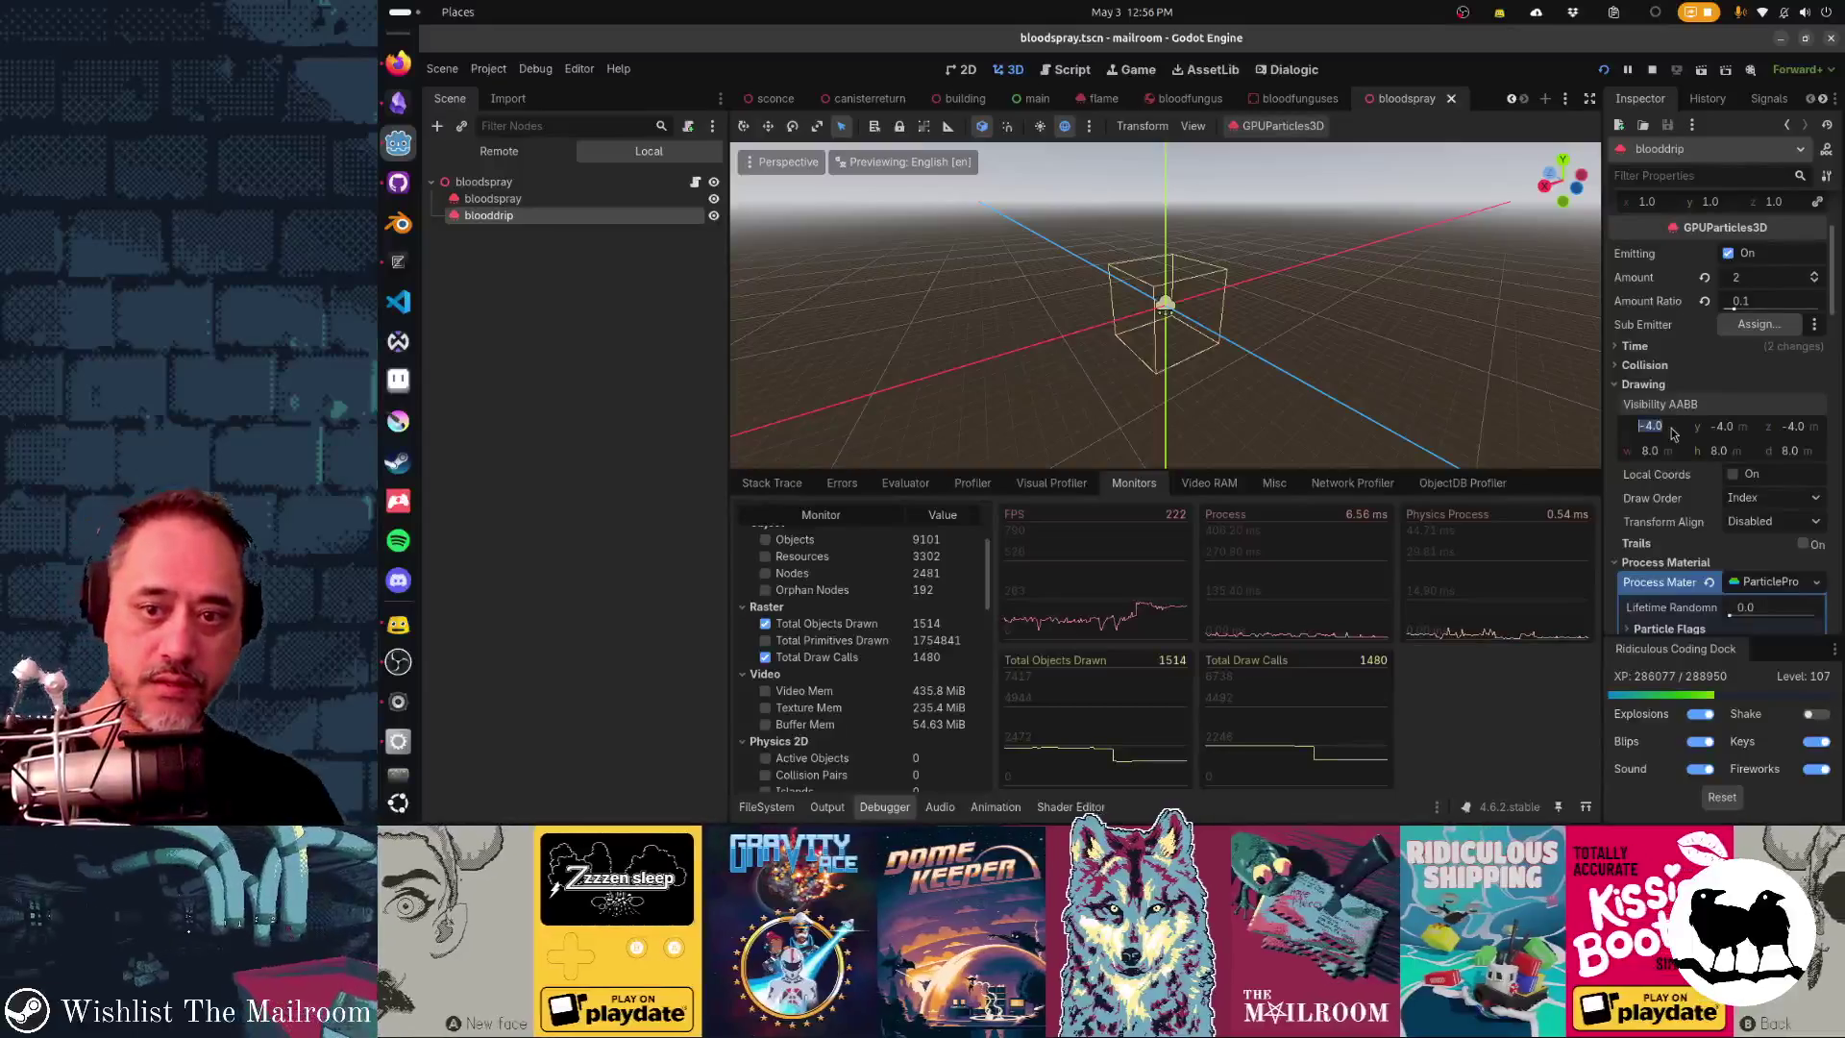
{"action": "key", "text": "BackSpace"}
{"action": "type", "text": "-"}
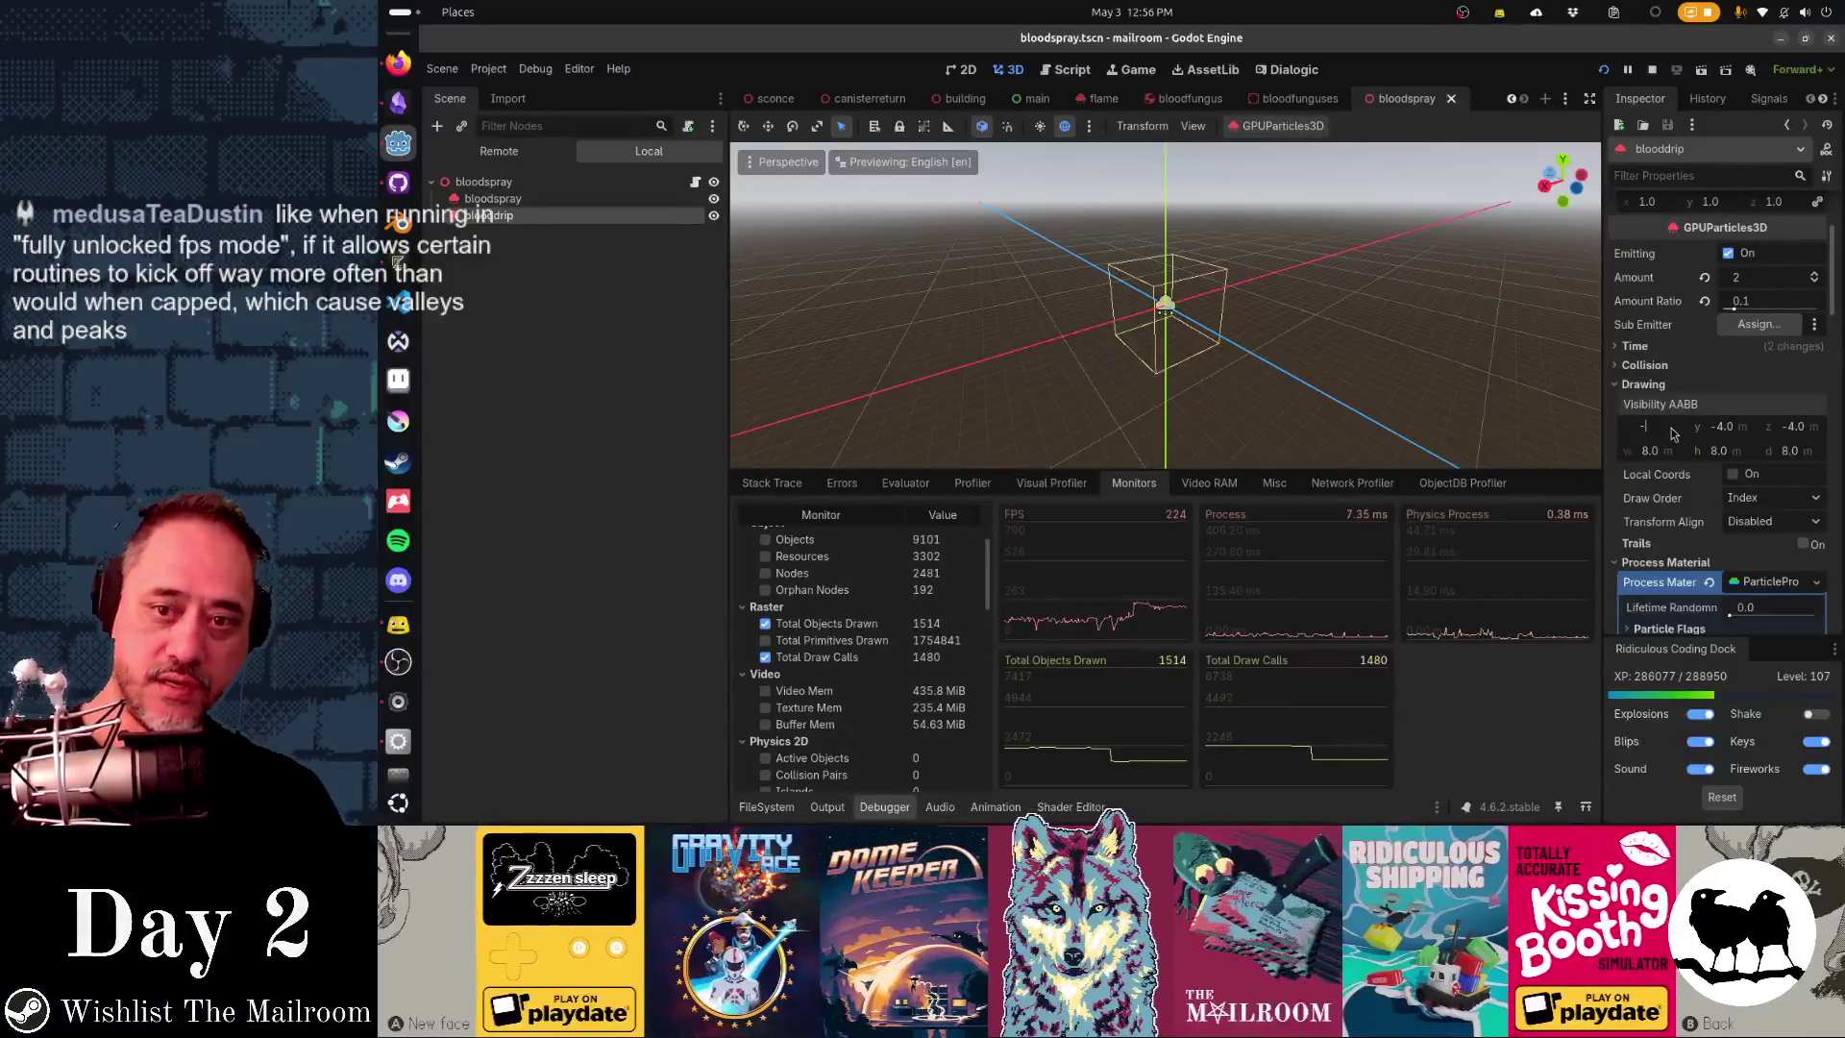
{"action": "type", "text": "0.5"}
{"action": "key", "text": "Tab"}
{"action": "type", "text": "-0.5"}
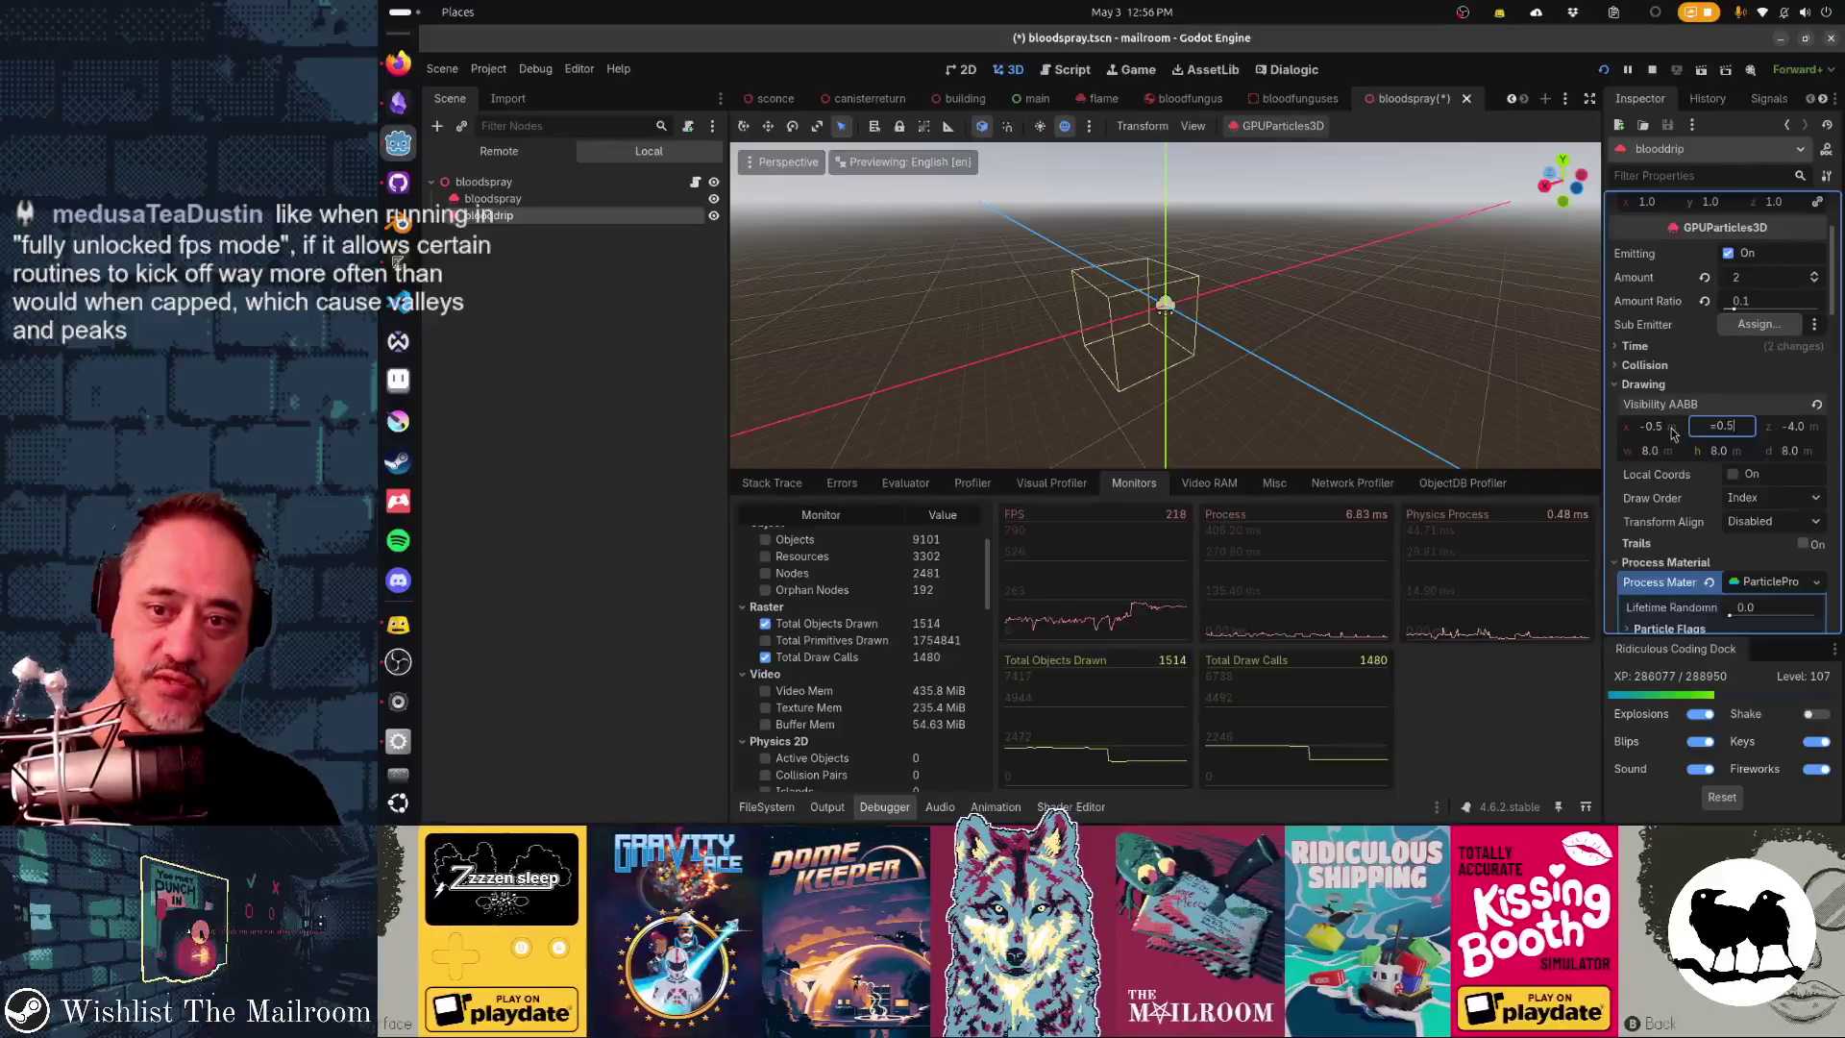
{"action": "type", "text": "-"}
{"action": "key", "text": "BackSpace"}
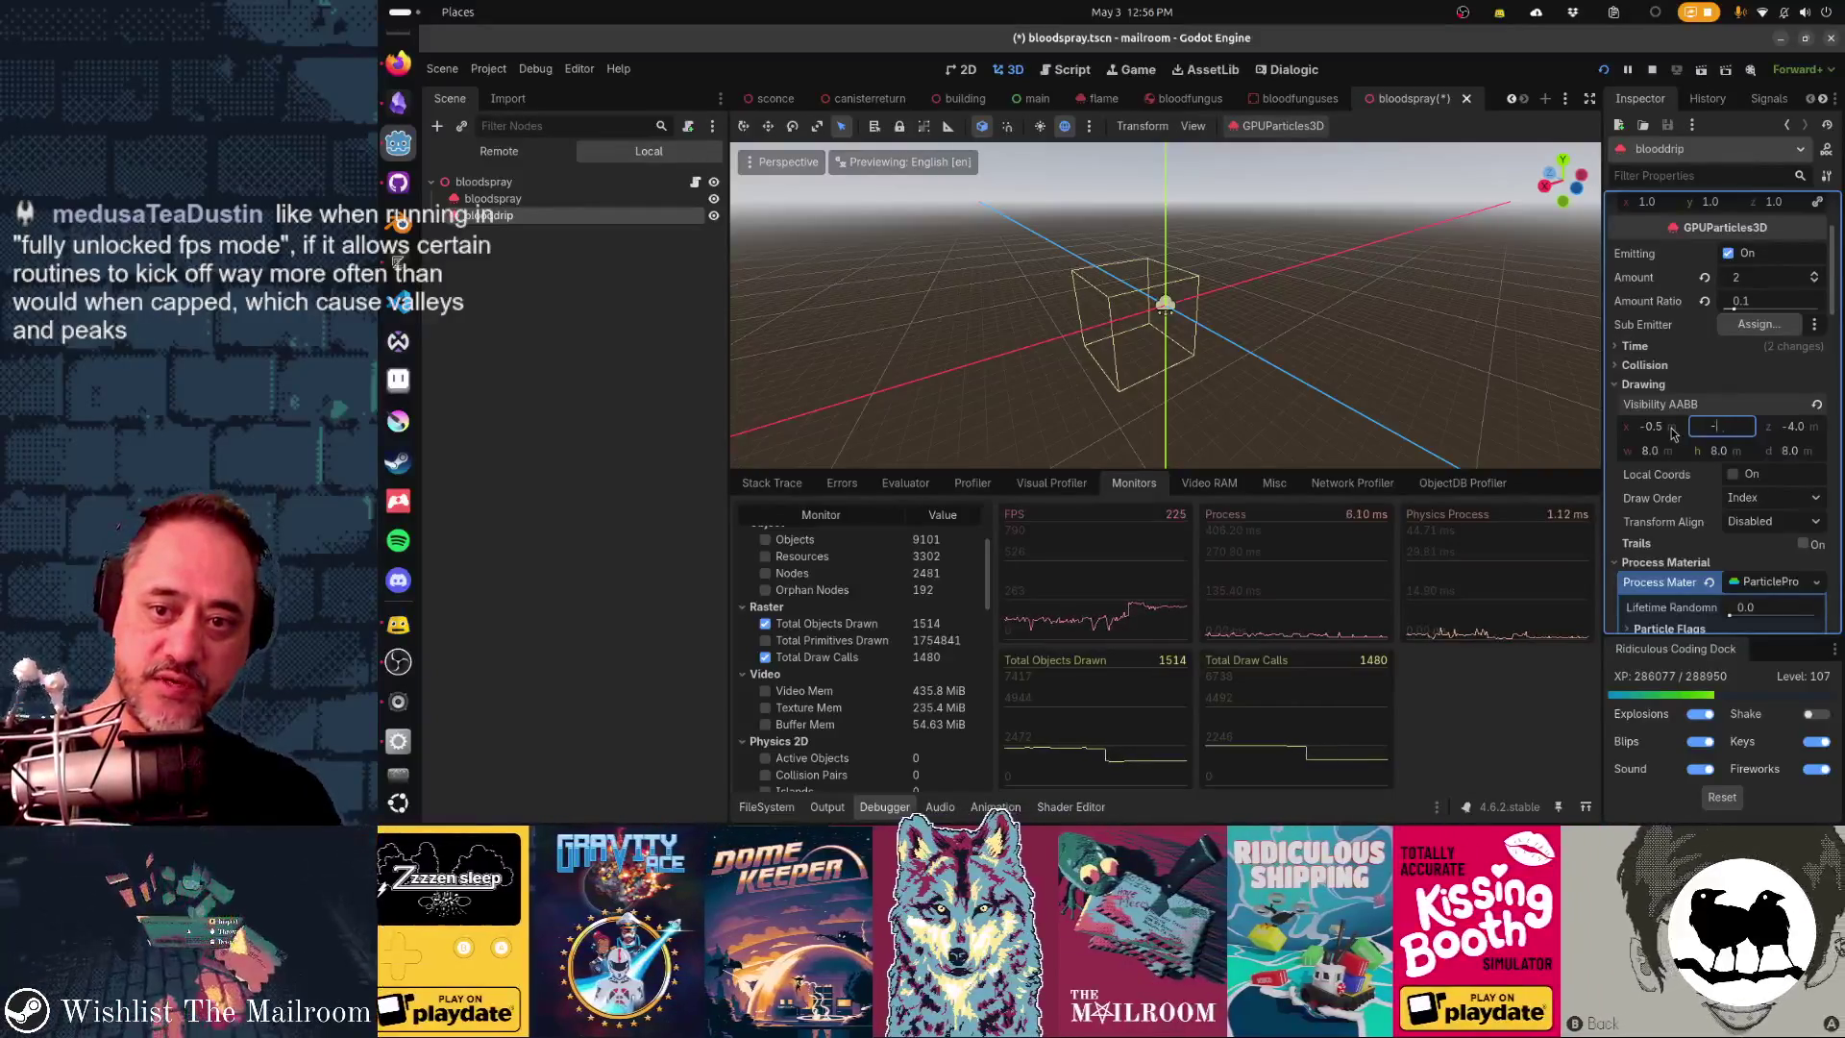
{"action": "key", "text": "Tab"}
{"action": "type", "text": "-"}
{"action": "key", "text": "BackSpace"}
{"action": "key", "text": "BackSpace"}
{"action": "key", "text": "BackSpace"}
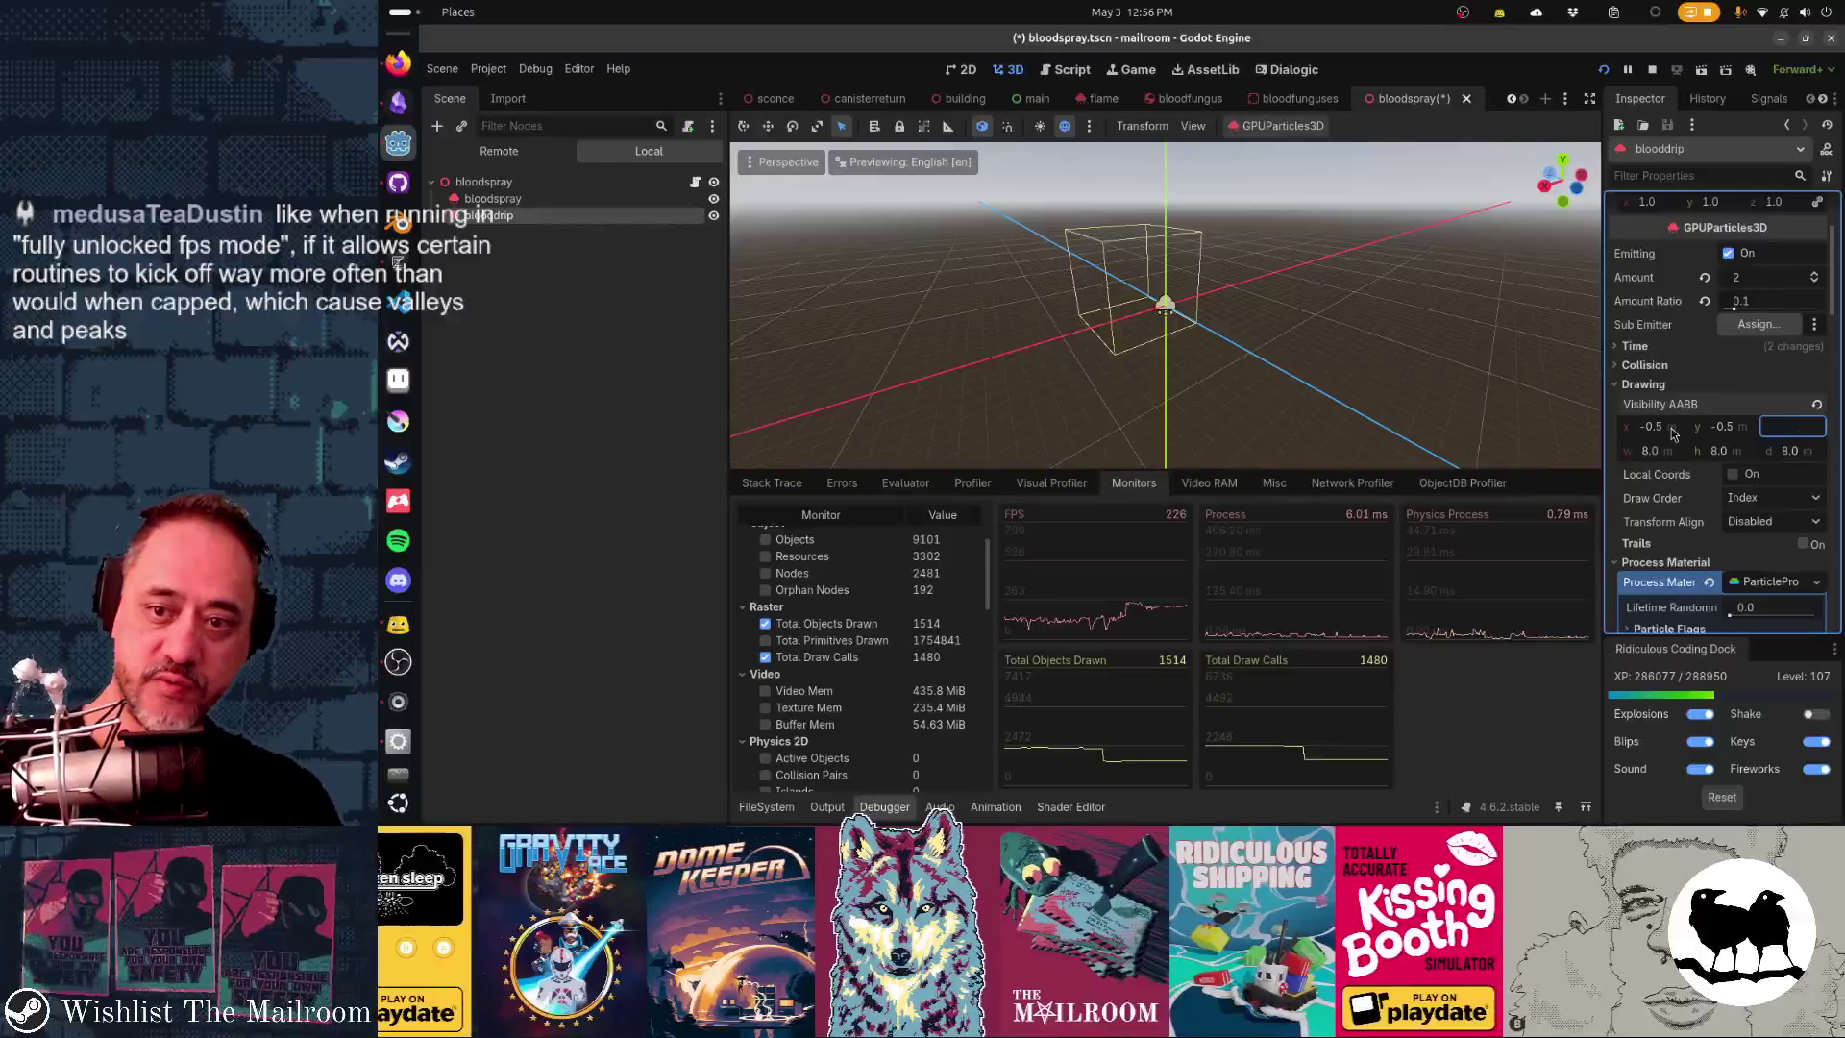
{"action": "type", "text": "9"}
{"action": "key", "text": "BackSpace"}
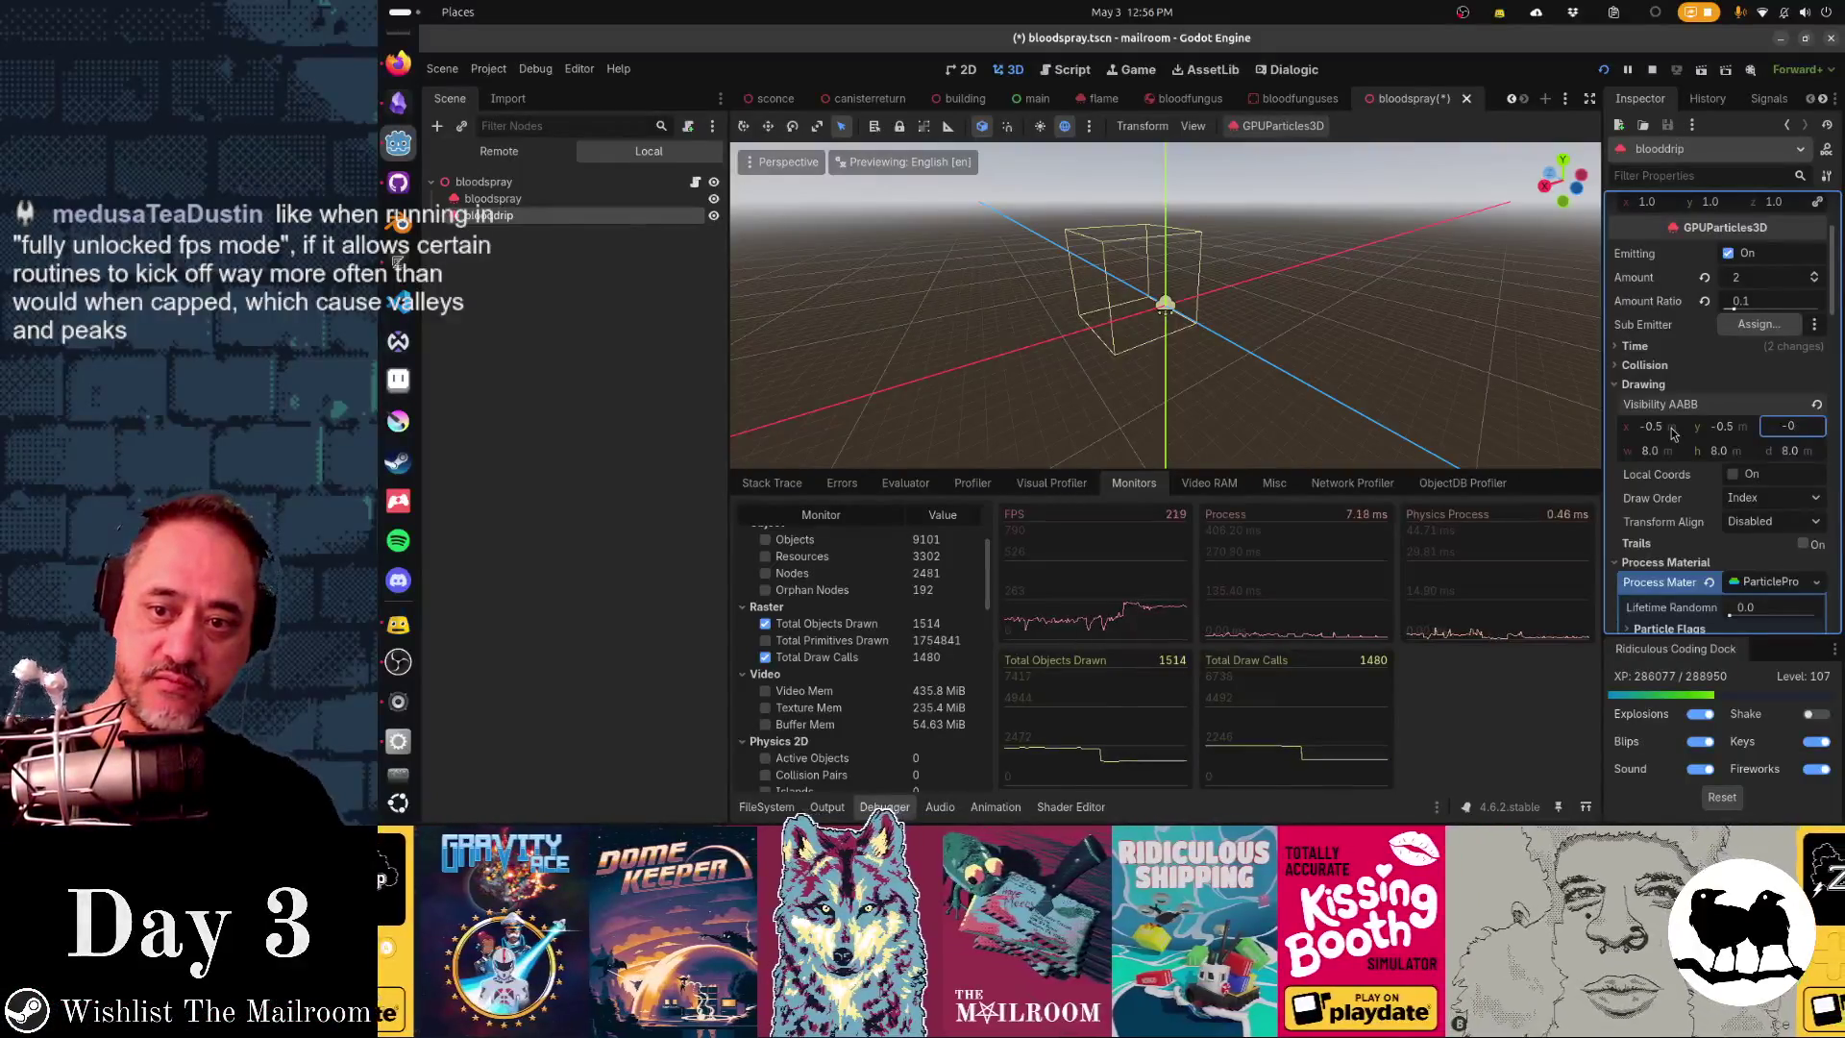
{"action": "key", "text": "Tab"}
{"action": "type", "text": "1"}
{"action": "key", "text": "Tab"}
{"action": "type", "text": "1"}
{"action": "key", "text": "Tab"}
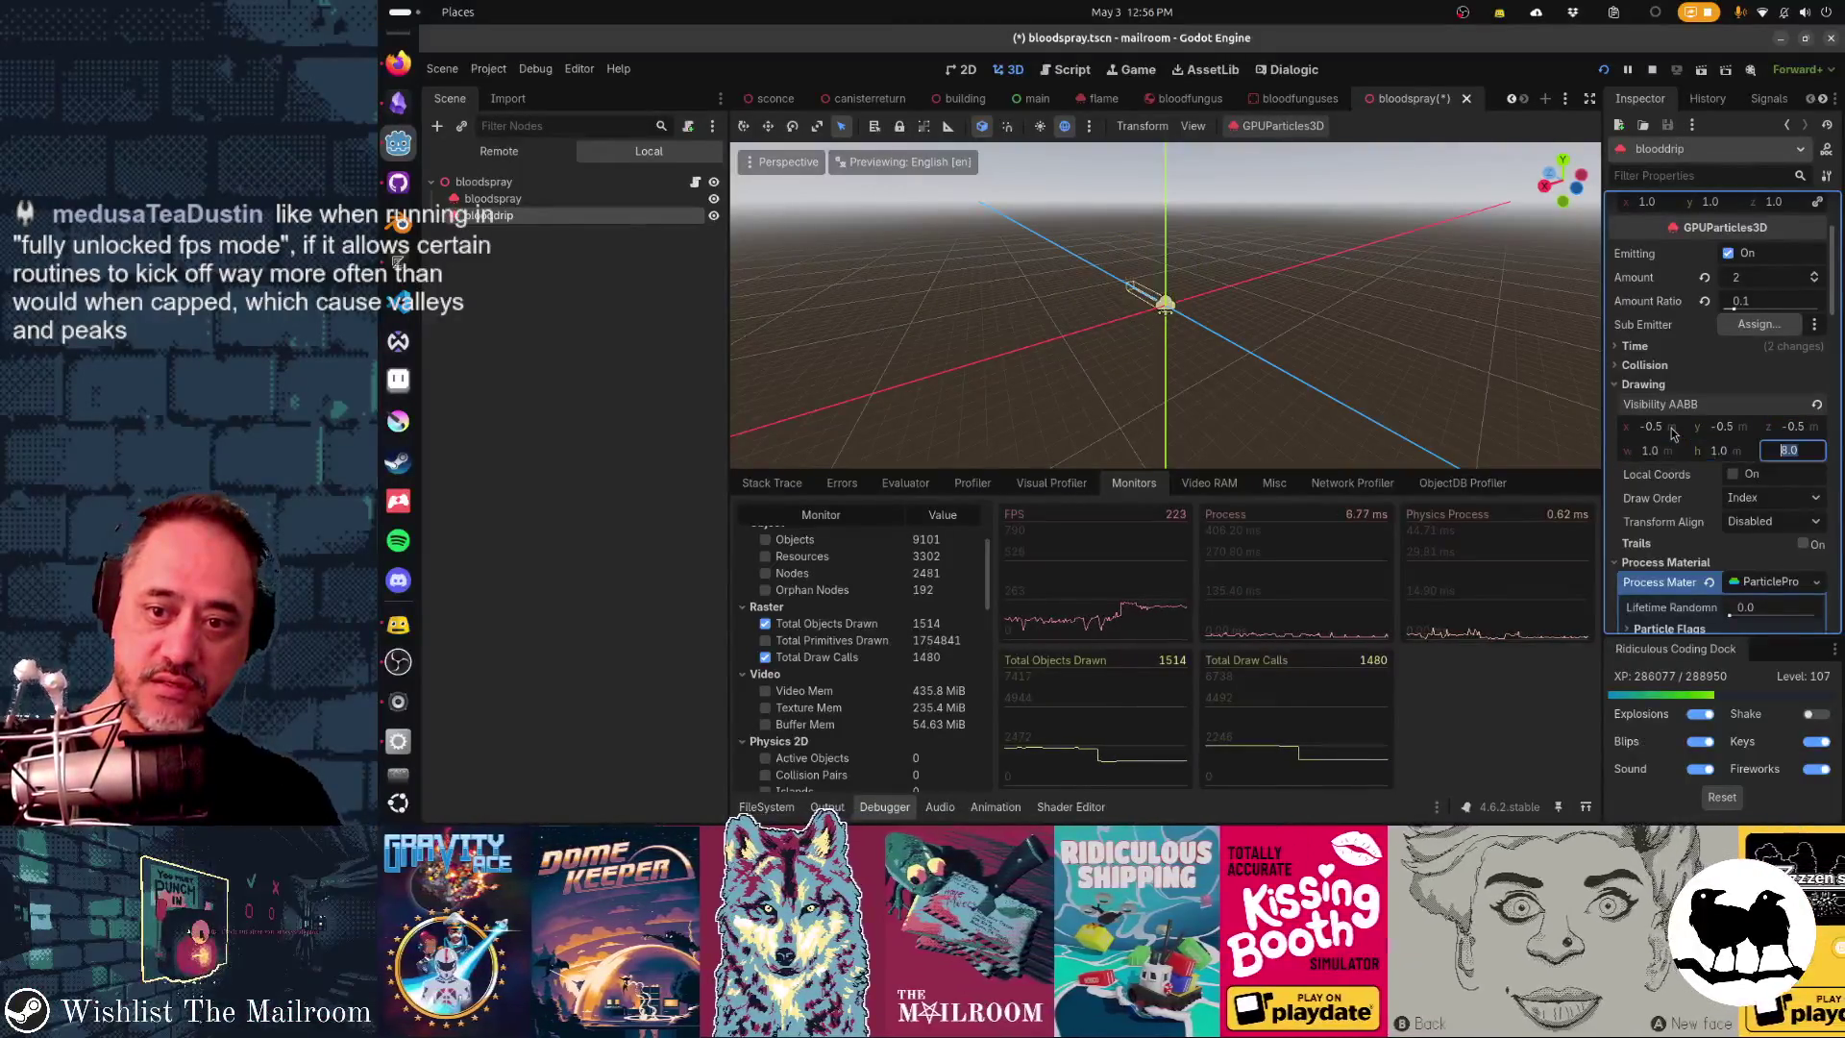
{"action": "type", "text": "1"}
{"action": "key", "text": "ctrl+s"}
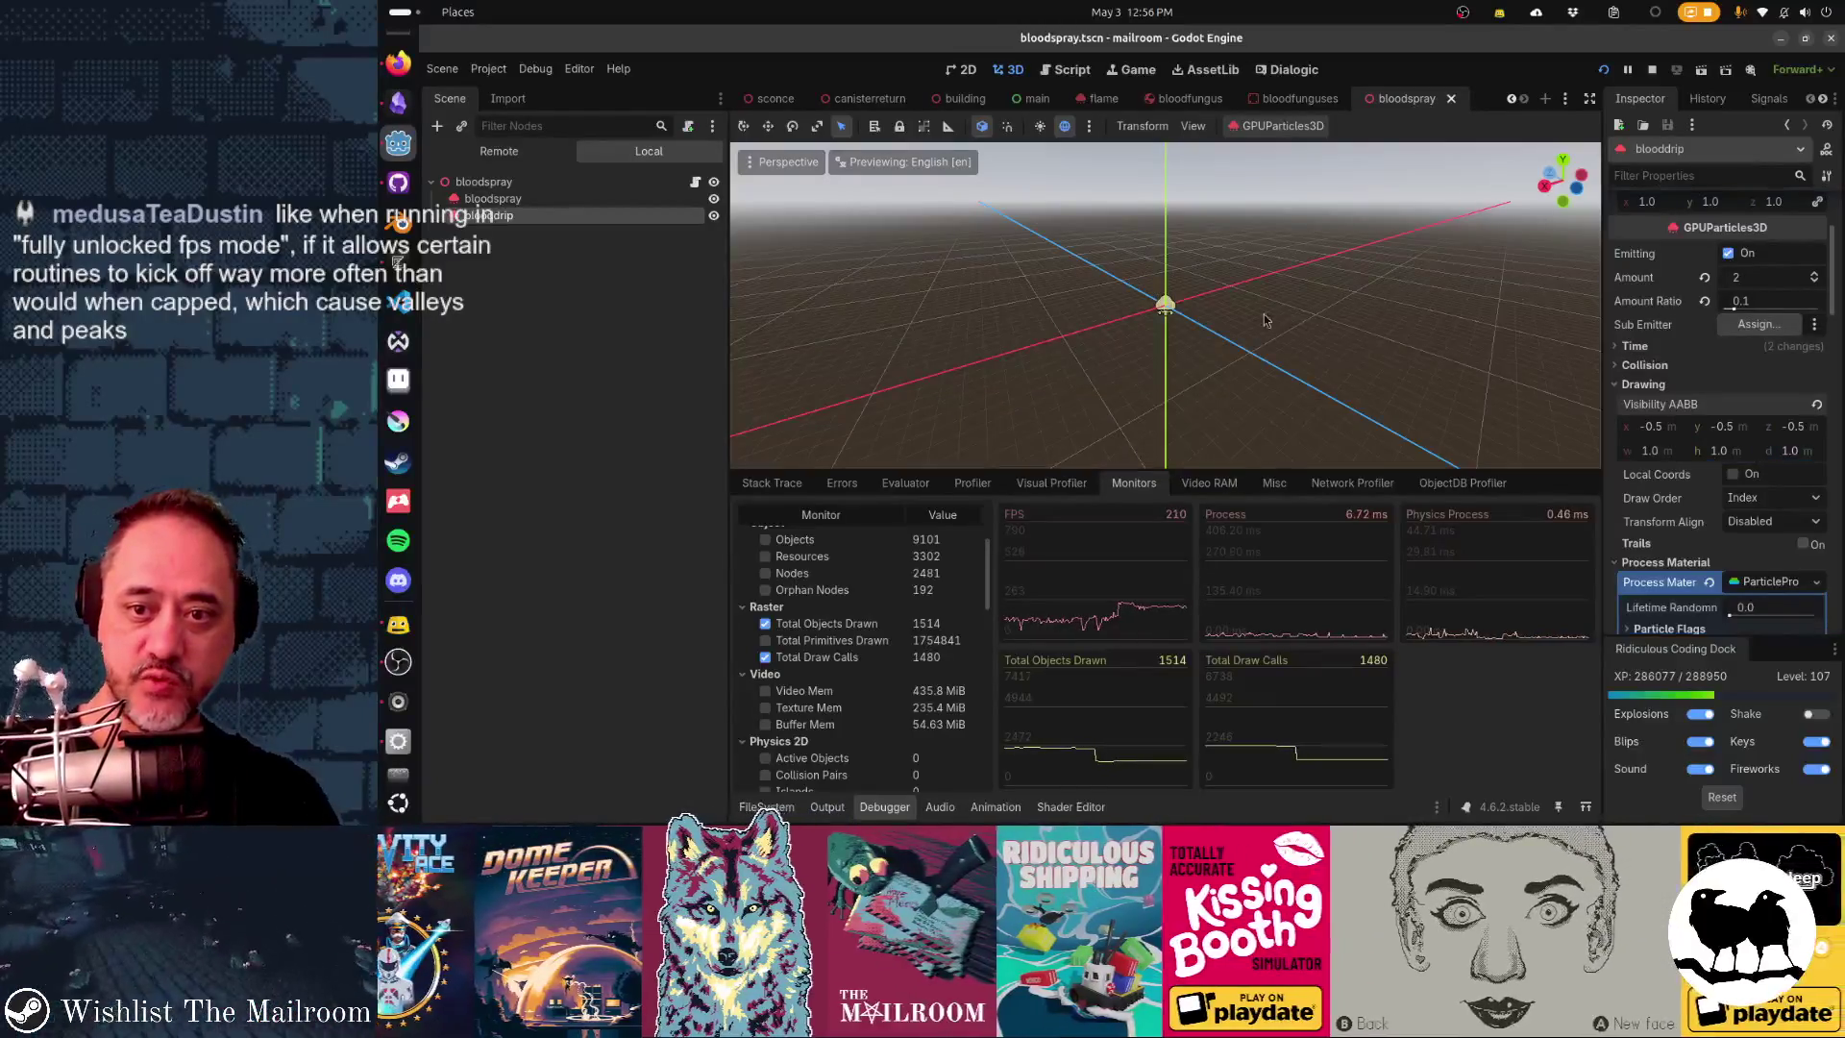
- Reselect the blooddrip node and relaunch the game with F5
{"action": "scroll", "coordinate": [1193, 335], "scroll_direction": "up", "scroll_amount": 1}
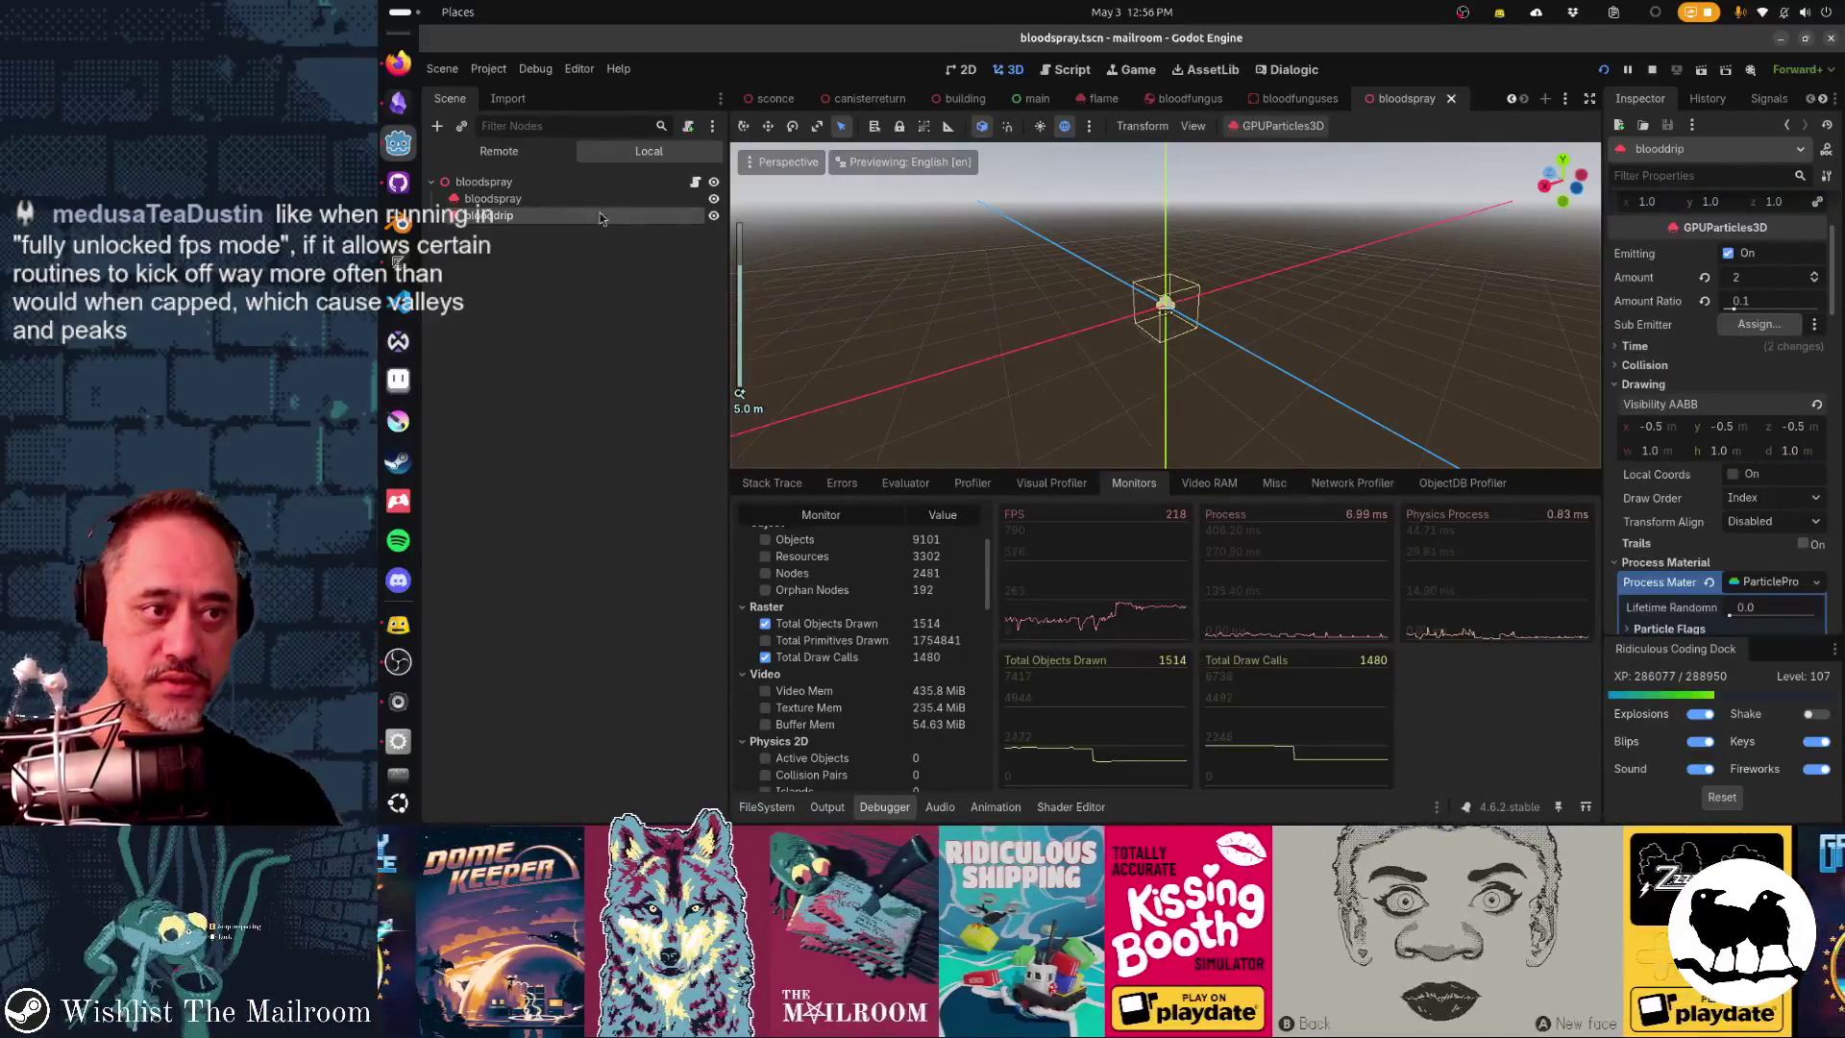
{"action": "left_click", "coordinate": [590, 205]}
{"action": "left_click", "coordinate": [586, 221]}
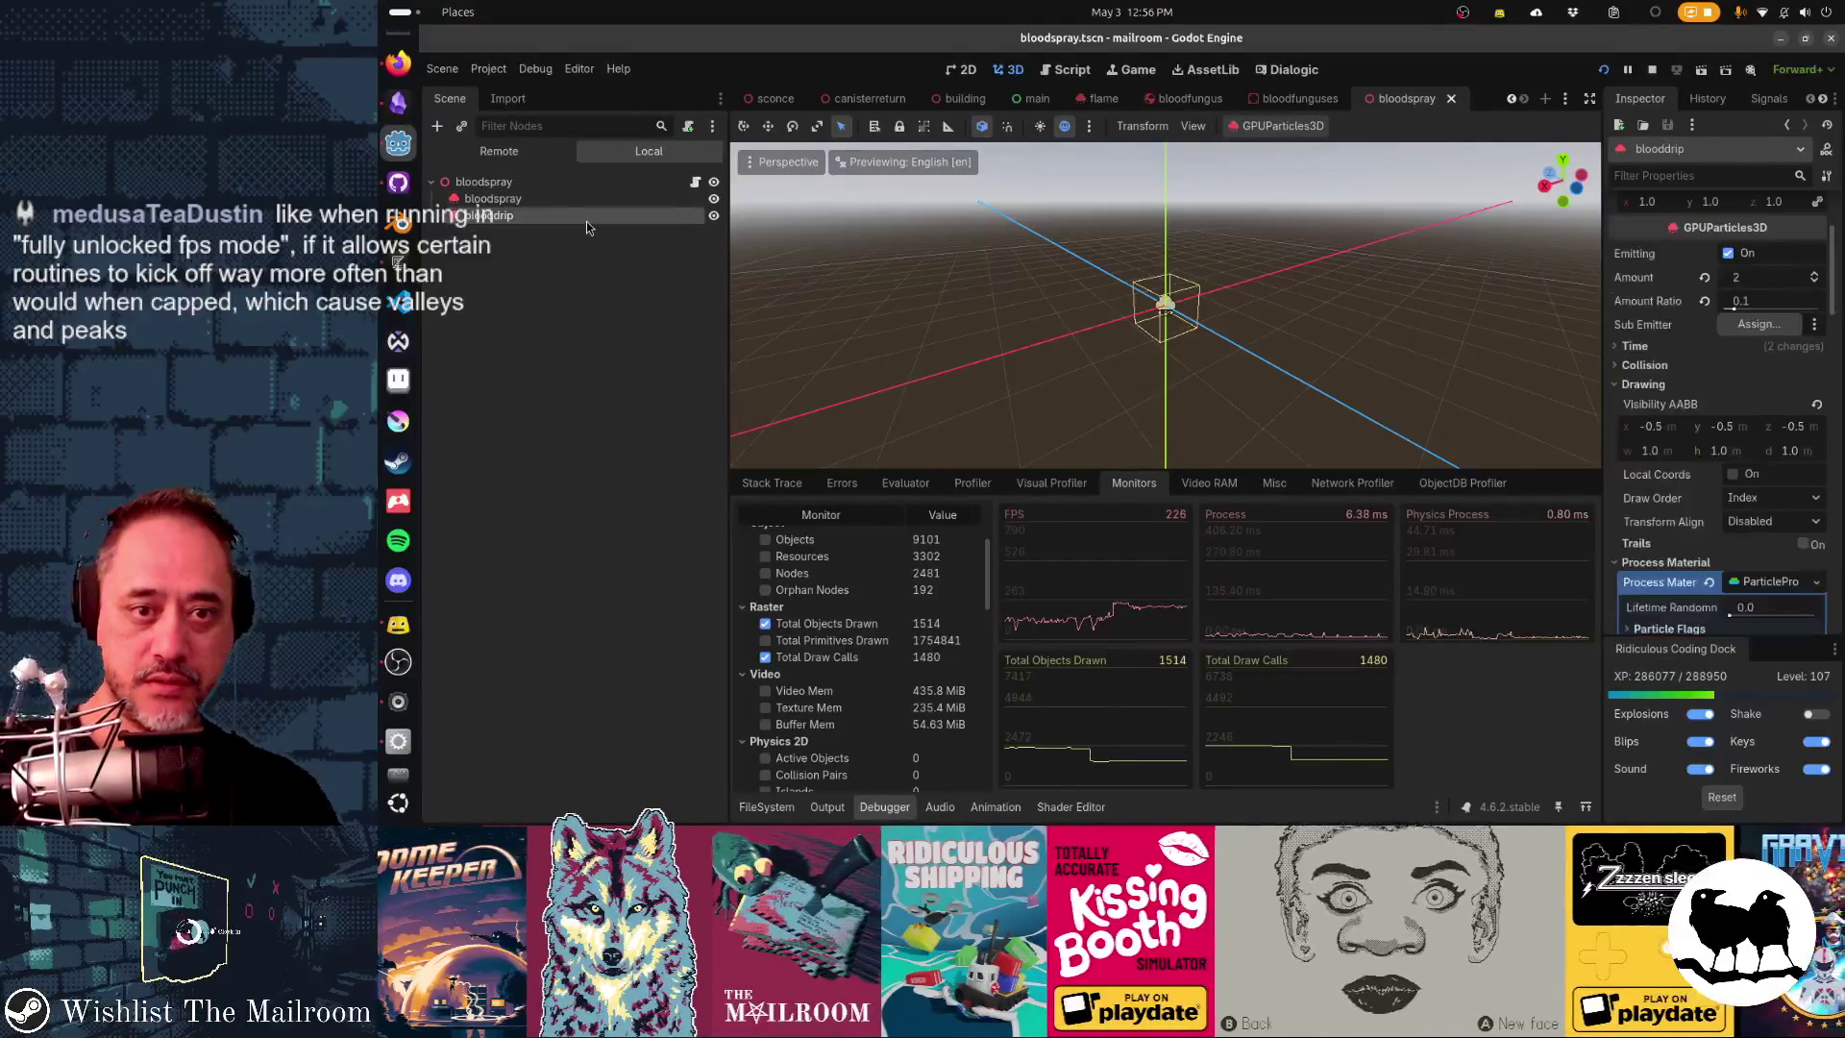
{"action": "key", "text": "F5"}
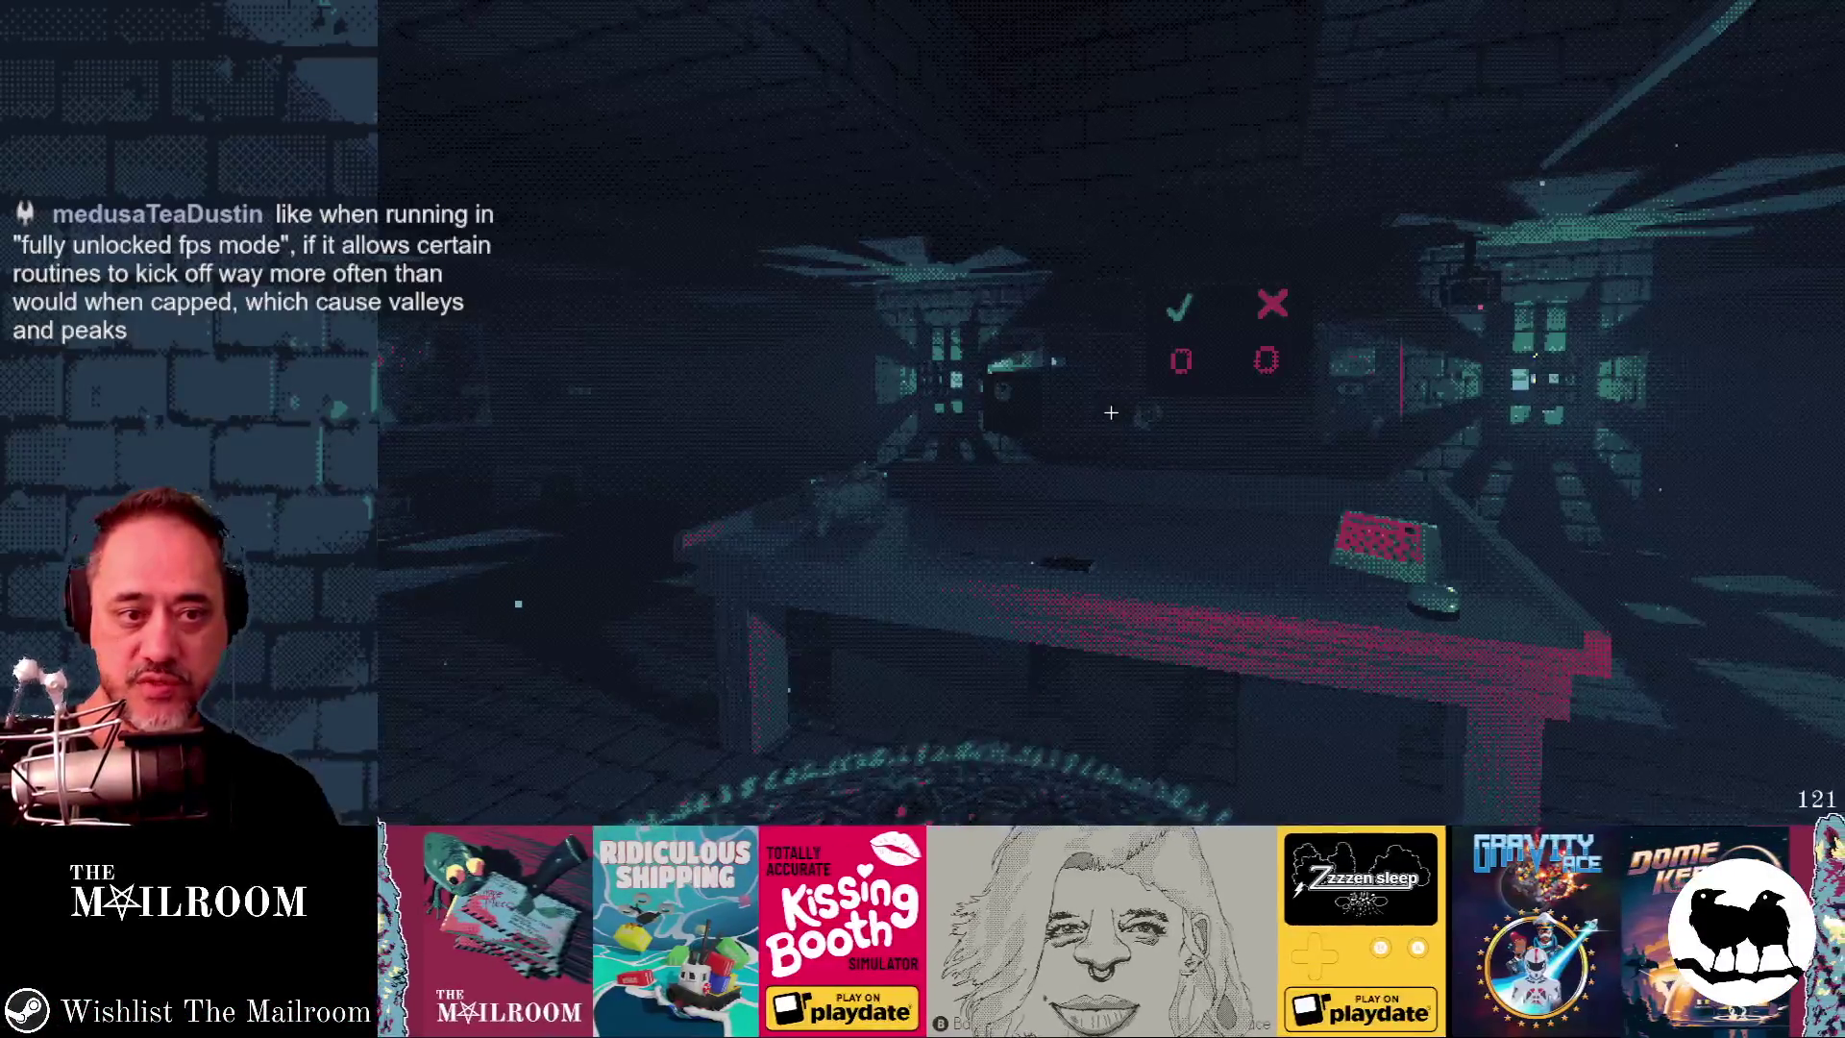
- Walk toward the desk in game, then return to the editor's mailroom scene to read 1282 draw calls
{"action": "key", "text": "w"}
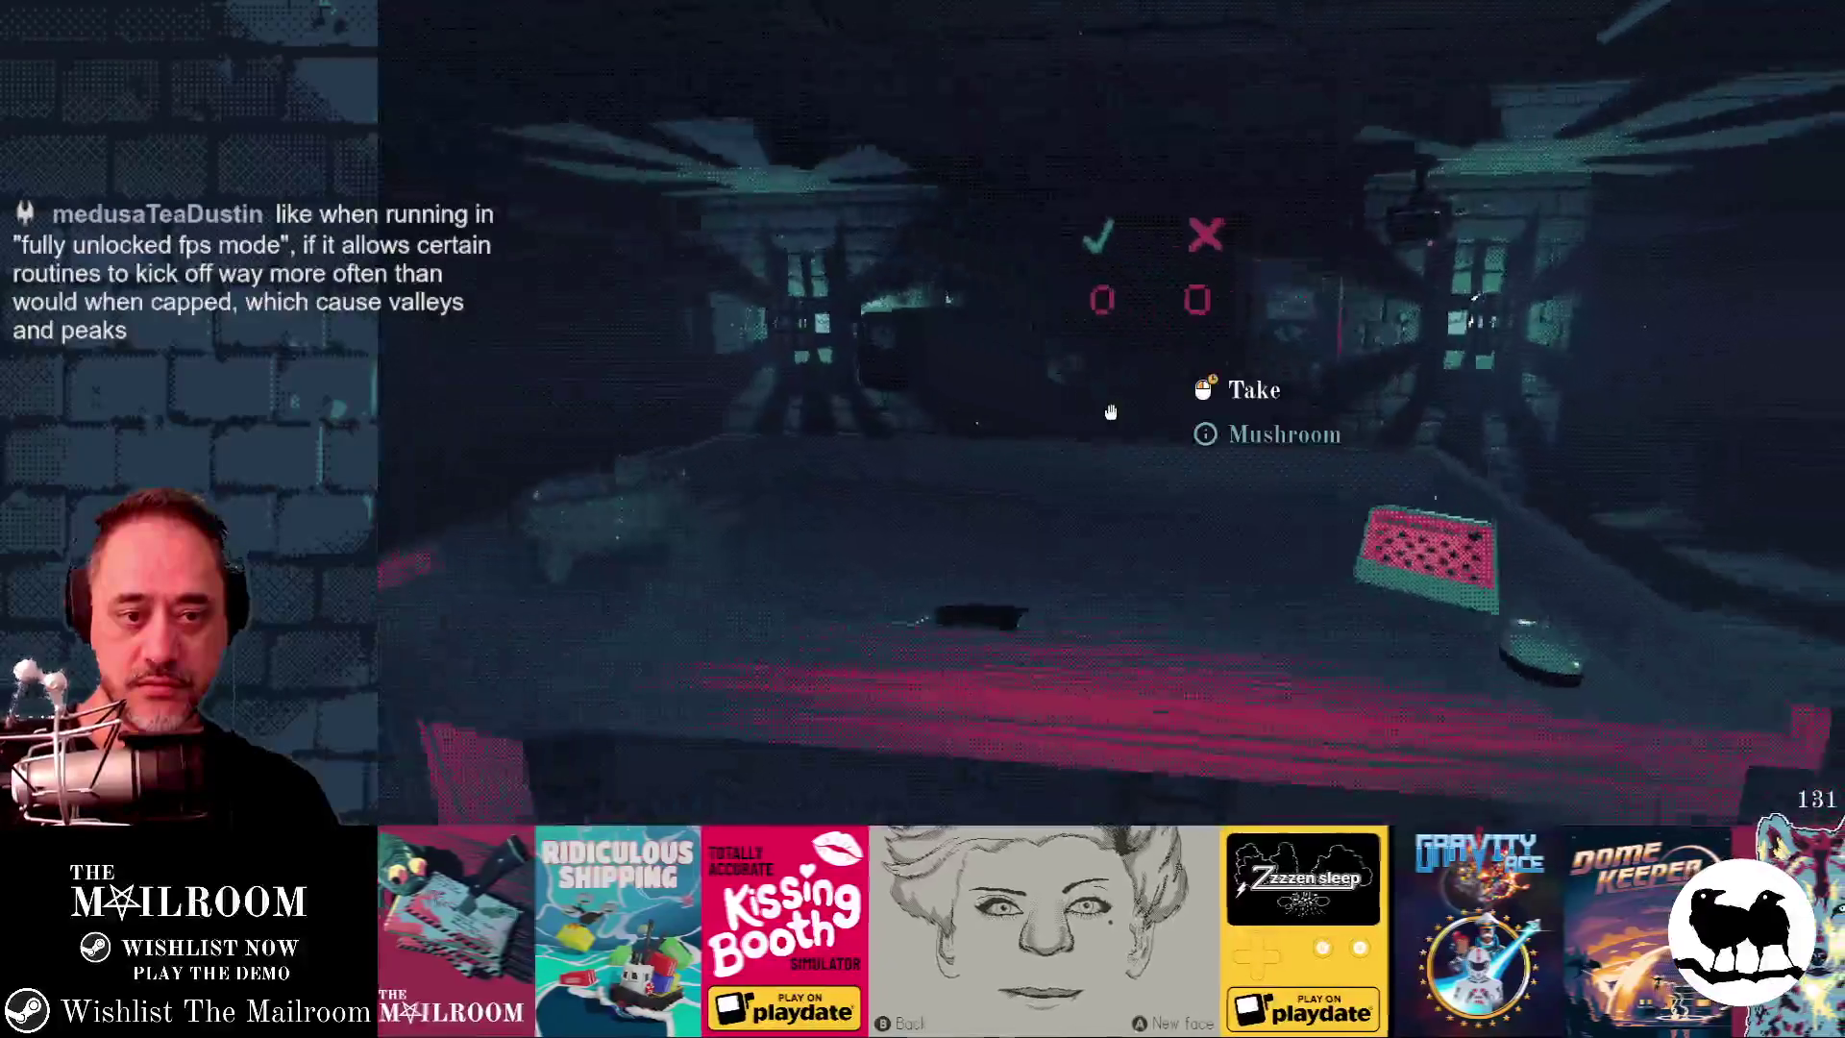
{"action": "key", "text": "a"}
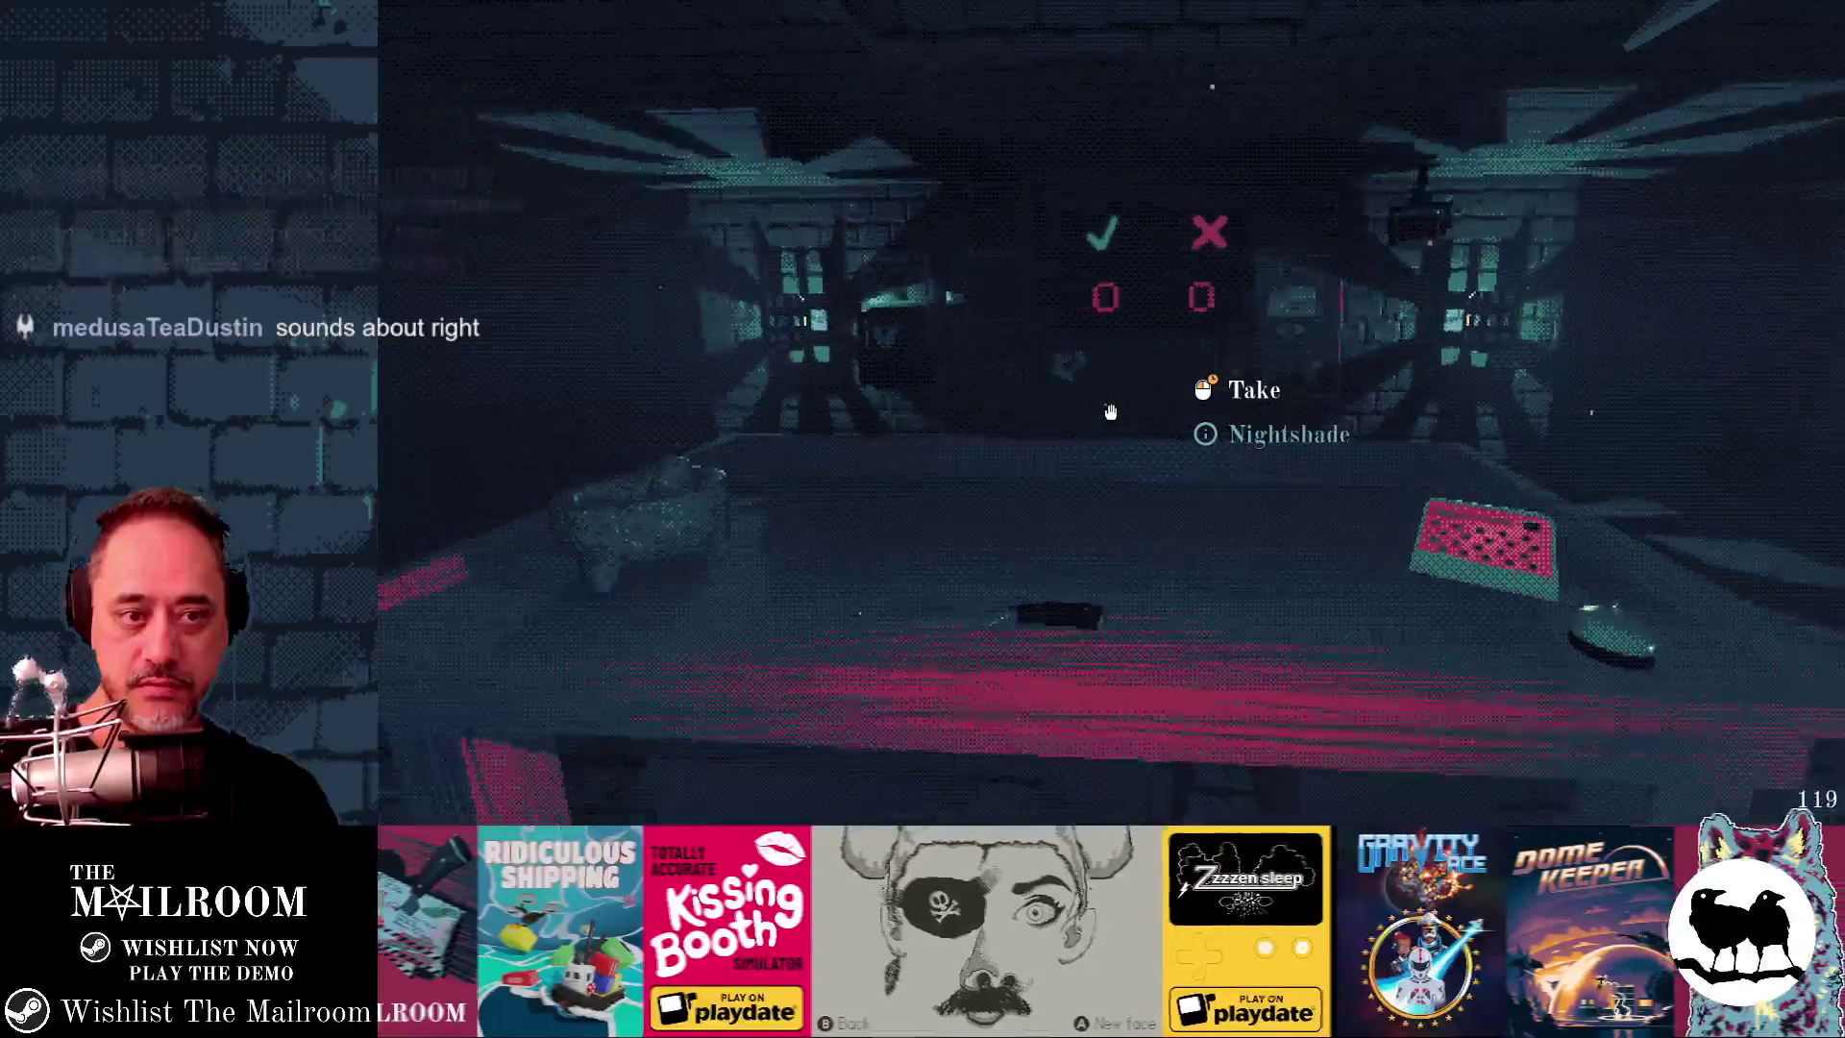
{"action": "key", "text": "alt+Tab"}
{"action": "key", "text": "alt+Tab"}
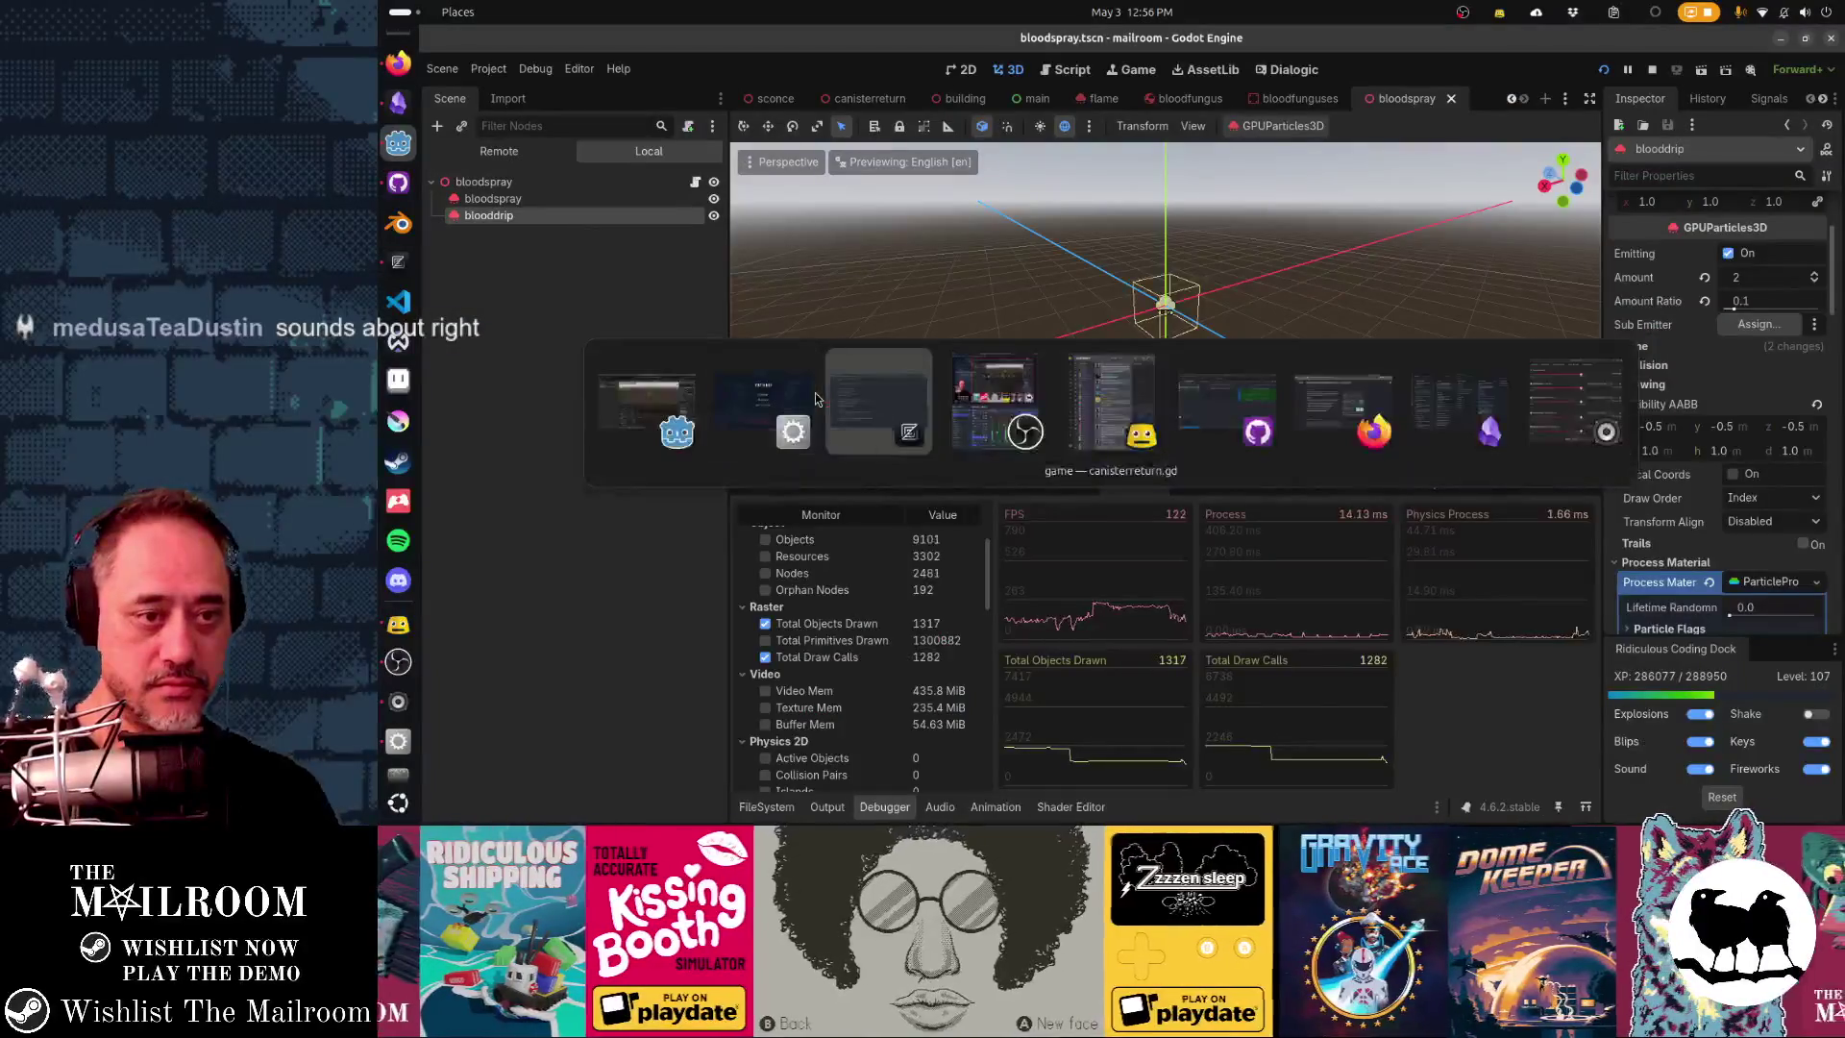
{"action": "key", "text": "alt+shift+Tab"}
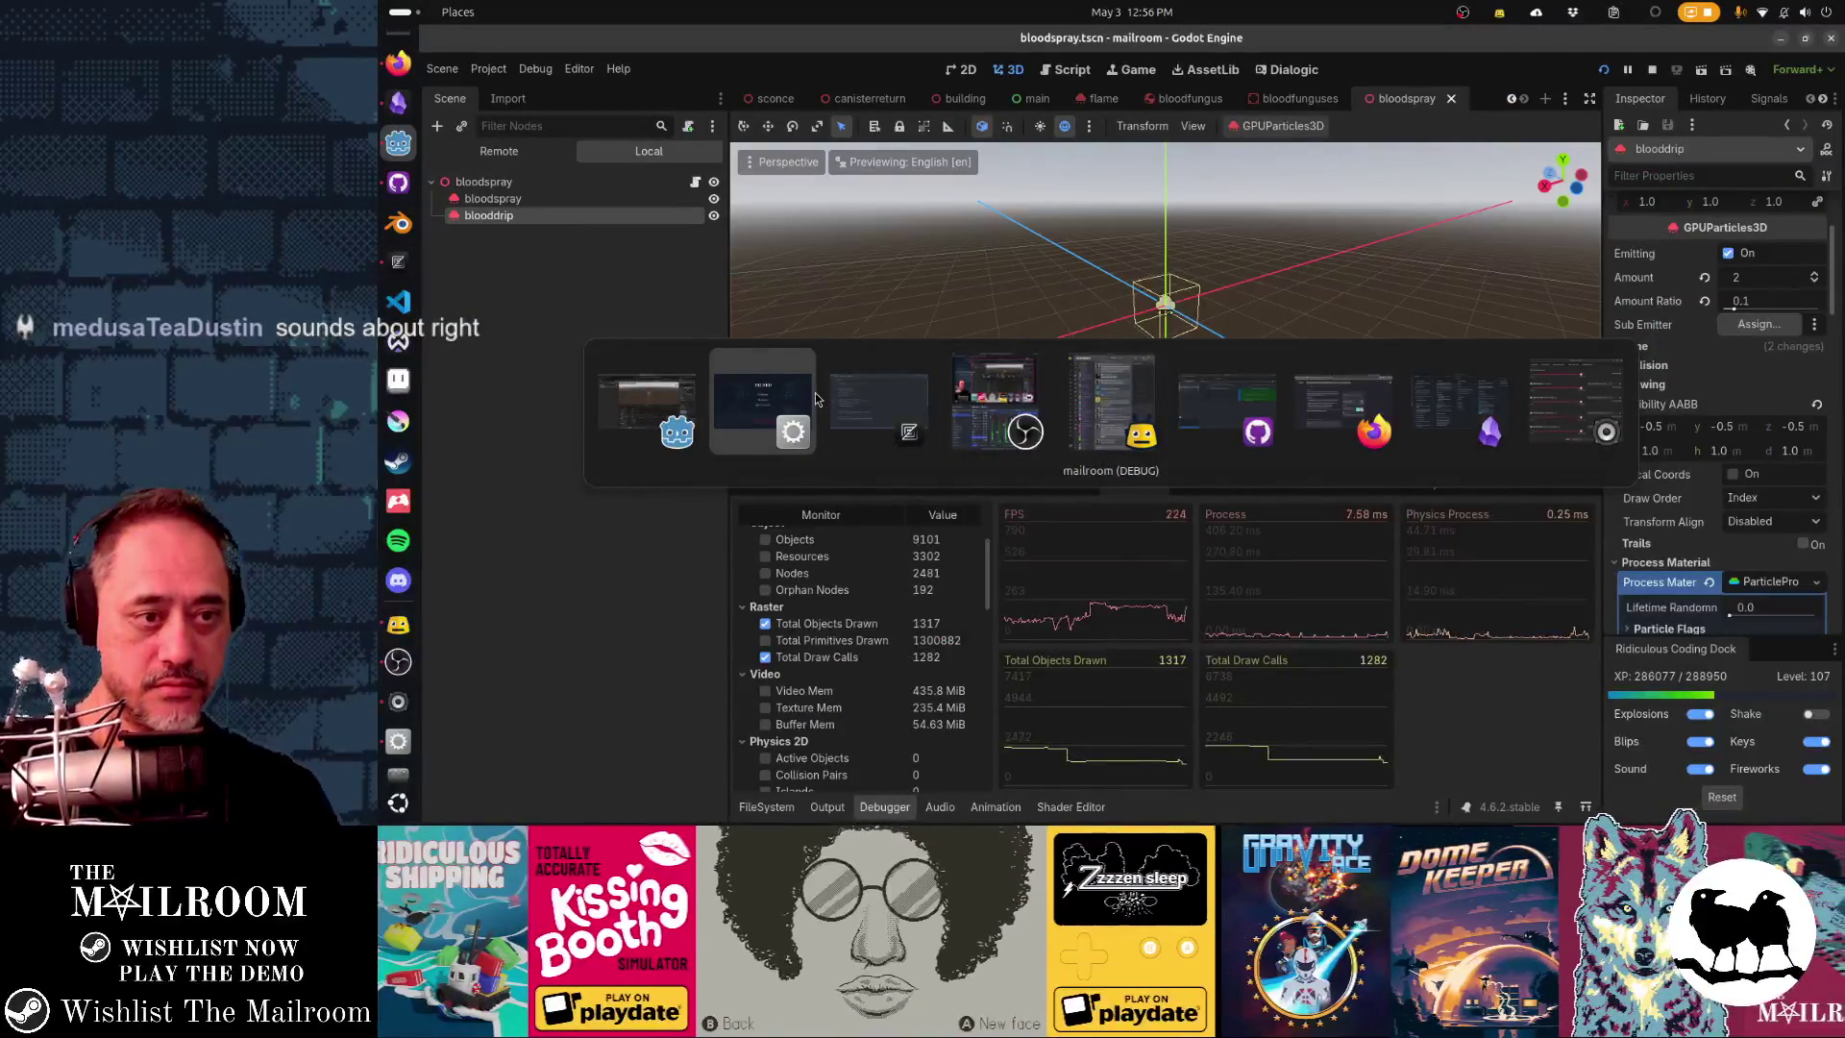
{"action": "key", "text": "alt+shift+Tab"}
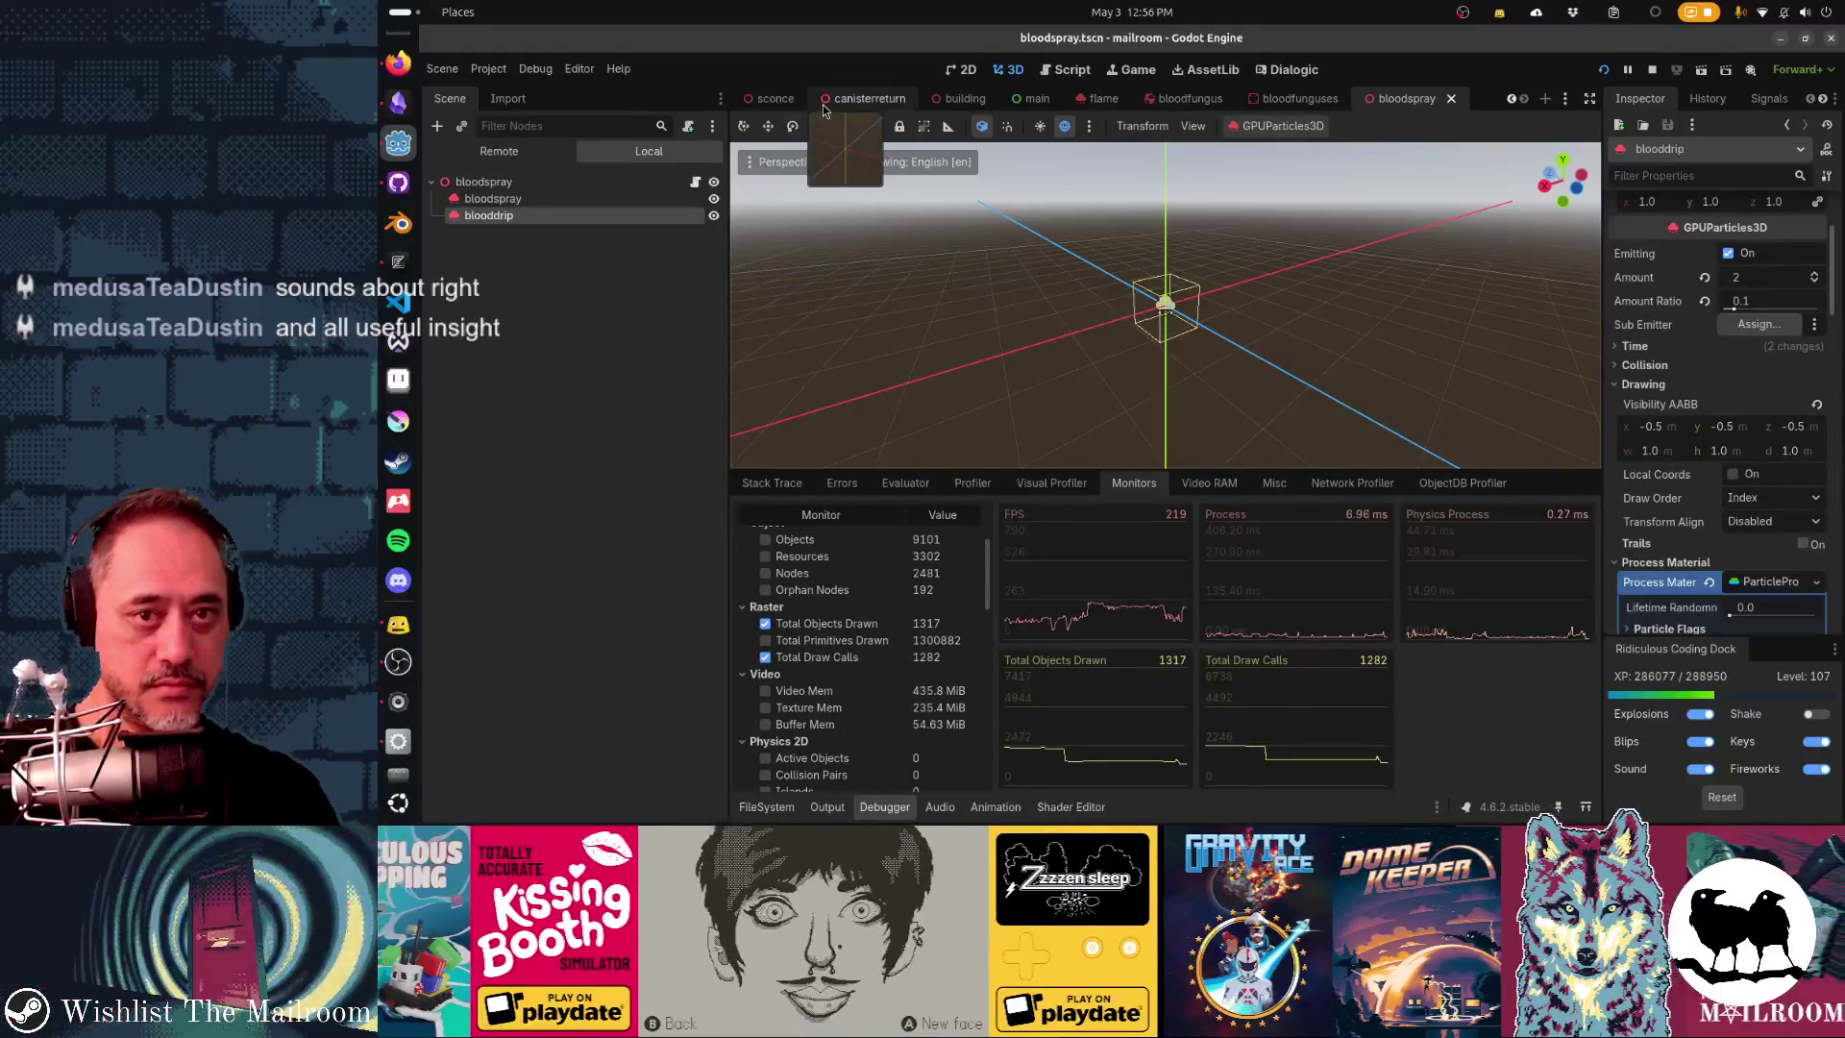
{"action": "scroll", "coordinate": [824, 105], "scroll_direction": "up", "scroll_amount": 1}
{"action": "left_click", "coordinate": [804, 104]}
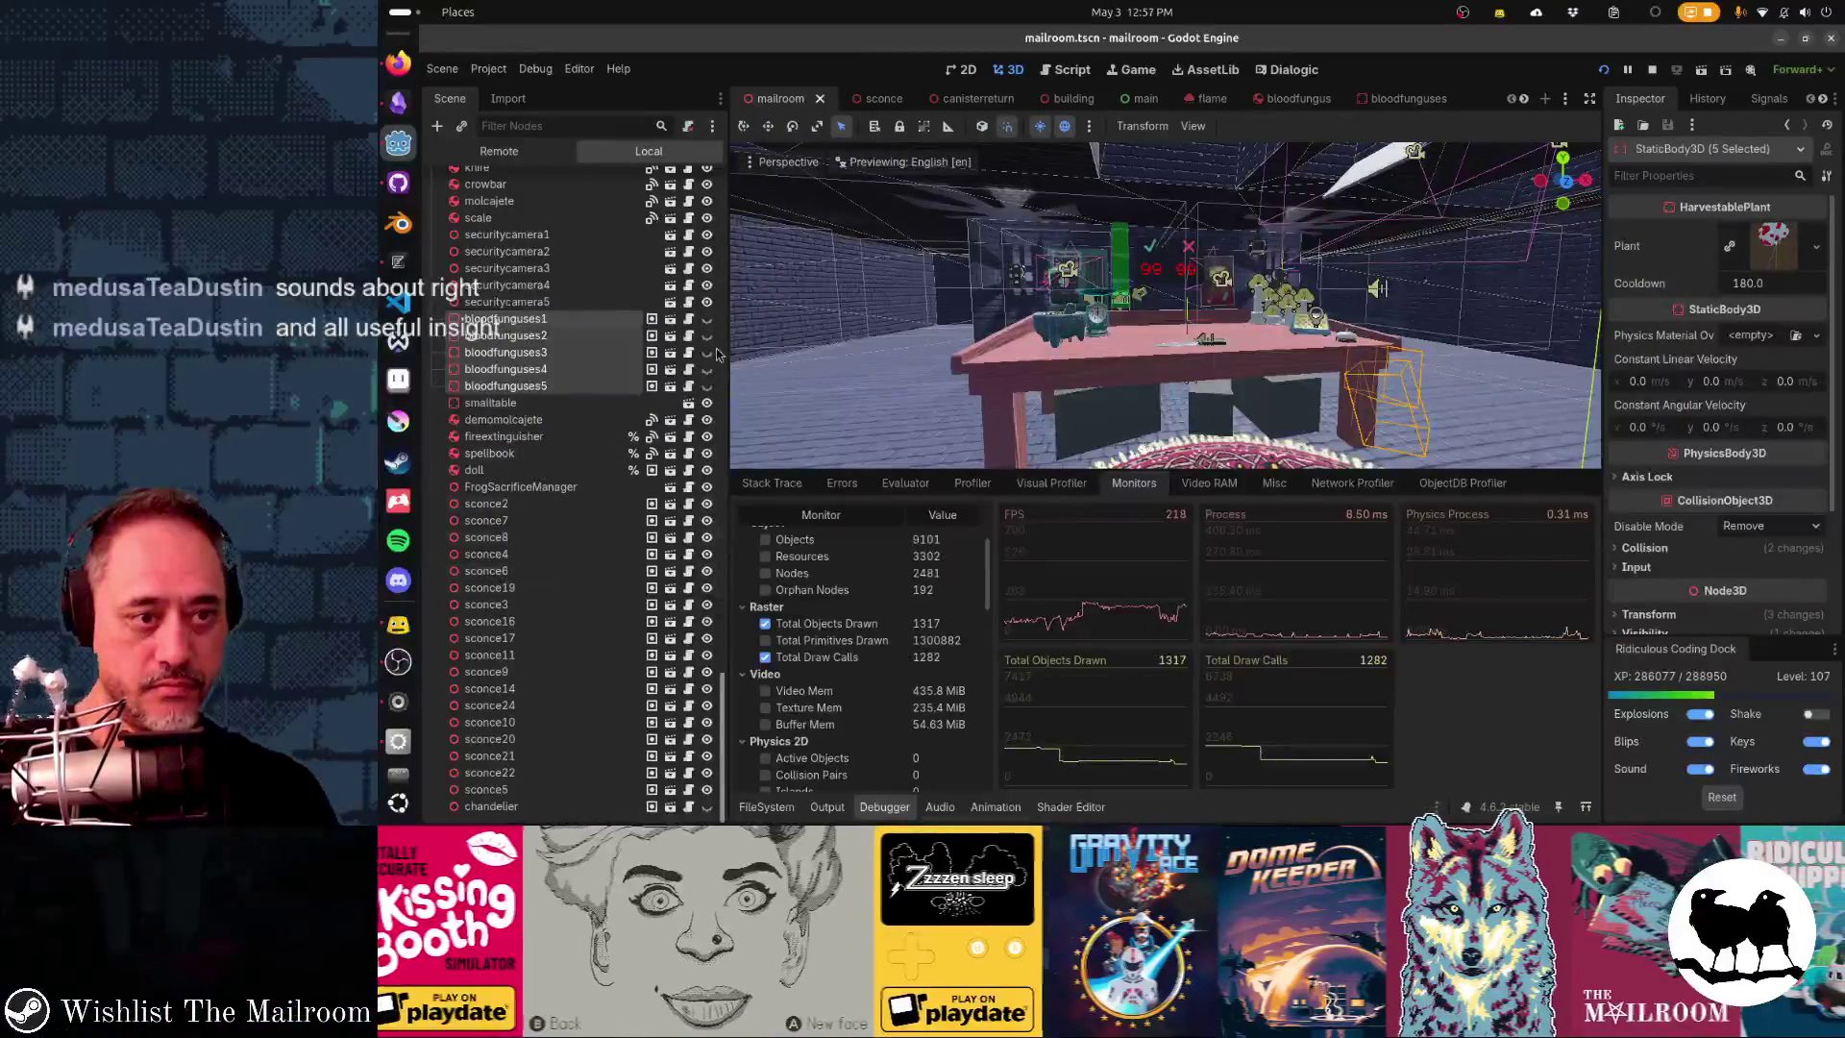
- Launch the mailroom scene and resume play from the pause menu
{"action": "key", "text": "F6"}
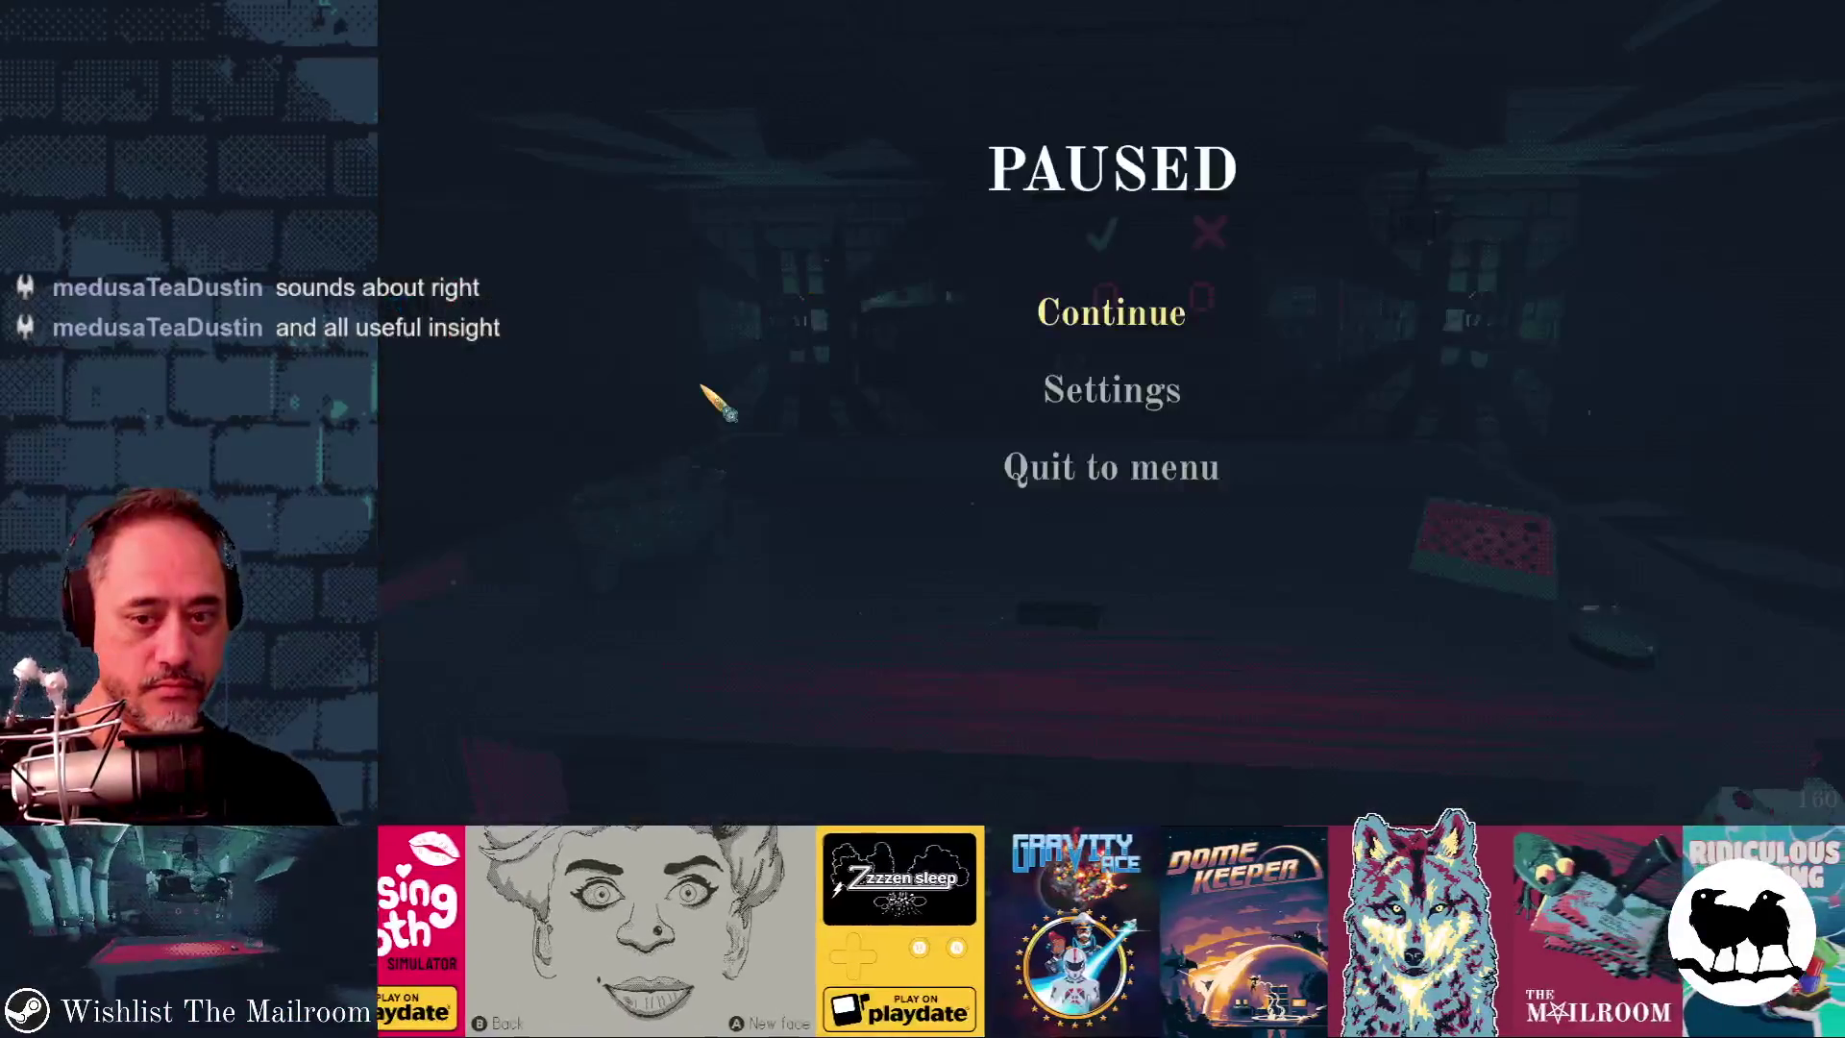
{"action": "left_click", "coordinate": [1086, 327]}
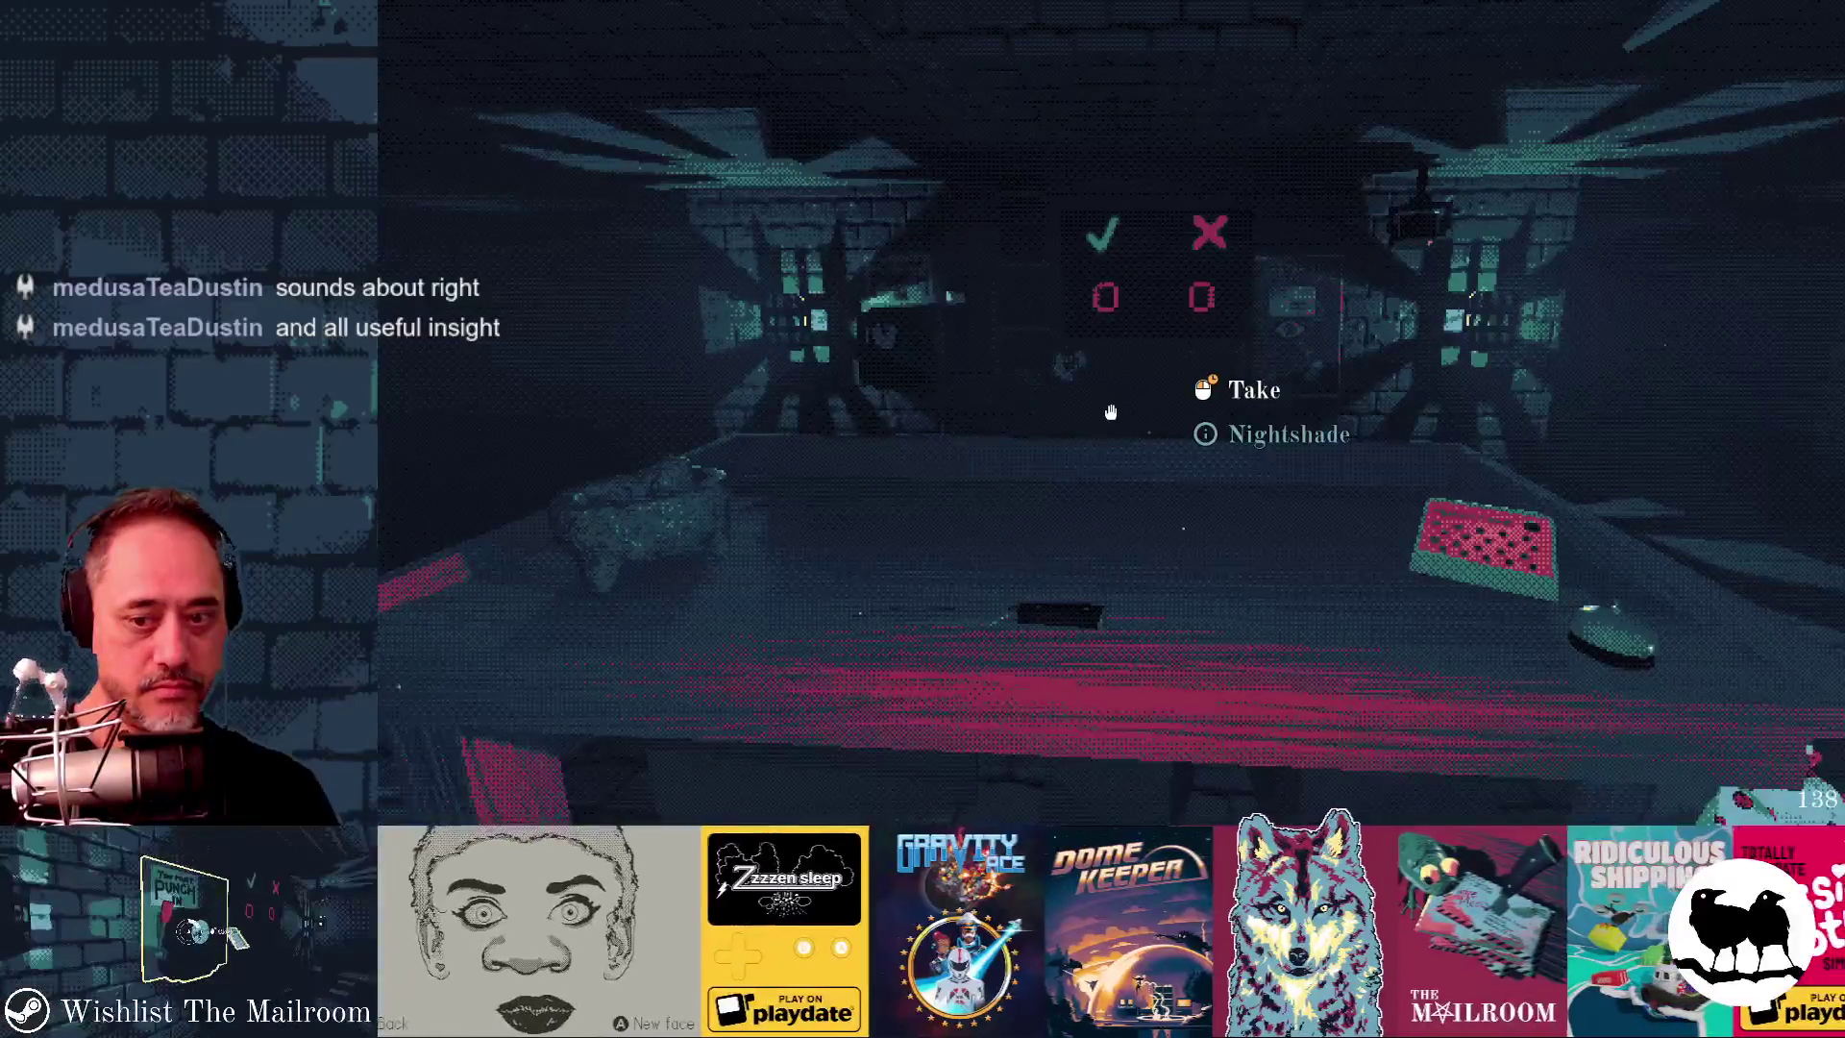
{"action": "mouse_move", "coordinate": [1111, 413]}
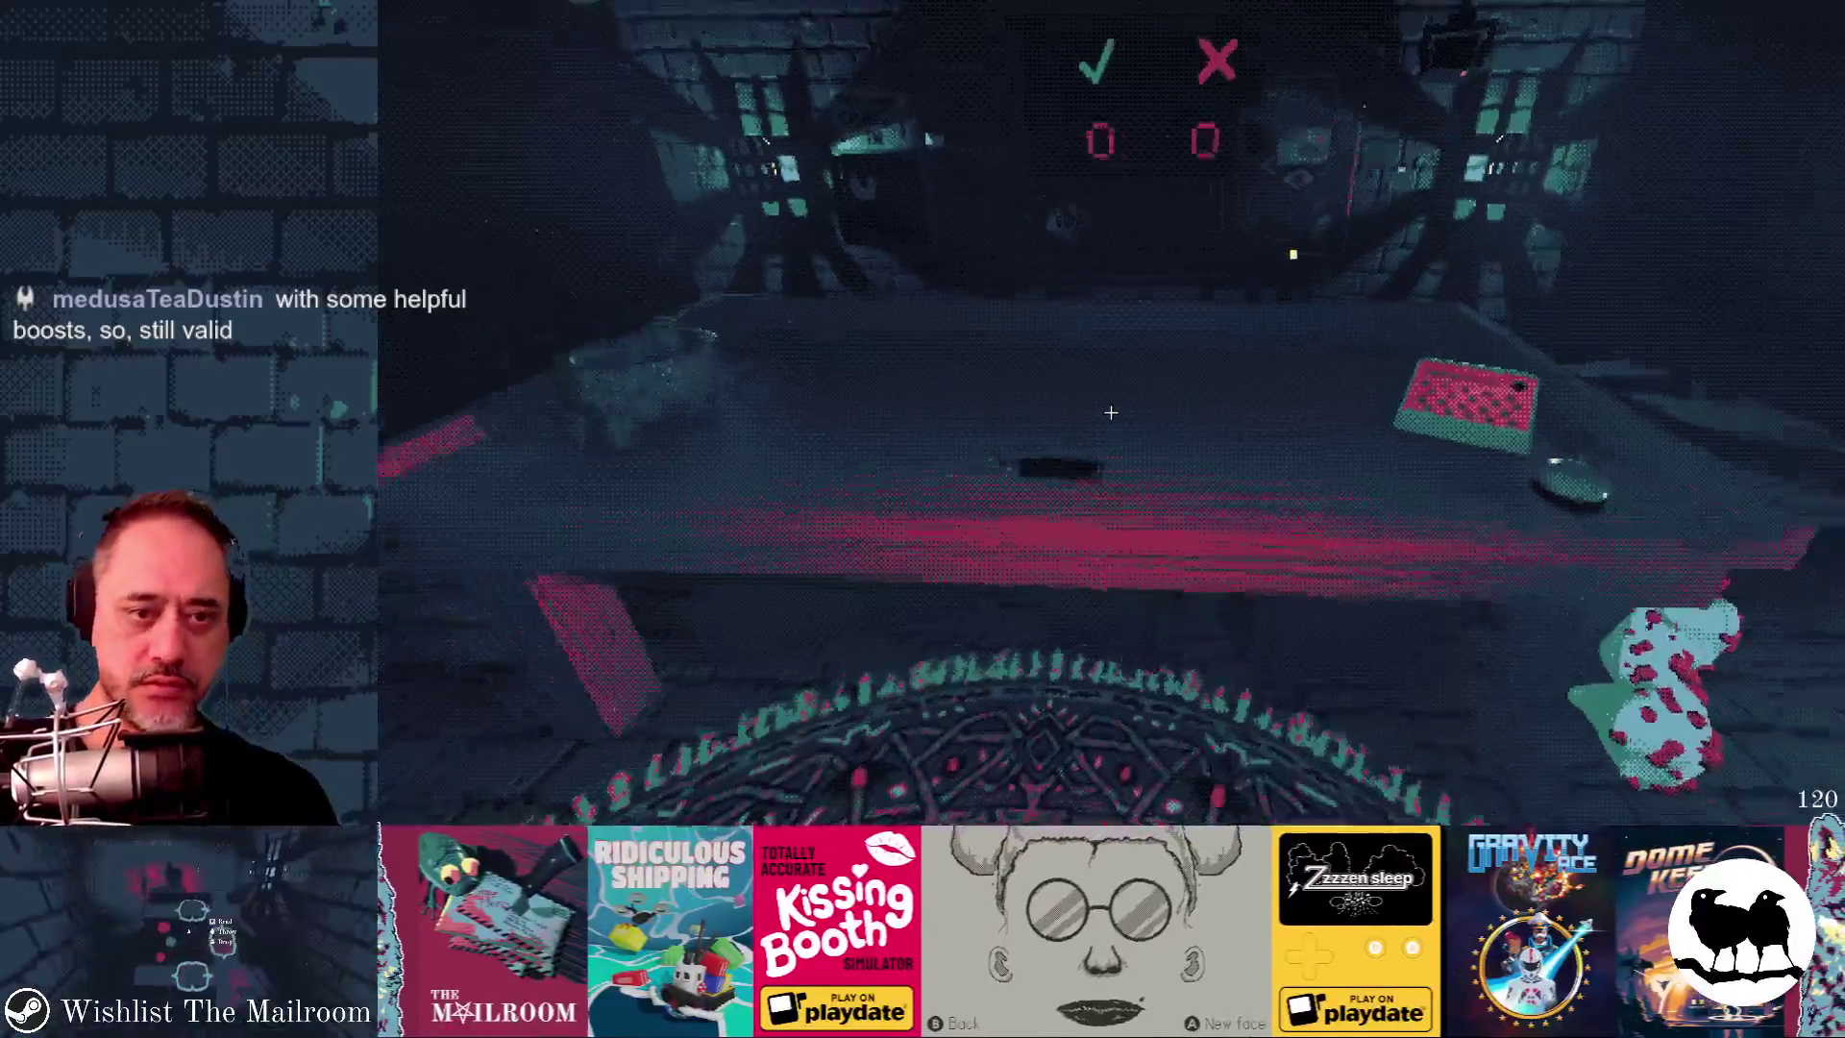
- Turn on Vsync in the game's Graphics settings and resume playing
{"action": "key", "text": "Escape"}
{"action": "left_click", "coordinate": [1110, 393]}
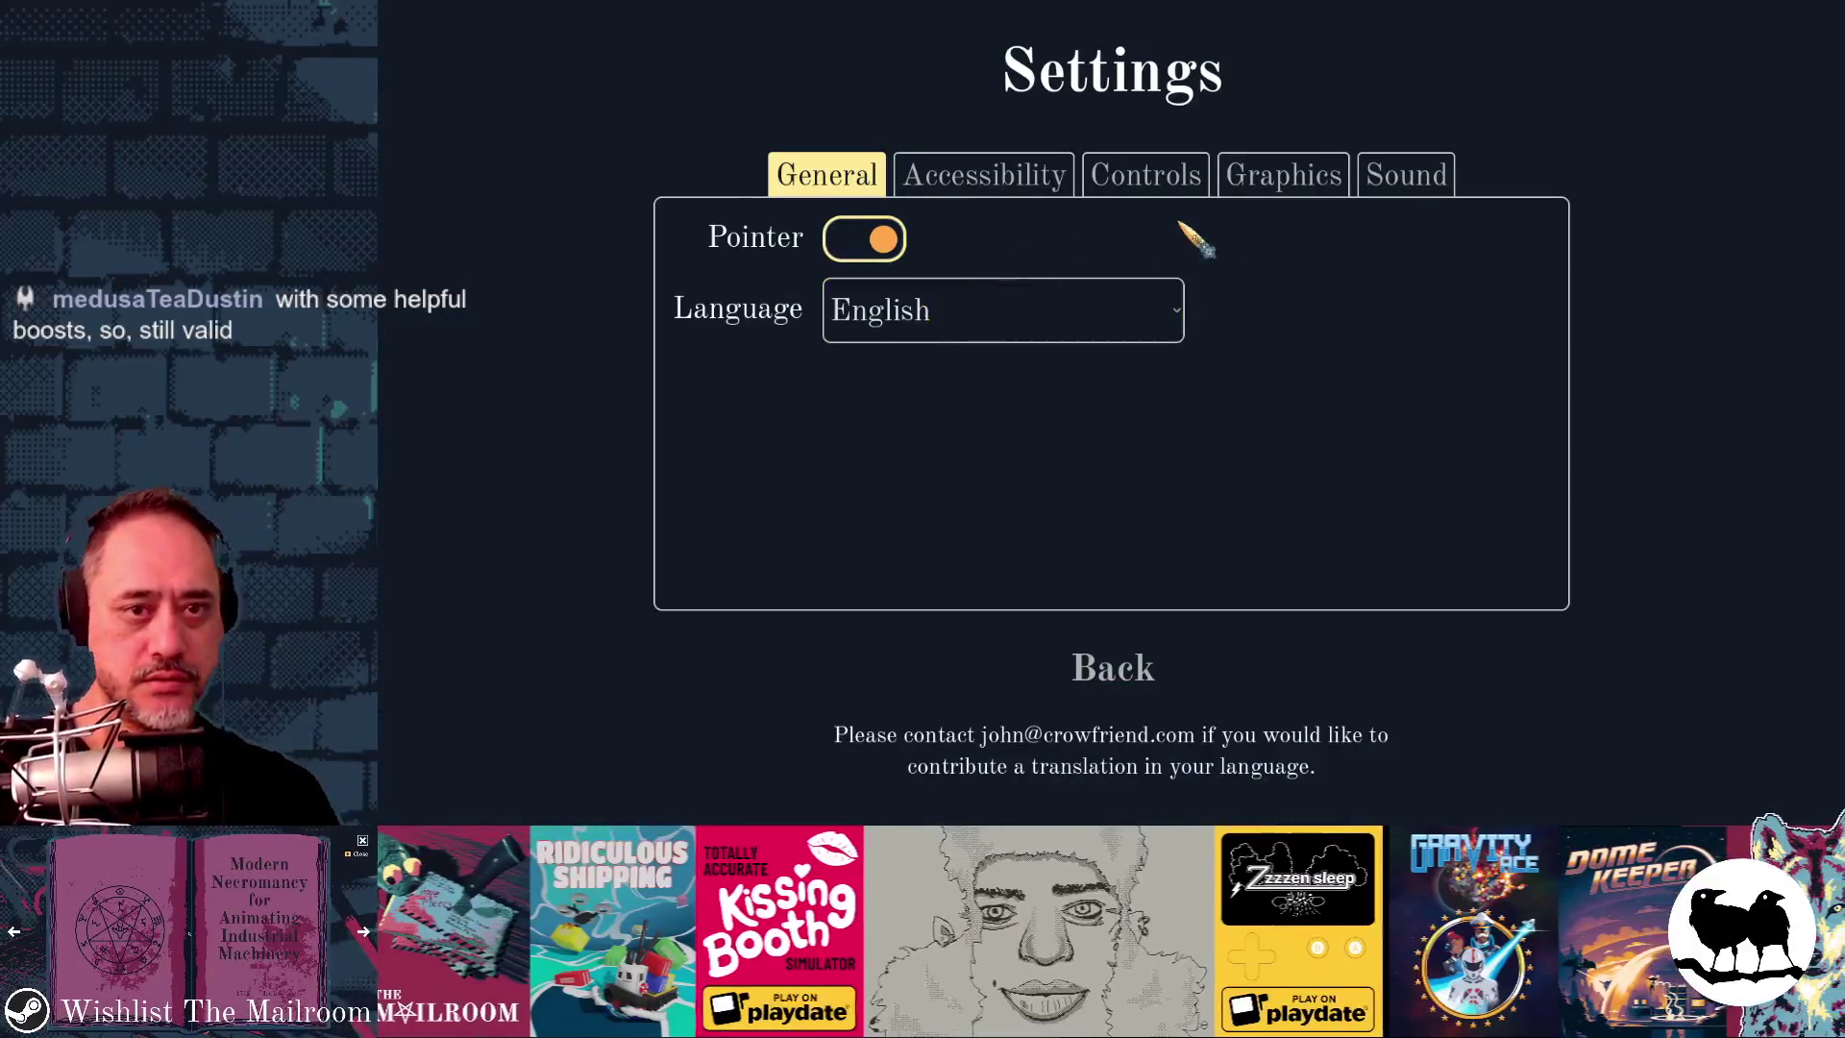
{"action": "left_click", "coordinate": [1286, 188]}
{"action": "left_click", "coordinate": [894, 322]}
{"action": "left_click", "coordinate": [1137, 672]}
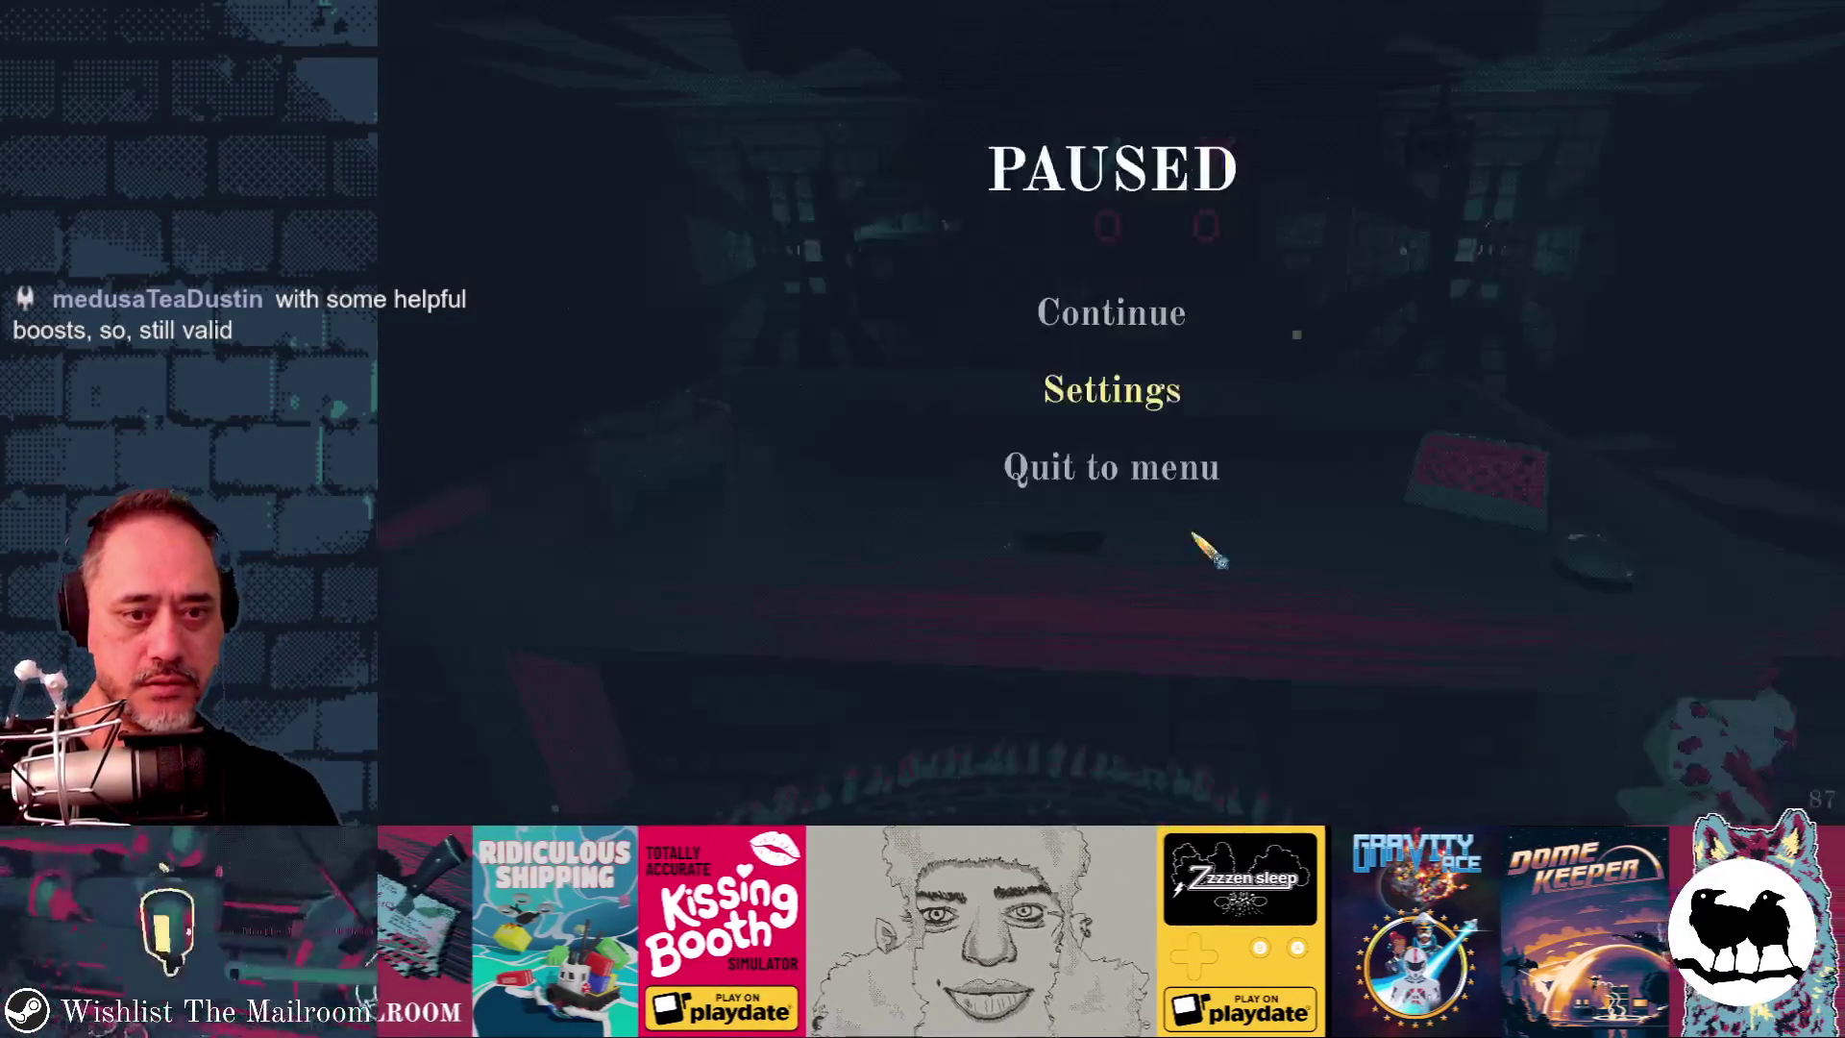
{"action": "left_click", "coordinate": [1119, 318]}
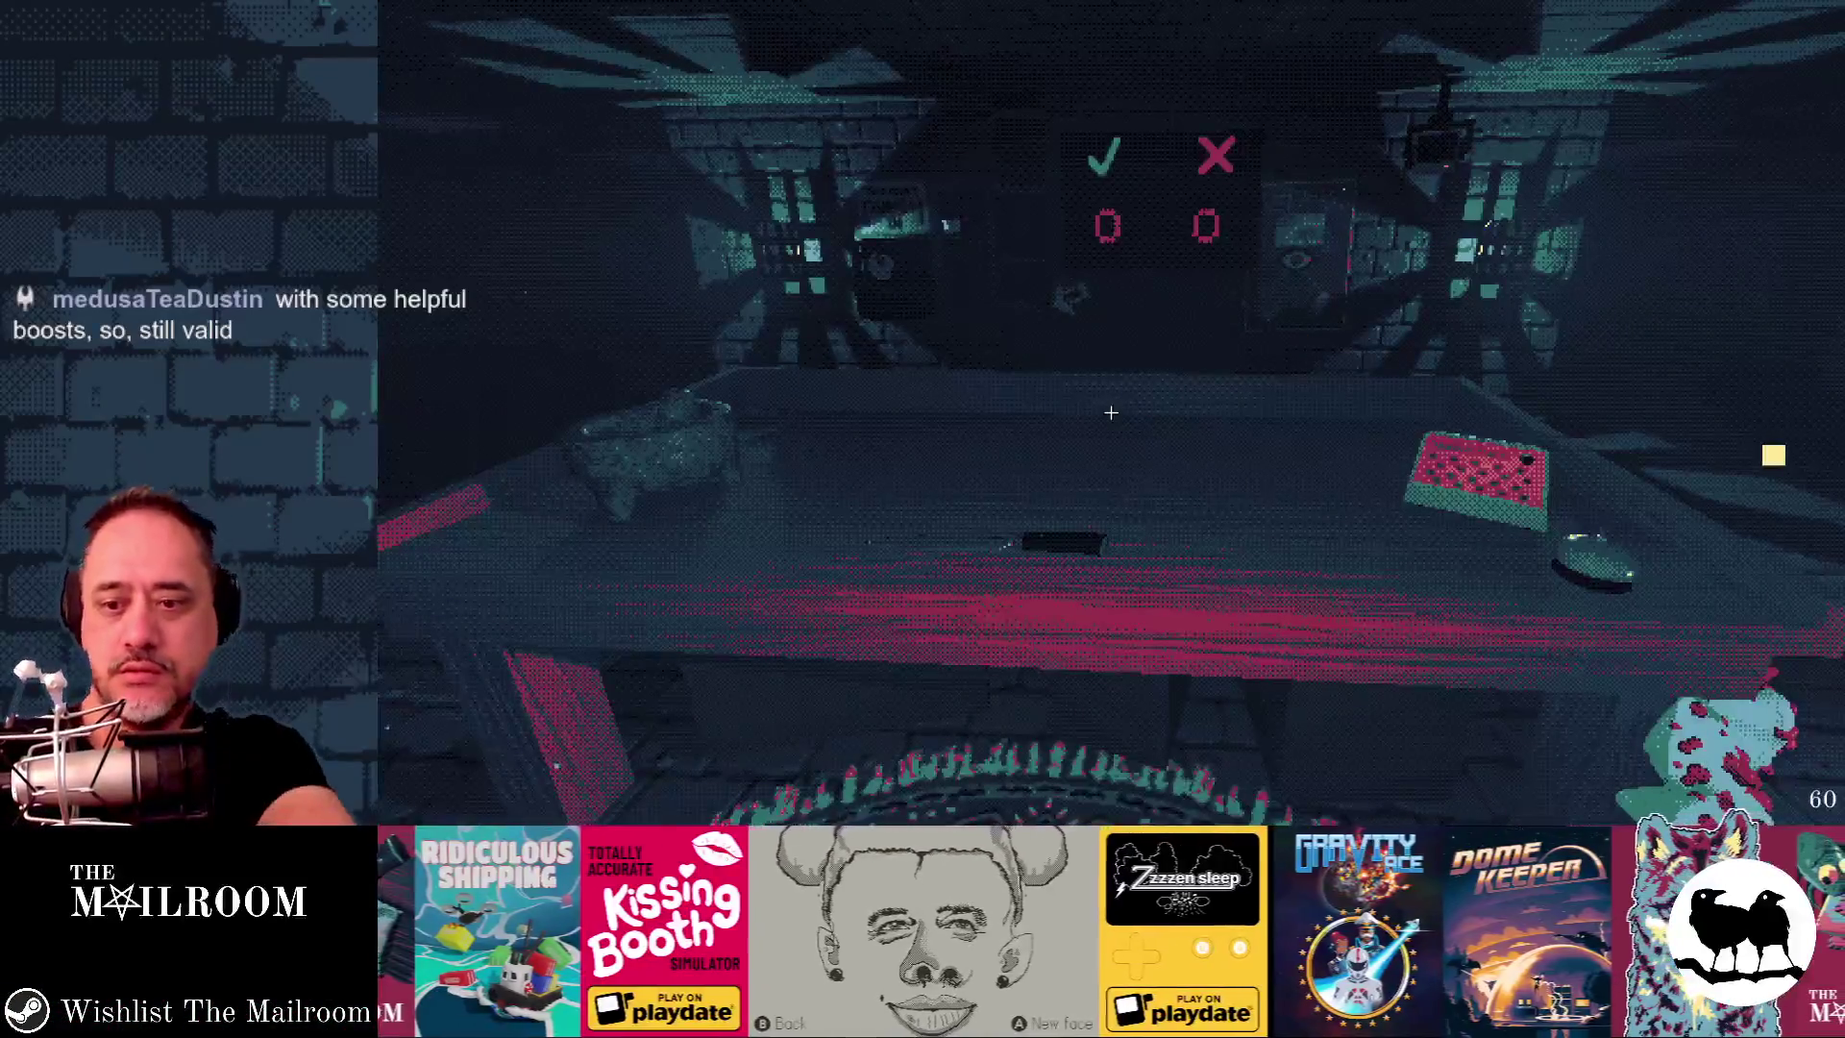
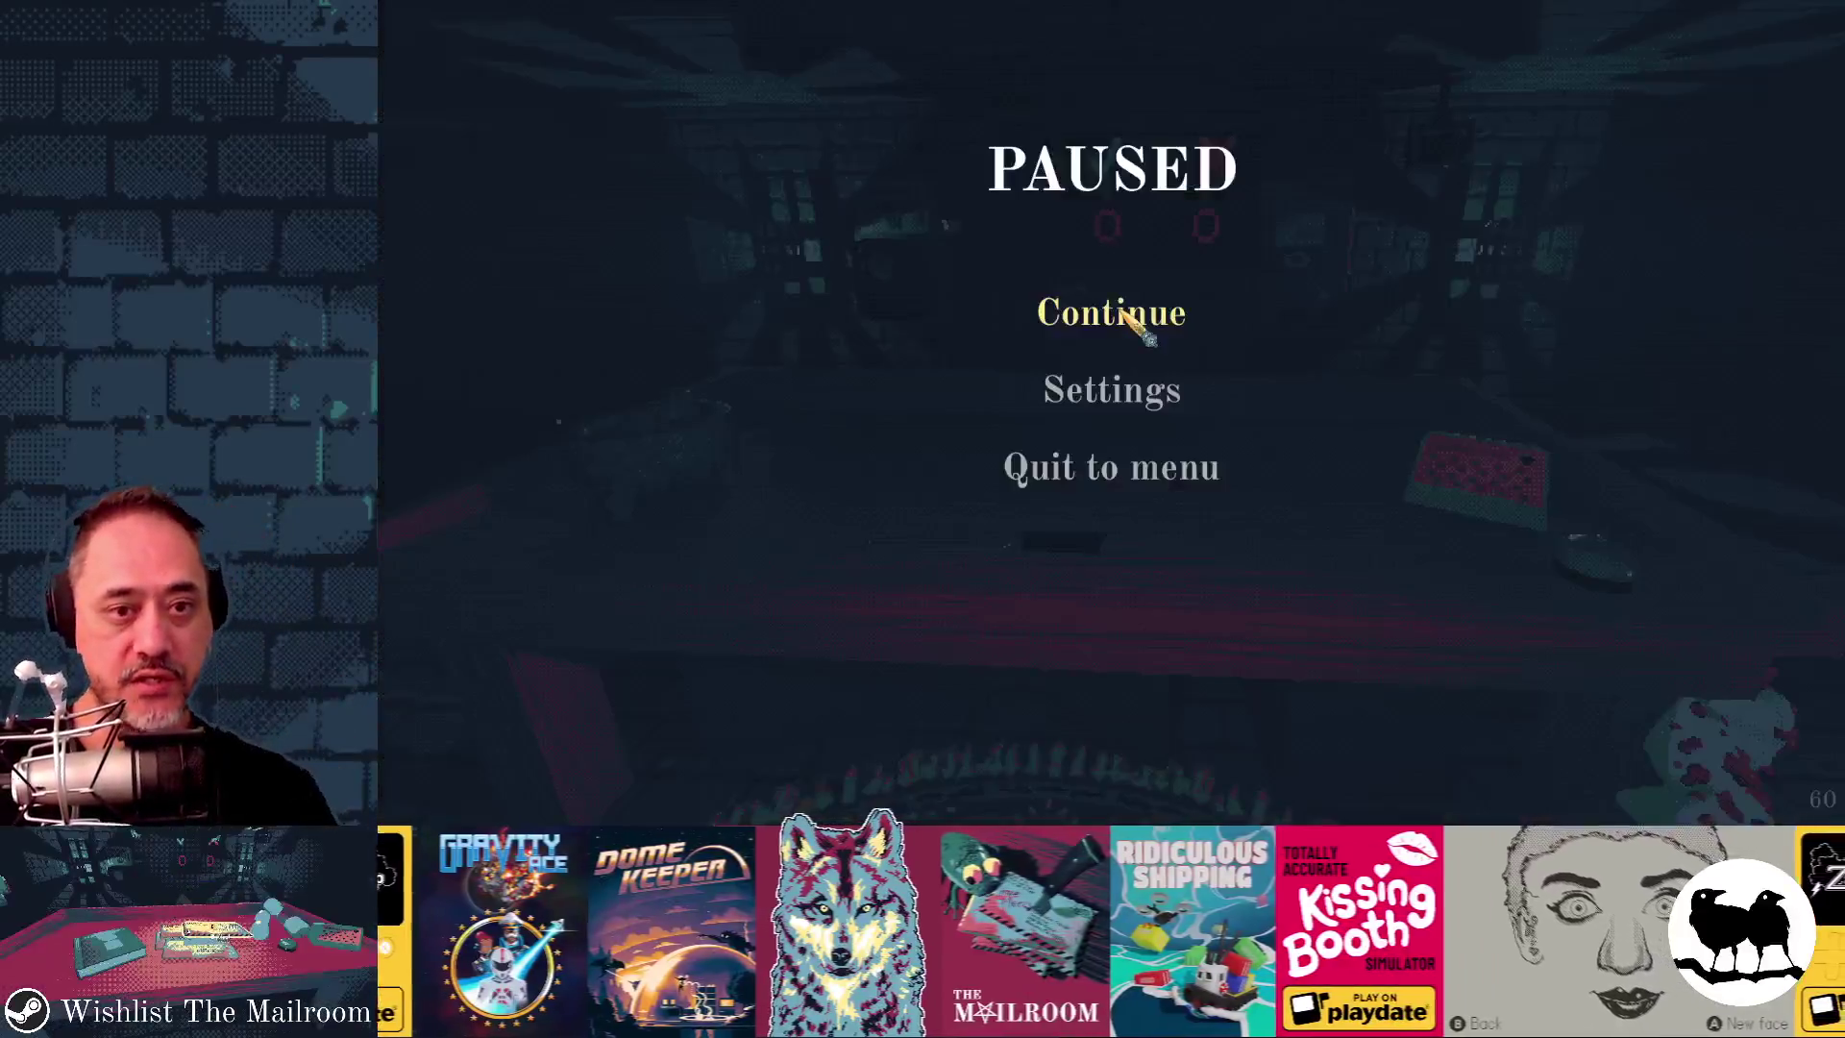
- Turn Vsync off in the game's Graphics settings
{"action": "left_click", "coordinate": [1134, 310]}
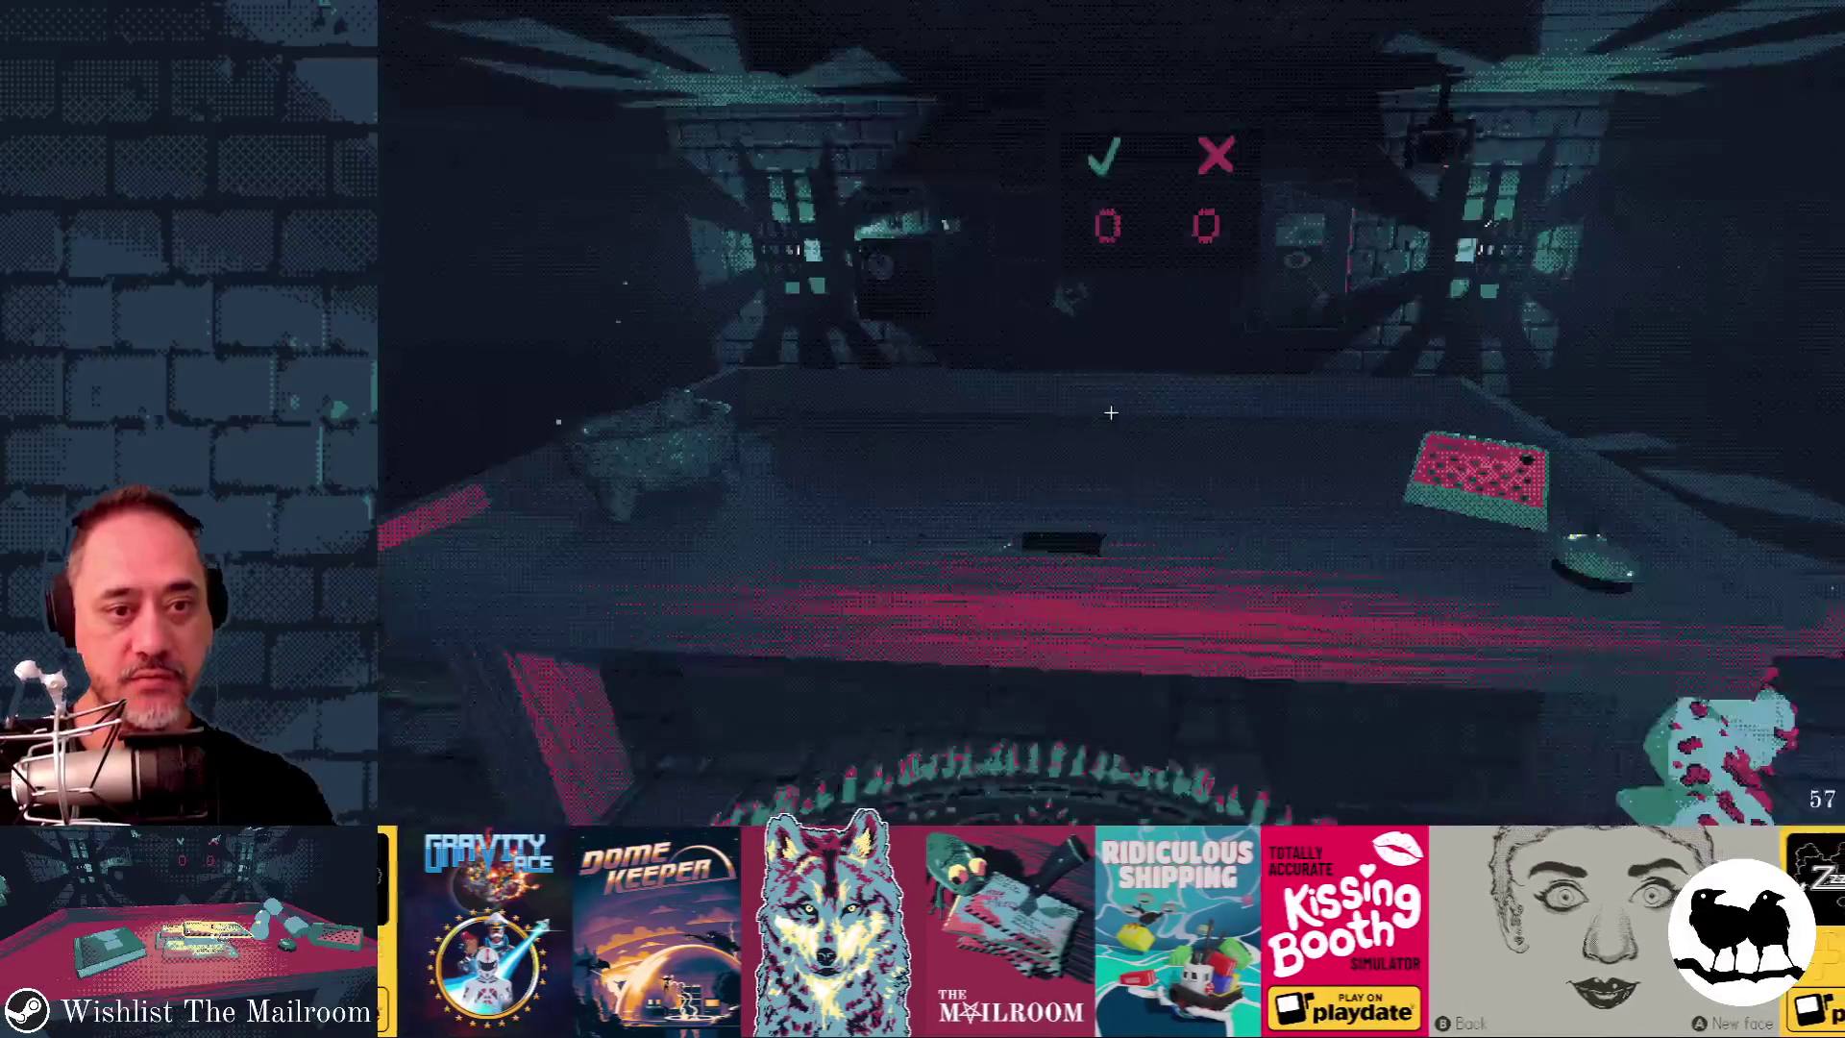
{"action": "key", "text": "Escape"}
{"action": "left_click", "coordinate": [1109, 412]}
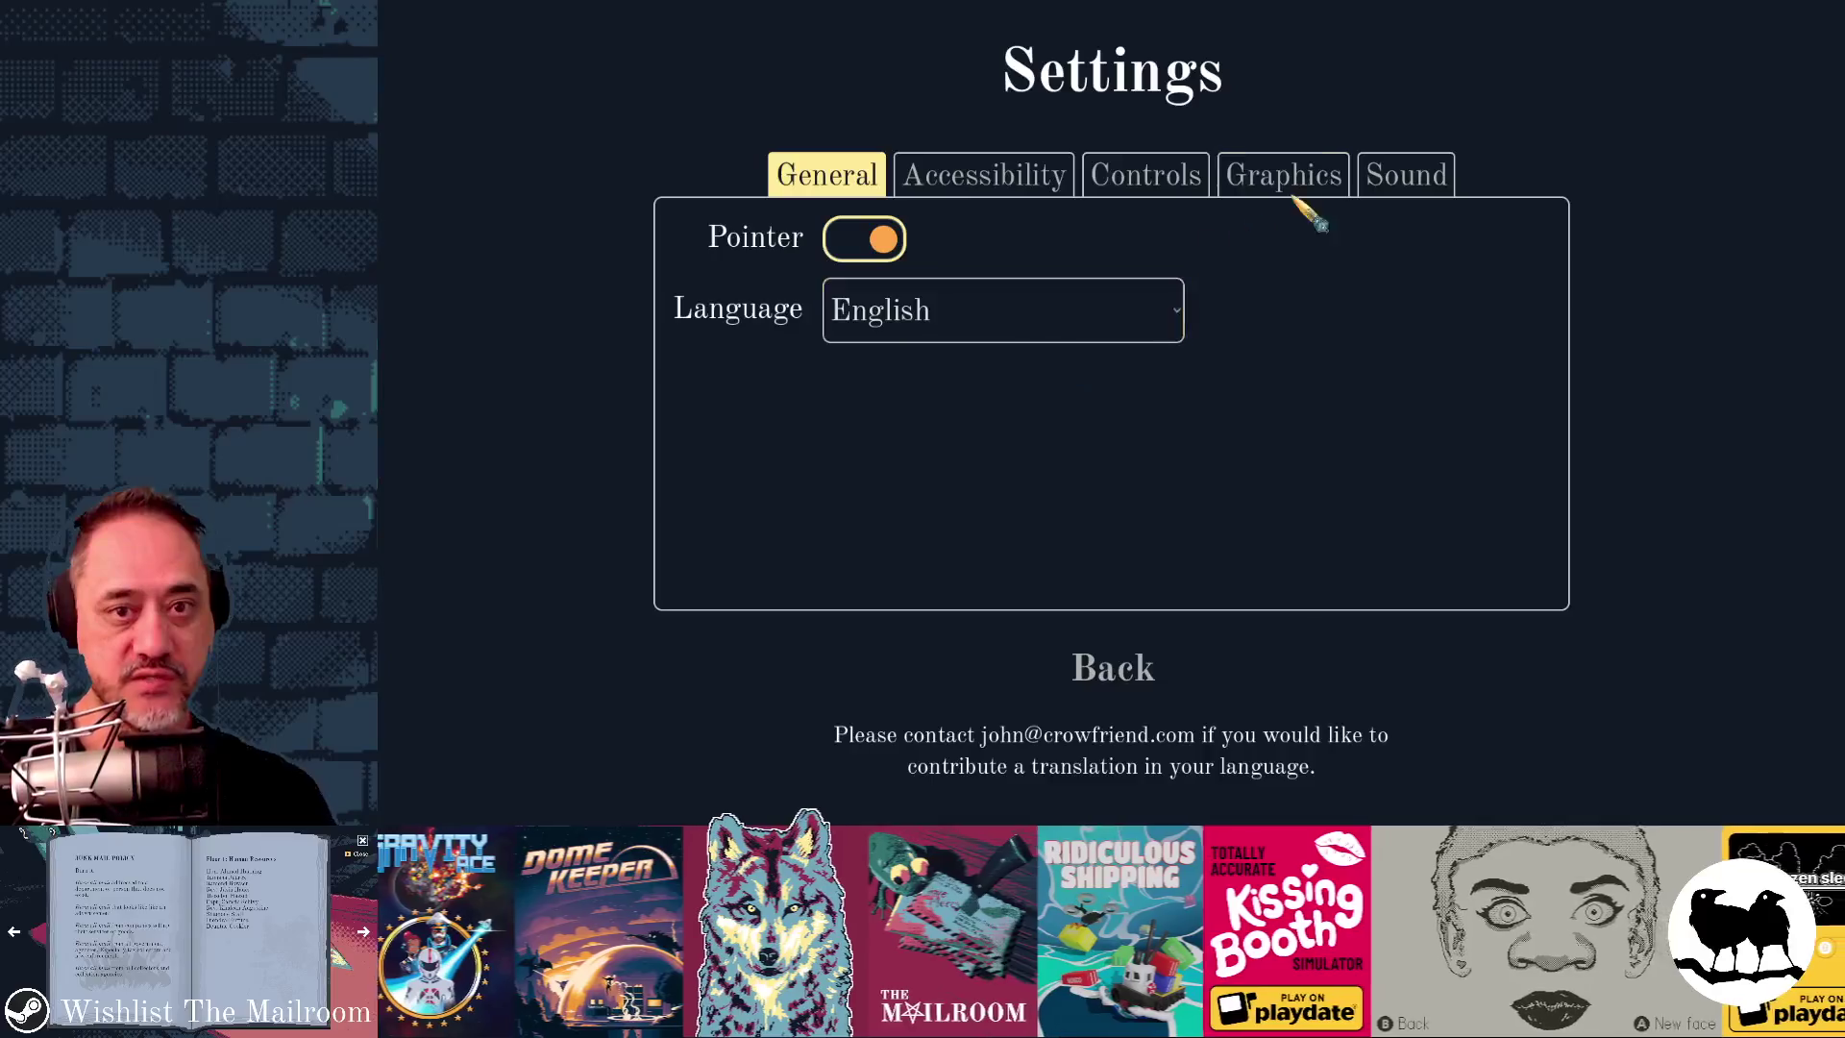
{"action": "left_click", "coordinate": [1291, 180]}
{"action": "left_click", "coordinate": [870, 314]}
{"action": "left_click", "coordinate": [1125, 668]}
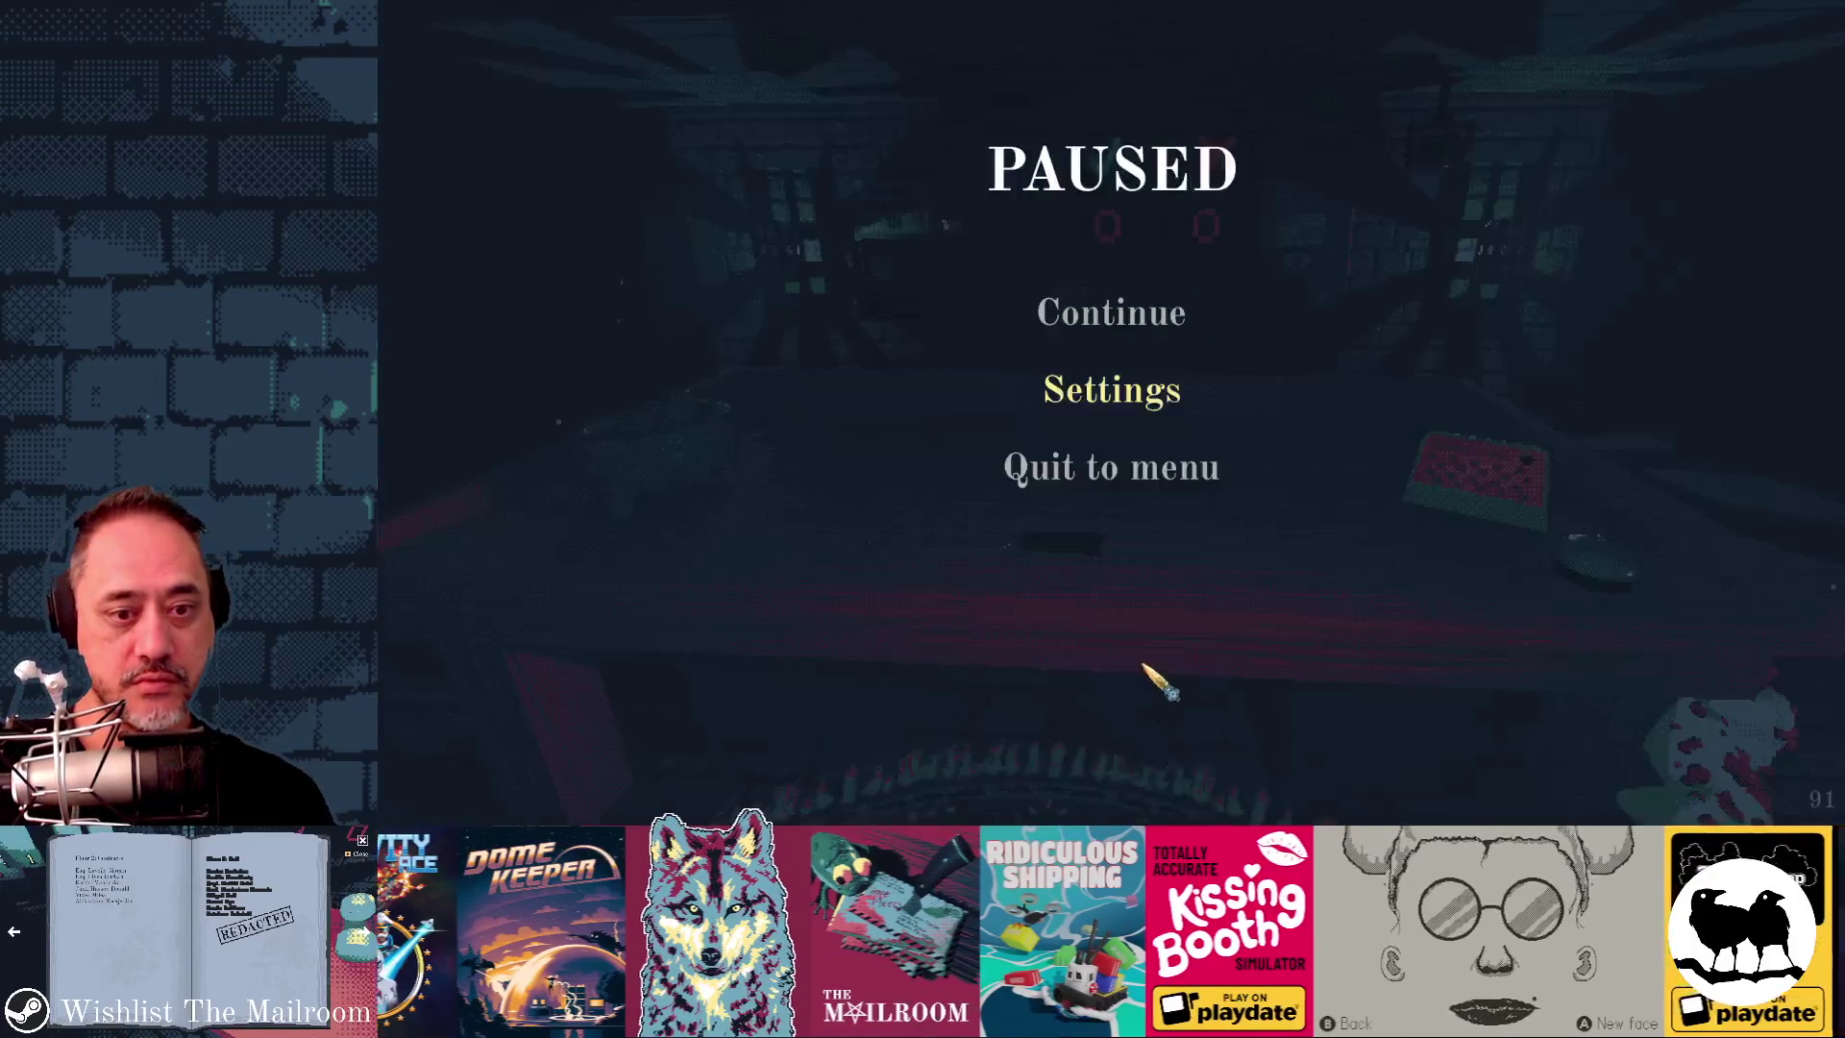
- Resume play, pause again, and switch back to the Godot editor
{"action": "left_click", "coordinate": [1107, 309]}
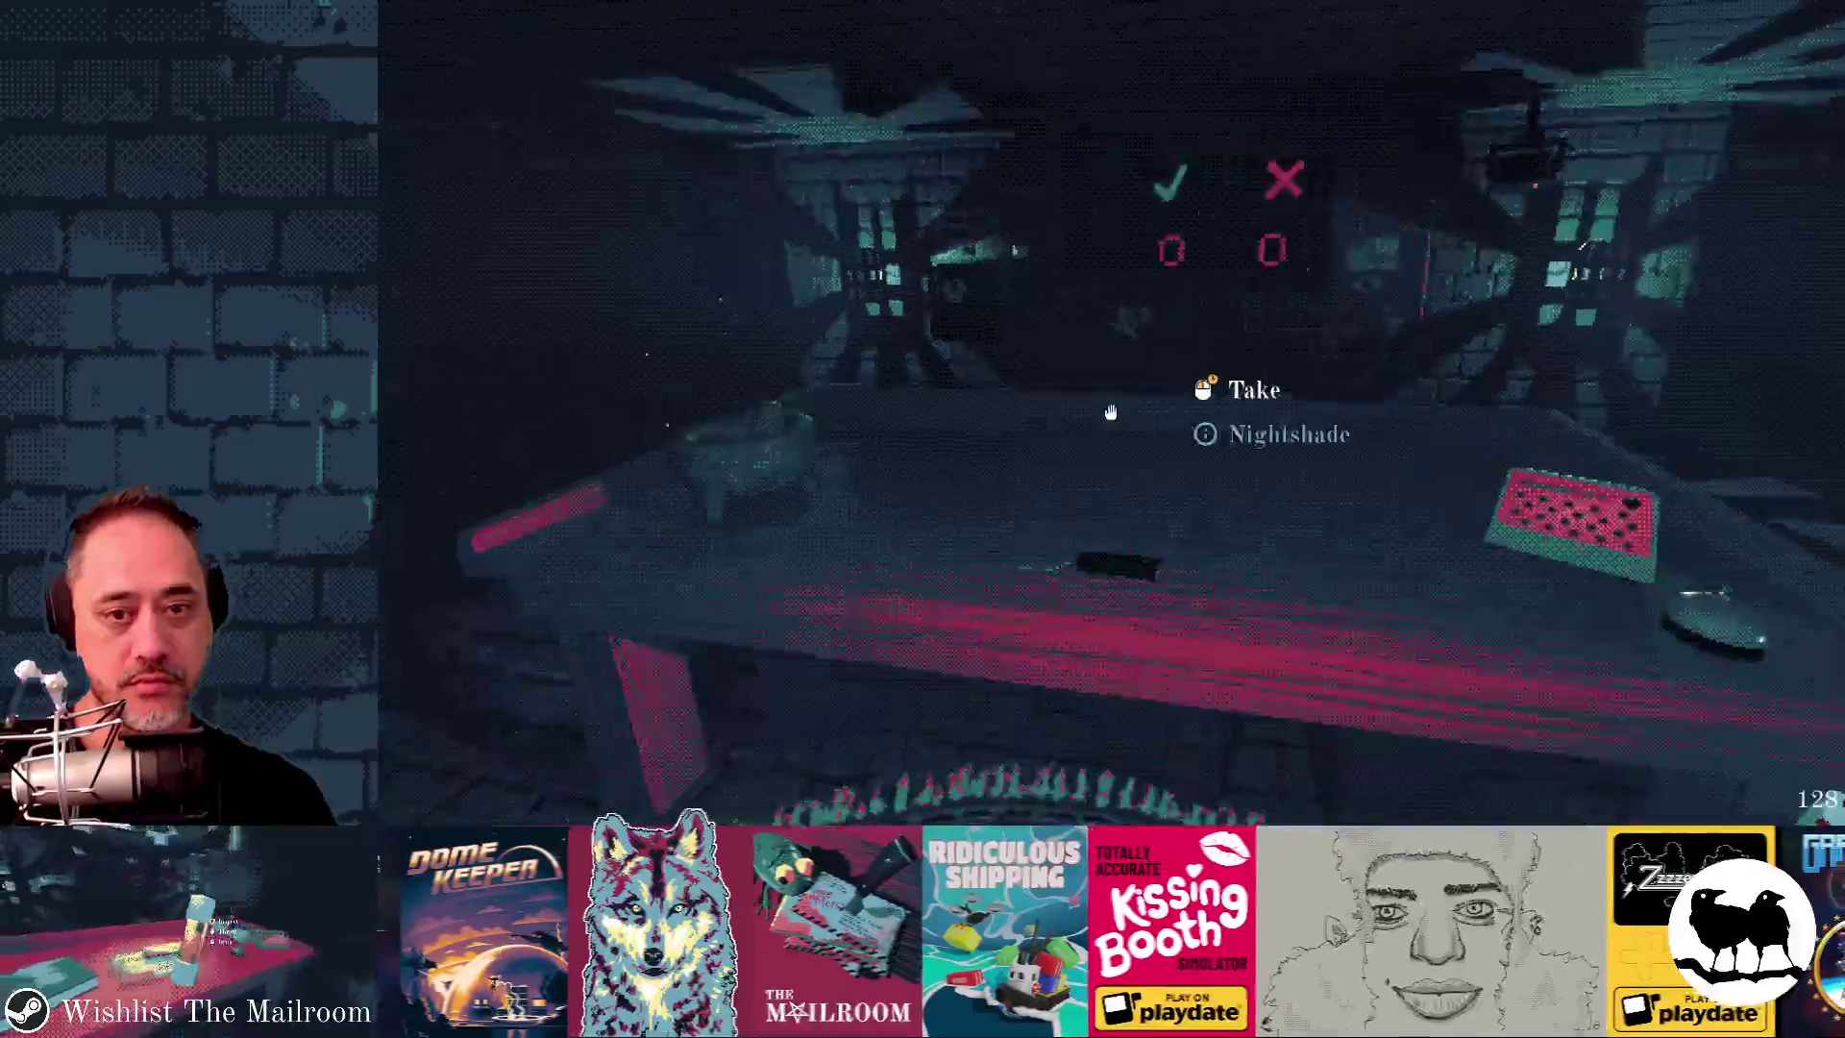
{"action": "key", "text": "Escape"}
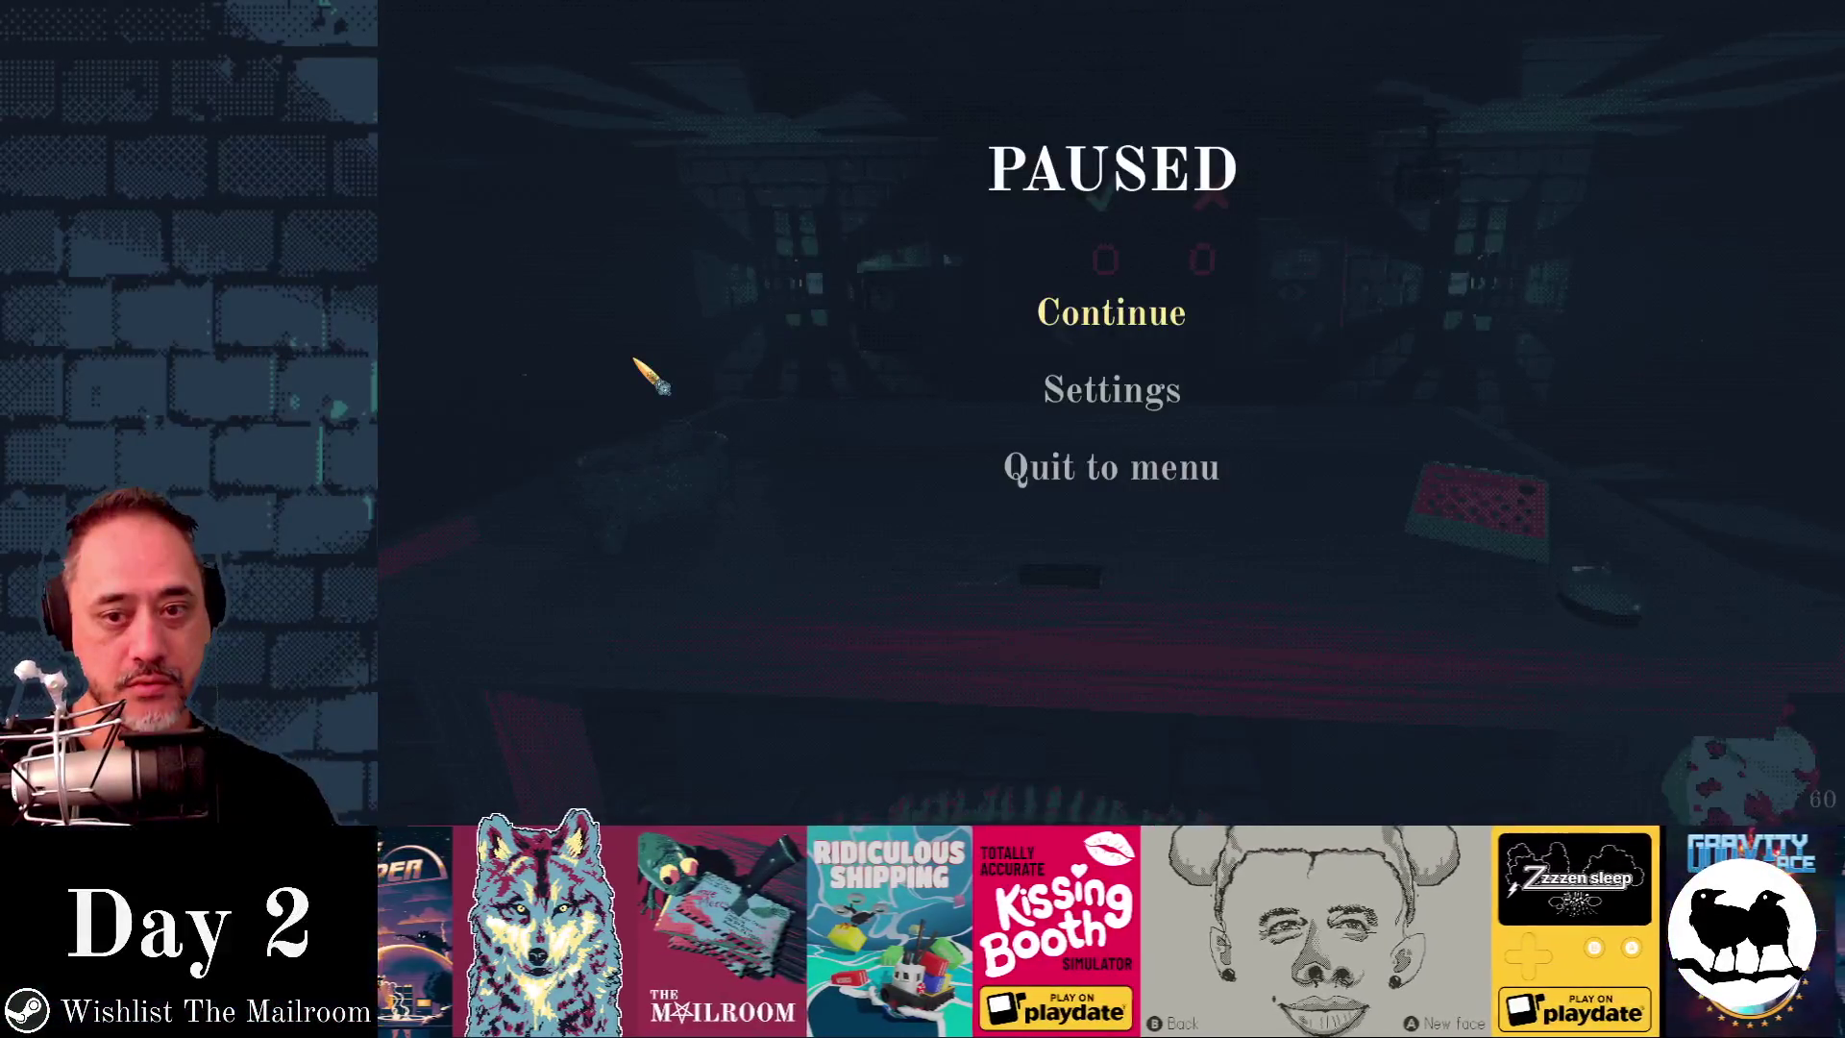
{"action": "key", "text": "alt+Tab"}
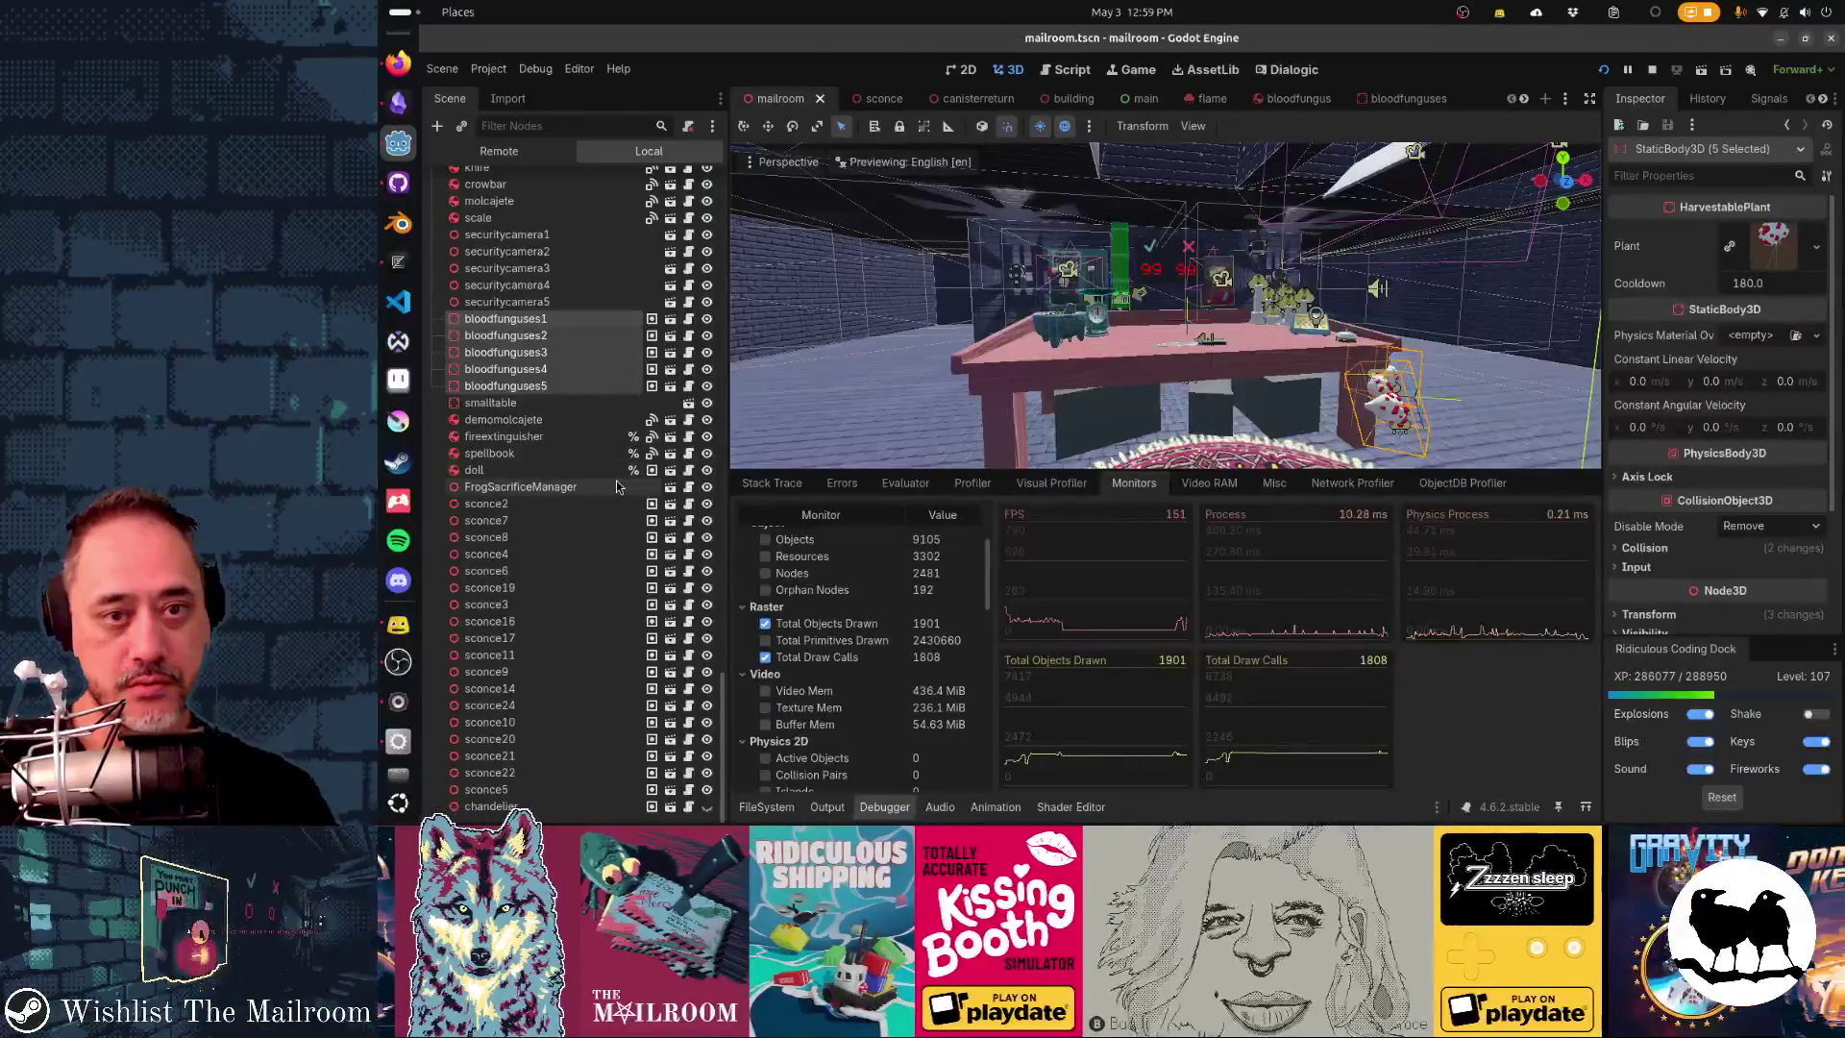
- Select securitycamera1–5 in the remote Scene tree and resume the game to check
{"action": "left_click", "coordinate": [507, 235]}
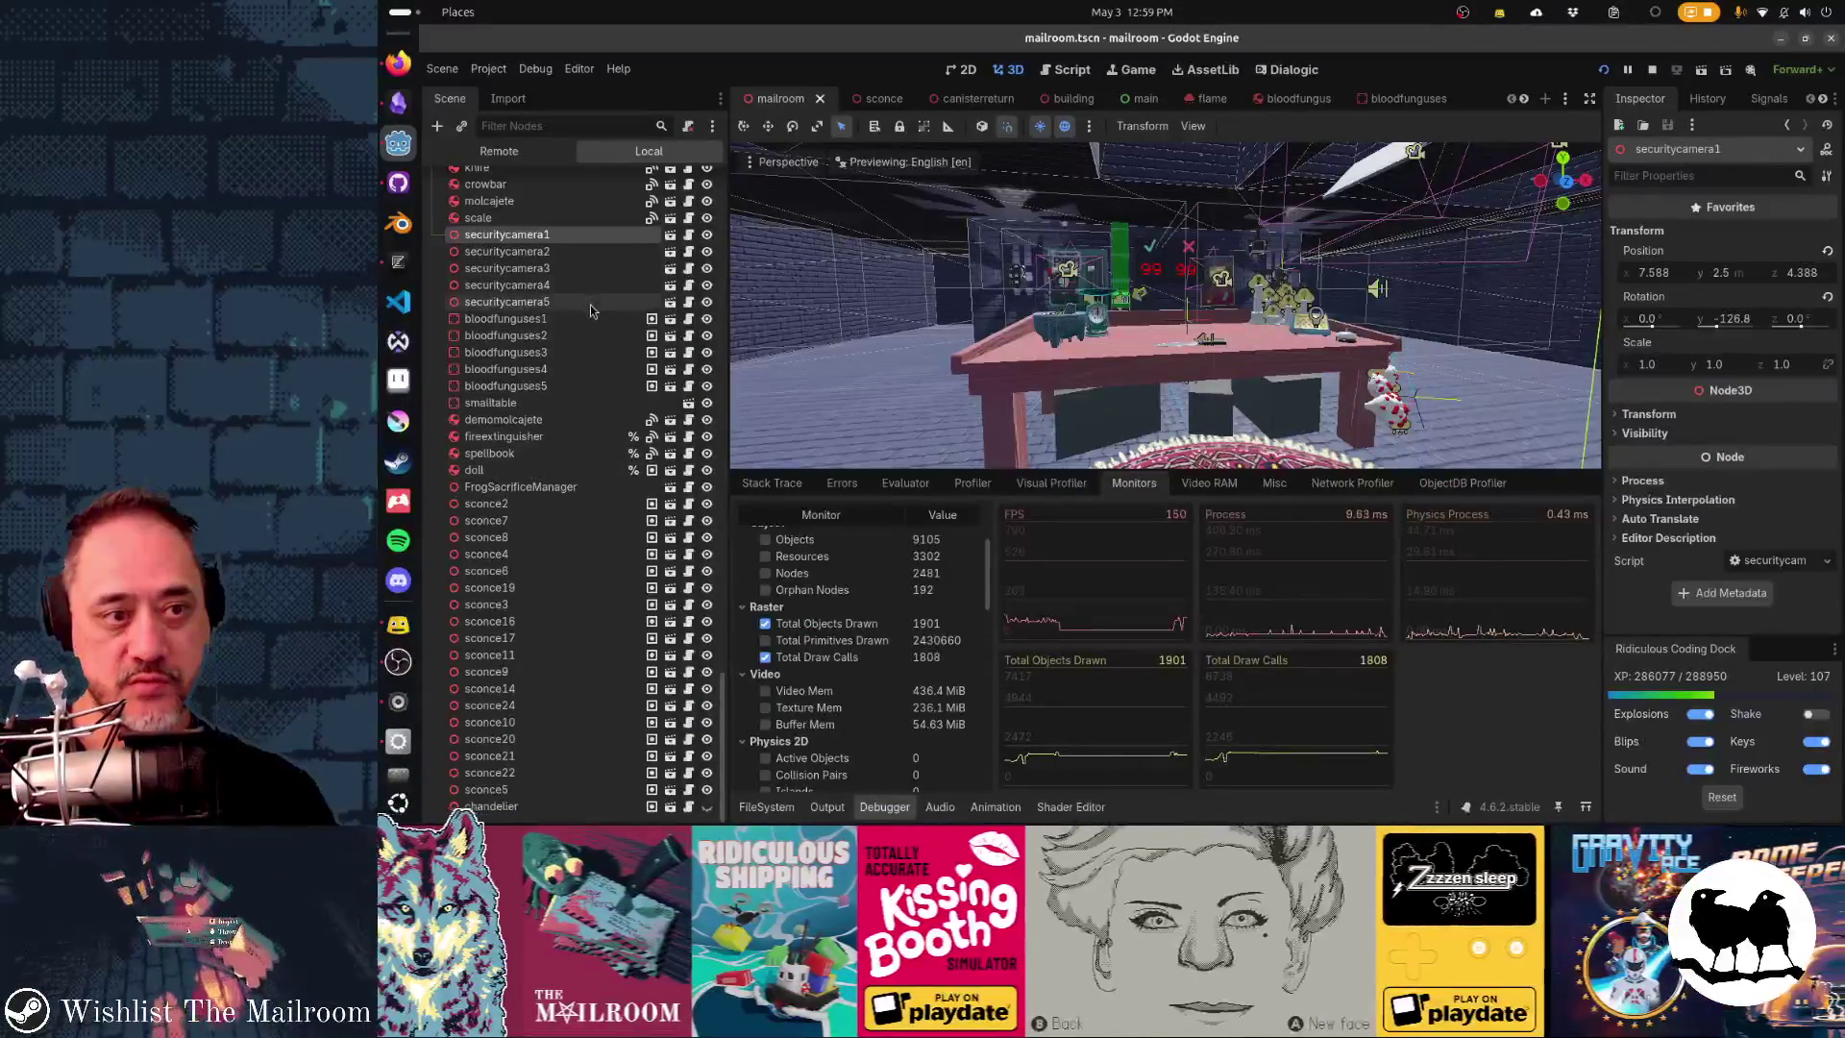
{"action": "left_click", "coordinate": [507, 302], "text": "shift"}
{"action": "key", "text": "alt+Tab"}
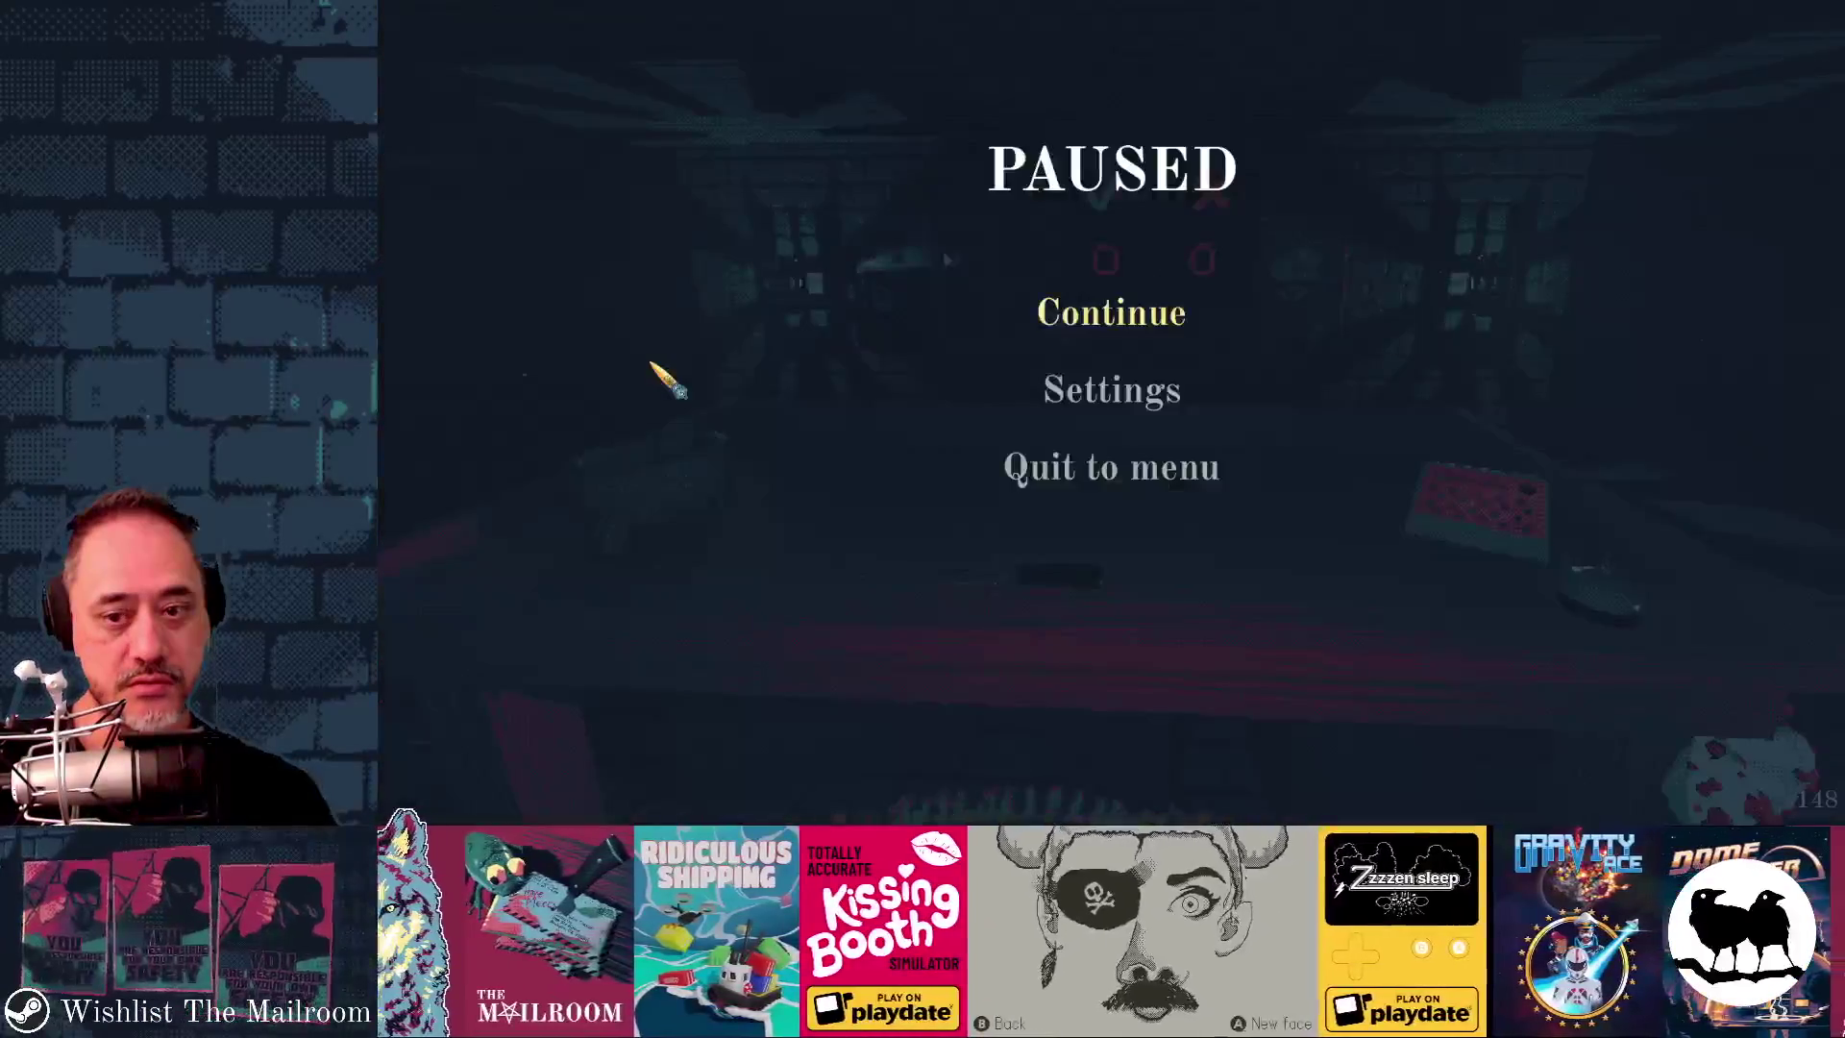
{"action": "left_click", "coordinate": [1057, 306]}
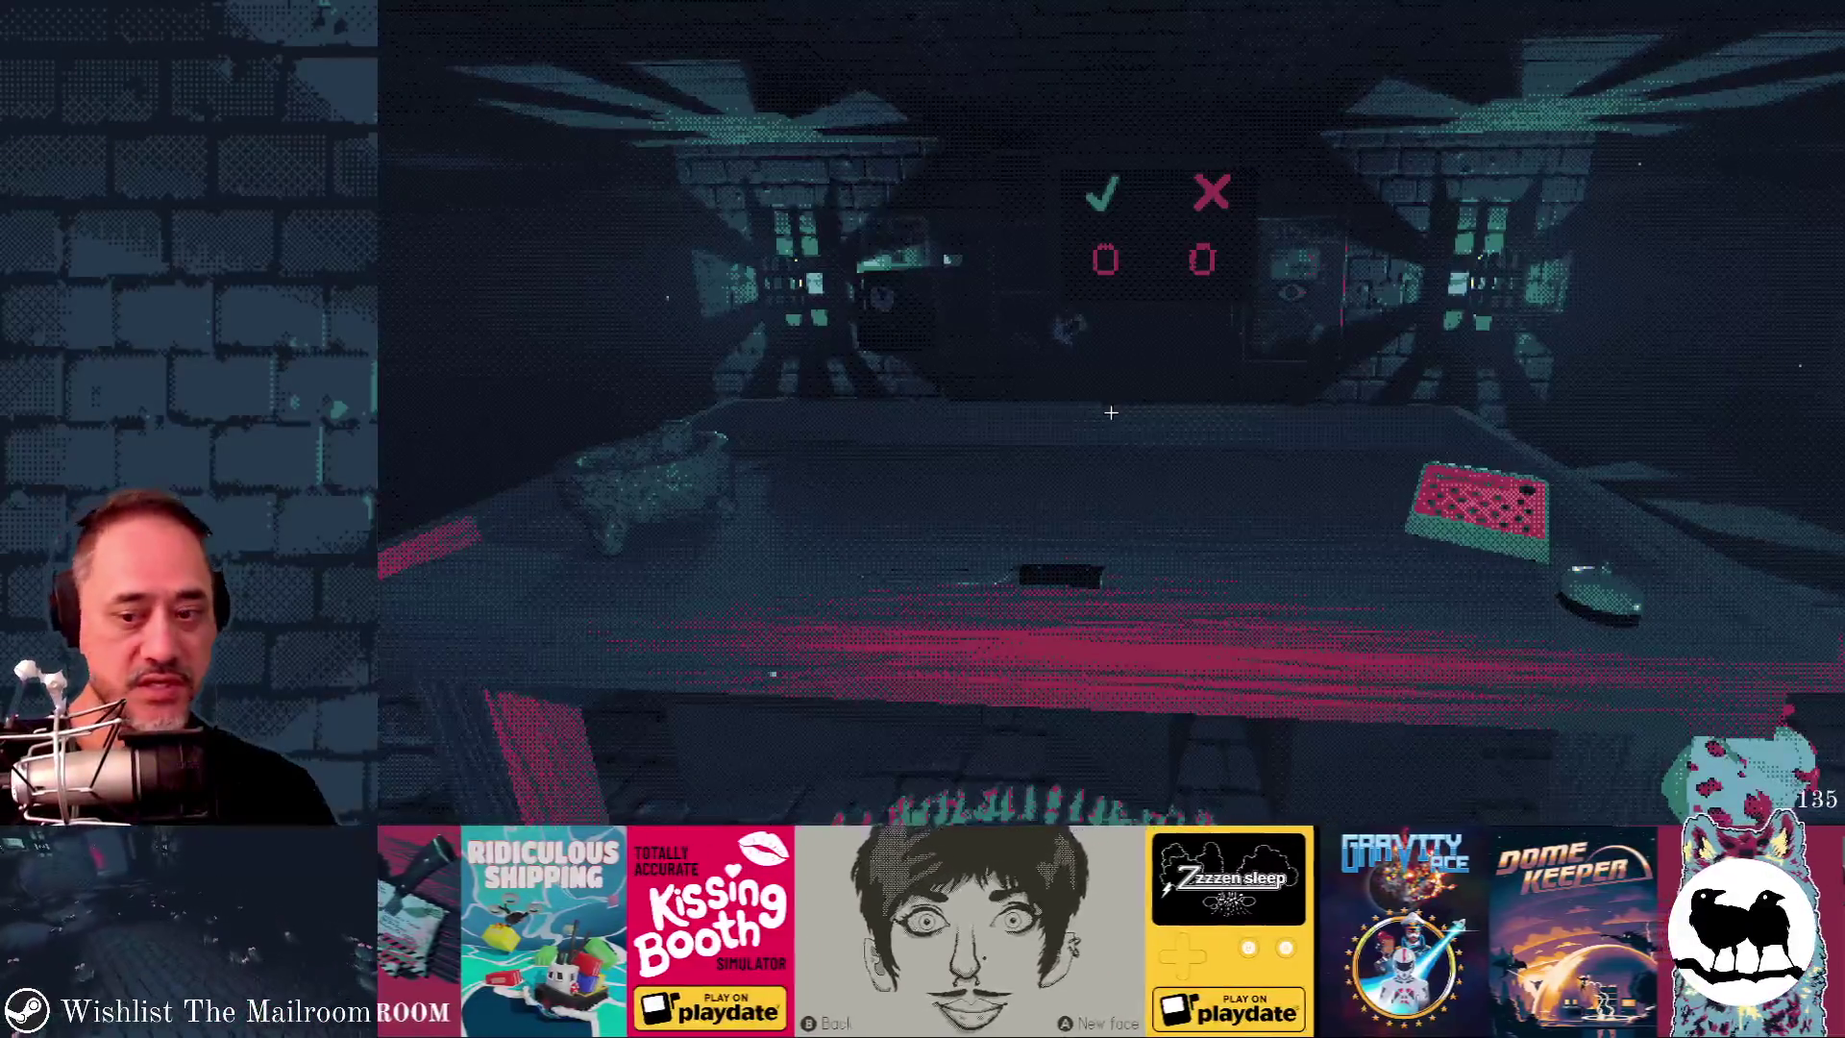
- Select bloodfunguses1–5 in the remote tree, check the running game, and return to Godot
{"action": "key", "text": "alt+Tab"}
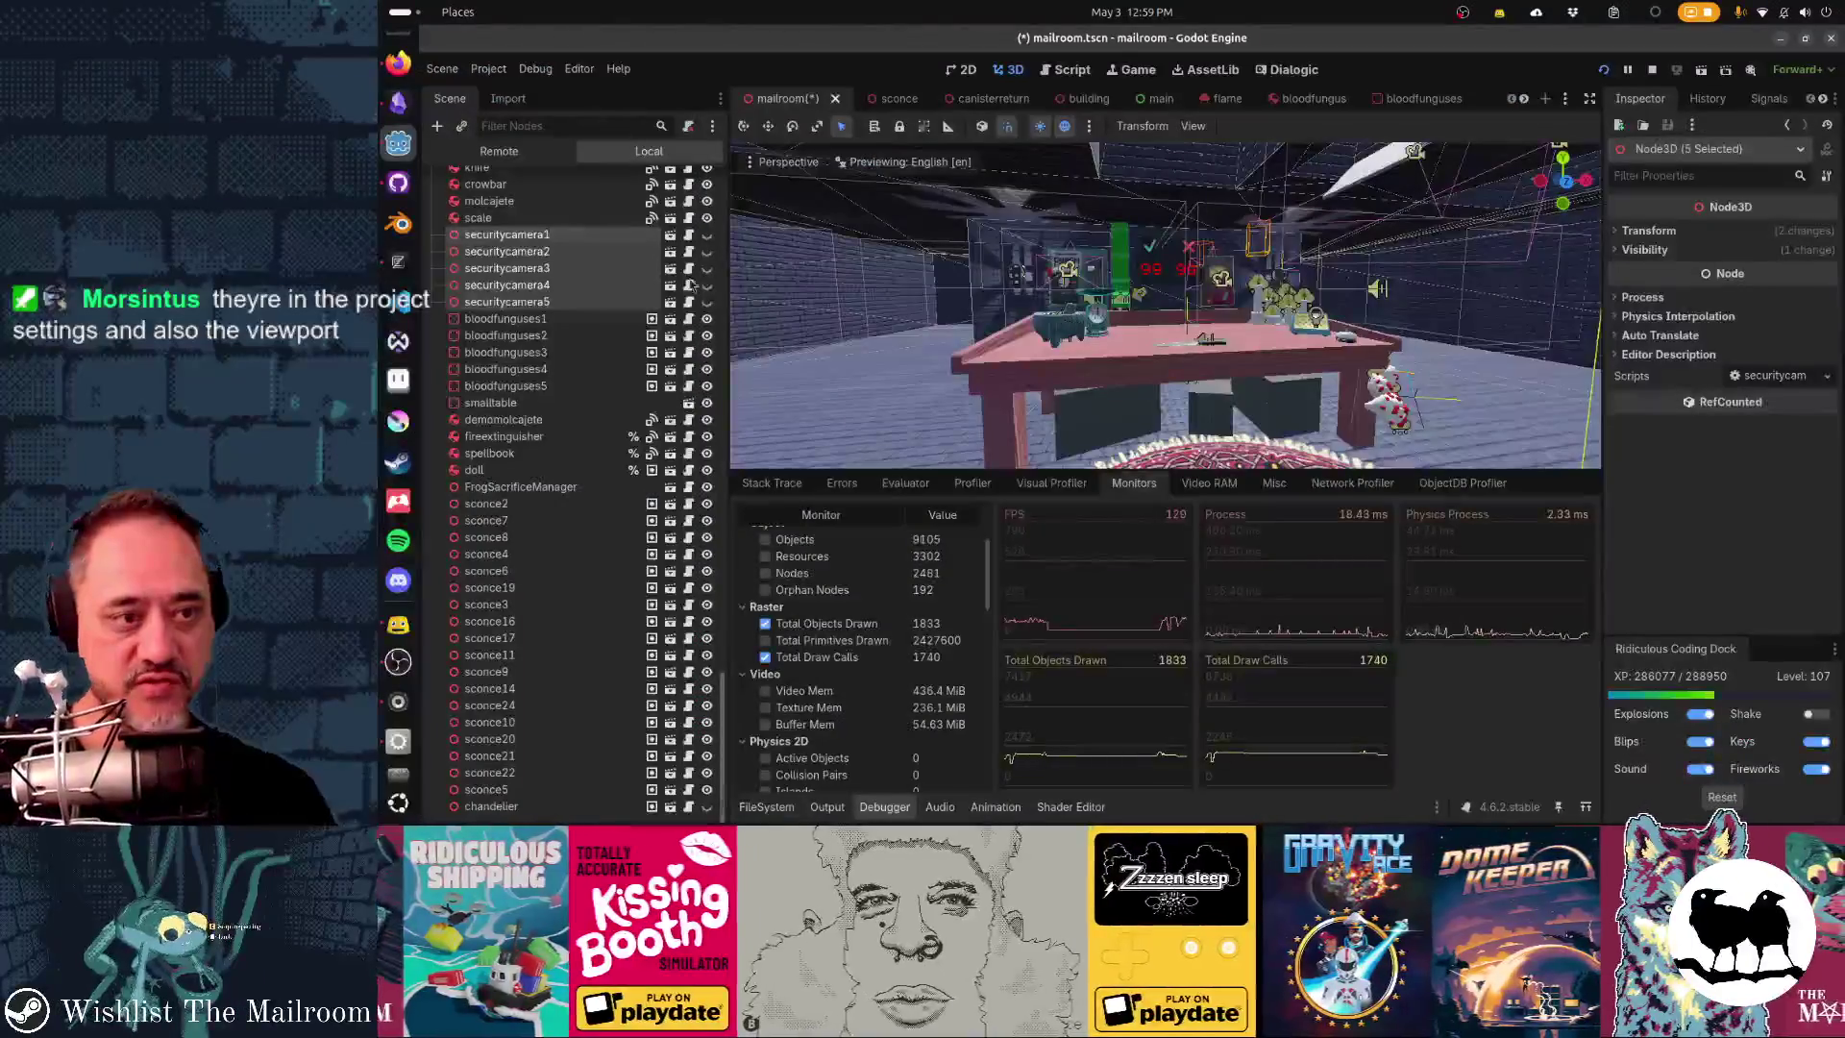
{"action": "left_click", "coordinate": [544, 319]}
{"action": "left_click", "coordinate": [519, 385], "text": "shift"}
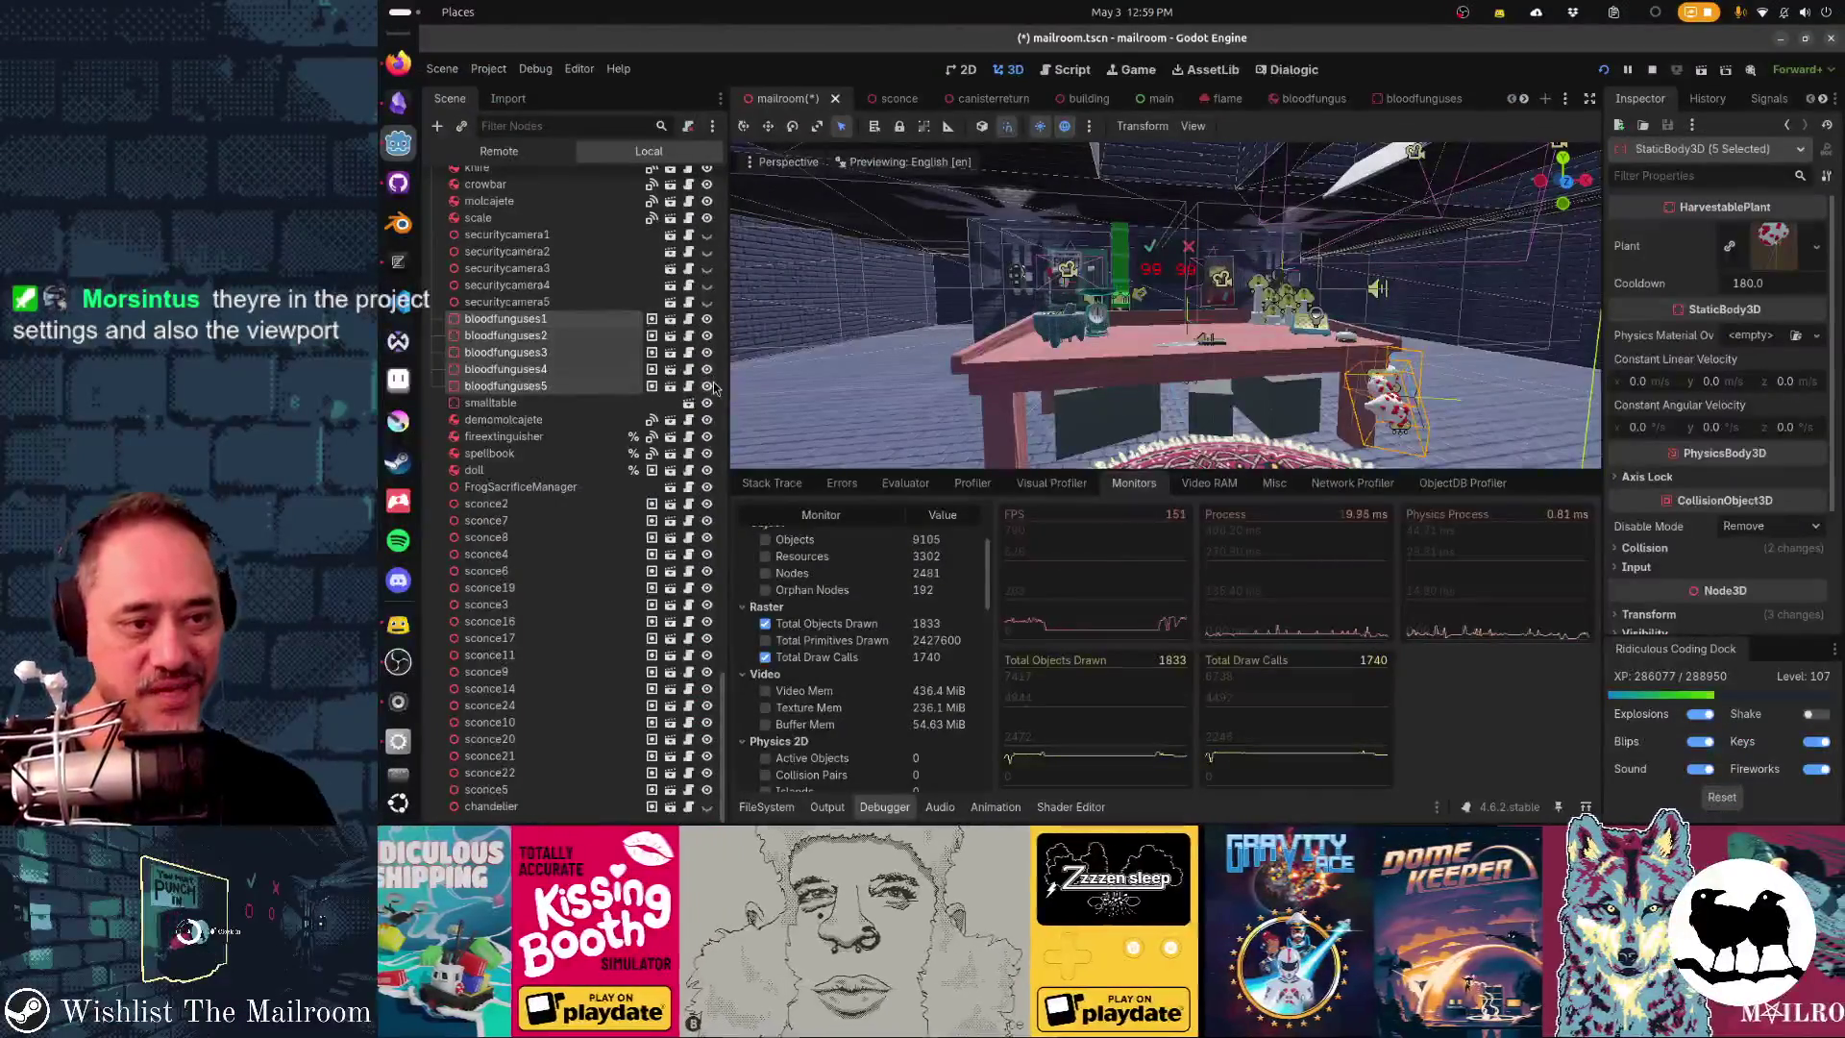
{"action": "key", "text": "alt+Tab"}
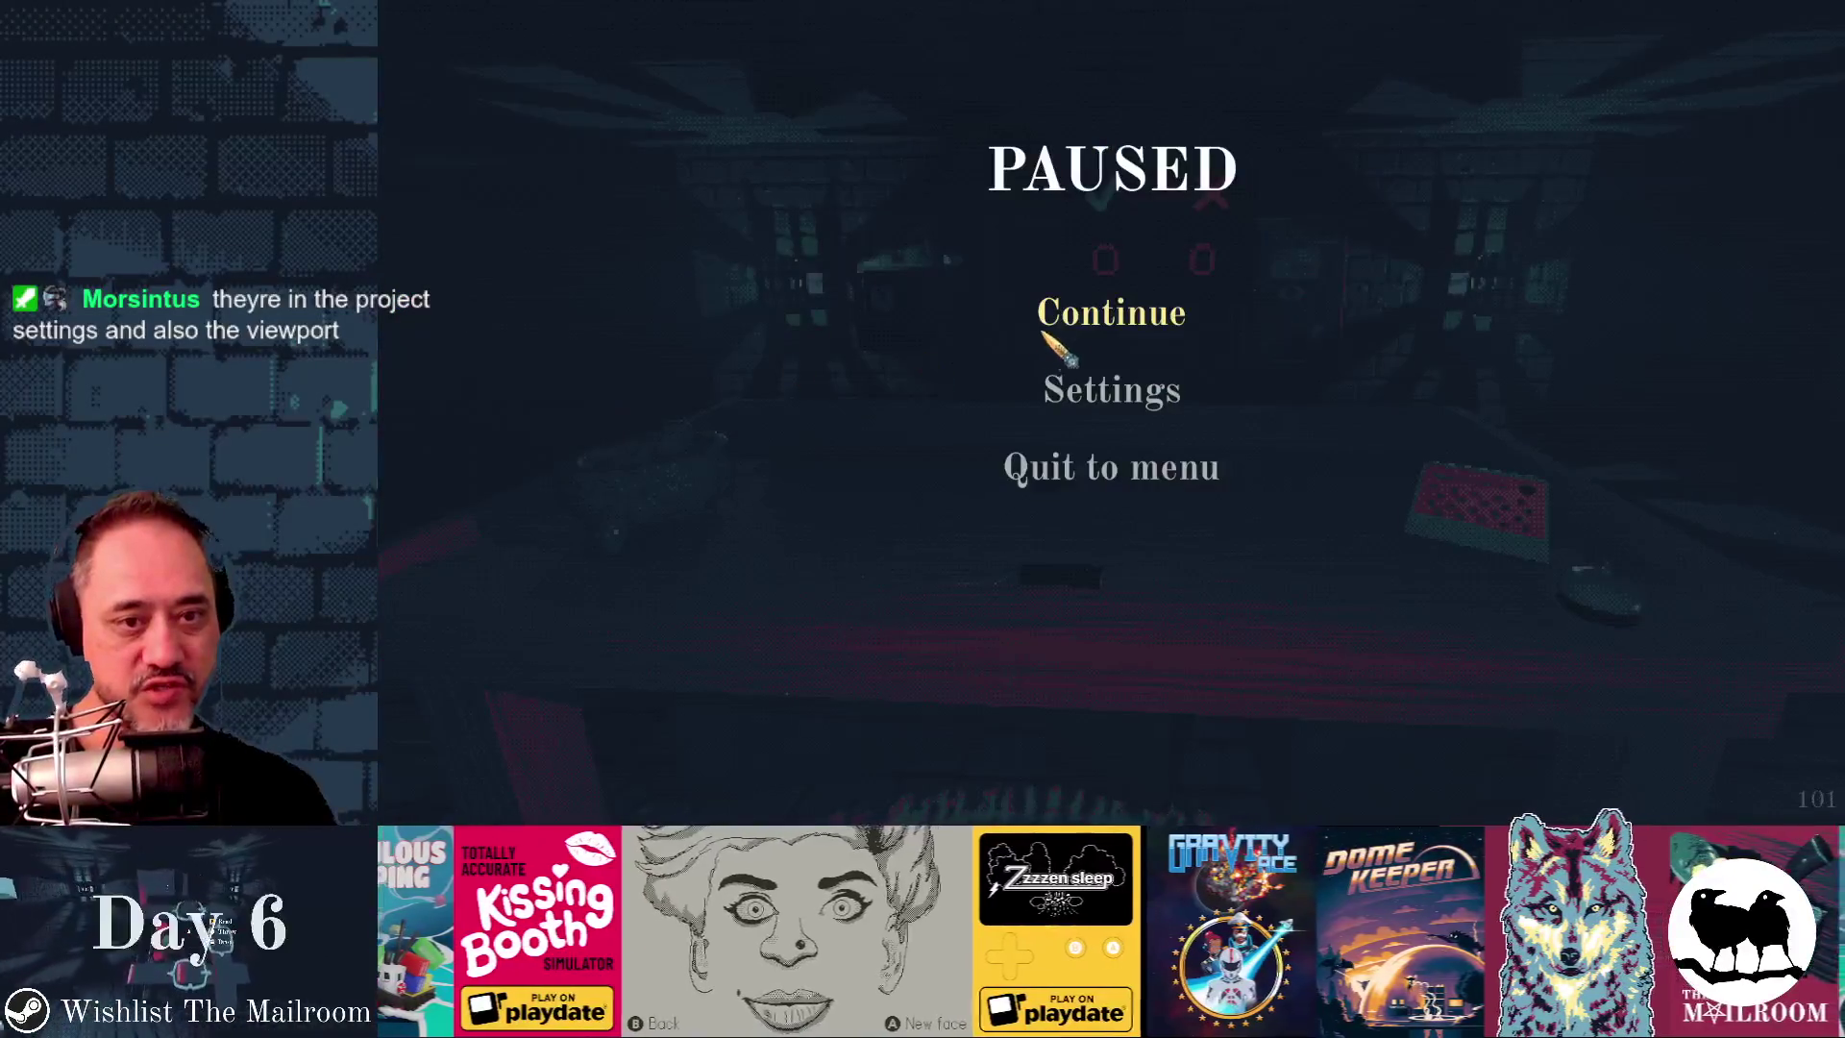
{"action": "left_click", "coordinate": [1040, 319]}
{"action": "mouse_move", "coordinate": [1111, 412]}
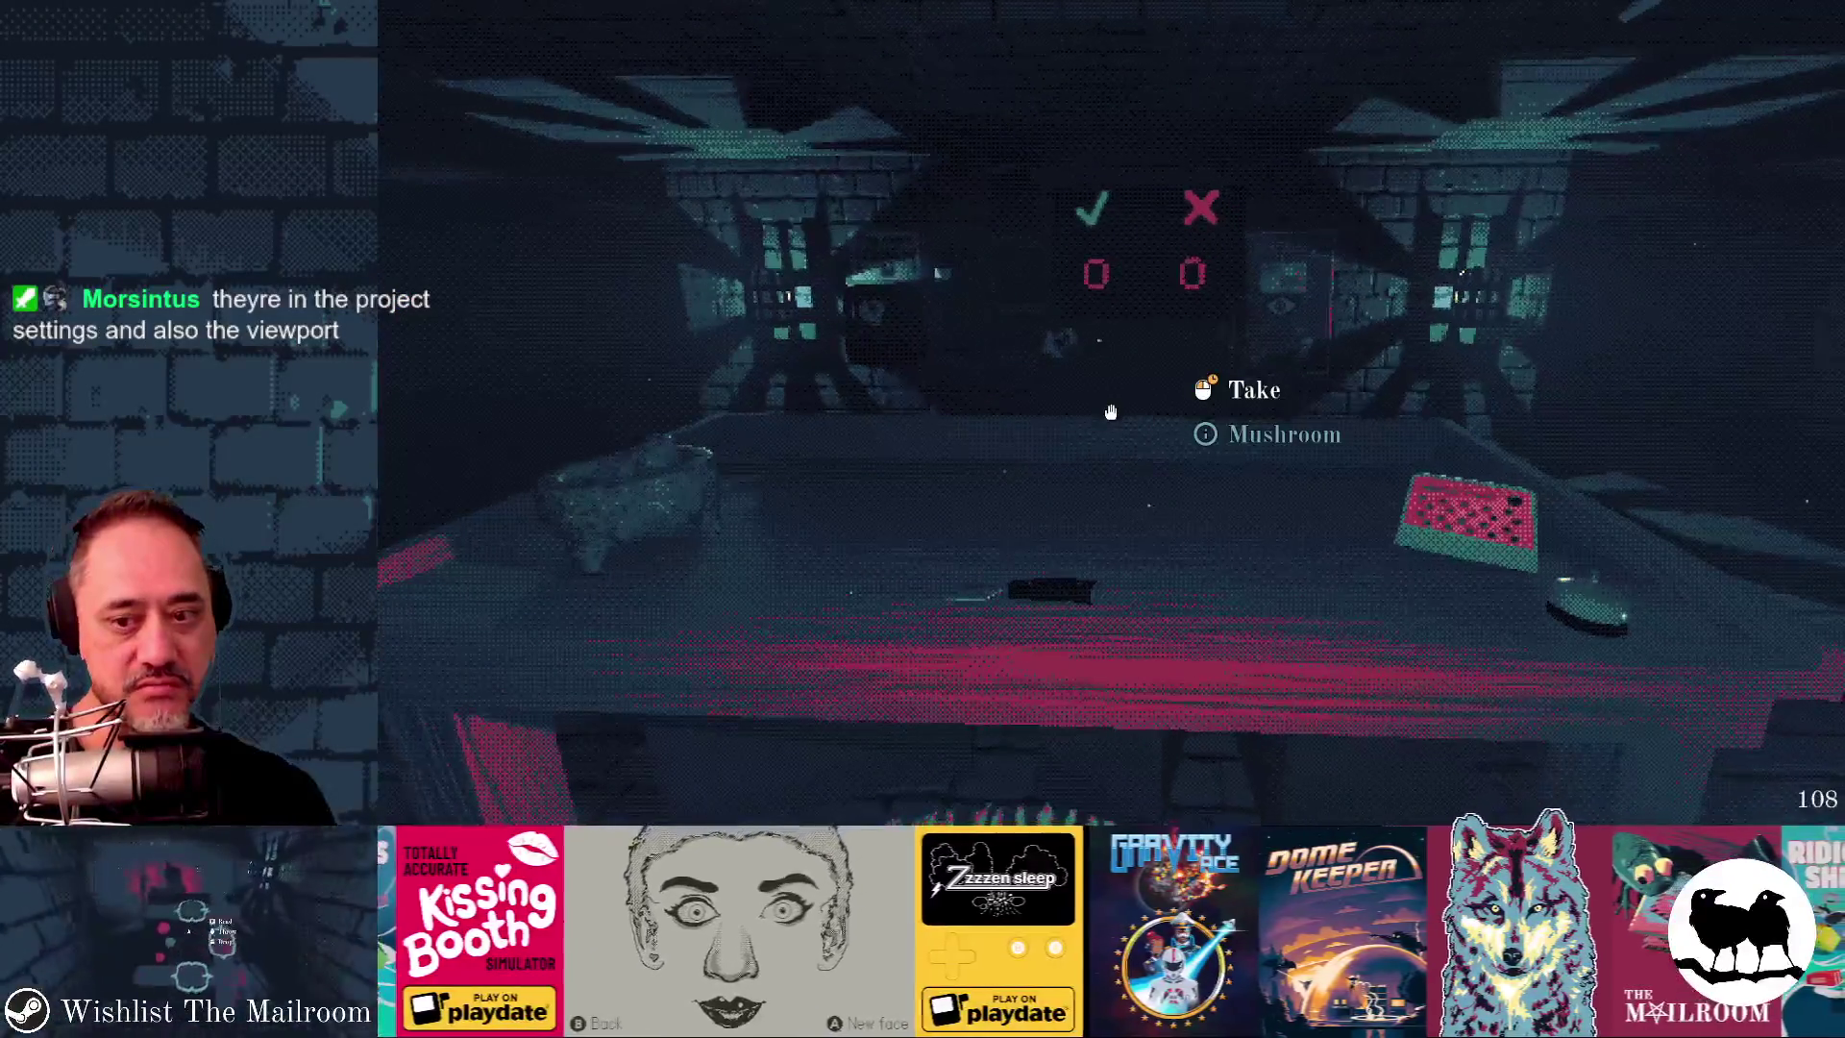
{"action": "key", "text": "alt+Tab"}
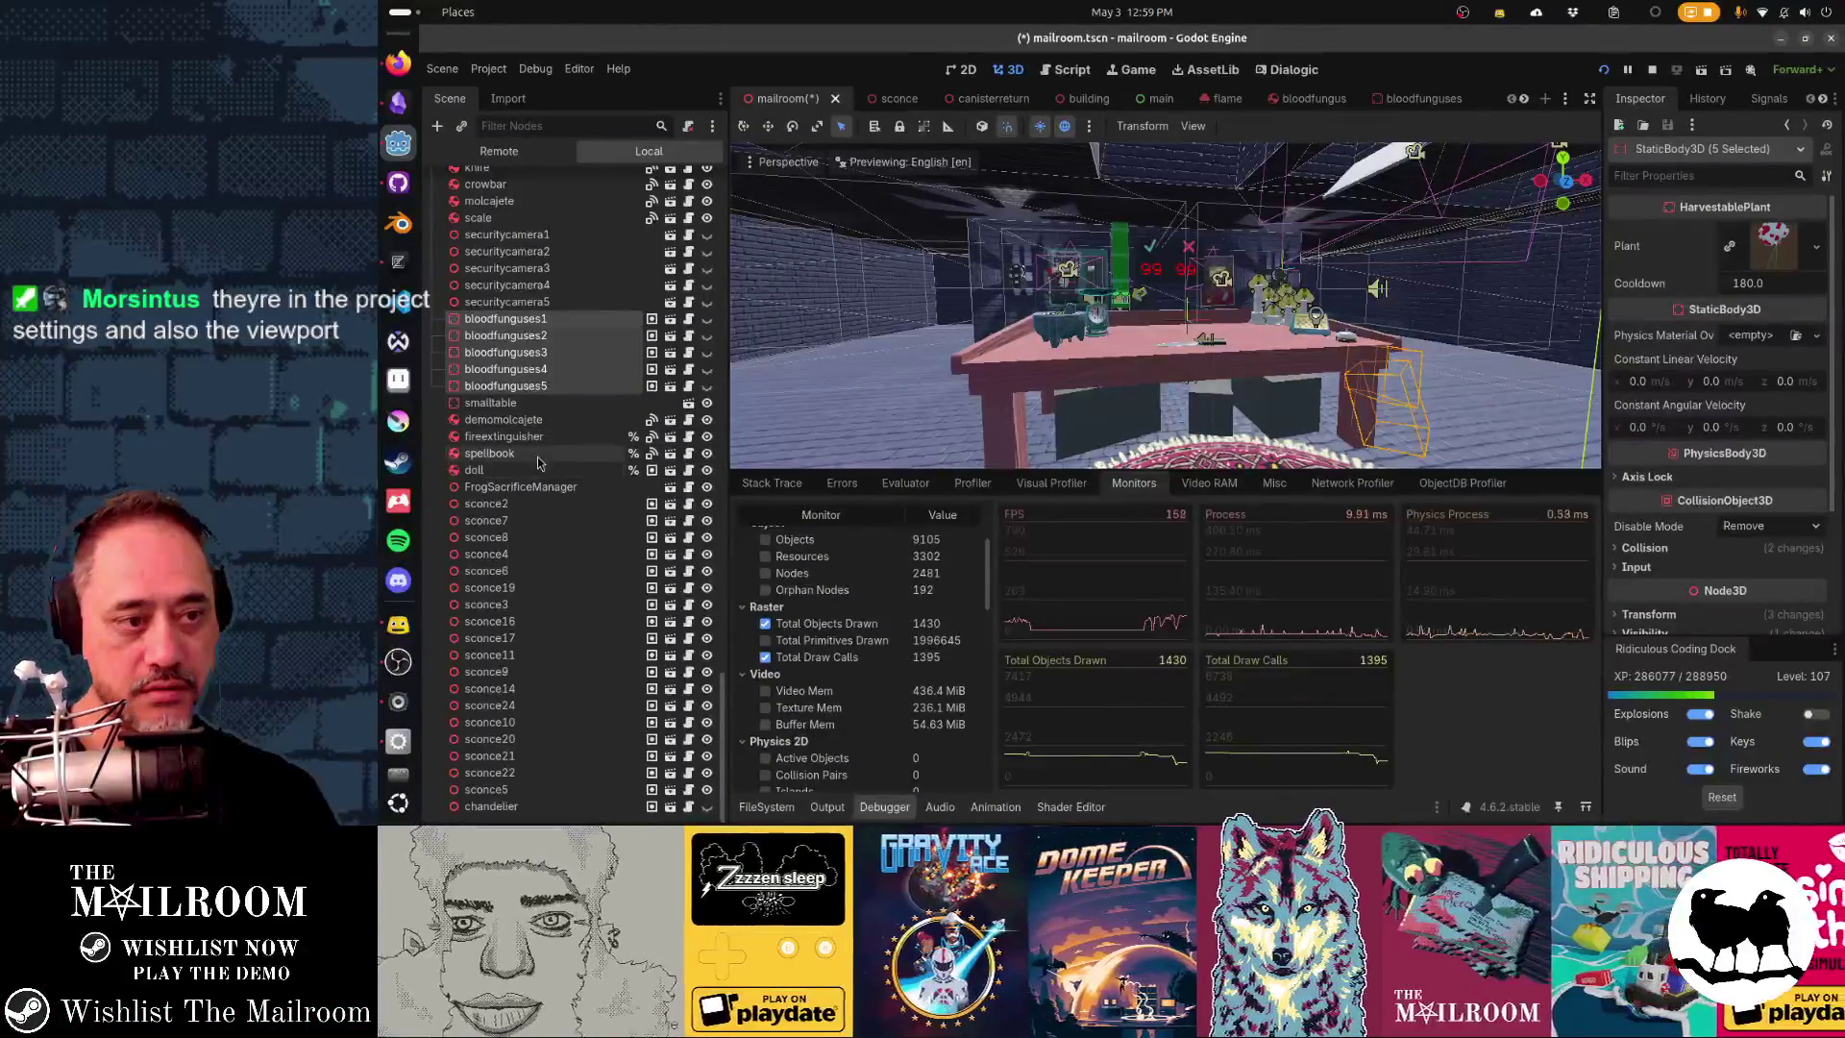
- Hide the knife, molcajete, scale and crowbar, and check the running game
{"action": "scroll", "coordinate": [540, 466], "scroll_direction": "up", "scroll_amount": 5}
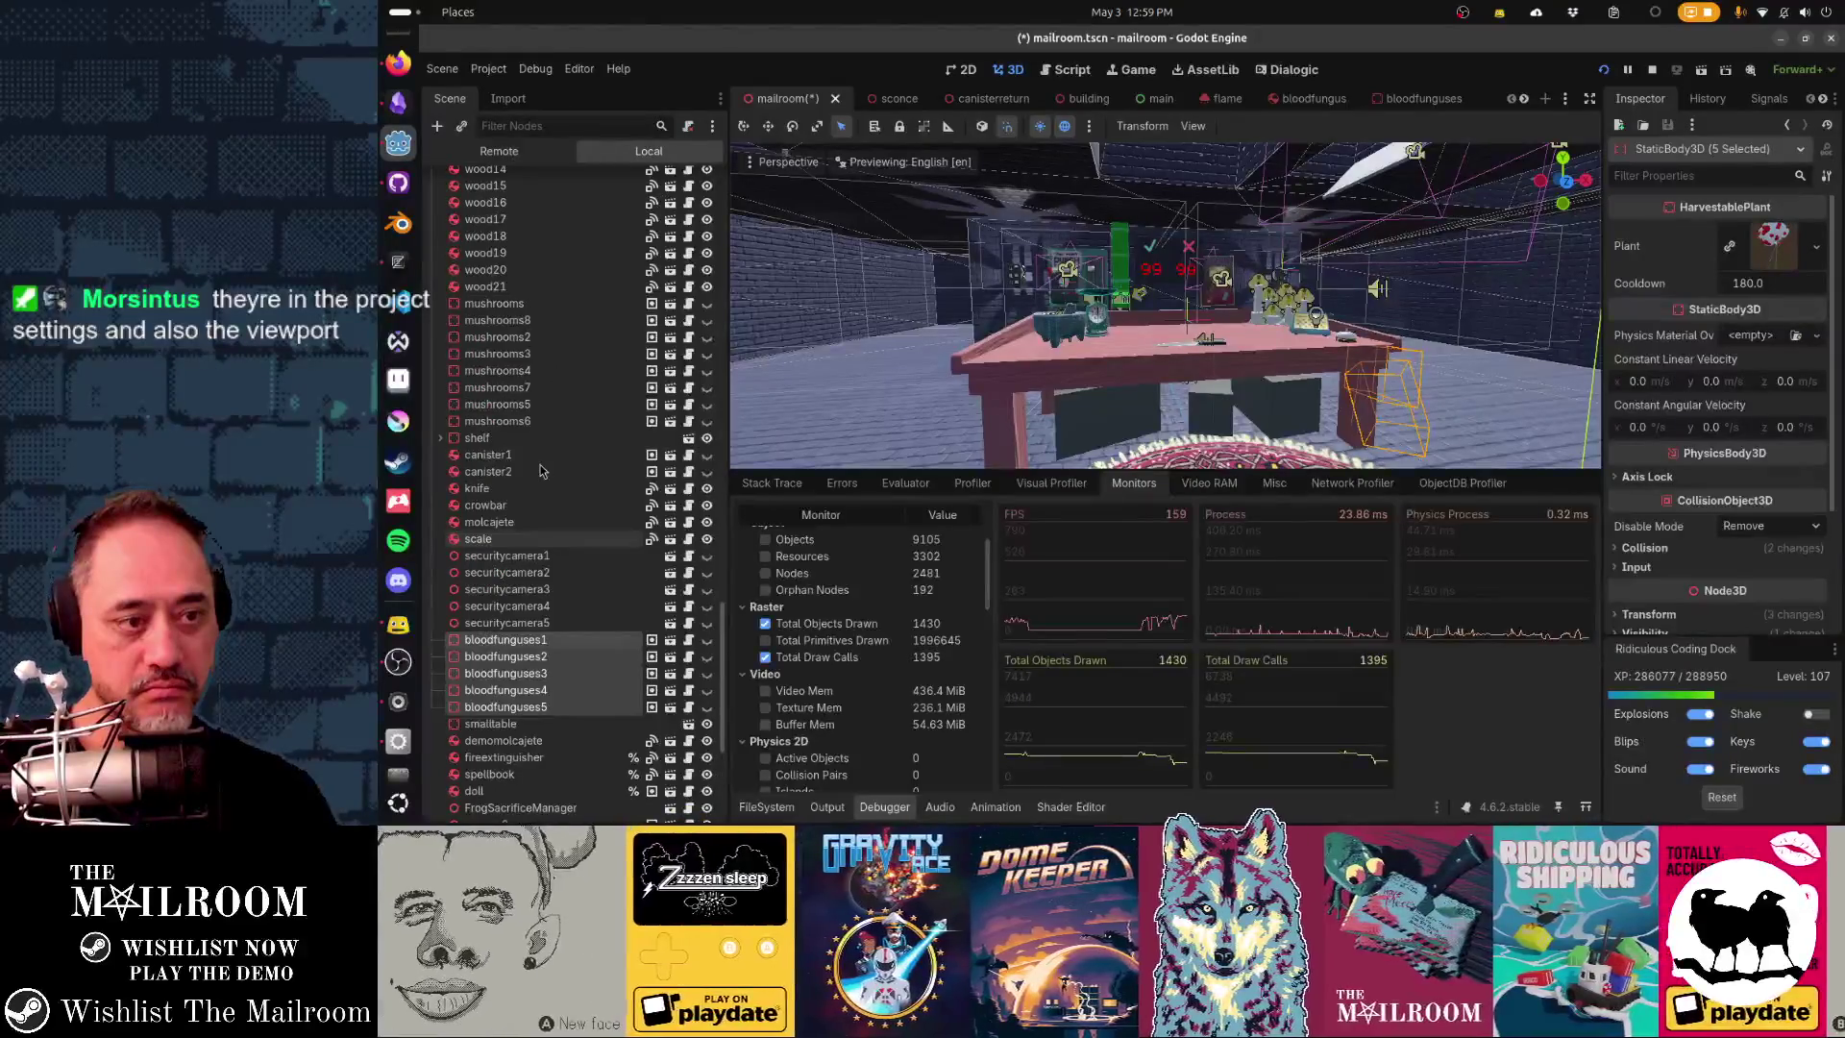
{"action": "left_click", "coordinate": [708, 490]}
{"action": "left_click", "coordinate": [707, 522]}
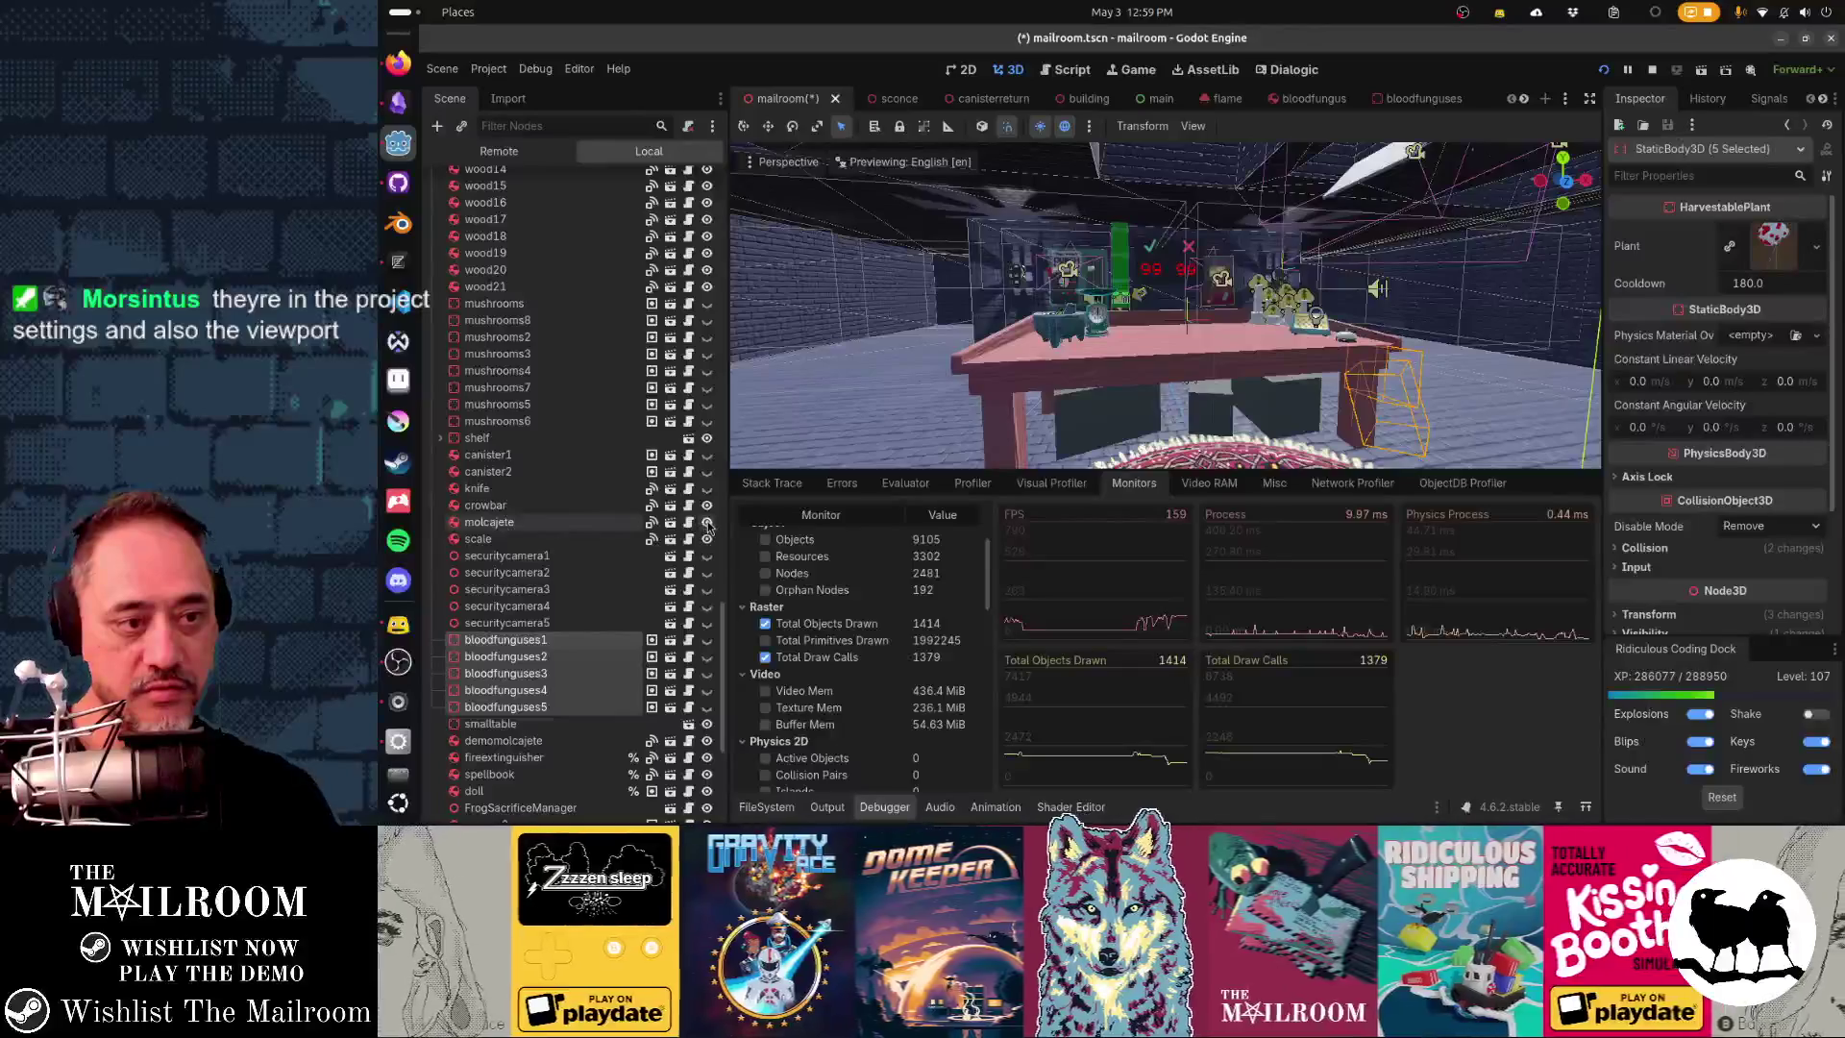
{"action": "left_click", "coordinate": [707, 539]}
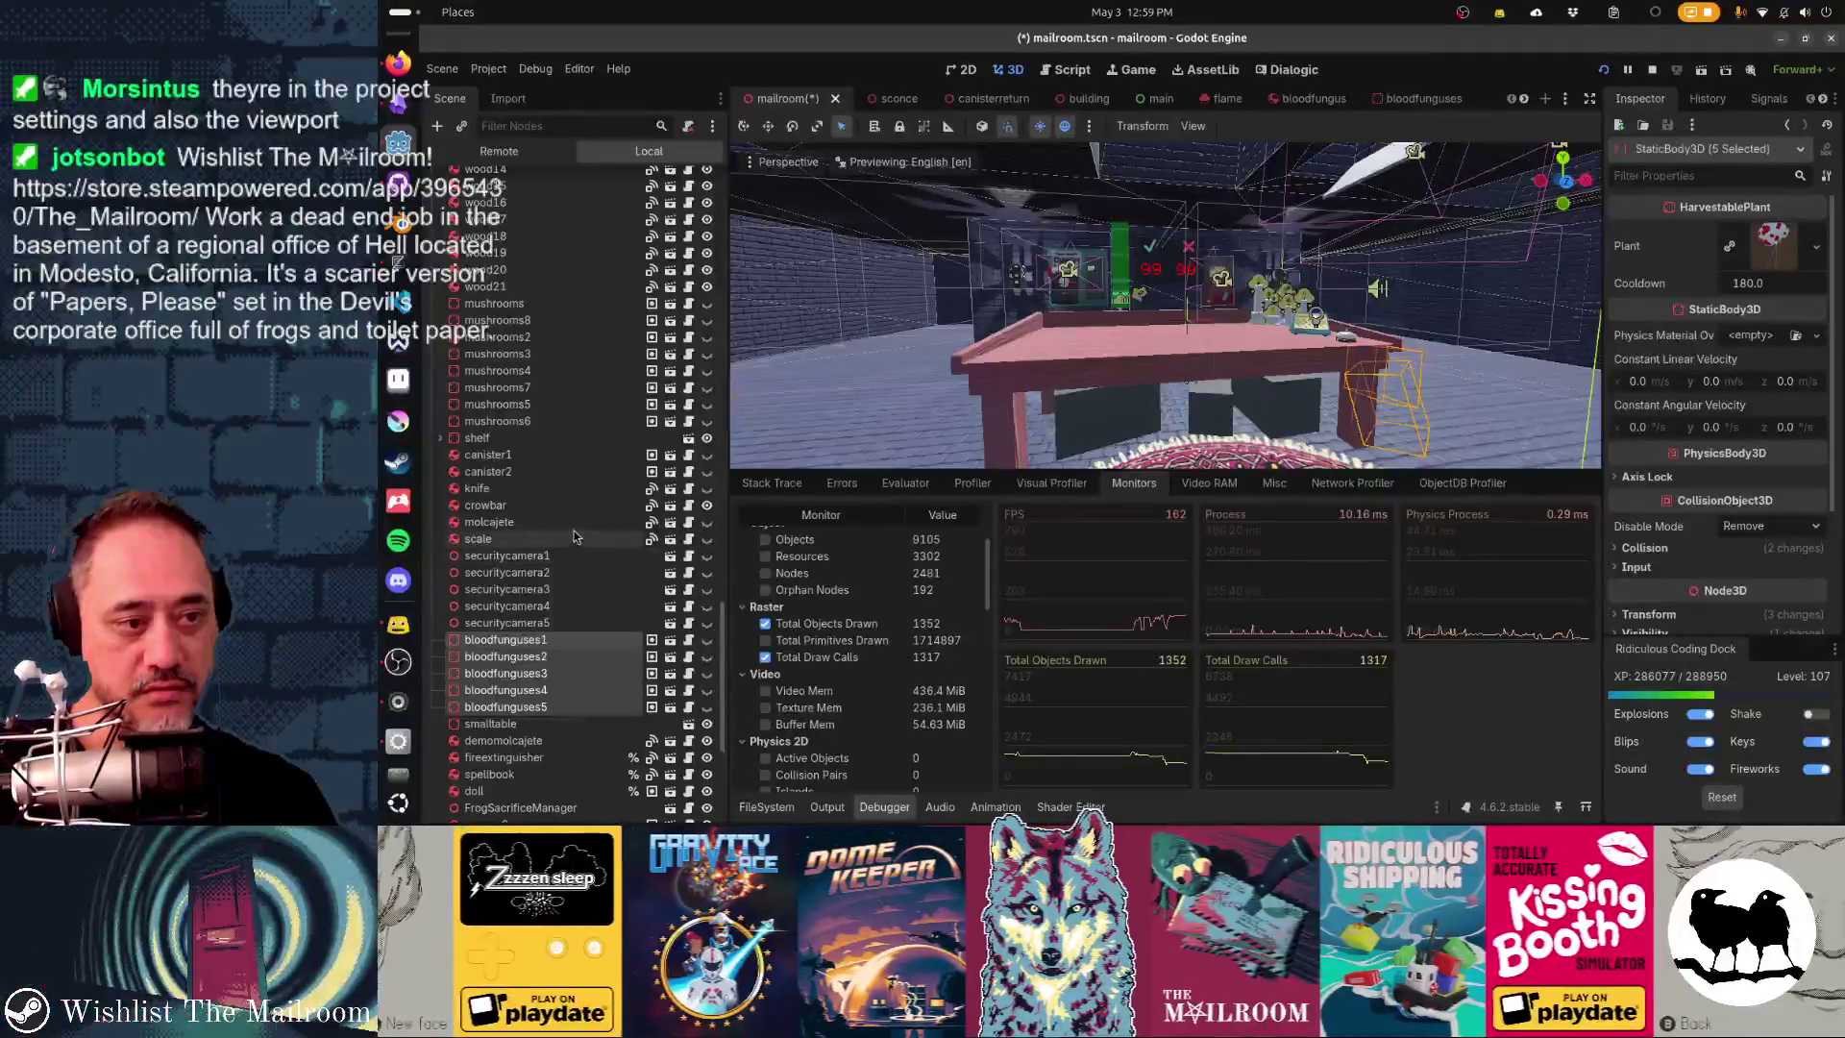
{"action": "left_click", "coordinate": [707, 506]}
{"action": "key", "text": "alt+Tab"}
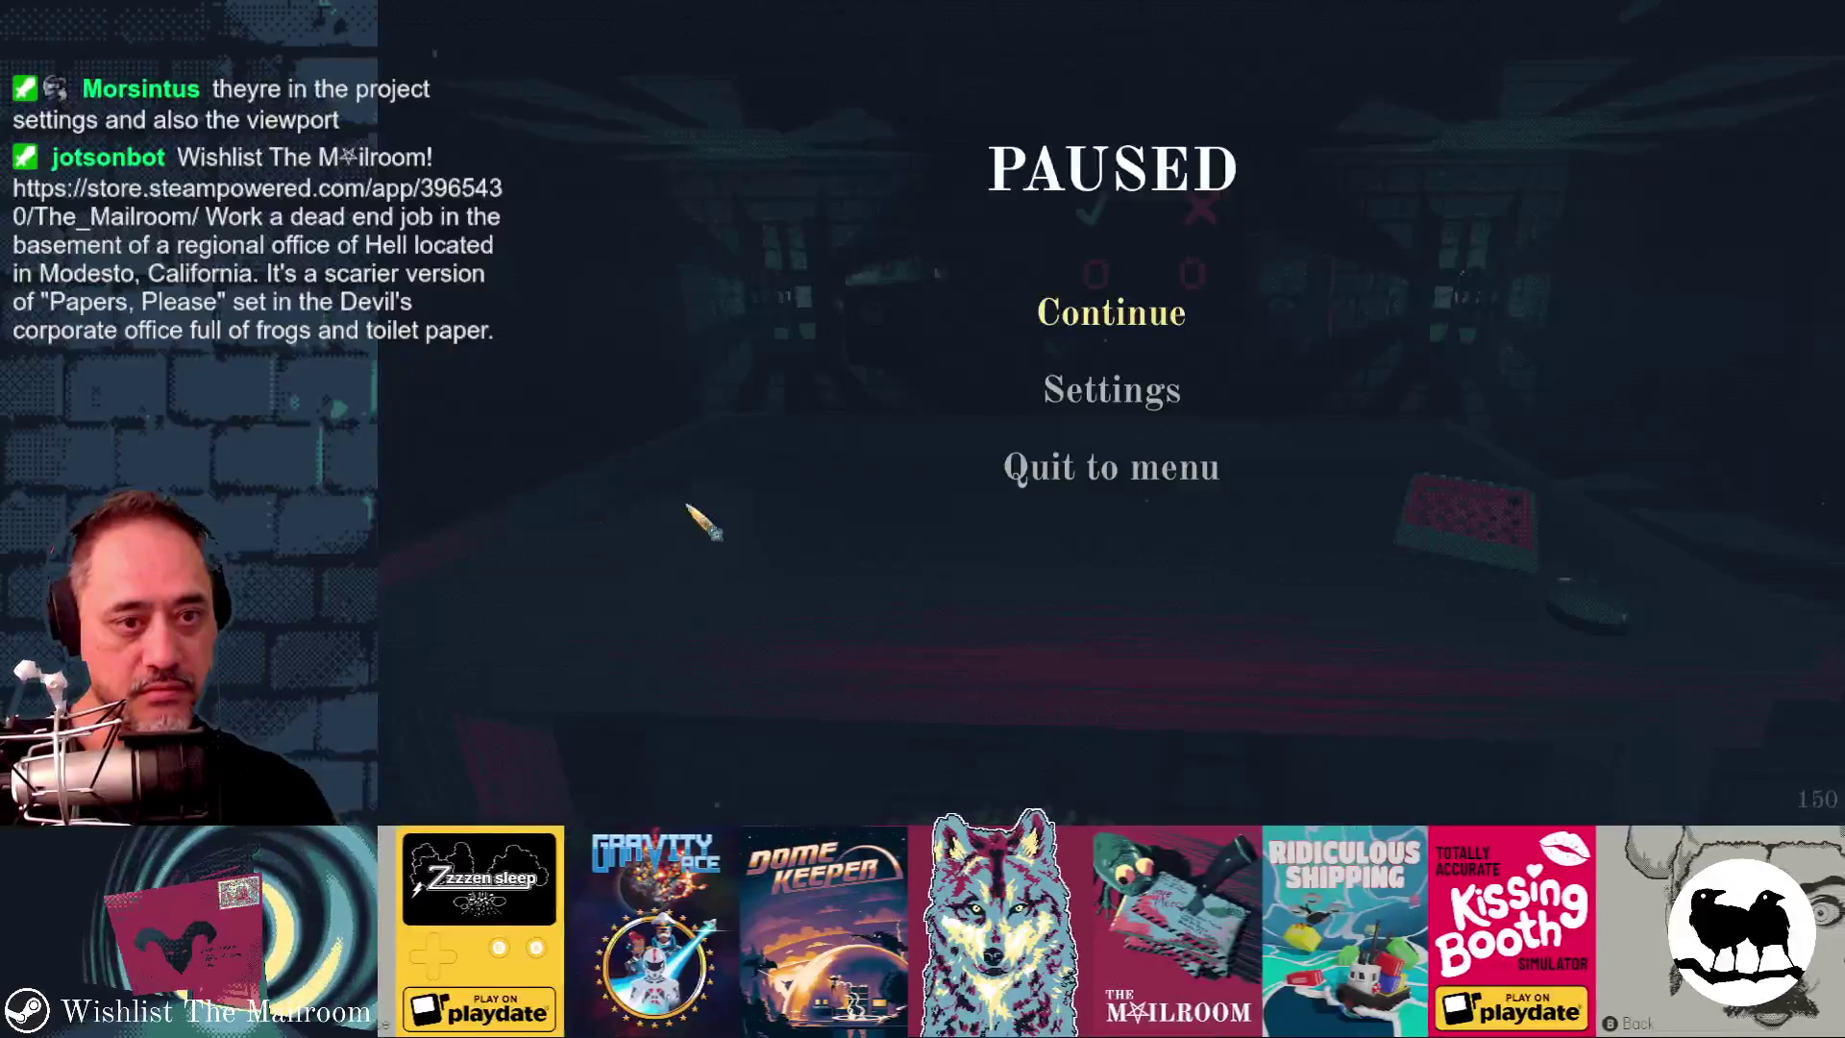
{"action": "left_click", "coordinate": [1062, 312]}
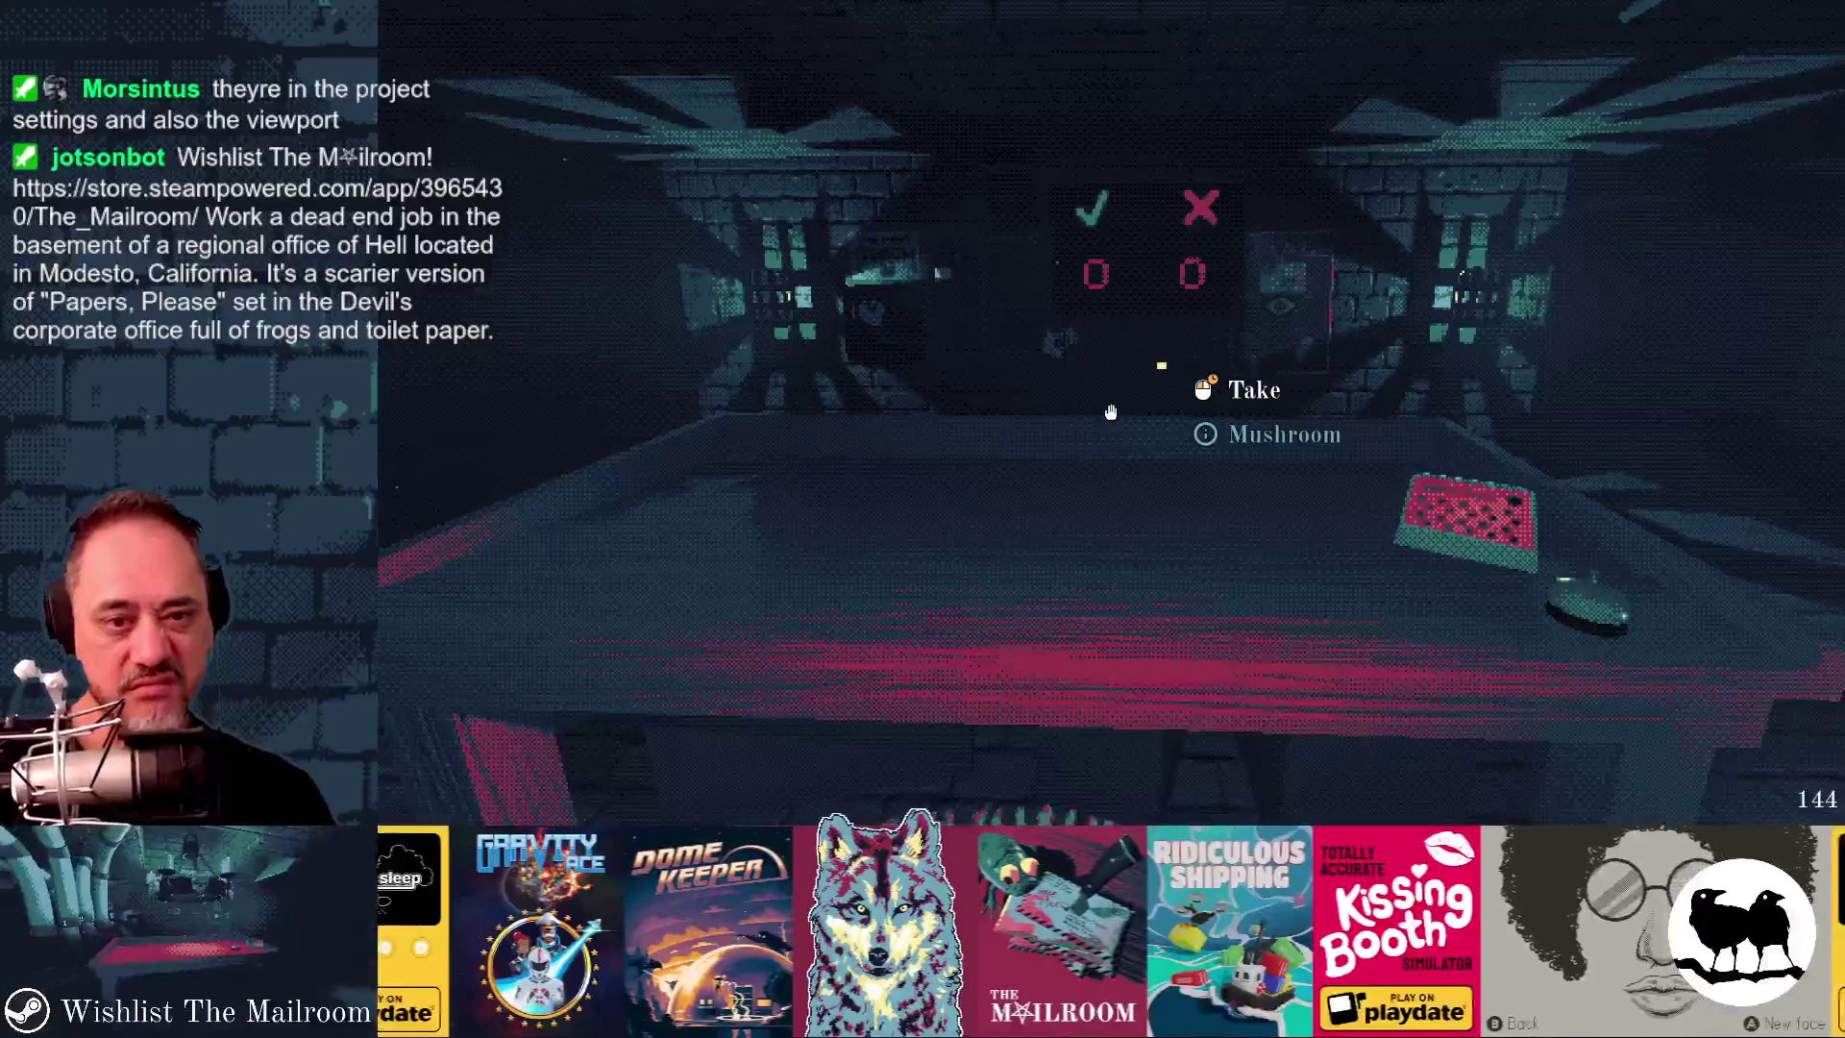
{"action": "key", "text": "alt+Tab"}
- Hide the table too, then resume the game to view the result
{"action": "scroll", "coordinate": [555, 538], "scroll_direction": "up", "scroll_amount": 10}
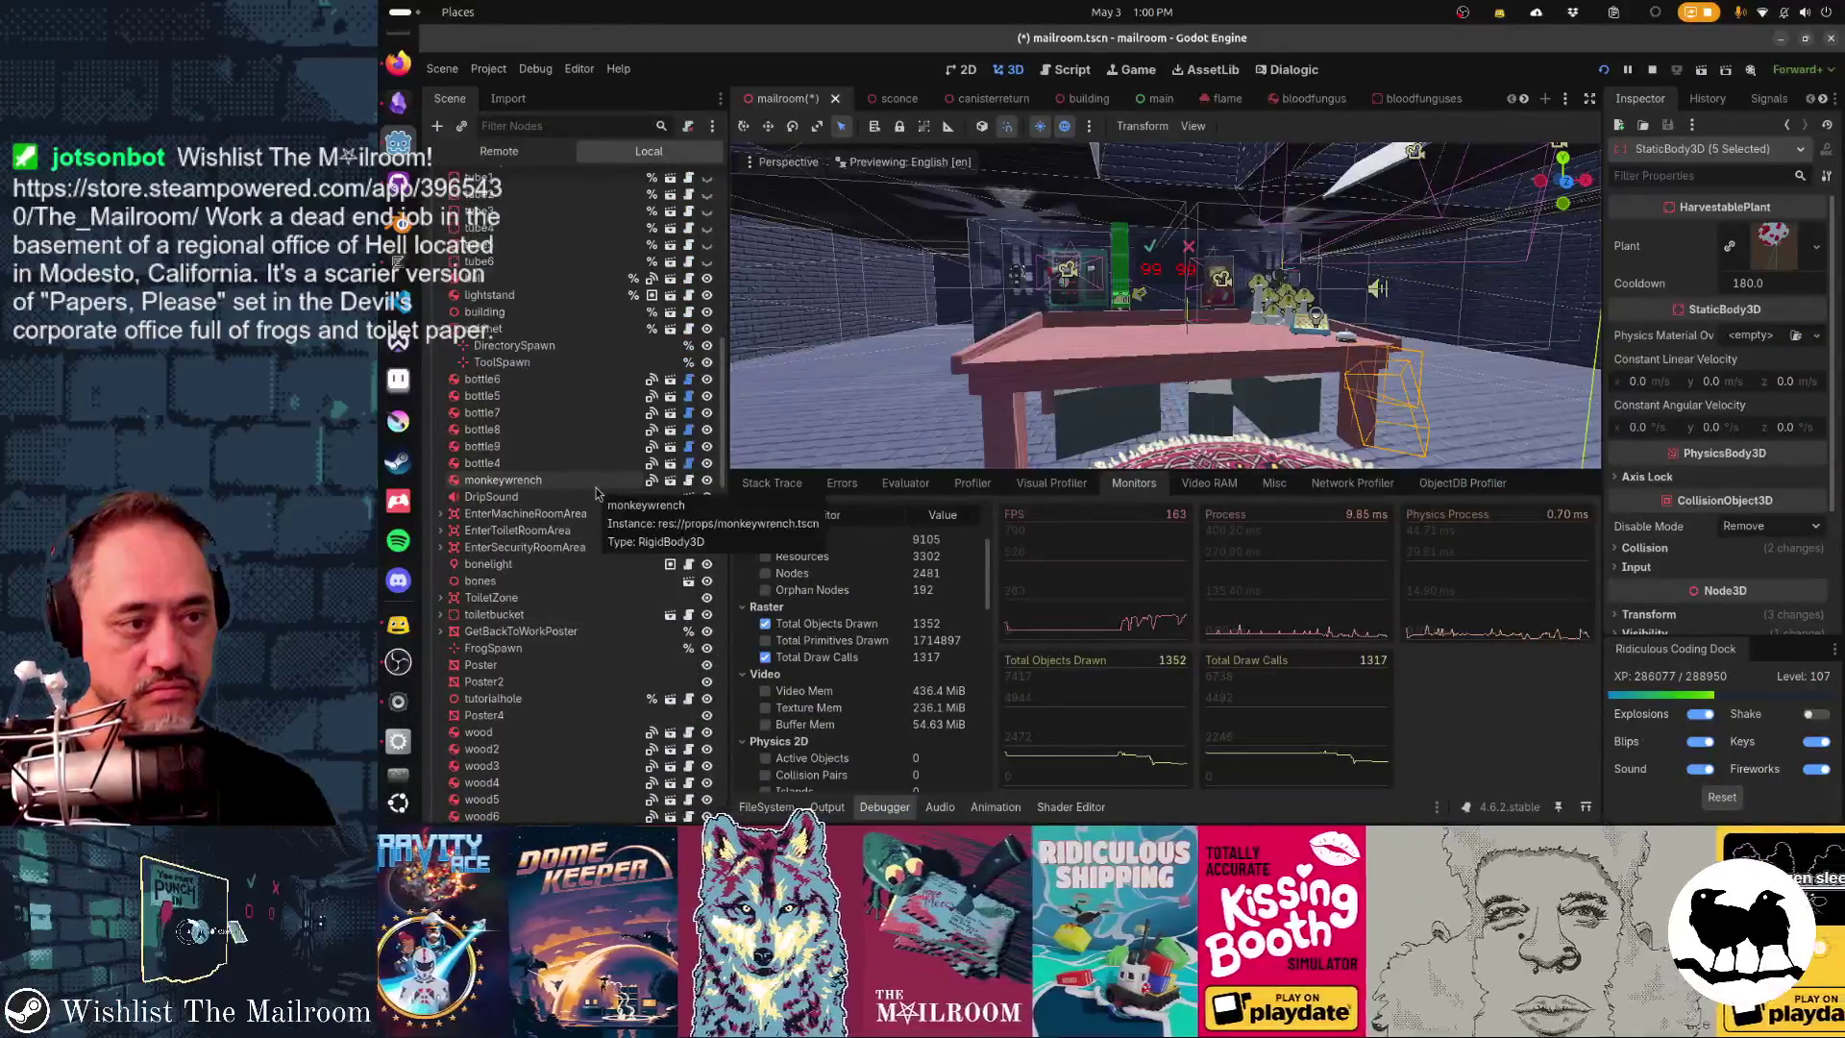
{"action": "scroll", "coordinate": [596, 495], "scroll_direction": "up", "scroll_amount": 5}
{"action": "scroll", "coordinate": [595, 493], "scroll_direction": "down", "scroll_amount": 2}
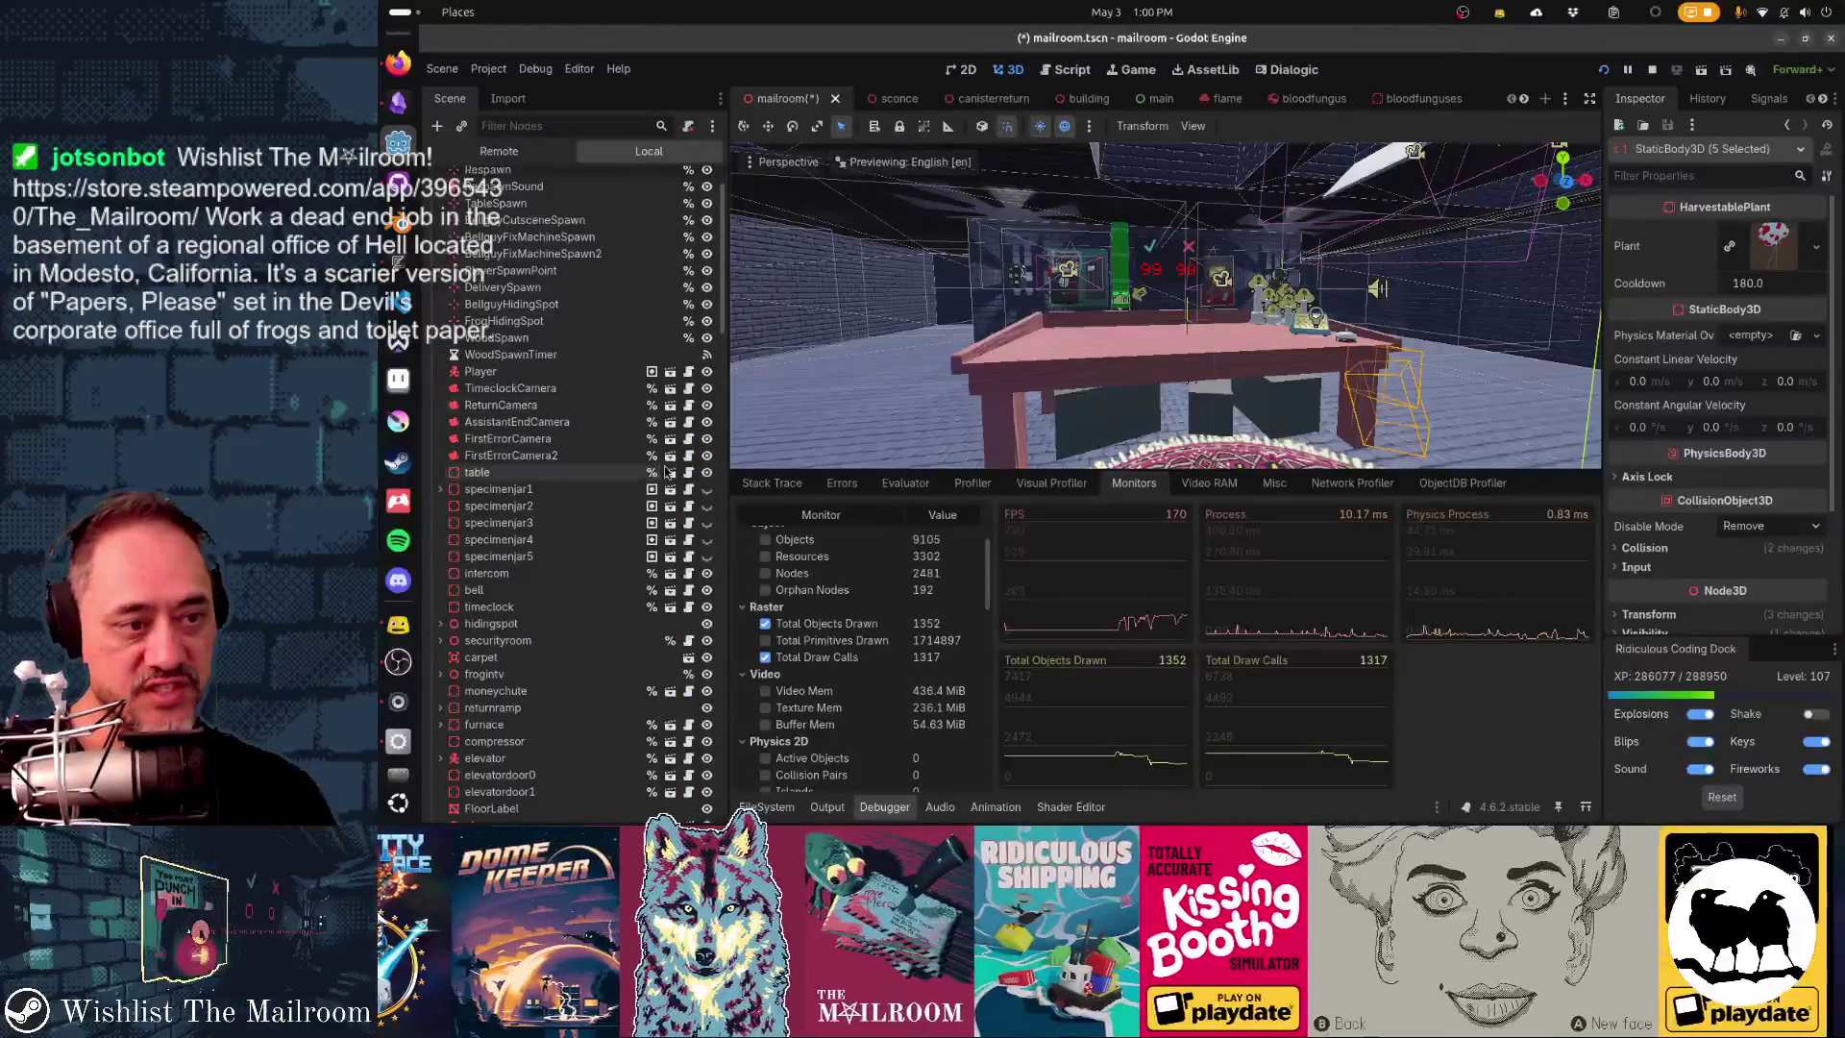
{"action": "left_click", "coordinate": [707, 473]}
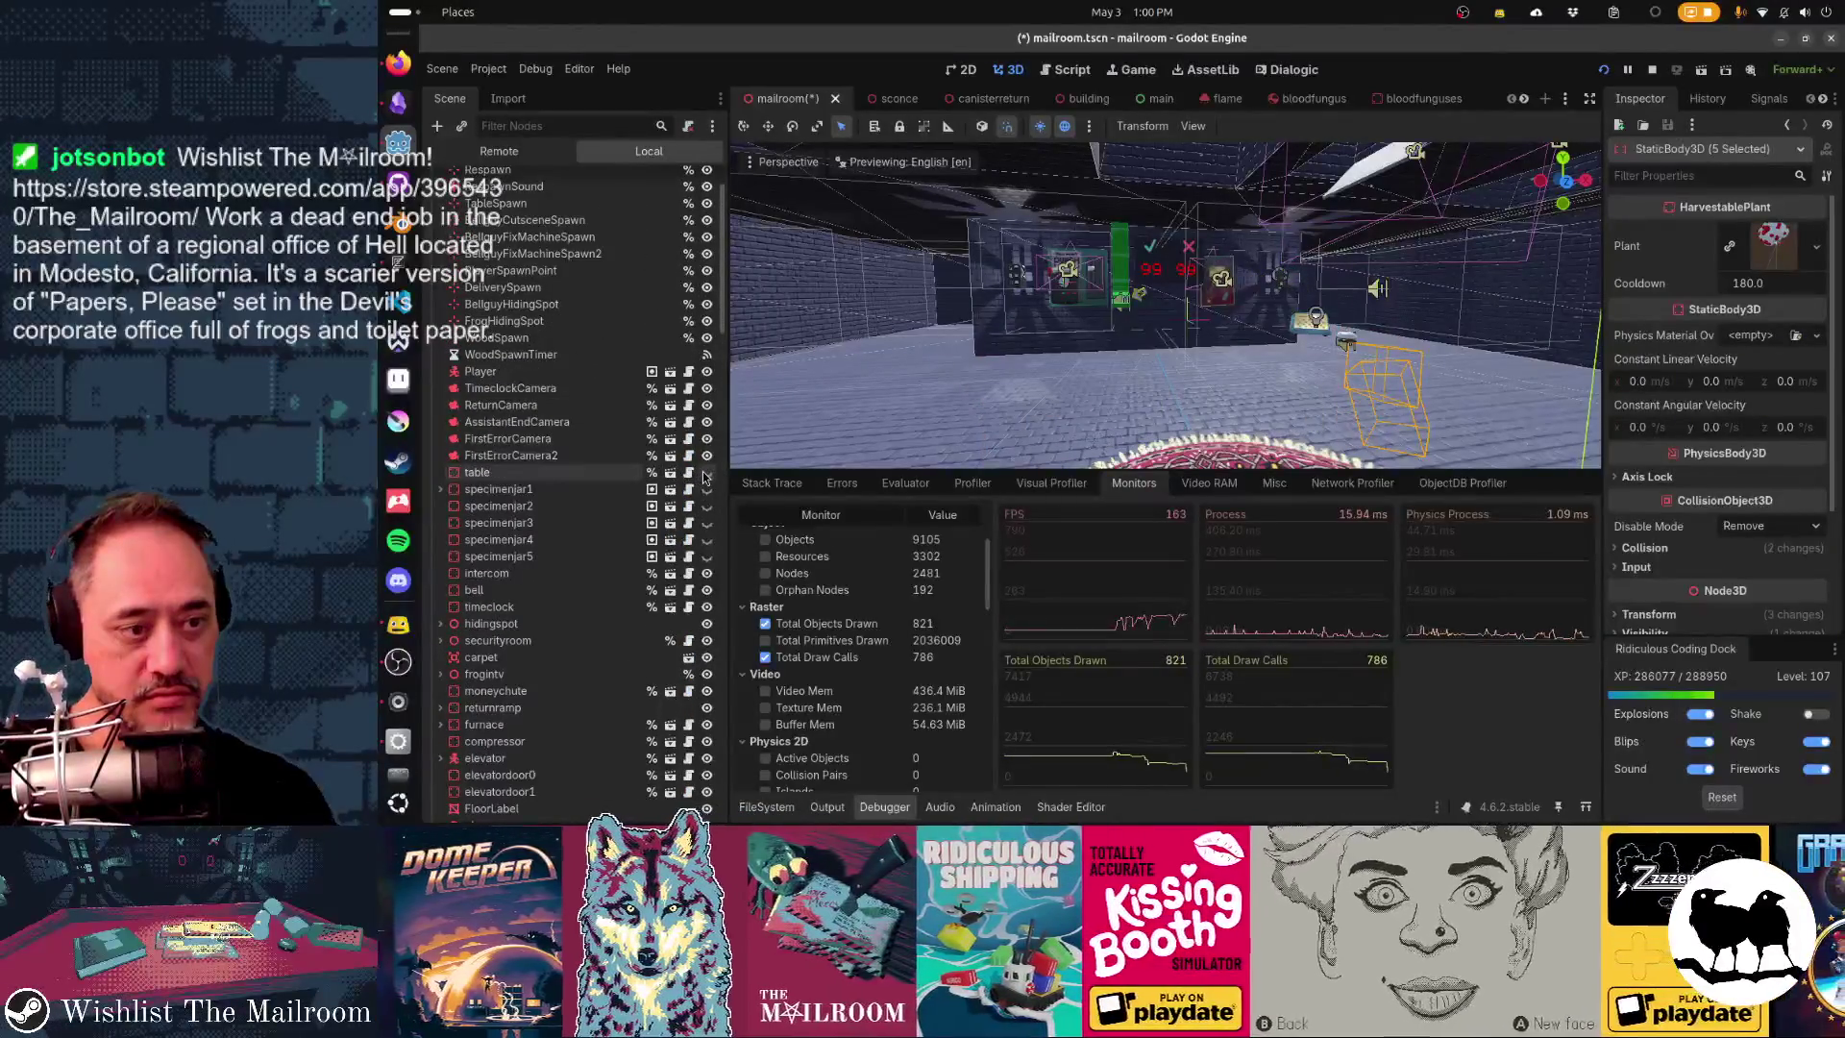
{"action": "key", "text": "alt+Tab"}
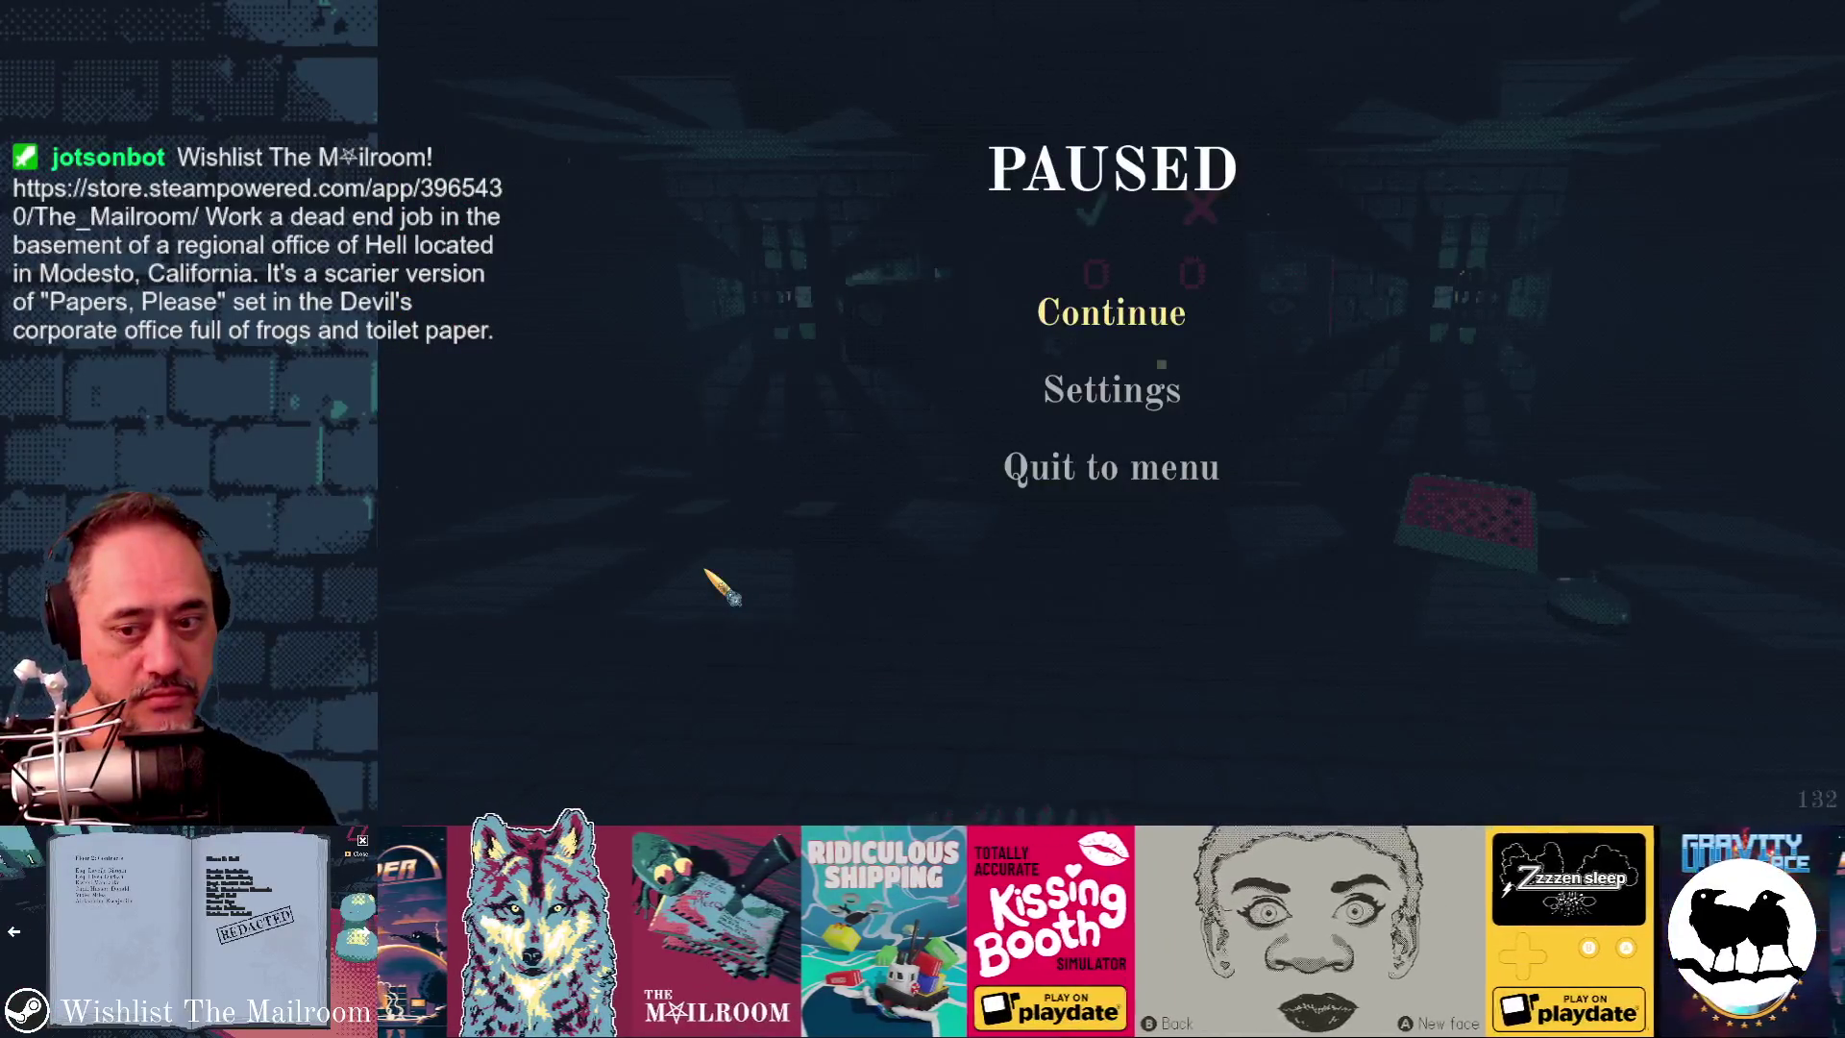
{"action": "key", "text": "alt+Tab"}
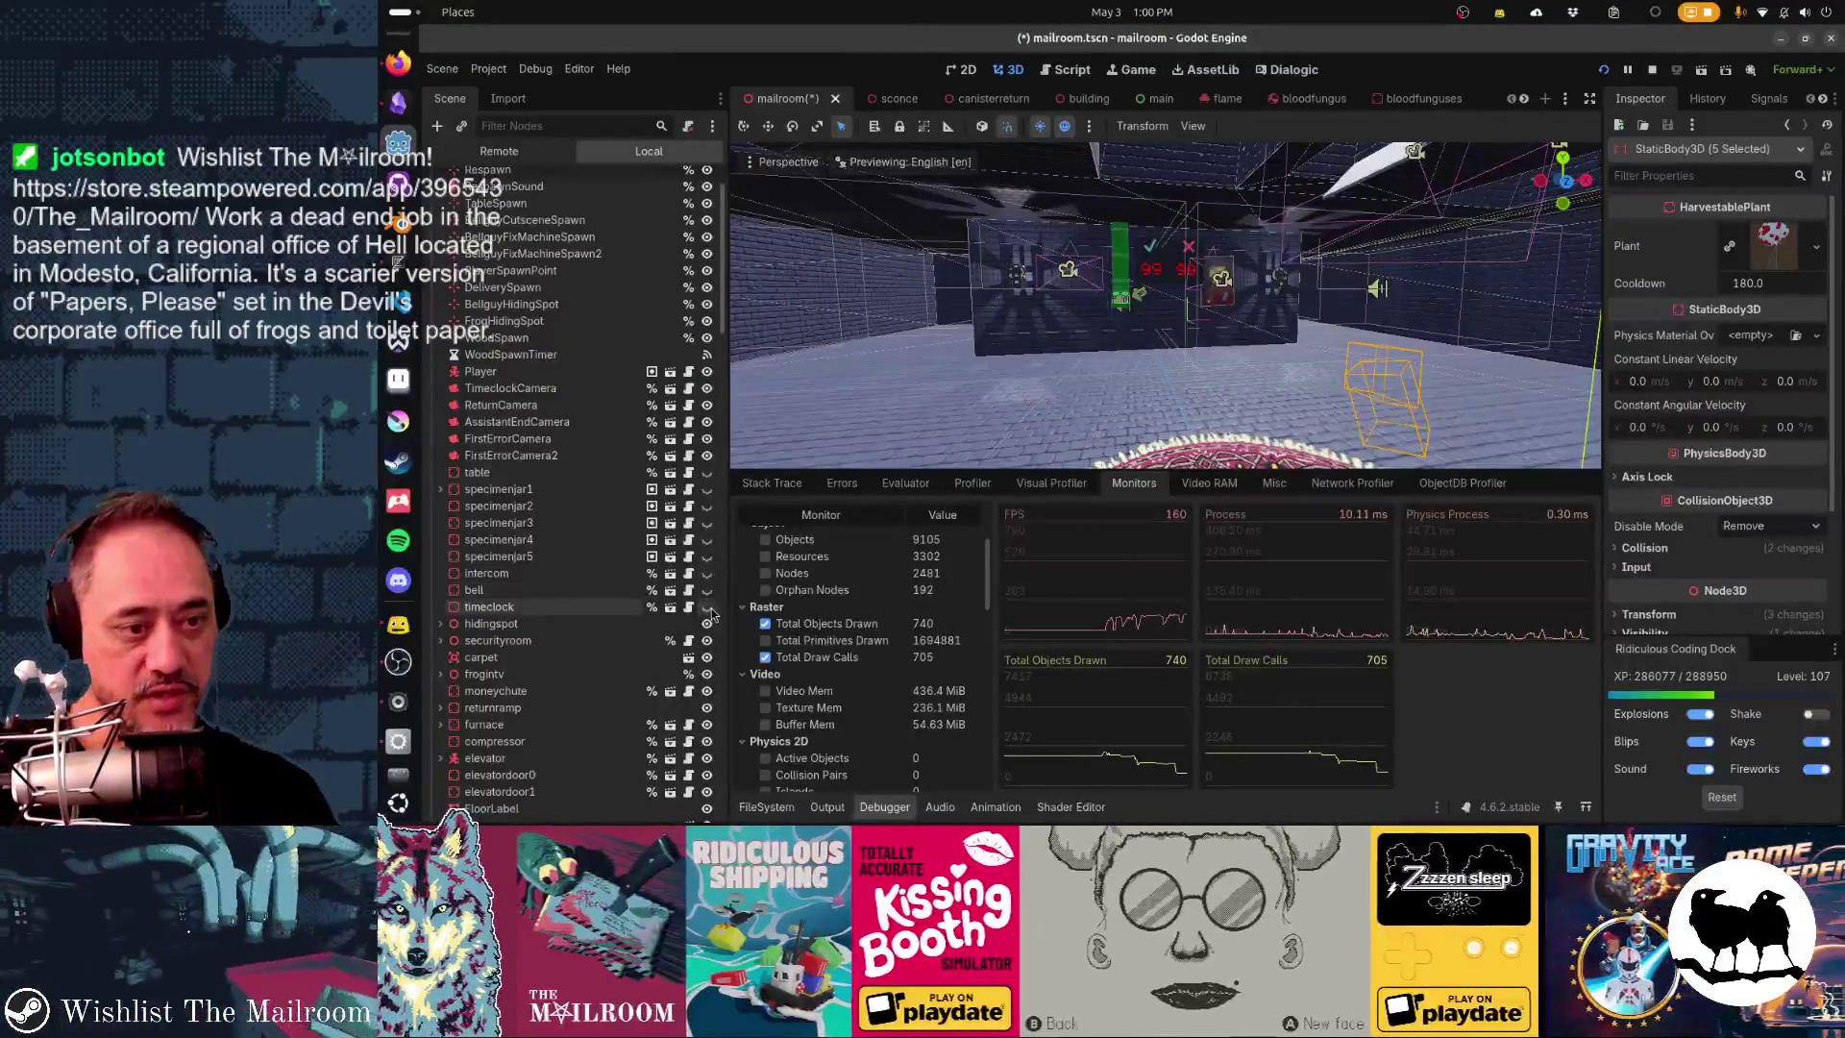
{"action": "key", "text": "alt+Tab"}
{"action": "left_click", "coordinate": [1092, 338]}
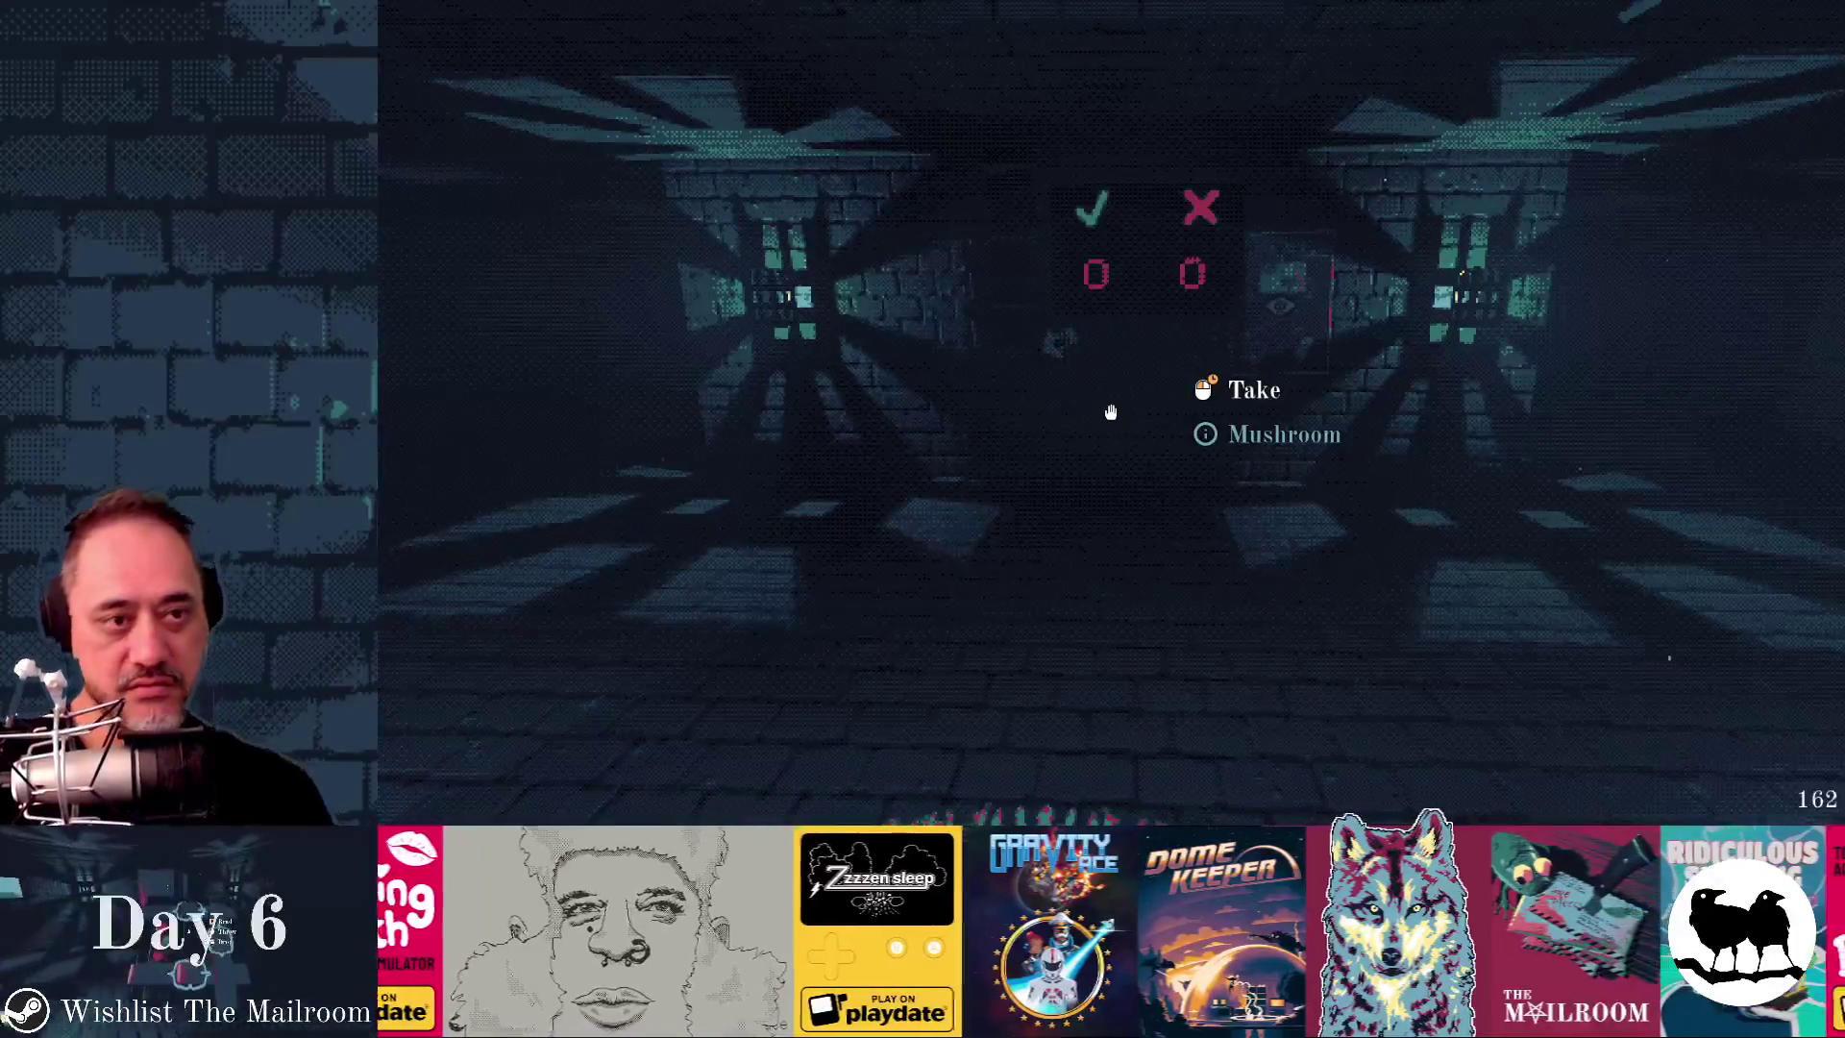
- Return to the Godot editor and bring up the quick-open file search
{"action": "key", "text": "alt+Tab"}
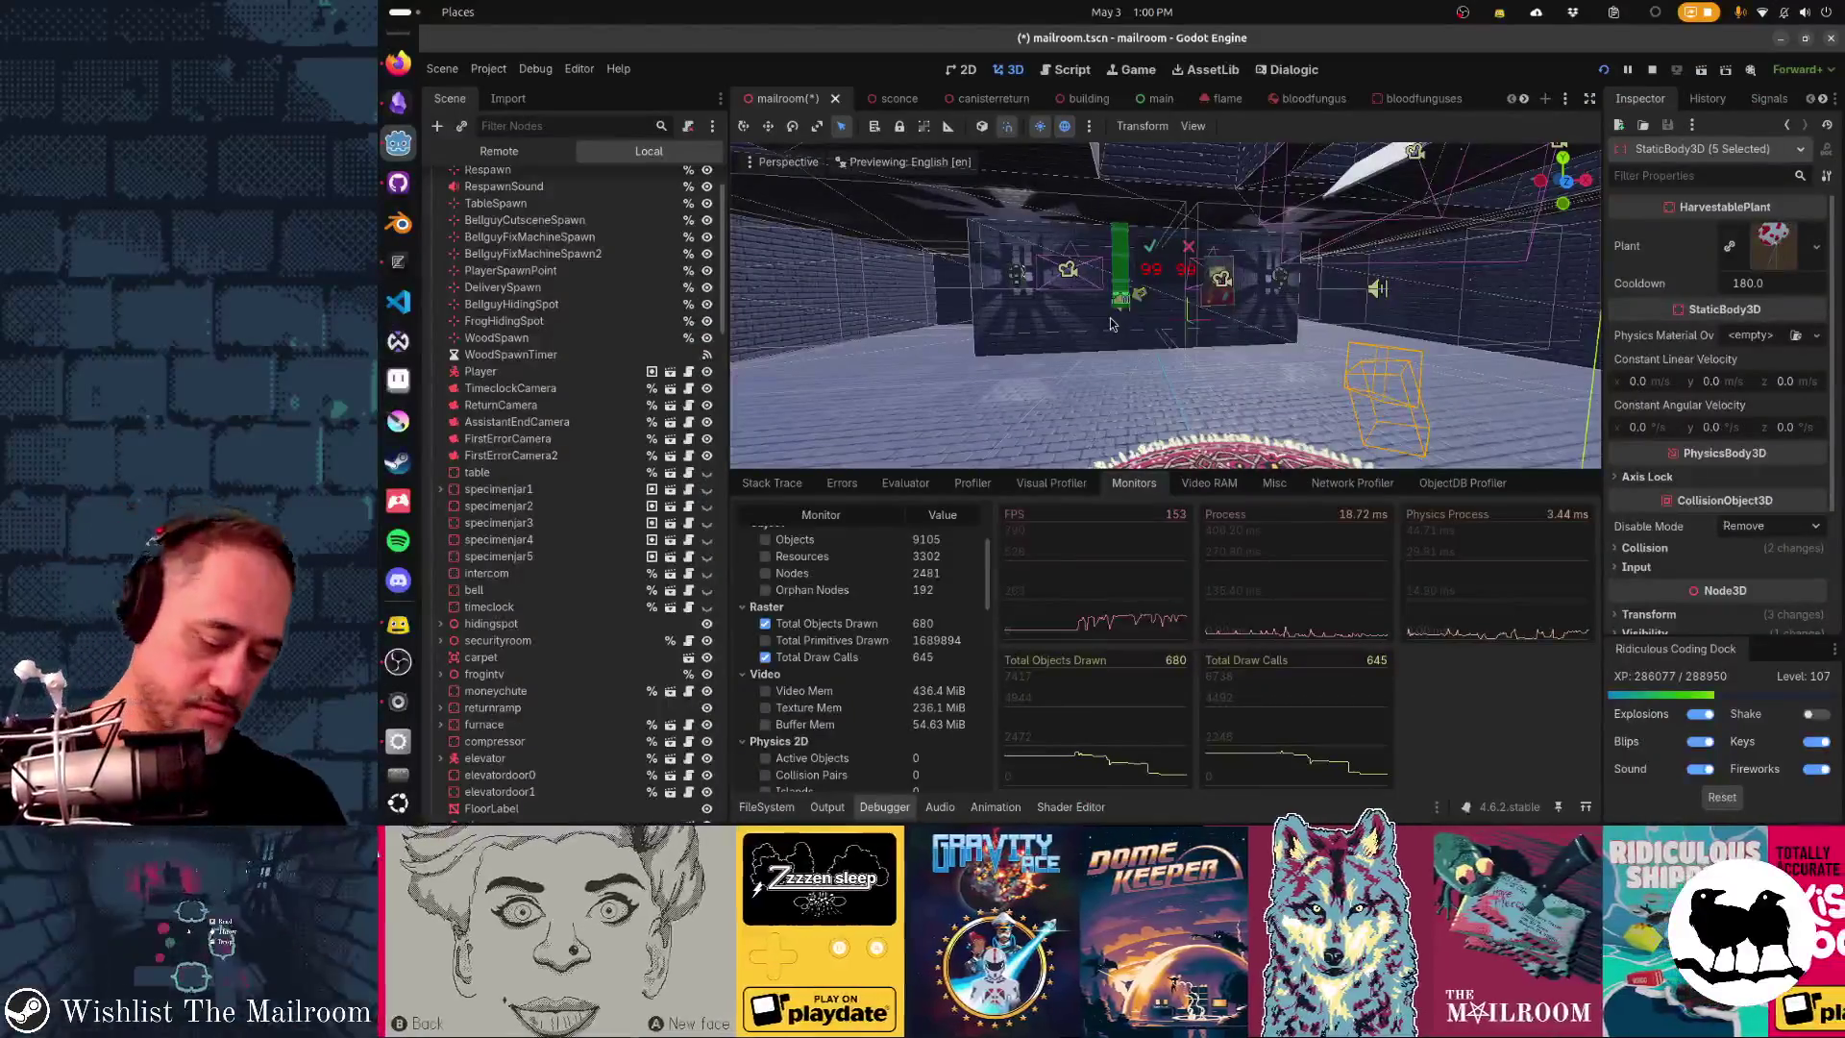
{"action": "key", "text": "shift+alt+o"}
- Open player.tscn by searching 'player', then reorder a node in its tree
{"action": "type", "text": "player"}
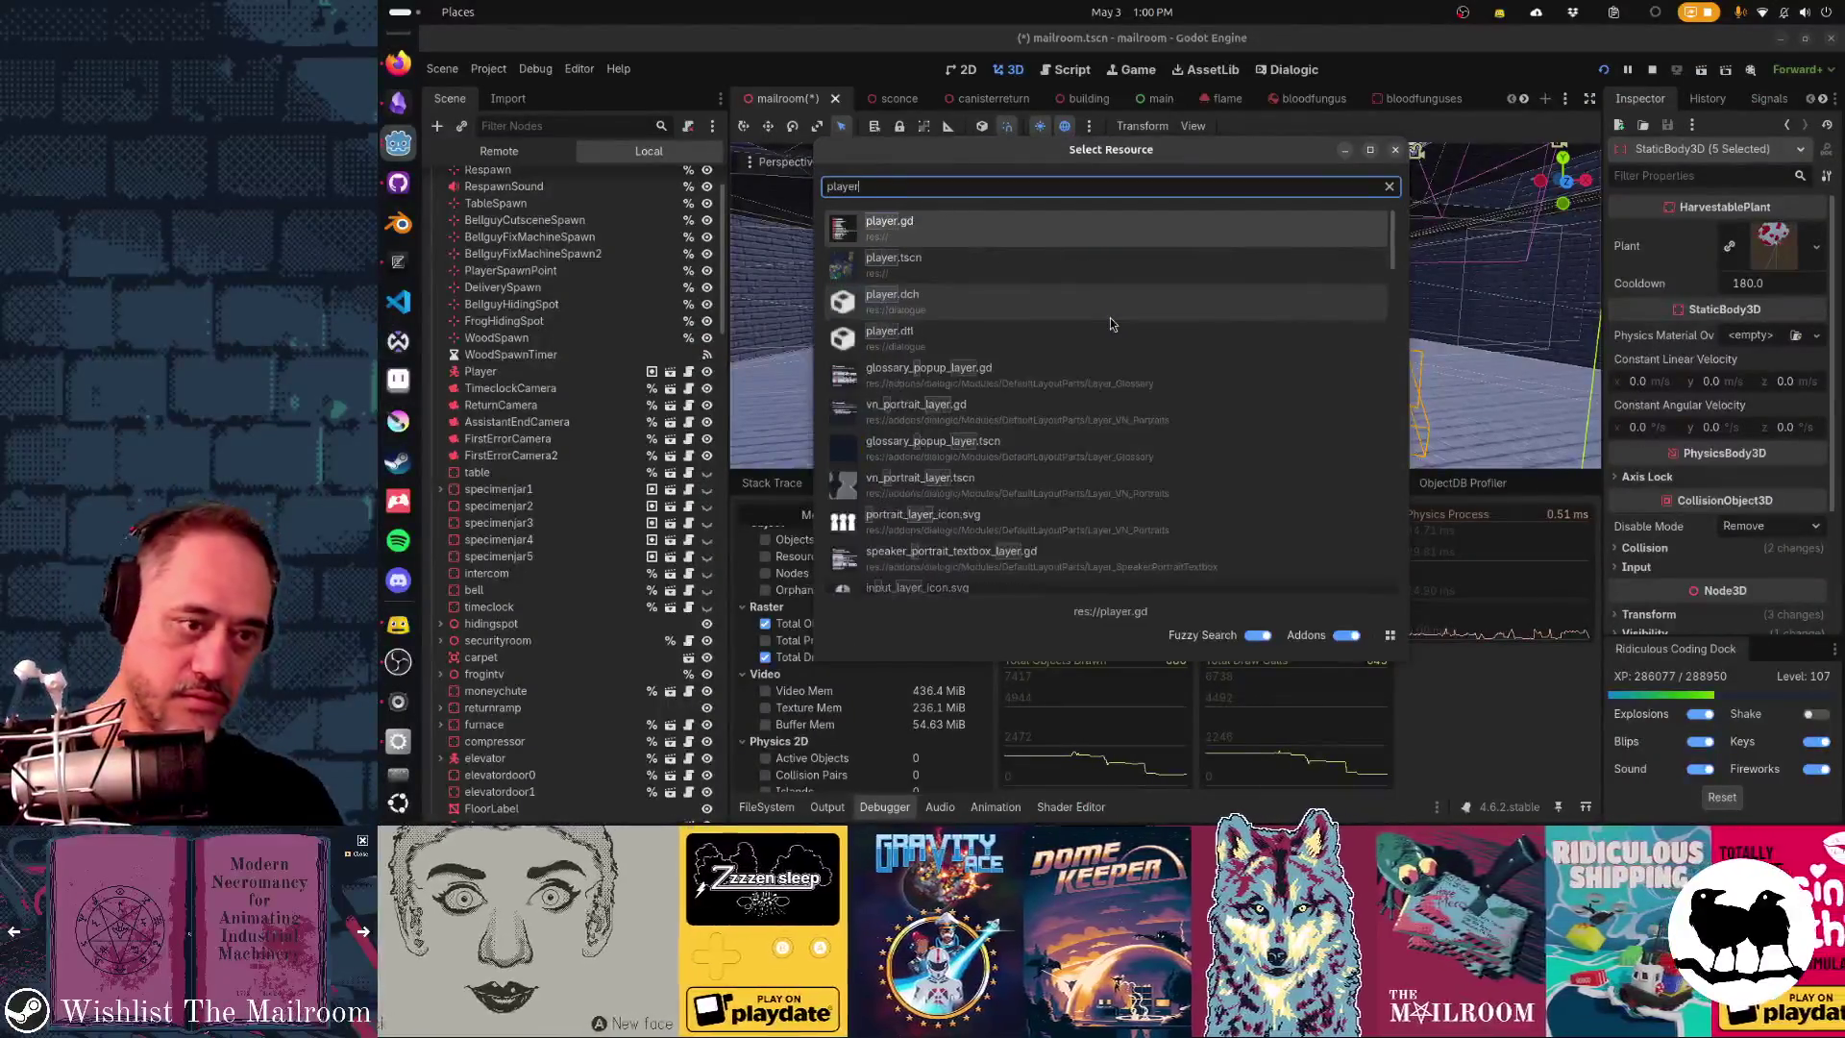
{"action": "key", "text": "Down"}
{"action": "key", "text": "Return"}
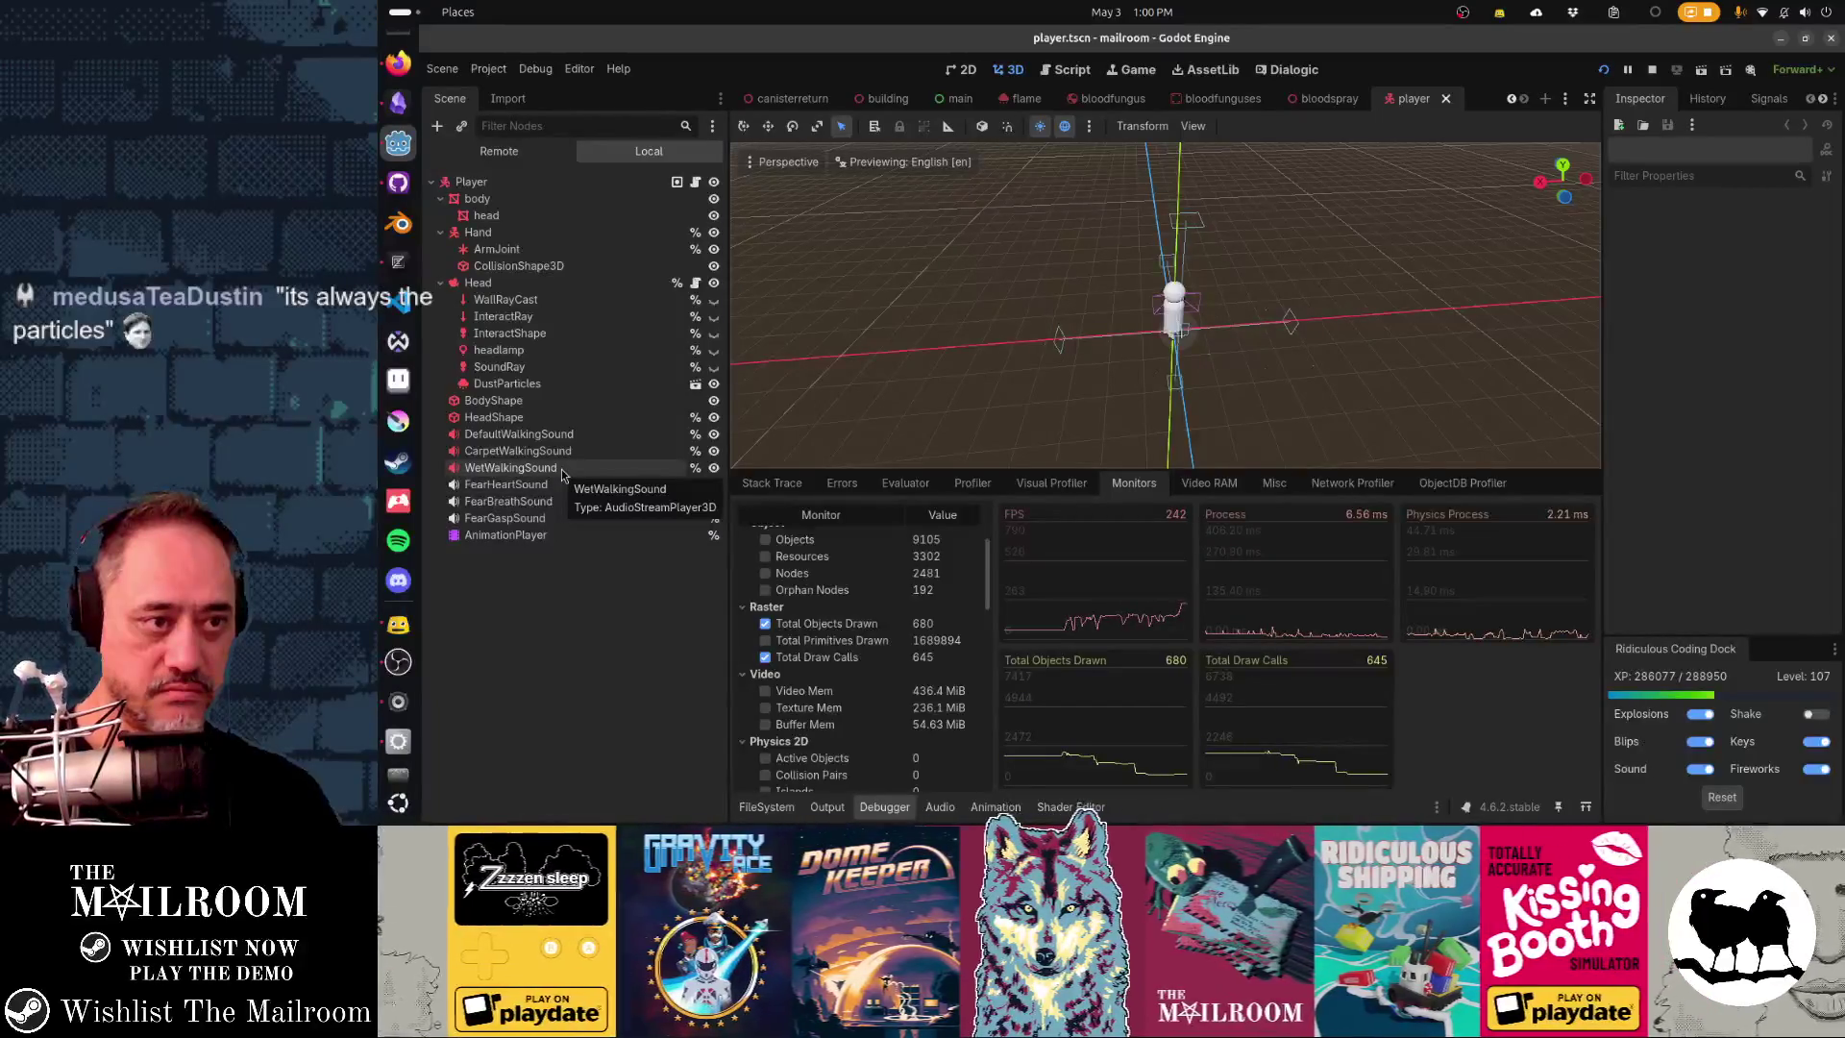
{"action": "left_click_drag", "start_coordinate": [562, 474], "coordinate": [581, 396]}
{"action": "key", "text": "alt+Tab"}
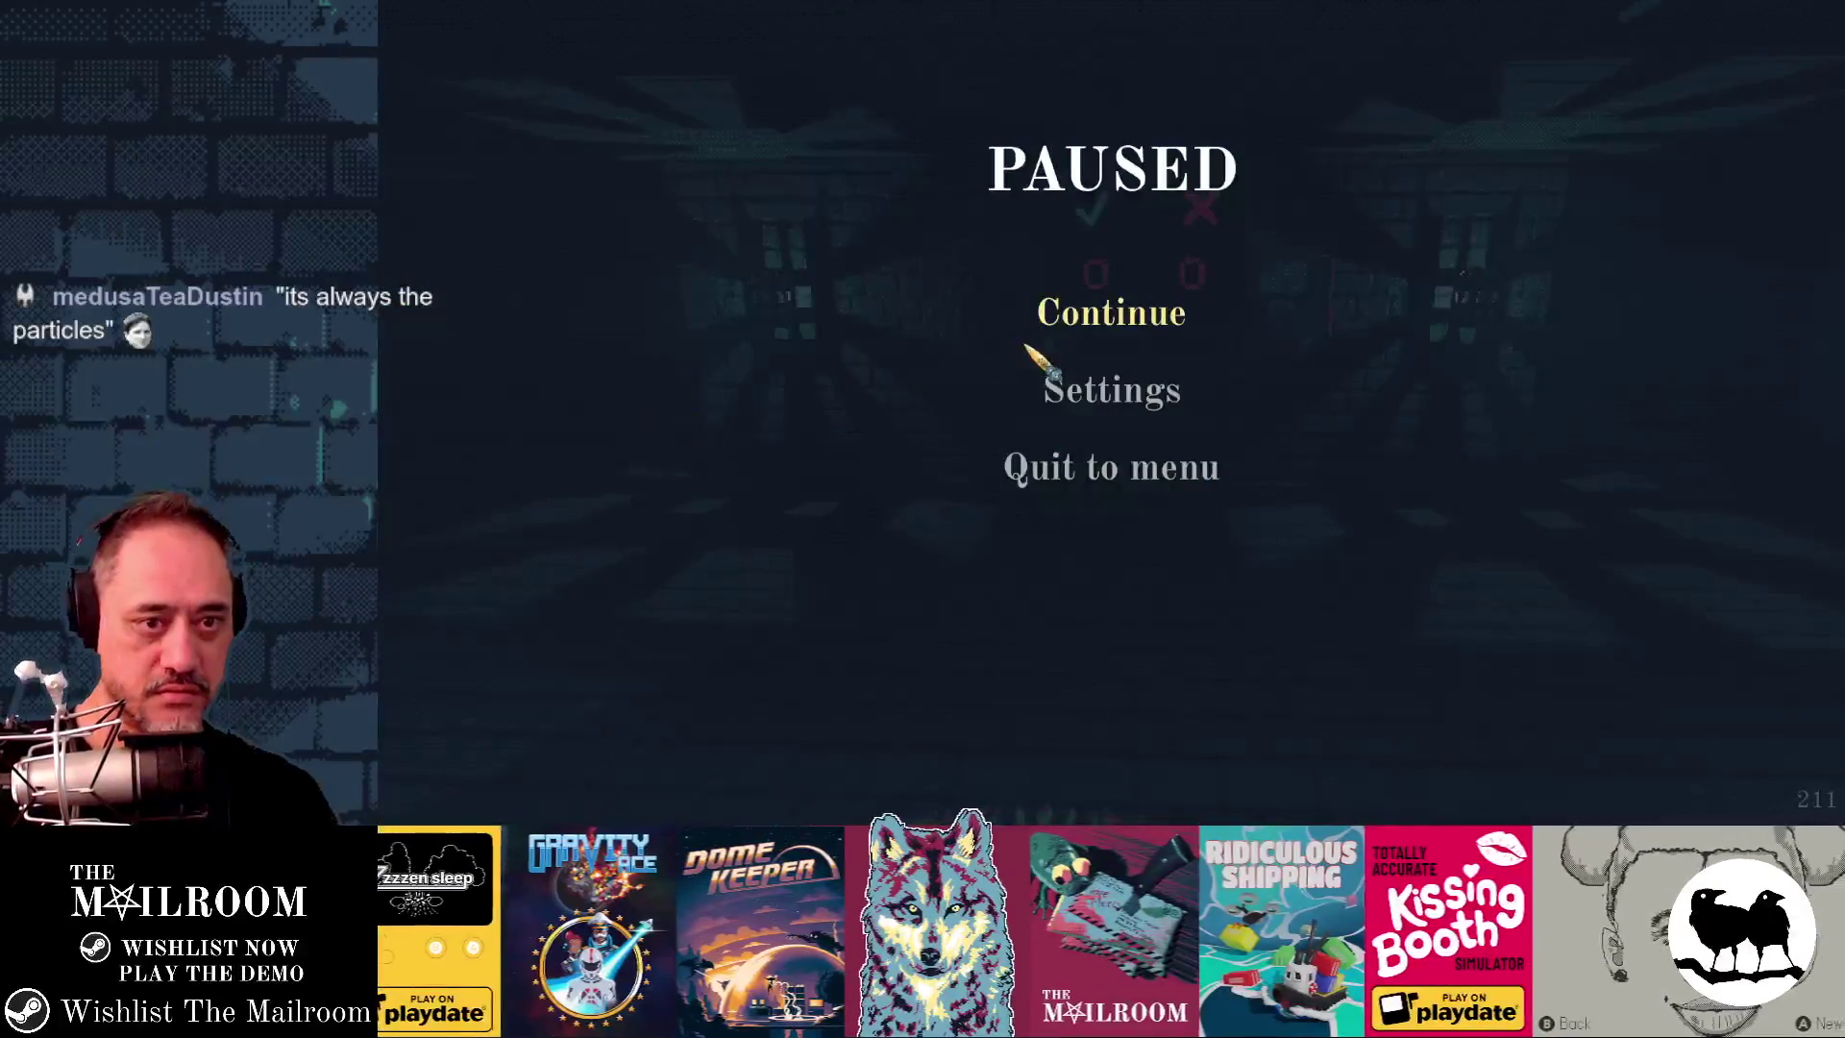
{"action": "left_click", "coordinate": [1125, 317]}
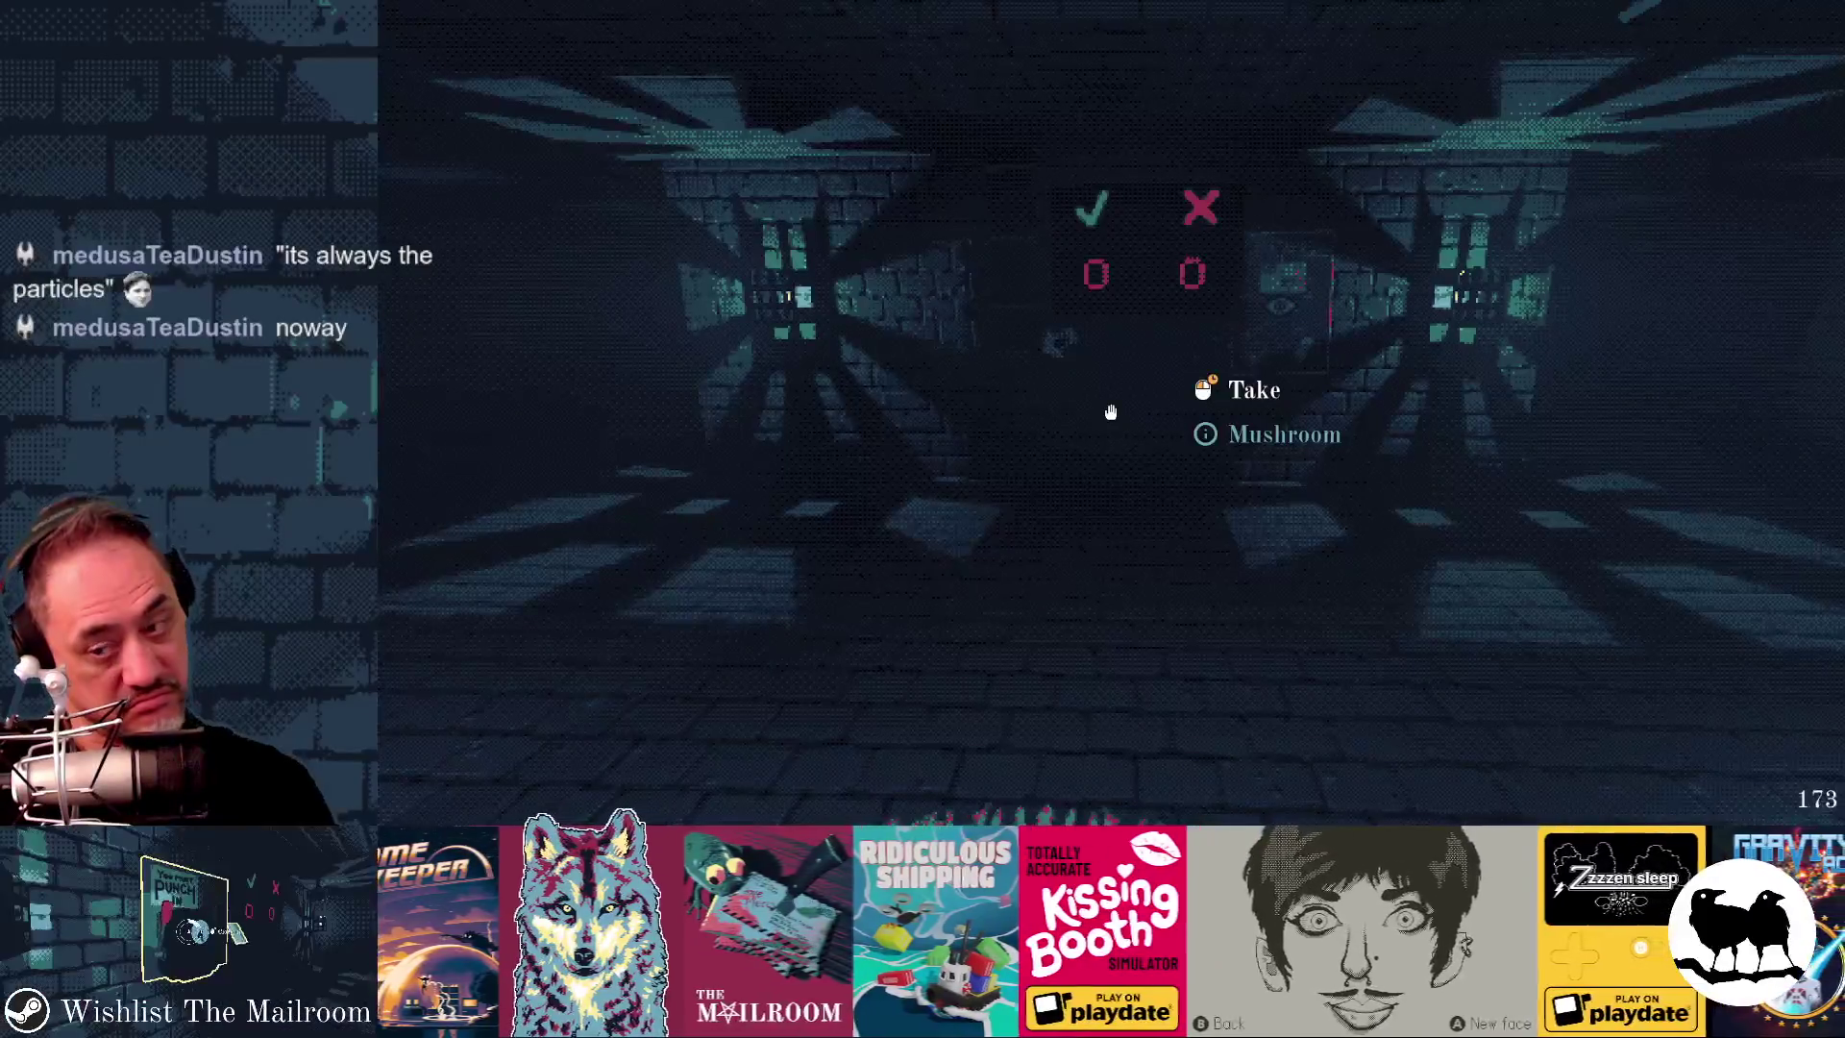
{"action": "key", "text": "alt+Tab"}
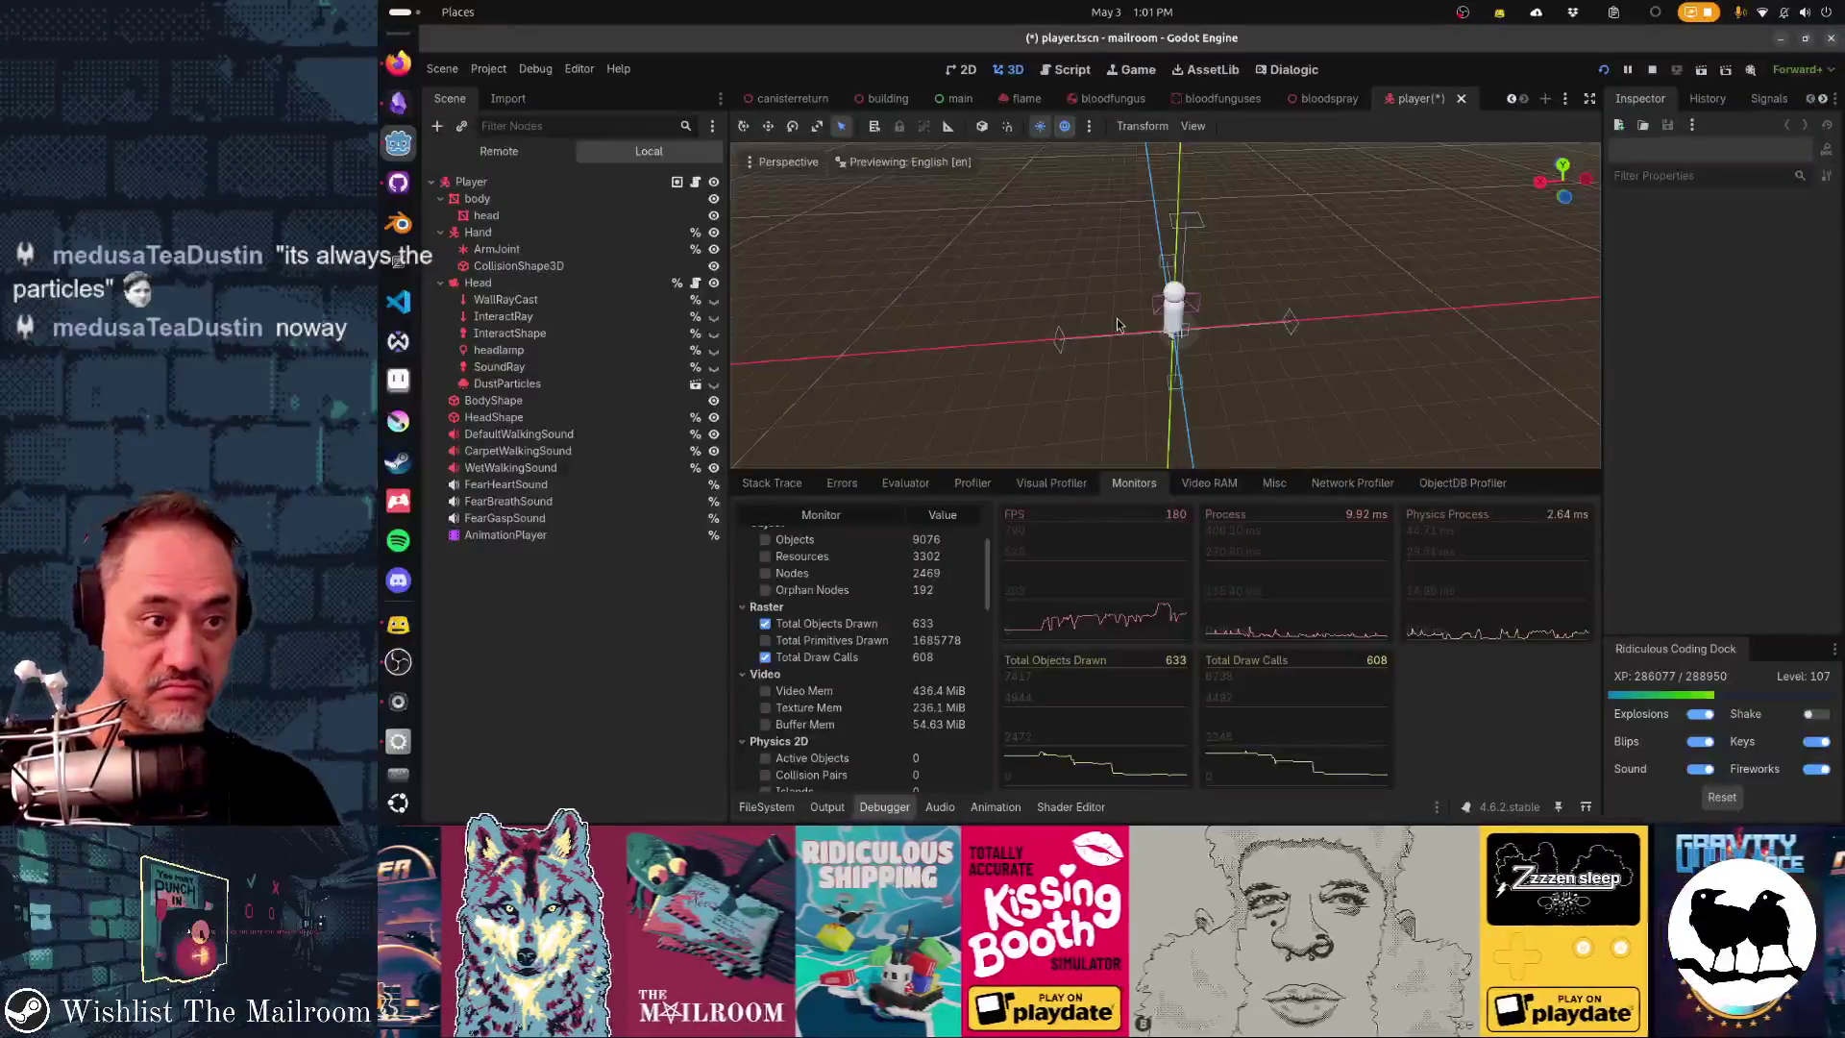
{"action": "key", "text": "alt+Tab"}
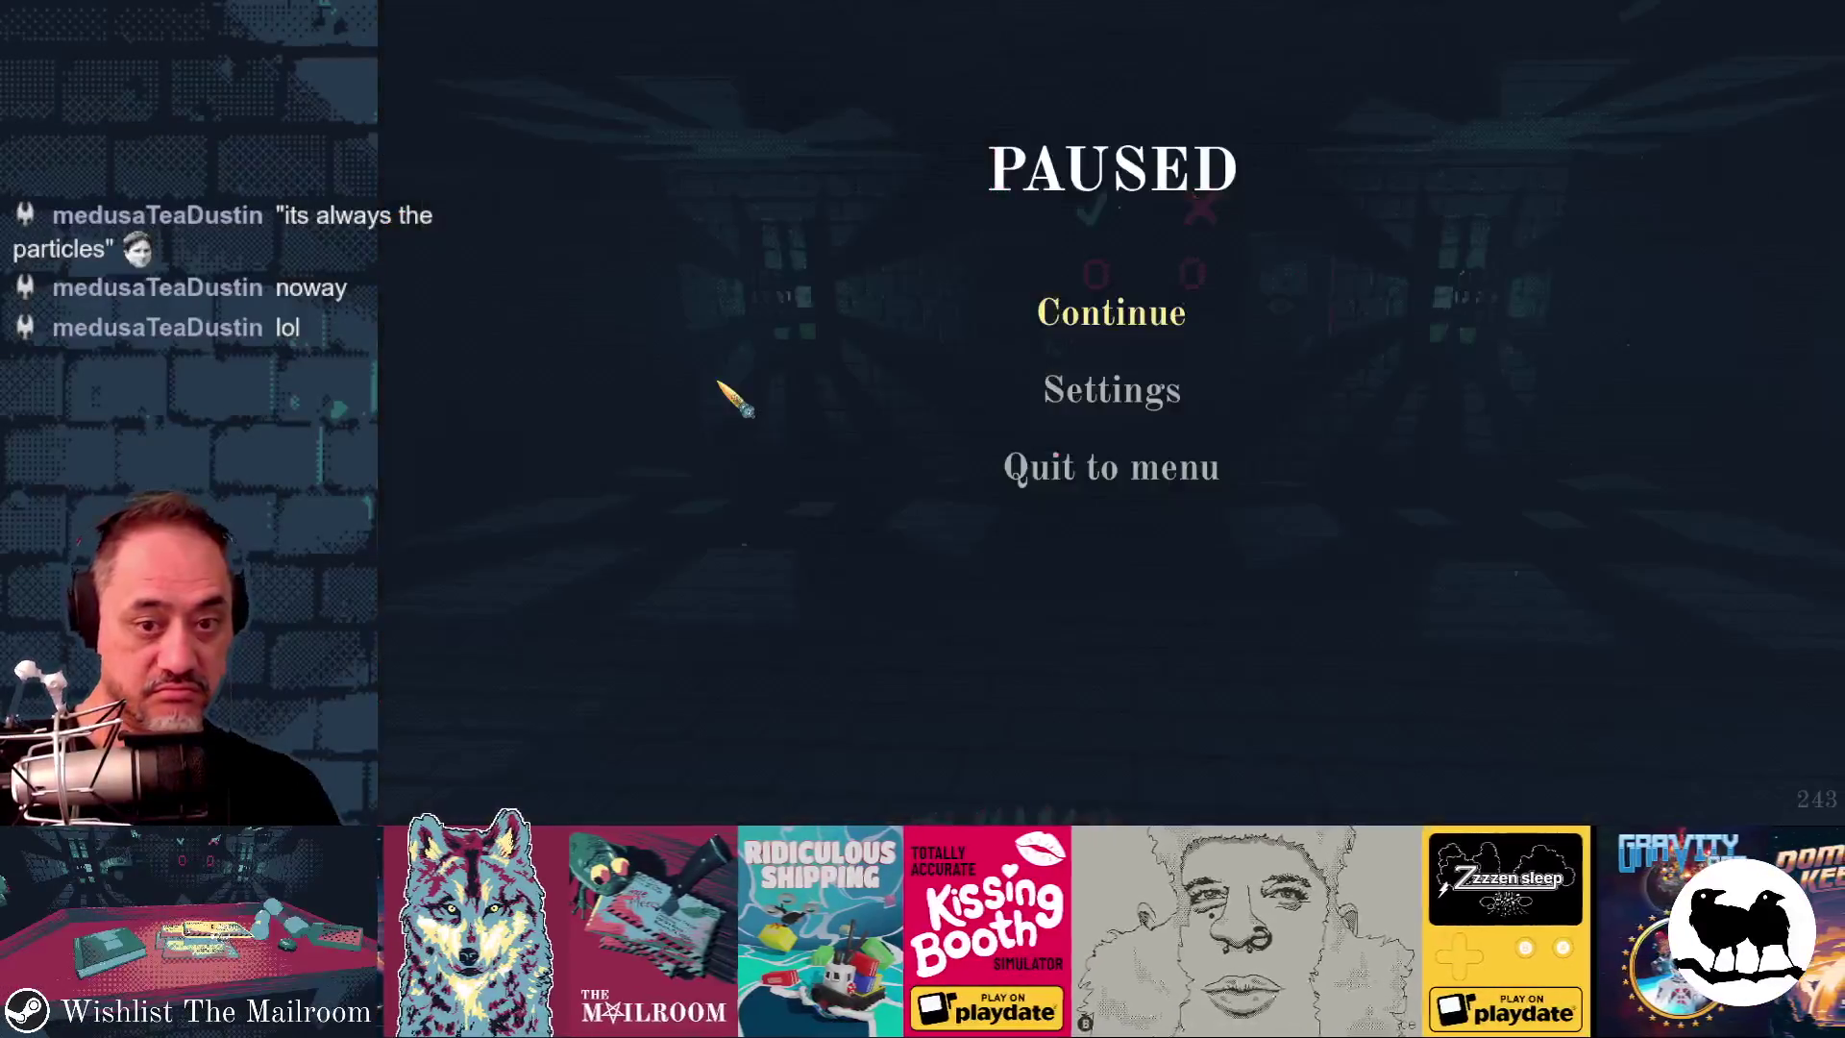
{"action": "left_click", "coordinate": [1095, 317]}
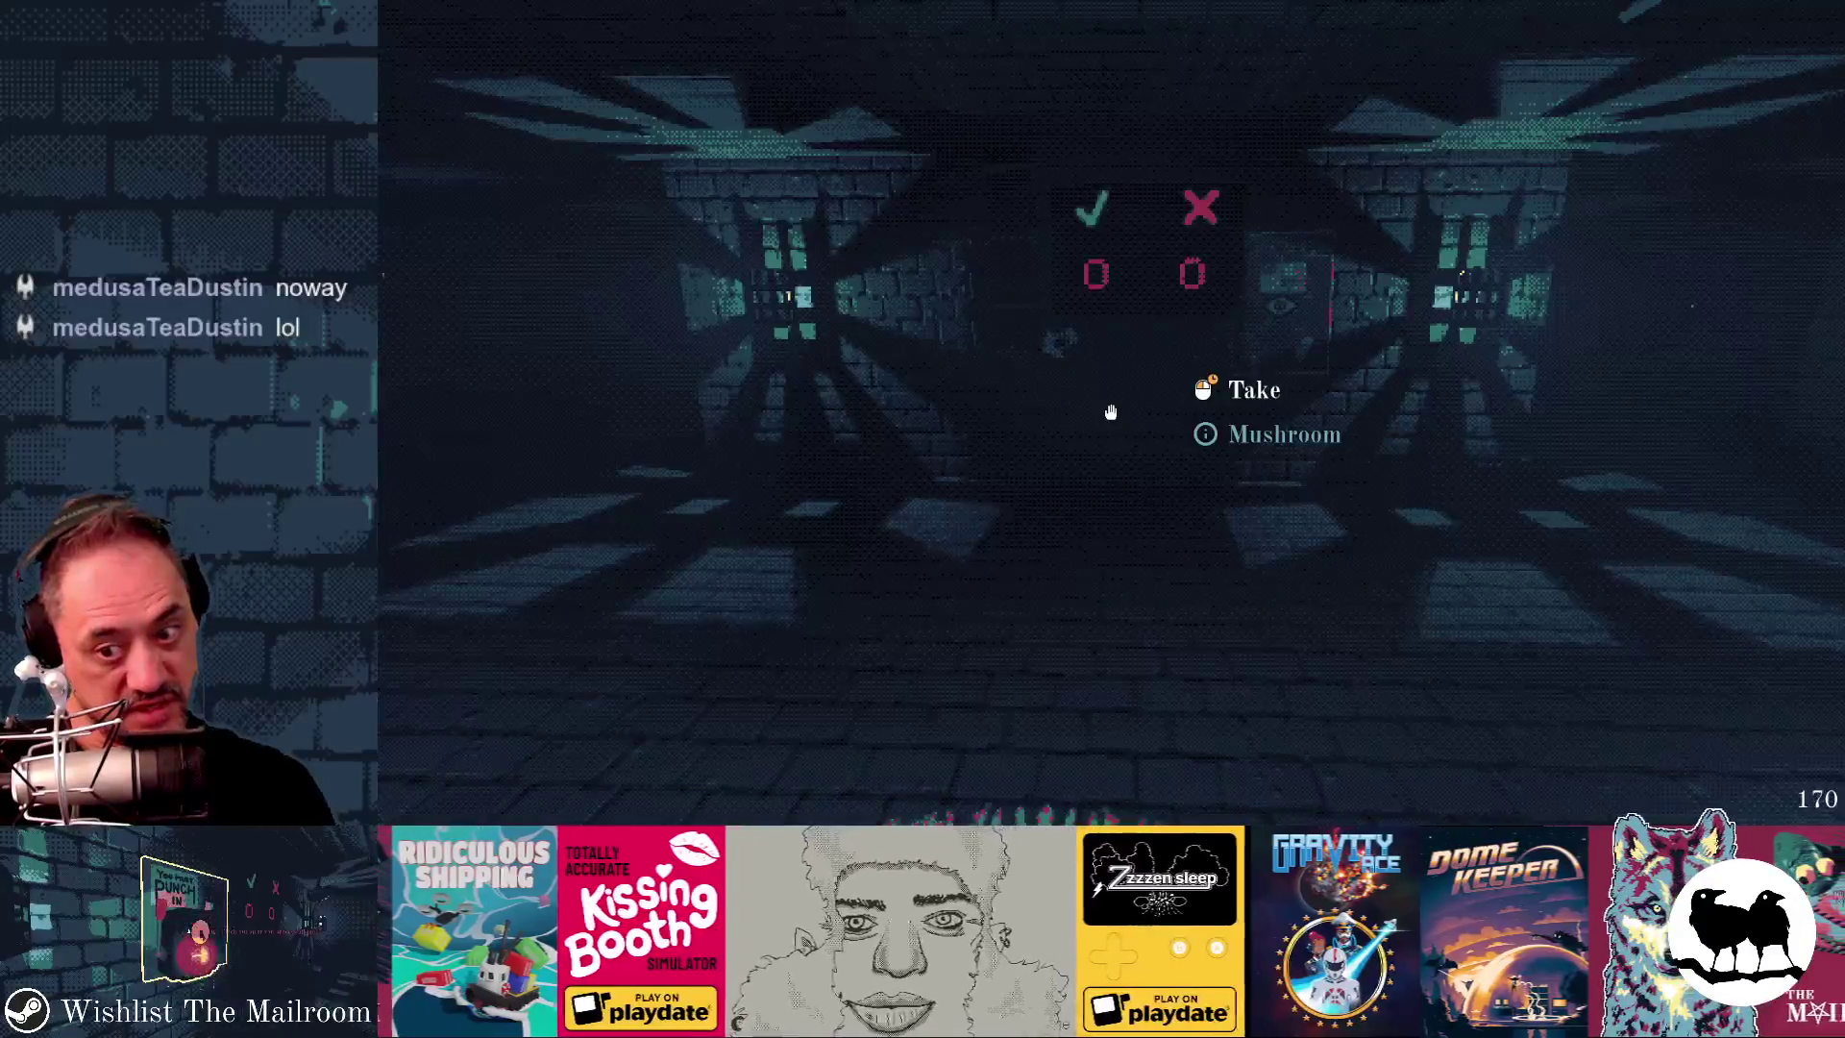
{"action": "key", "text": "alt+Tab"}
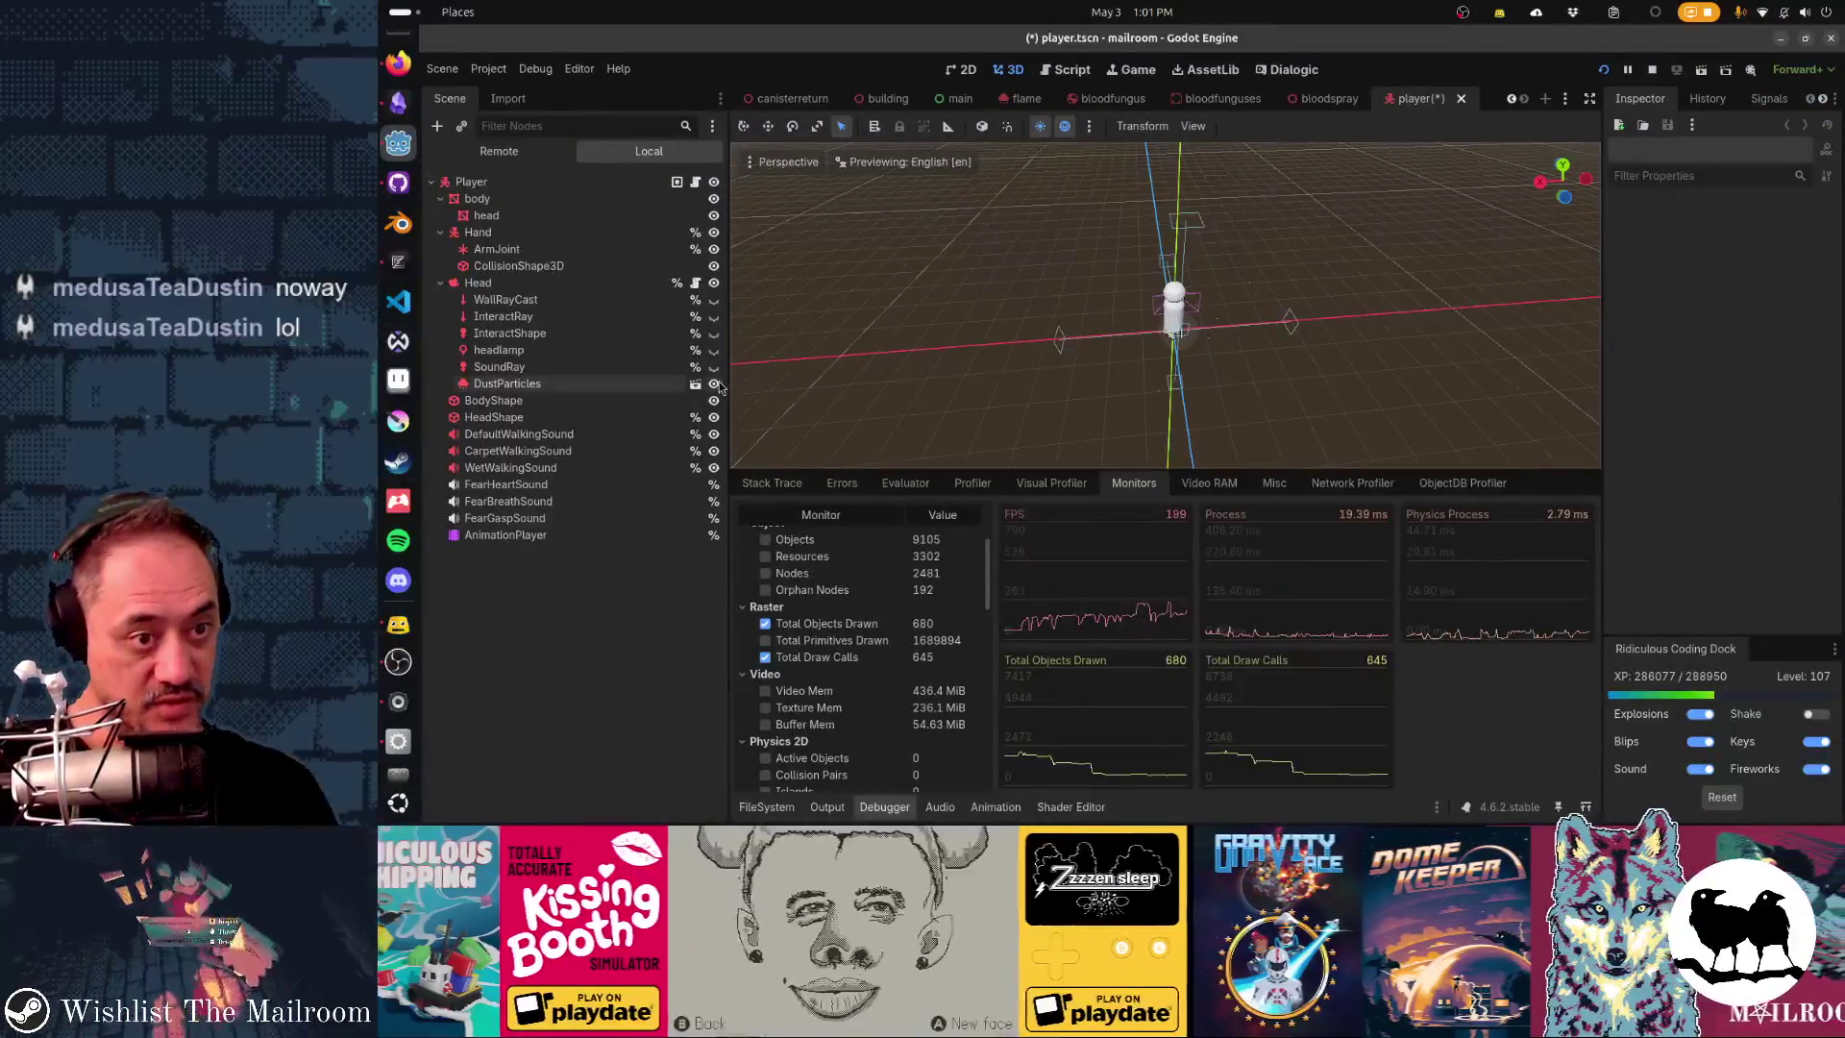
{"action": "key", "text": "alt+Tab"}
{"action": "left_click", "coordinate": [1088, 324]}
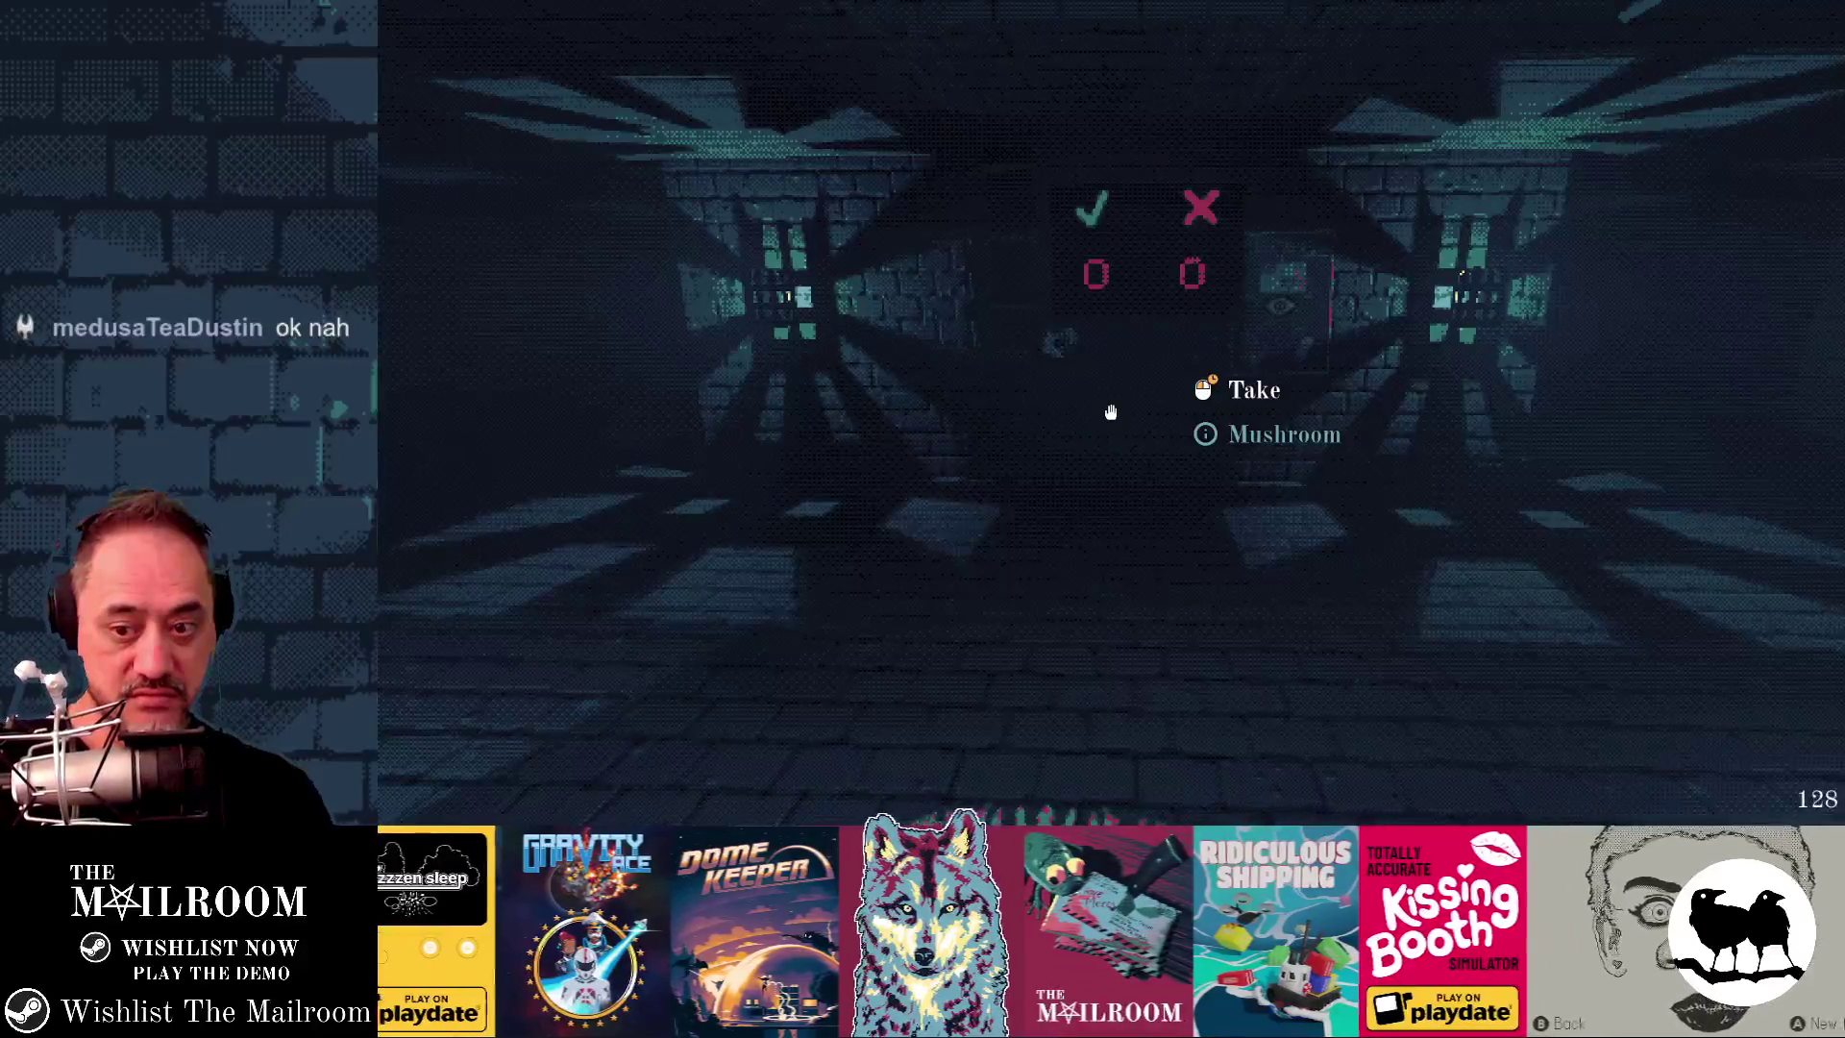
- Make DustParticles in the player scene visible again and check the running game
{"action": "key", "text": "alt+Tab"}
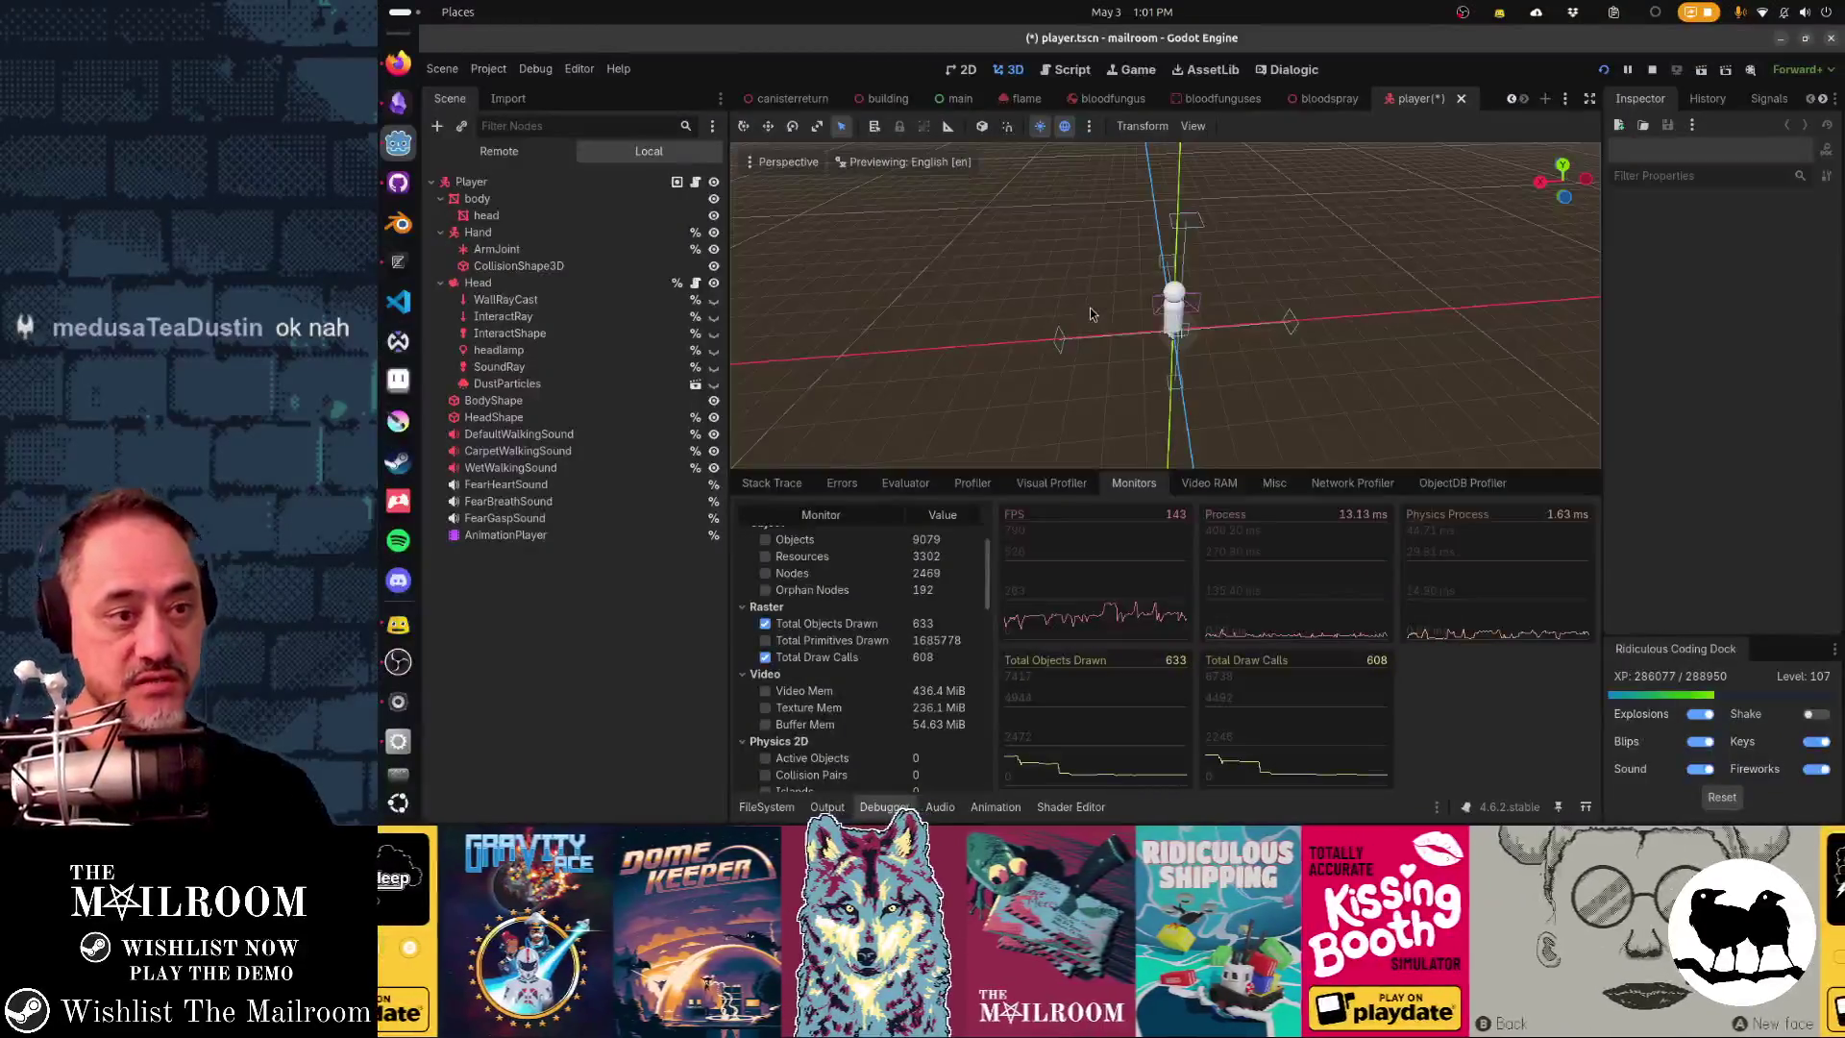
{"action": "left_click", "coordinate": [715, 386]}
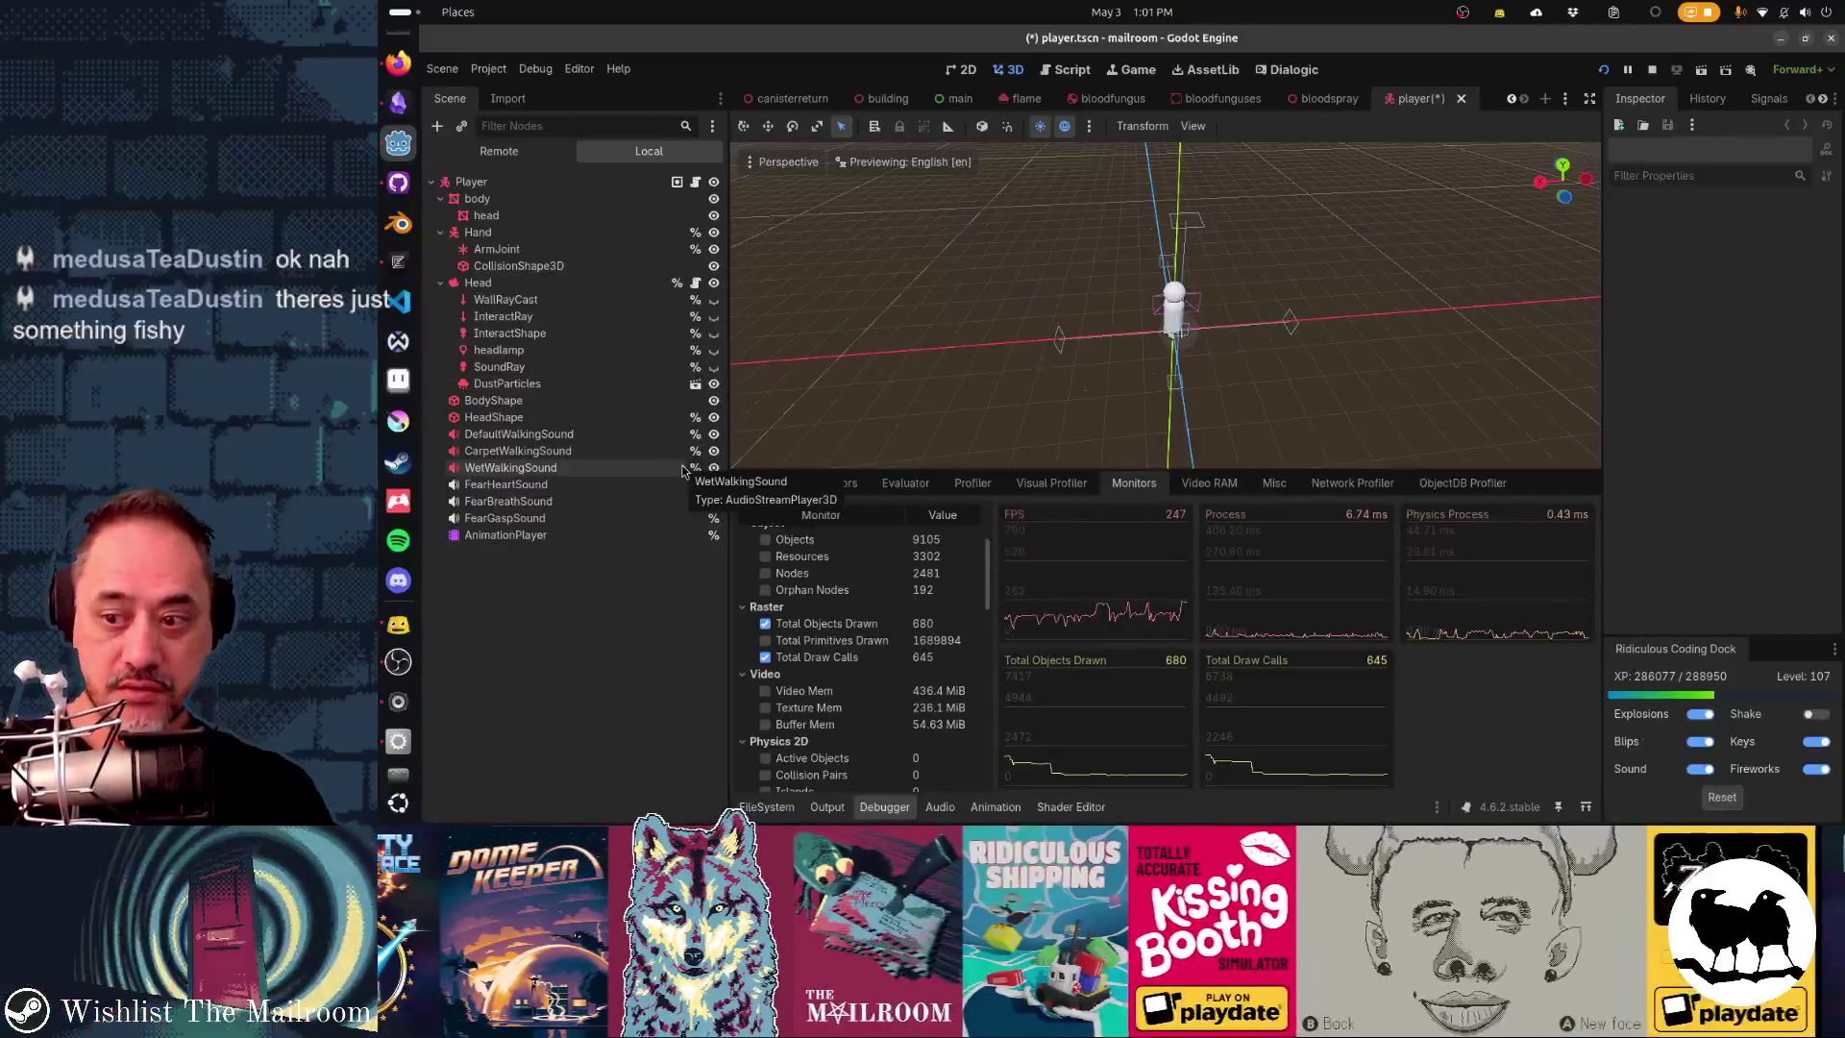
{"action": "key", "text": "alt+Tab"}
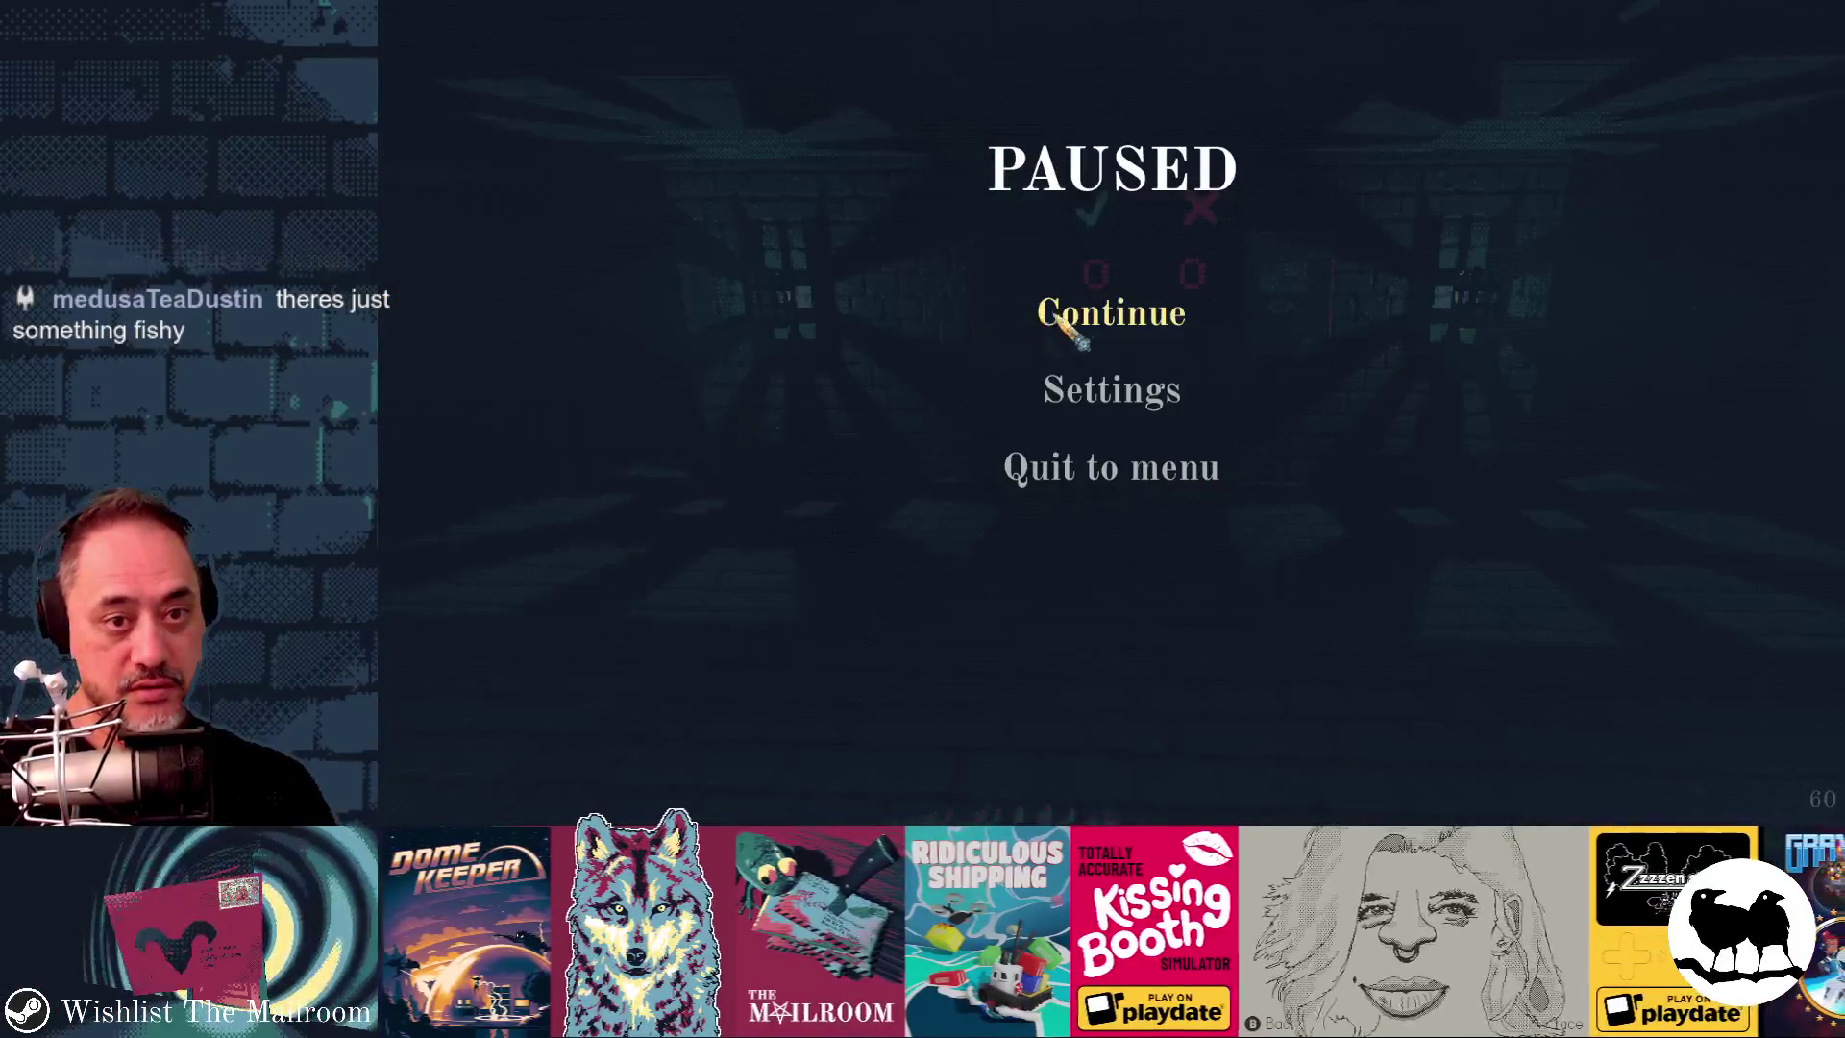
{"action": "left_click", "coordinate": [1041, 305]}
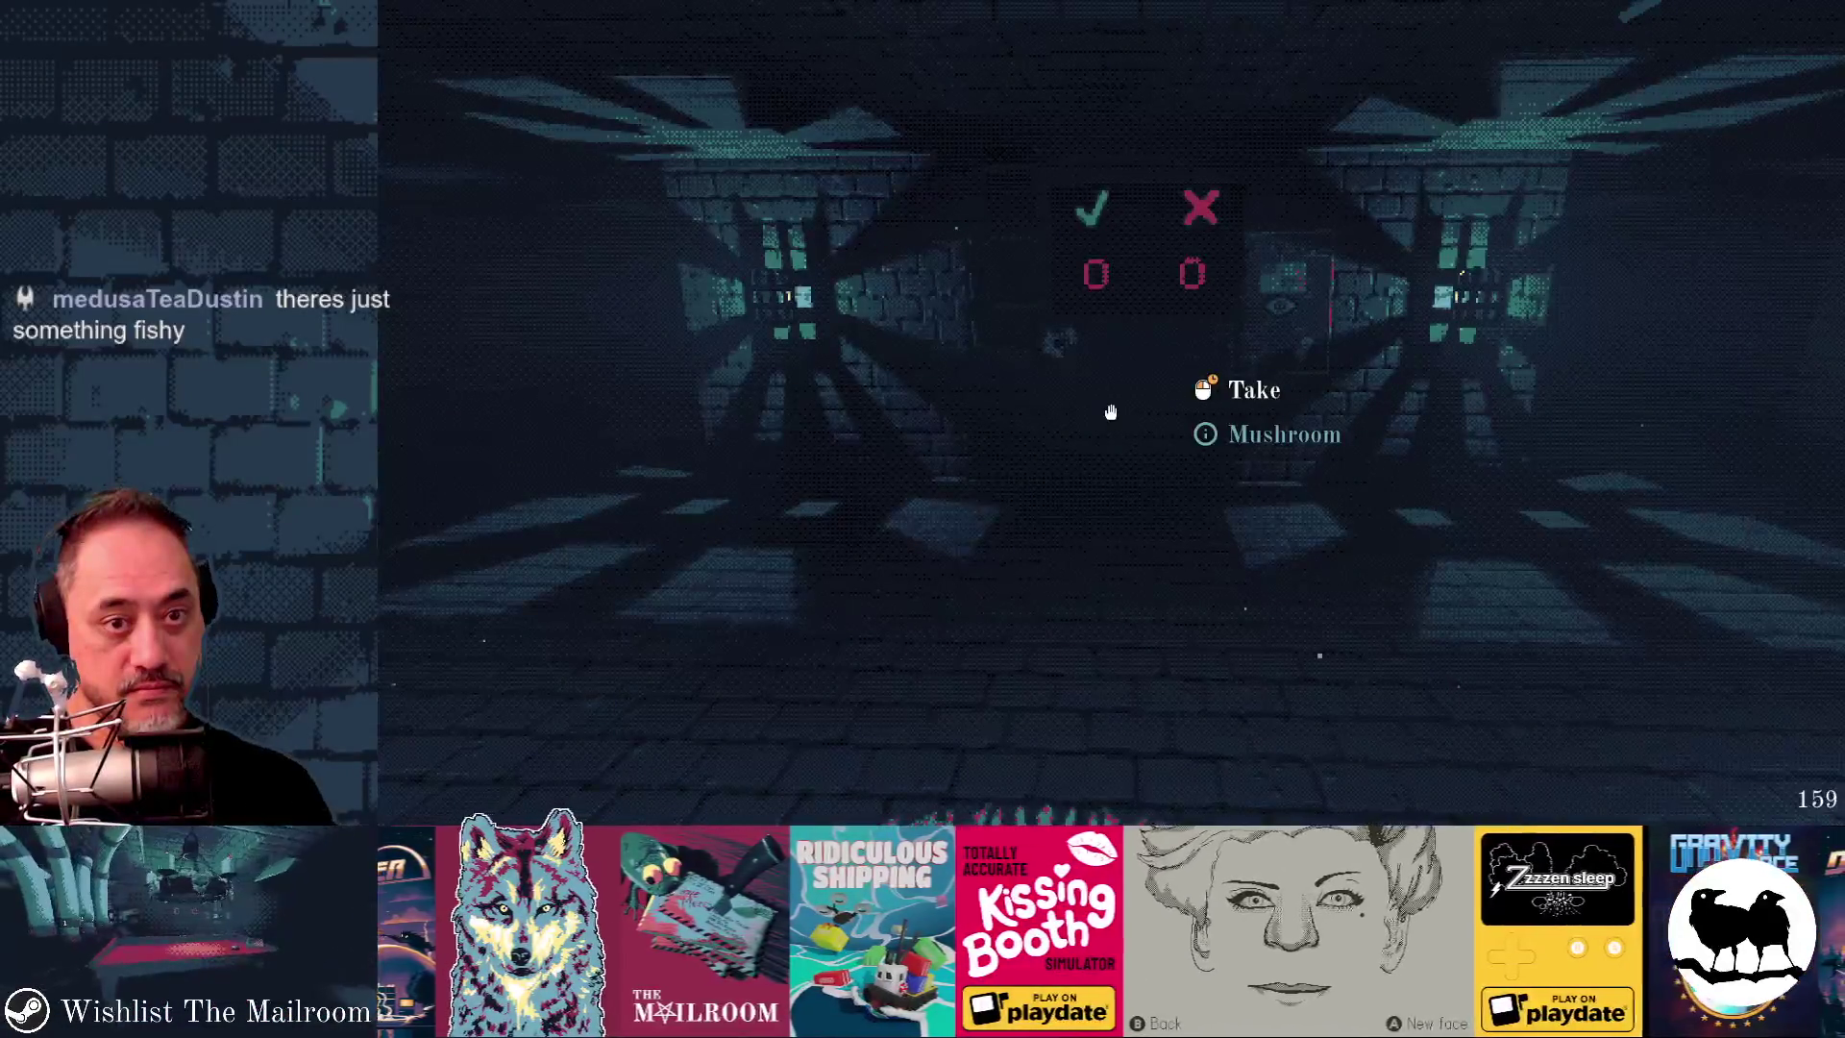
{"action": "key", "text": "alt+Tab"}
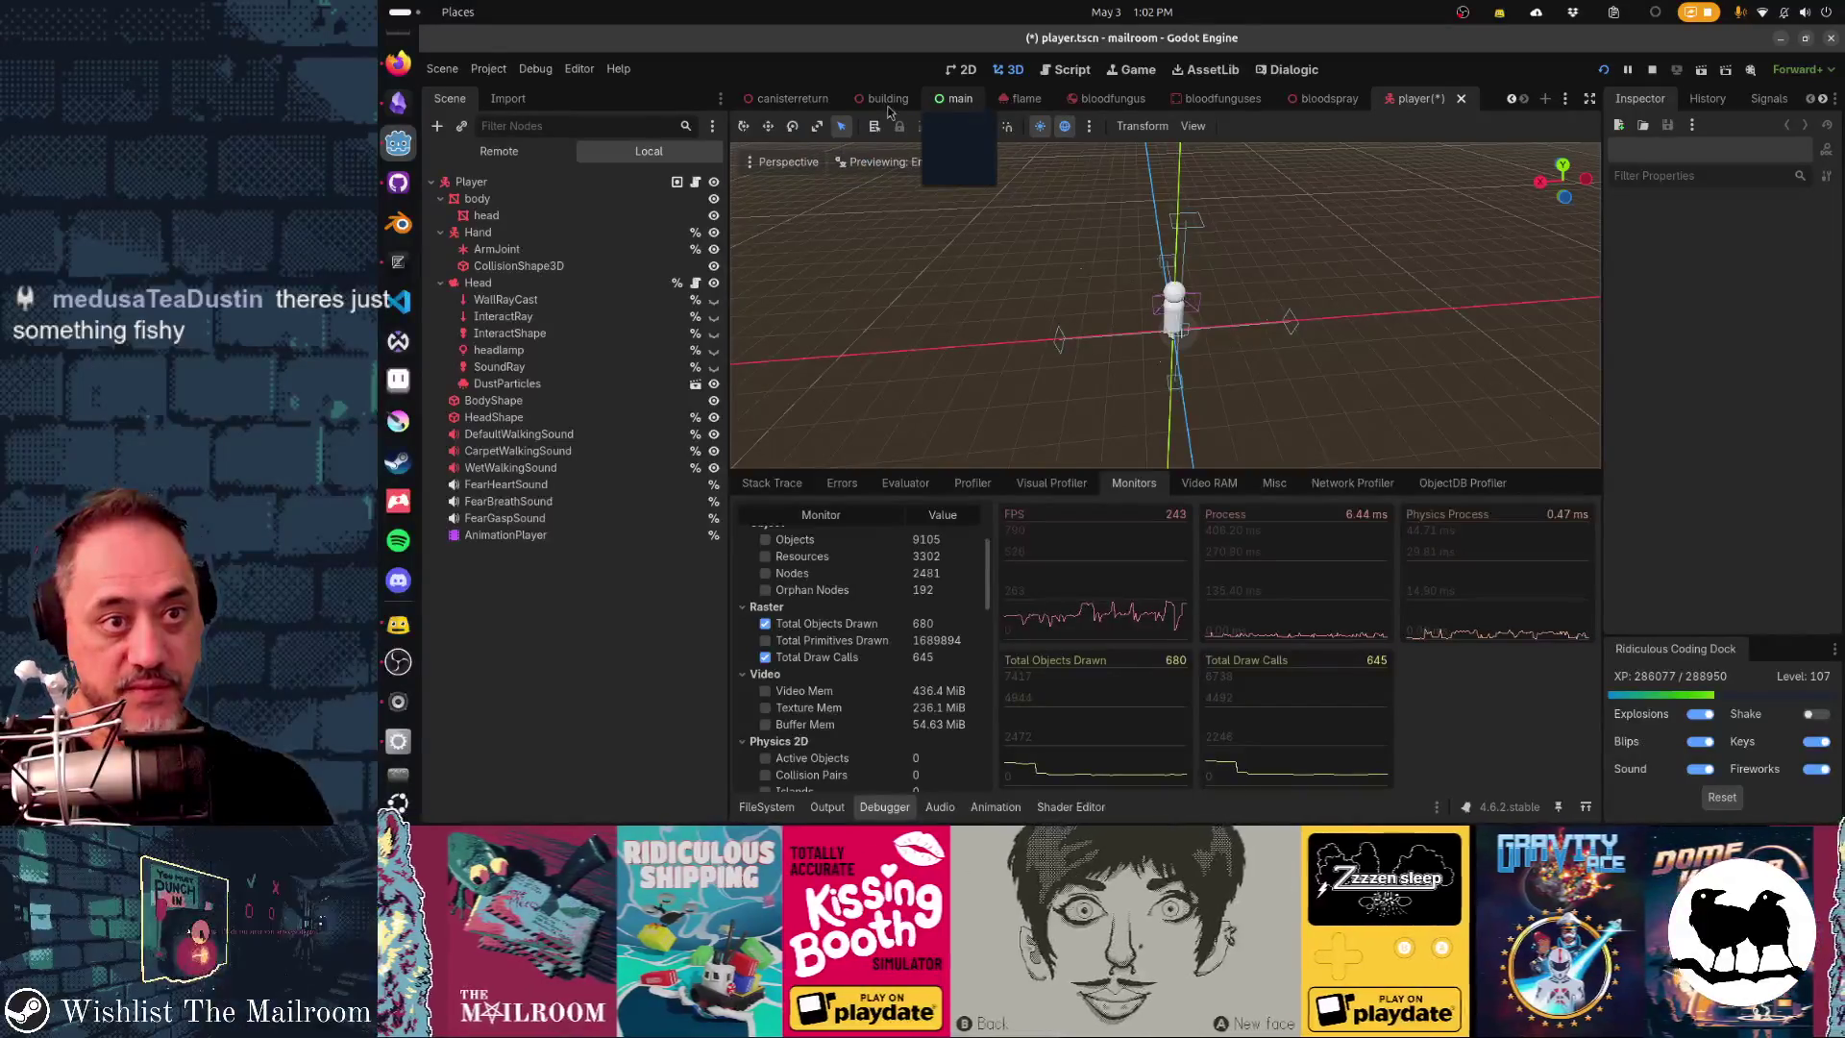
- Save player.tscn and switch to the mailroom scene
{"action": "scroll", "coordinate": [788, 108], "scroll_direction": "up", "scroll_amount": 2}
{"action": "key", "text": "ctrl+s"}
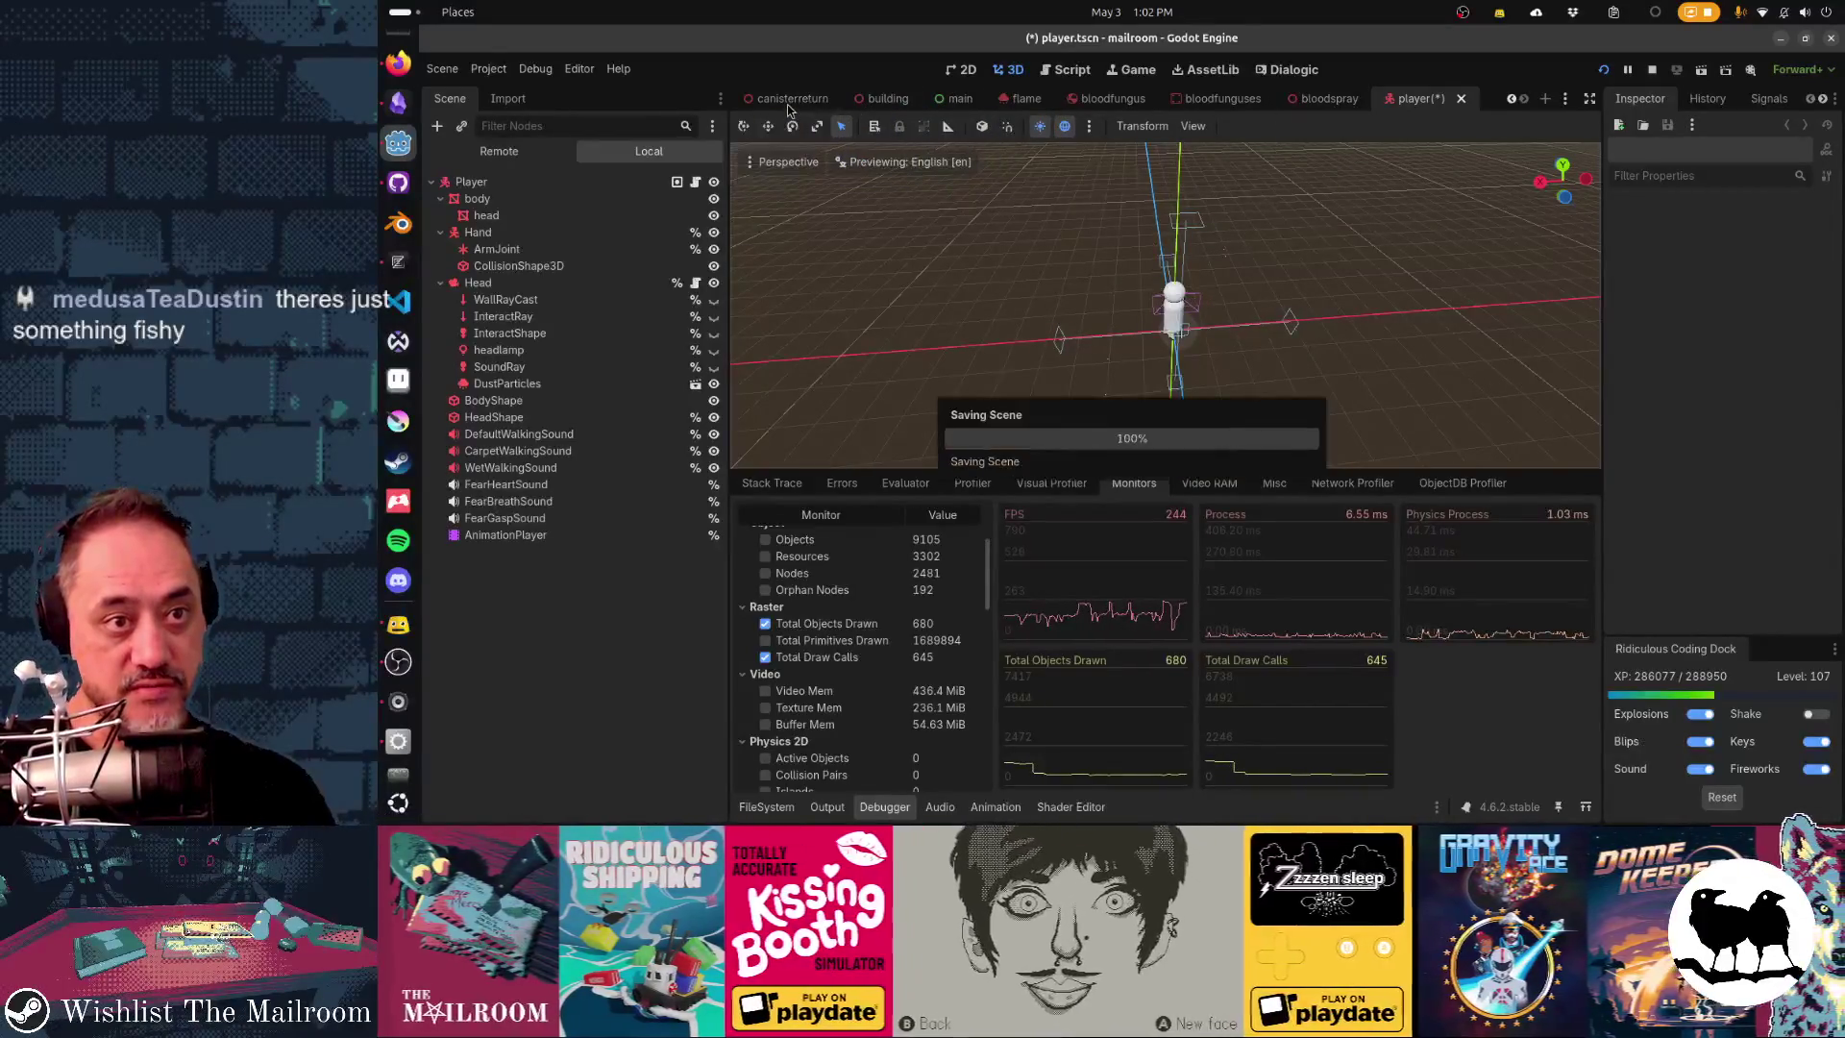
{"action": "left_click", "coordinate": [788, 108]}
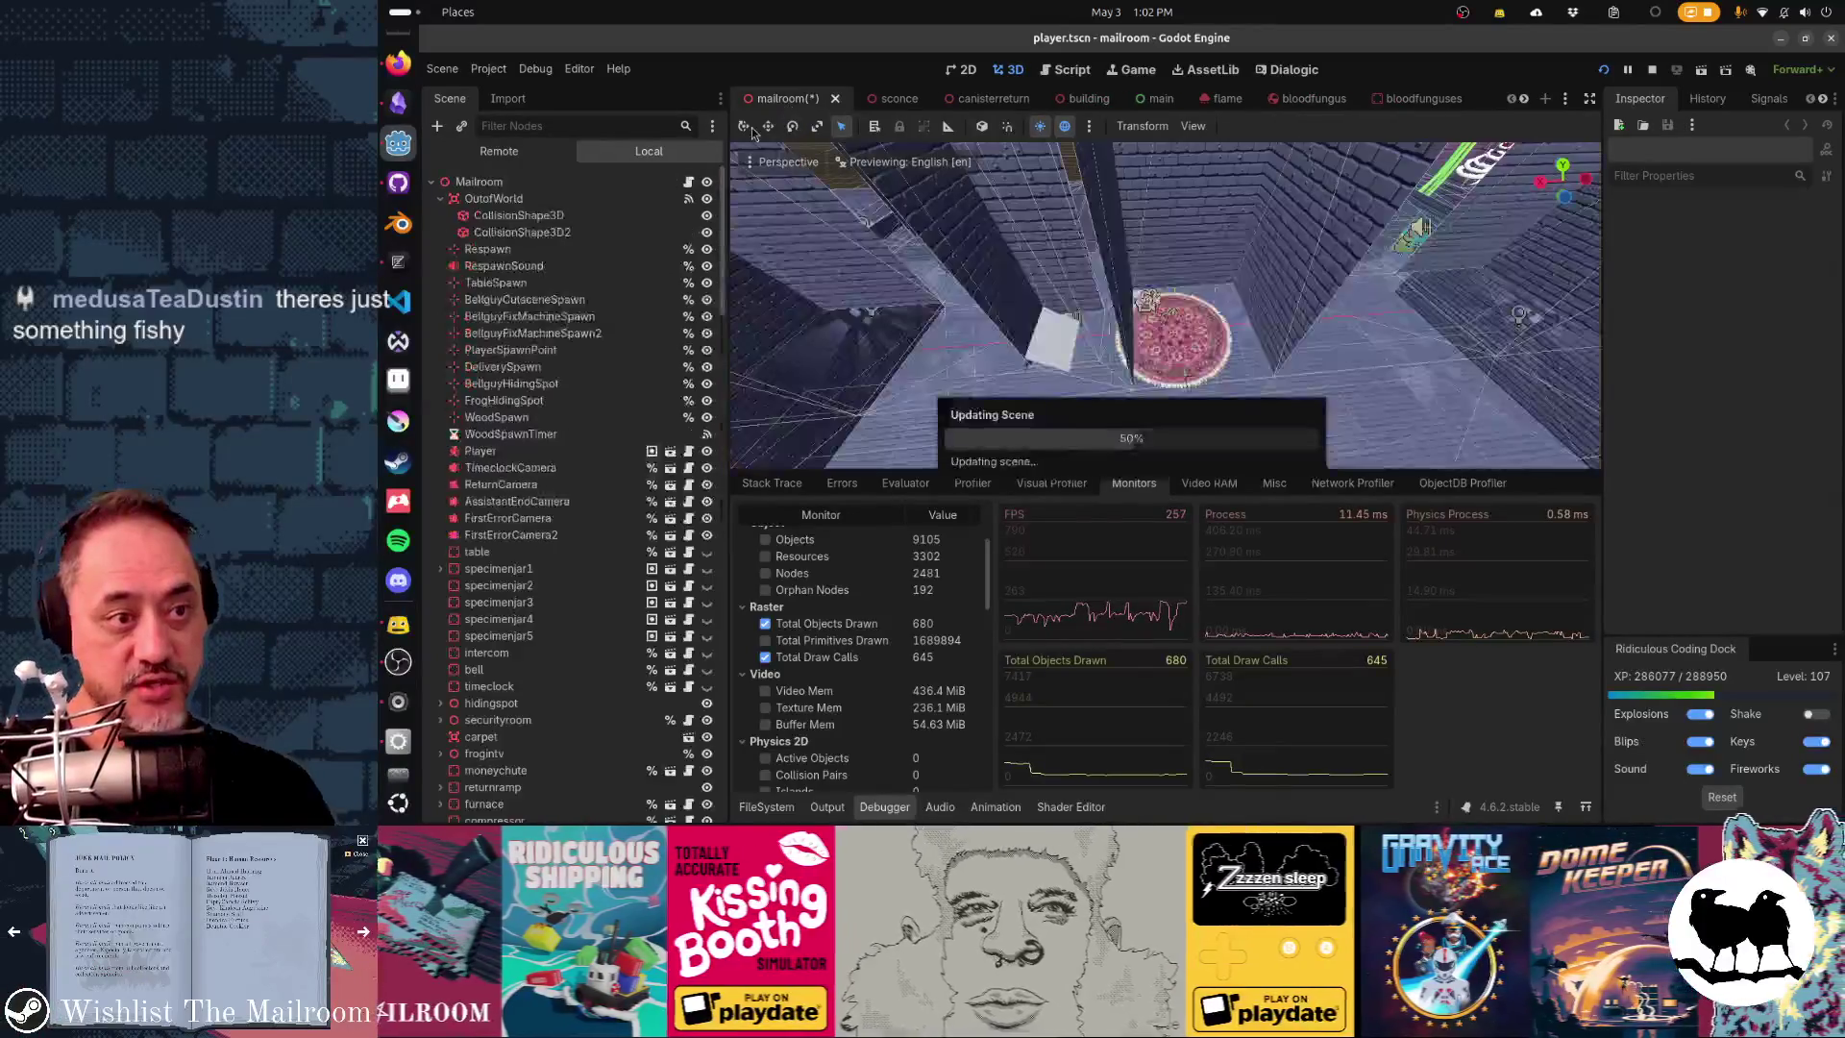
- Hide the 24 nodes from smalltable through sconce5
{"action": "scroll", "coordinate": [615, 615], "scroll_direction": "down", "scroll_amount": 5}
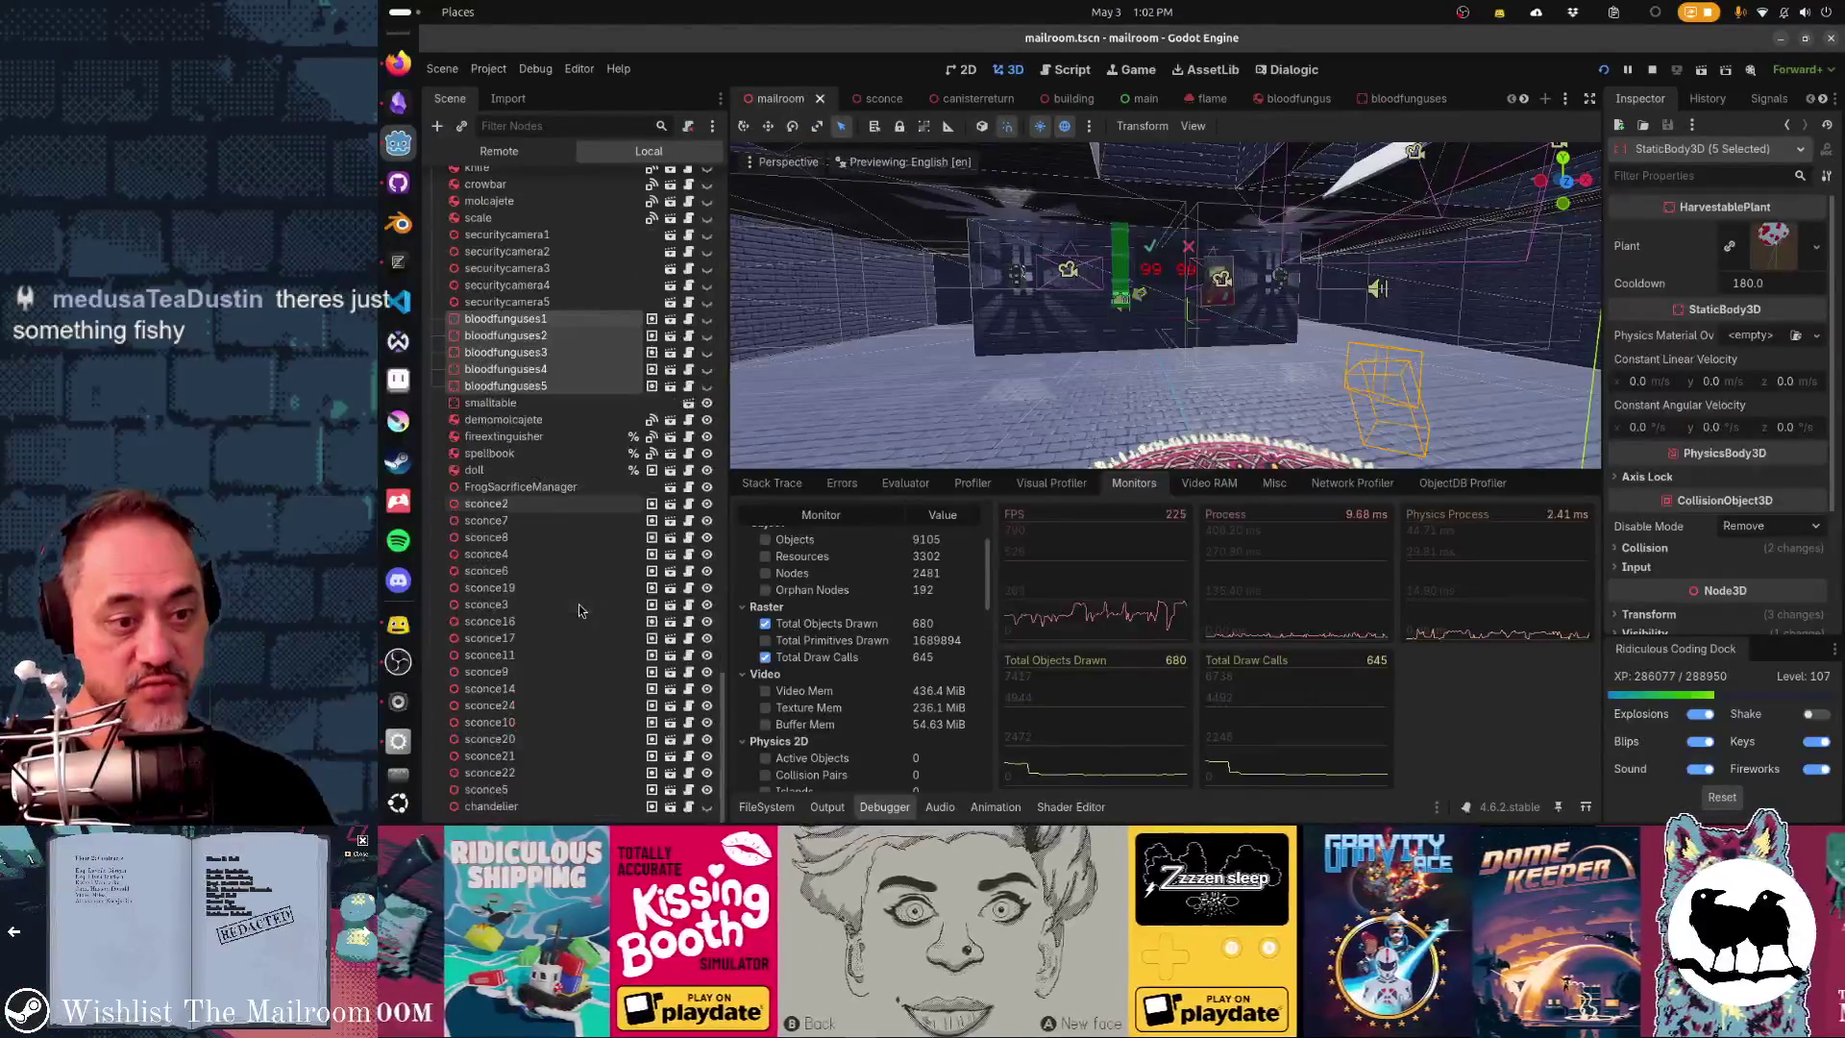
{"action": "left_click", "coordinate": [626, 791]}
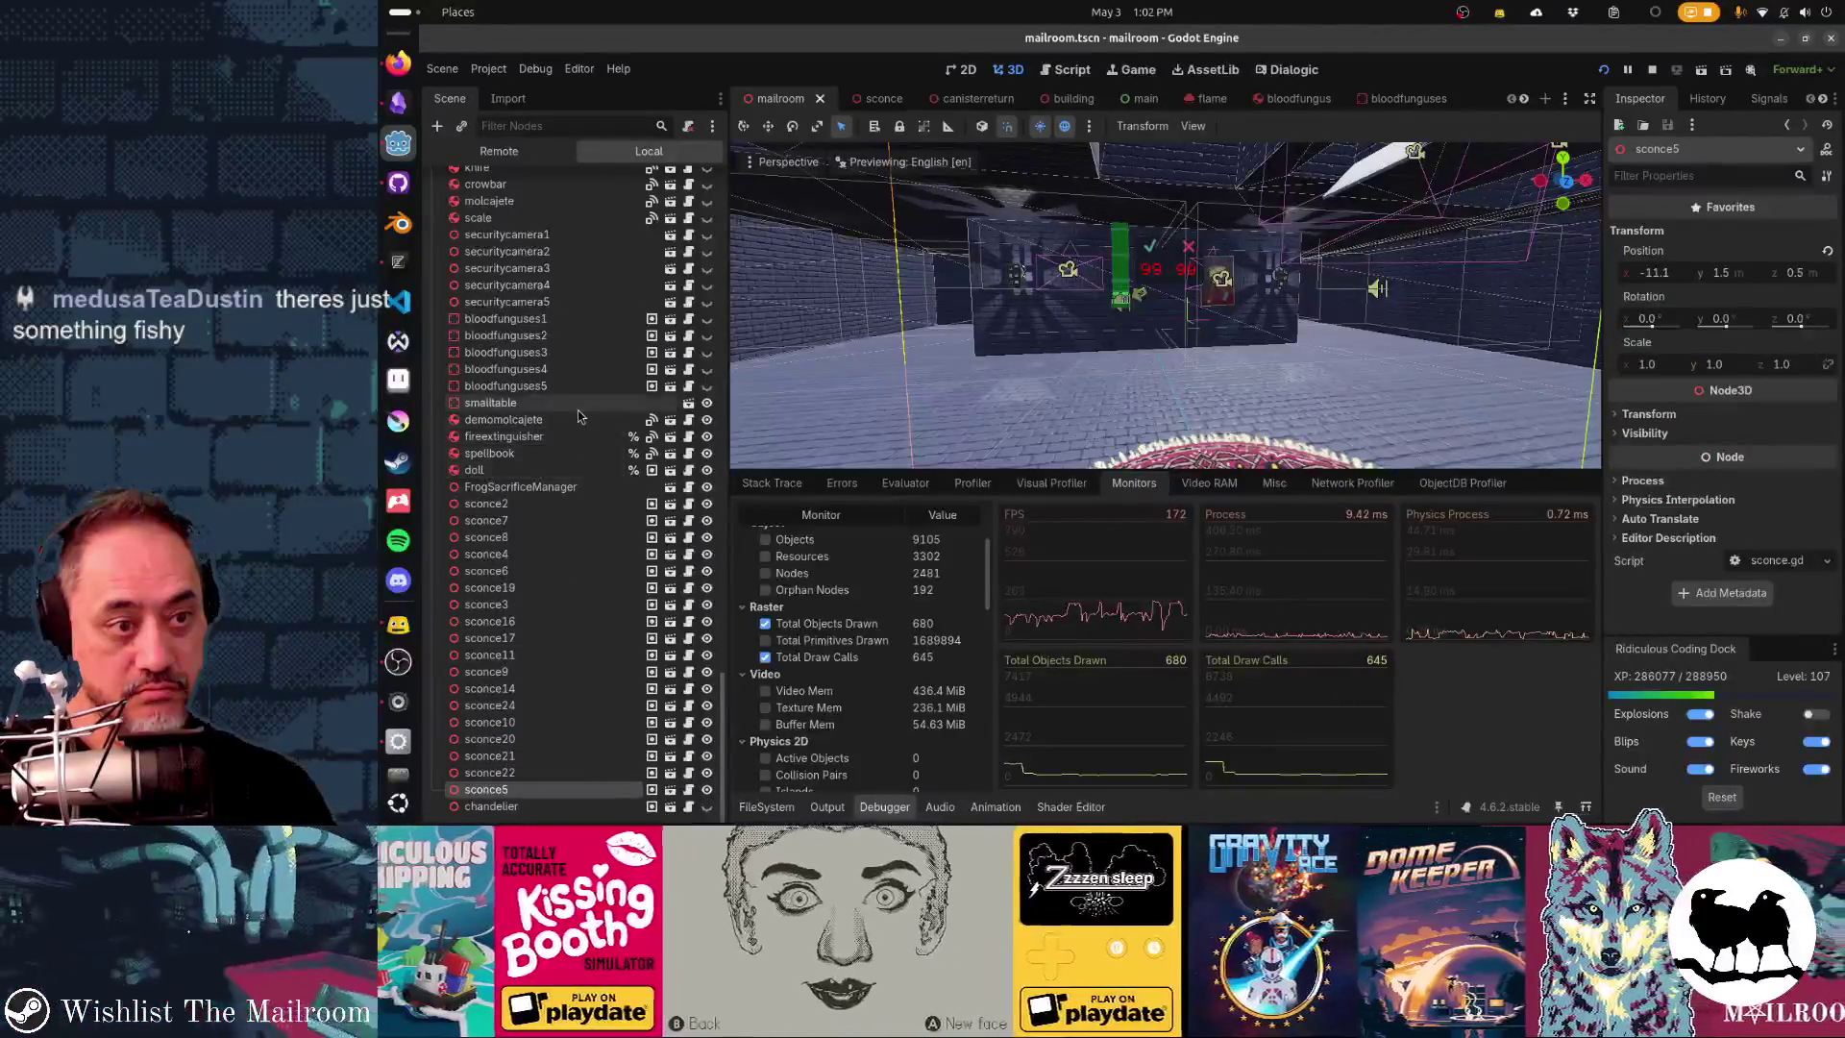
{"action": "left_click", "coordinate": [580, 404], "text": "shift"}
{"action": "left_click", "coordinate": [706, 402]}
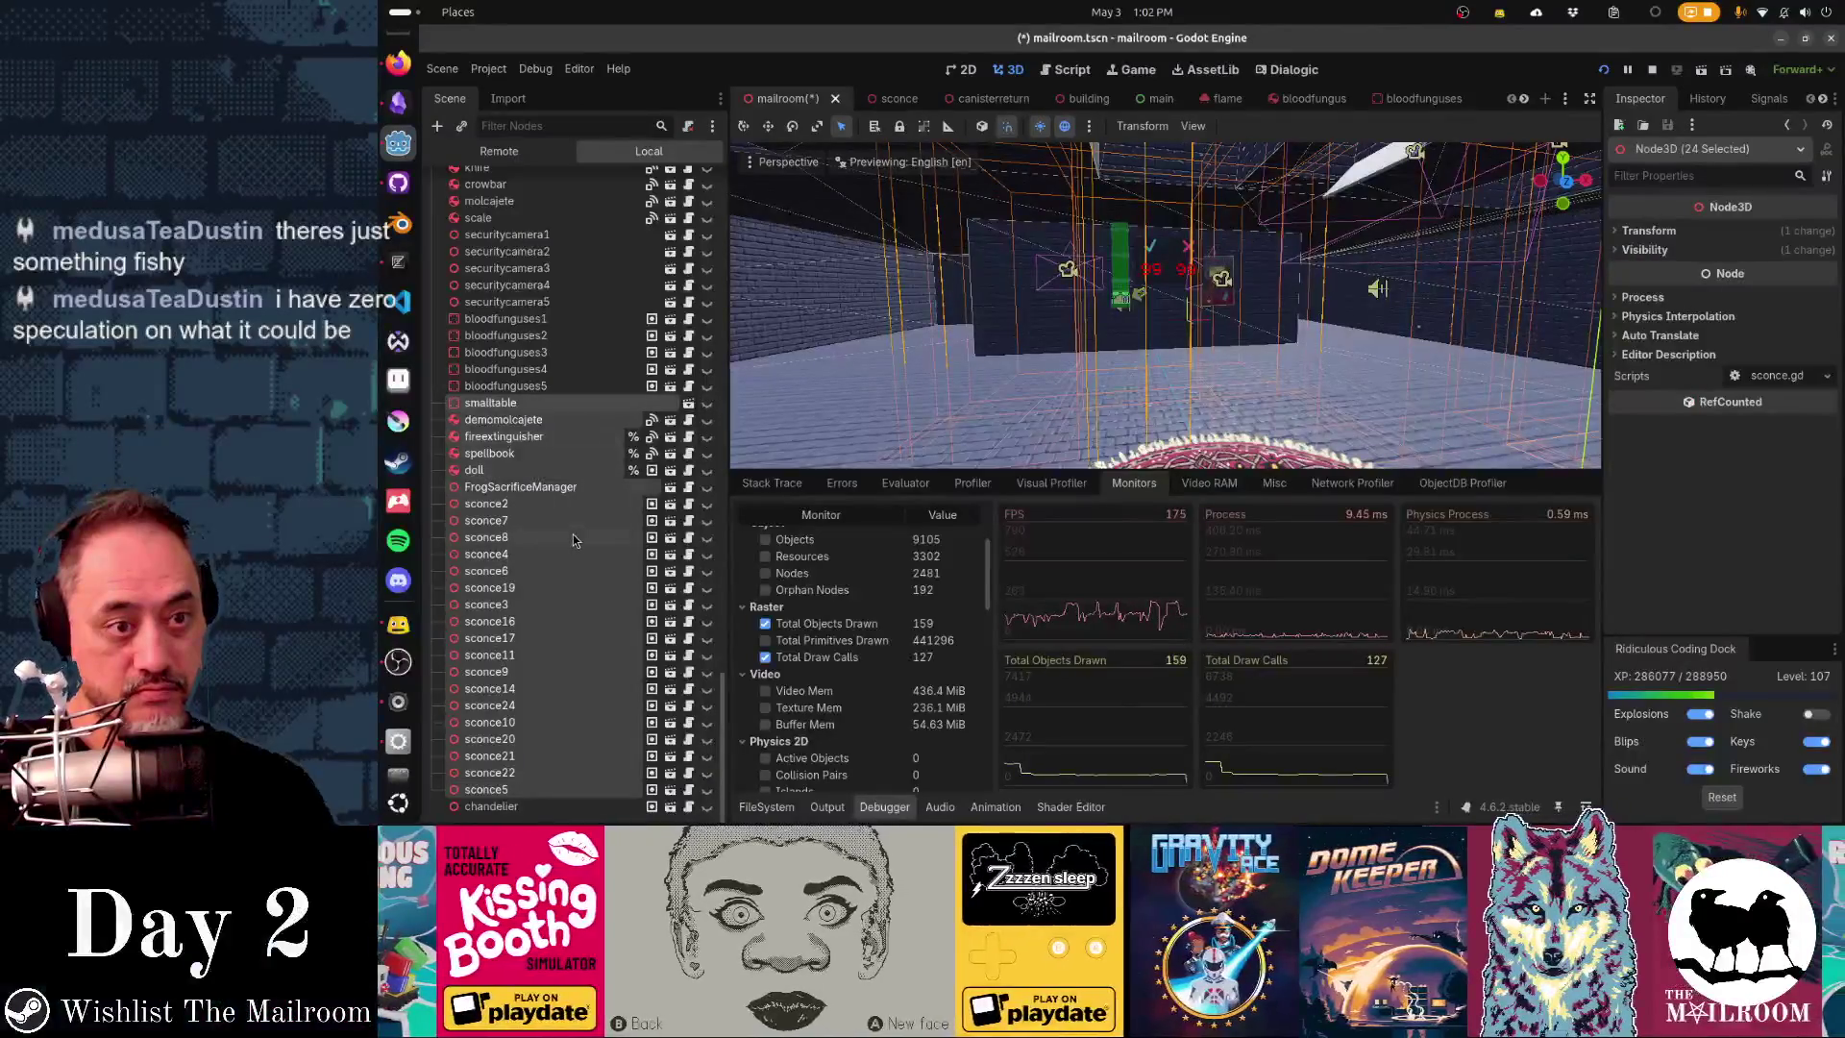
- Hide the 73 nodes from ball down to wood21
{"action": "scroll", "coordinate": [573, 539], "scroll_direction": "up", "scroll_amount": 10}
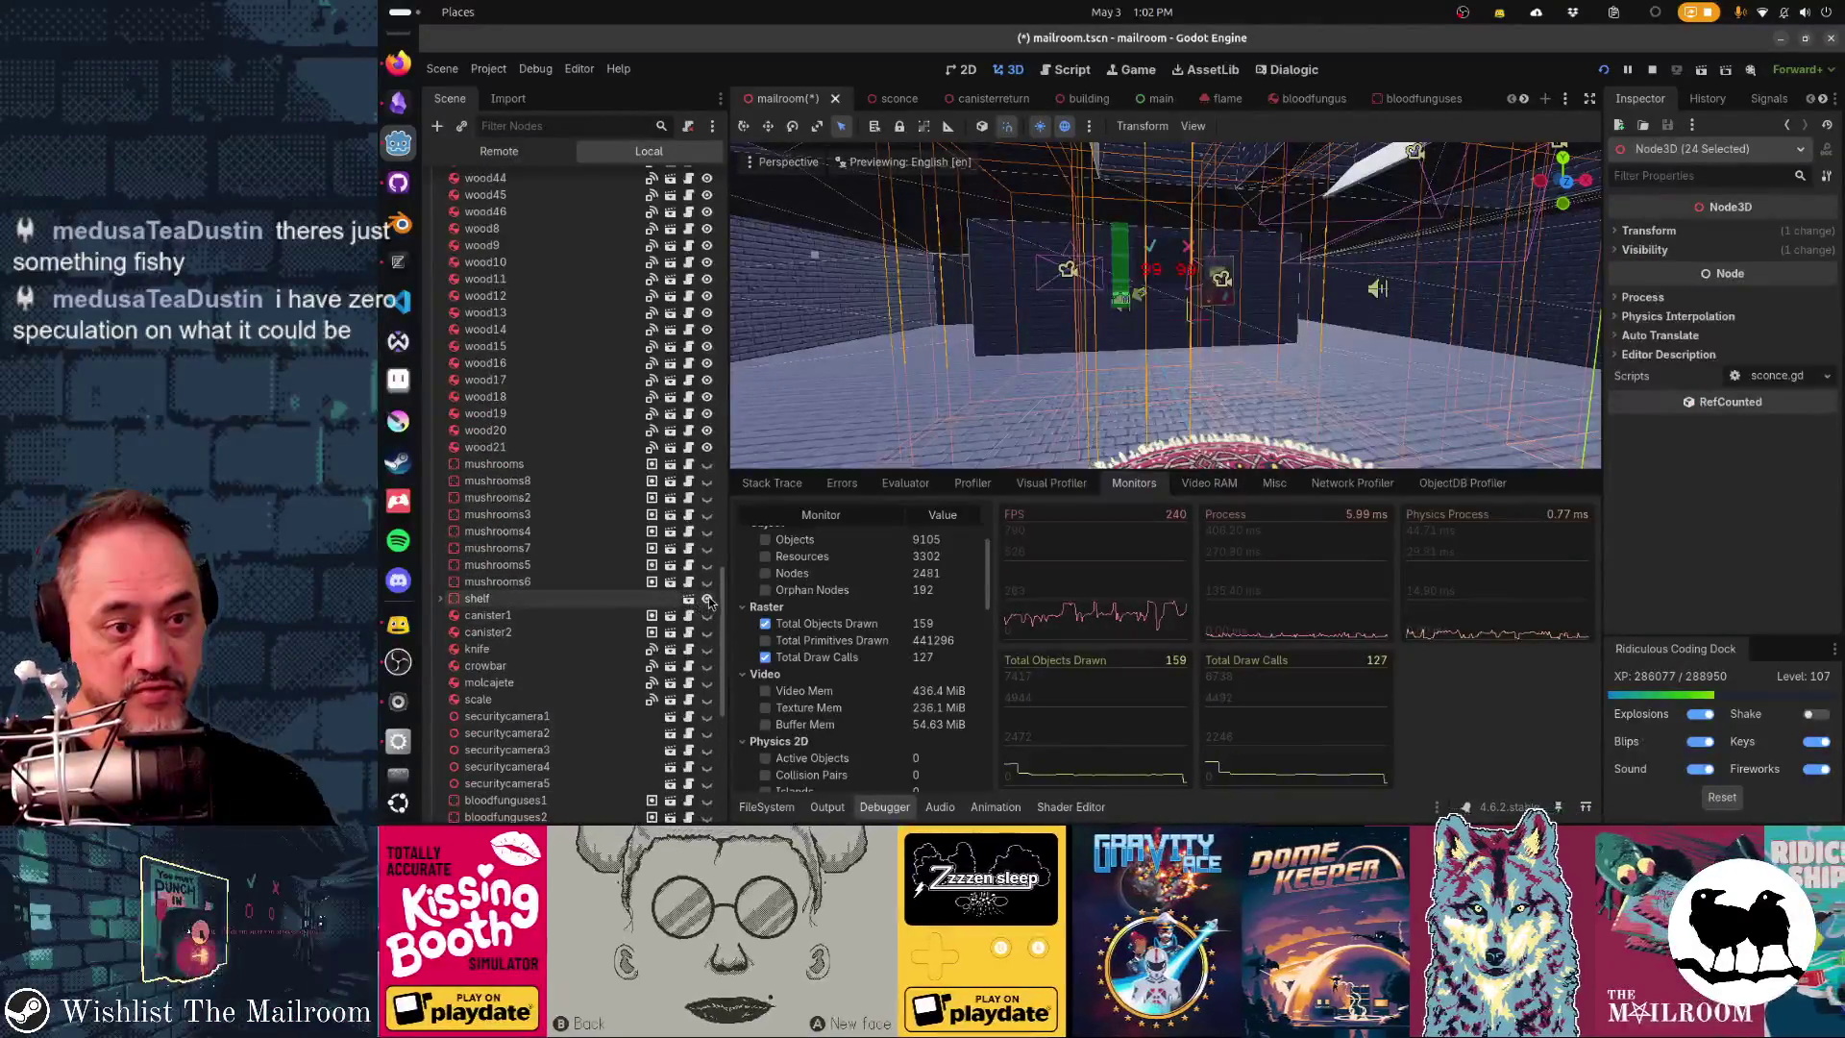
{"action": "left_click", "coordinate": [519, 447]}
{"action": "scroll", "coordinate": [568, 542], "scroll_direction": "up", "scroll_amount": 8}
{"action": "scroll", "coordinate": [567, 542], "scroll_direction": "up", "scroll_amount": 5}
{"action": "scroll", "coordinate": [567, 542], "scroll_direction": "up", "scroll_amount": 5}
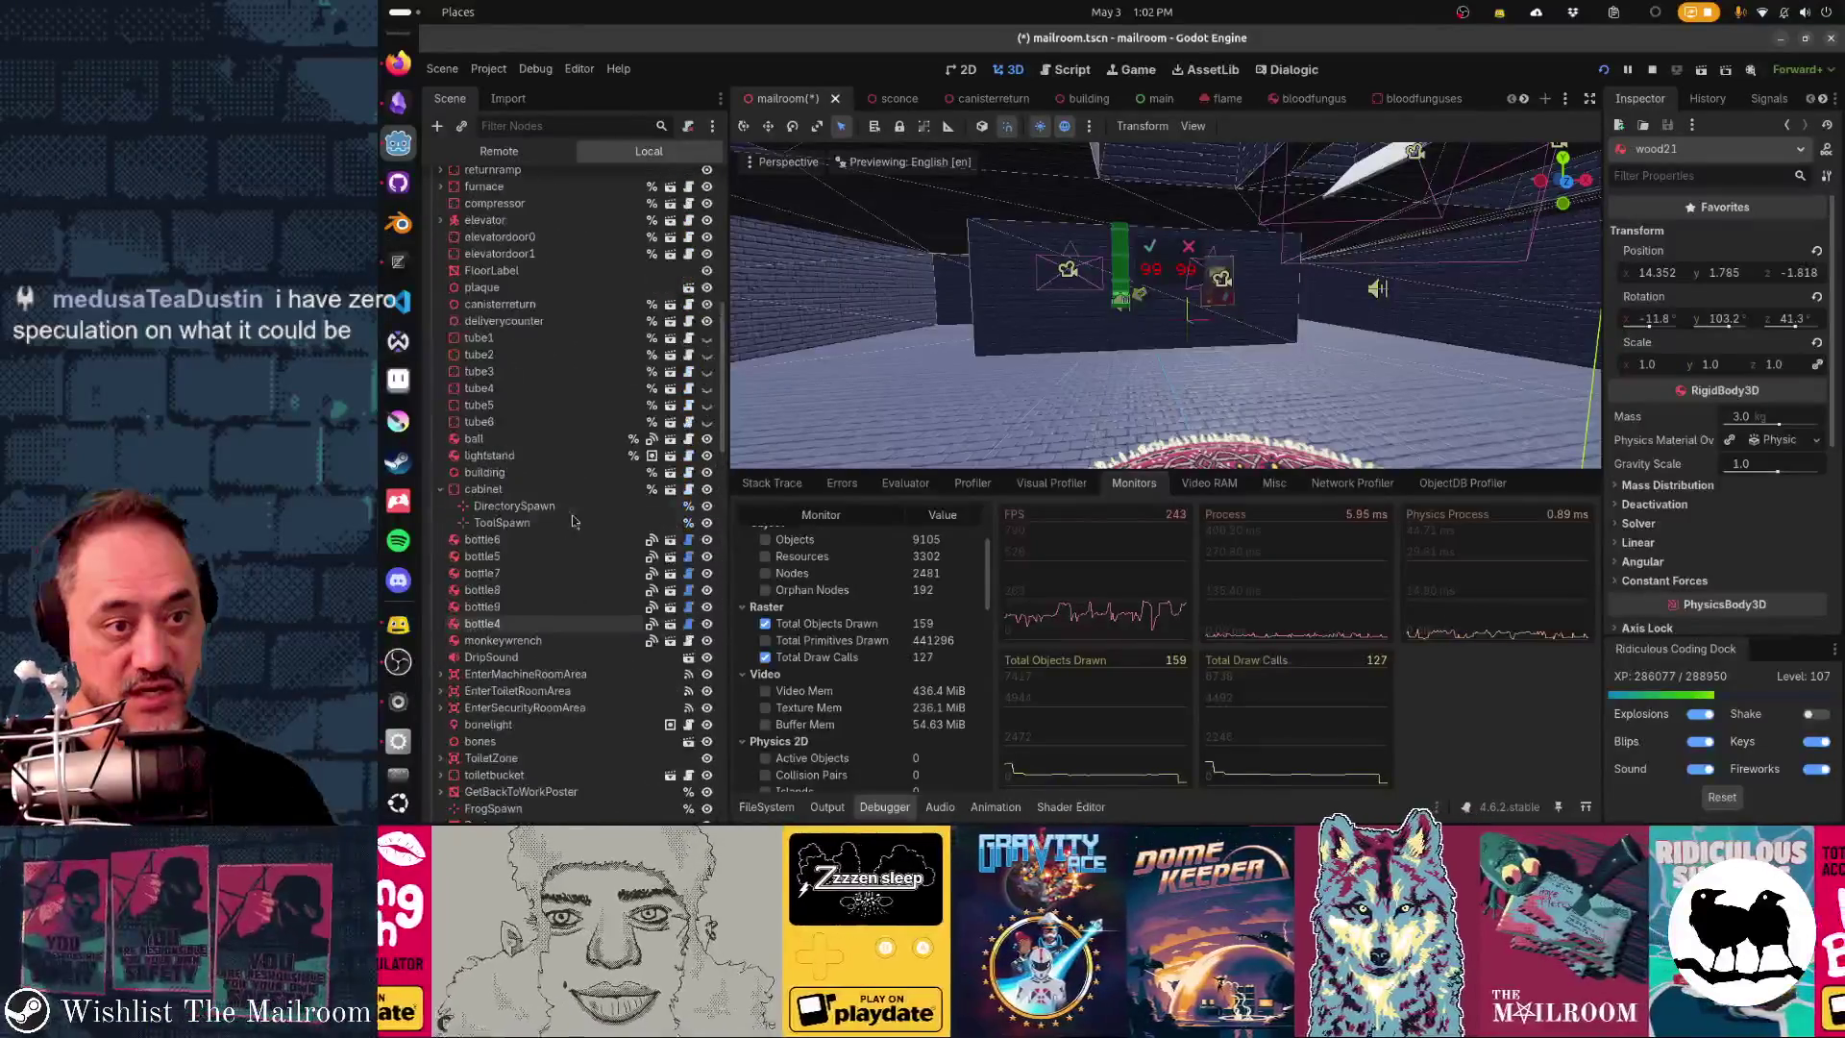
{"action": "left_click", "coordinate": [569, 447], "text": "shift"}
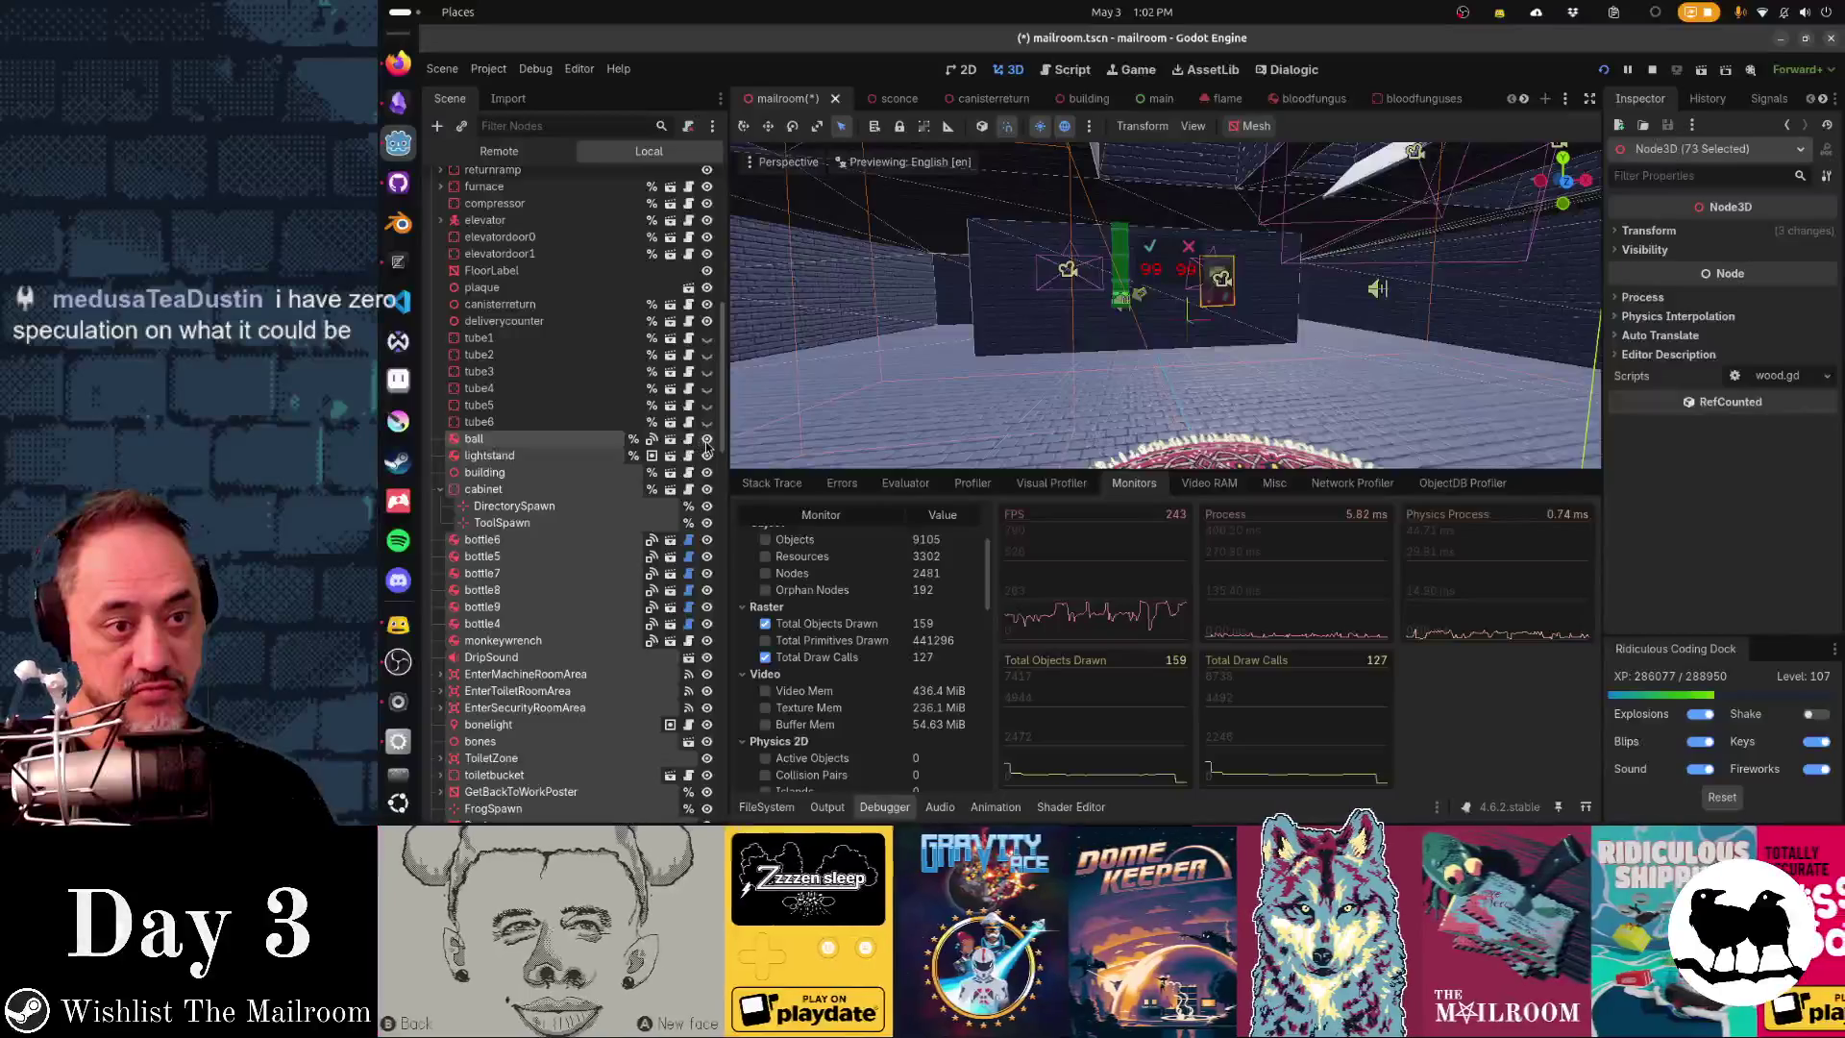
{"action": "left_click", "coordinate": [707, 447]}
- Hide the plaque and FloorLabel nodes, keeping the counter display visible
{"action": "left_click", "coordinate": [683, 321]}
{"action": "left_click", "coordinate": [683, 305], "text": "ctrl"}
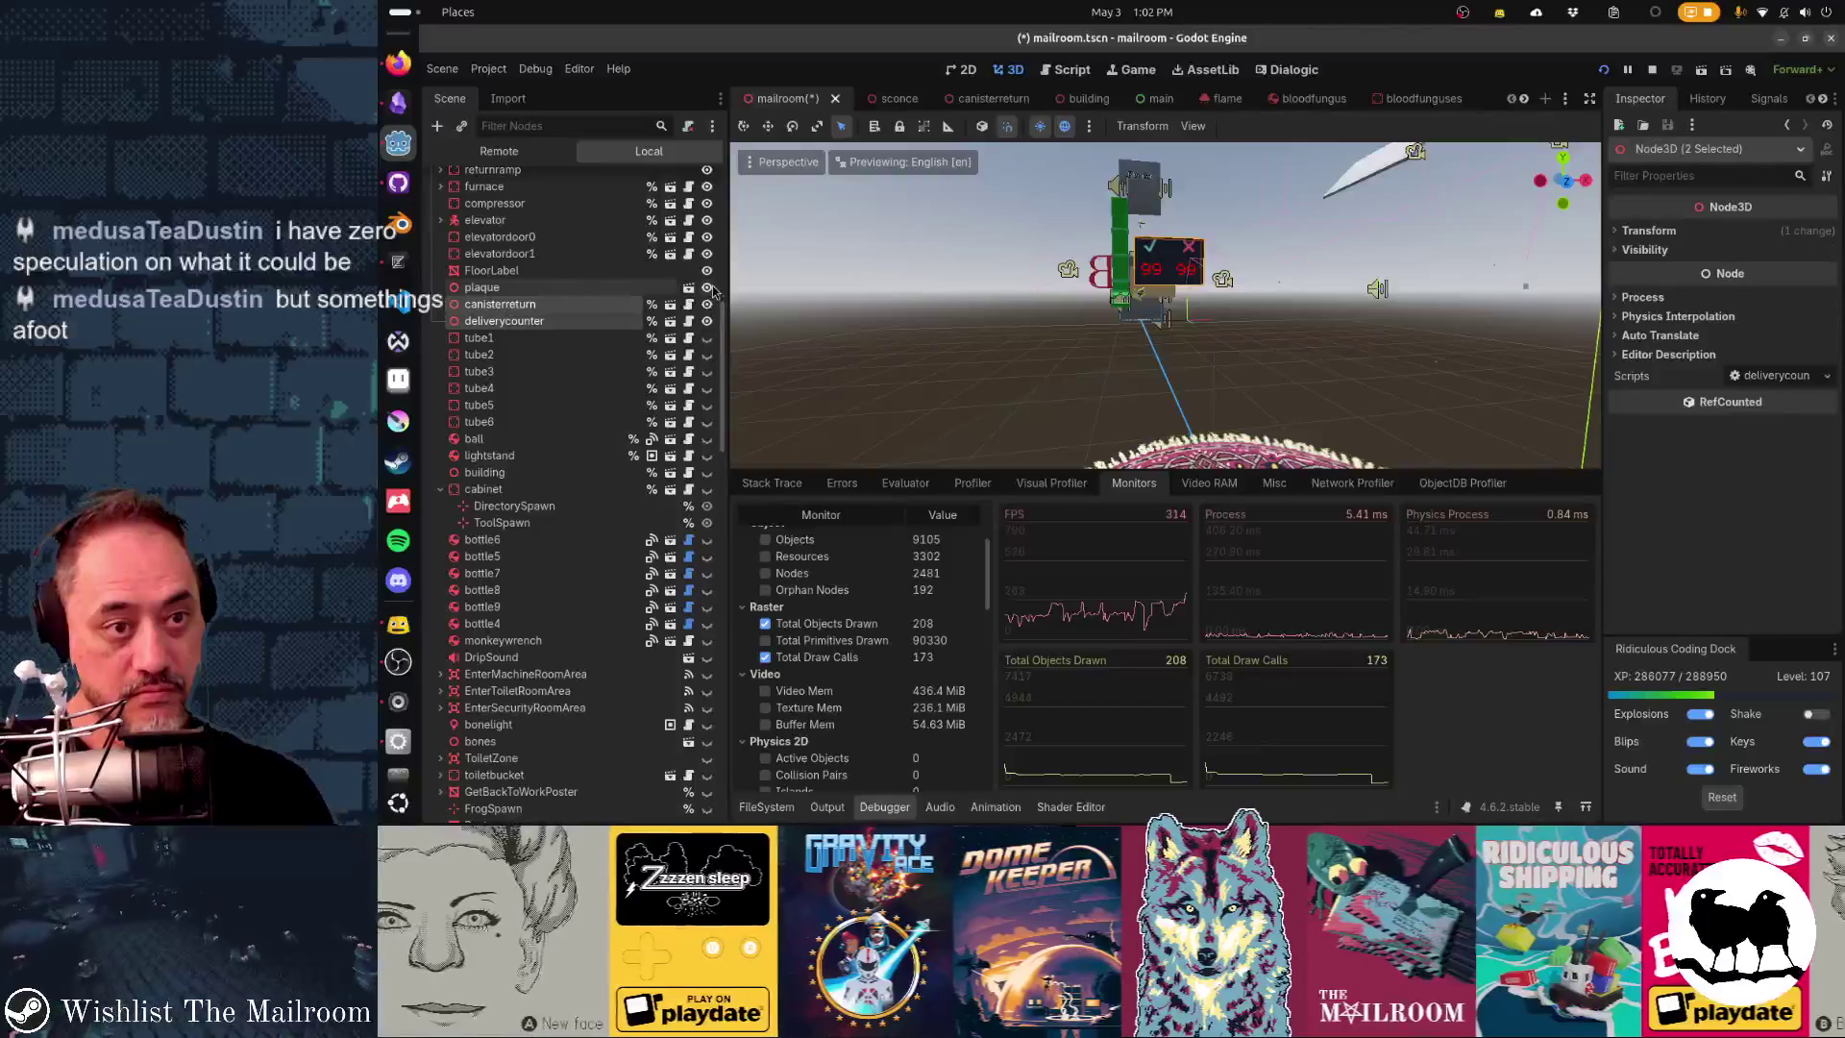
{"action": "left_click", "coordinate": [708, 287]}
{"action": "left_click", "coordinate": [707, 321]}
{"action": "left_click", "coordinate": [707, 321]}
{"action": "left_click", "coordinate": [707, 270]}
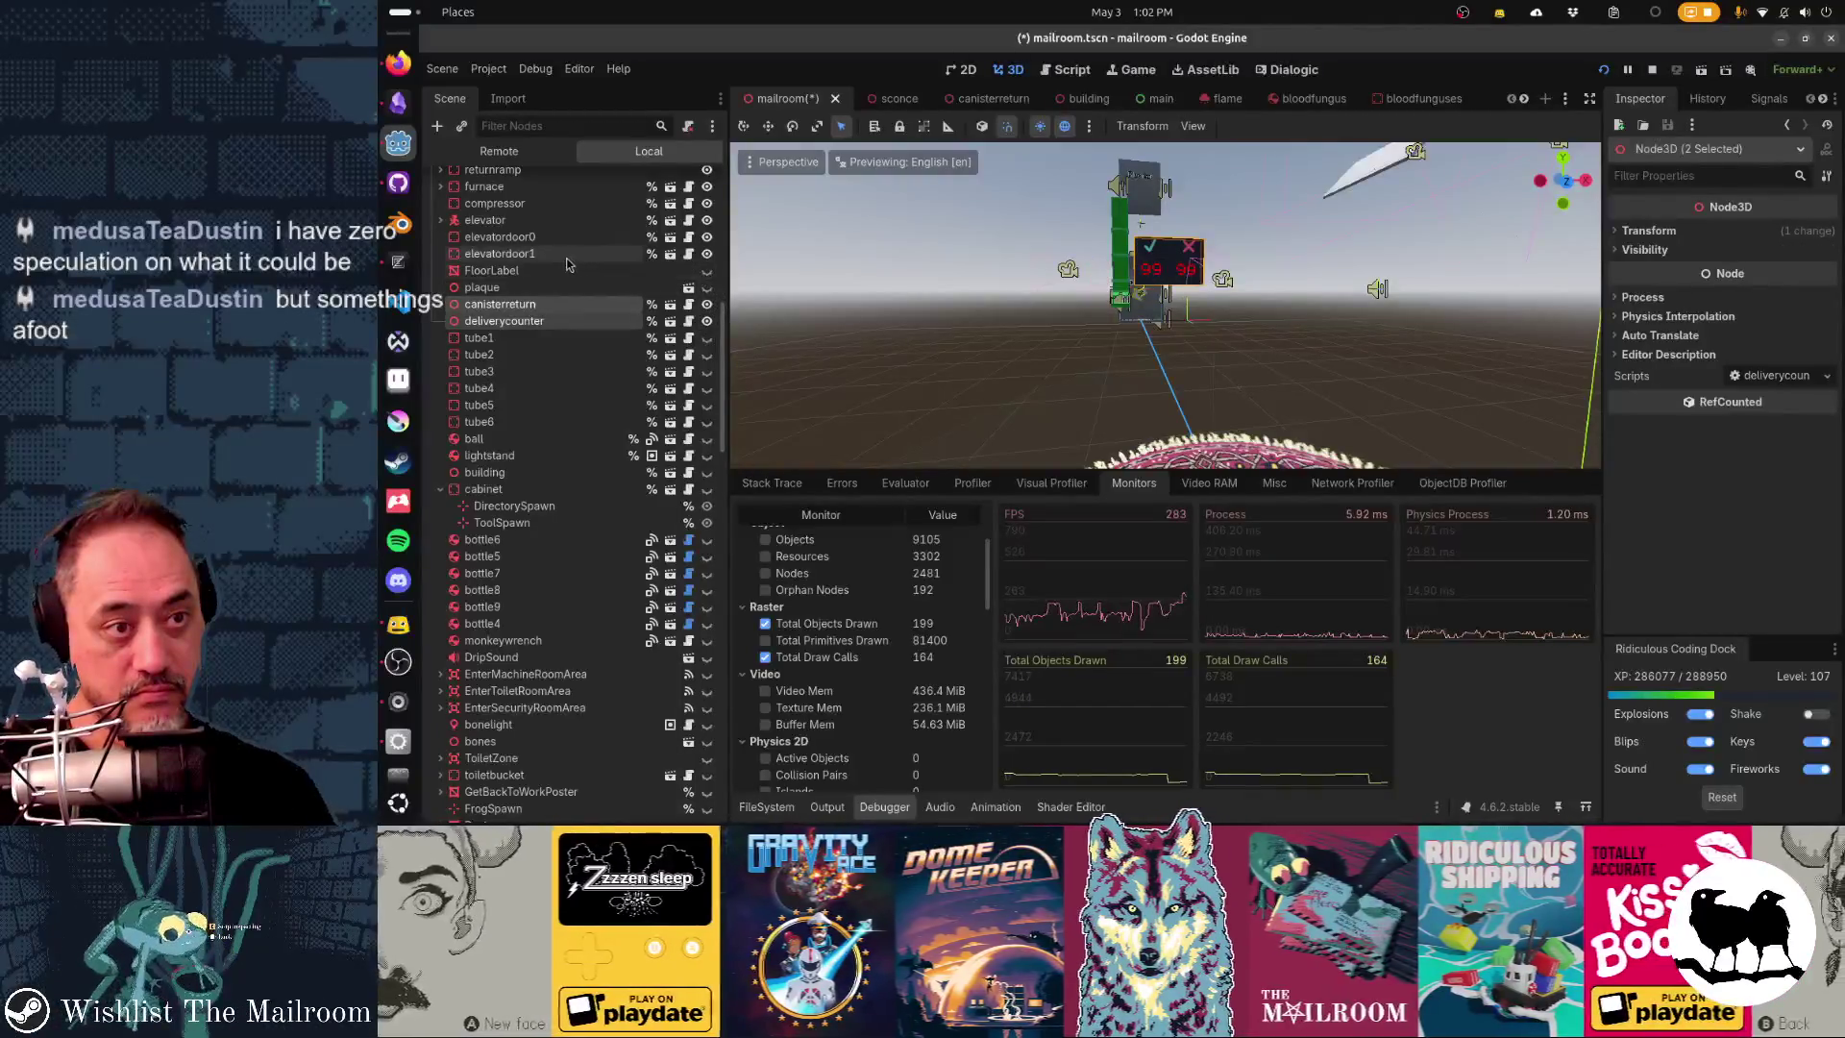
- Hide the Player node and the five cameras through FirstErrorCamera2
{"action": "left_click", "coordinate": [569, 258]}
{"action": "scroll", "coordinate": [596, 384], "scroll_direction": "up", "scroll_amount": 5}
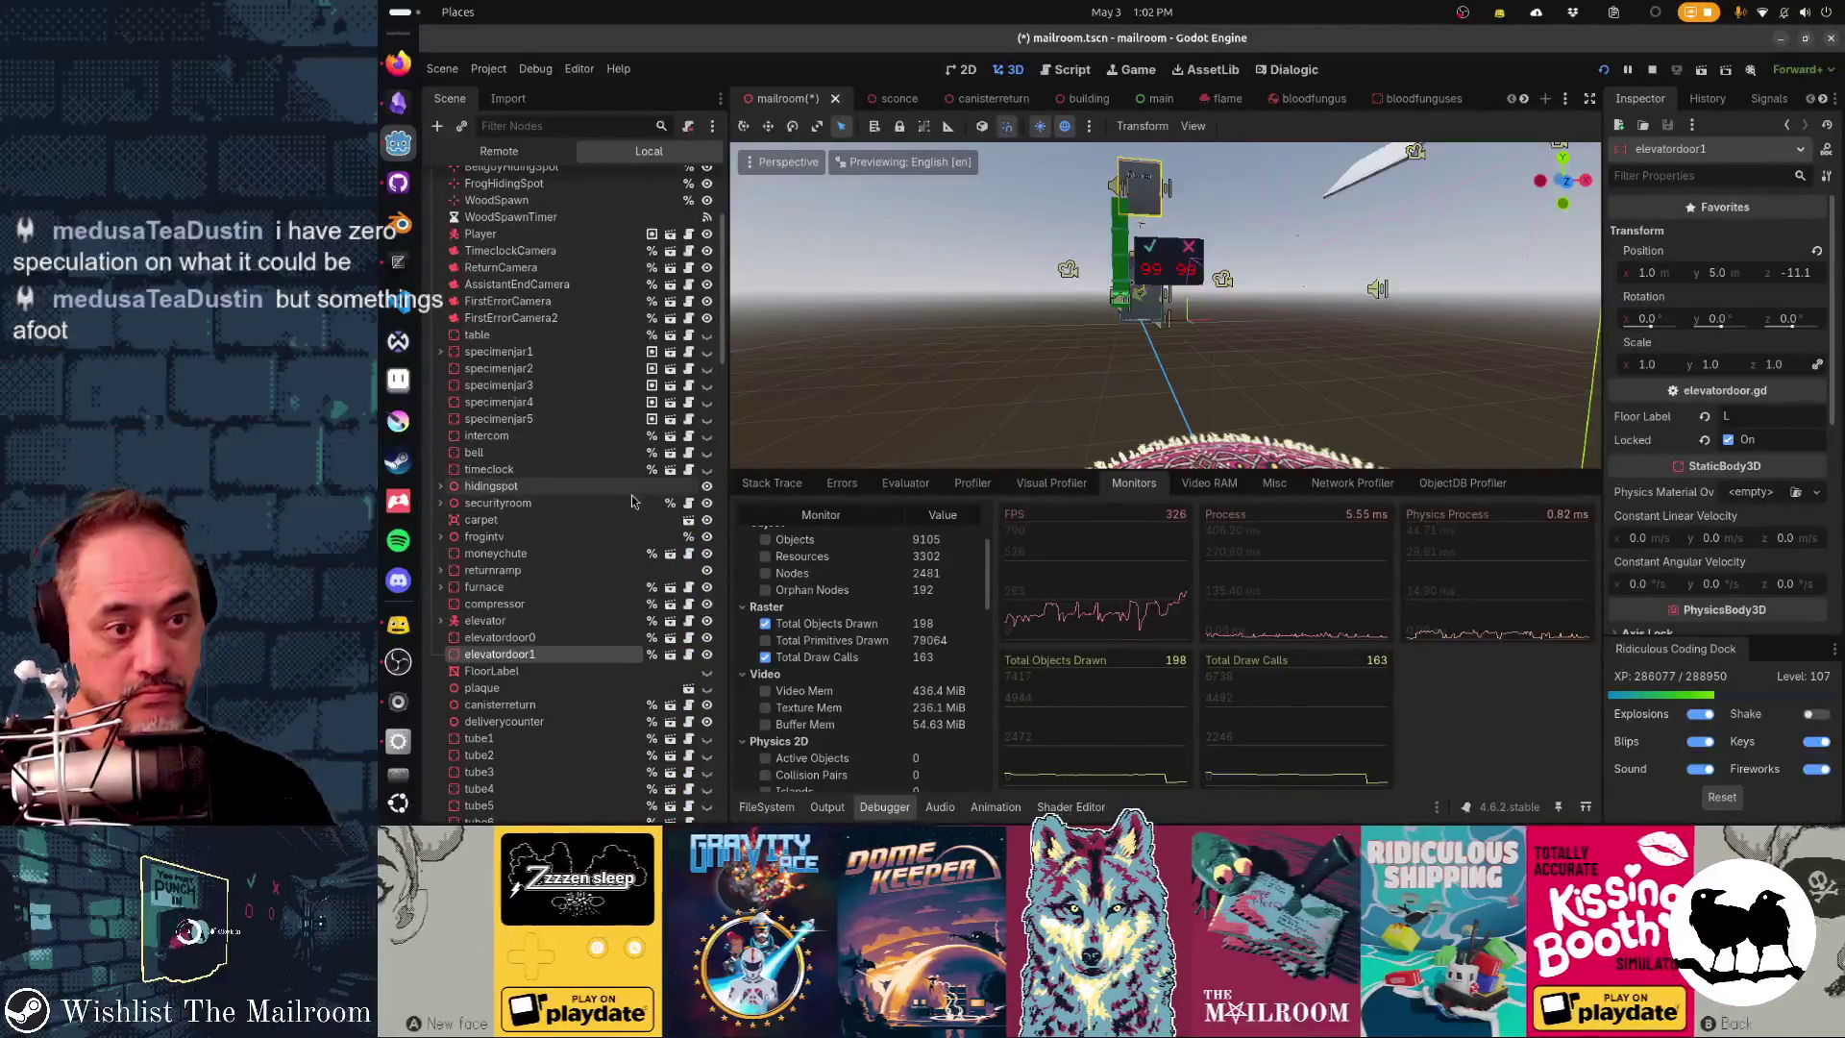
{"action": "left_click", "coordinate": [629, 488], "text": "shift"}
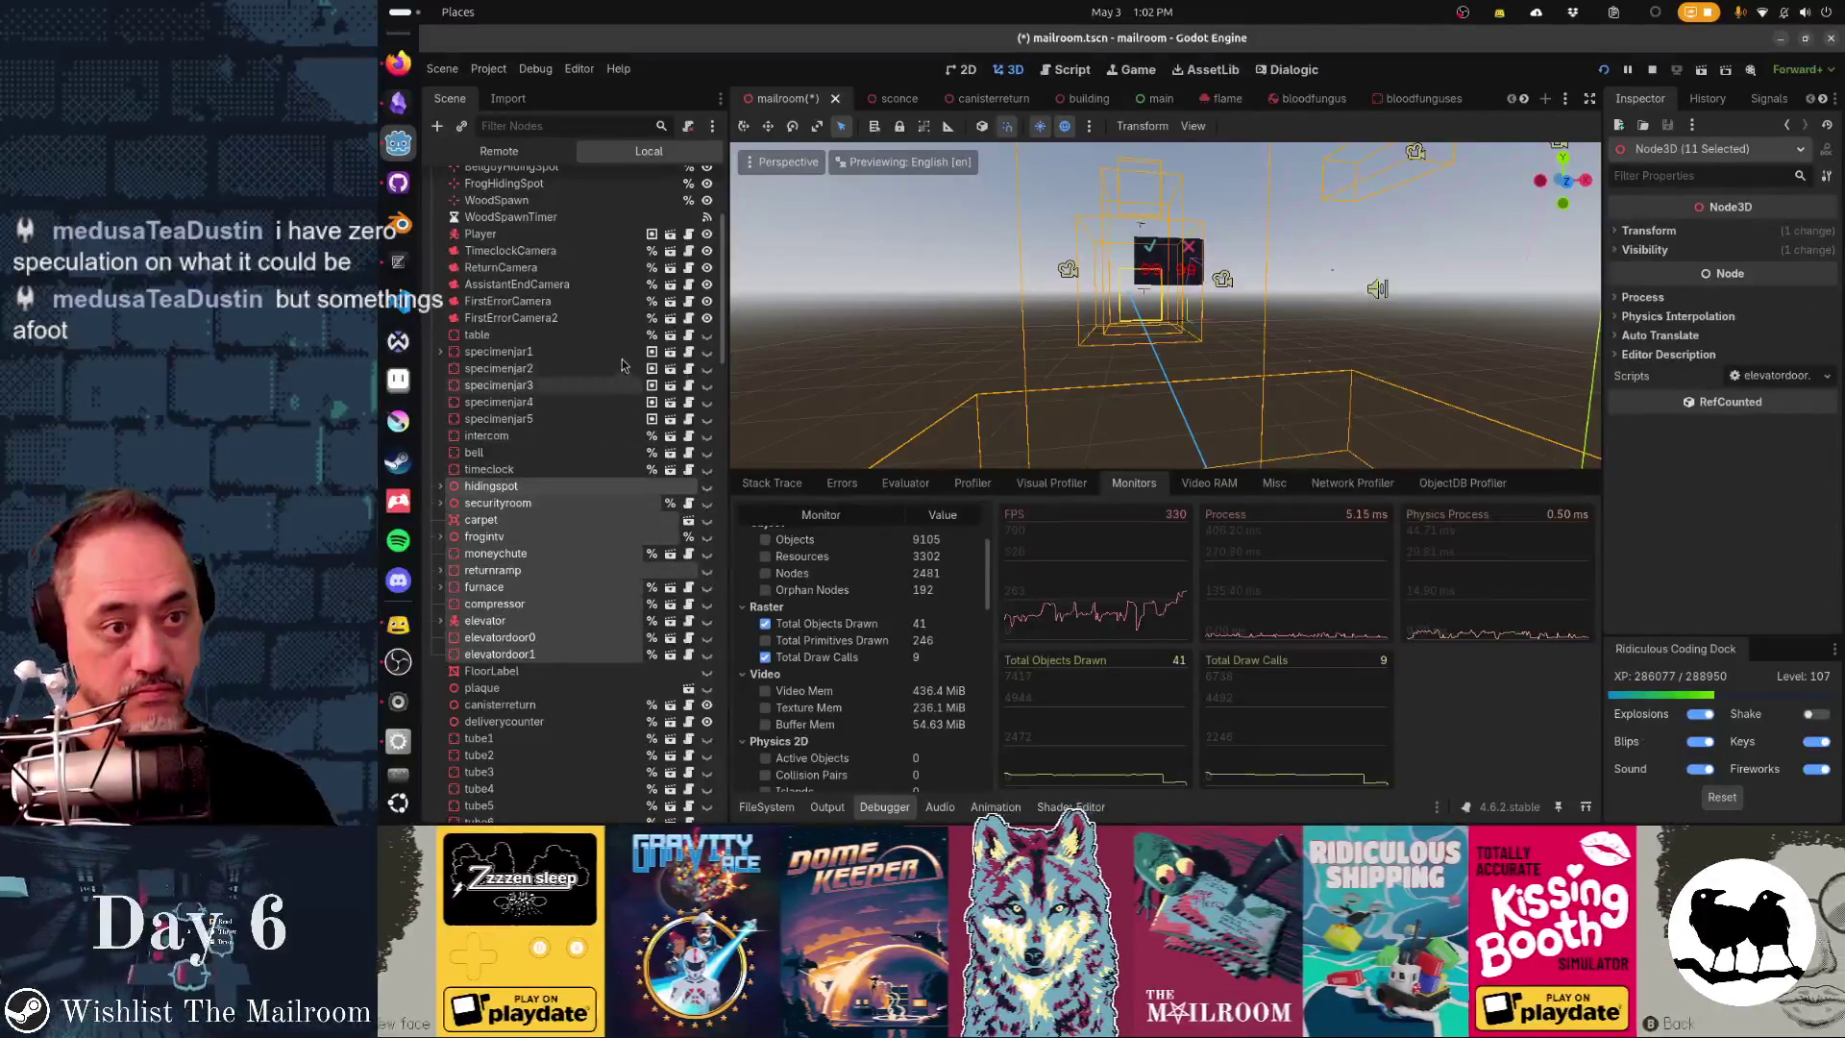
{"action": "left_click", "coordinate": [620, 317]}
{"action": "left_click", "coordinate": [616, 235], "text": "shift"}
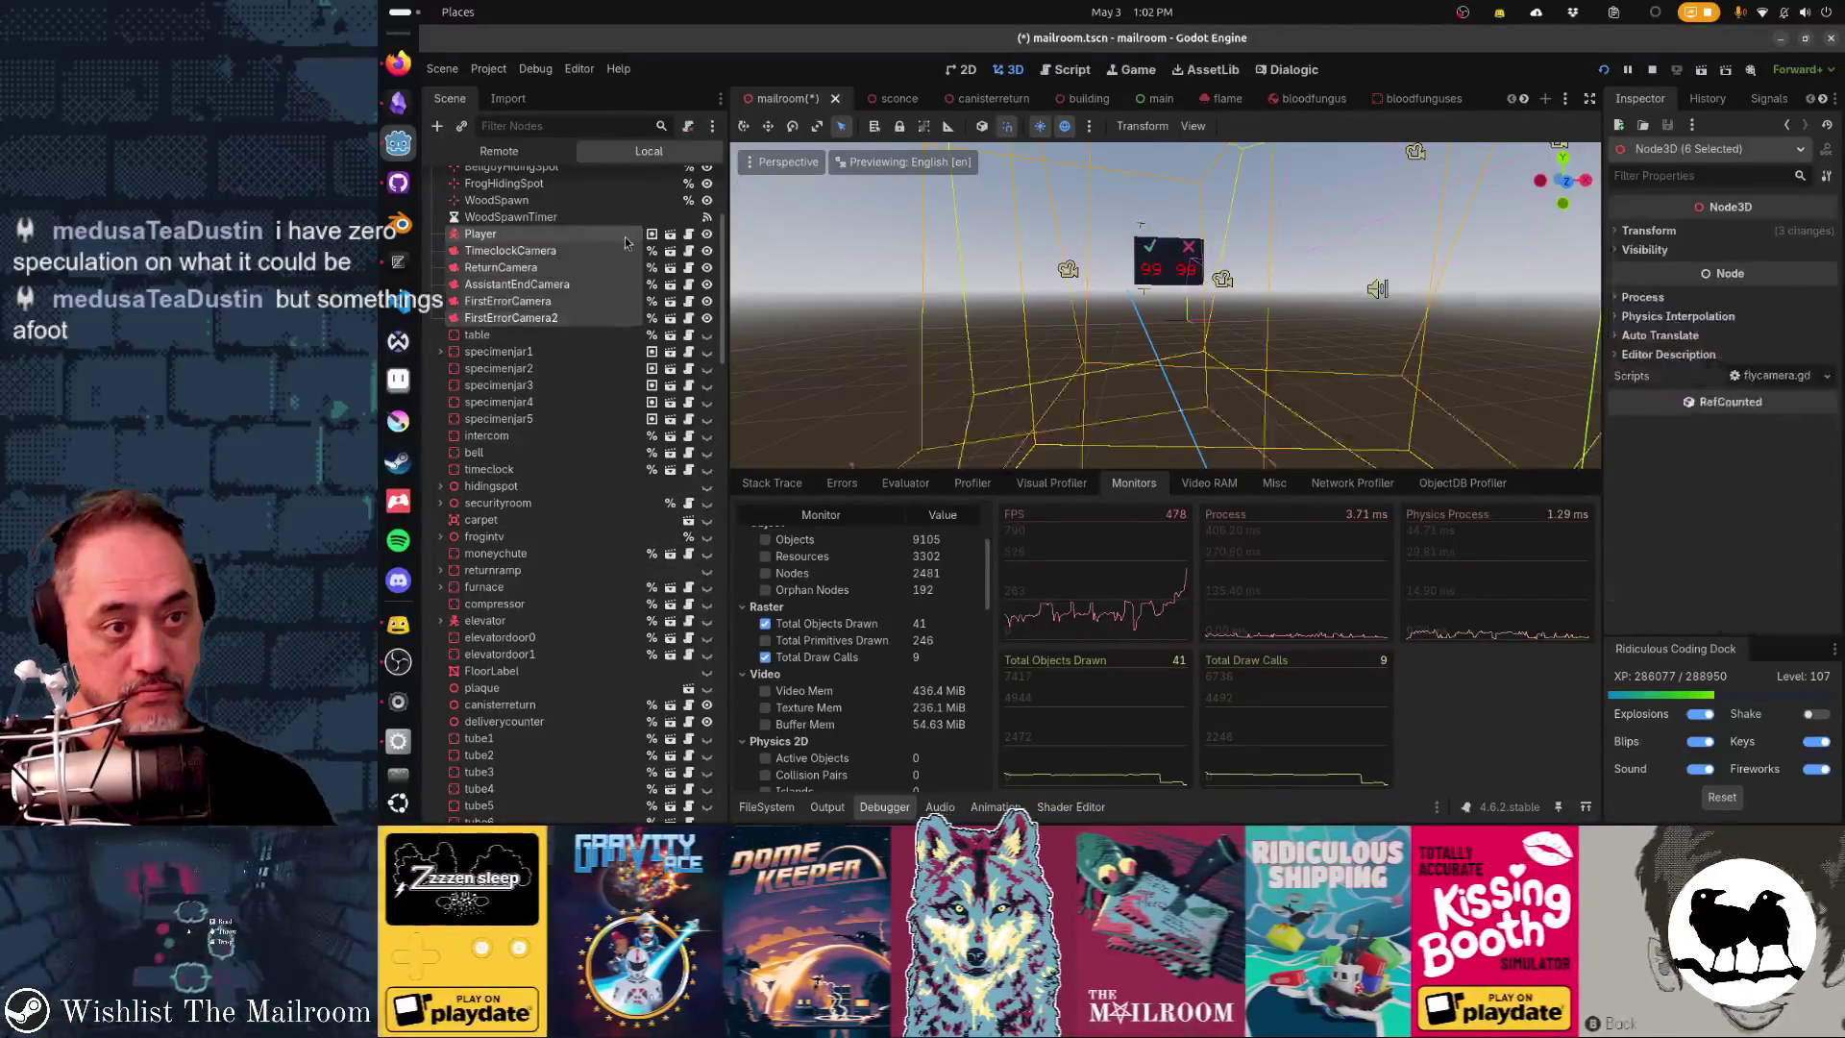
{"action": "left_click", "coordinate": [706, 234]}
- Hide the 14 spawn nodes from OutofWorld to WoodSpawn
{"action": "scroll", "coordinate": [596, 540], "scroll_direction": "up", "scroll_amount": 3}
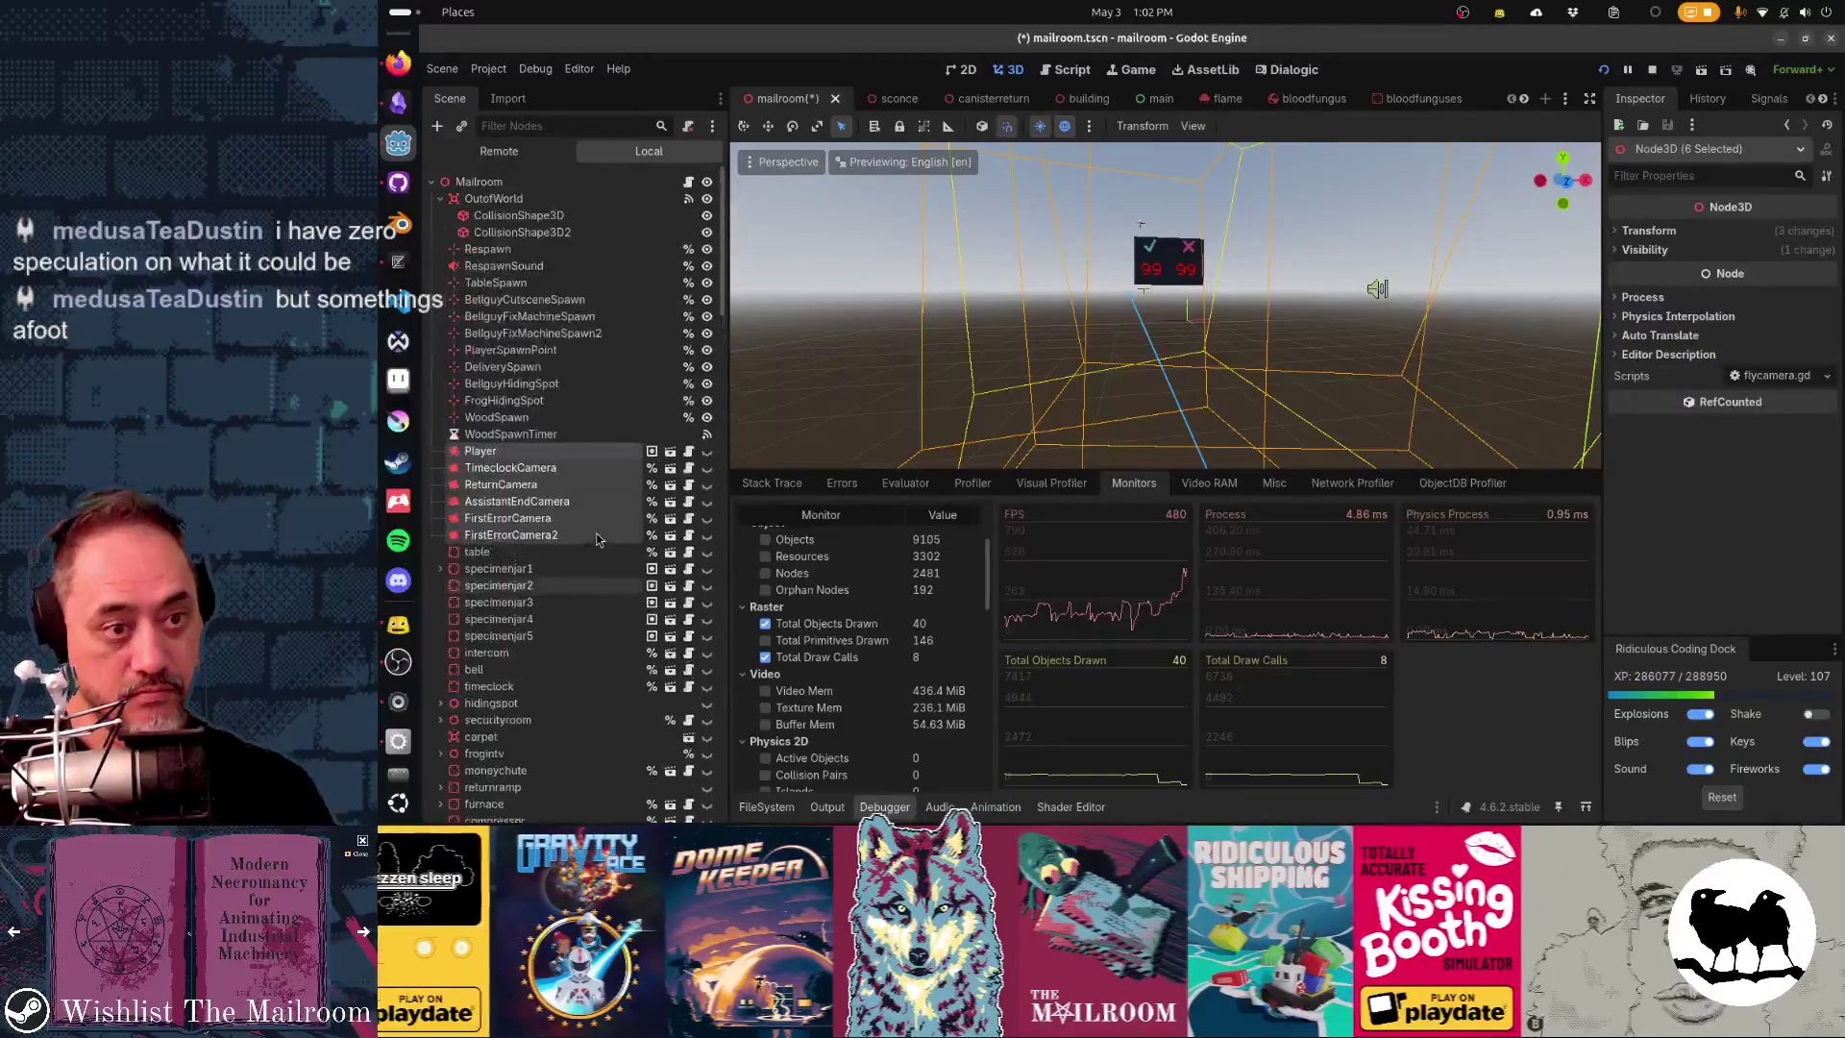
{"action": "left_click", "coordinate": [625, 417]}
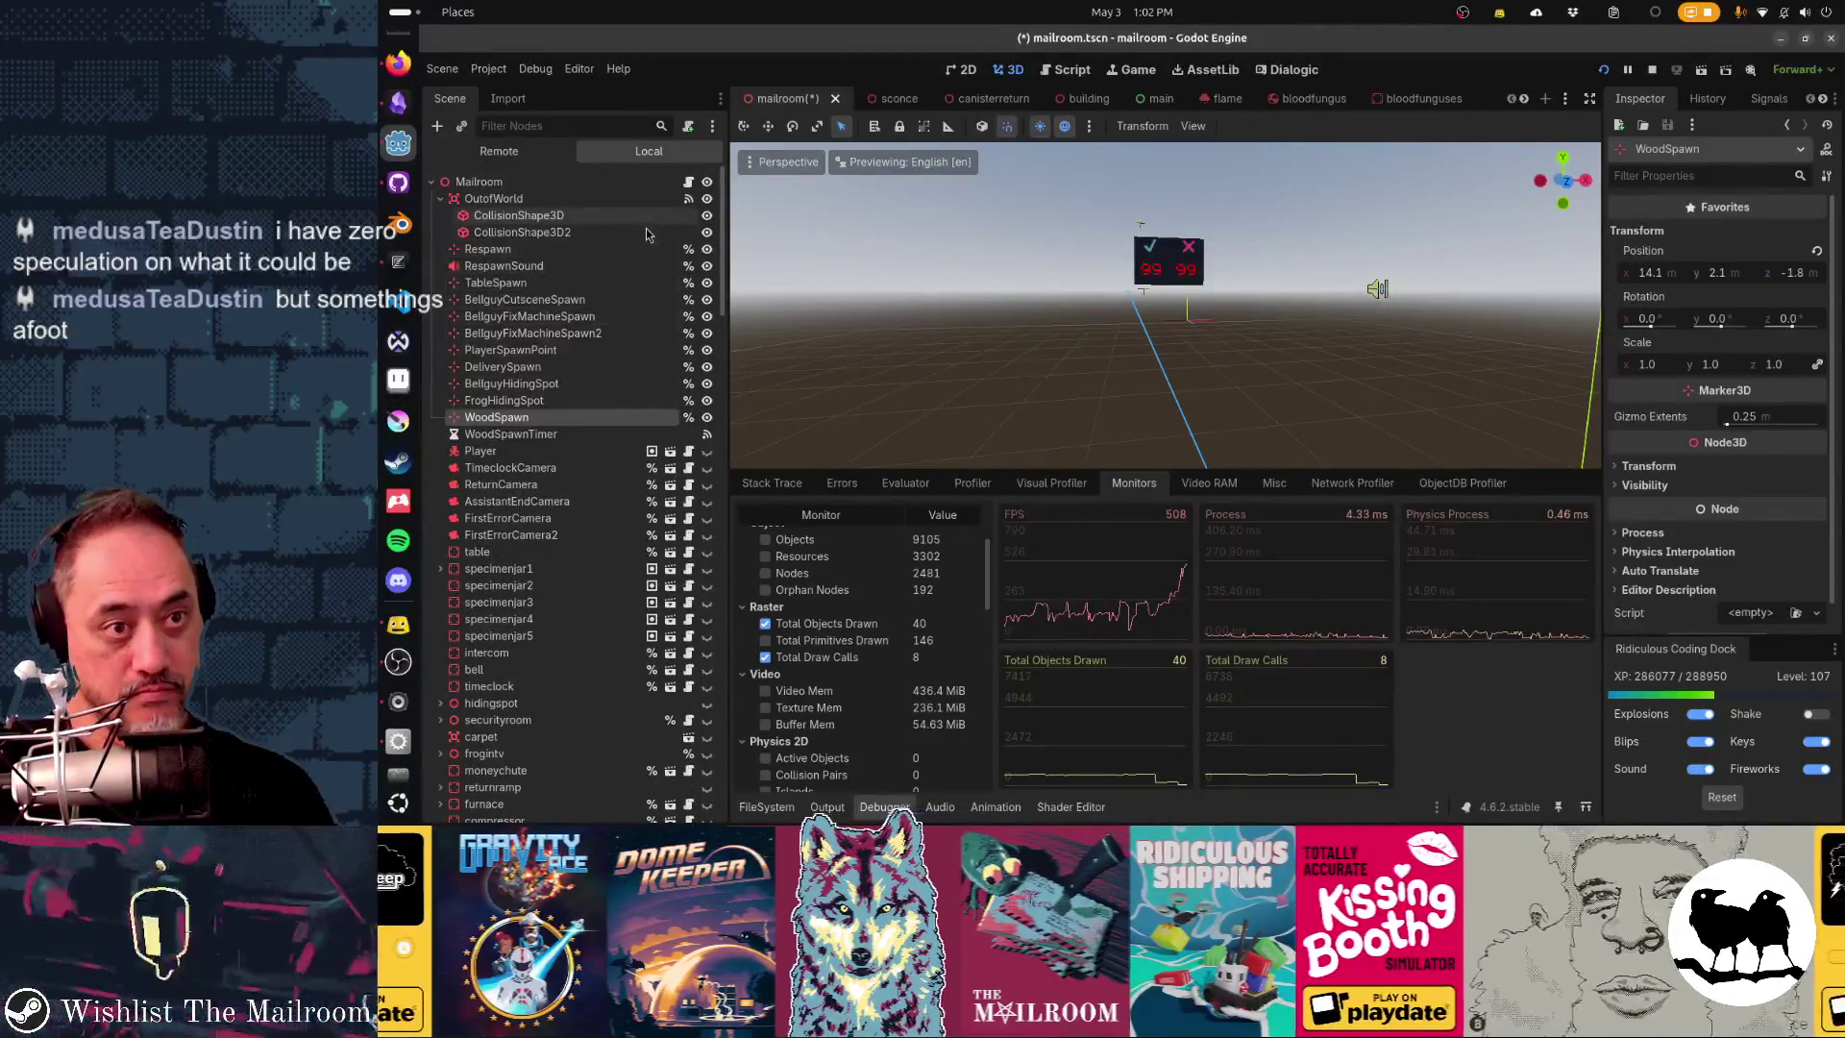
{"action": "left_click", "coordinate": [546, 202], "text": "shift"}
{"action": "left_click", "coordinate": [707, 198]}
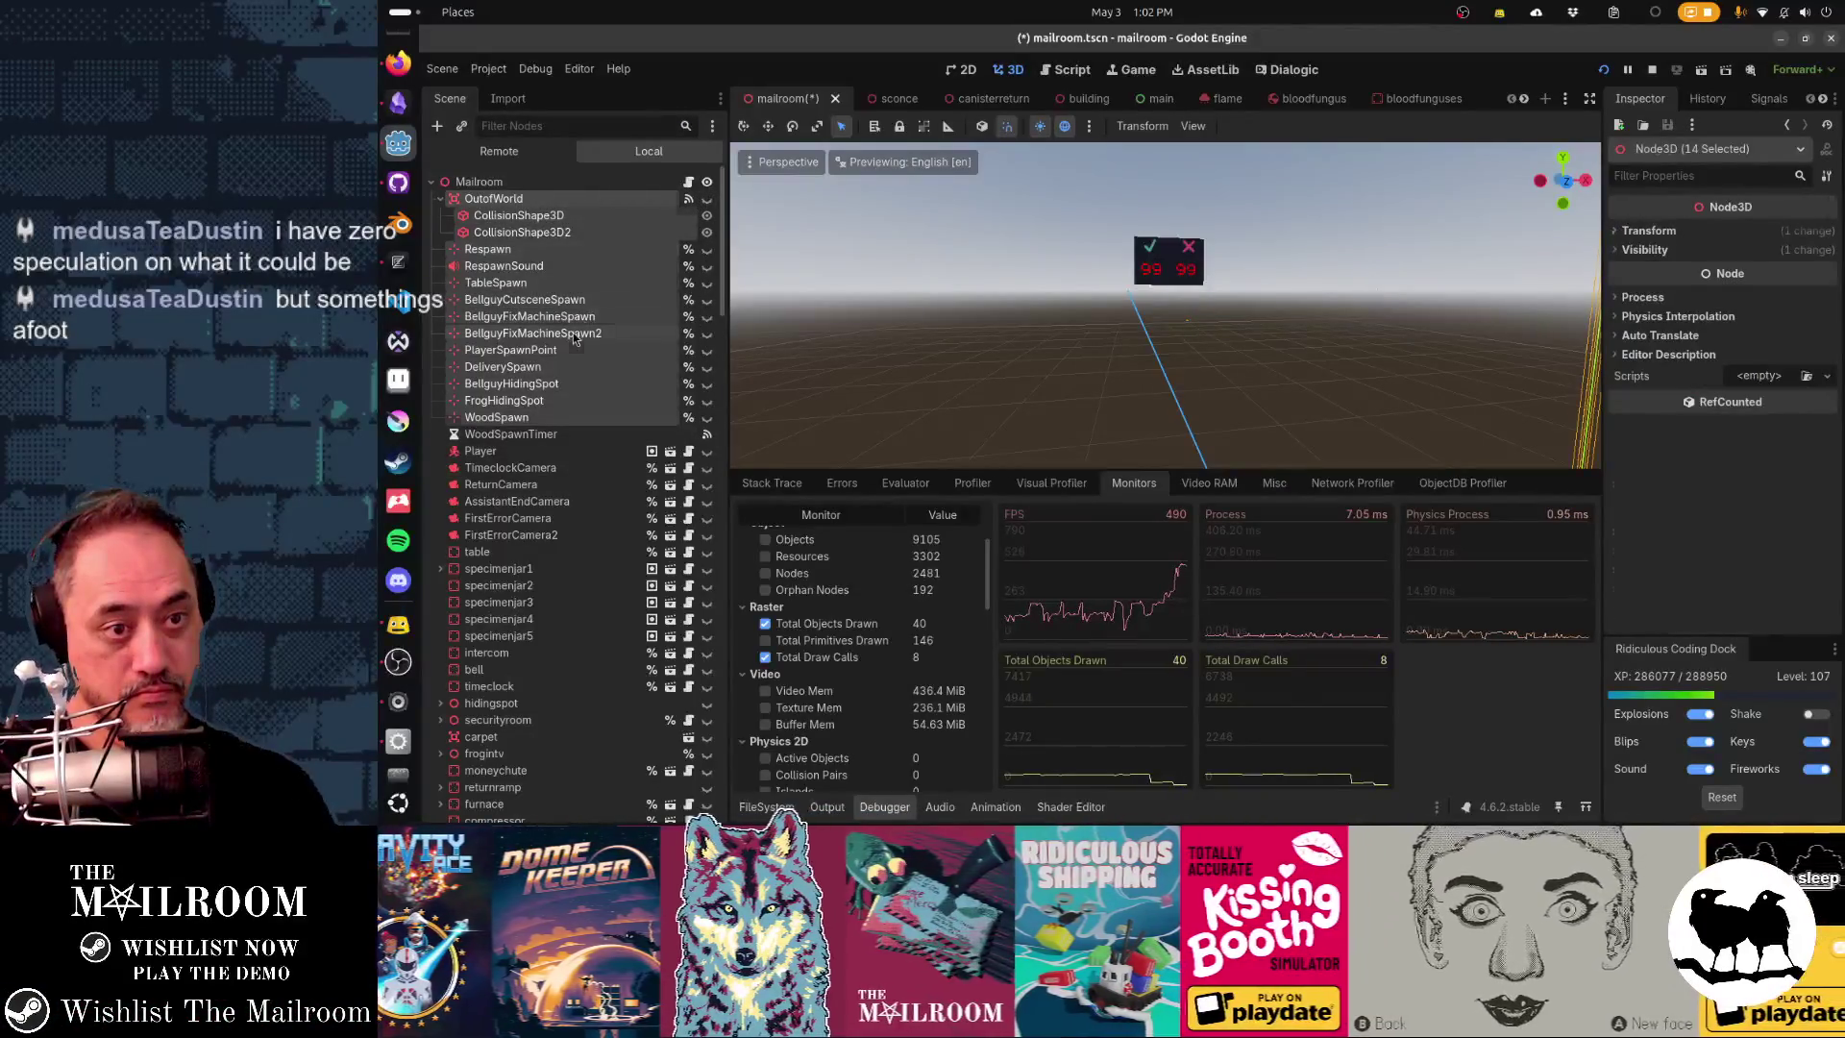
{"action": "left_click", "coordinate": [574, 337]}
{"action": "scroll", "coordinate": [596, 452], "scroll_direction": "down", "scroll_amount": 10}
{"action": "scroll", "coordinate": [600, 464], "scroll_direction": "up", "scroll_amount": 10}
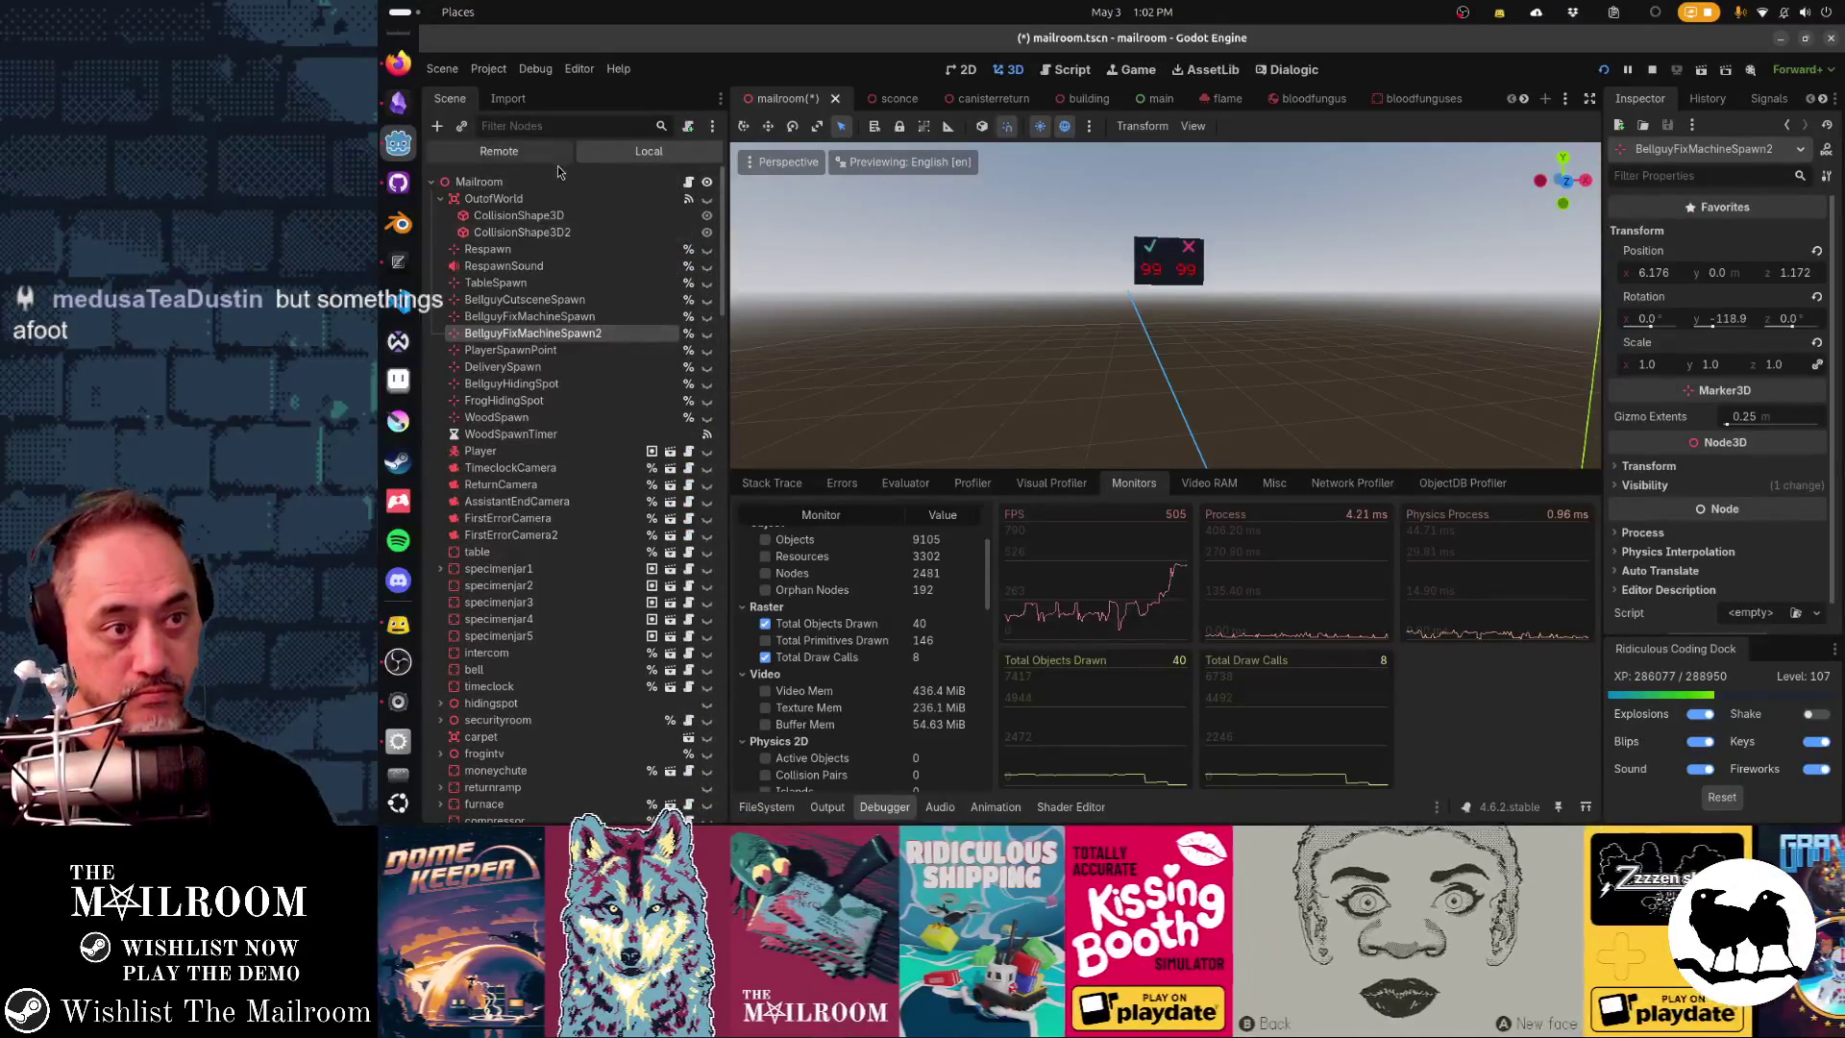
- Save the mailroom scene and run it with F6 to check in game
{"action": "key", "text": "ctrl+s"}
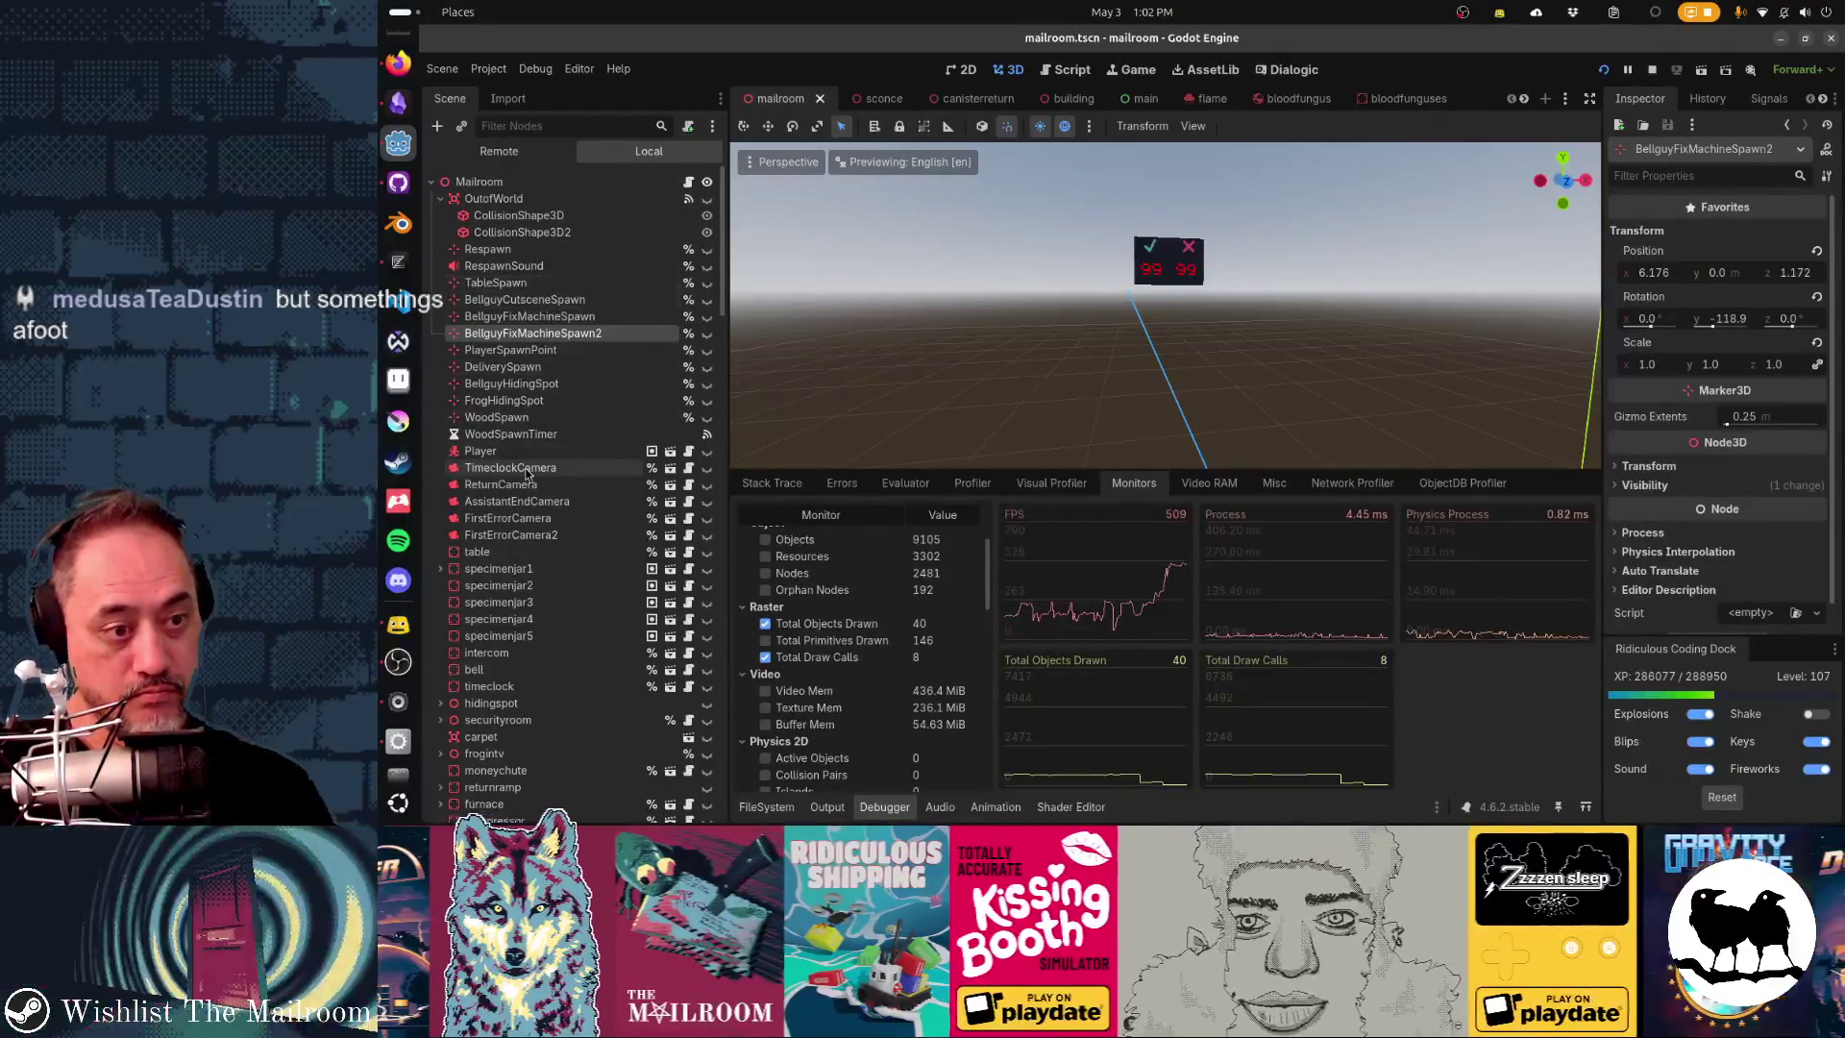
{"action": "key", "text": "F6"}
{"action": "left_click", "coordinate": [1115, 314]}
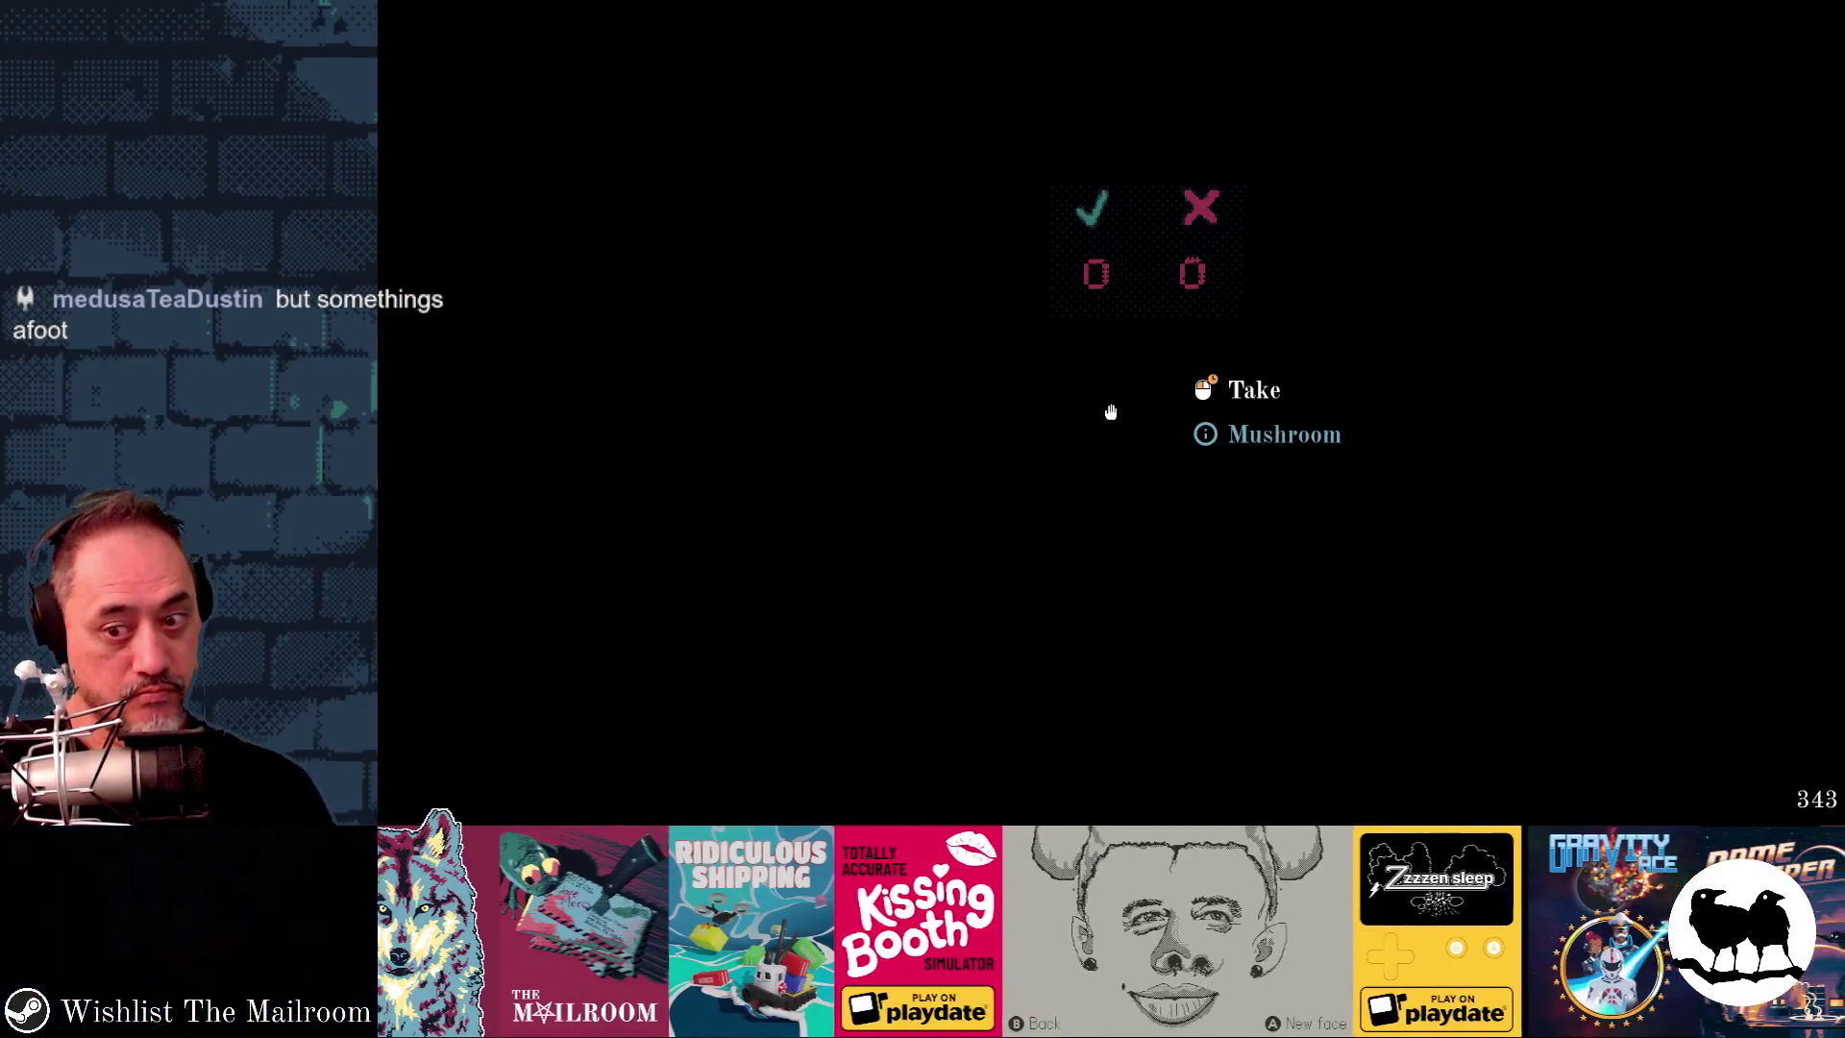
- Stop the game, hide canisterreturn and deliverycounter, rerun with F5, and return to the editor
{"action": "key", "text": "F8"}
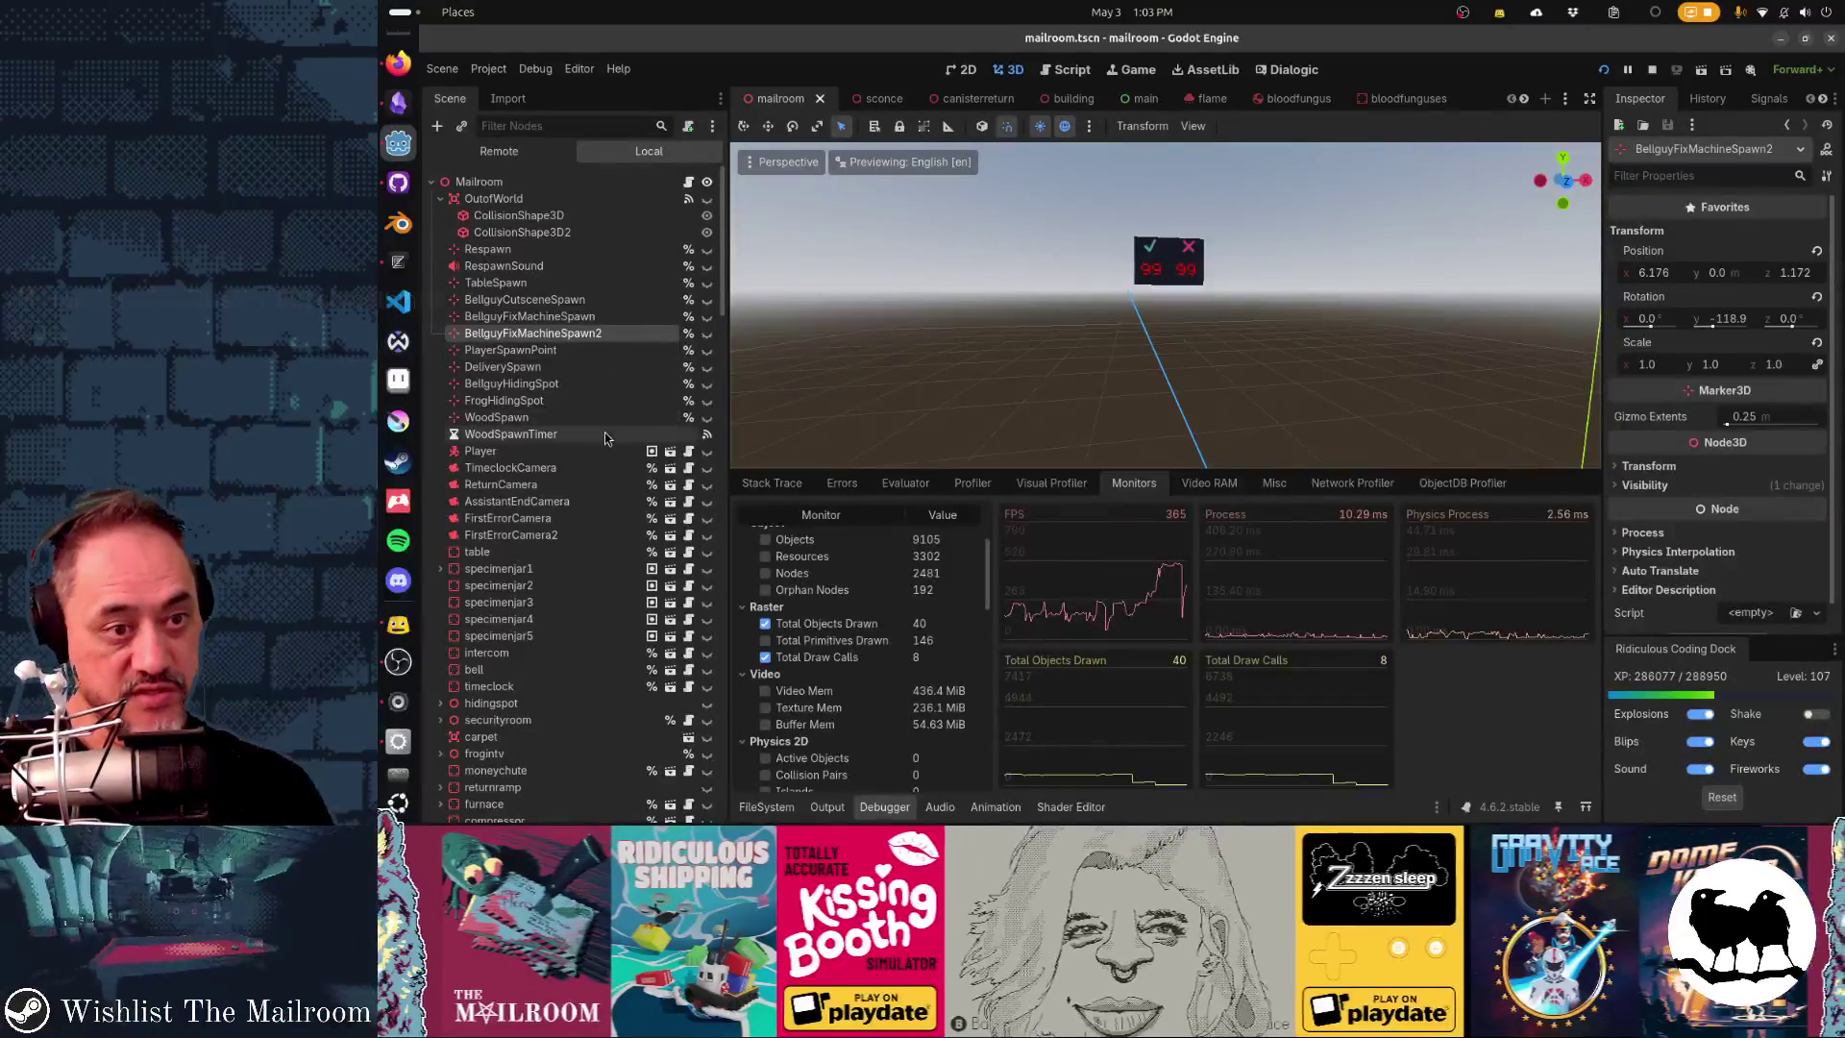
{"action": "scroll", "coordinate": [606, 437], "scroll_direction": "down", "scroll_amount": 5}
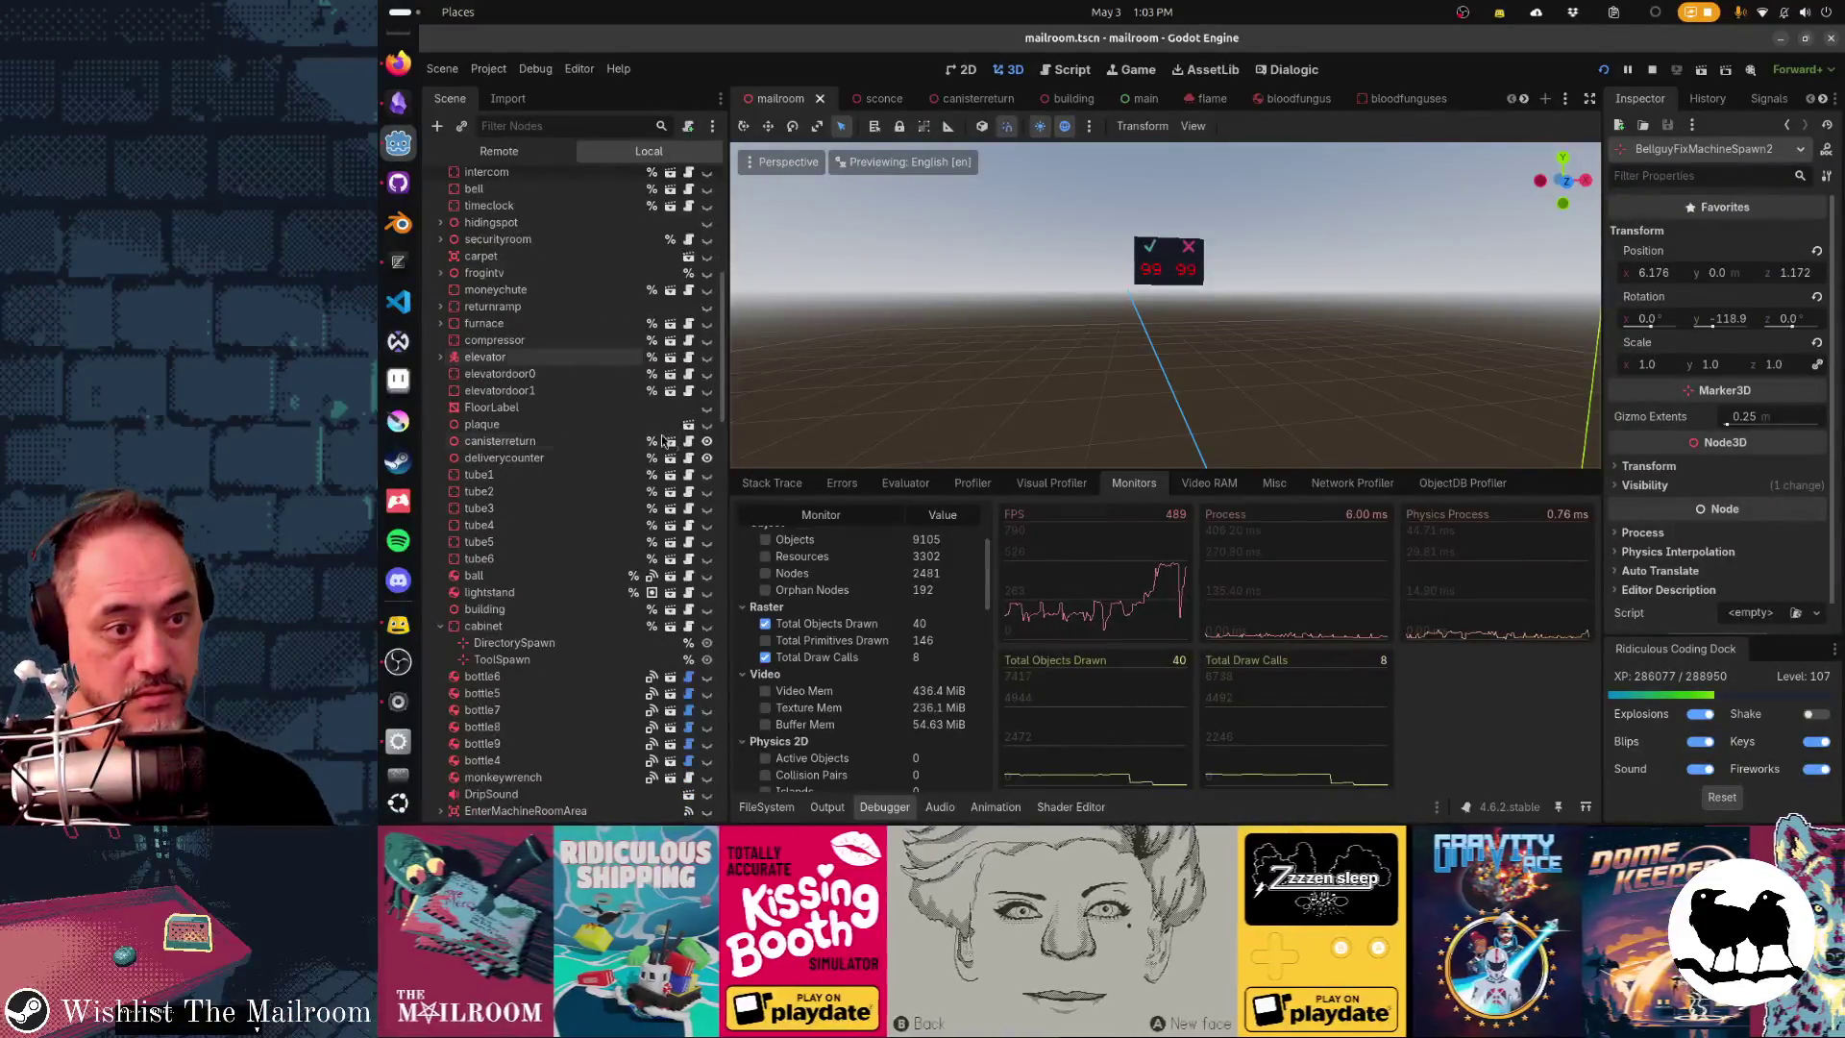
{"action": "left_click", "coordinate": [707, 441]}
{"action": "left_click", "coordinate": [706, 458]}
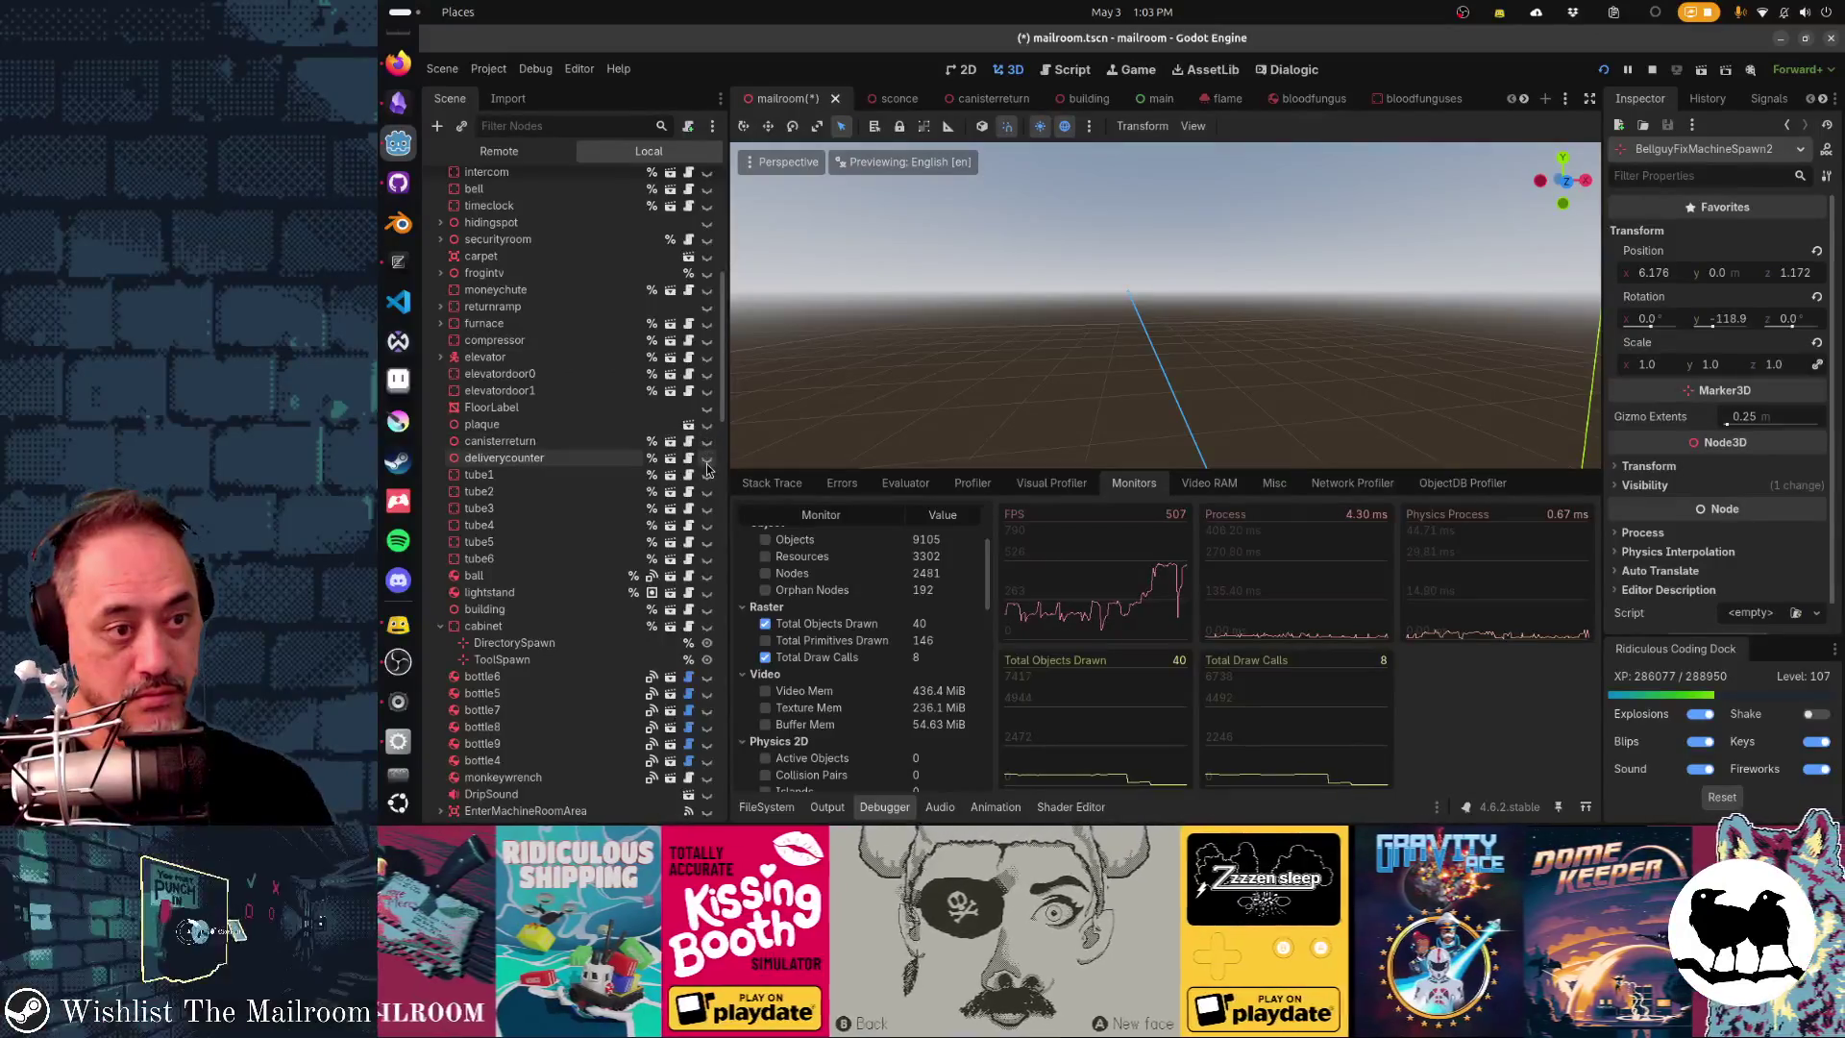
{"action": "key", "text": "F5"}
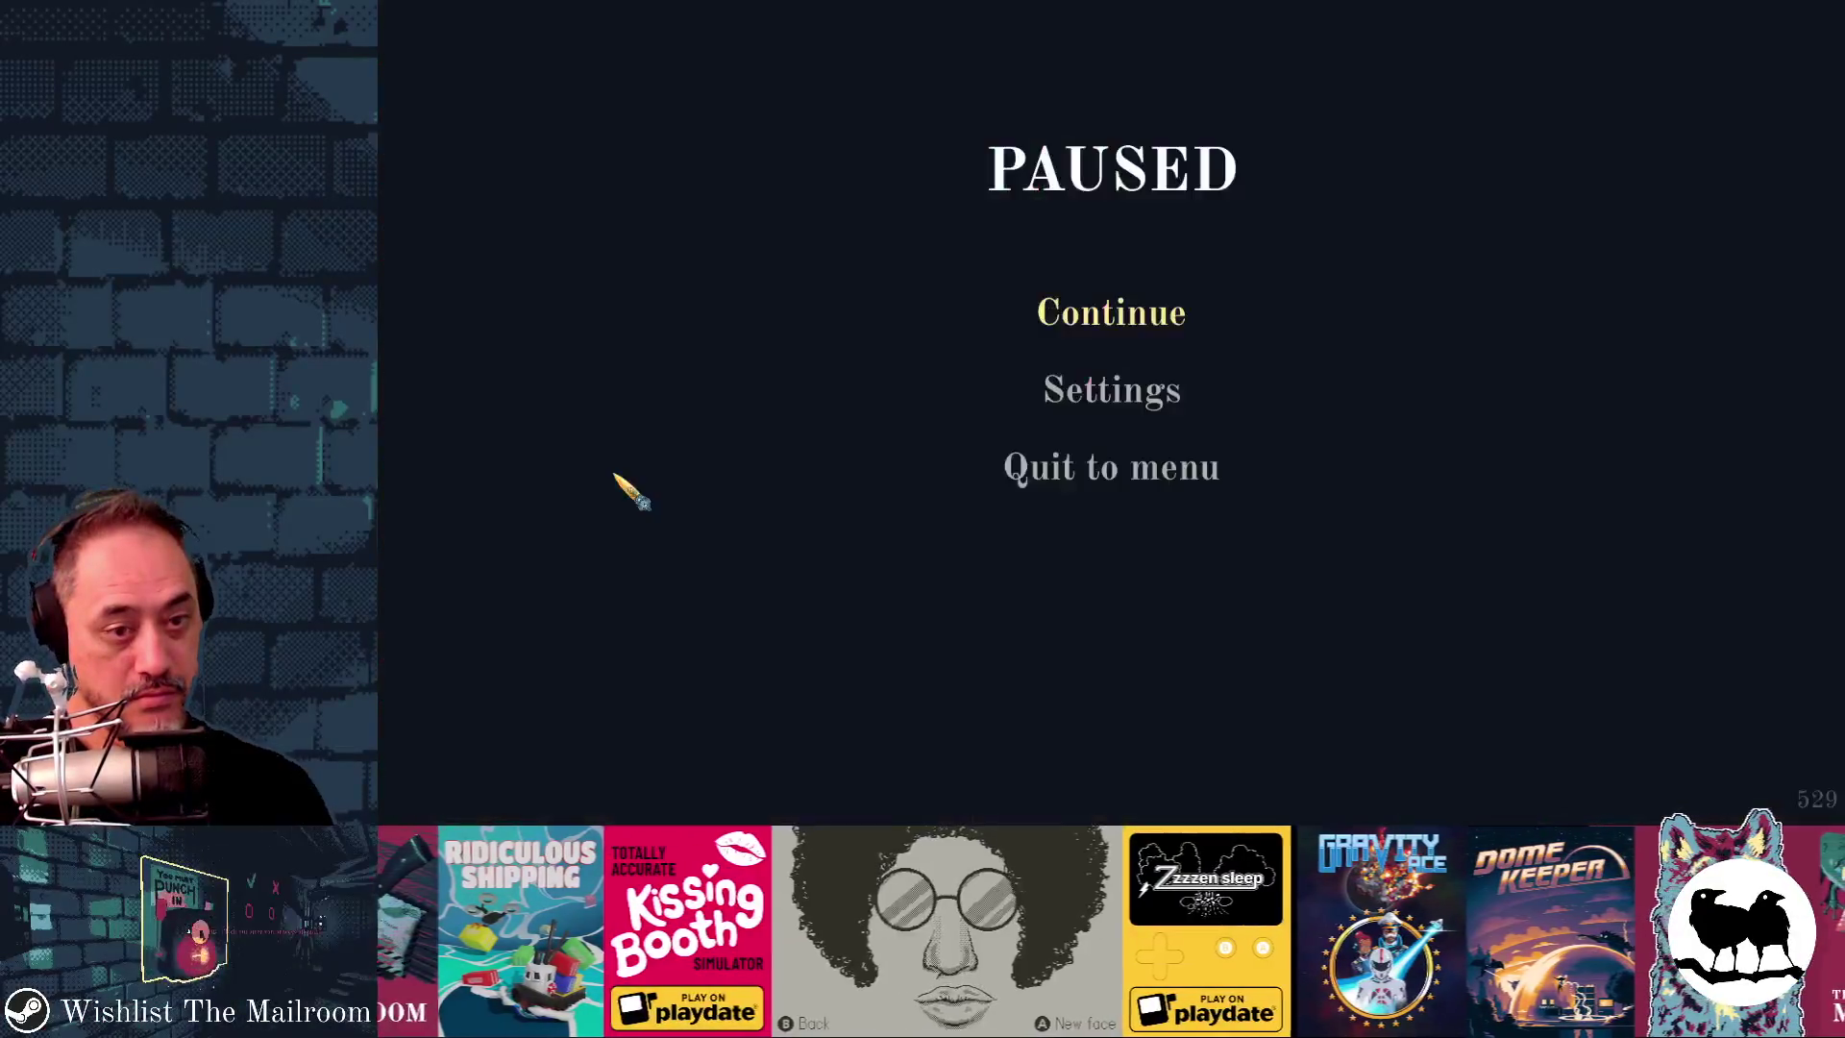
{"action": "left_click", "coordinate": [1081, 317]}
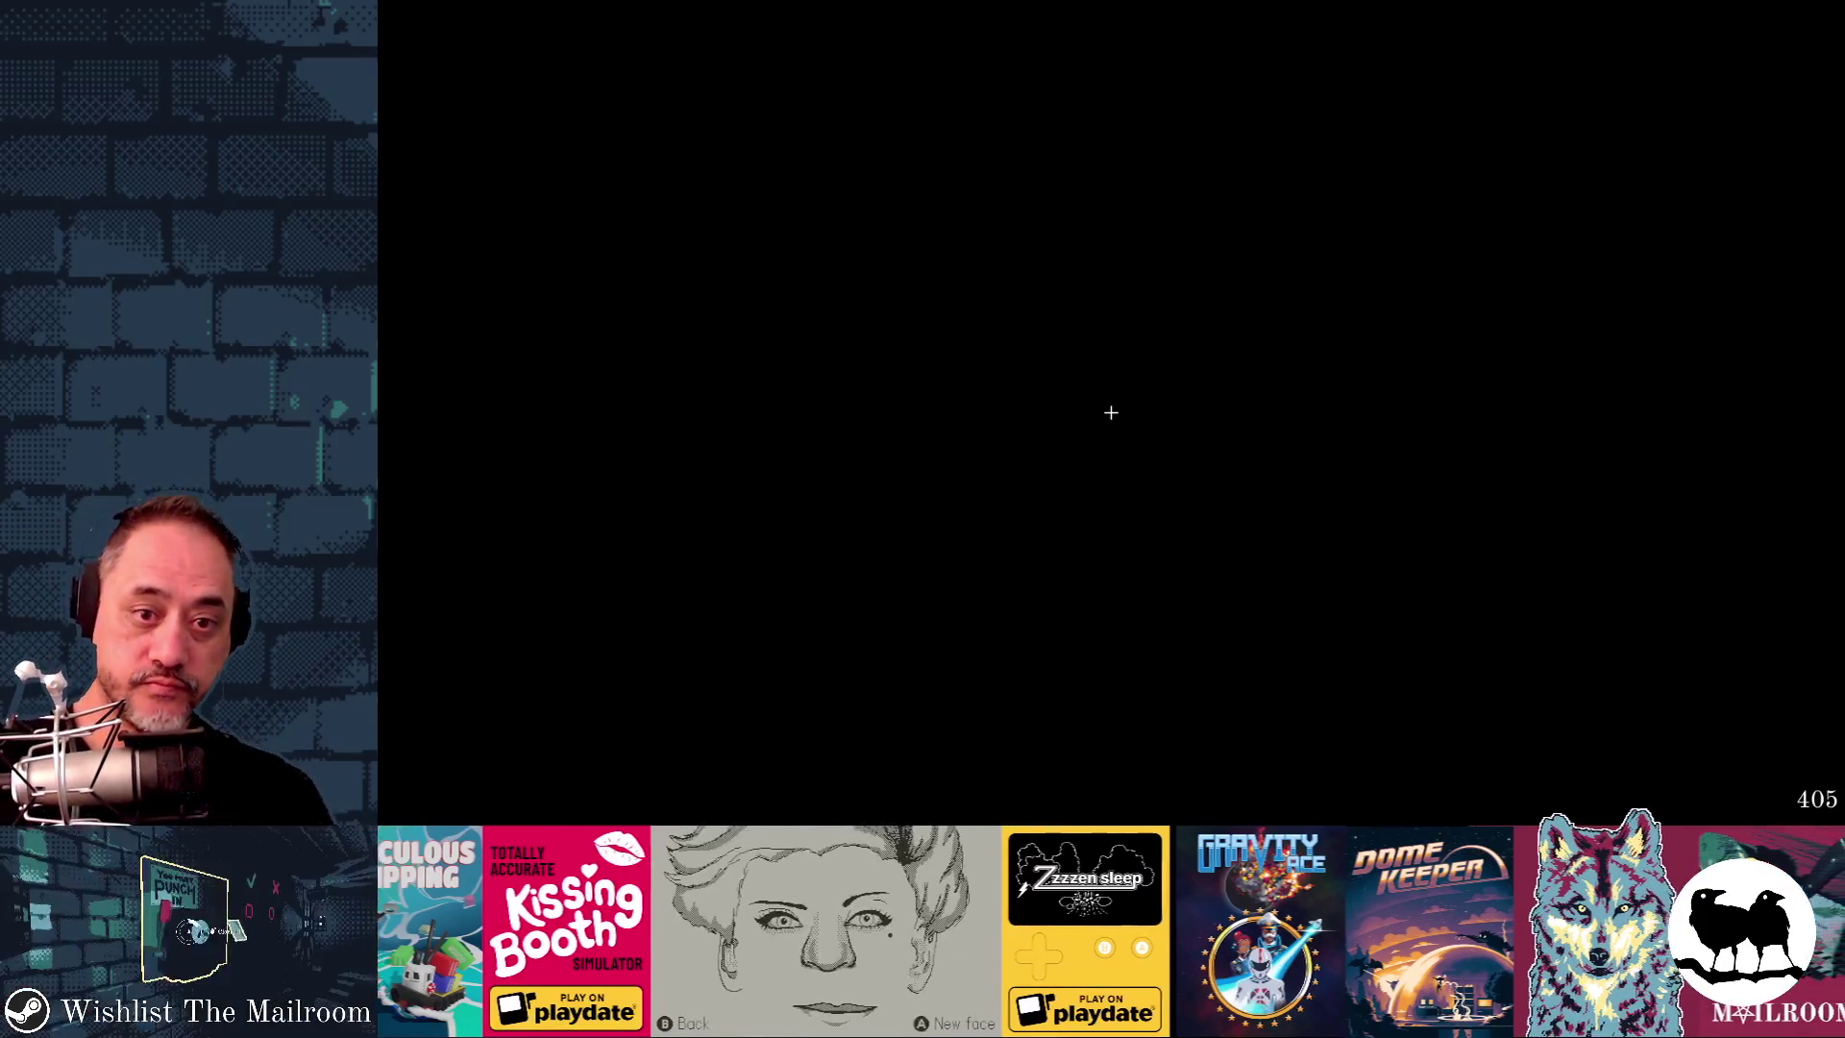
{"action": "key", "text": "alt+Tab"}
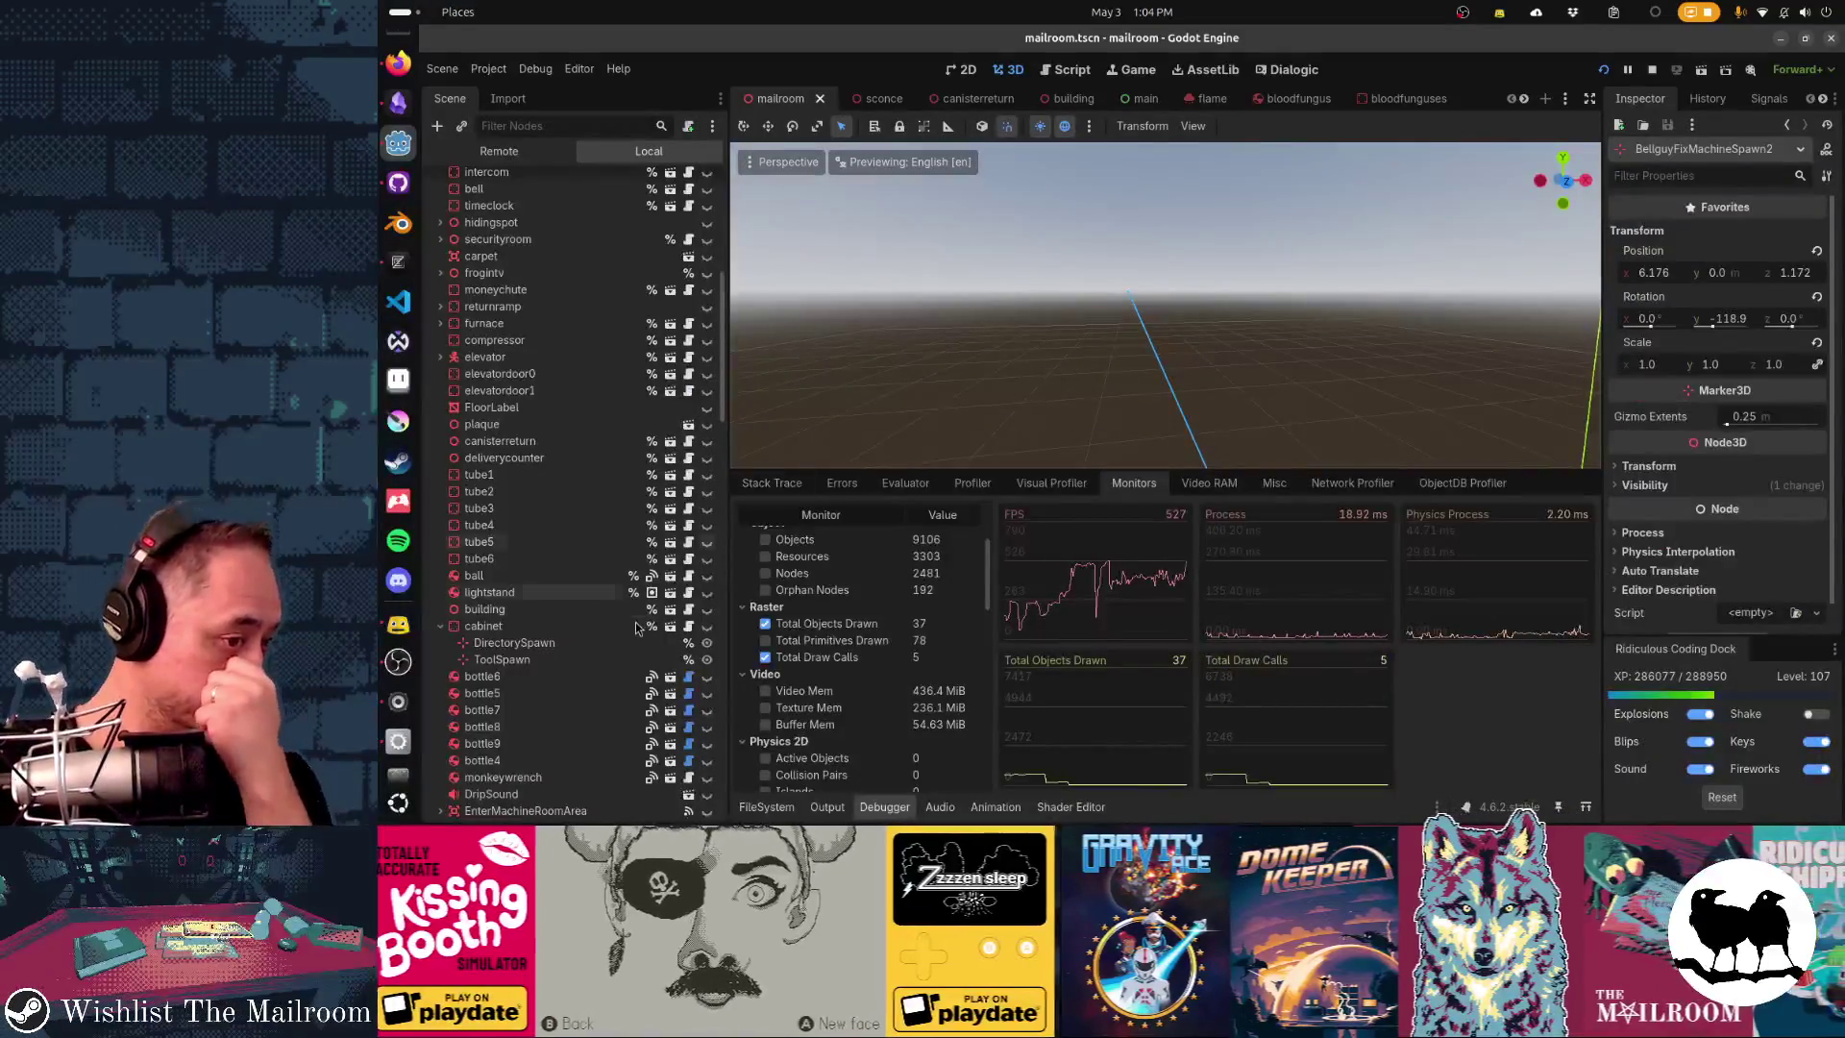
- Unhide every node from OutofWorld down to chandelier
{"action": "scroll", "coordinate": [643, 616], "scroll_direction": "up", "scroll_amount": 10}
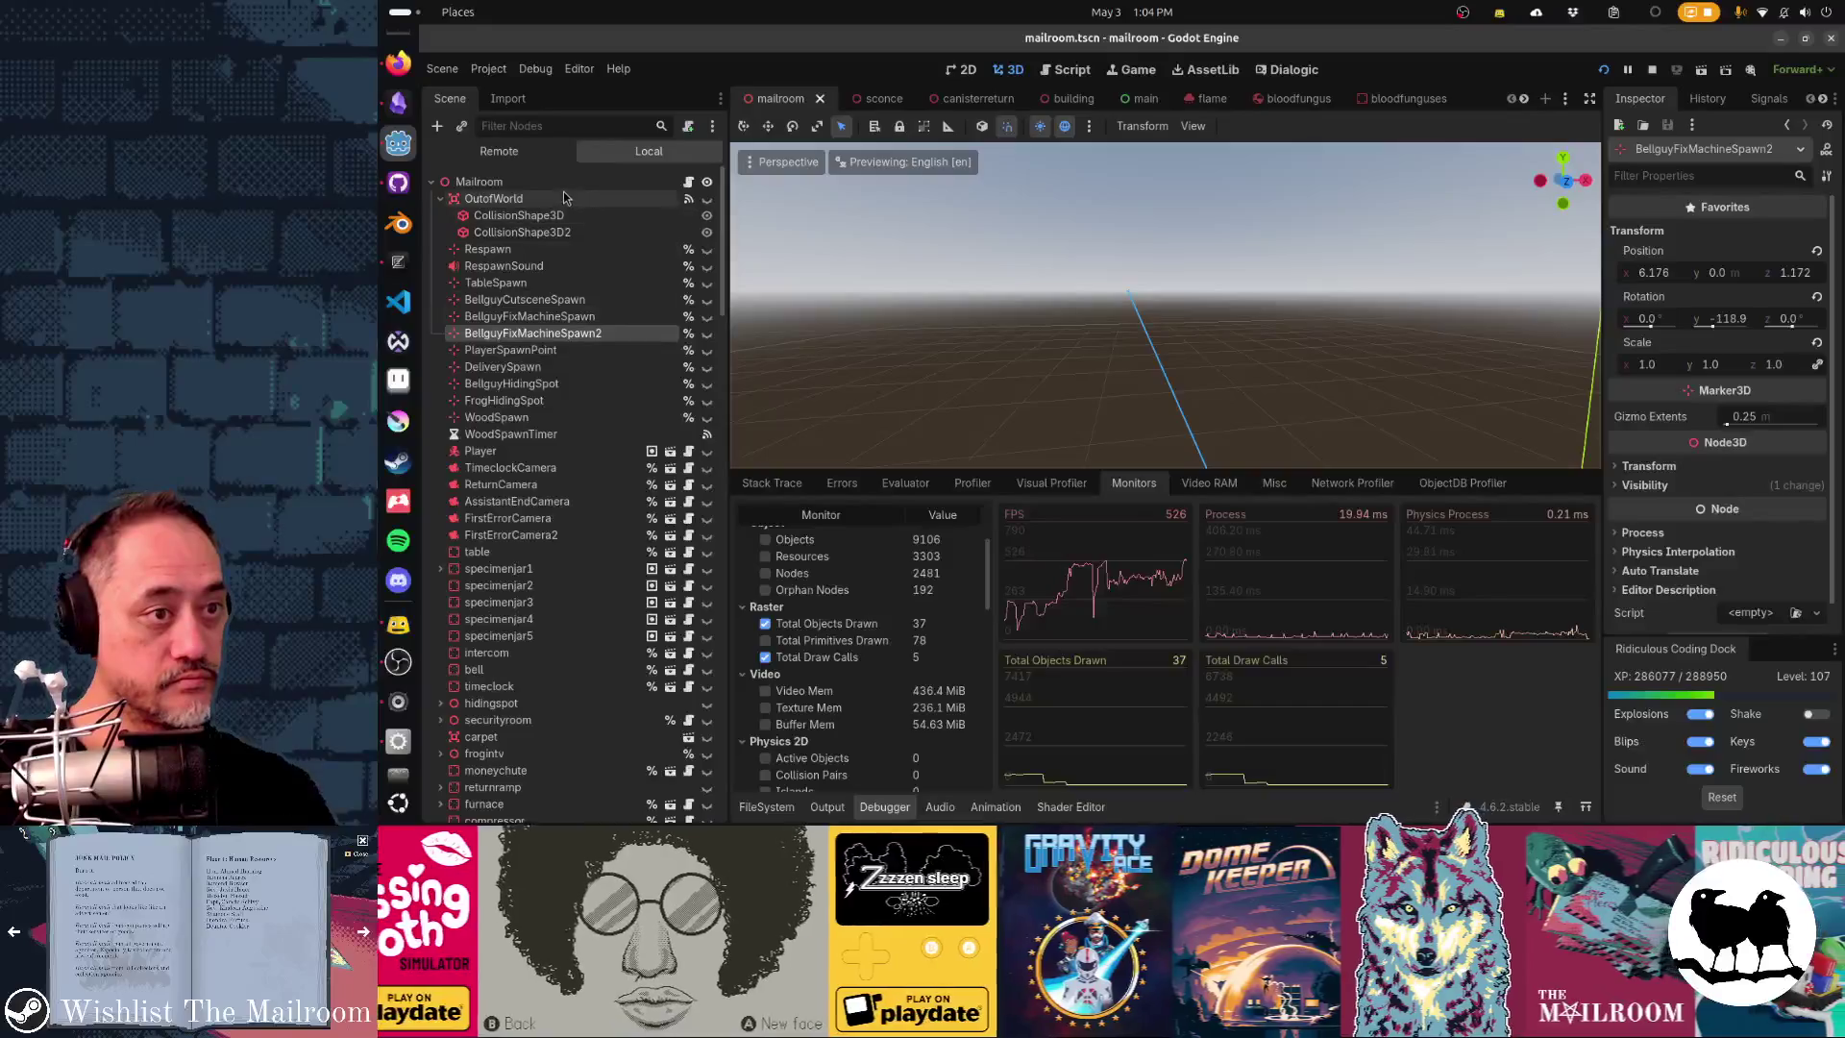
{"action": "left_click", "coordinate": [558, 182]}
{"action": "key", "text": "ctrl+a"}
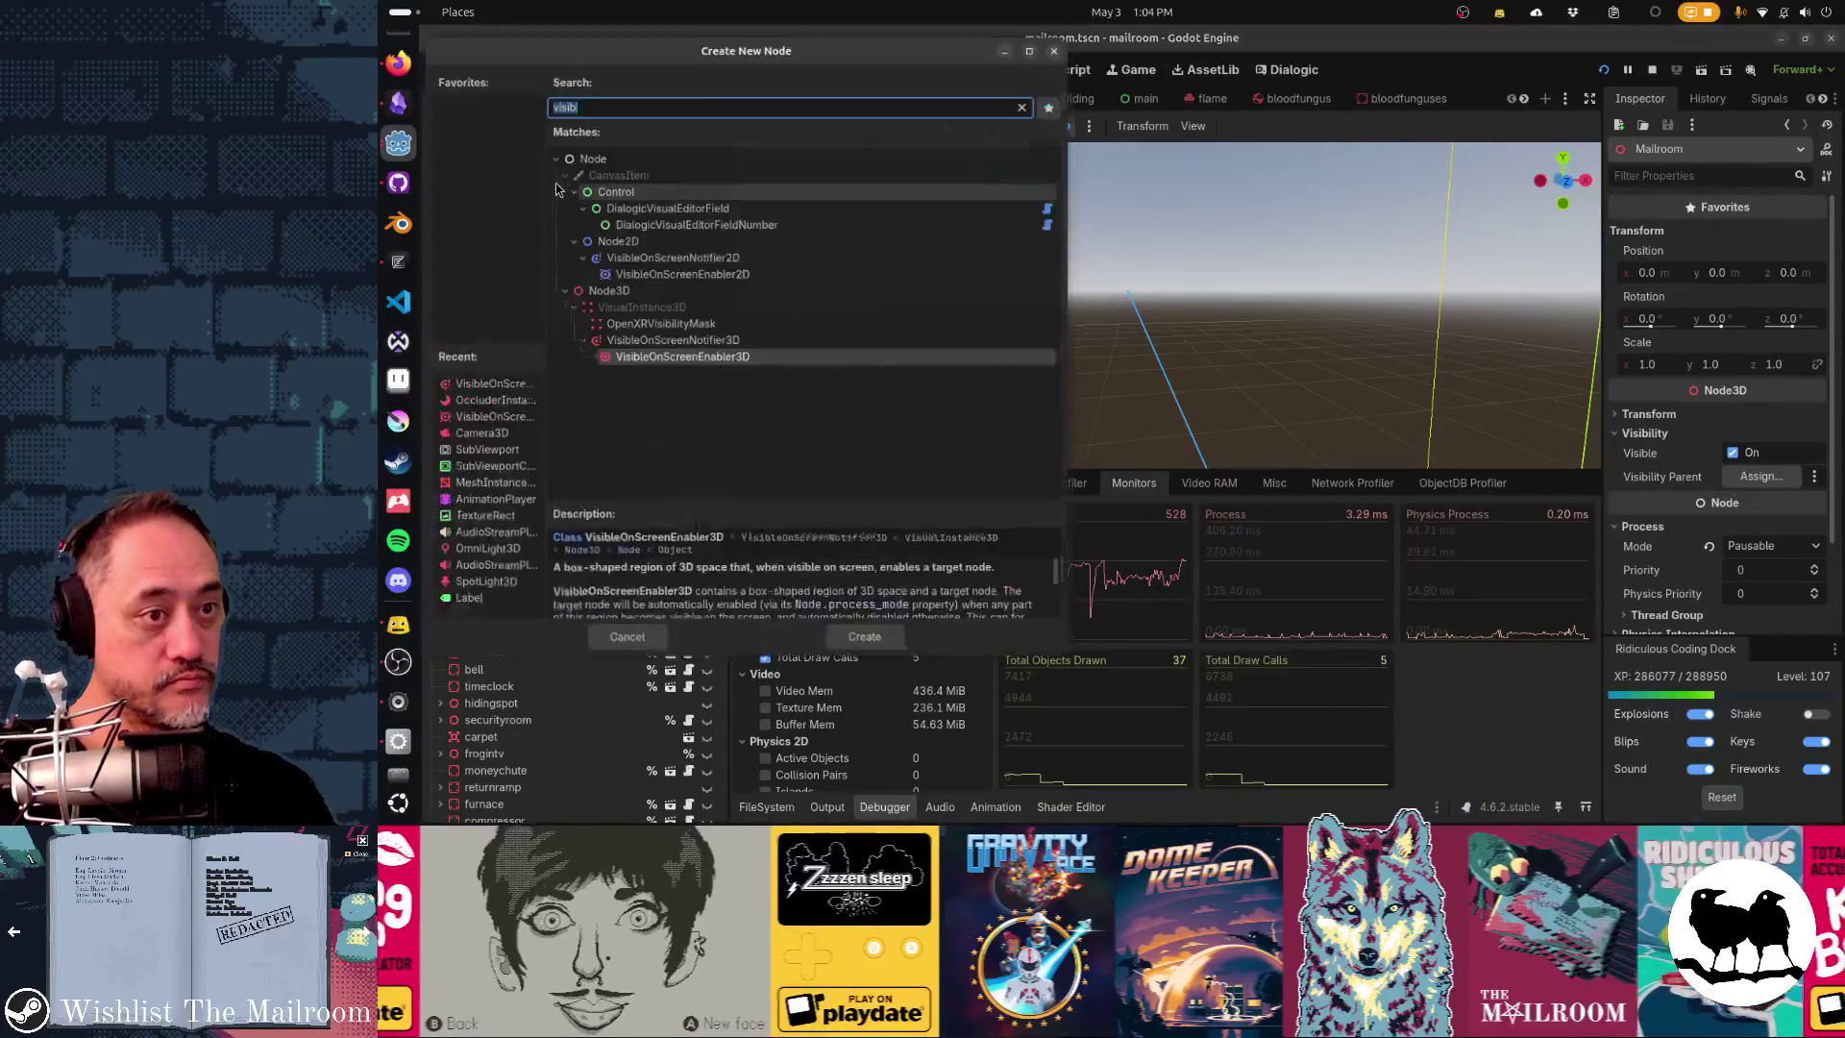
{"action": "key", "text": "Escape"}
{"action": "left_click", "coordinate": [553, 200]}
{"action": "scroll", "coordinate": [553, 211], "scroll_direction": "down", "scroll_amount": 15}
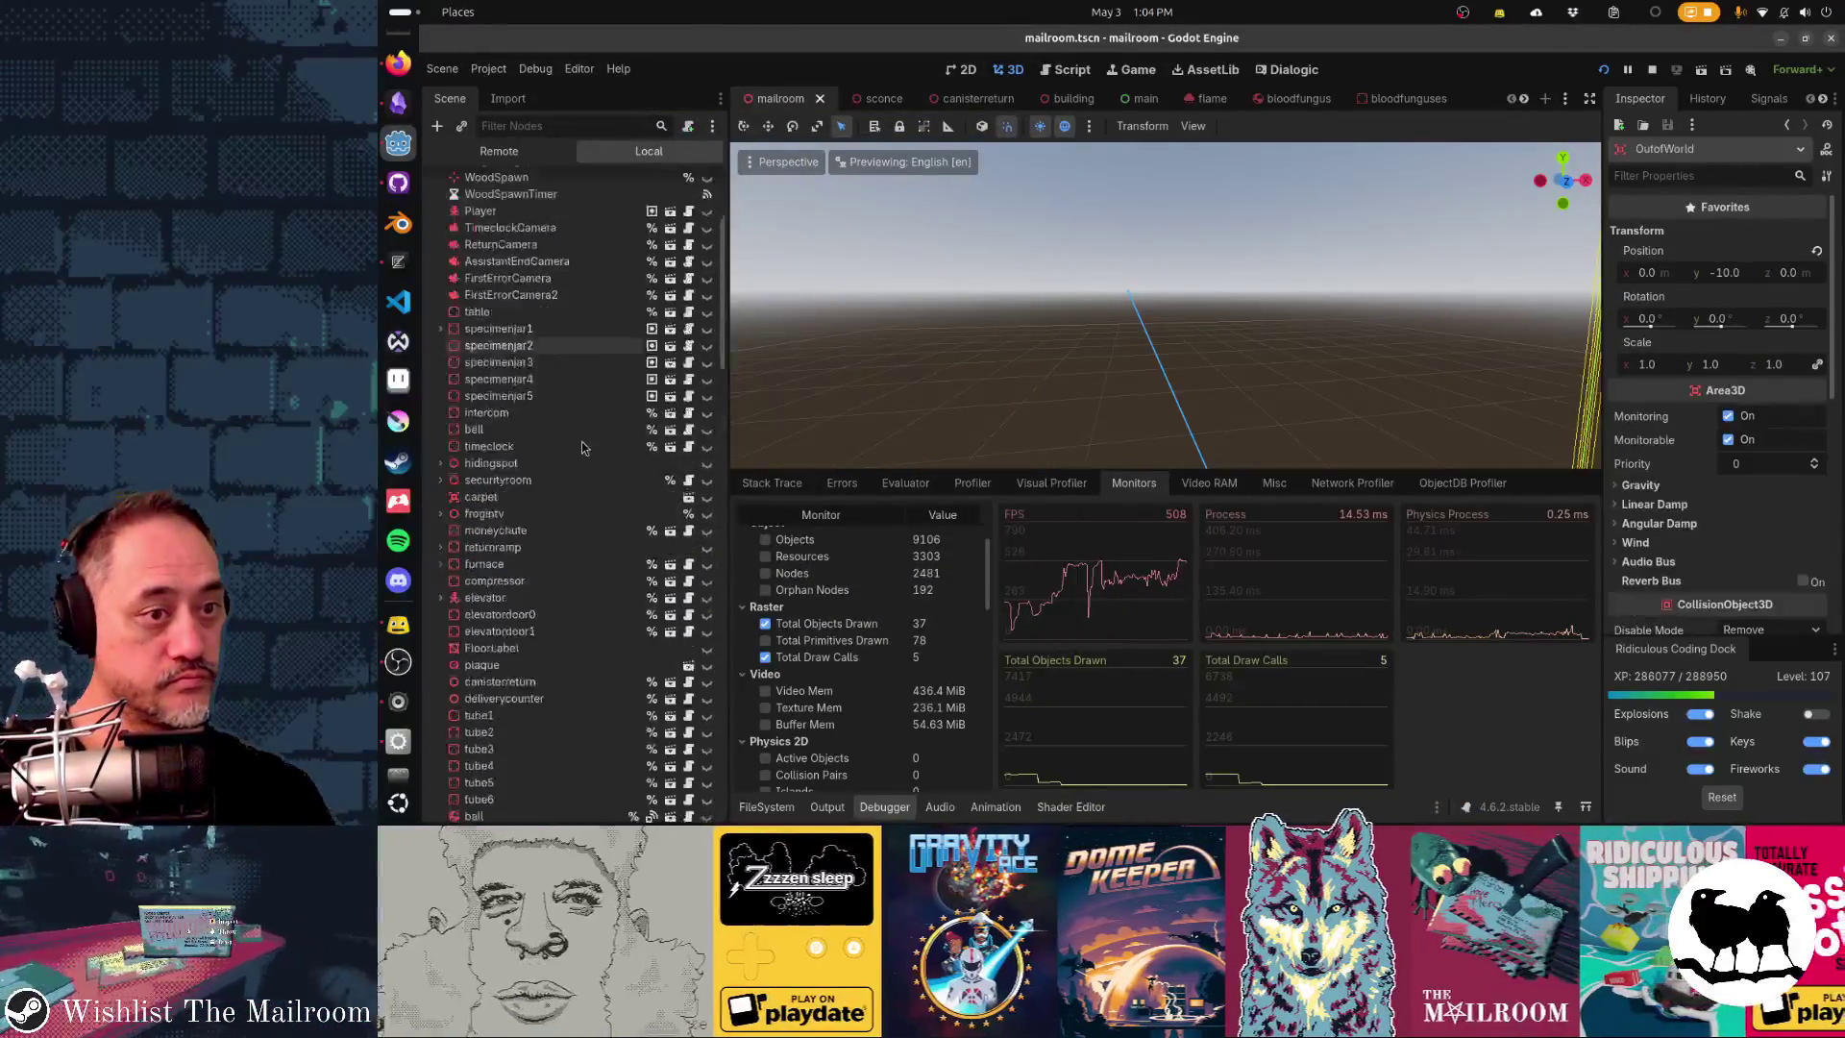
{"action": "left_click", "coordinate": [533, 812], "text": "shift"}
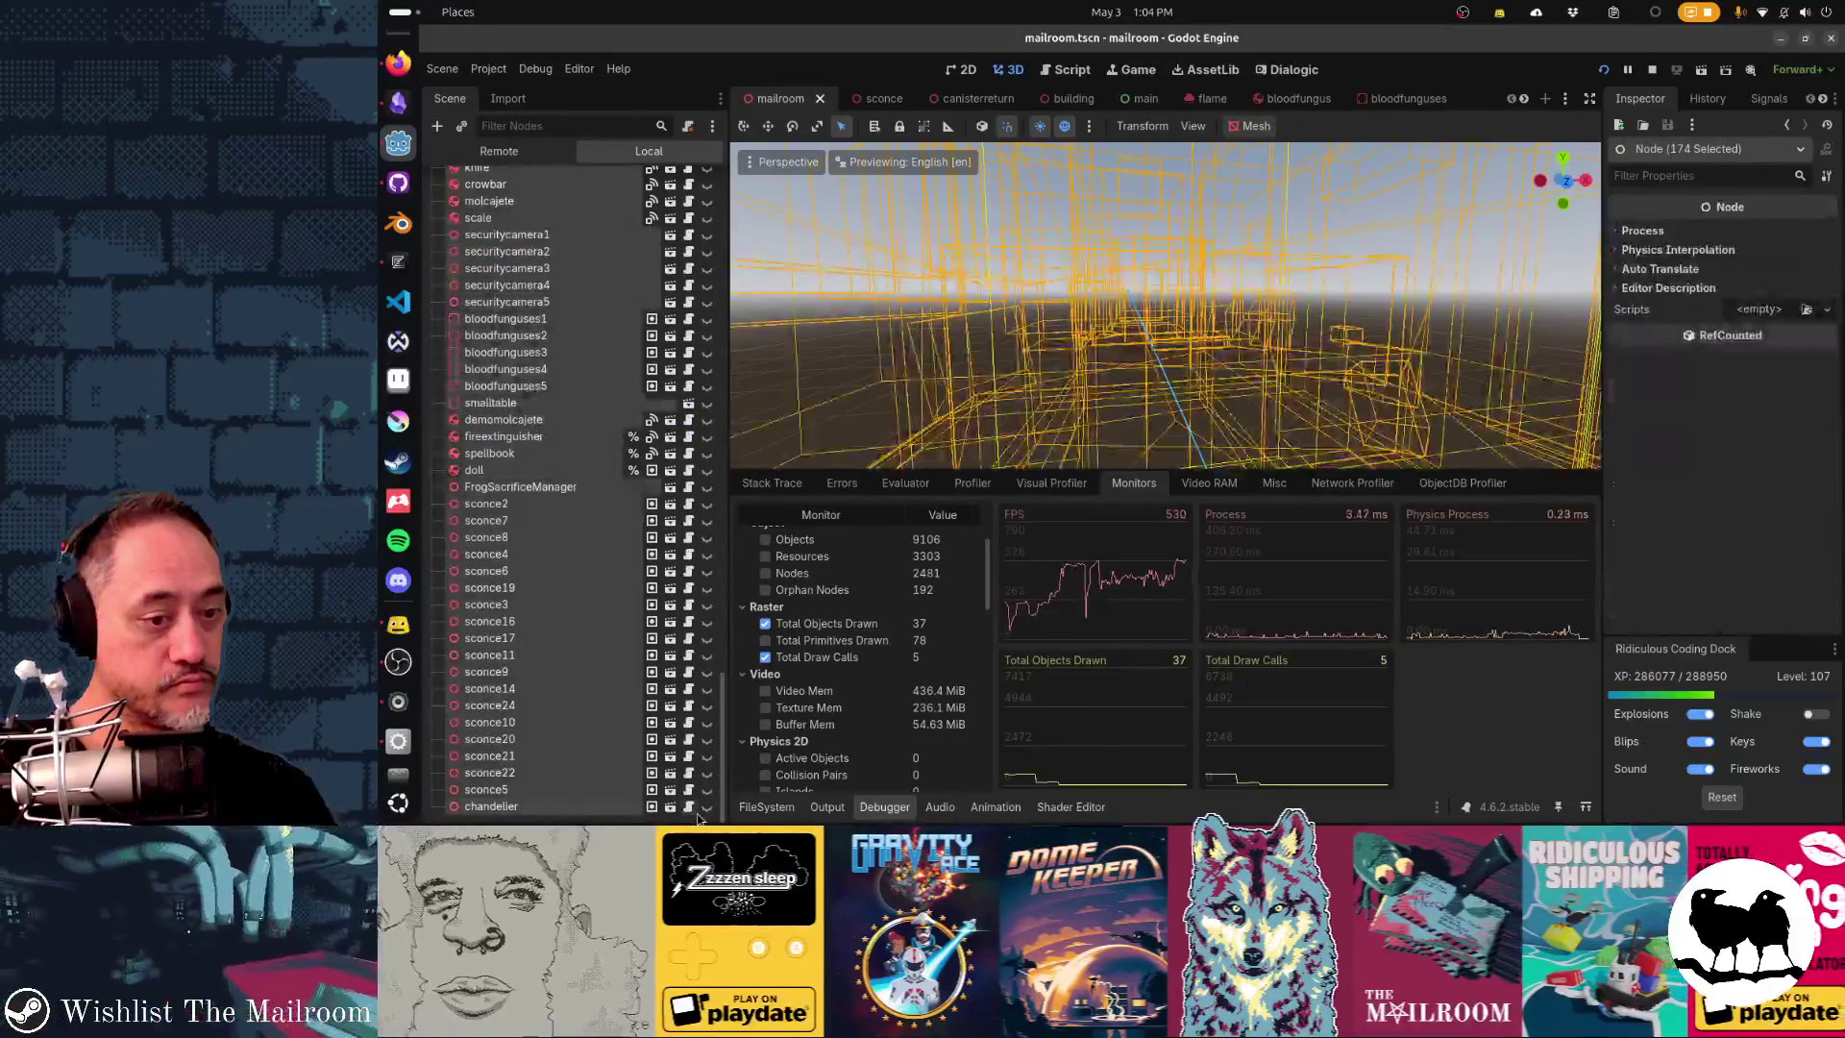
{"action": "key", "text": "h"}
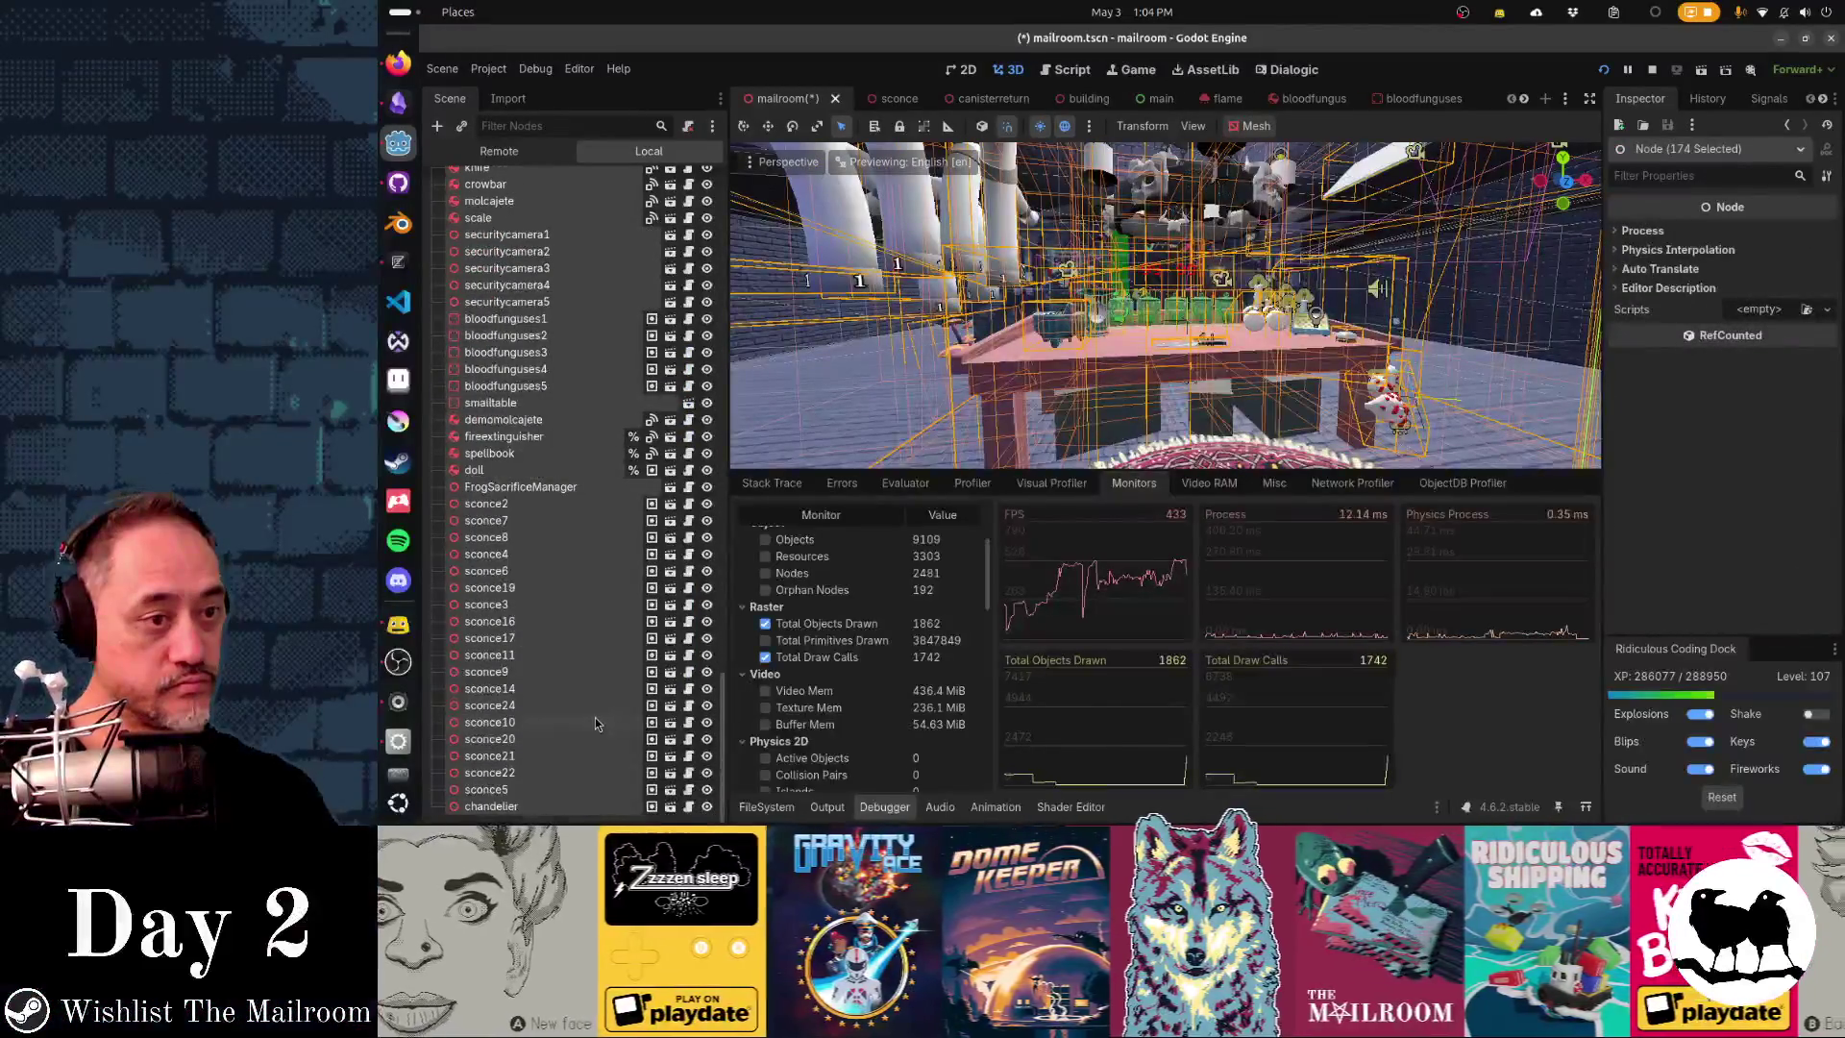
- Select BellguyFixMachineSpawn, run the game with F5, and walk around the restored room
{"action": "scroll", "coordinate": [601, 727], "scroll_direction": "up", "scroll_amount": 15}
{"action": "left_click", "coordinate": [543, 319]}
{"action": "key", "text": "F5"}
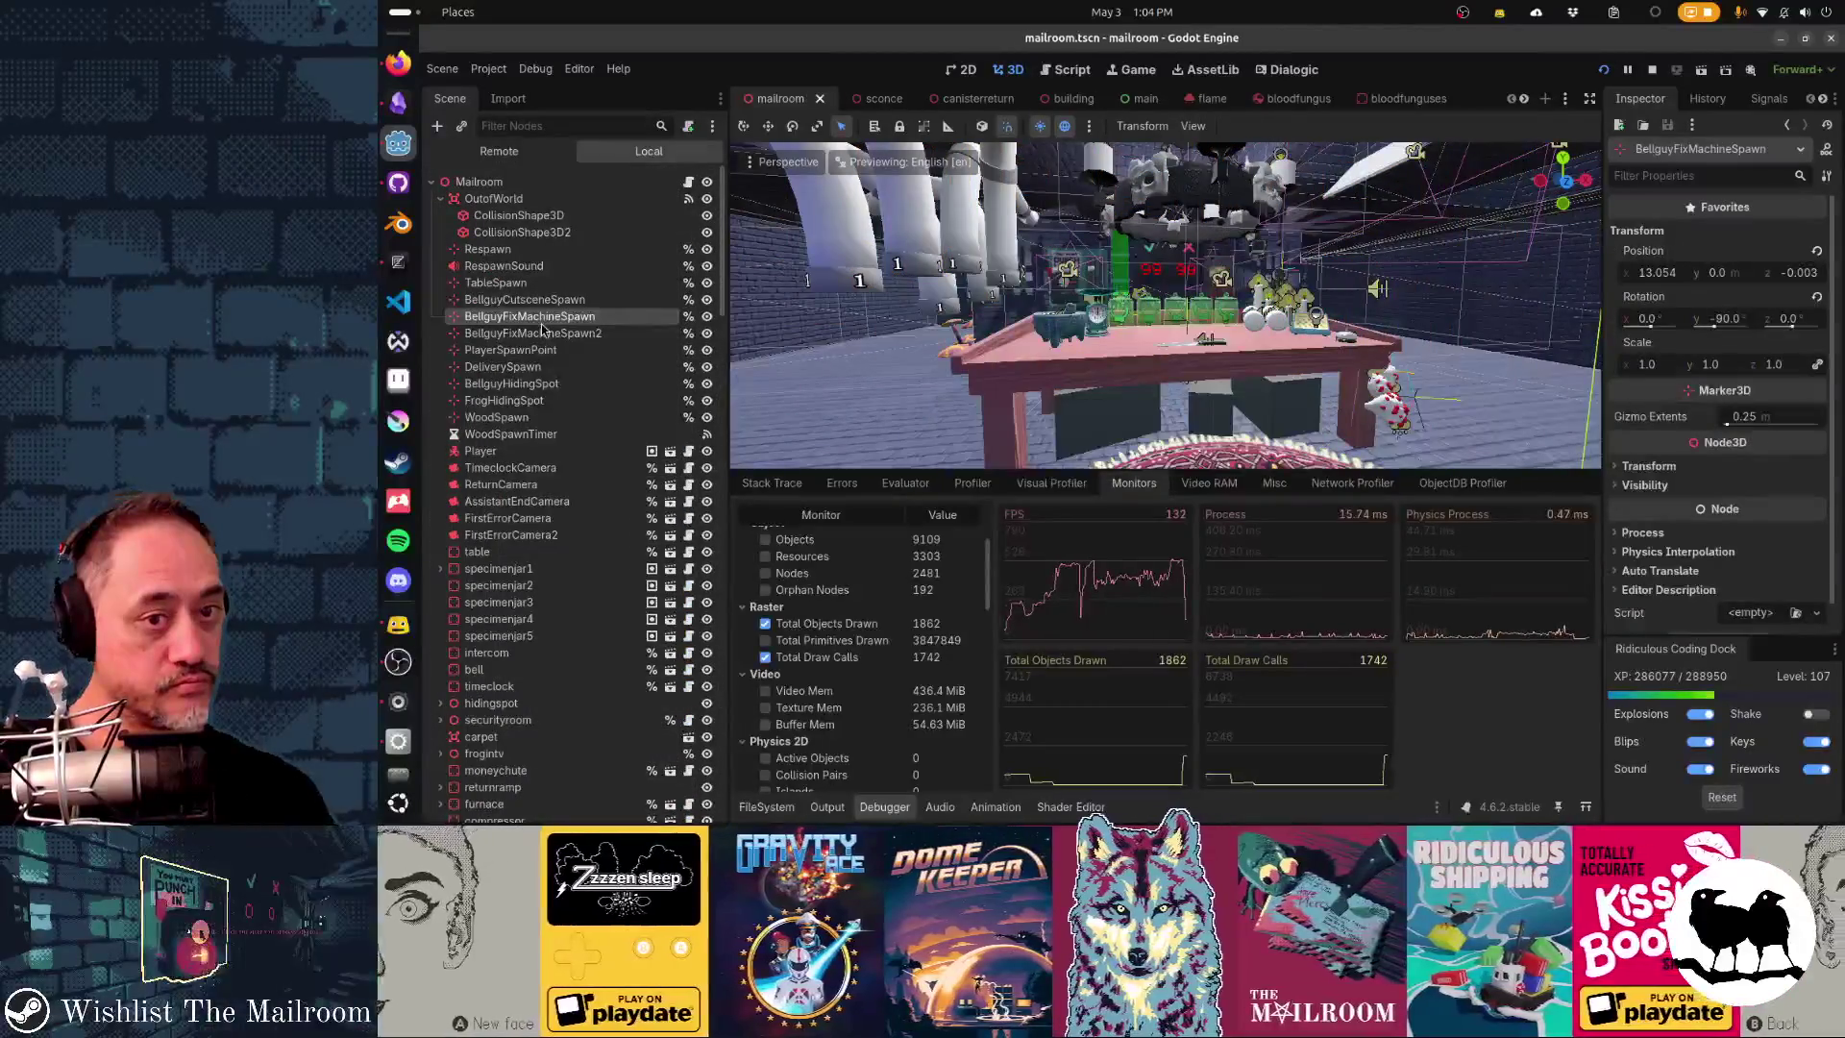
{"action": "left_click", "coordinate": [1144, 330]}
{"action": "key", "text": "s"}
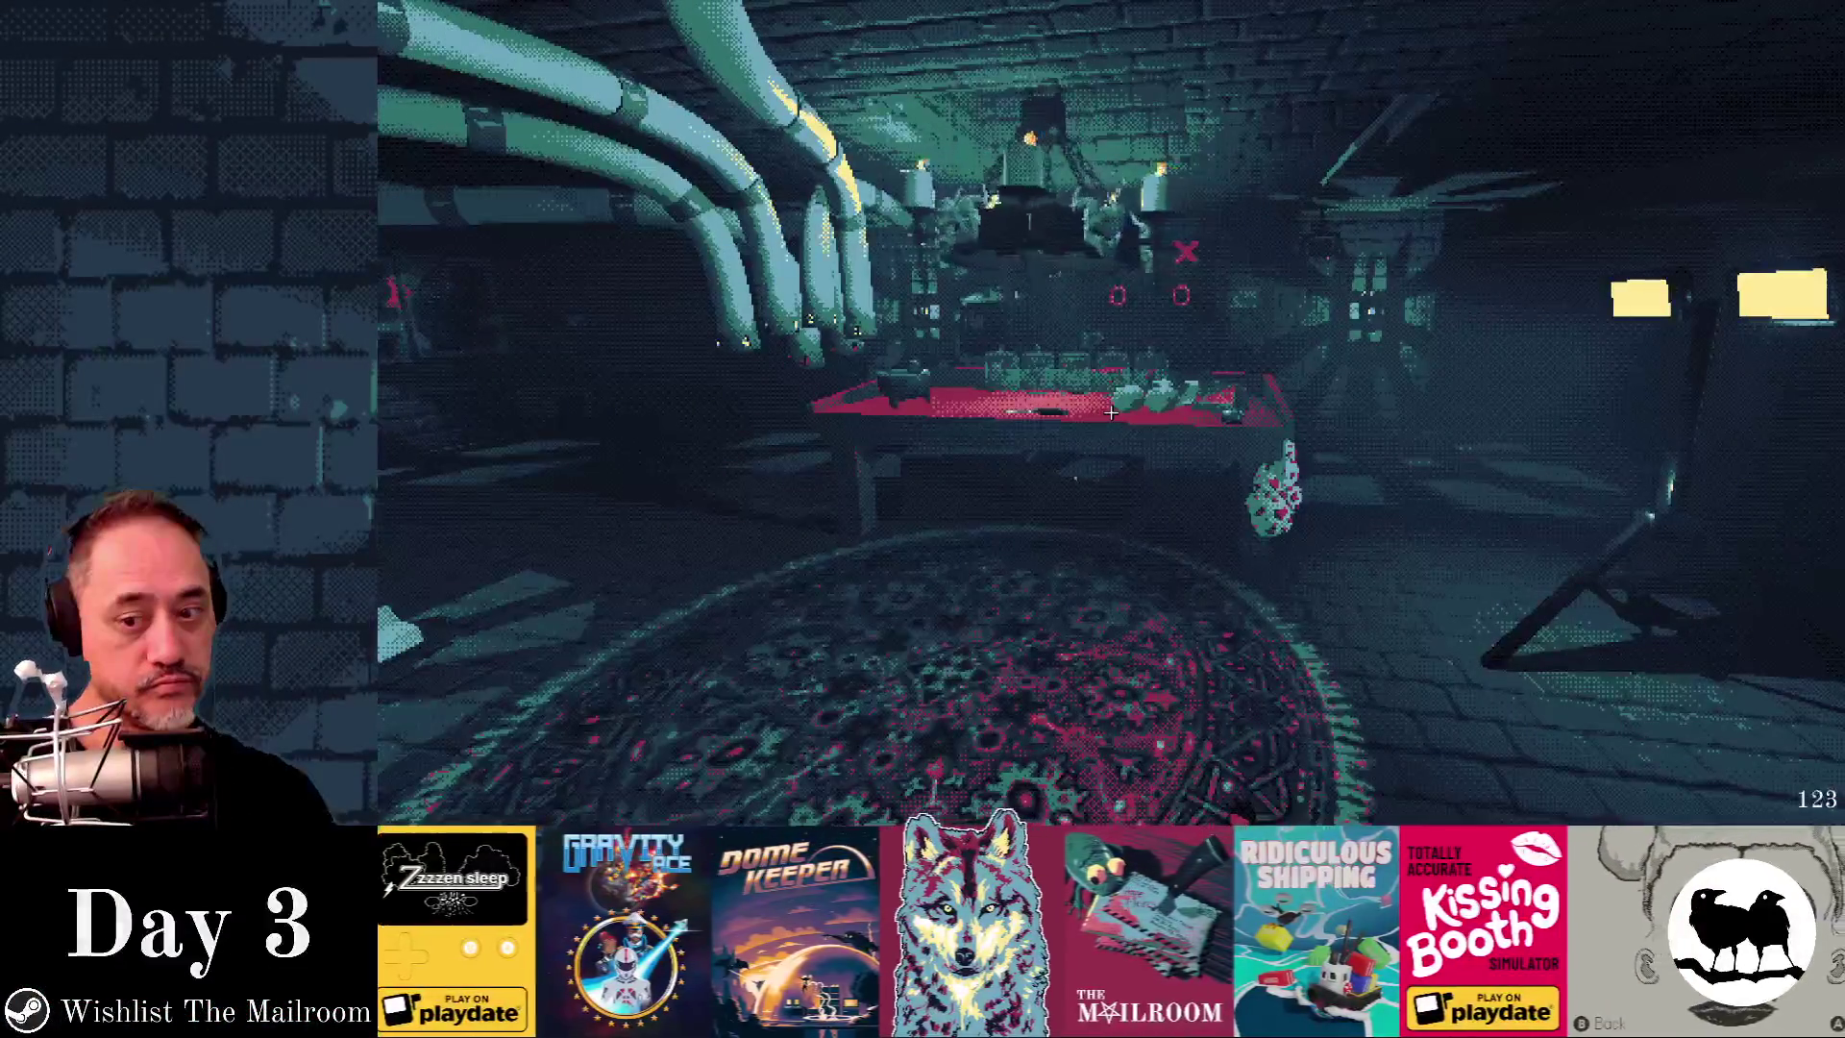
{"action": "mouse_move", "coordinate": [1111, 413]}
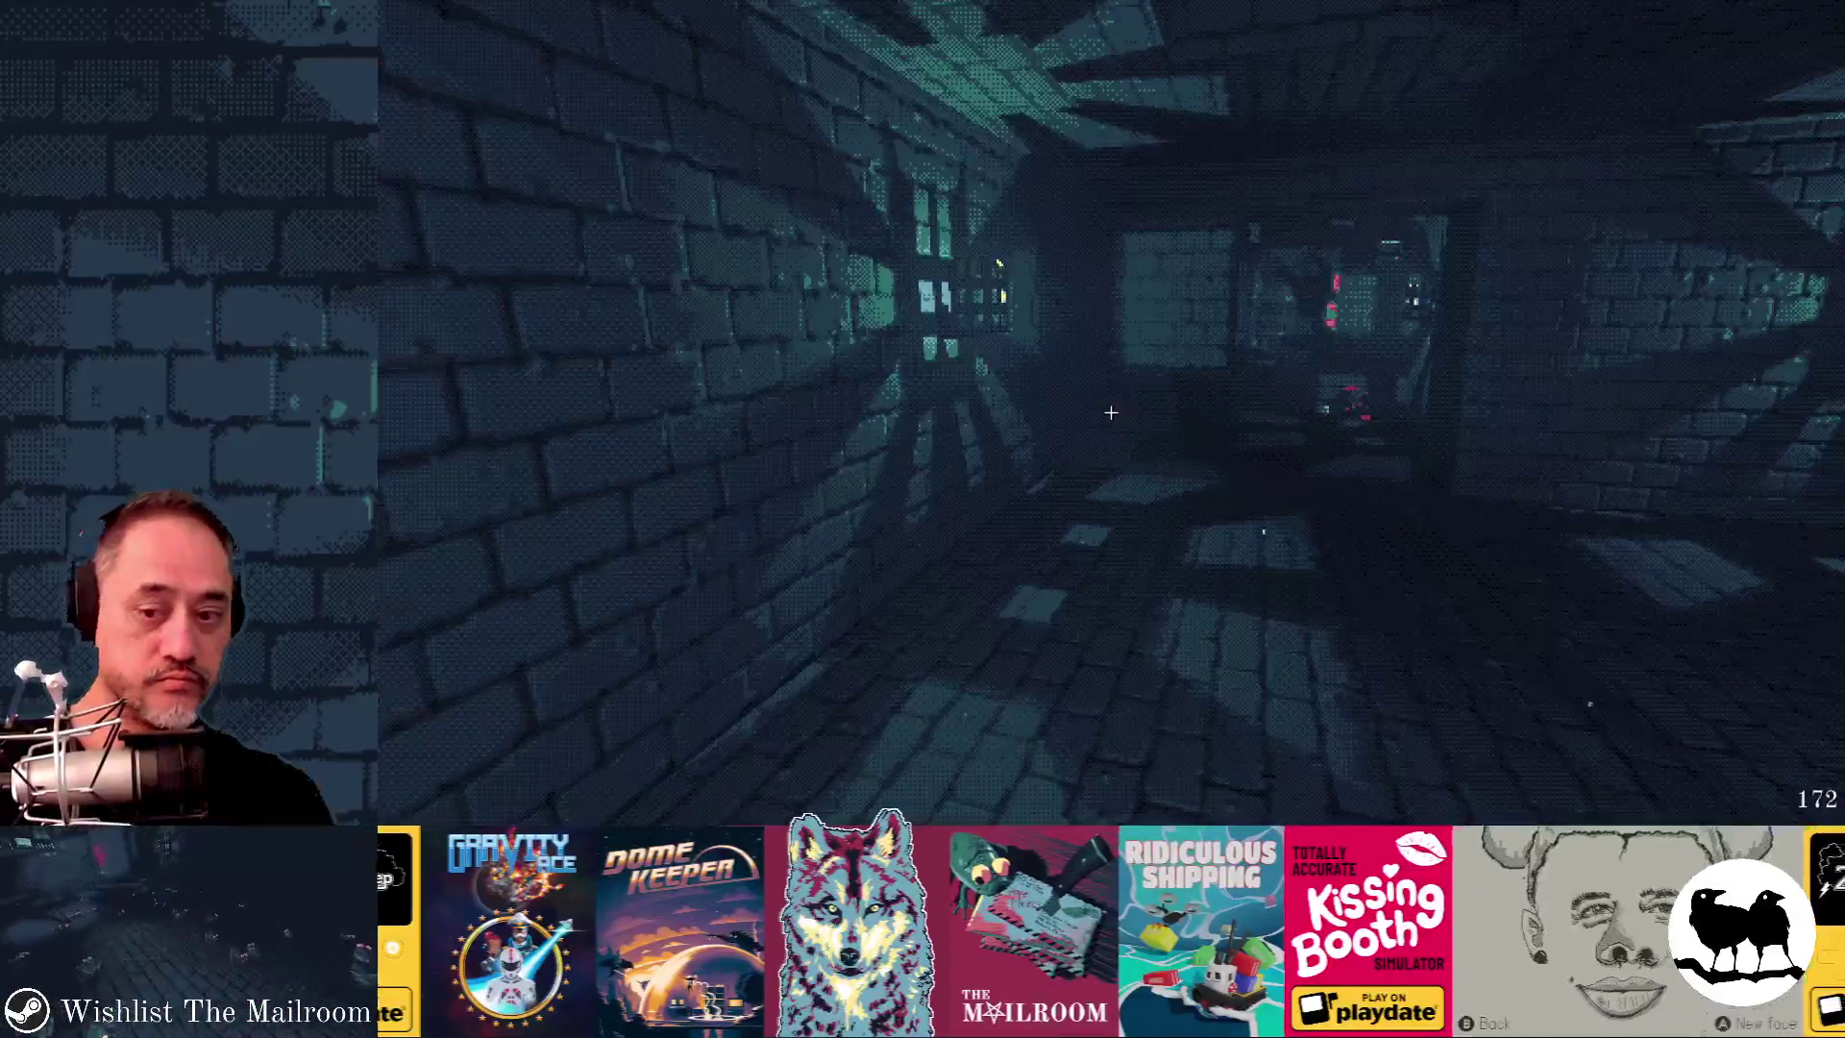
{"action": "key", "text": "alt+Tab"}
{"action": "key", "text": "alt+Tab"}
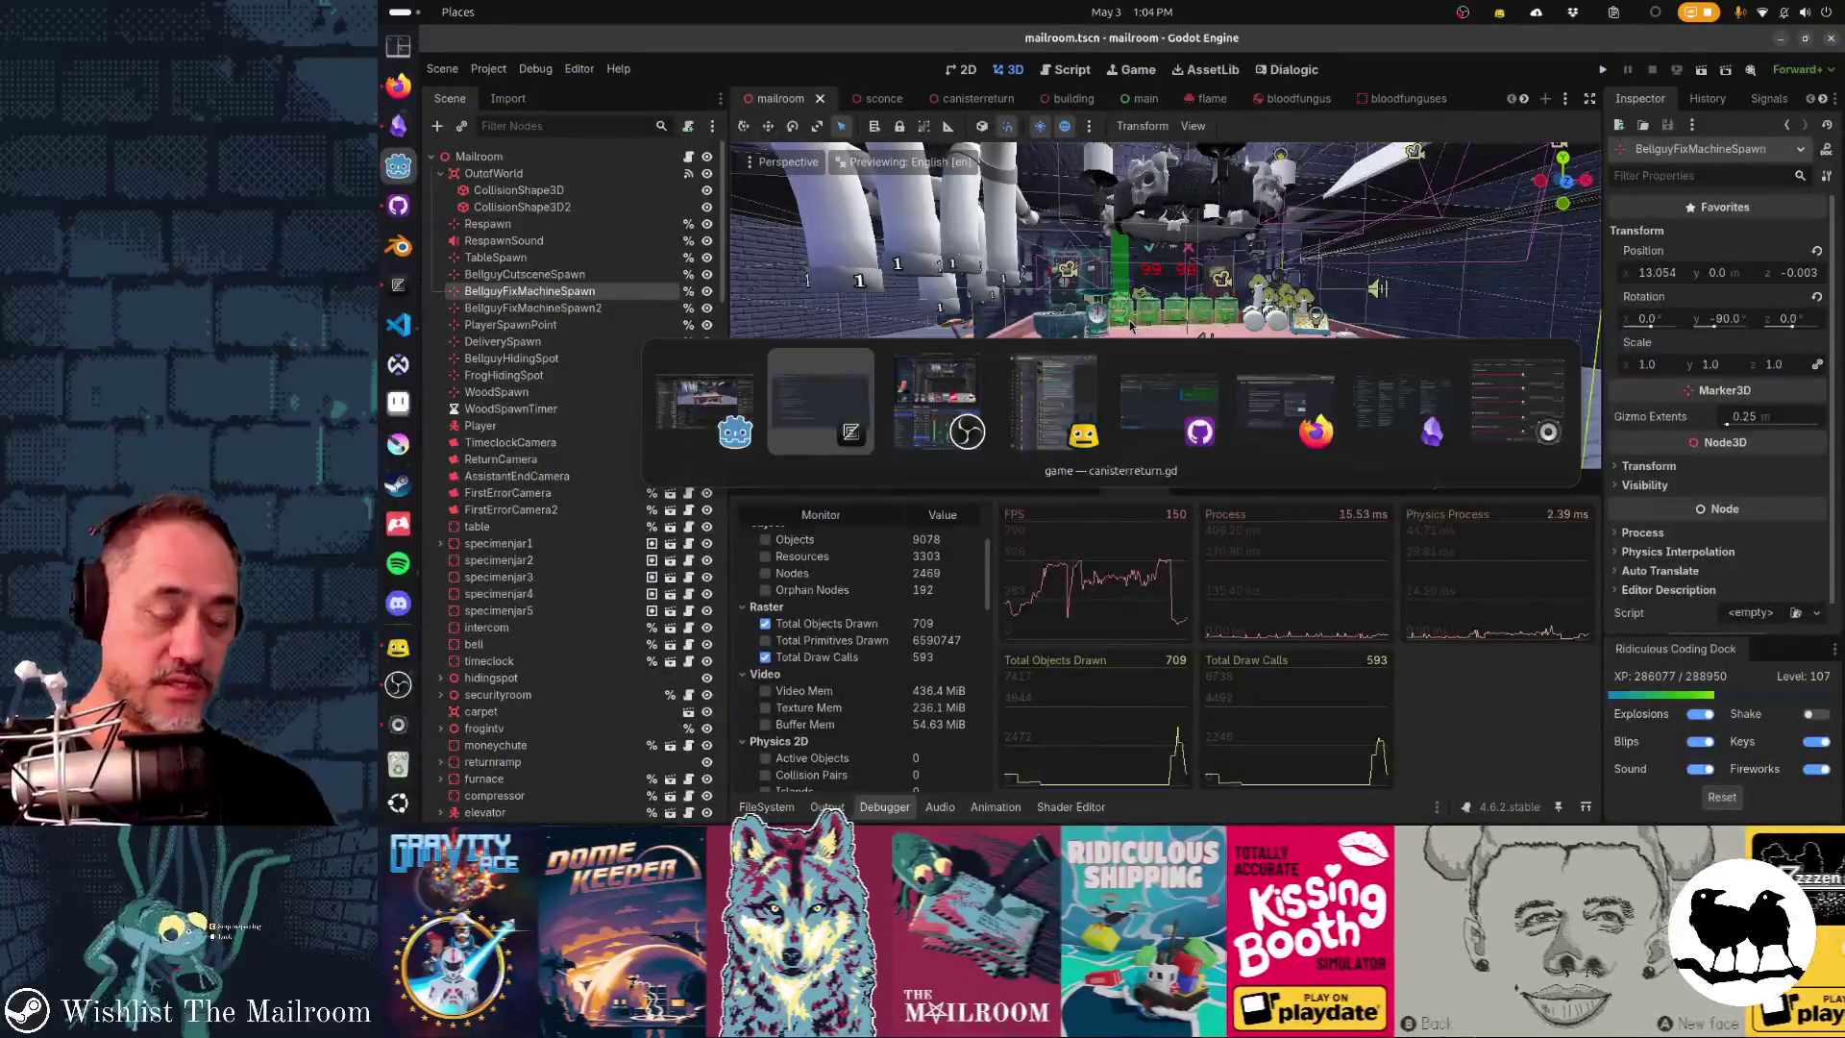
- In GitHub Desktop, review bloodspray.tscn and discard the canisterreturn.gd changes
{"action": "key", "text": "alt+Tab"}
{"action": "key", "text": "alt+Tab"}
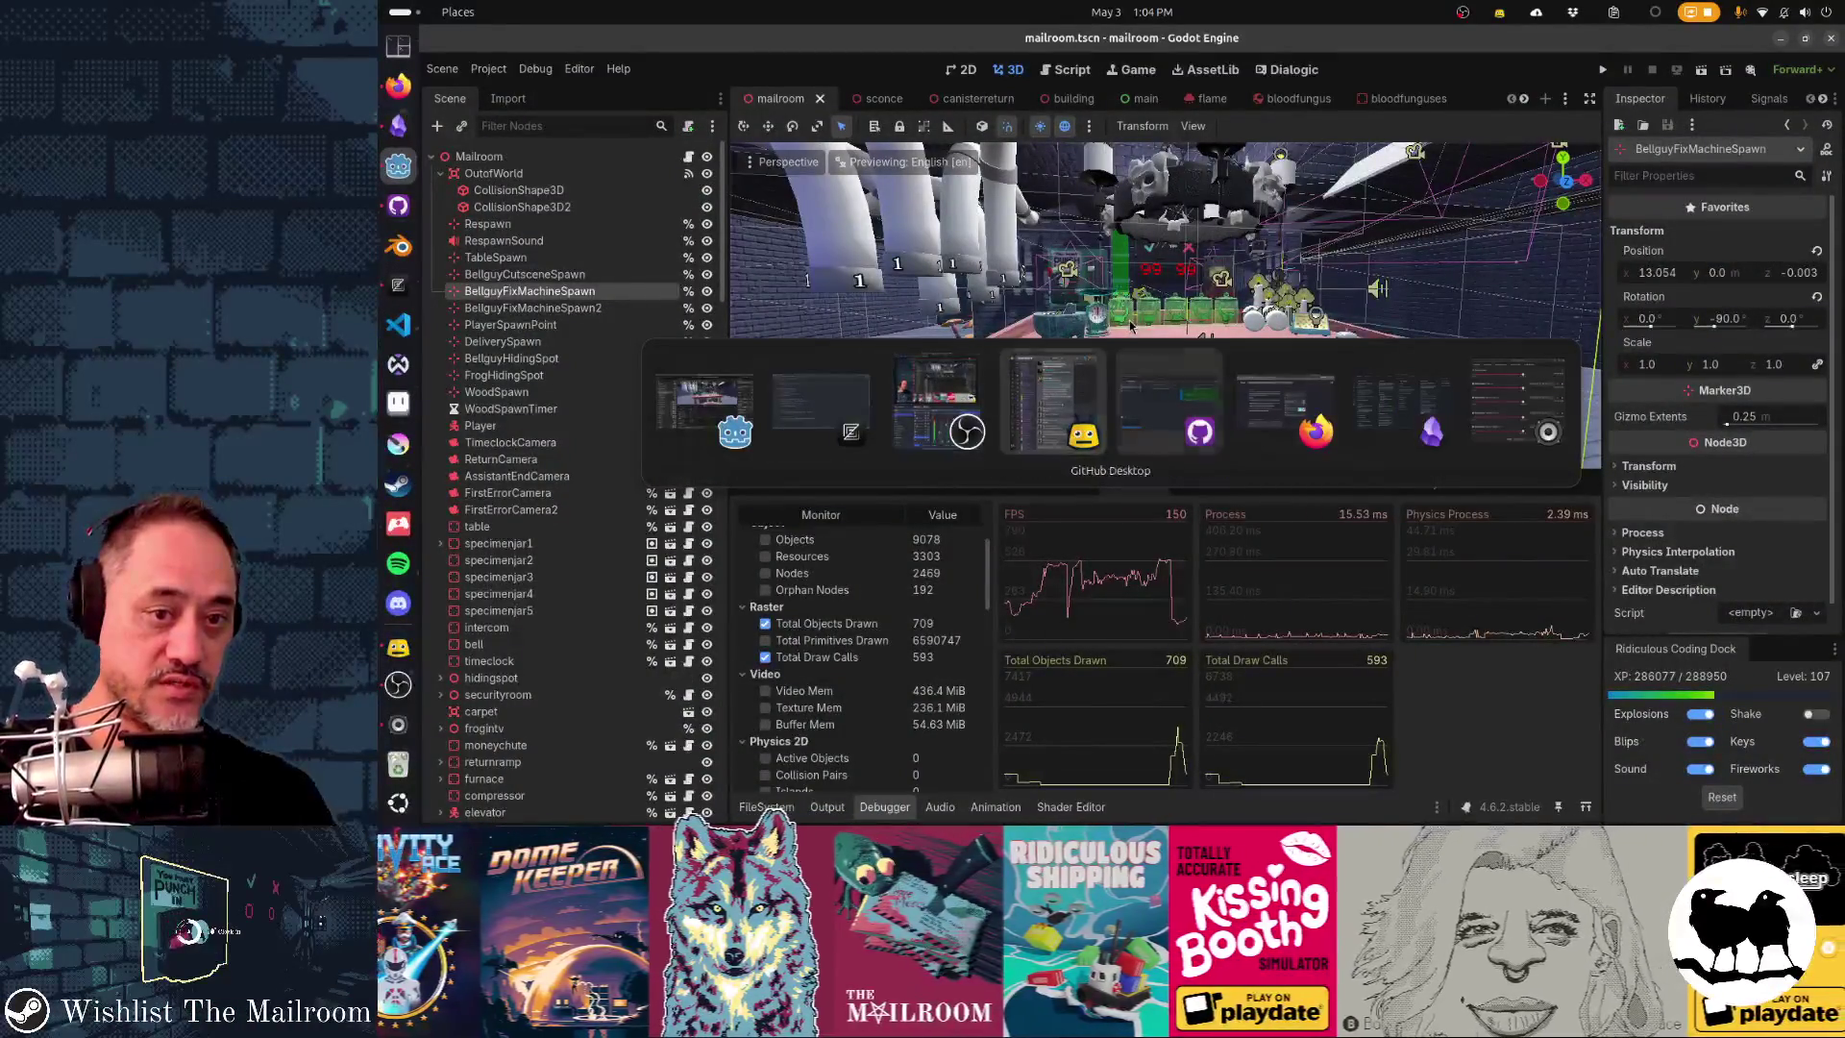
{"action": "key", "text": "alt+Tab"}
{"action": "left_click", "coordinate": [644, 192]}
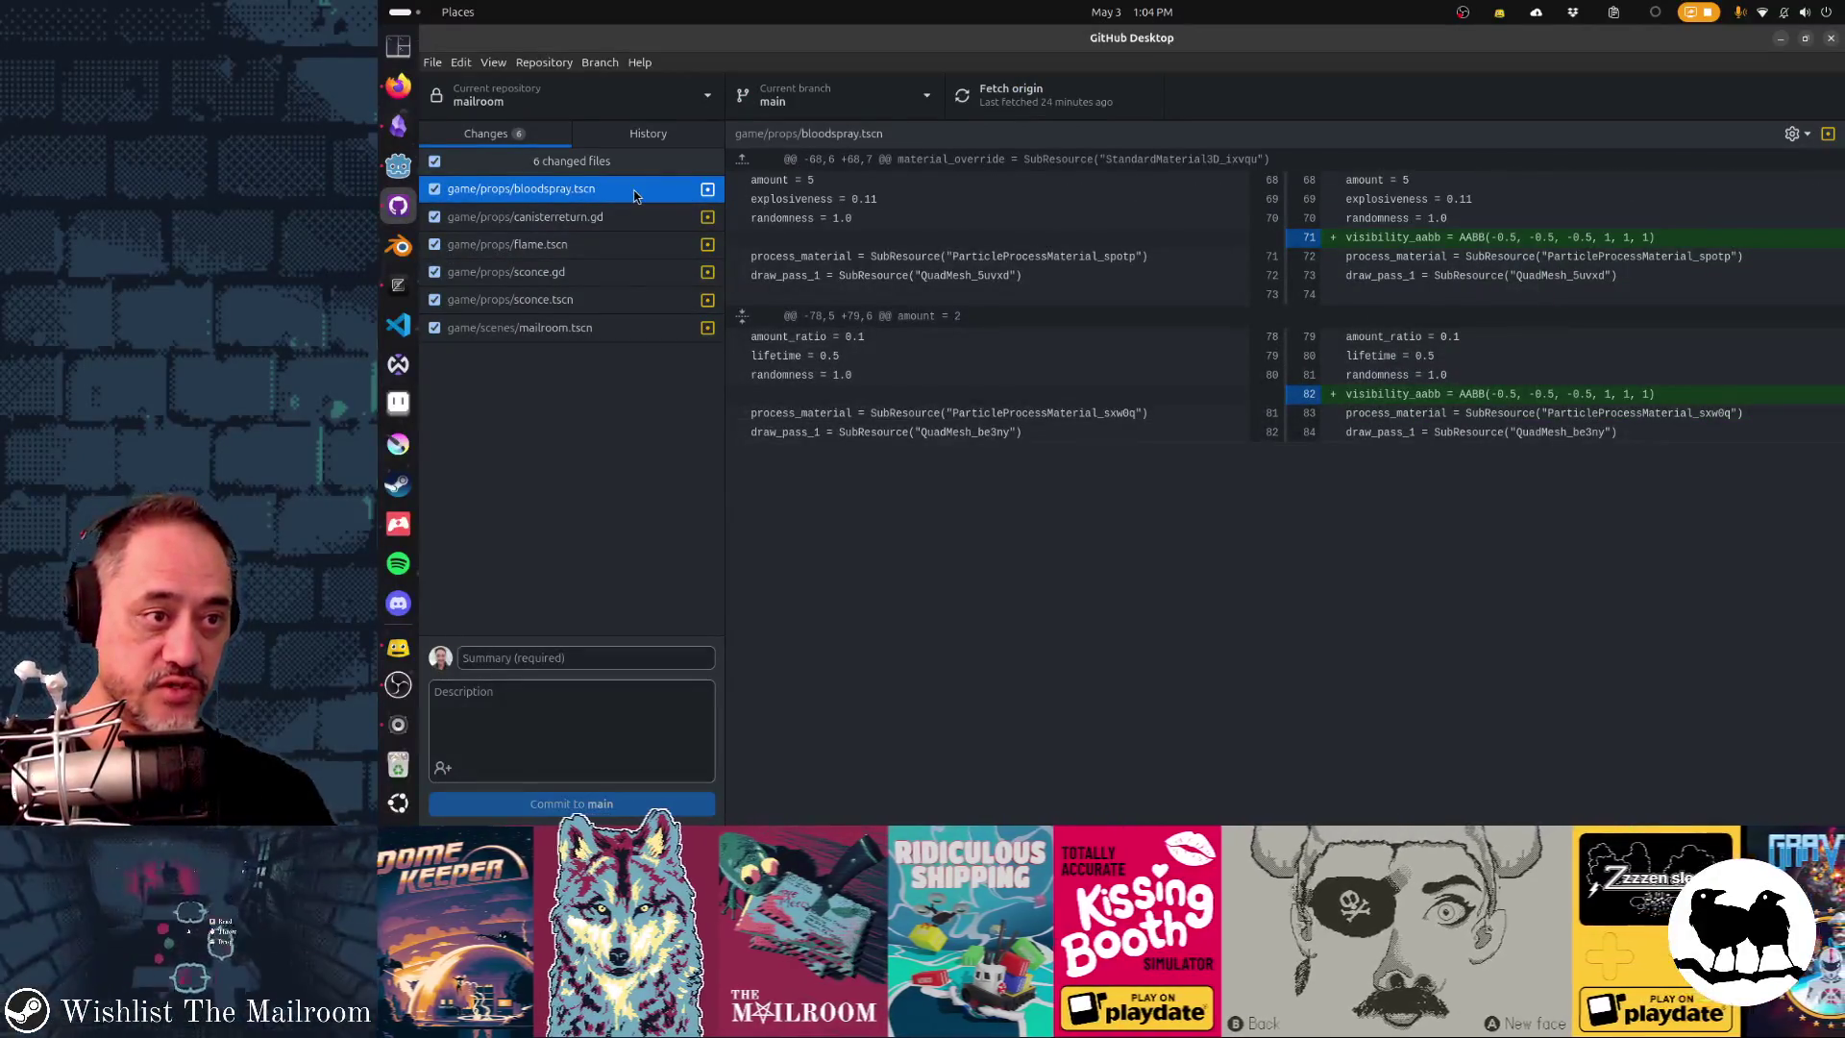
{"action": "left_click", "coordinate": [620, 219]}
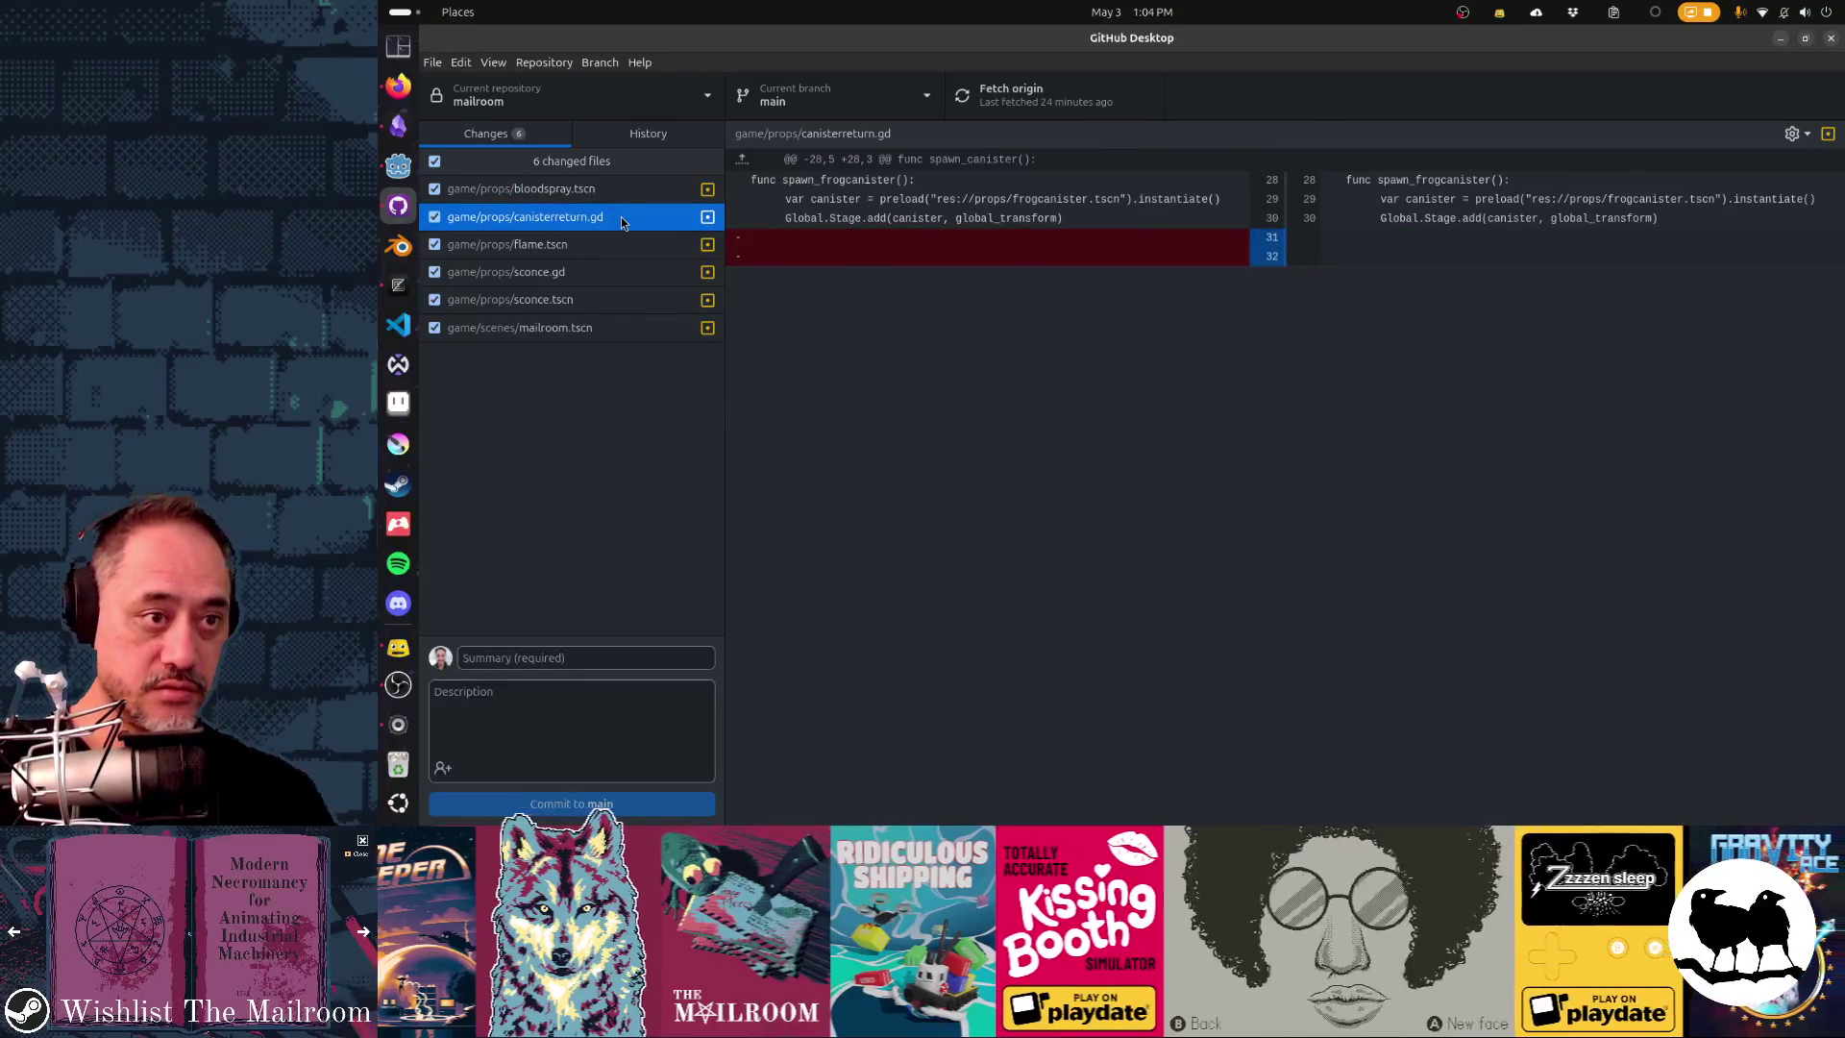
{"action": "right_click", "coordinate": [621, 217]}
{"action": "left_click", "coordinate": [640, 231]}
- Review the flame, sconce and mailroom diffs, then discard the mailroom.tscn changes
{"action": "left_click", "coordinate": [623, 227]}
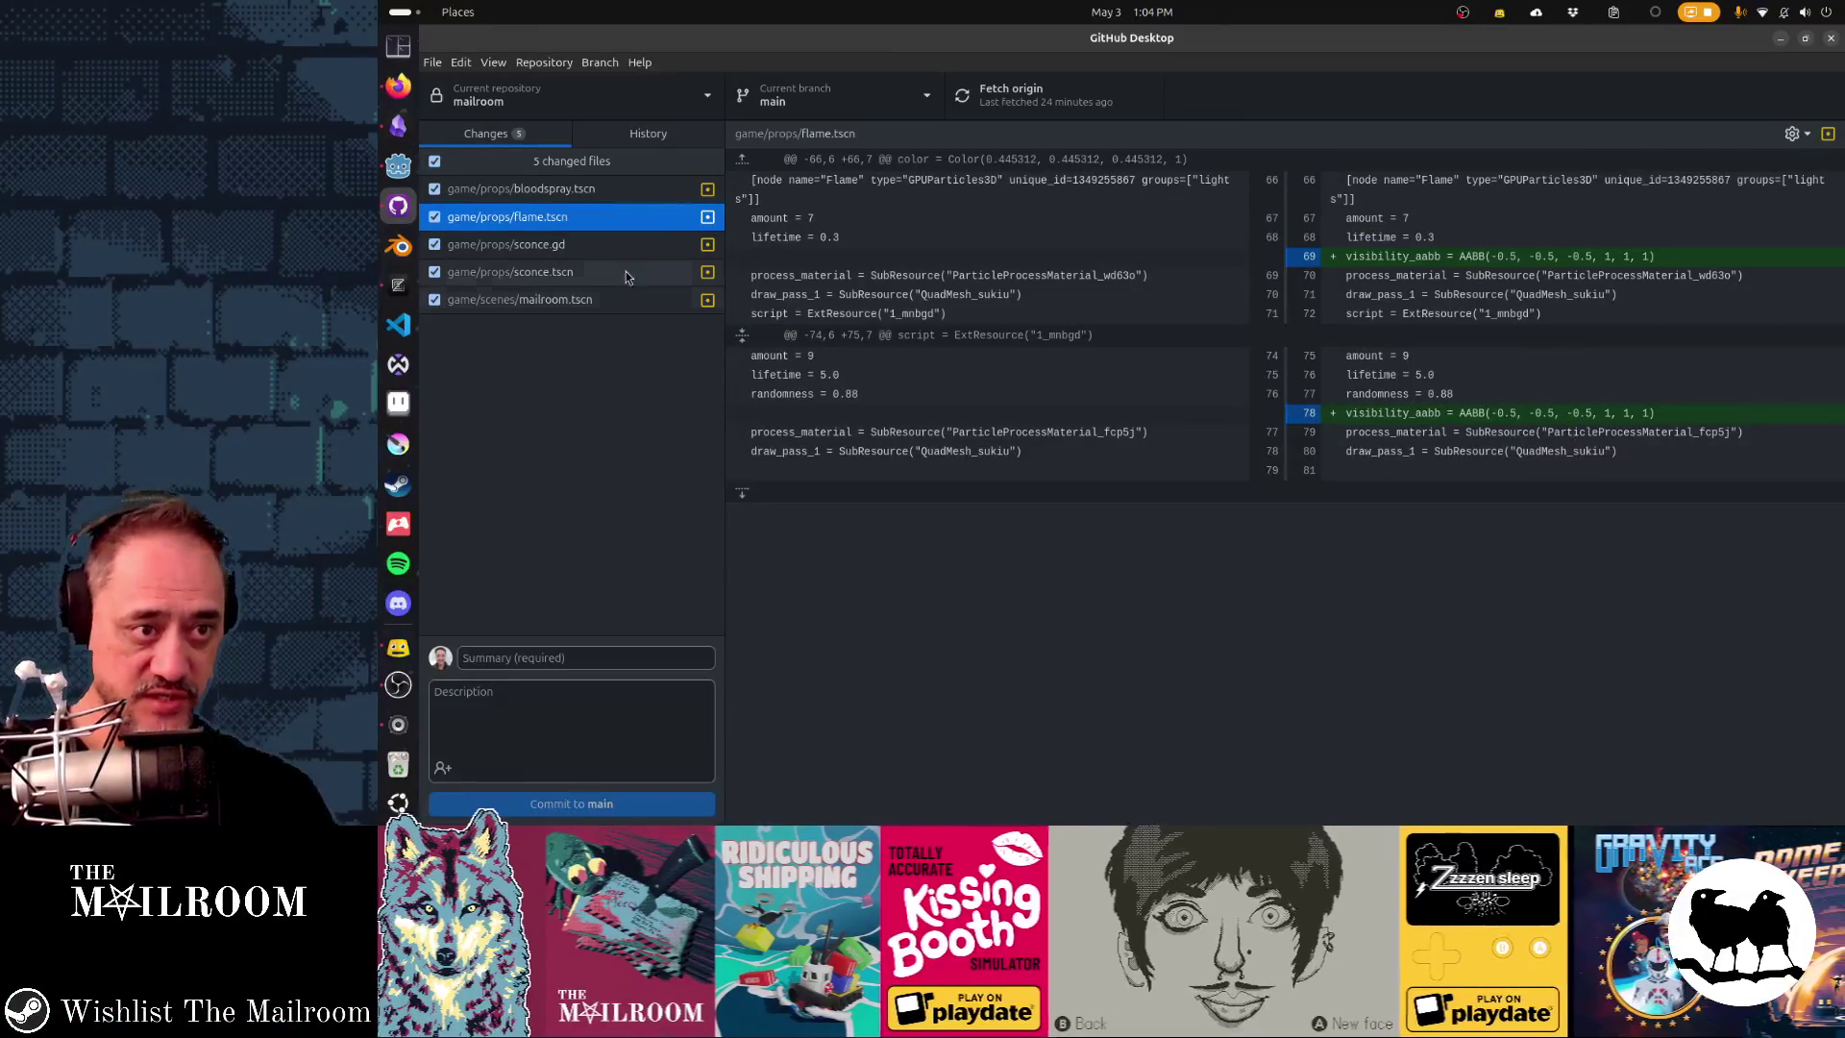
{"action": "left_click", "coordinate": [597, 252]}
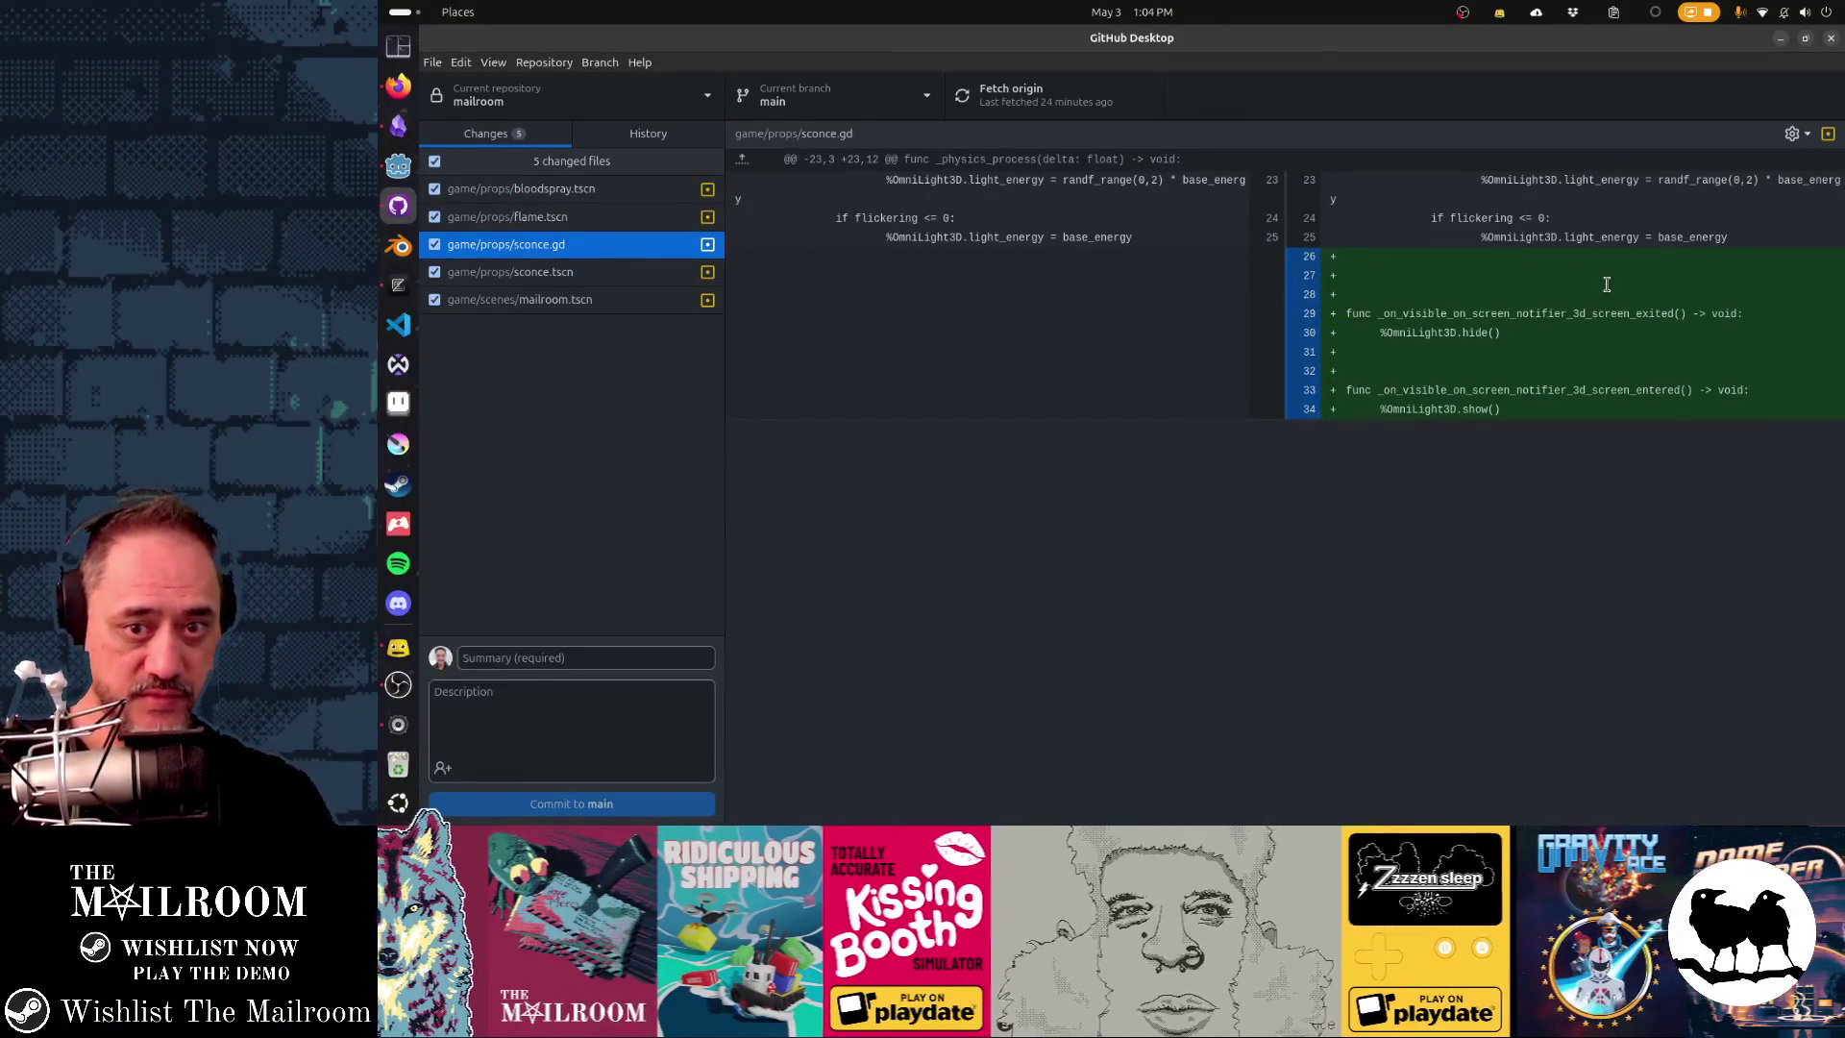
{"action": "left_click", "coordinate": [573, 273]}
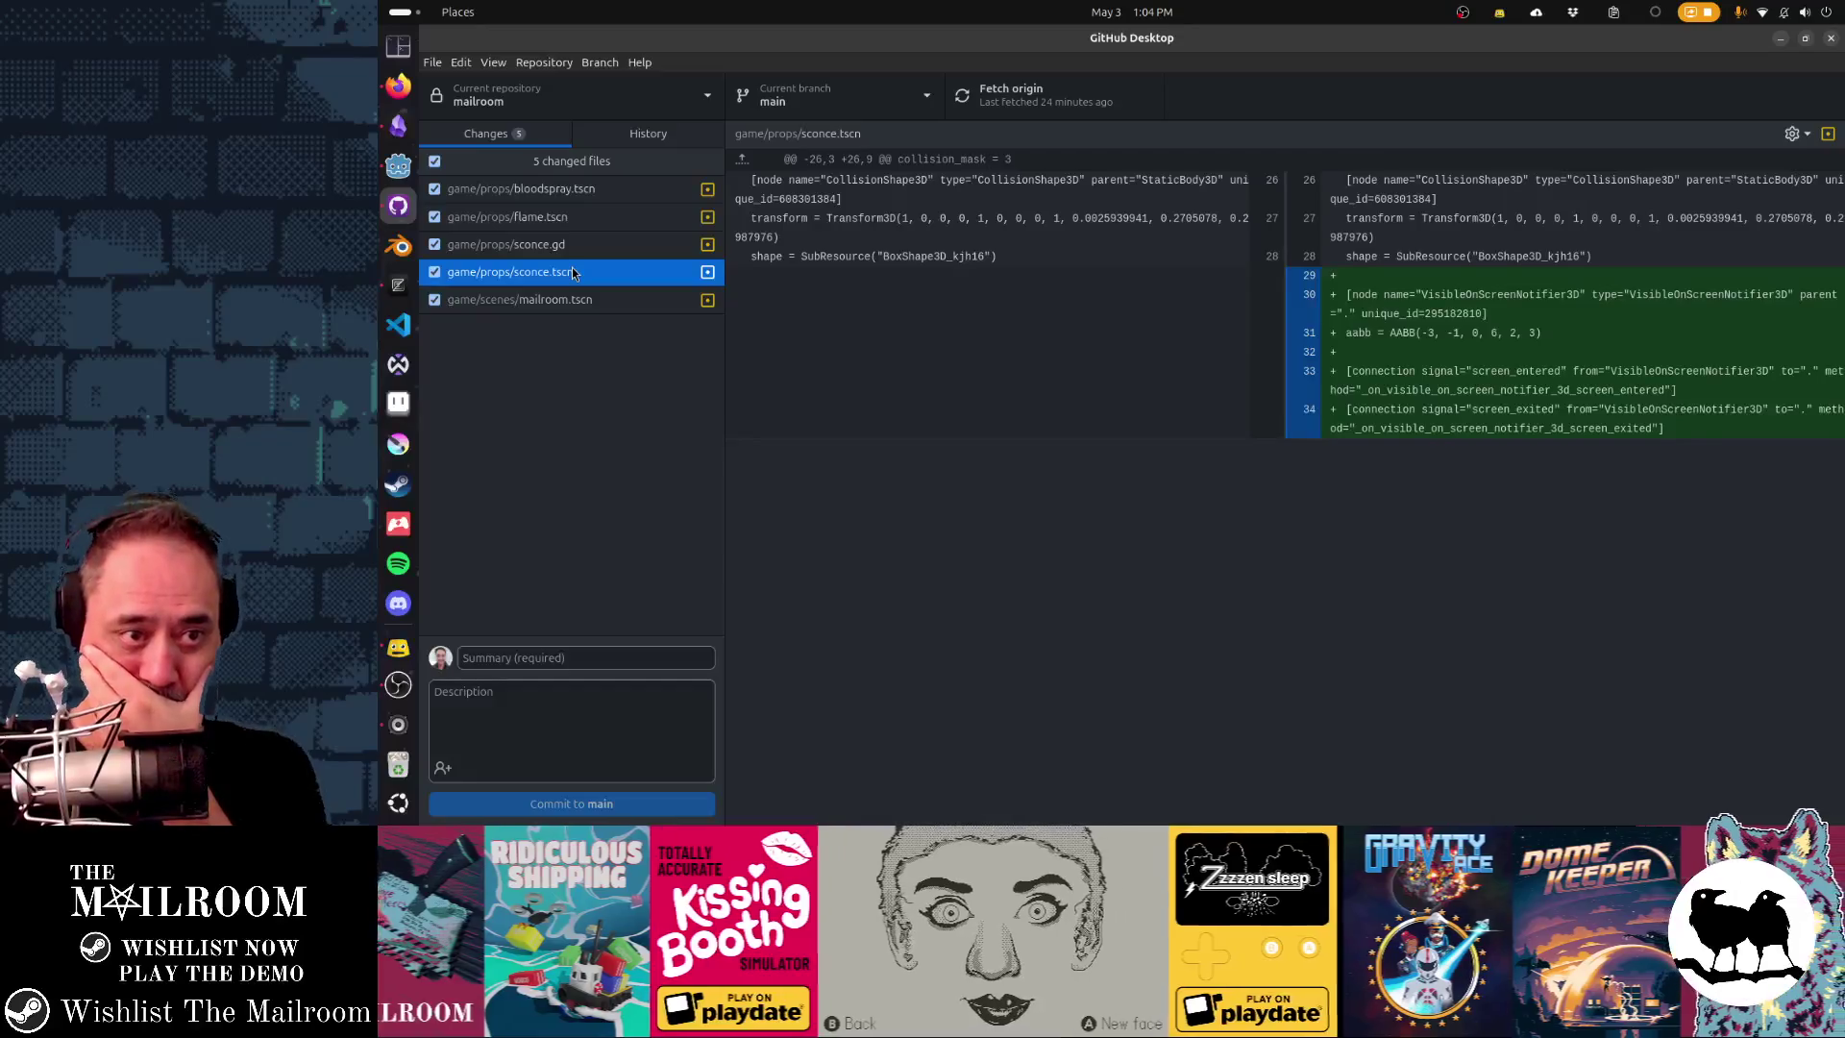
{"action": "left_click", "coordinate": [578, 302]}
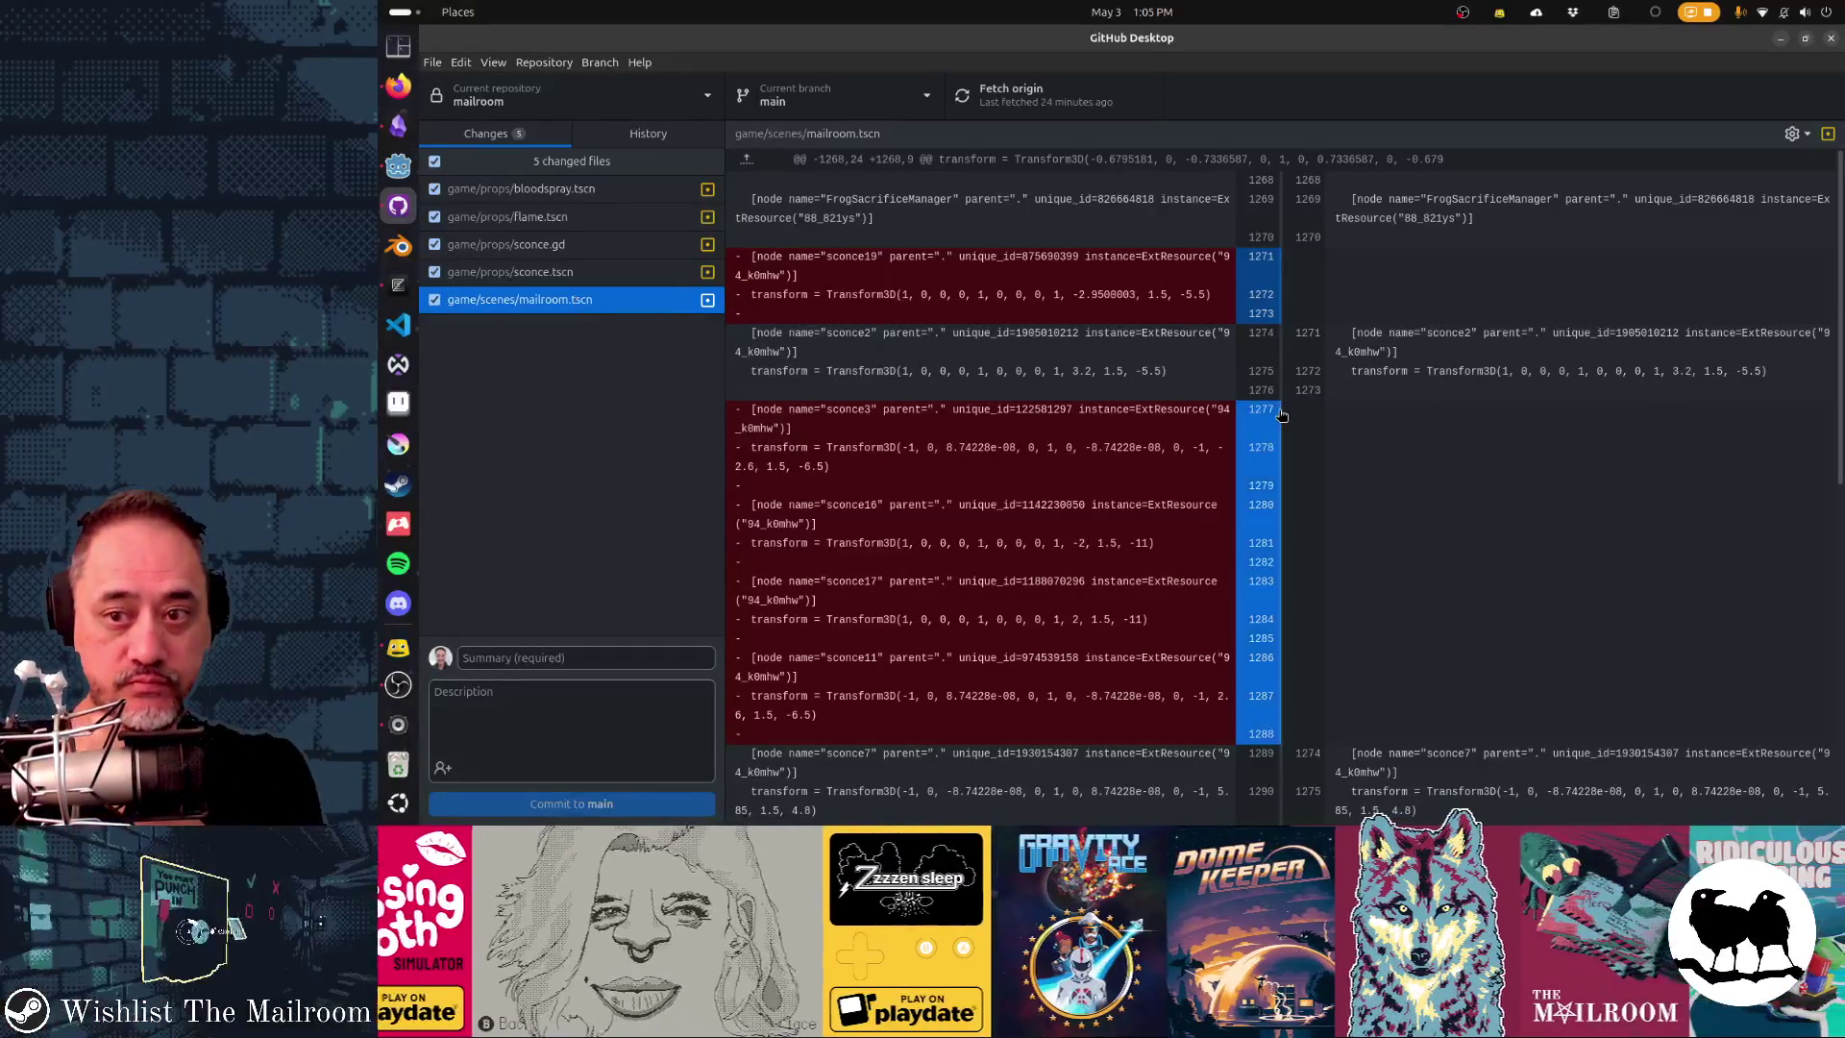
{"action": "scroll", "coordinate": [1279, 411], "scroll_direction": "down", "scroll_amount": 5}
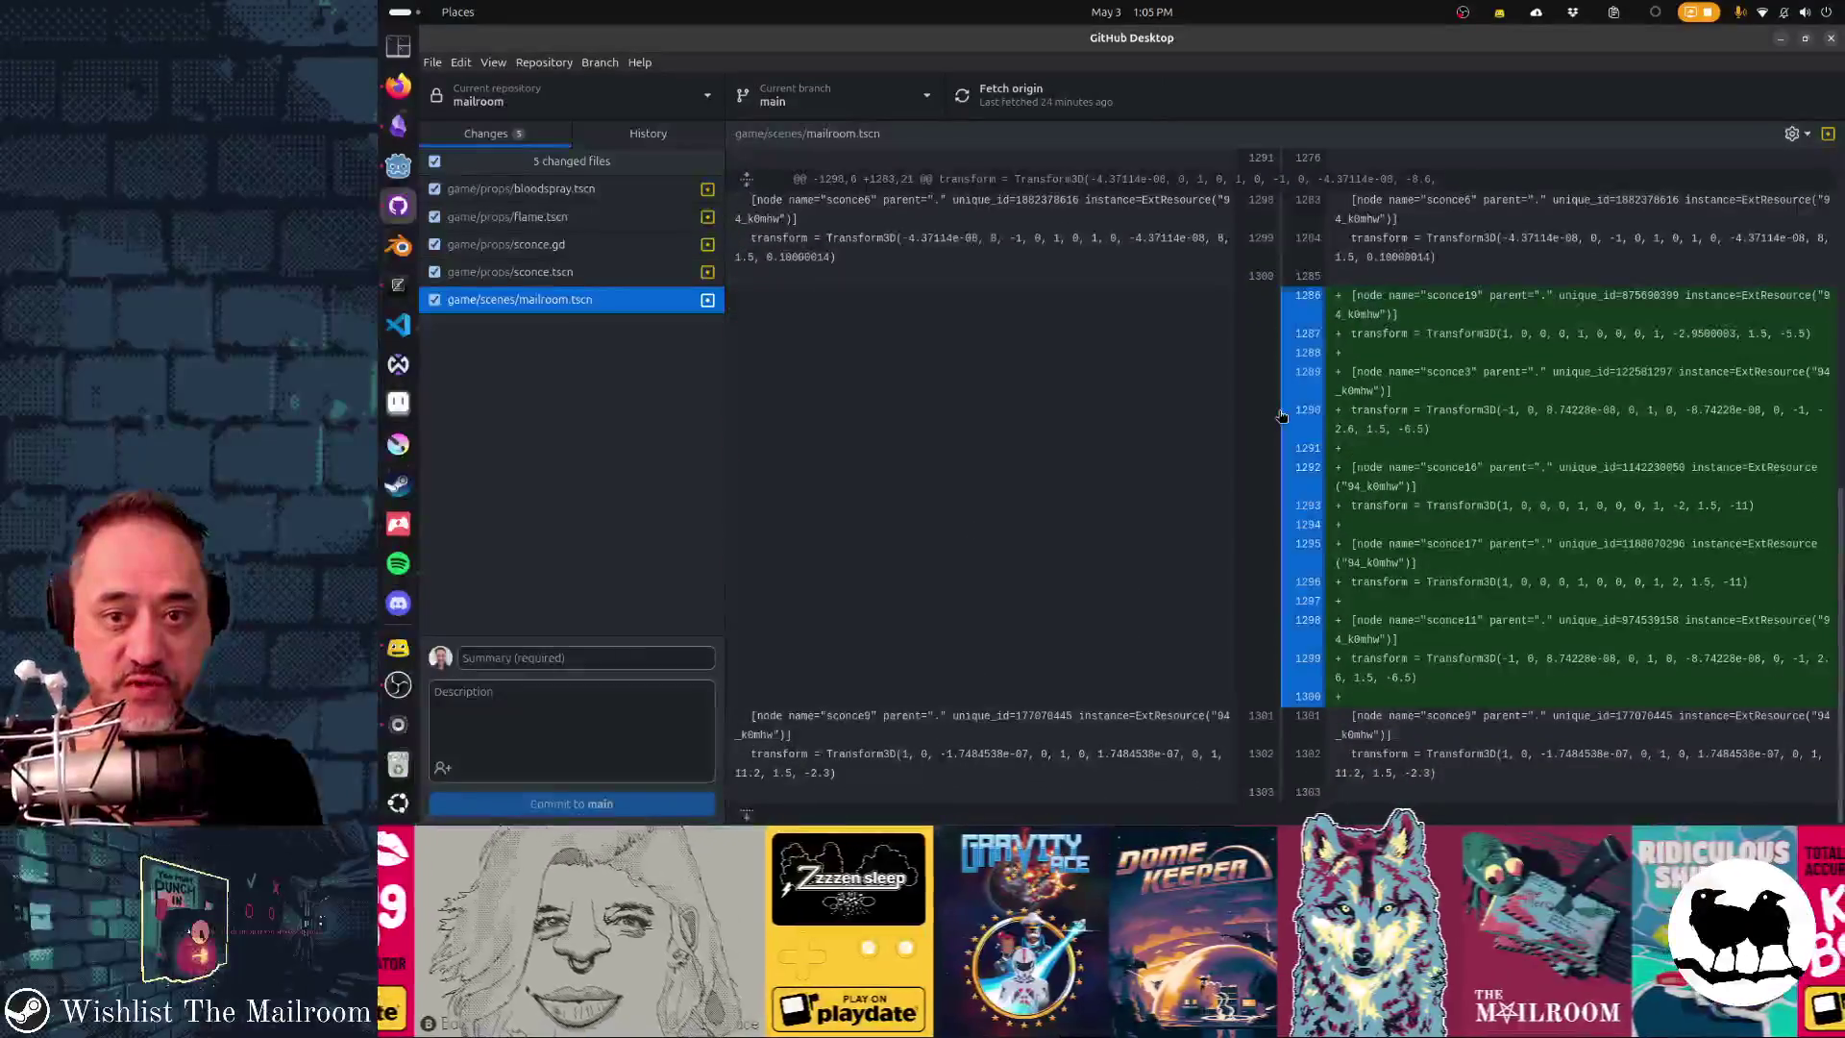
{"action": "scroll", "coordinate": [1279, 418], "scroll_direction": "up", "scroll_amount": 5}
{"action": "scroll", "coordinate": [1280, 417], "scroll_direction": "up", "scroll_amount": 1}
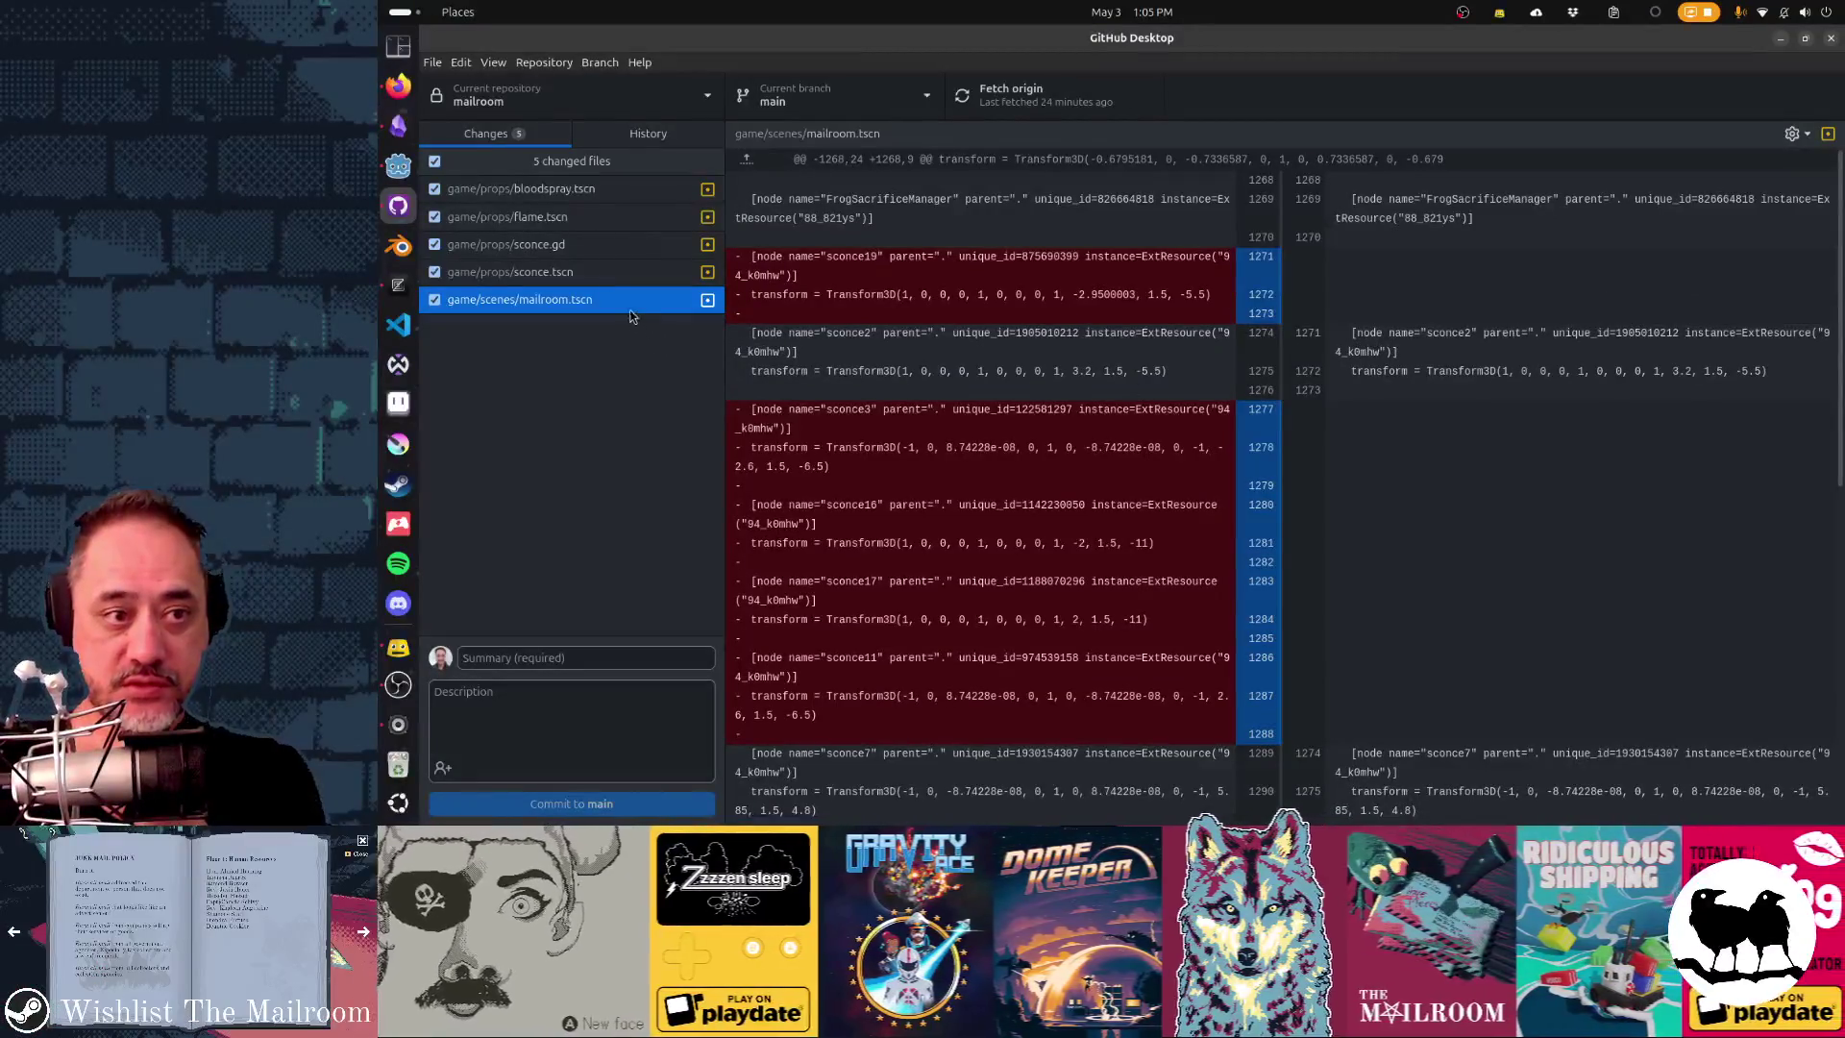
{"action": "right_click", "coordinate": [630, 310]}
{"action": "left_click", "coordinate": [673, 320]}
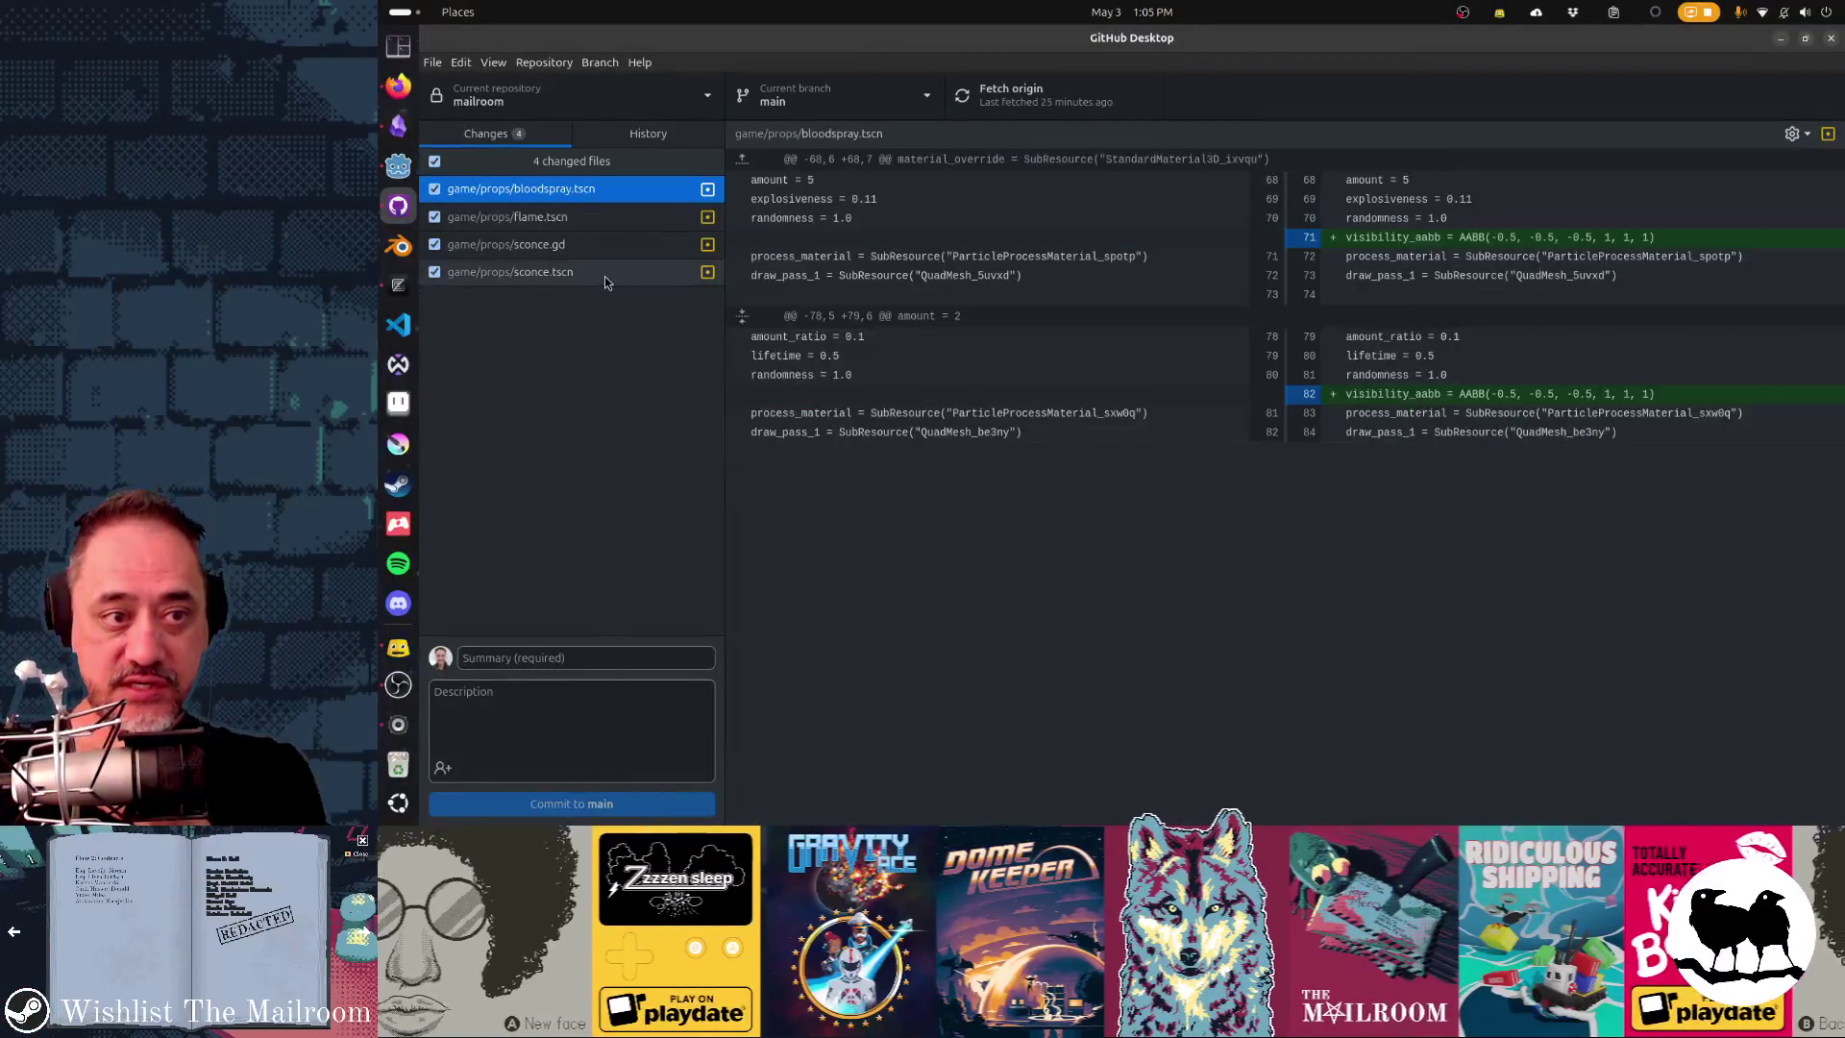
- Discard both sconce.gd and sconce.tscn changes, then return to Godot
{"action": "left_click", "coordinate": [604, 276]}
{"action": "left_click", "coordinate": [604, 256]}
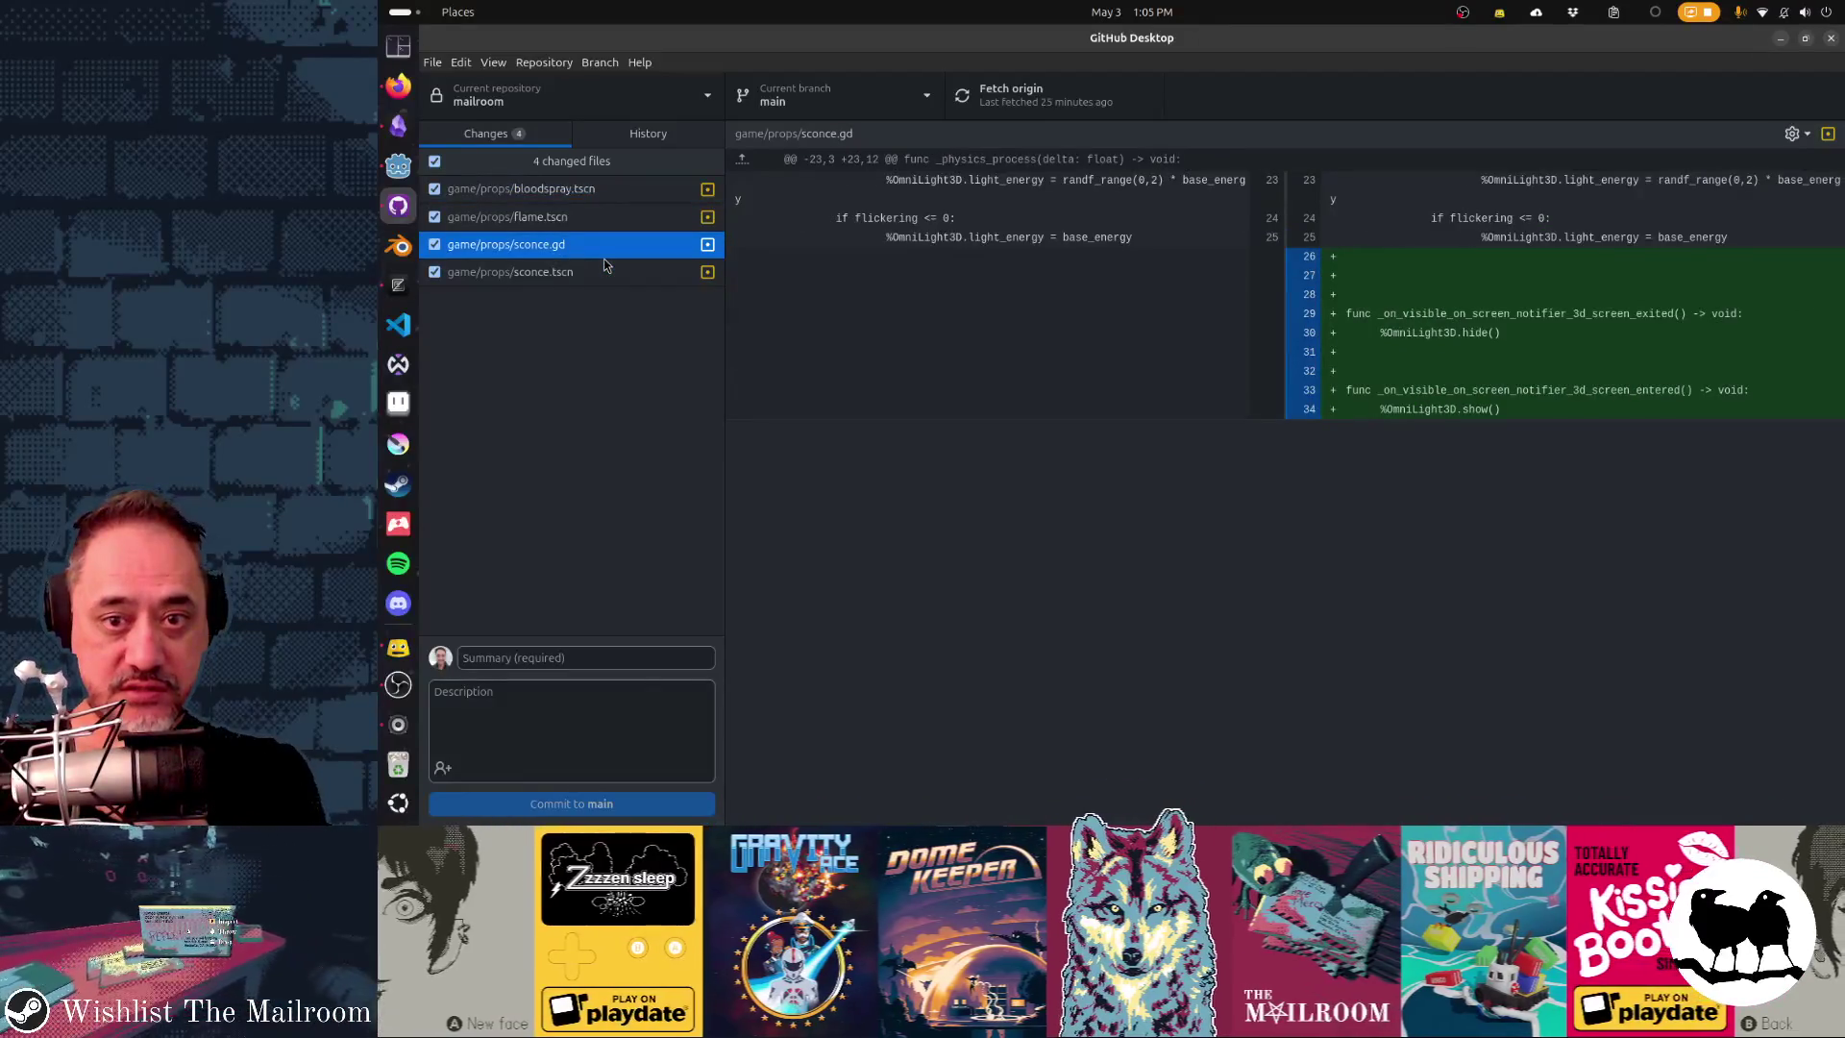
{"action": "left_click", "coordinate": [602, 273]}
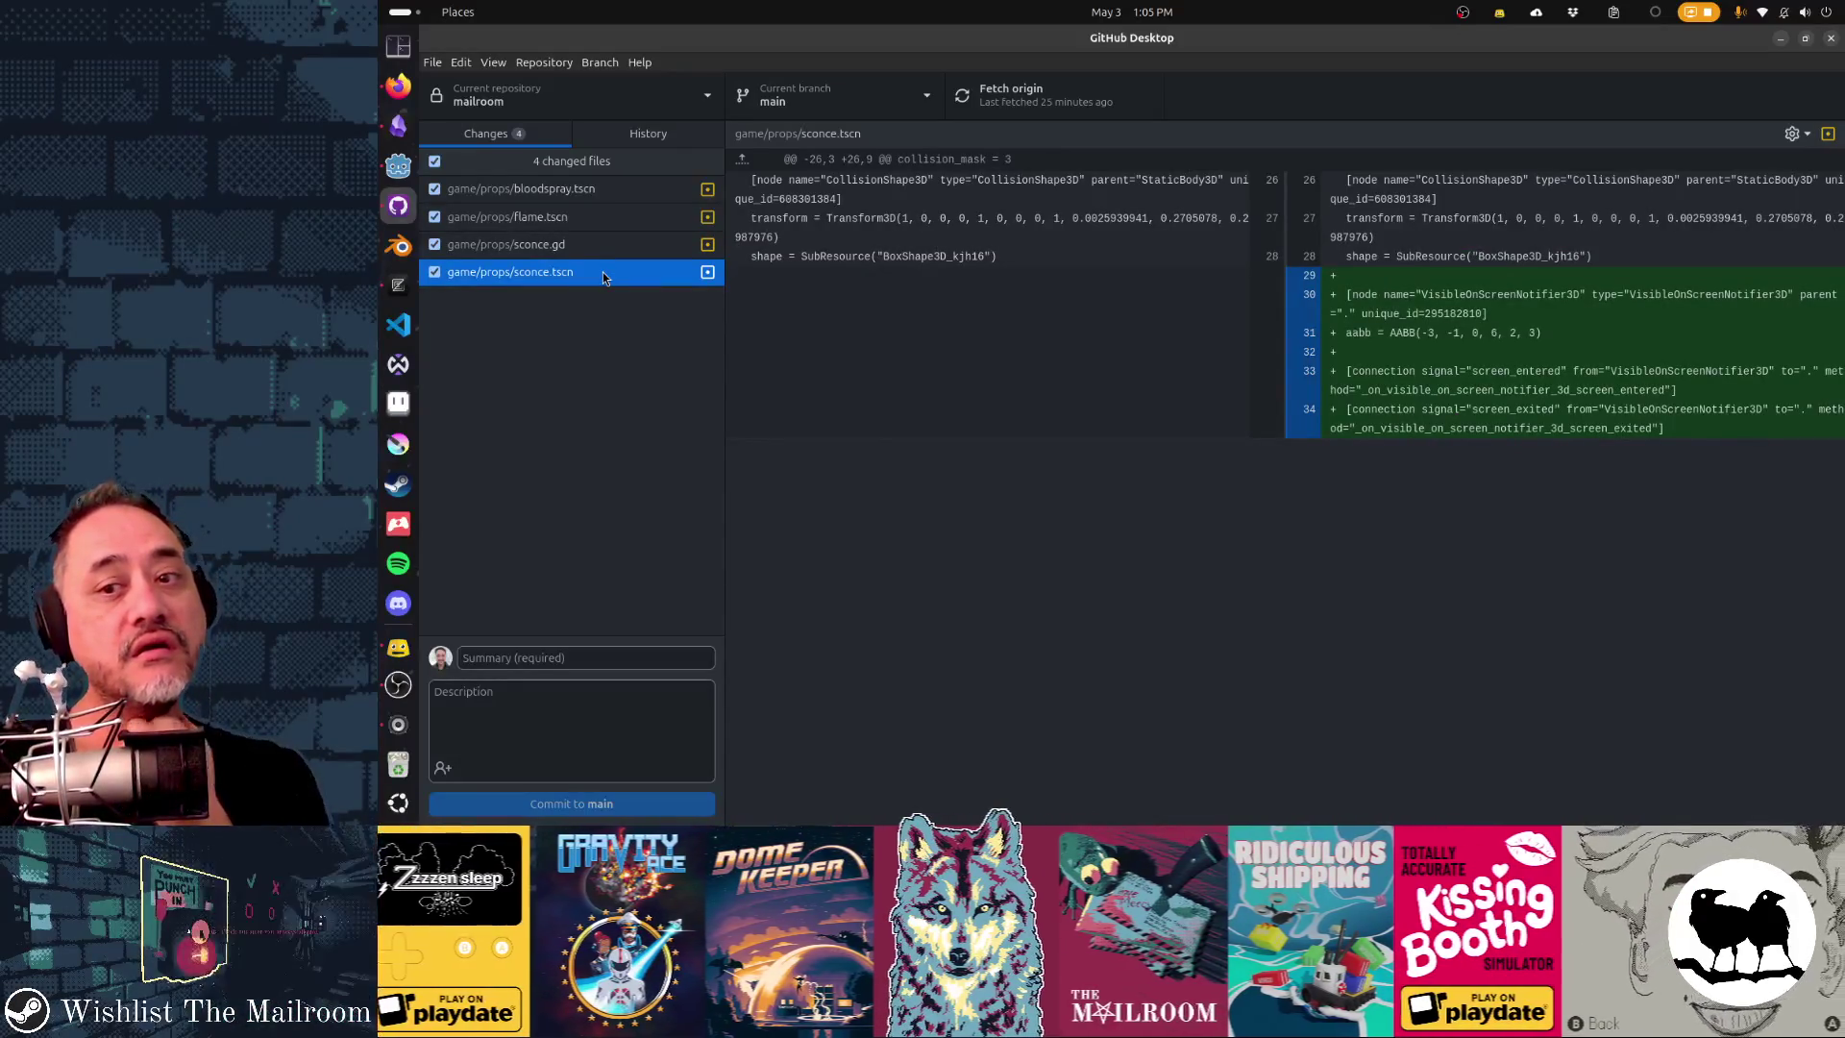
{"action": "left_click", "coordinate": [602, 258], "text": "shift"}
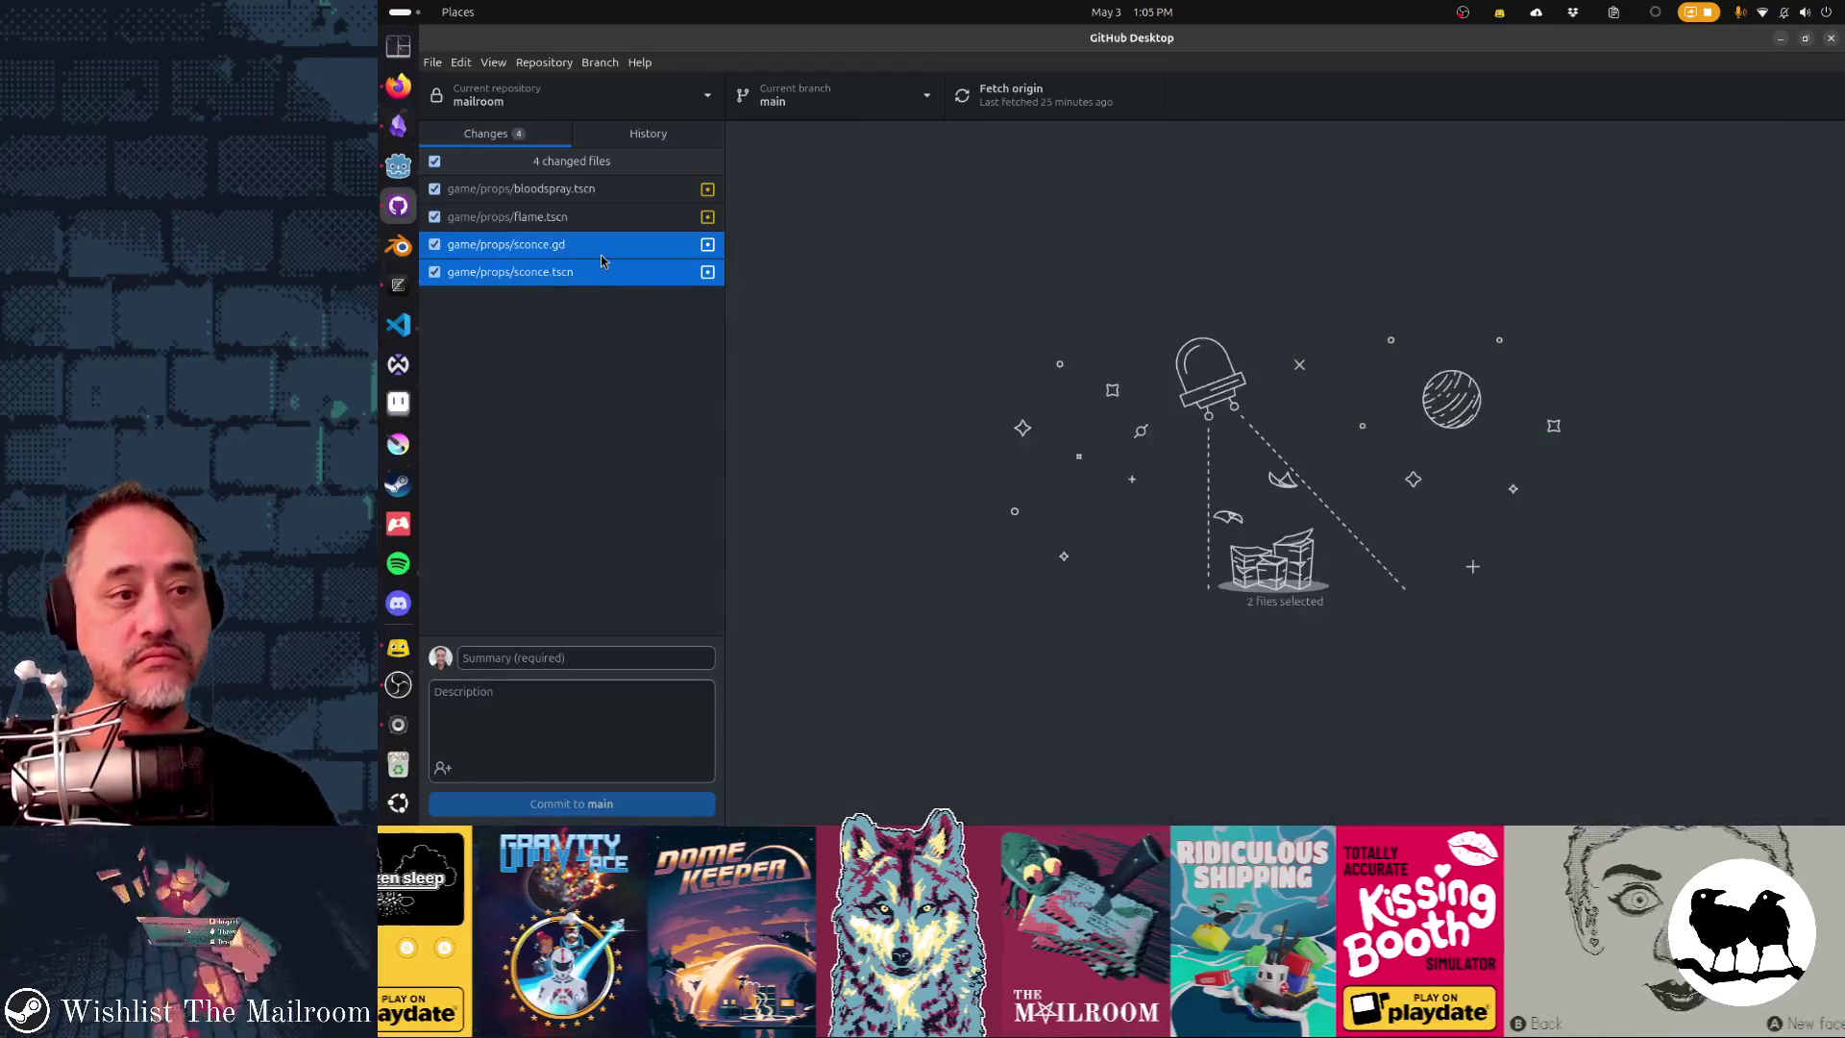
{"action": "right_click", "coordinate": [602, 258]}
{"action": "left_click", "coordinate": [615, 268]}
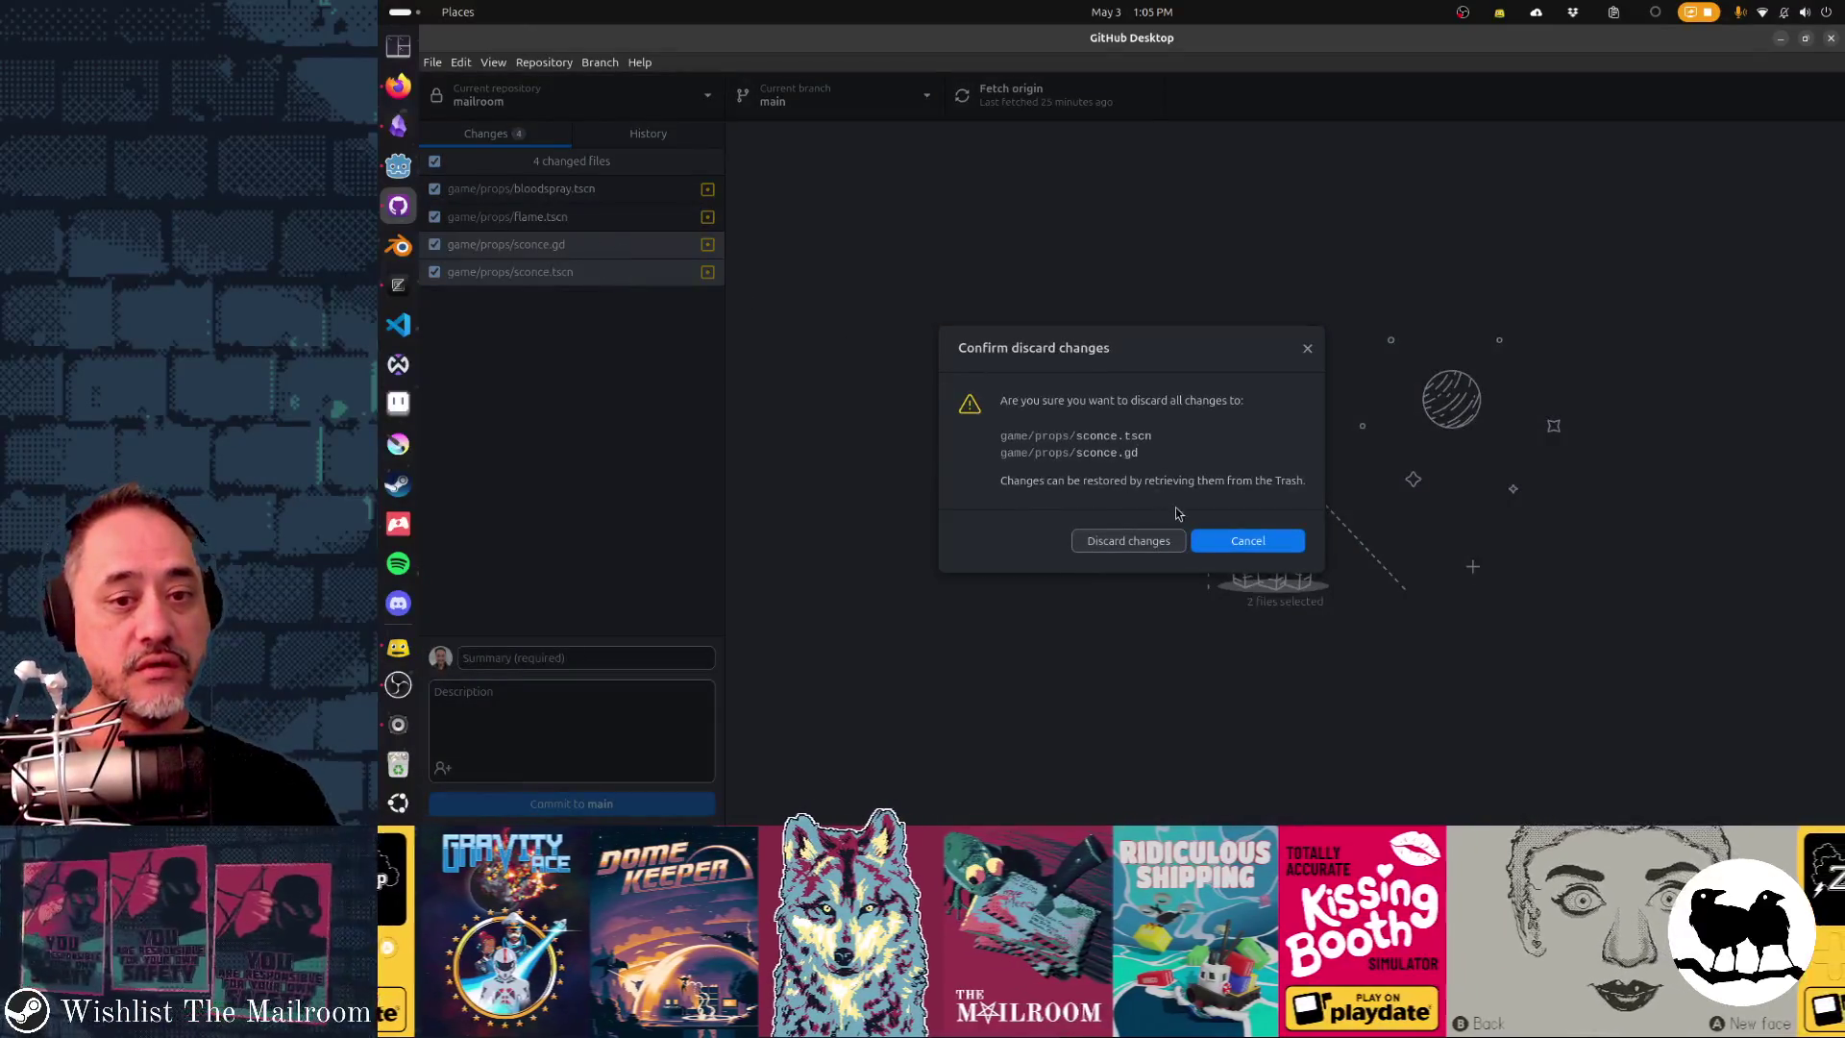
{"action": "left_click", "coordinate": [1141, 542]}
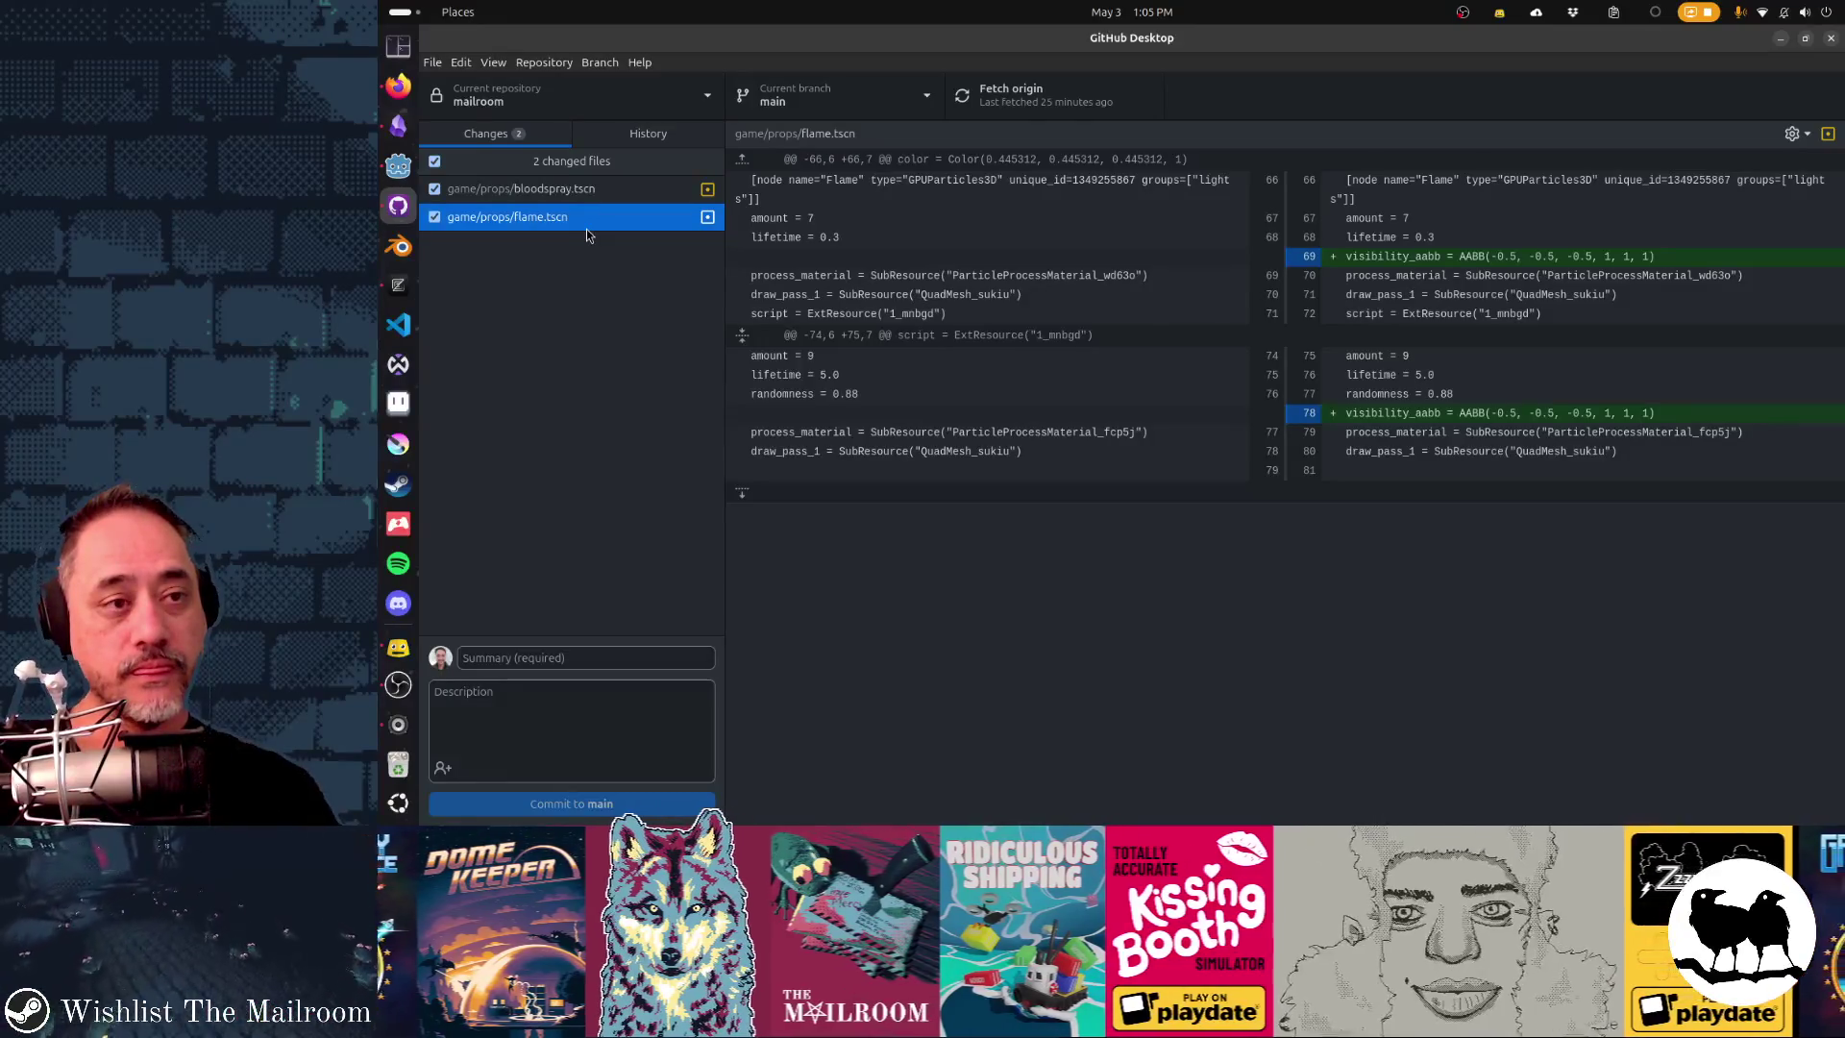
{"action": "key", "text": "alt+Tab"}
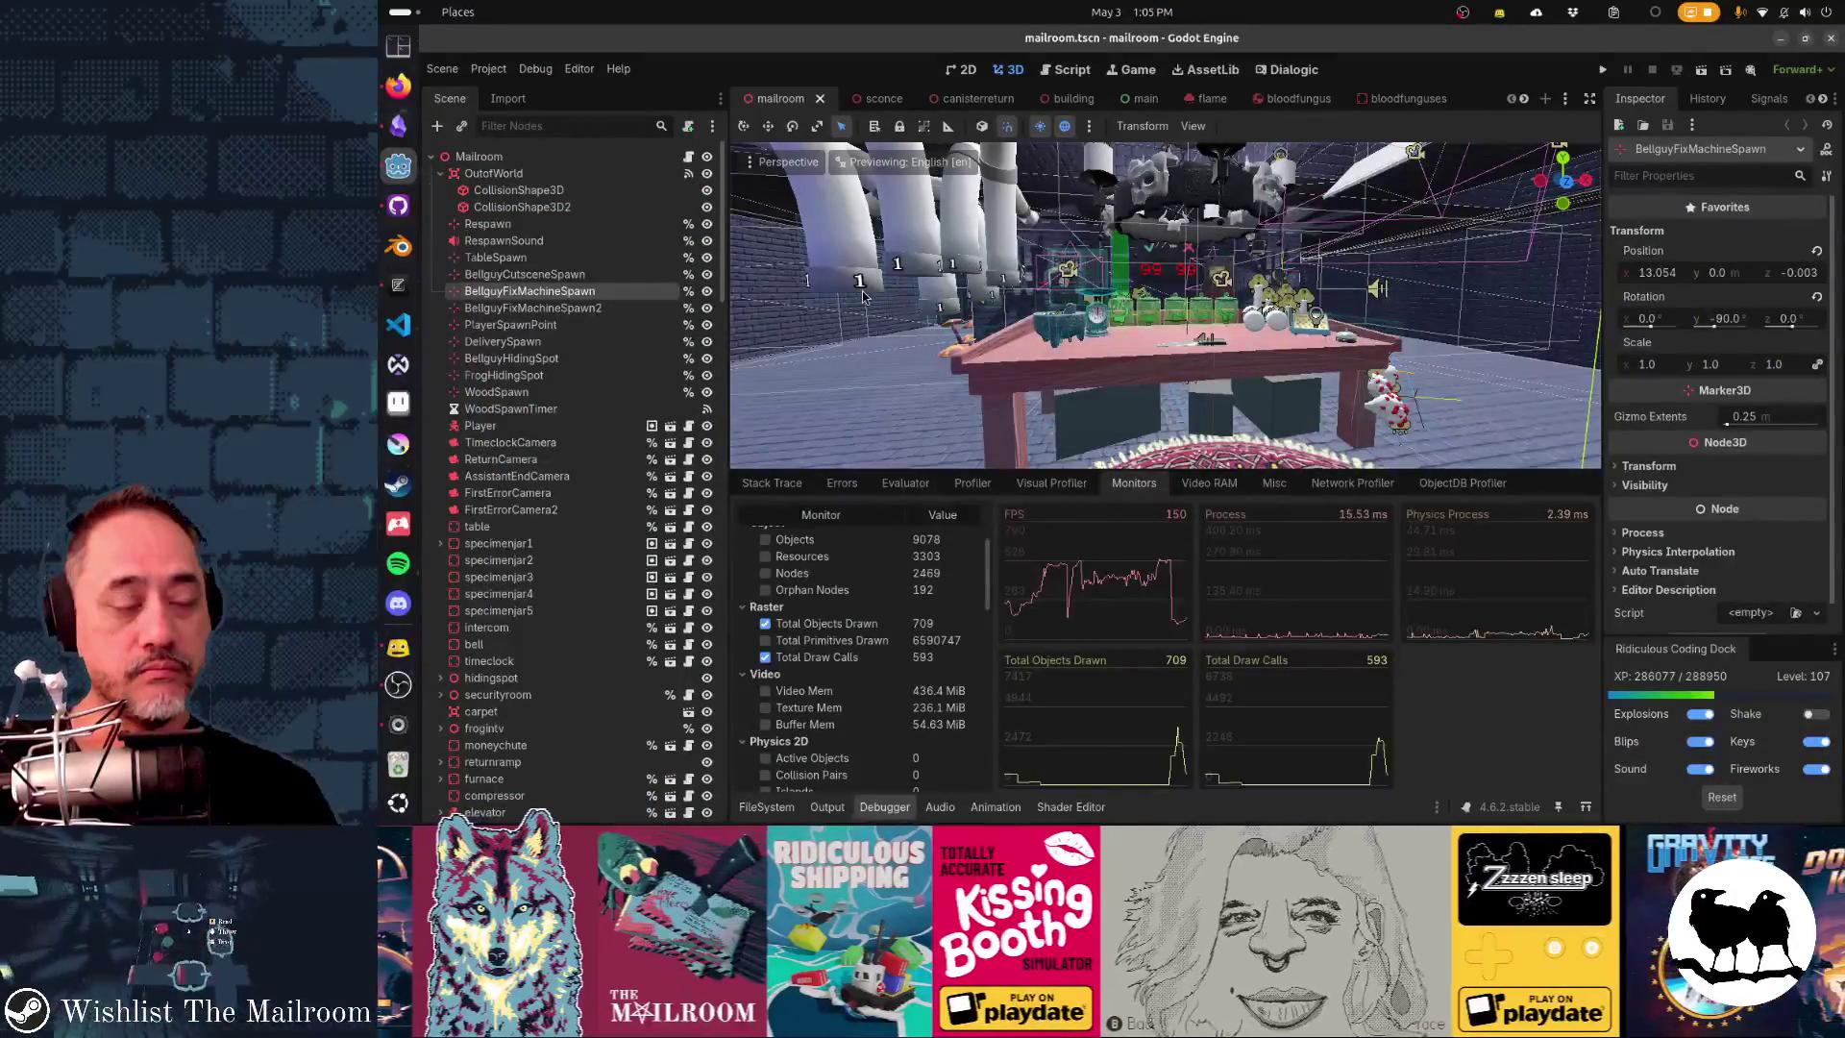
- Close the sconce, canisterreturn, building, main, bloodfungus, bloodfunguses, bloodspray and player scene tabs
{"action": "key", "text": "alt+Tab"}
{"action": "key", "text": "alt+Tab"}
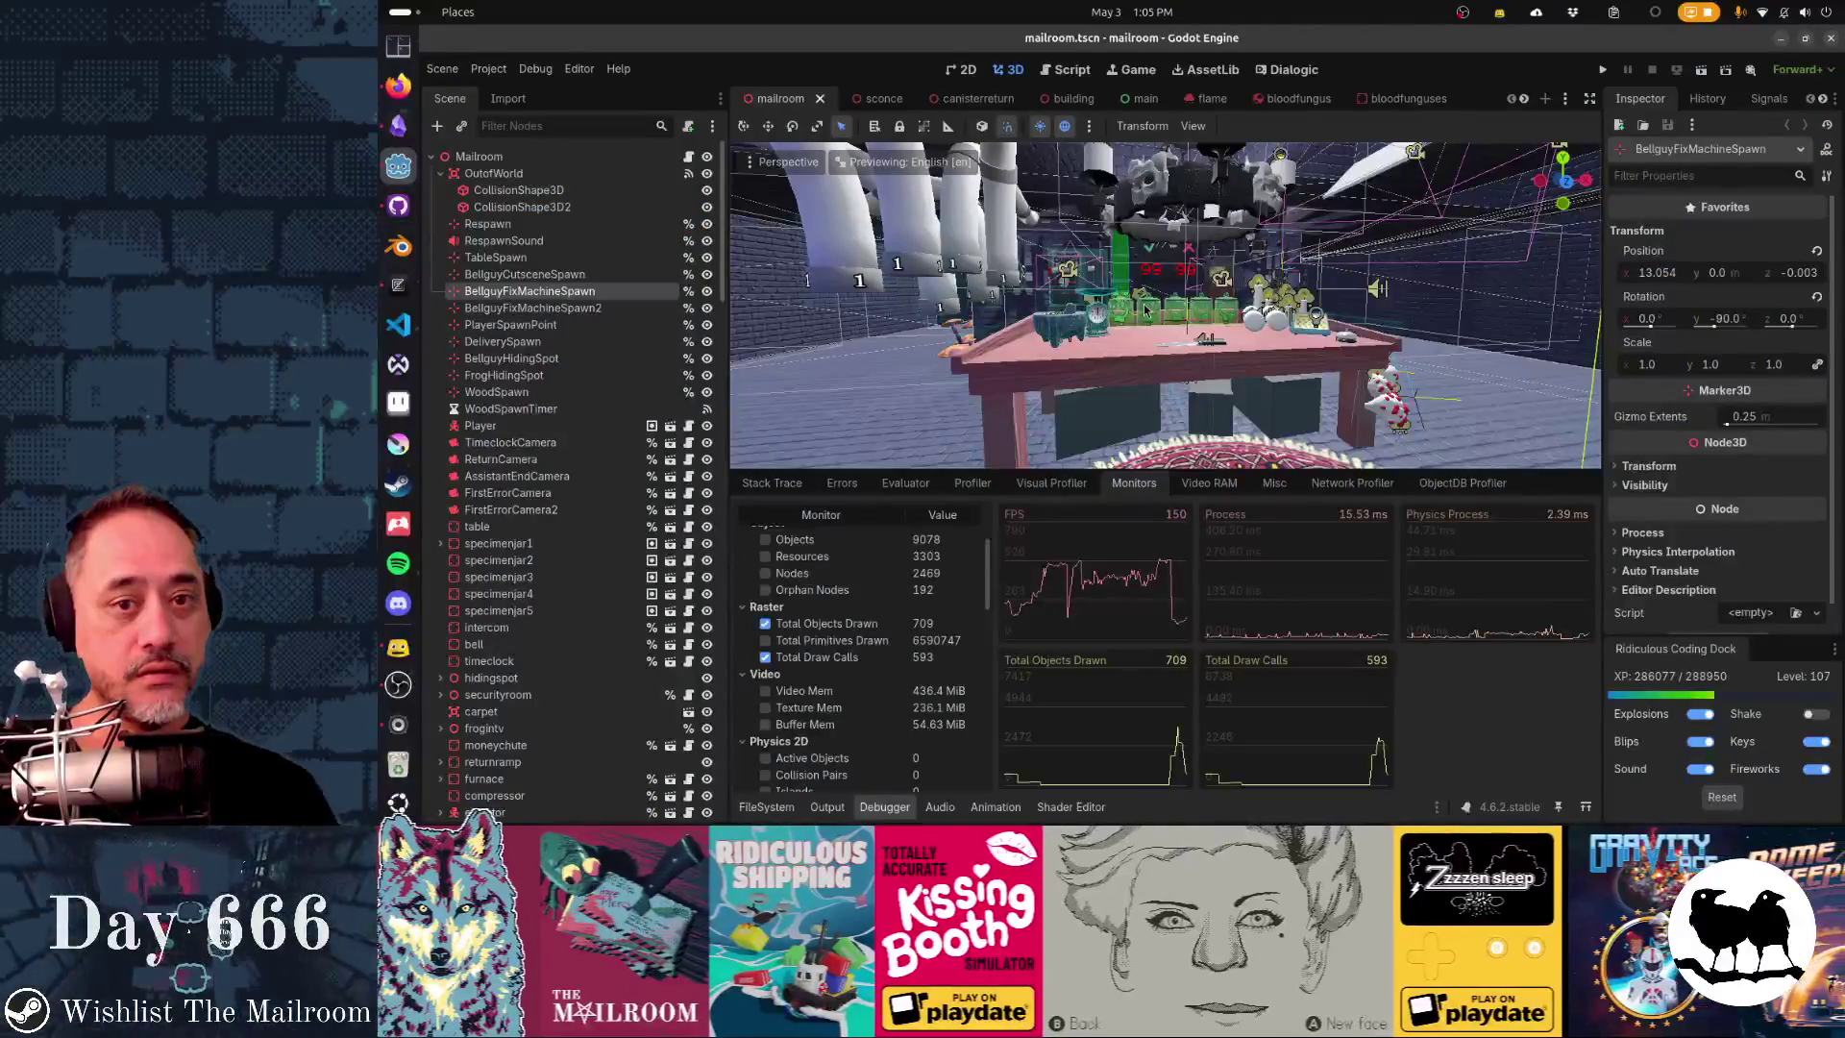
{"action": "key", "text": "ctrl+F3"}
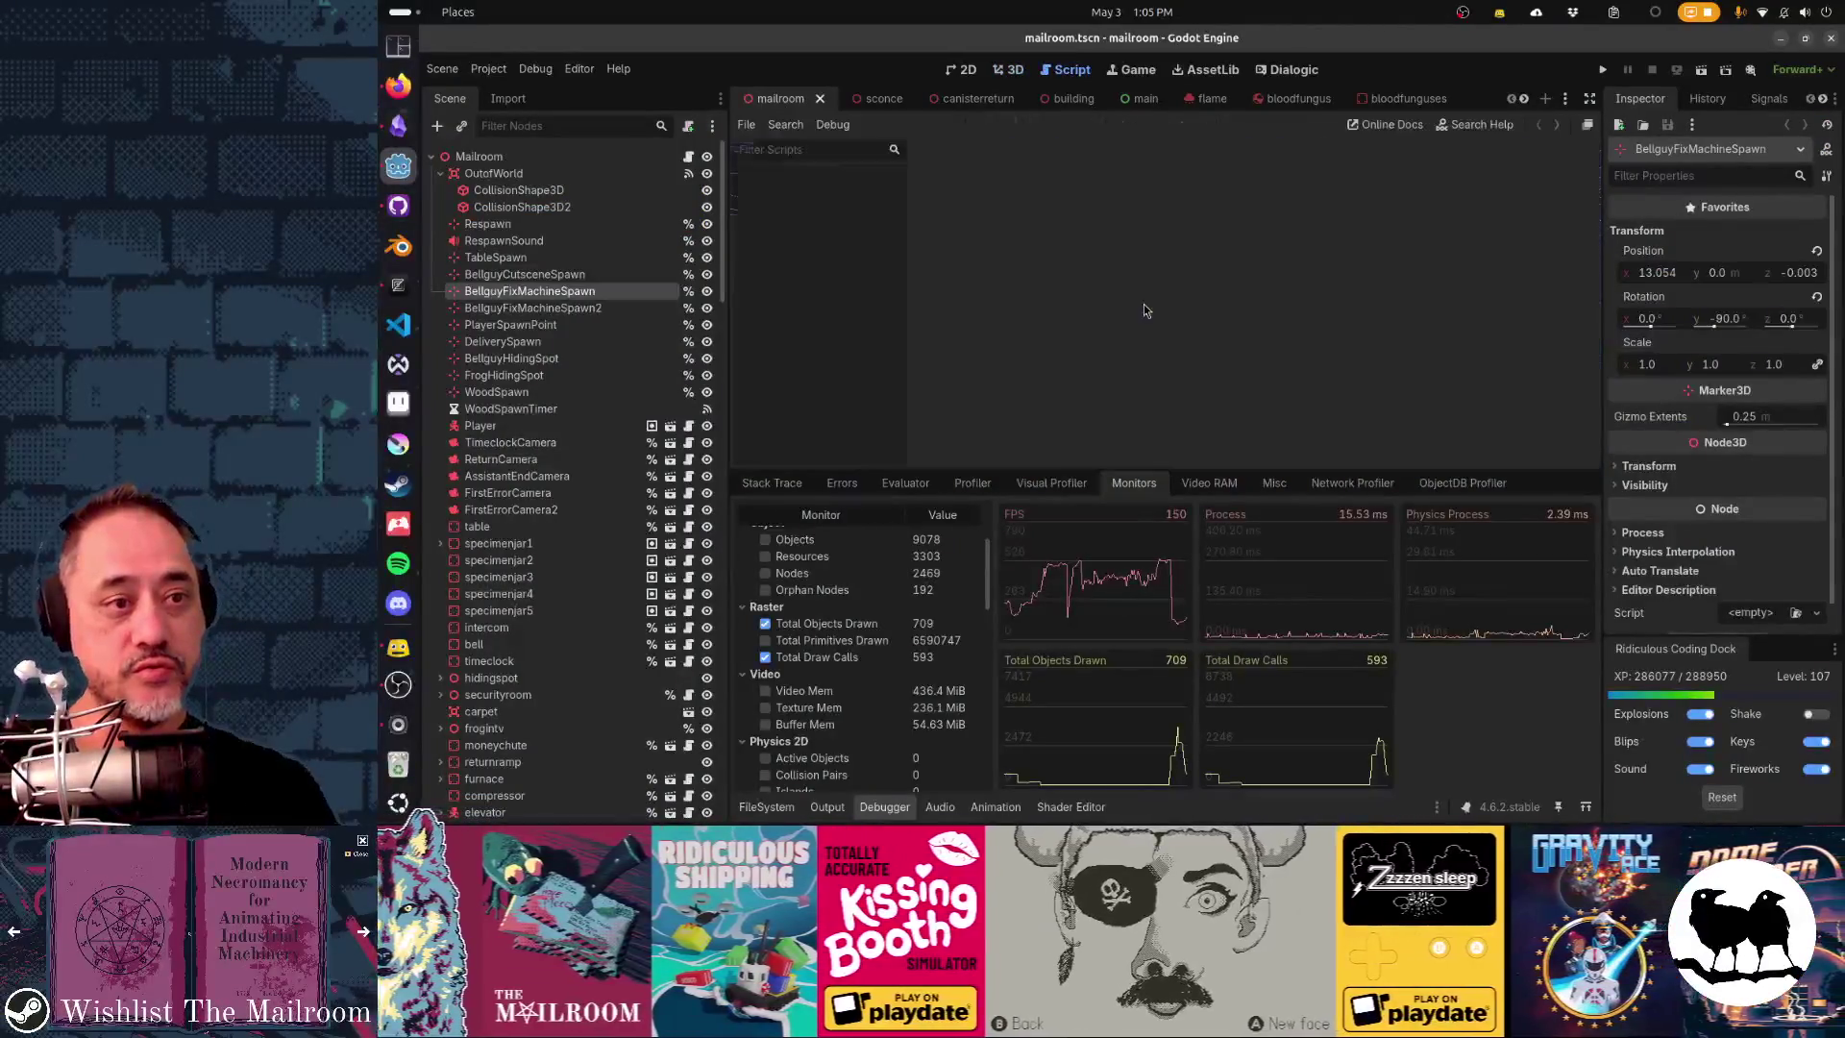
{"action": "key", "text": "ctrl+F2"}
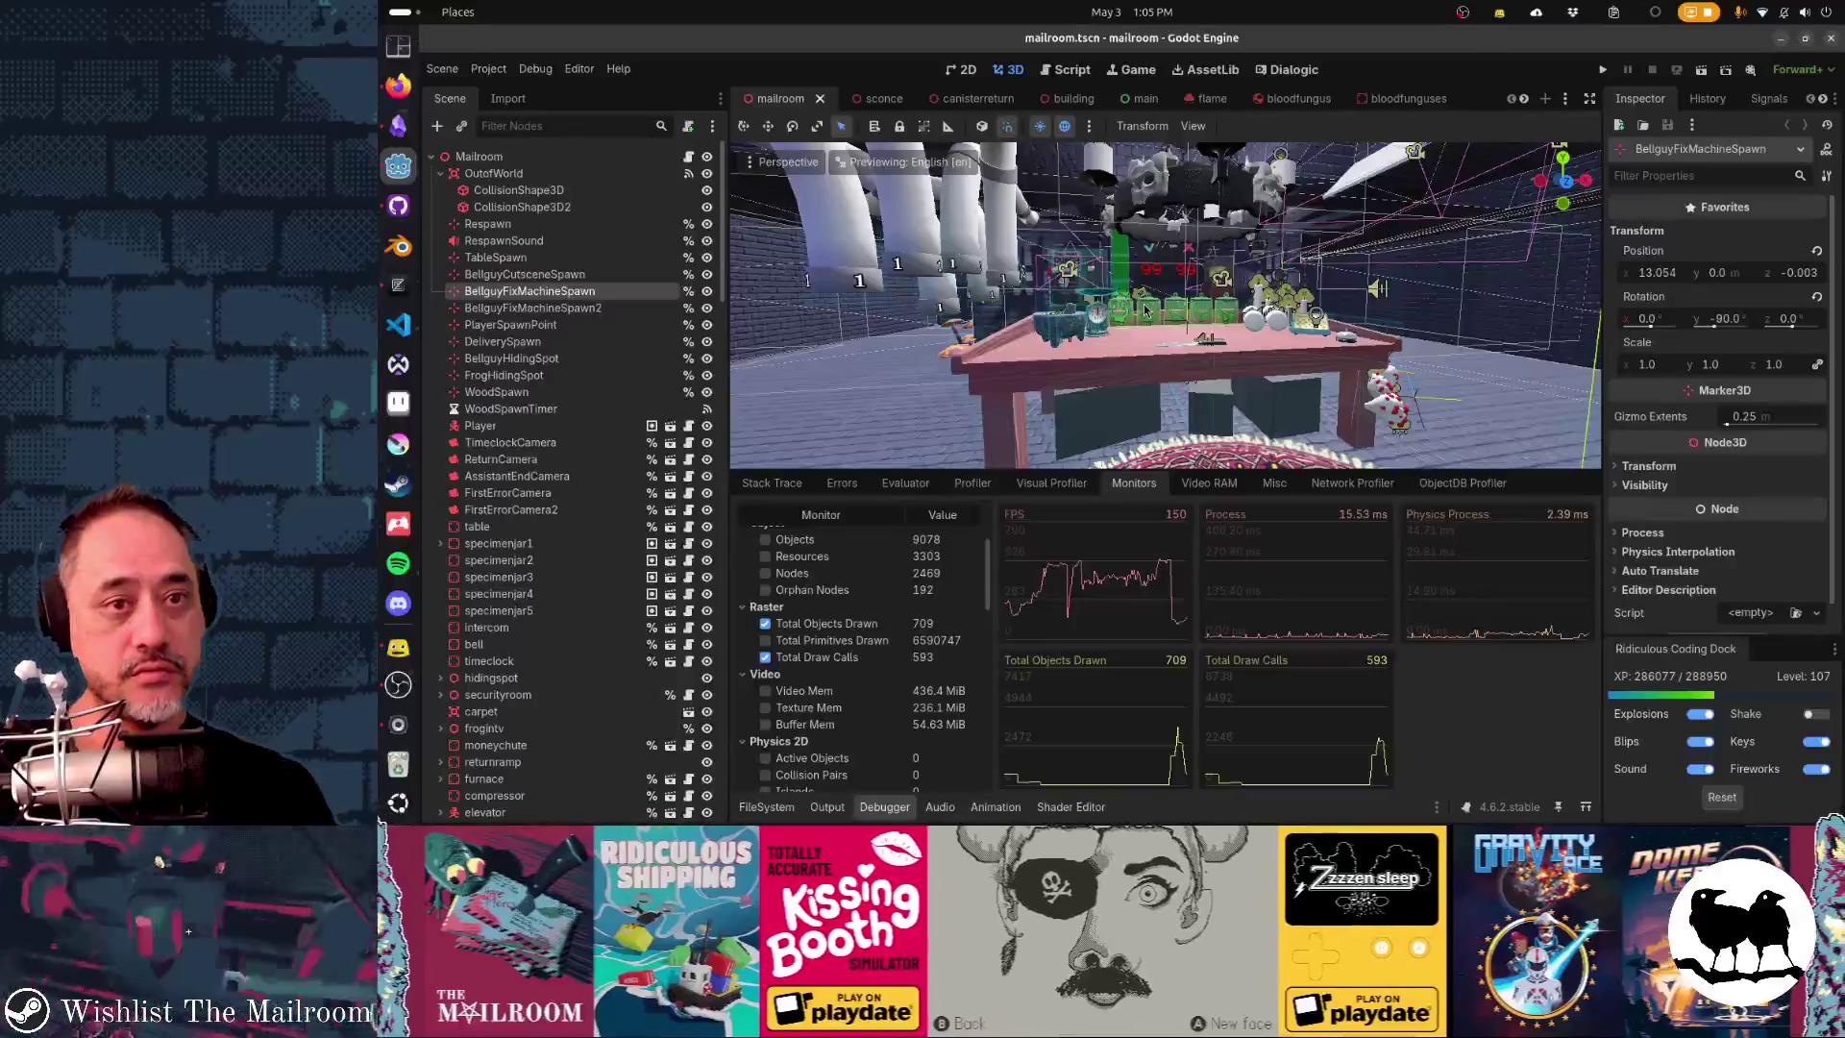
{"action": "middle_click", "coordinate": [883, 99]}
{"action": "middle_click", "coordinate": [884, 99]}
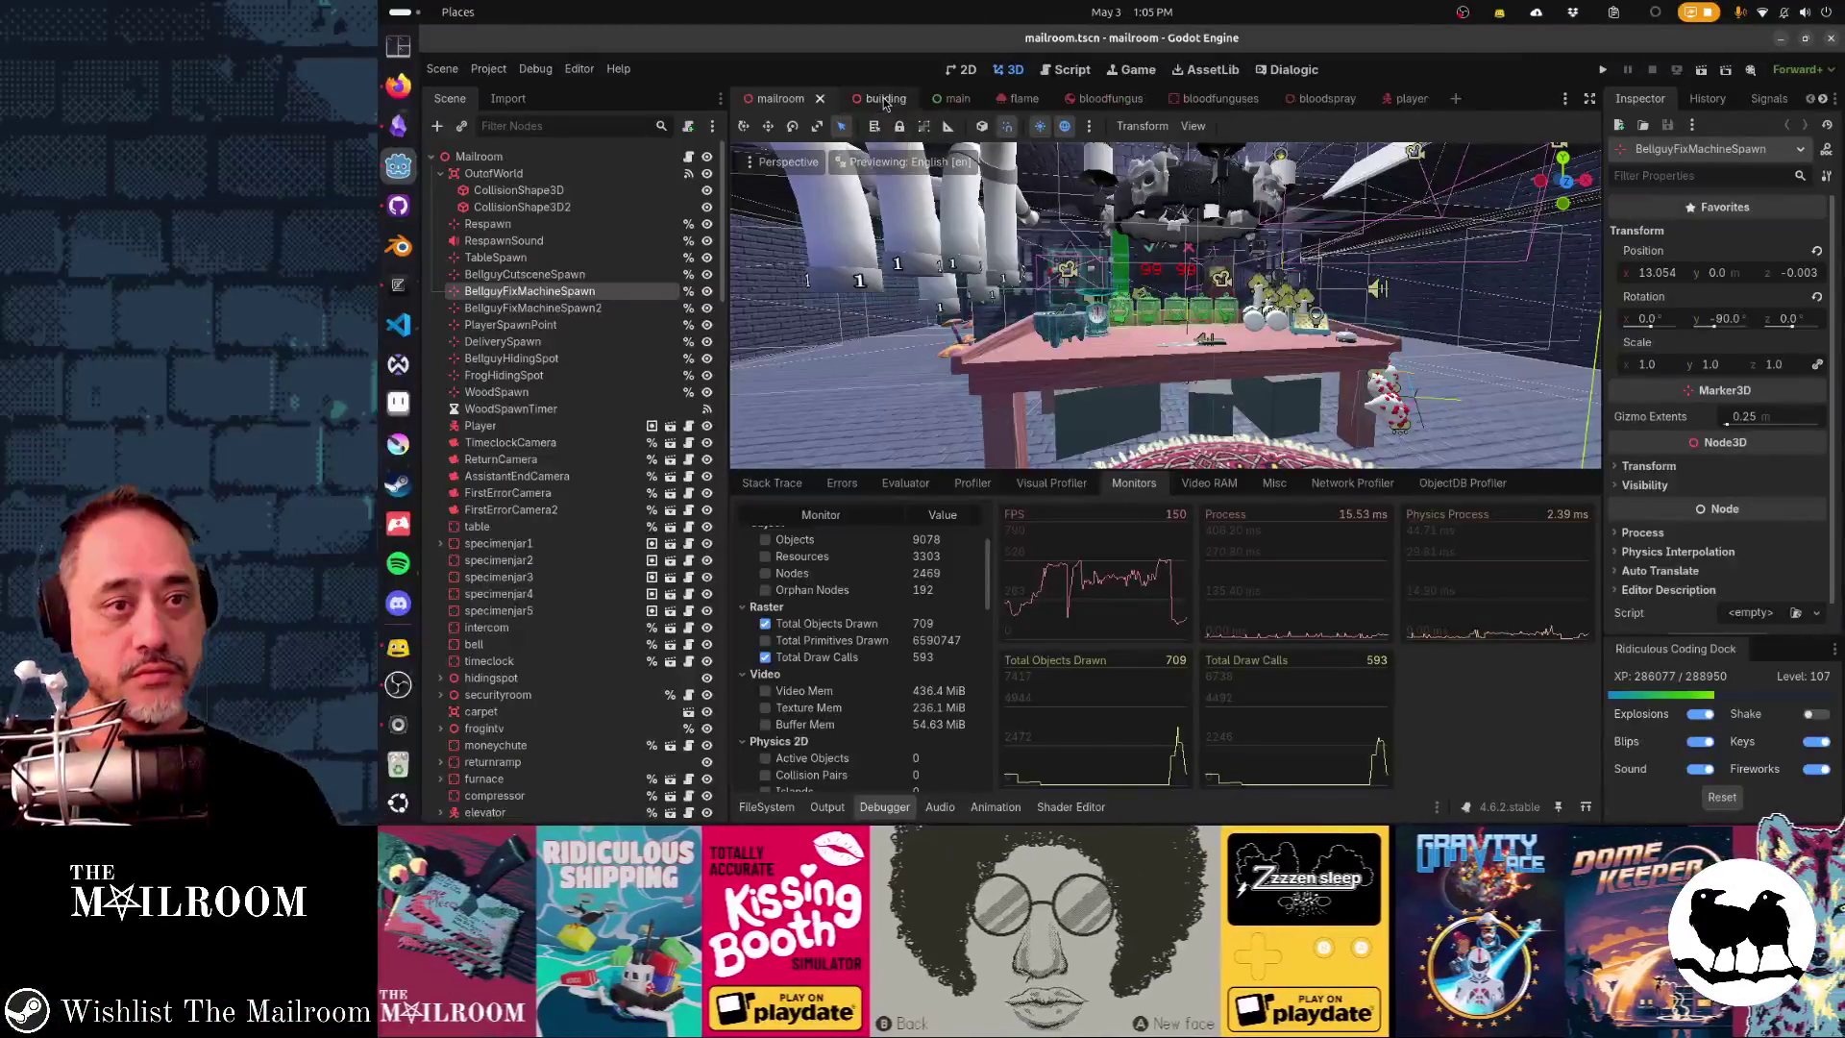
{"action": "middle_click", "coordinate": [885, 99]}
{"action": "middle_click", "coordinate": [886, 99]}
{"action": "middle_click", "coordinate": [952, 99]}
{"action": "middle_click", "coordinate": [956, 99]}
{"action": "middle_click", "coordinate": [957, 99]}
{"action": "middle_click", "coordinate": [957, 99]}
- Delete the OmniLight3D from the flame scene and check the Flame node's script
{"action": "left_click", "coordinate": [870, 99]}
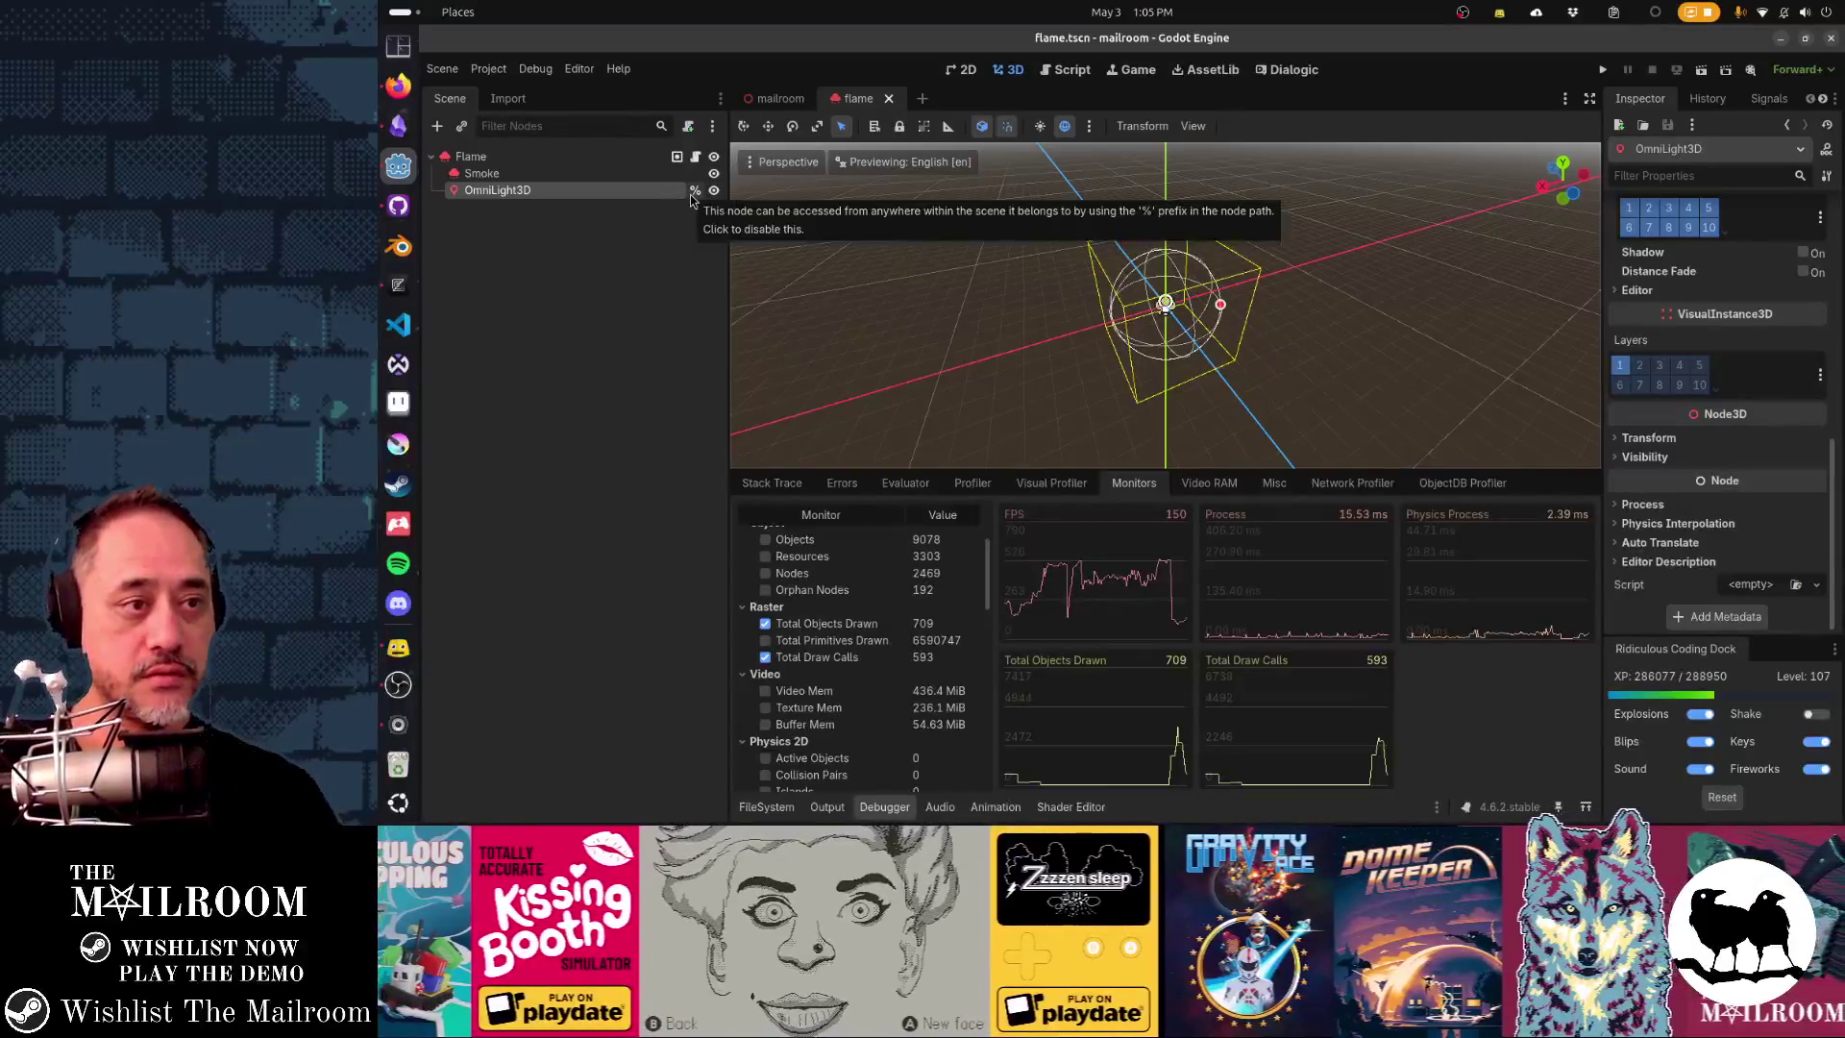
{"action": "key", "text": "Delete"}
{"action": "left_click", "coordinate": [696, 157]}
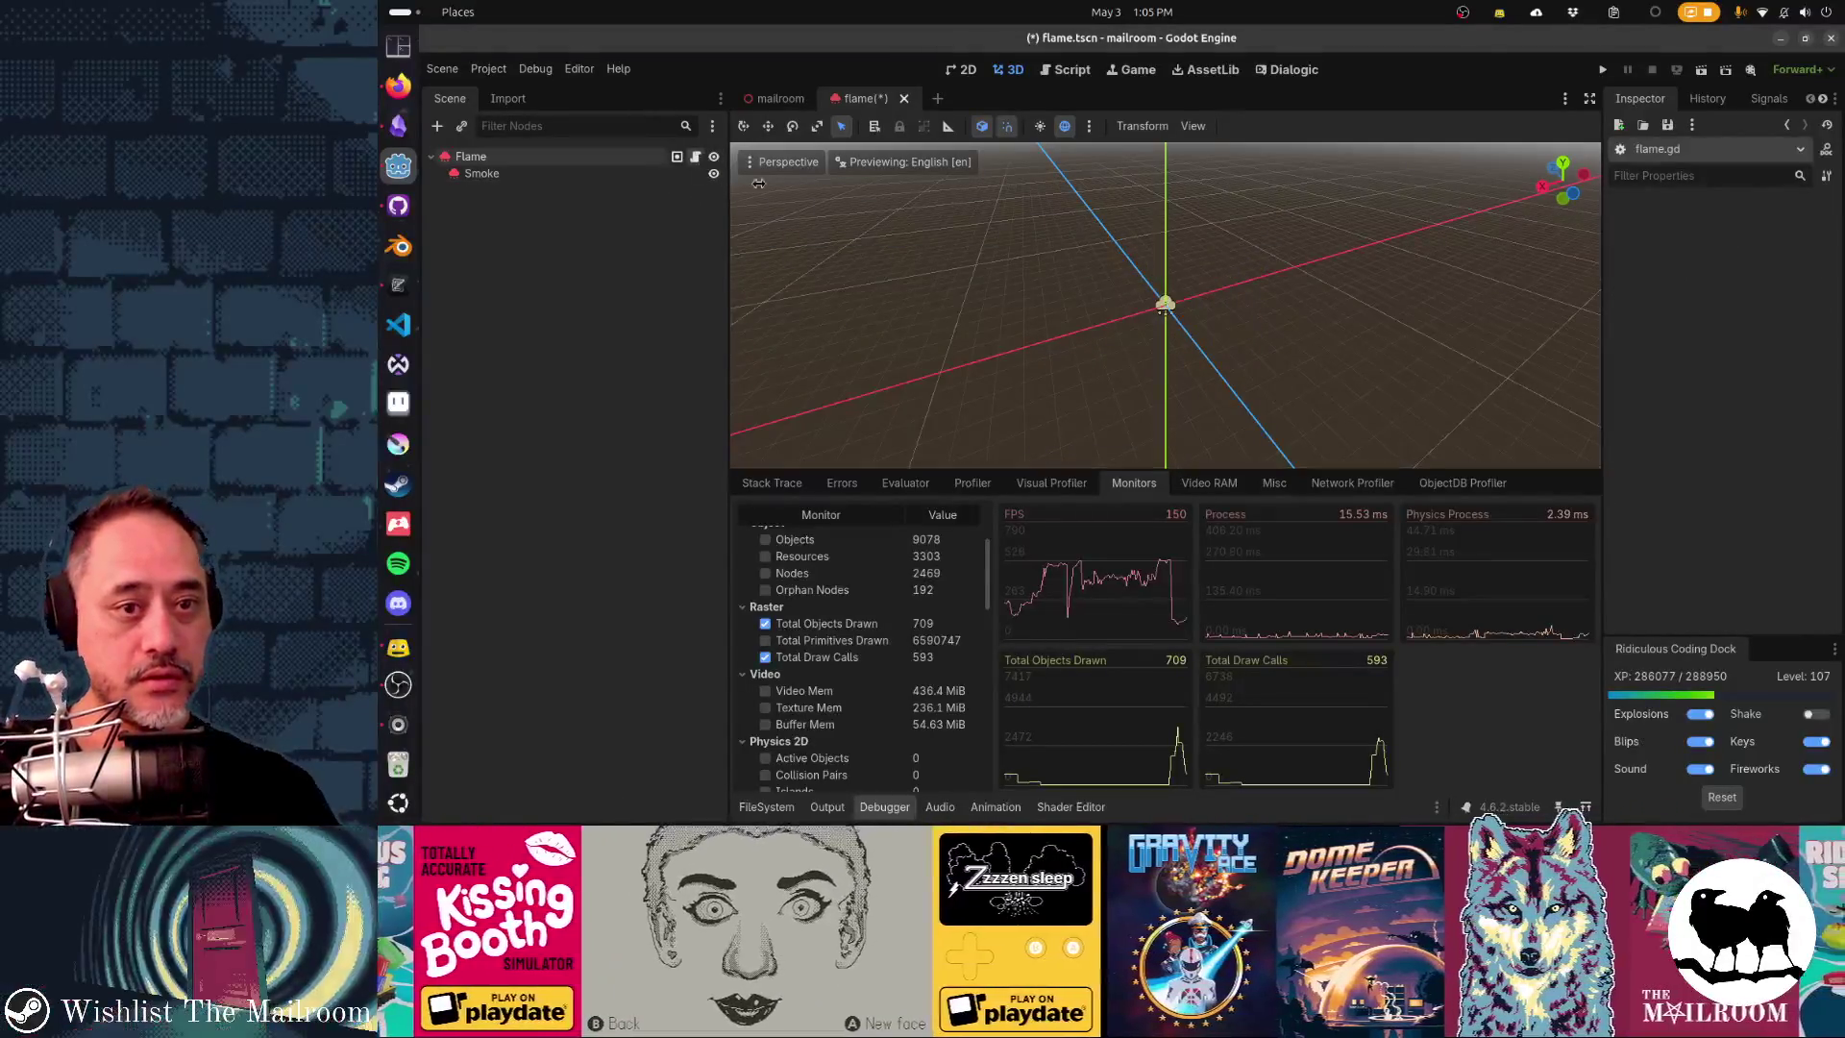
{"action": "key", "text": "alt+Tab"}
{"action": "key", "text": "alt+Tab"}
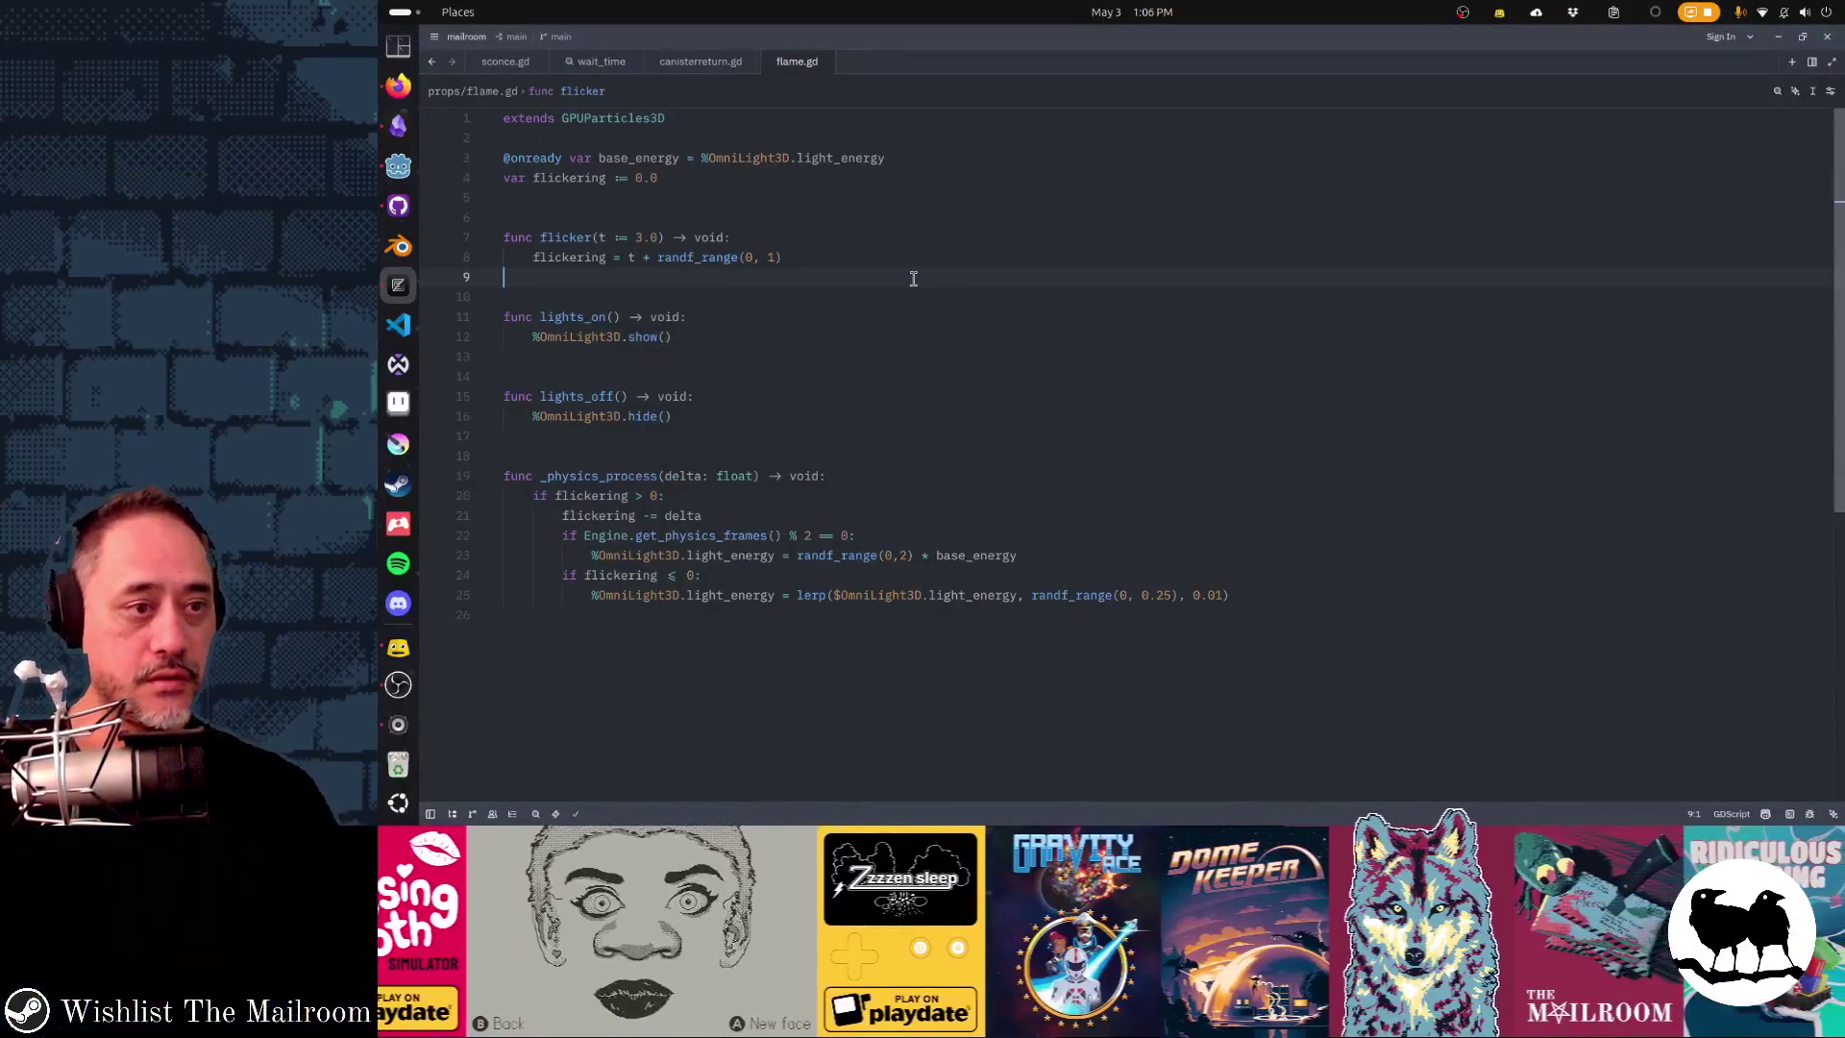
- Review flame.gd from line 3 through the lights_off function, then return to Godot
{"action": "left_click", "coordinate": [504, 158]}
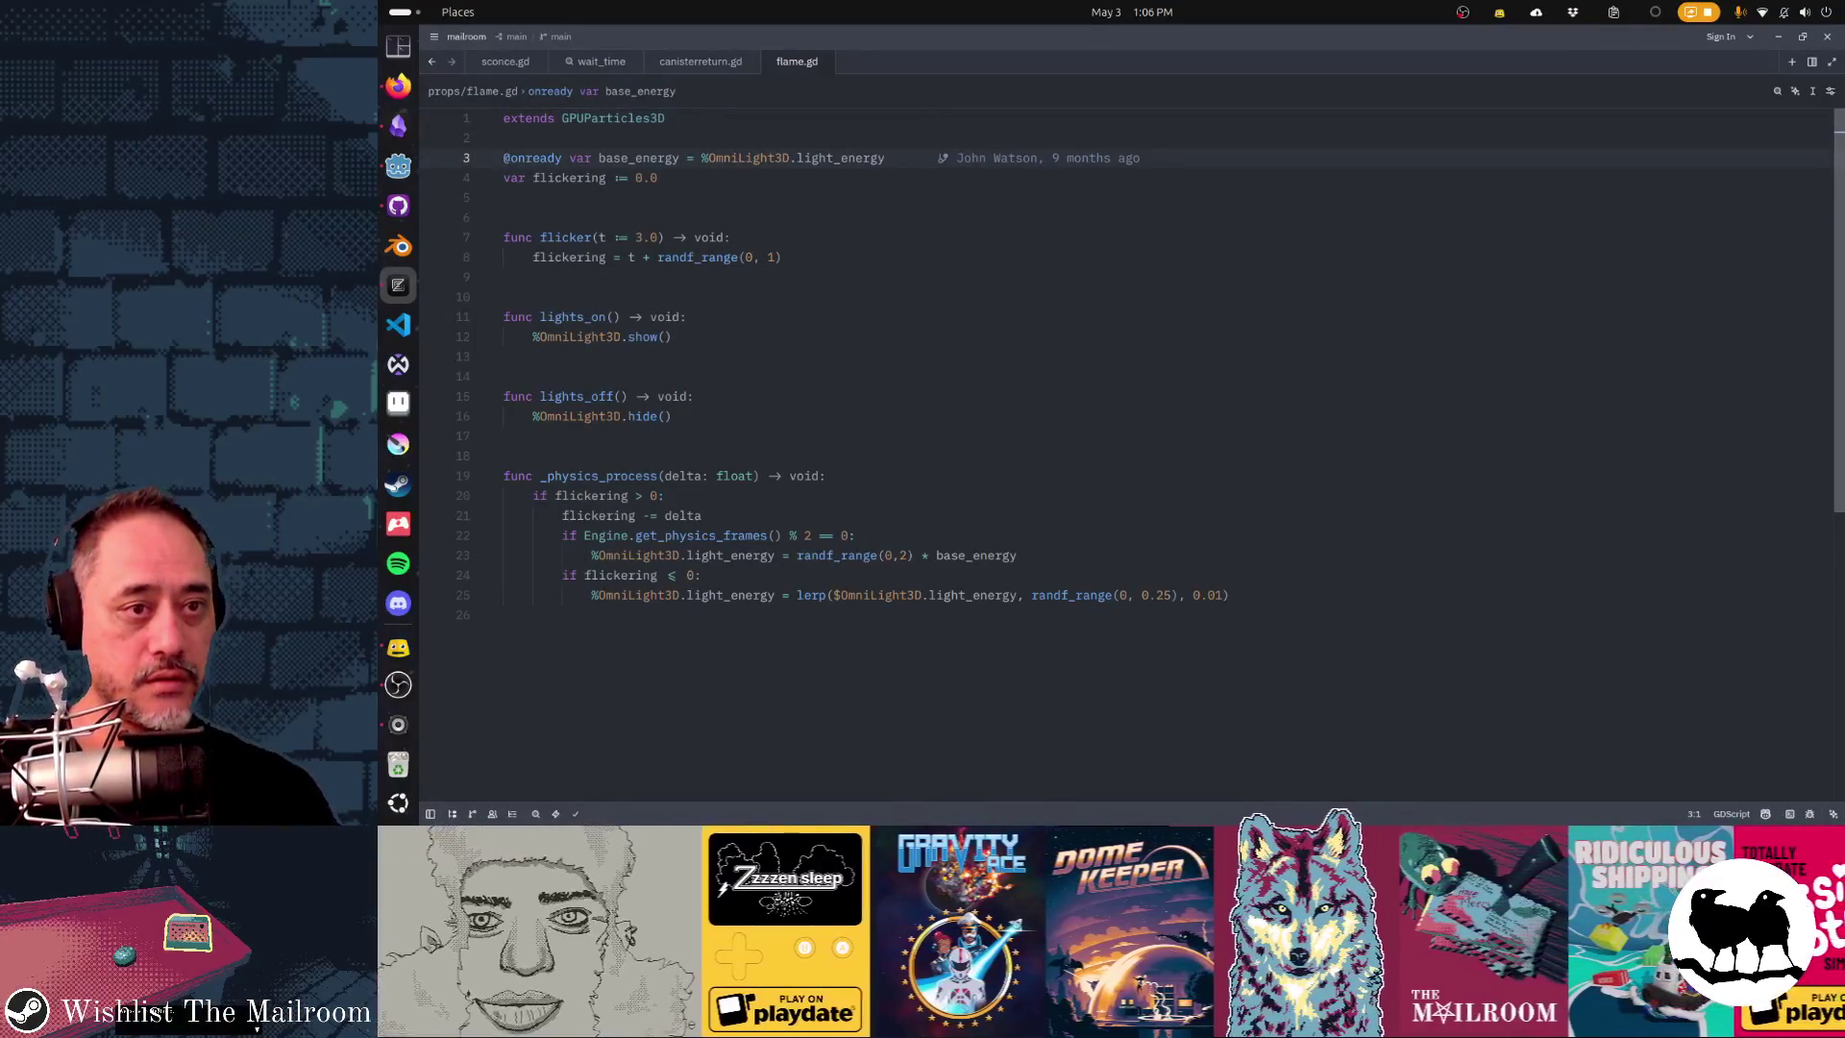
{"action": "key", "text": "shift+Down"}
{"action": "key", "text": "shift+Down"}
{"action": "key", "text": "shift+Down"}
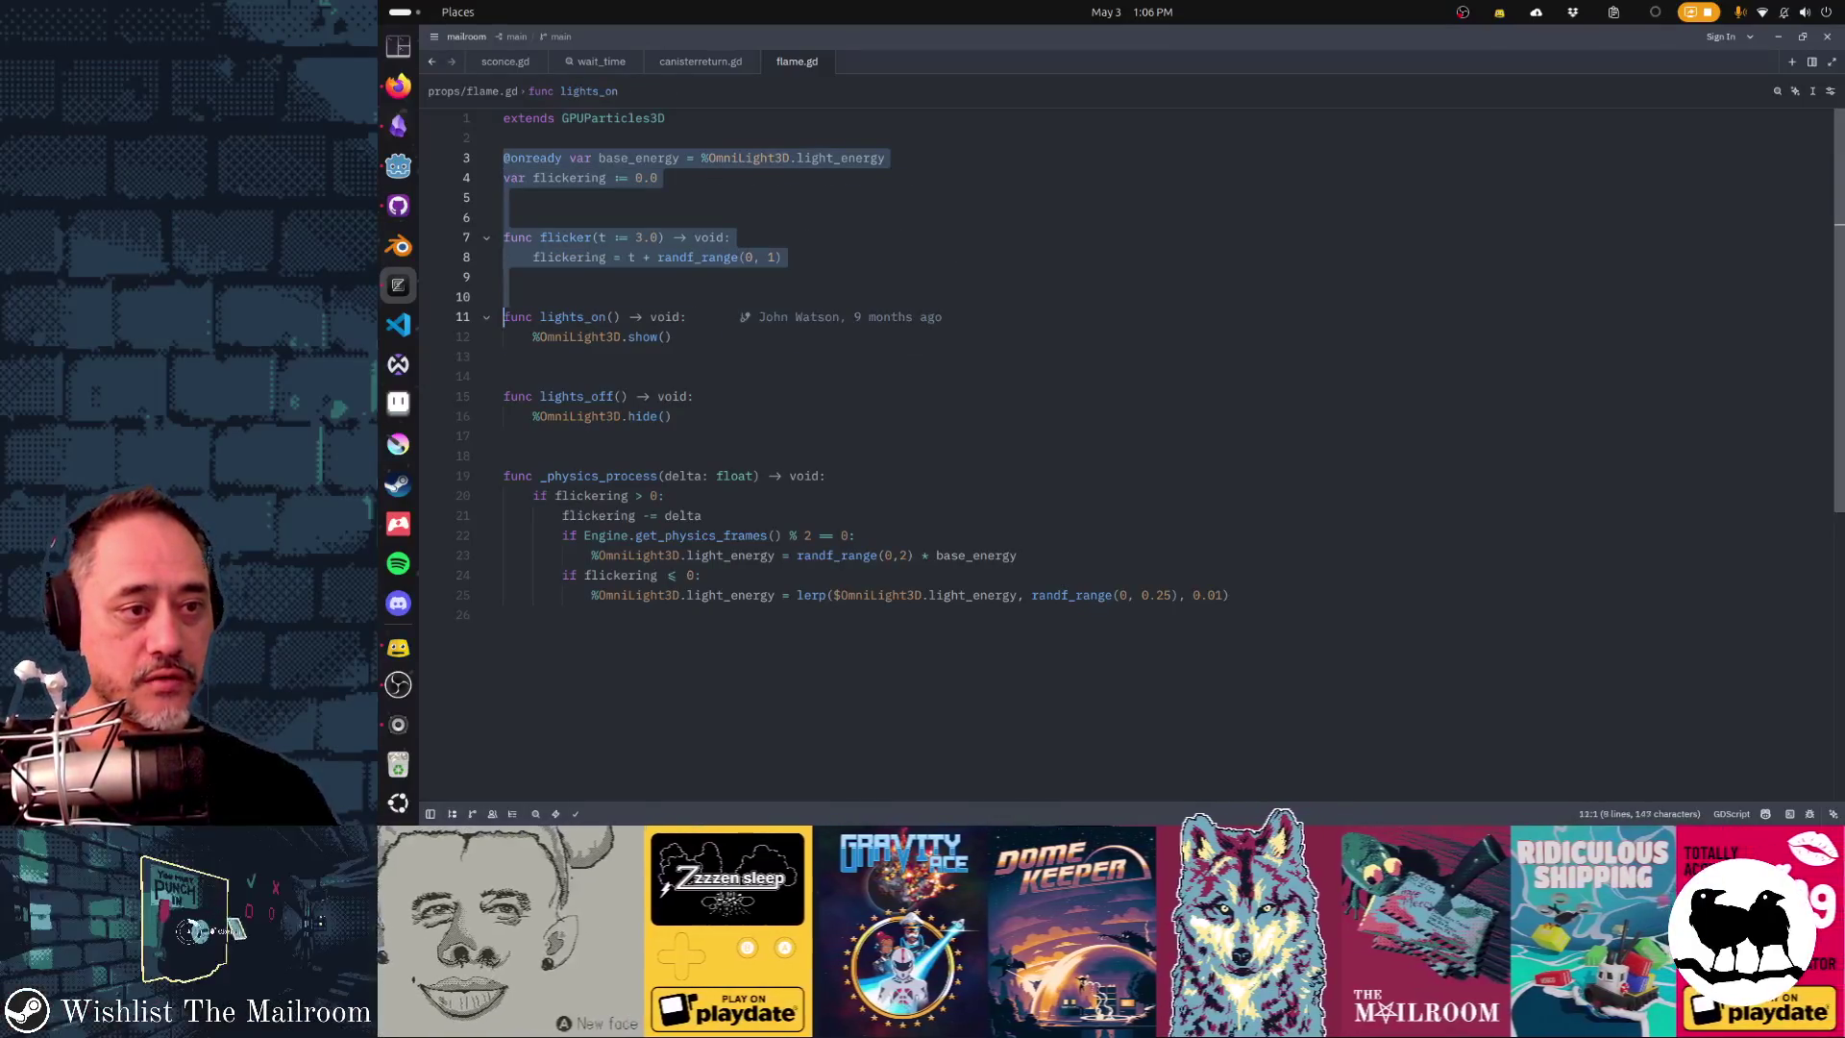
{"action": "key", "text": "shift+Down"}
{"action": "key", "text": "shift+Down"}
{"action": "key", "text": "shift+Down"}
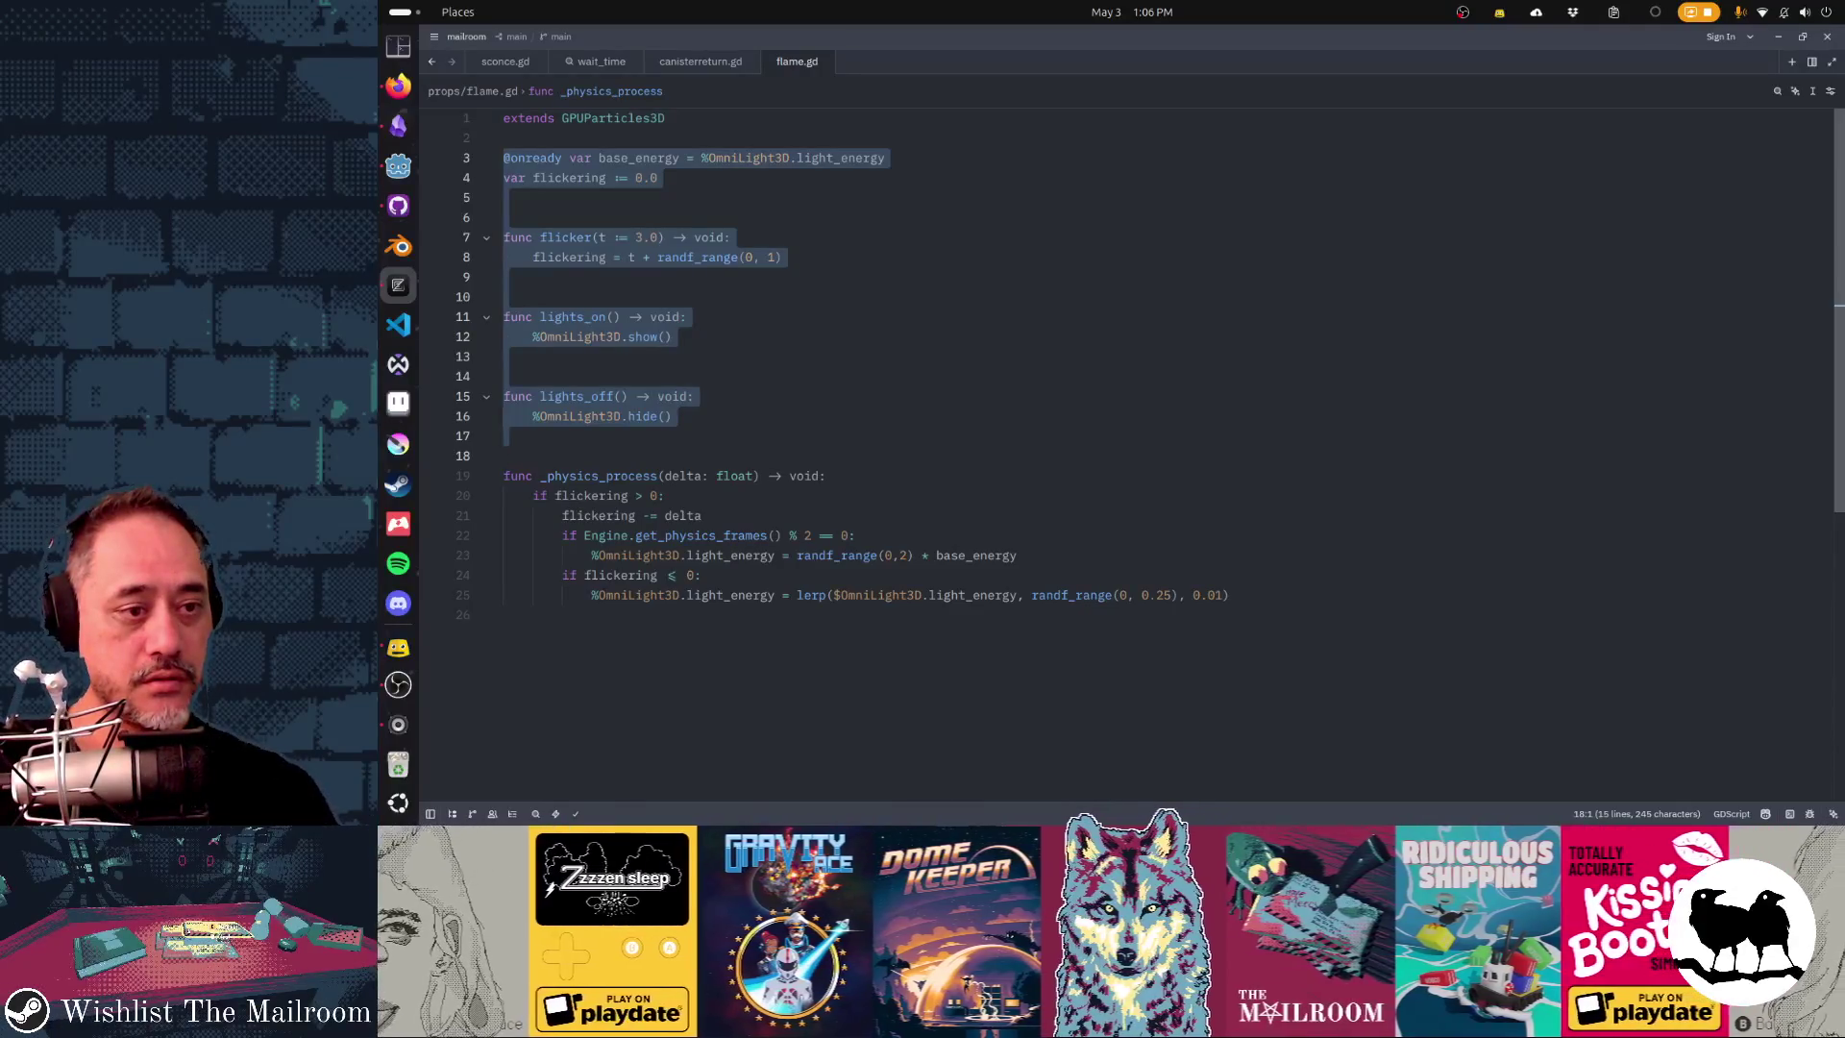
{"action": "key", "text": "alt+Tab"}
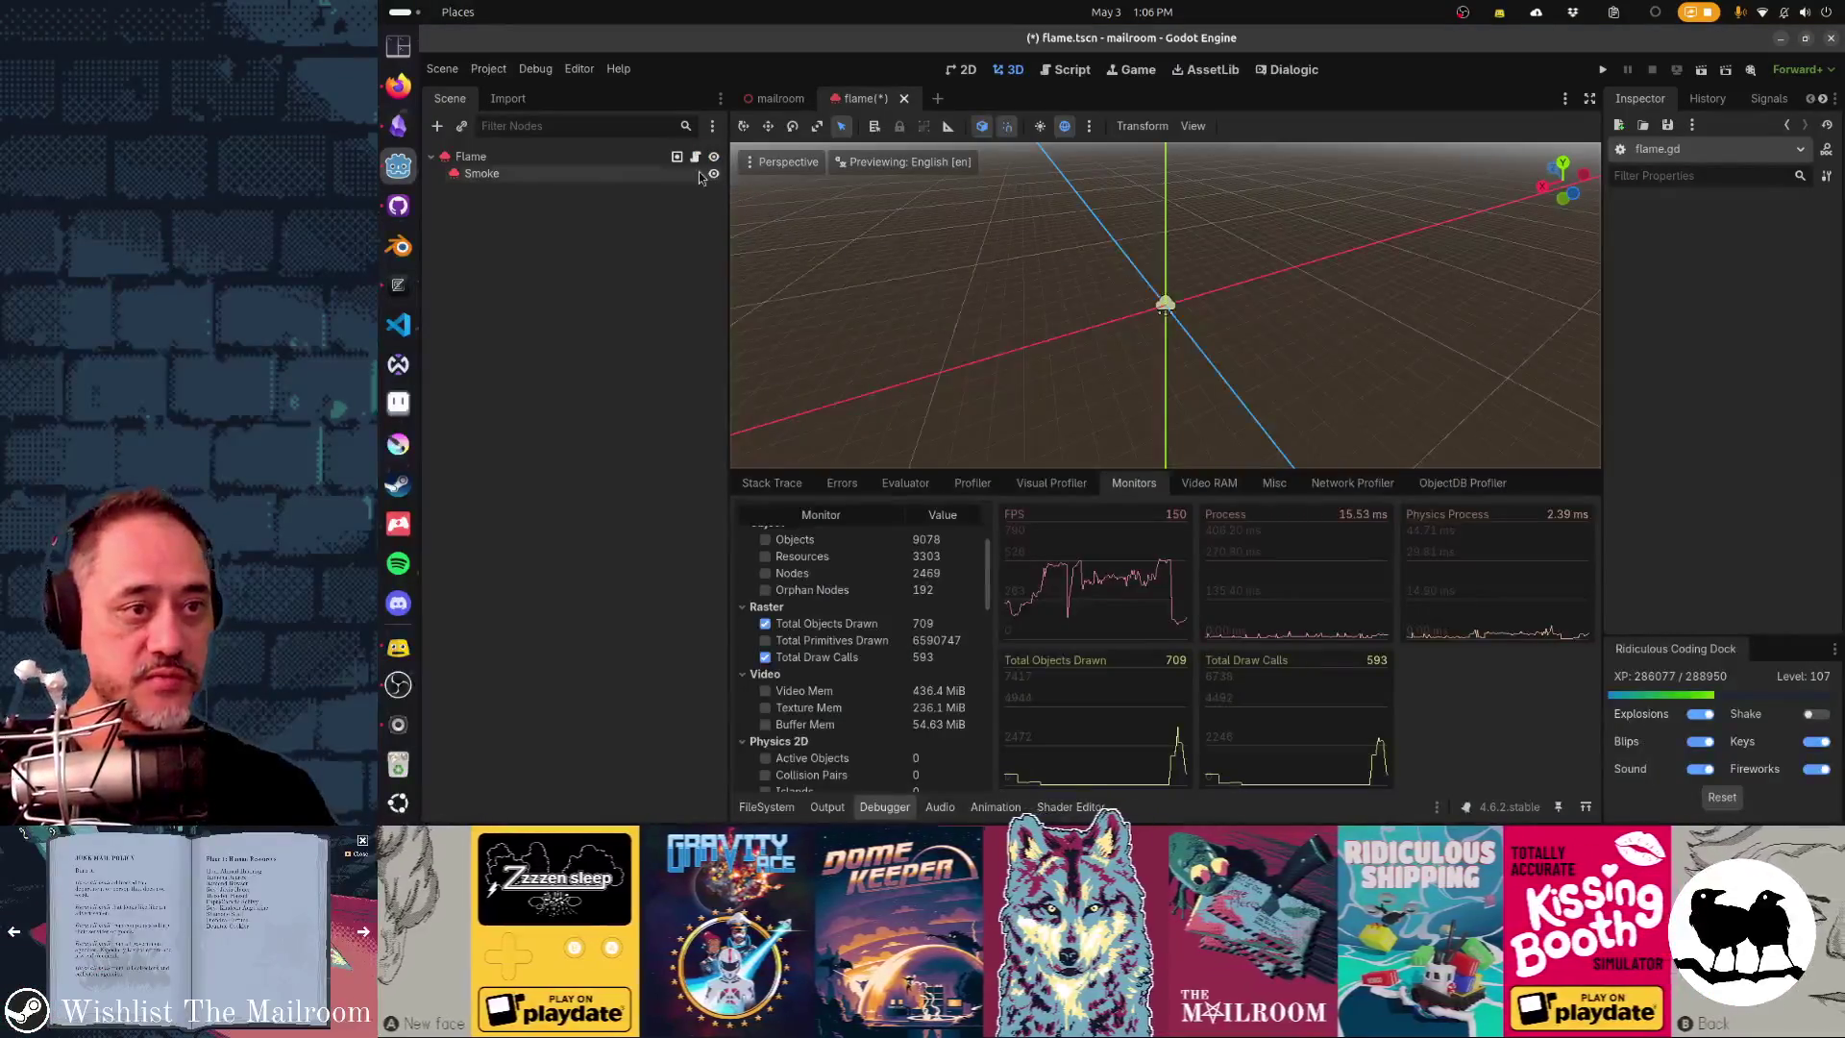
- Save the flame scene with the Flame node selected, test-run the game, then close it
{"action": "left_click", "coordinate": [663, 156]}
{"action": "key", "text": "ctrl+s"}
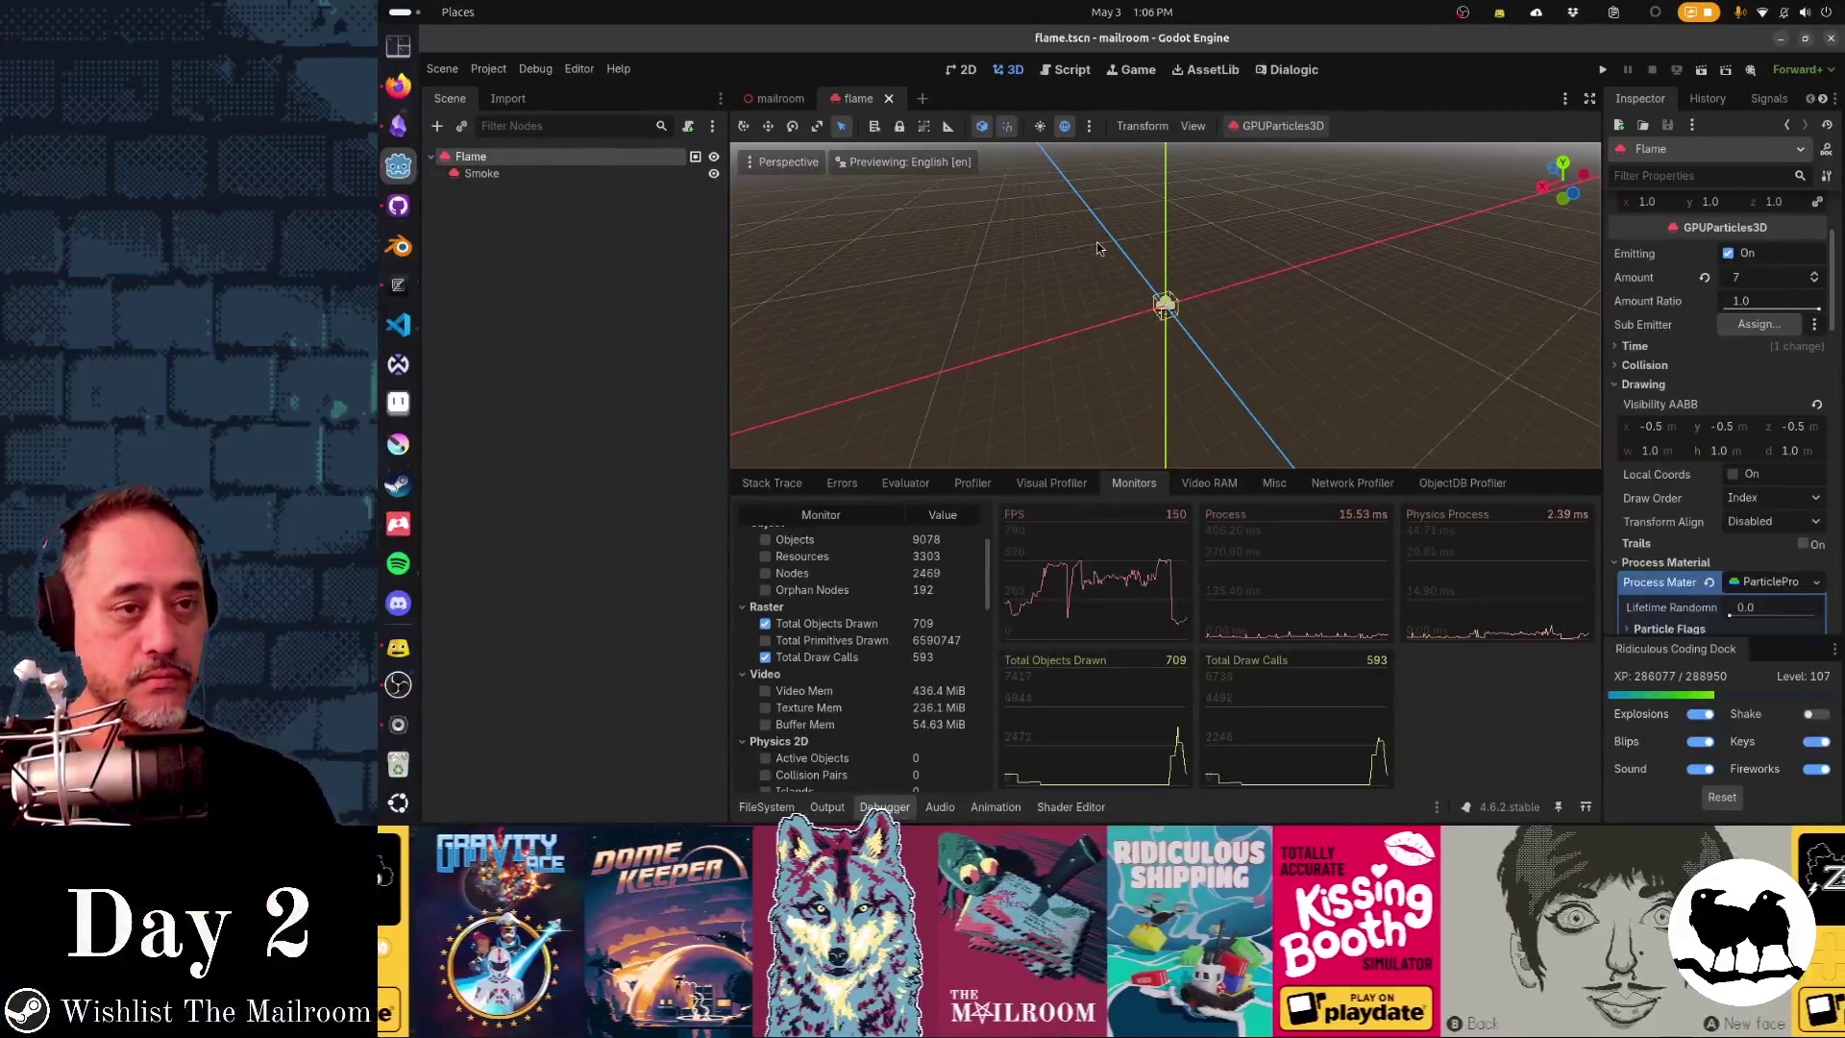
{"action": "key", "text": "F5"}
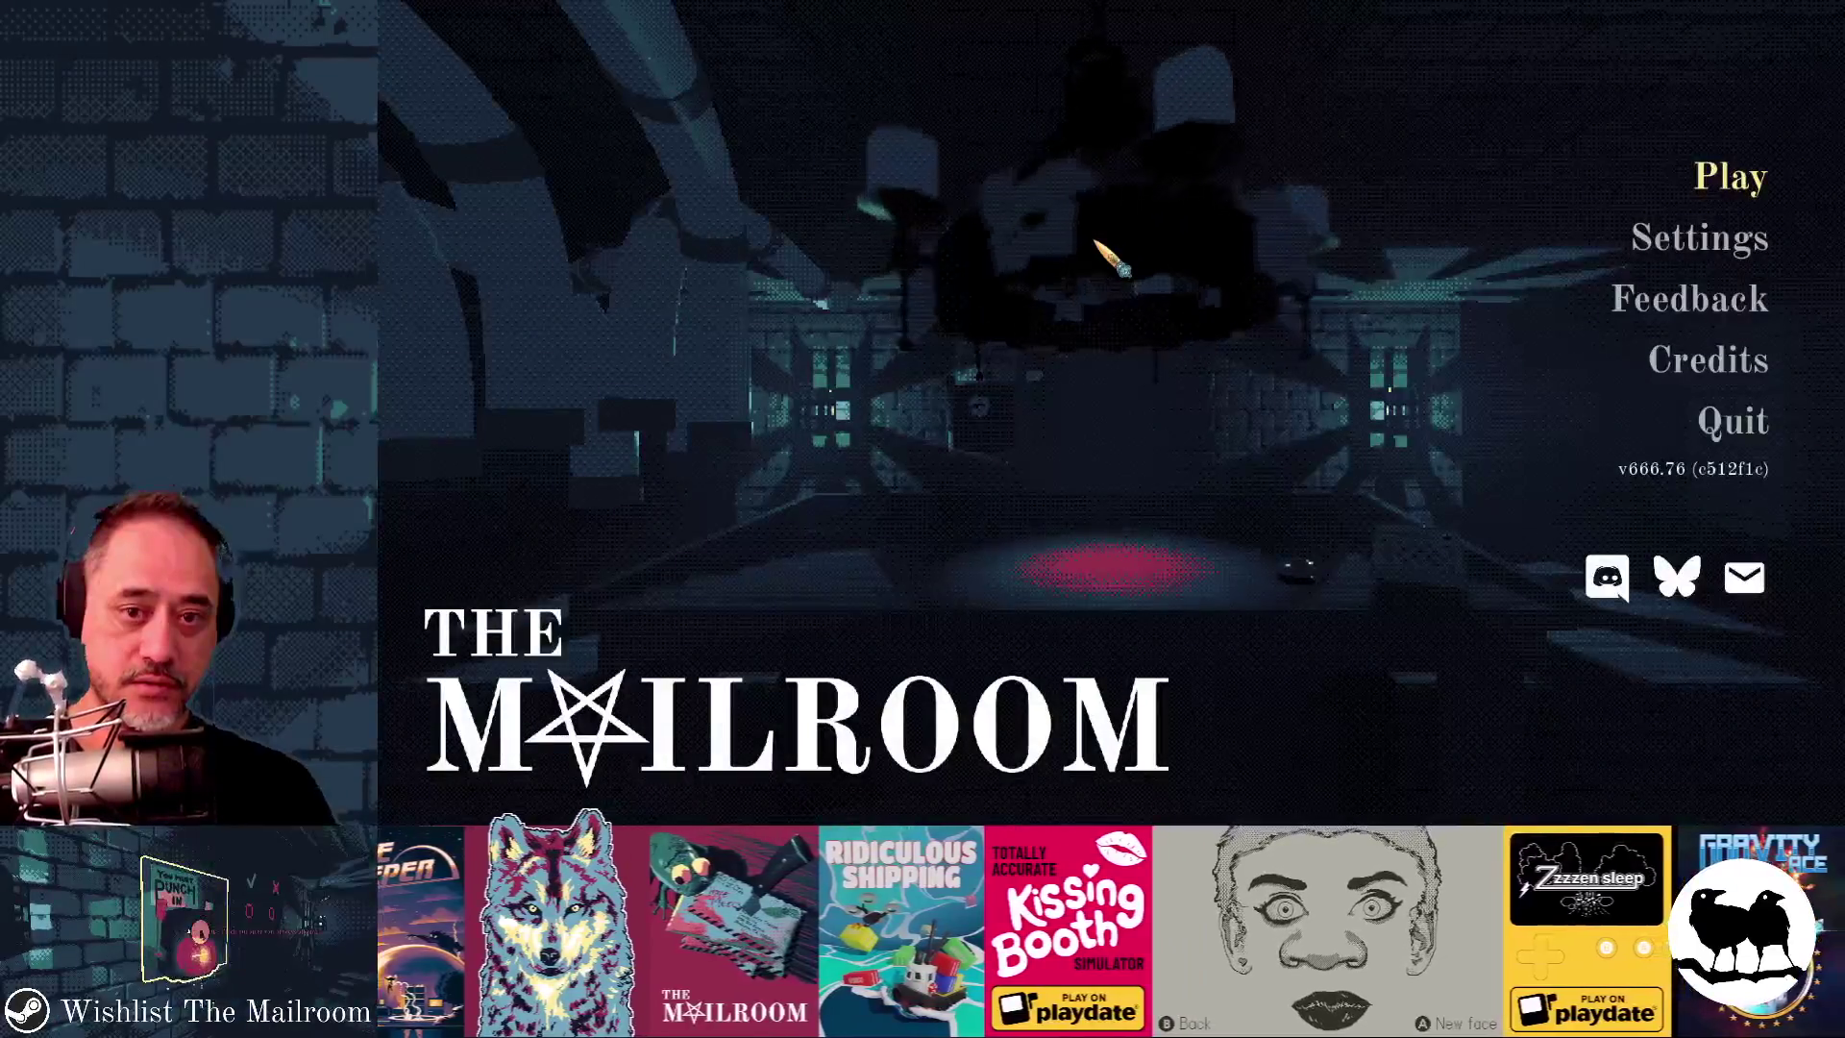
{"action": "key", "text": "alt+F4"}
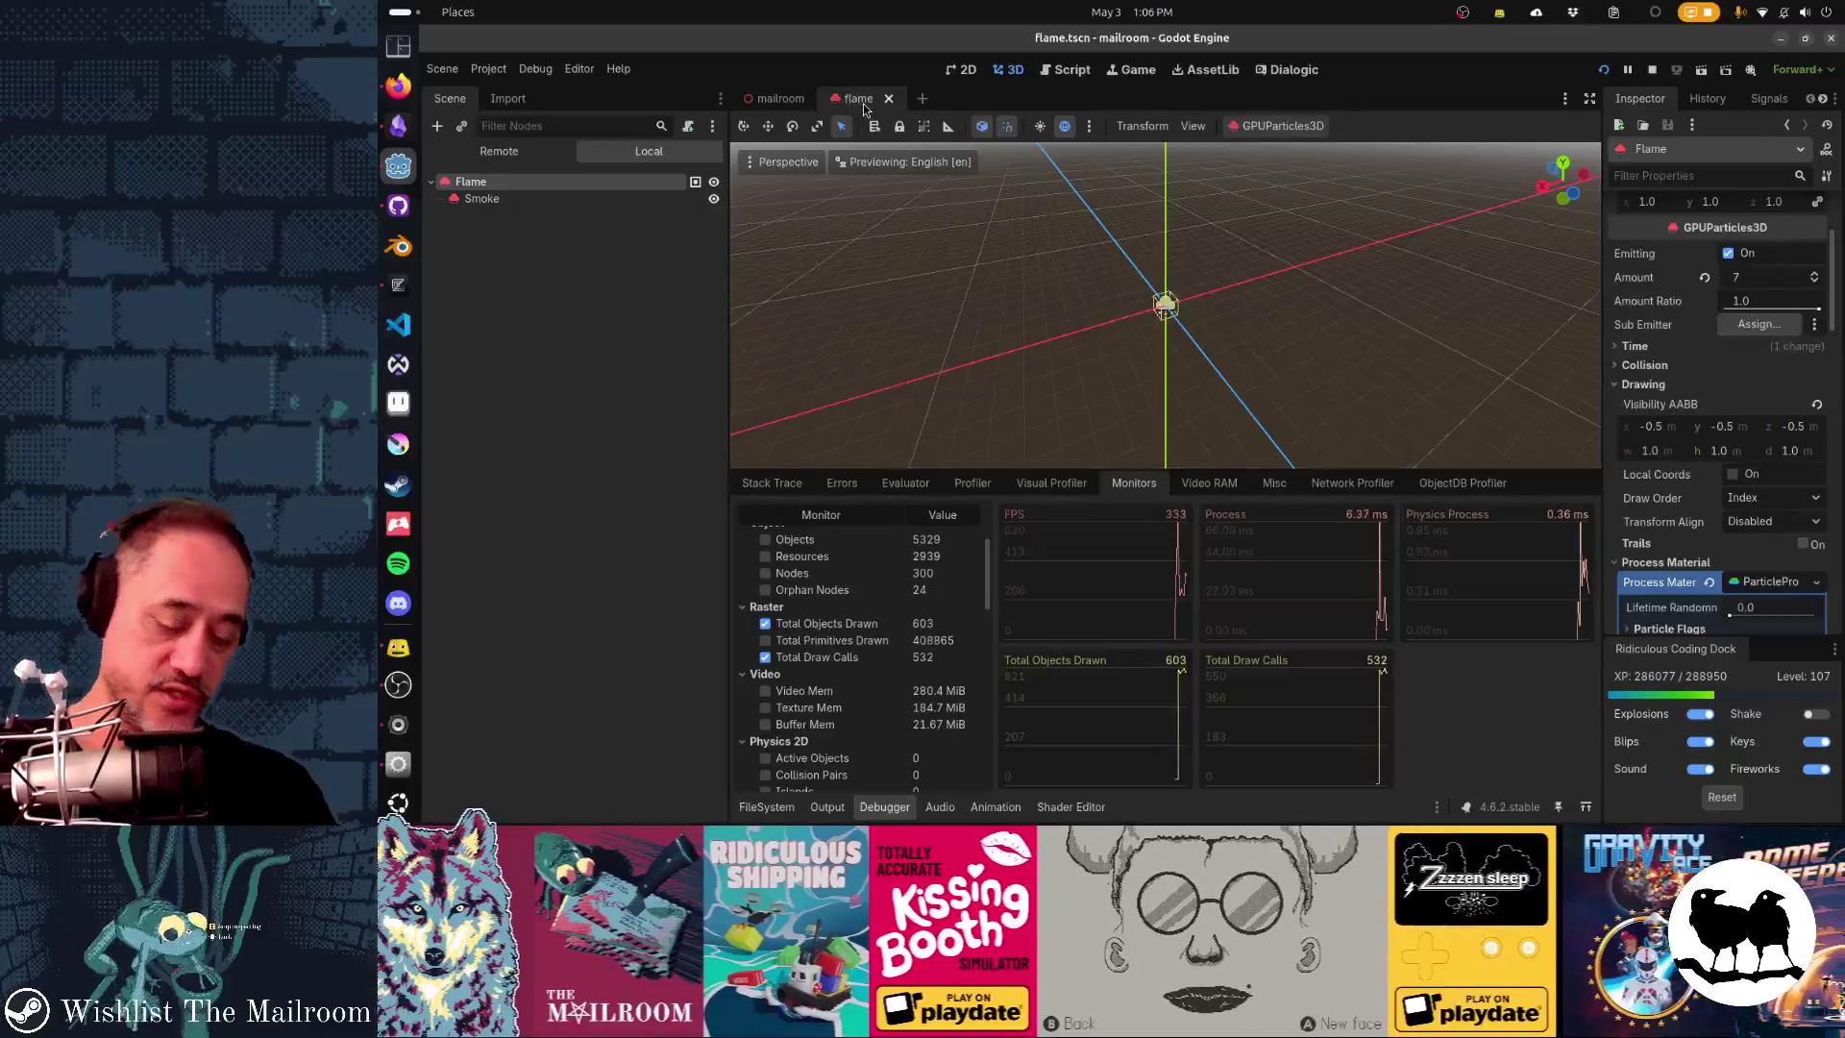
- Find and open chandelier.tscn by searching the project files for 'chand'
{"action": "key", "text": "shift+alt+o"}
{"action": "type", "text": "chand"}
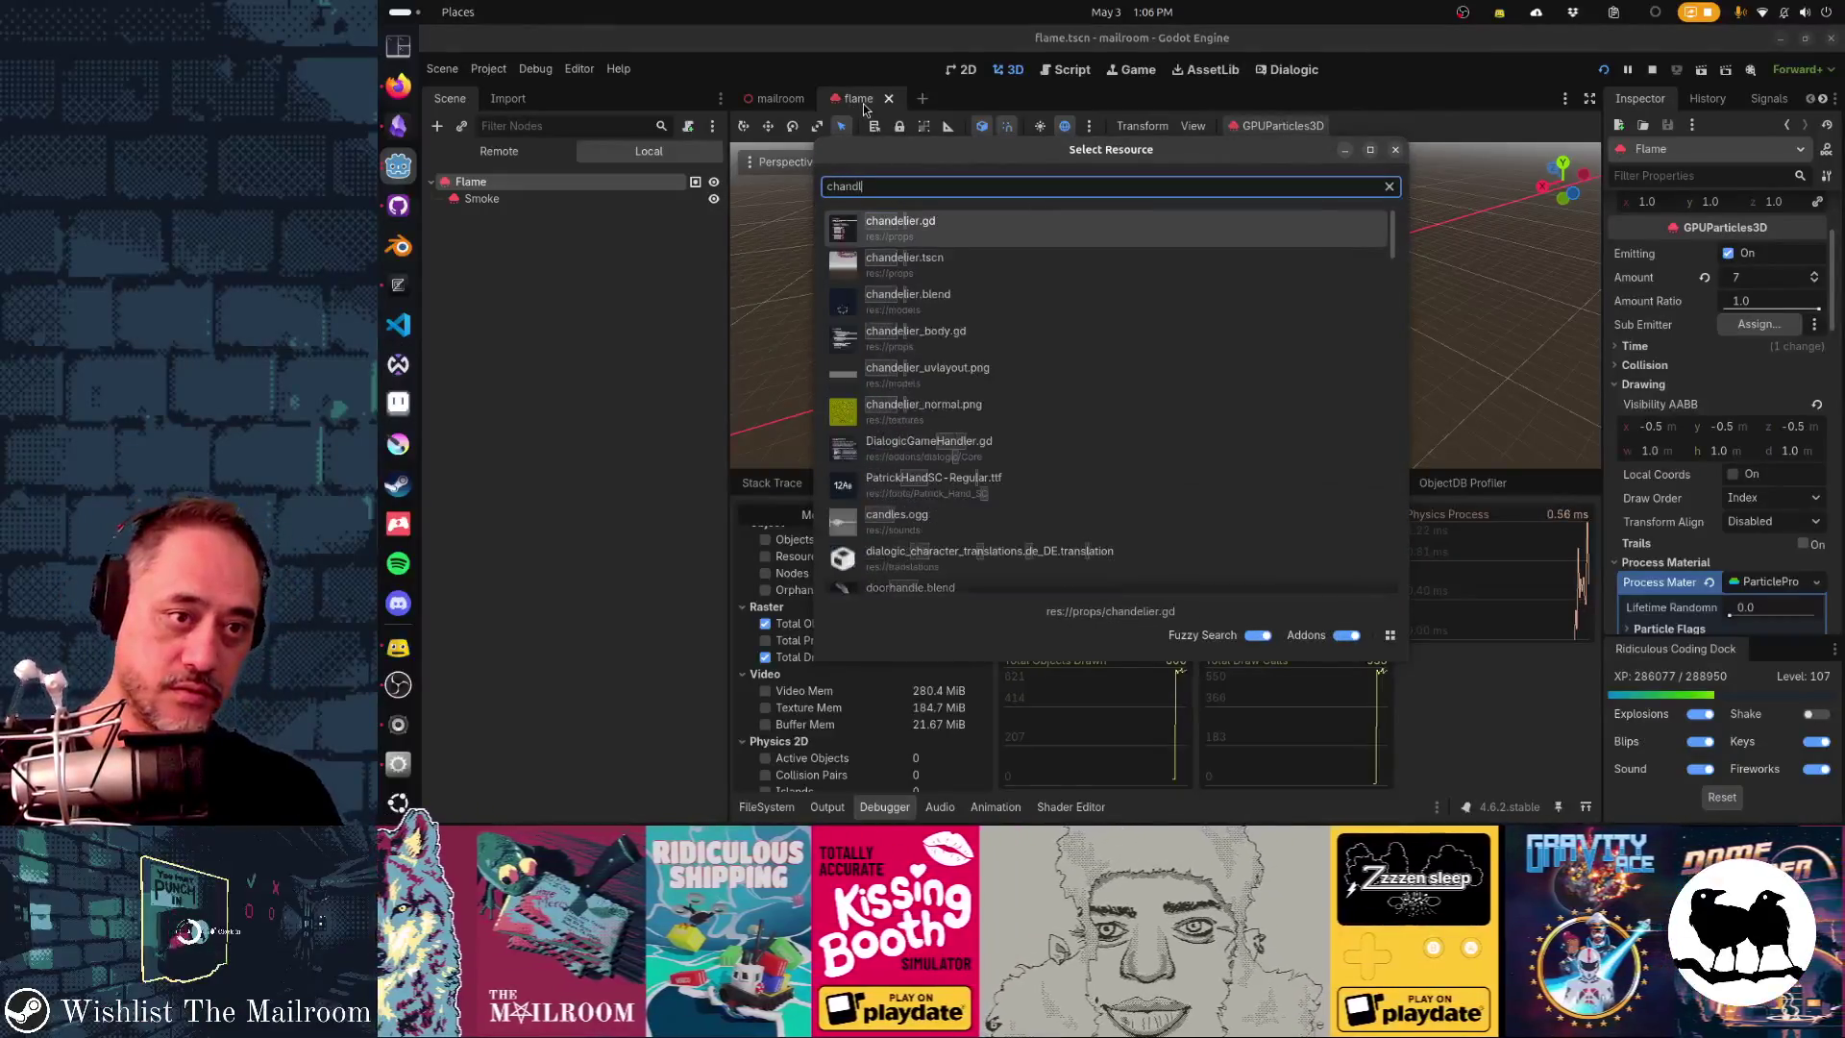
{"action": "key", "text": "Down"}
{"action": "key", "text": "Return"}
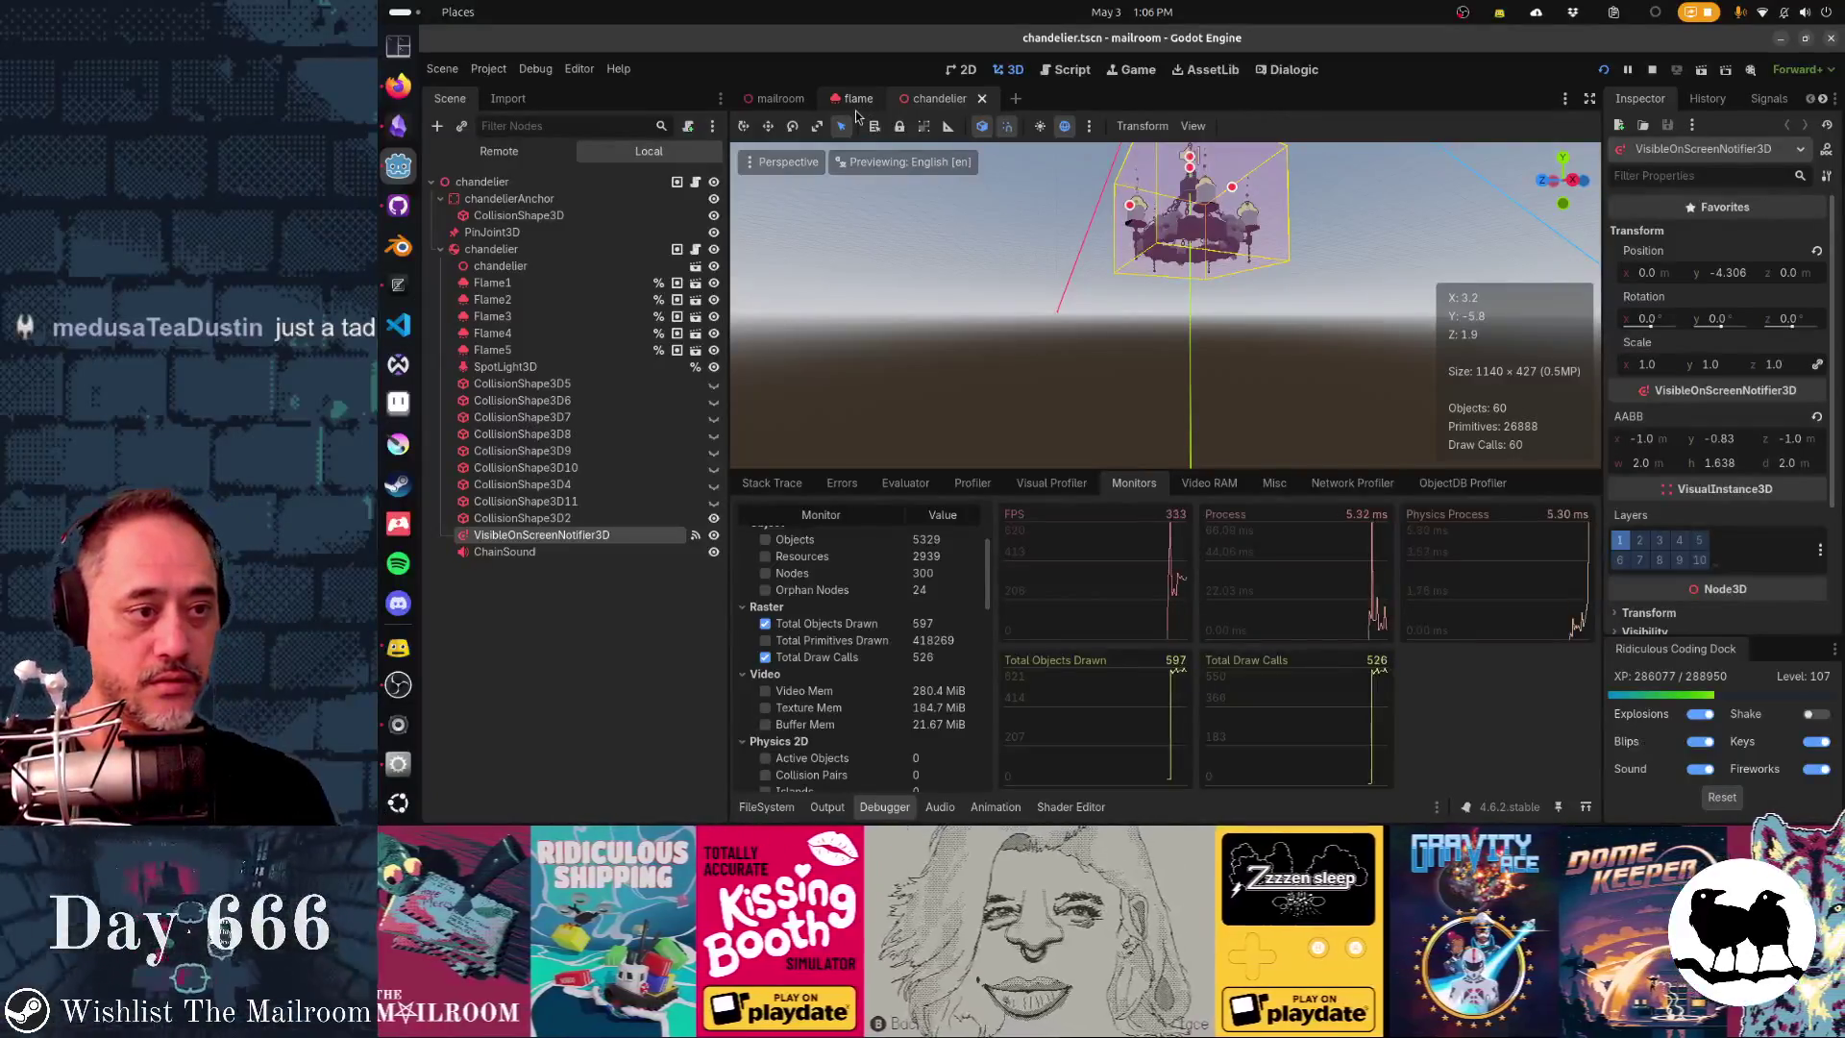
- Inspect the chandelier's mesh and Flame1–Flame5 nodes, then add a child node to the rigid body
{"action": "left_click", "coordinate": [483, 224]}
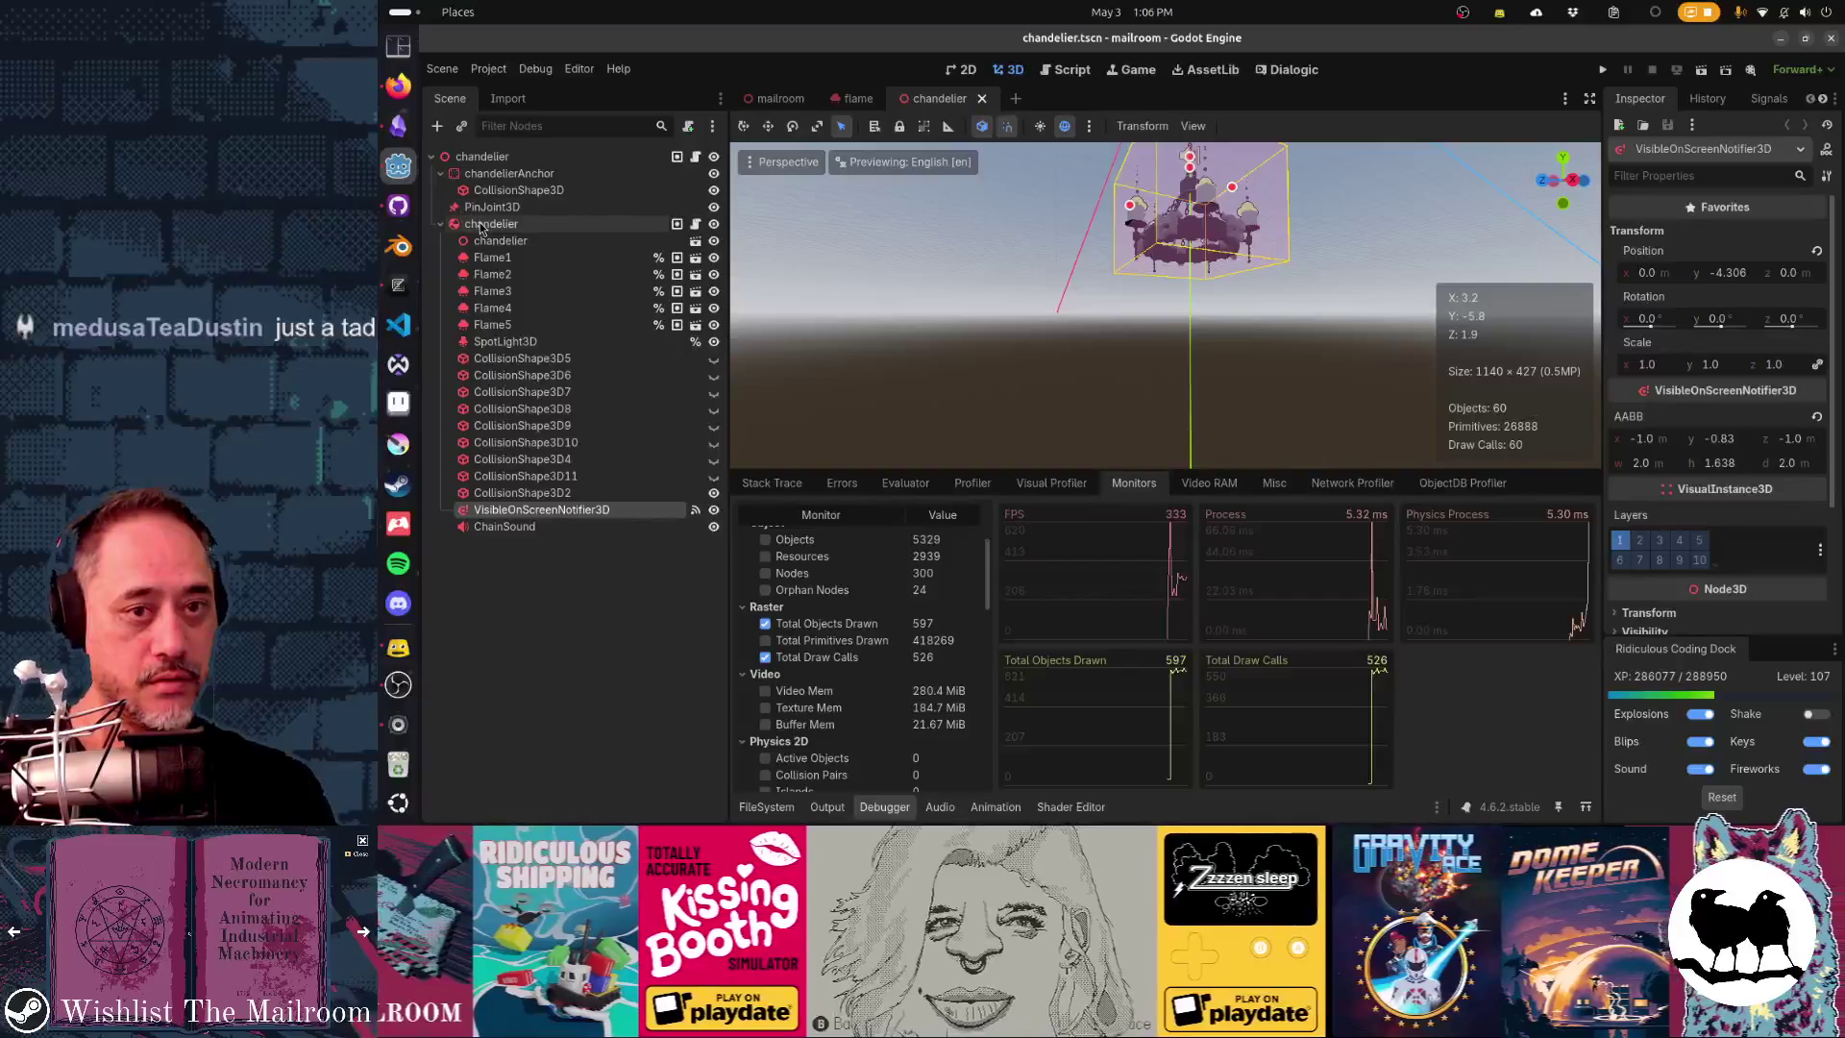
{"action": "left_click", "coordinate": [482, 240]}
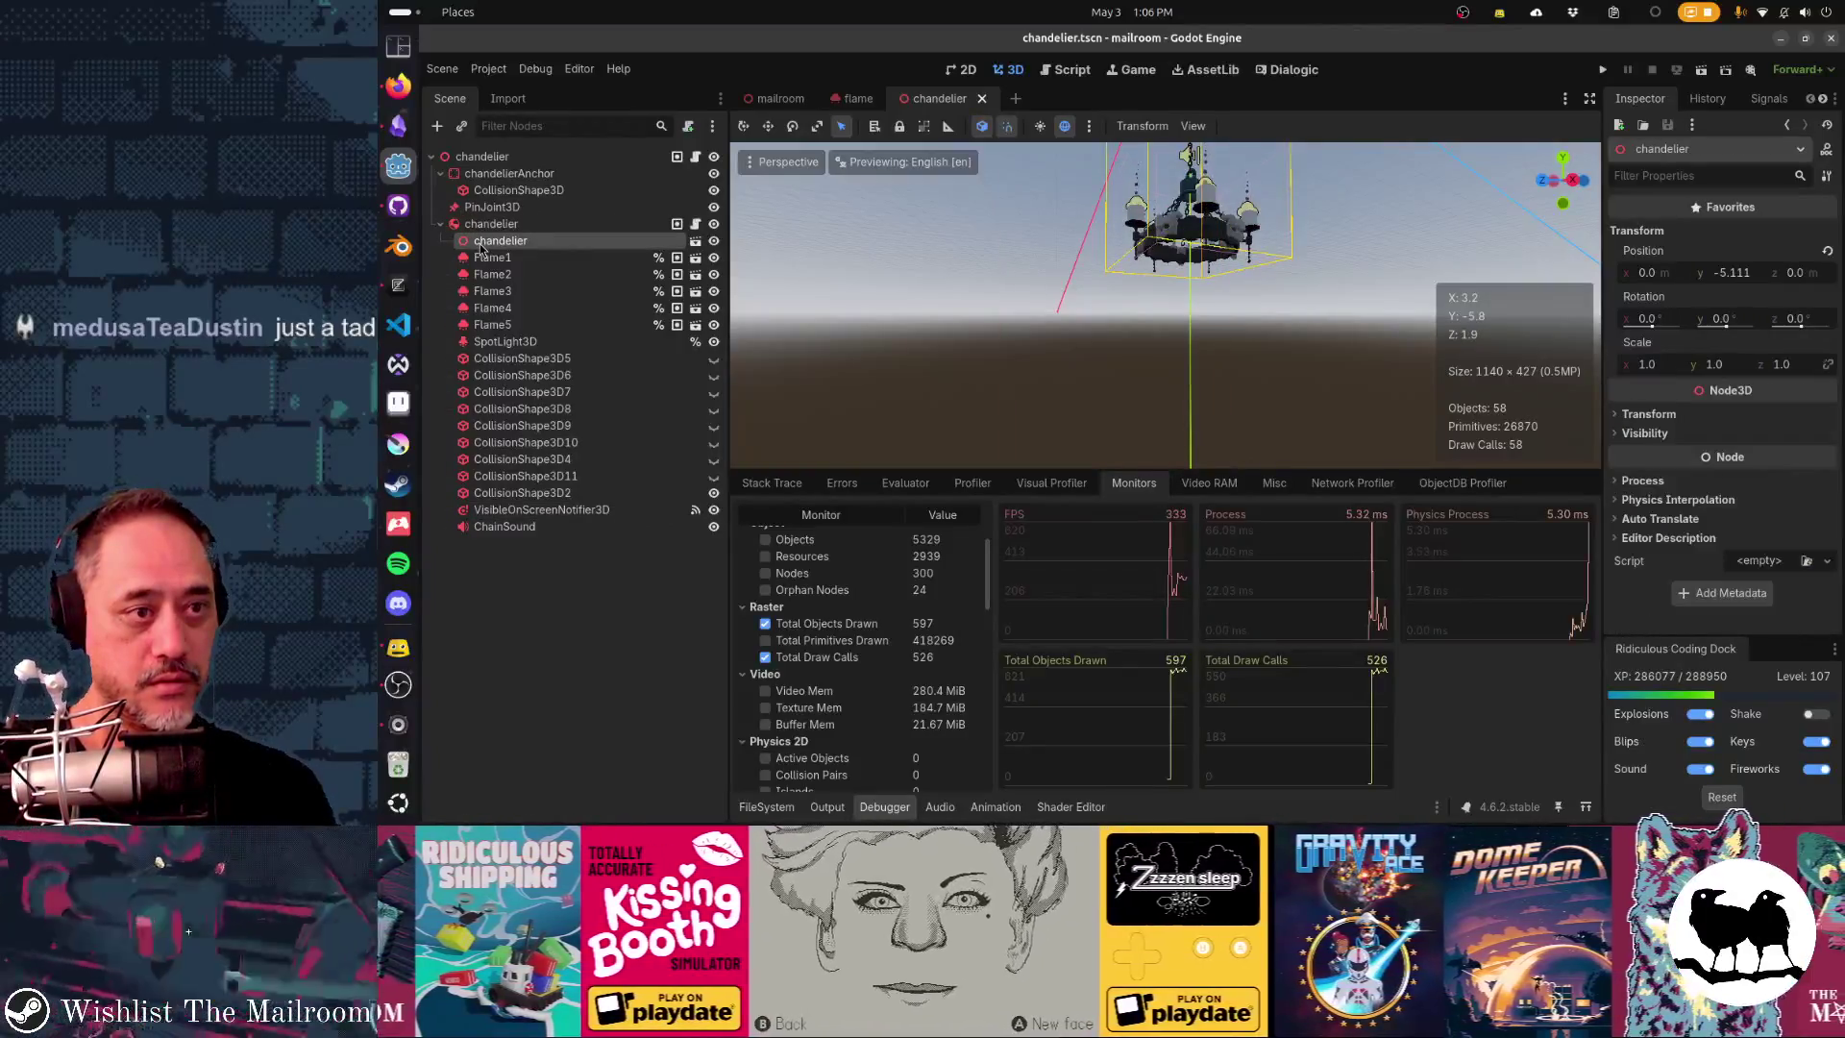
{"action": "left_click", "coordinate": [483, 258]}
{"action": "left_click", "coordinate": [495, 324], "text": "shift"}
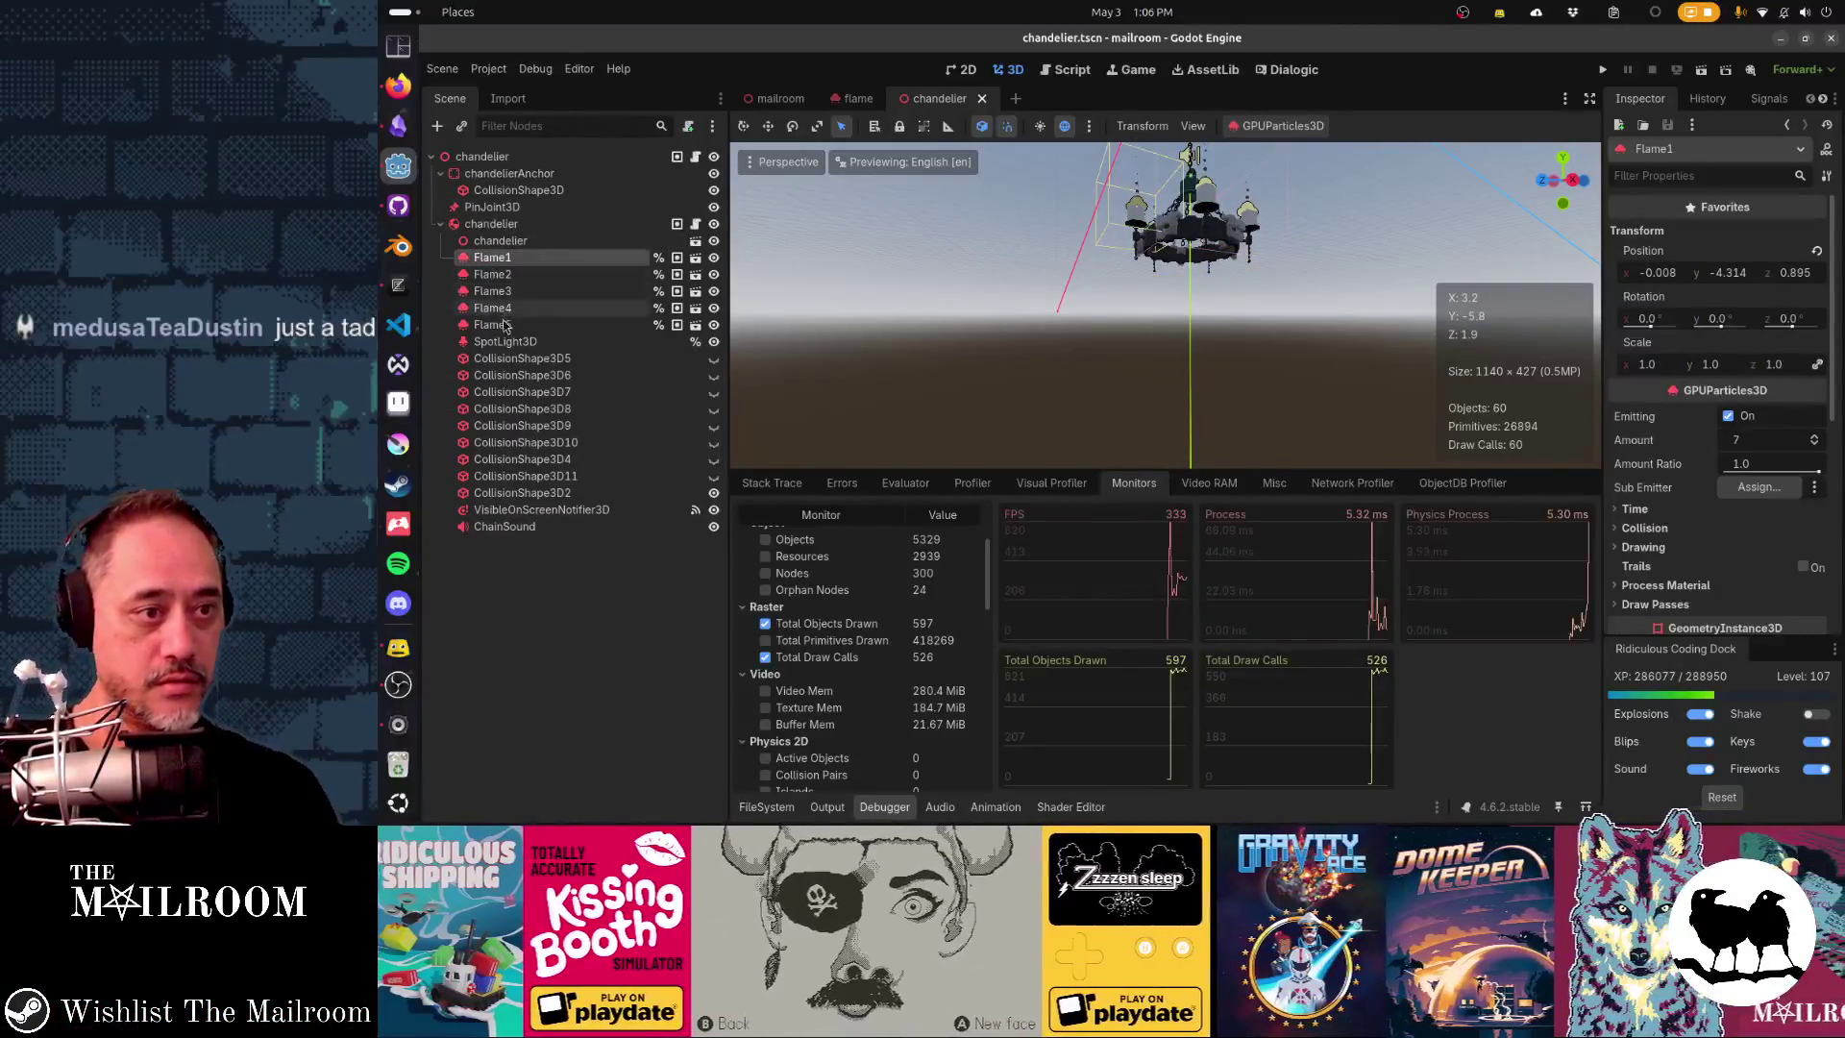
{"action": "left_click", "coordinate": [498, 240]}
{"action": "left_click", "coordinate": [491, 223]}
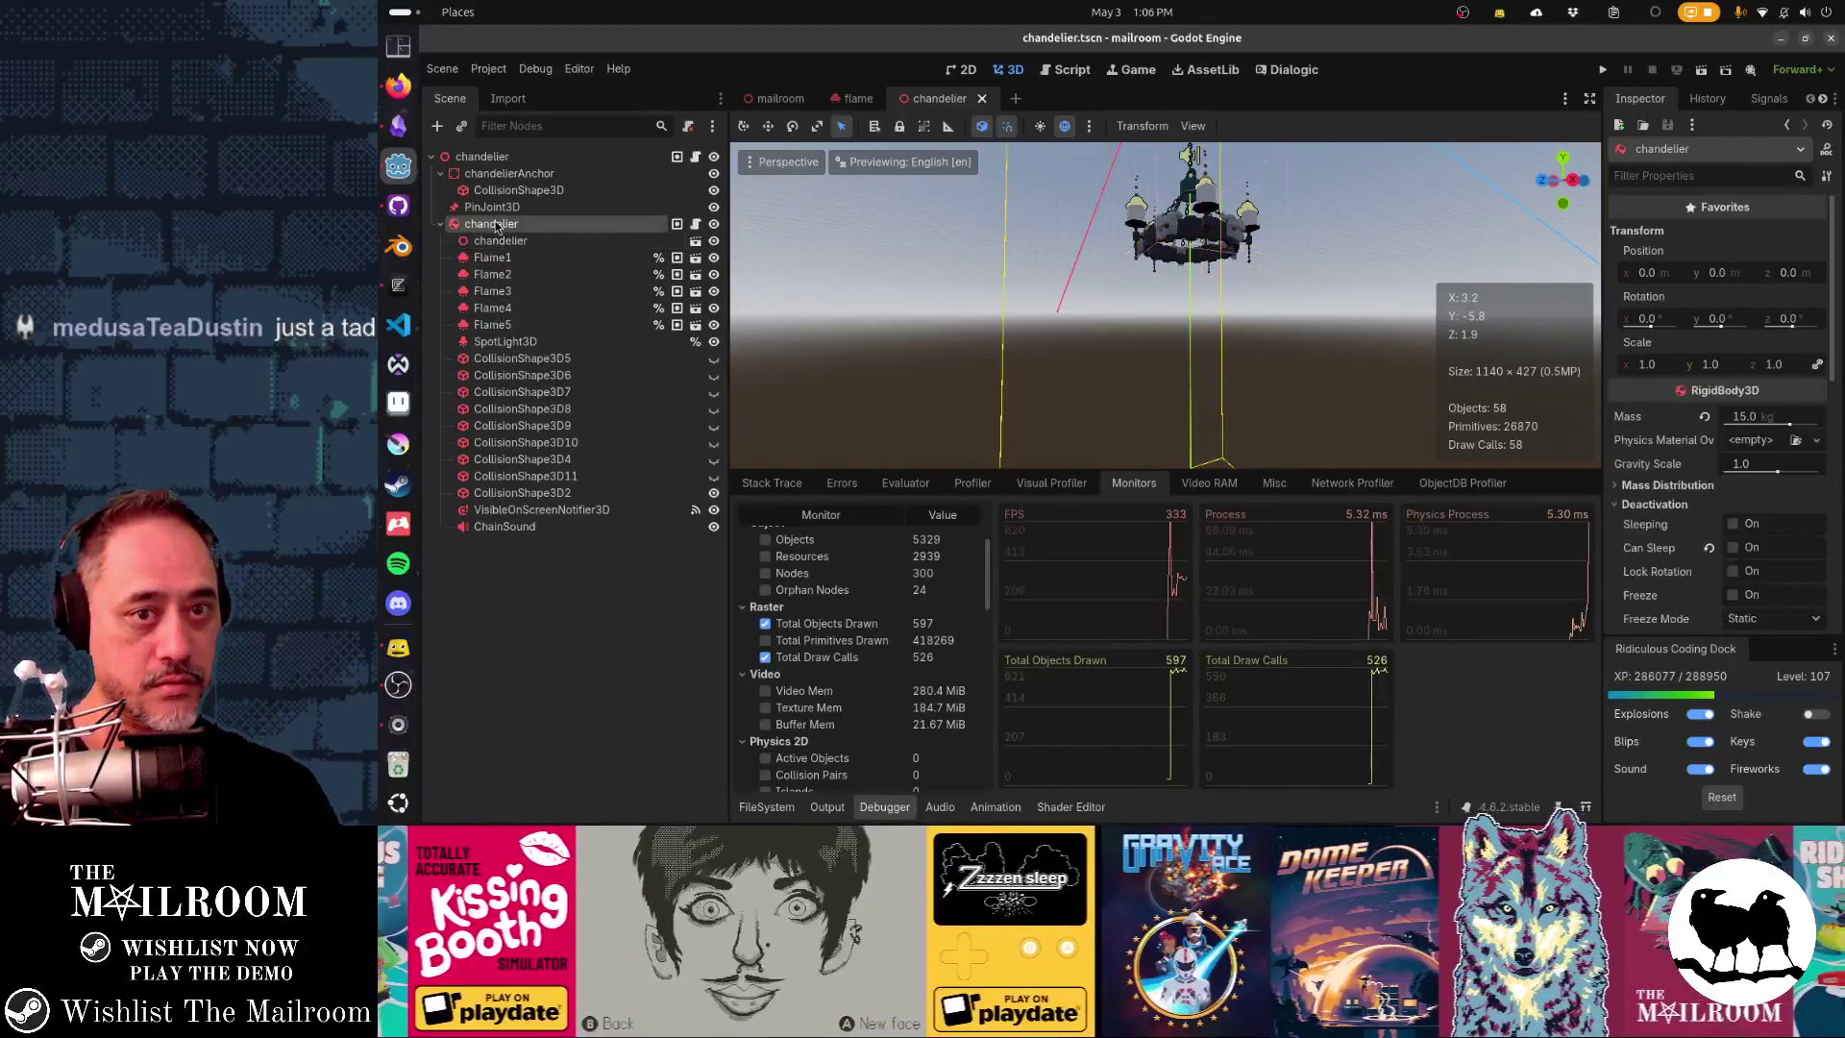
{"action": "scroll", "coordinate": [1116, 293], "scroll_direction": "down", "scroll_amount": 5}
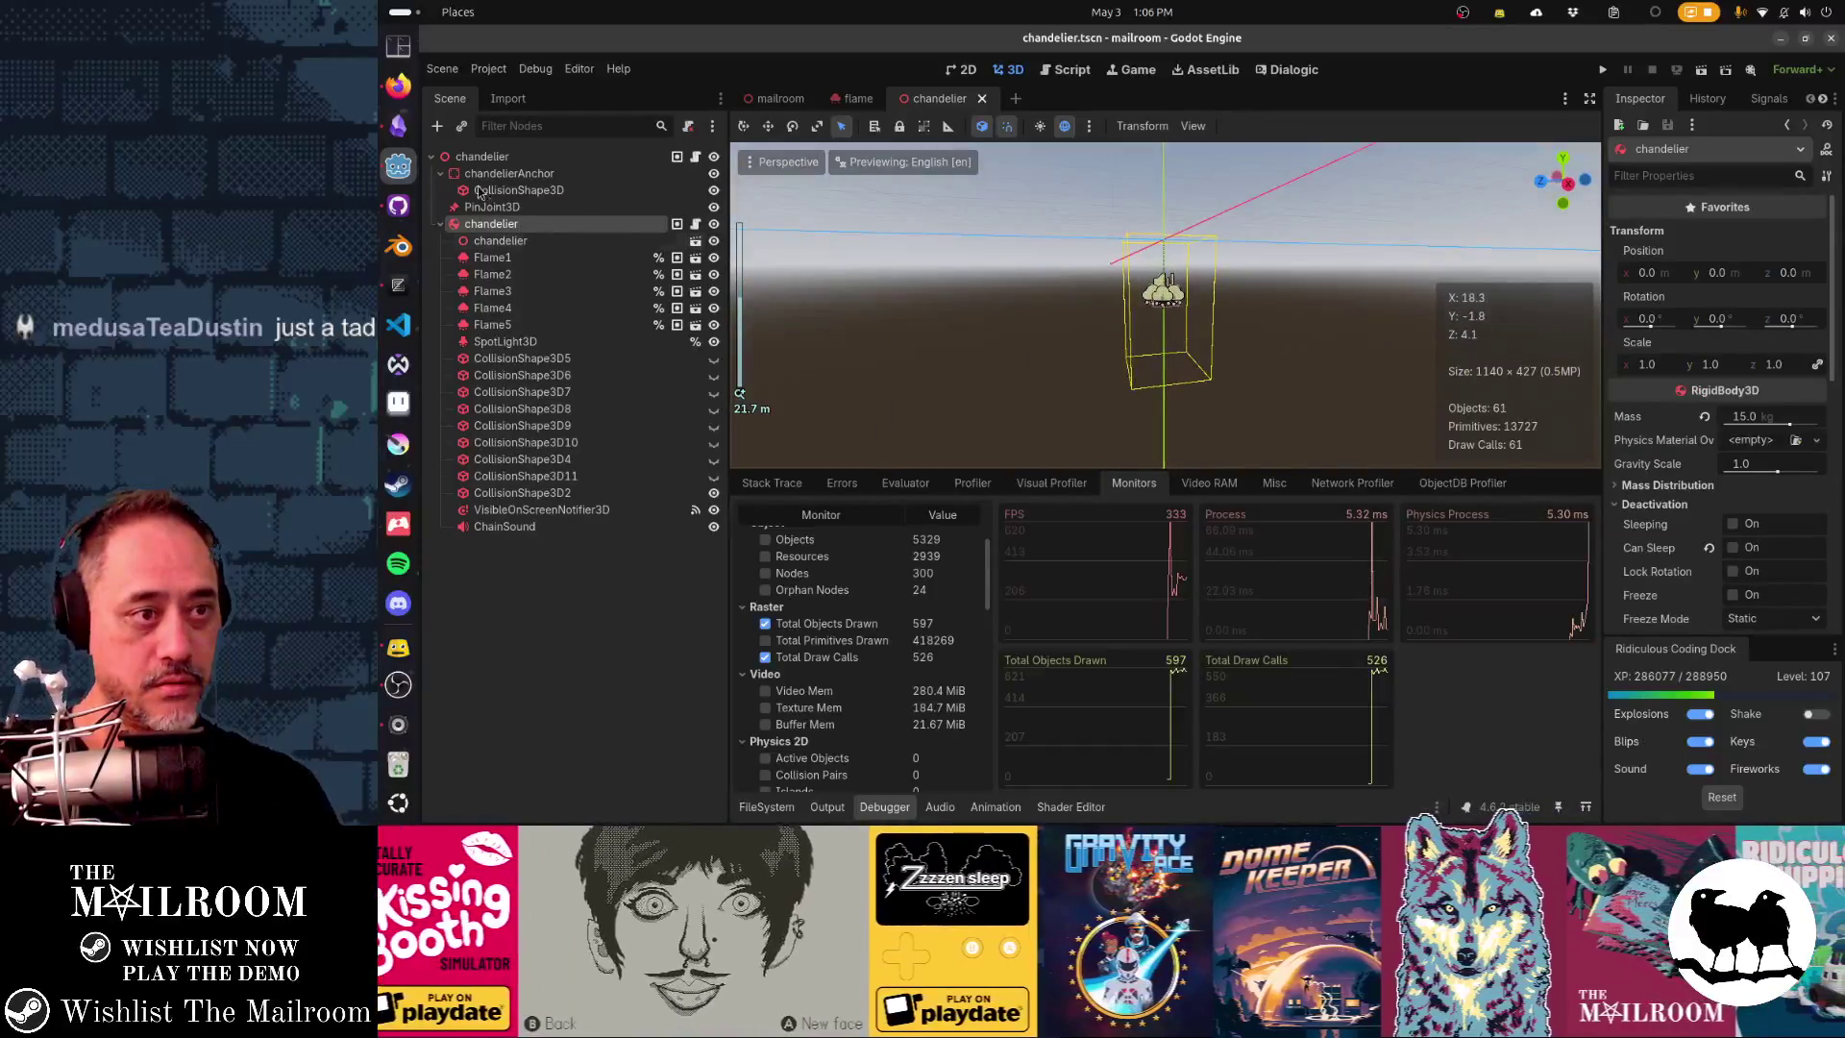
{"action": "left_click", "coordinate": [437, 126]}
- Add an OmniLight3D and place it under the chandelier rigid body
{"action": "type", "text": "omni"}
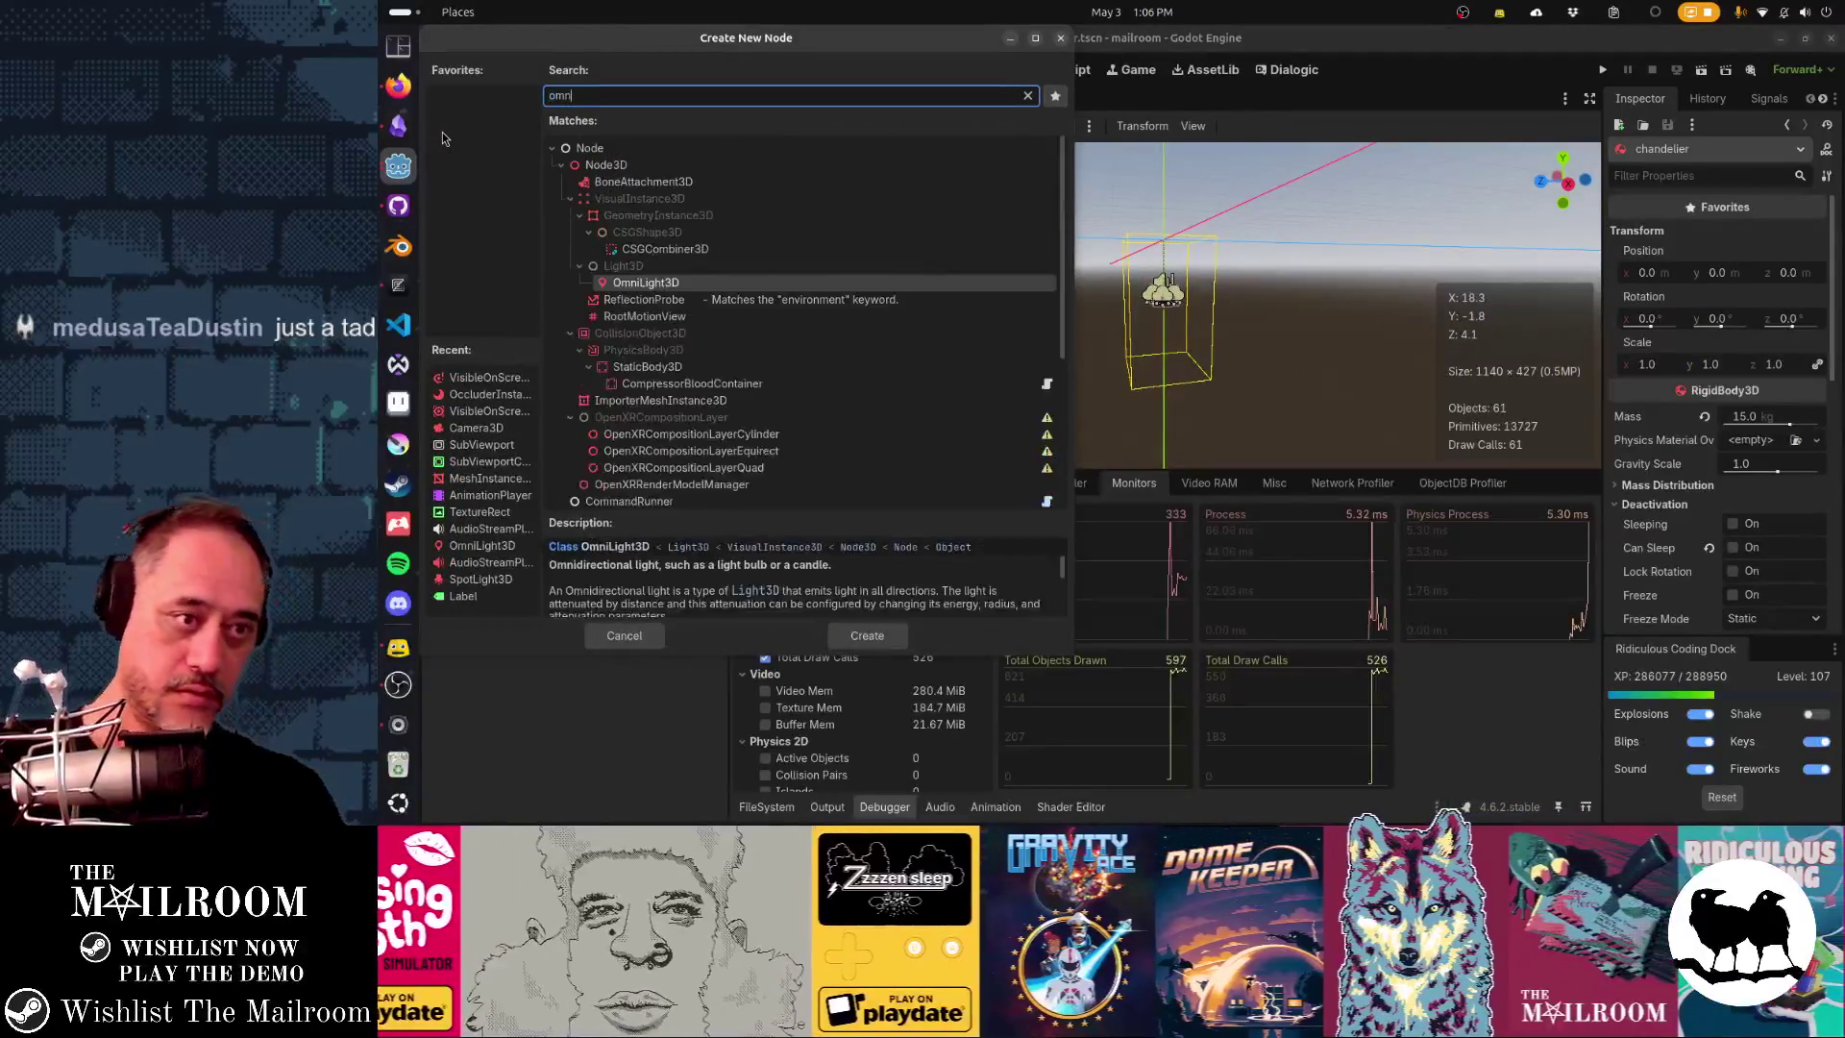
{"action": "key", "text": "Return"}
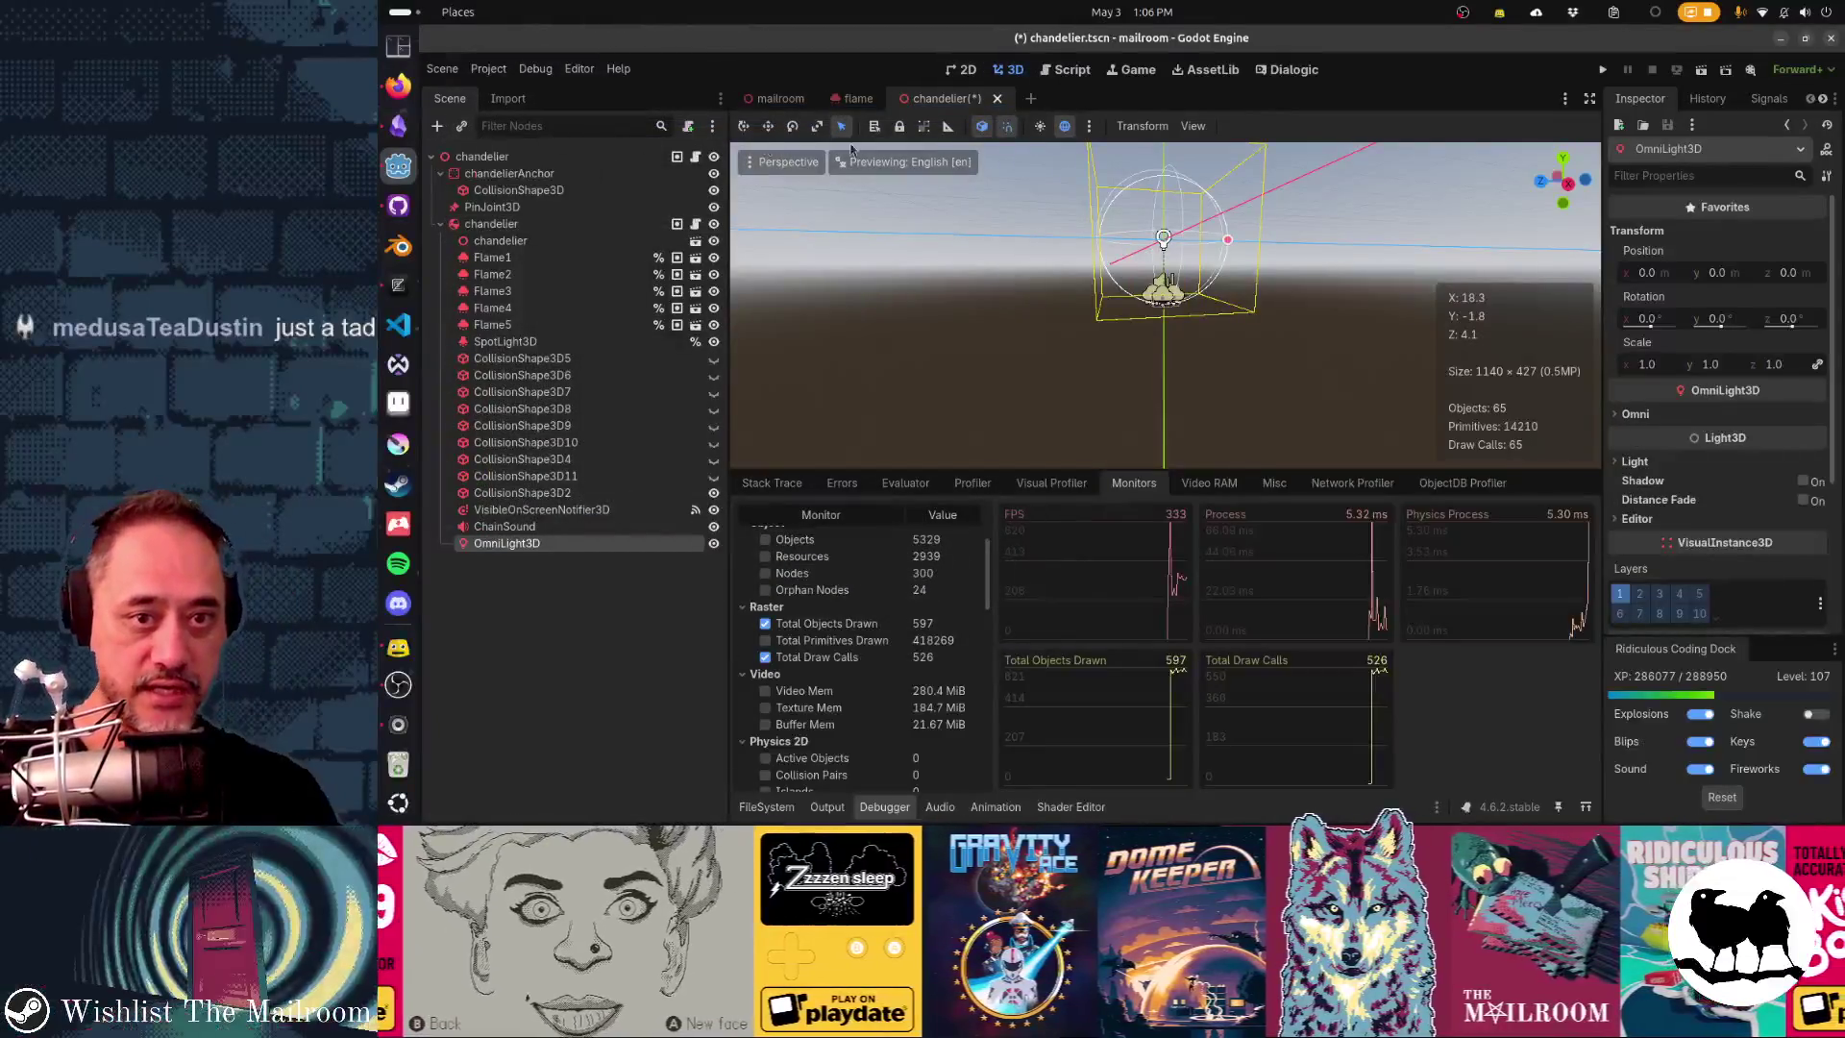
{"action": "key", "text": "f"}
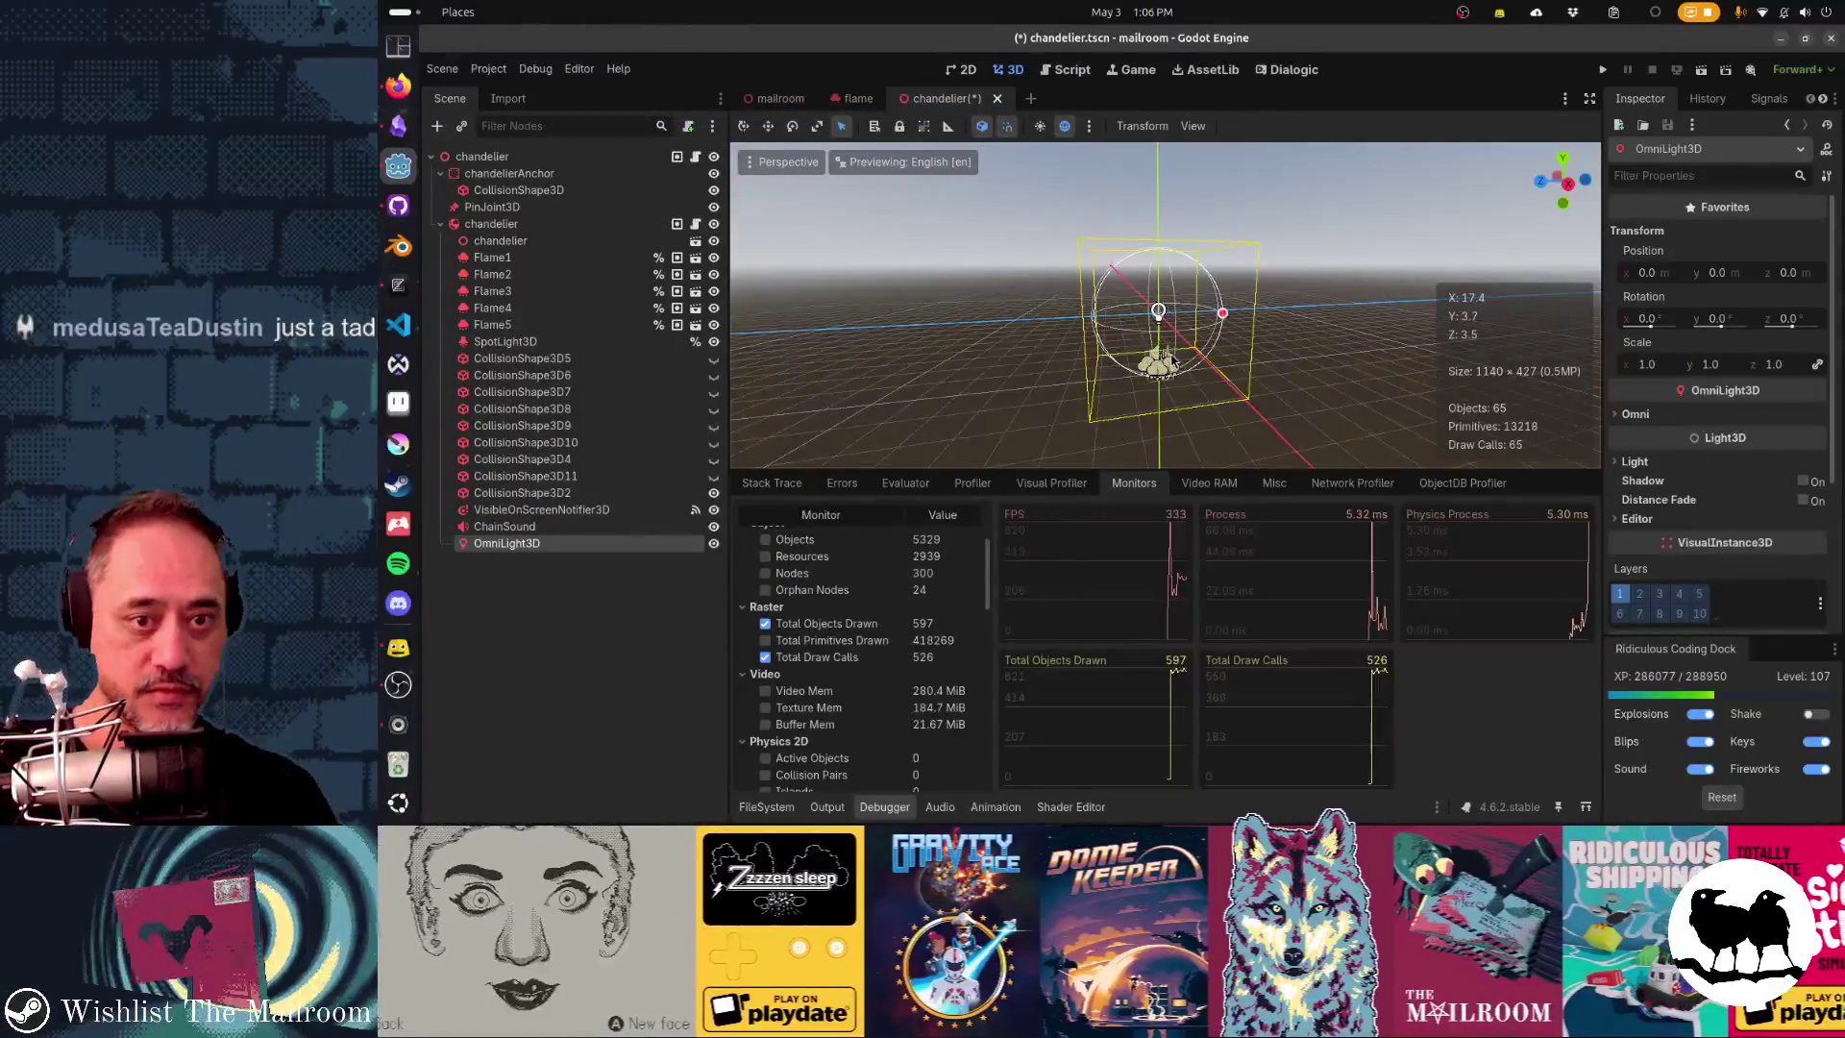
{"action": "scroll", "coordinate": [1160, 313], "scroll_direction": "up", "scroll_amount": 4}
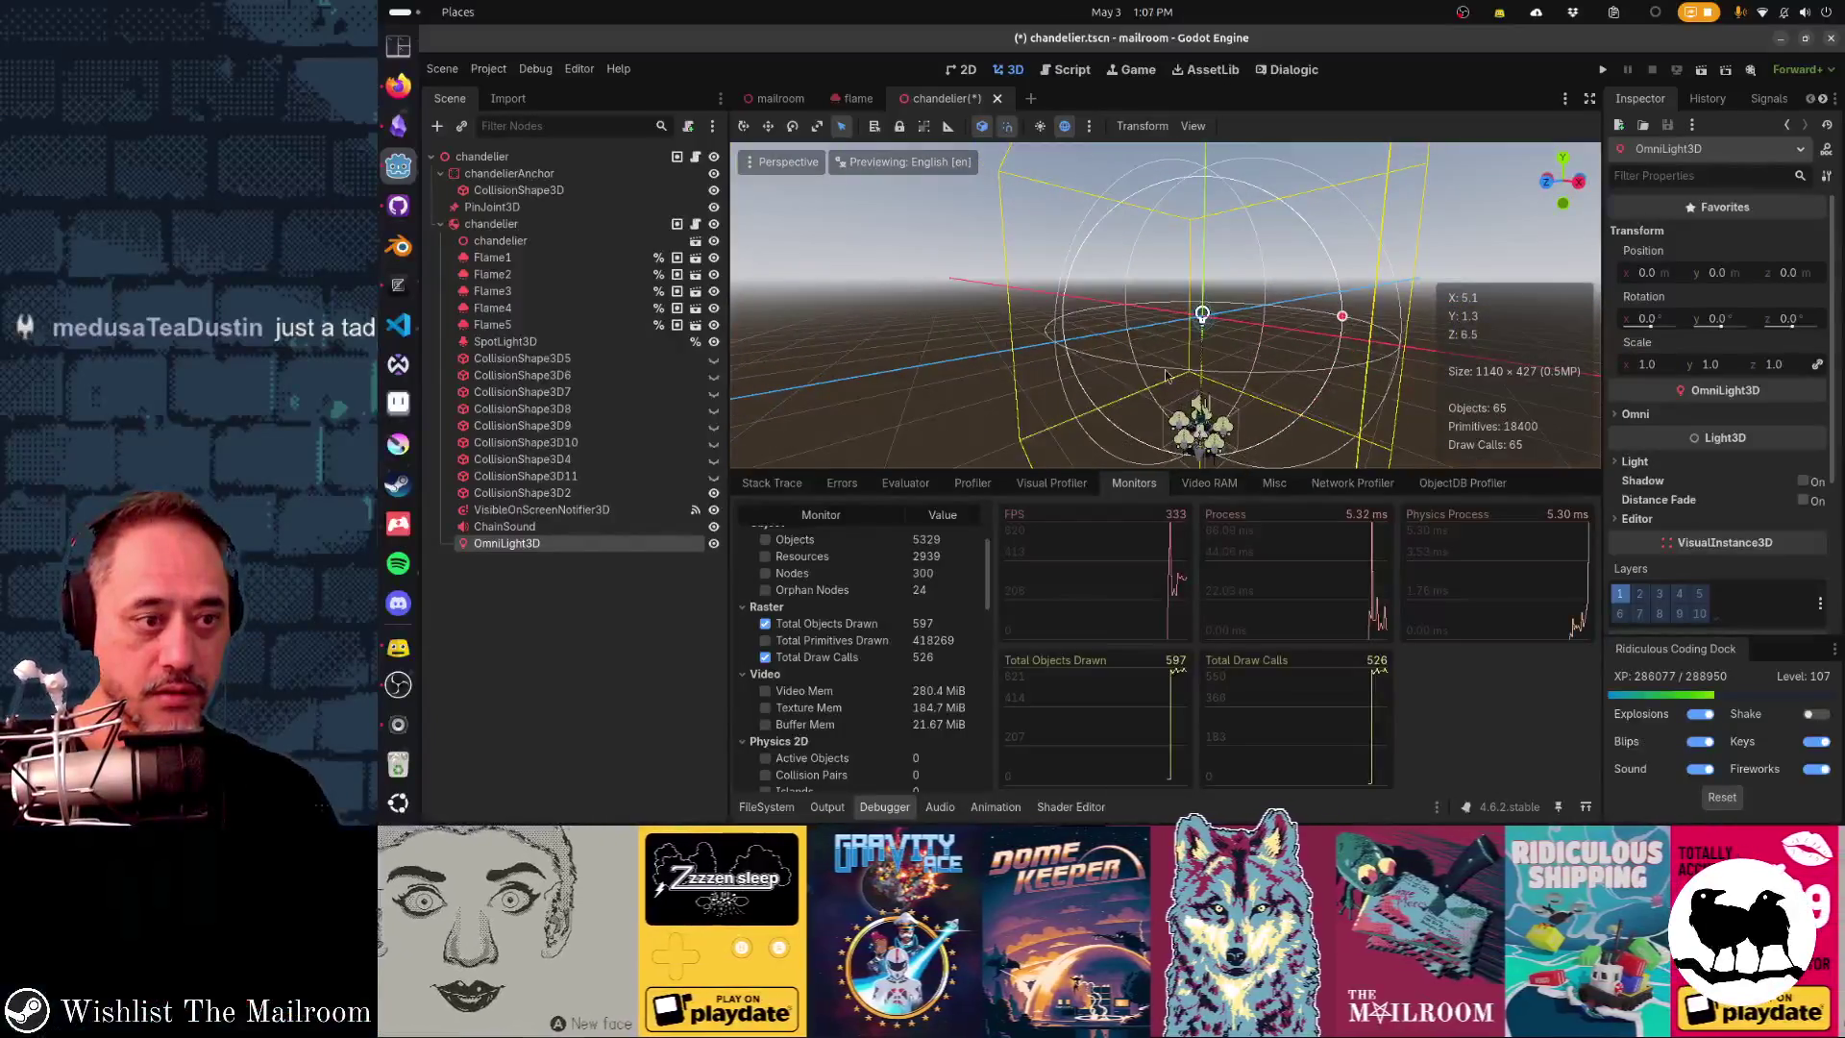
{"action": "mouse_move", "coordinate": [509, 543]}
{"action": "left_mouse_down"}
{"action": "mouse_move", "coordinate": [539, 476]}
{"action": "mouse_move", "coordinate": [547, 257]}
{"action": "left_mouse_up"}
- Lower the OmniLight3D to y -3.7, save, and move it below Flame5
{"action": "key", "text": "q"}
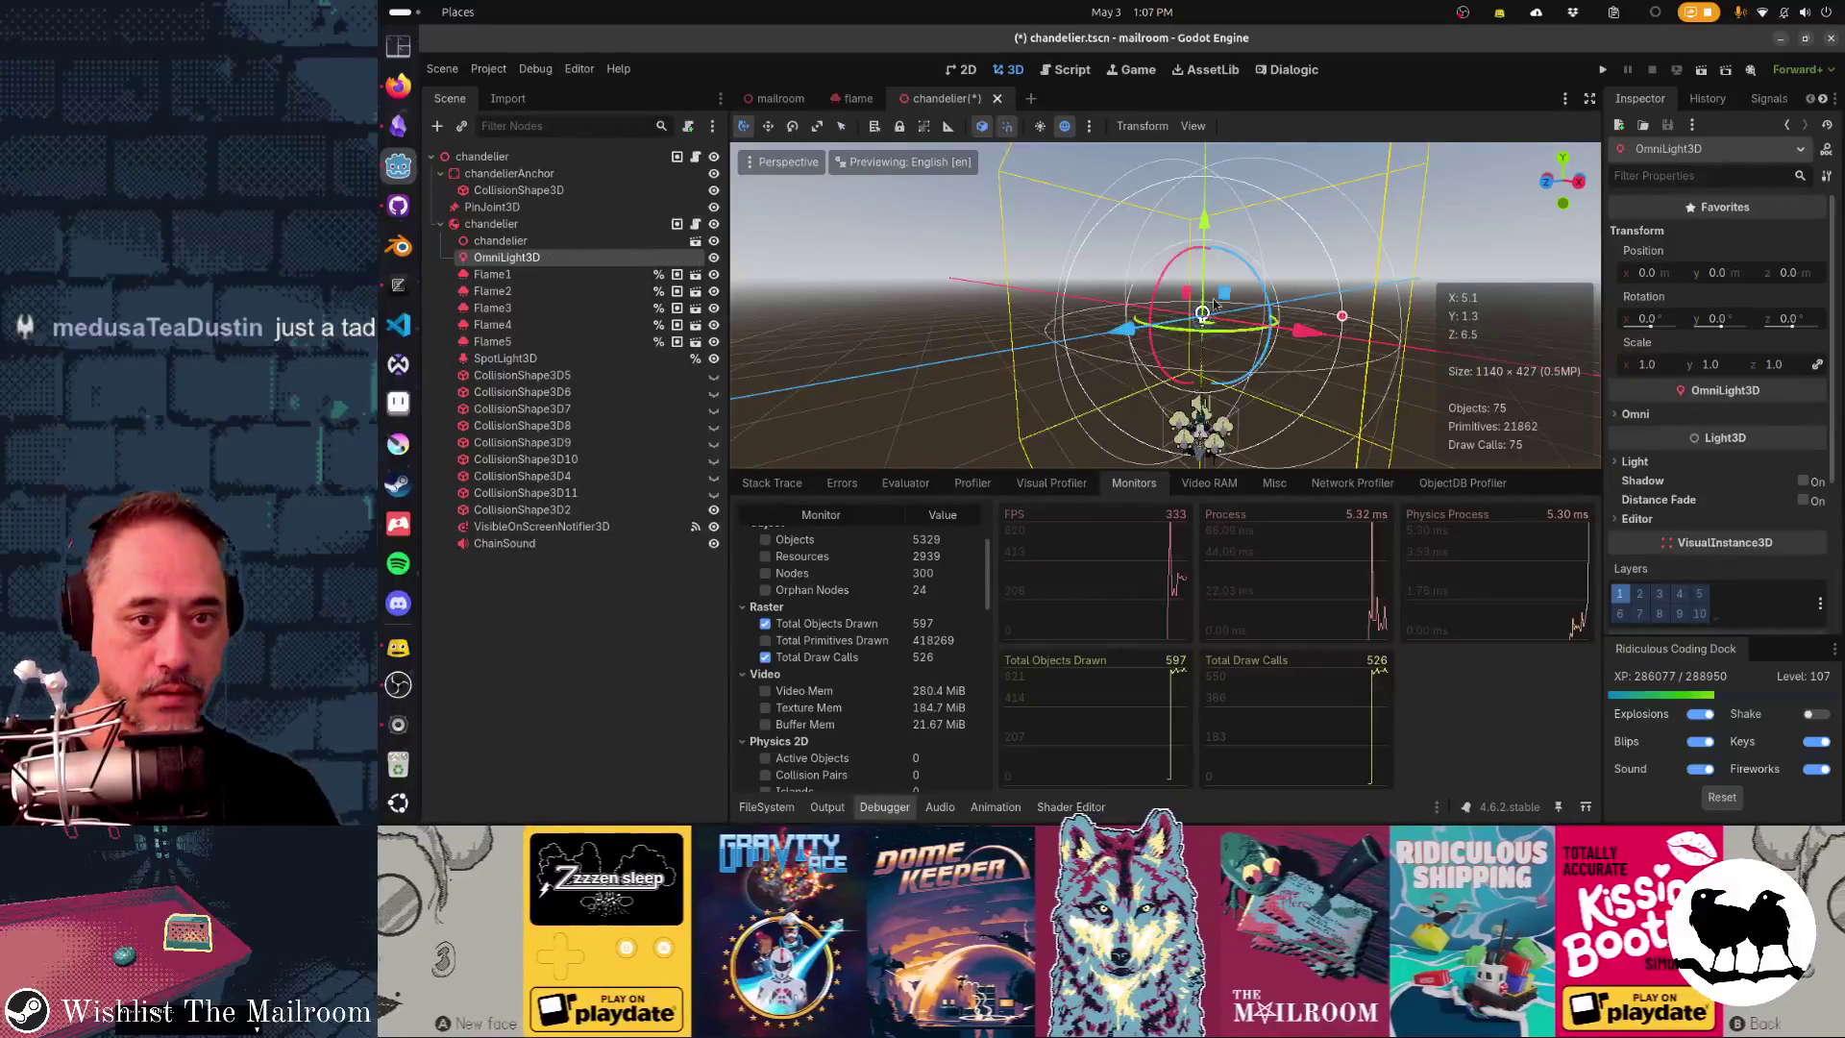
{"action": "mouse_move", "coordinate": [1200, 228]}
{"action": "left_mouse_down"}
{"action": "mouse_move", "coordinate": [1206, 326]}
{"action": "mouse_move", "coordinate": [1242, 318]}
{"action": "mouse_move", "coordinate": [1224, 302]}
{"action": "left_mouse_up"}
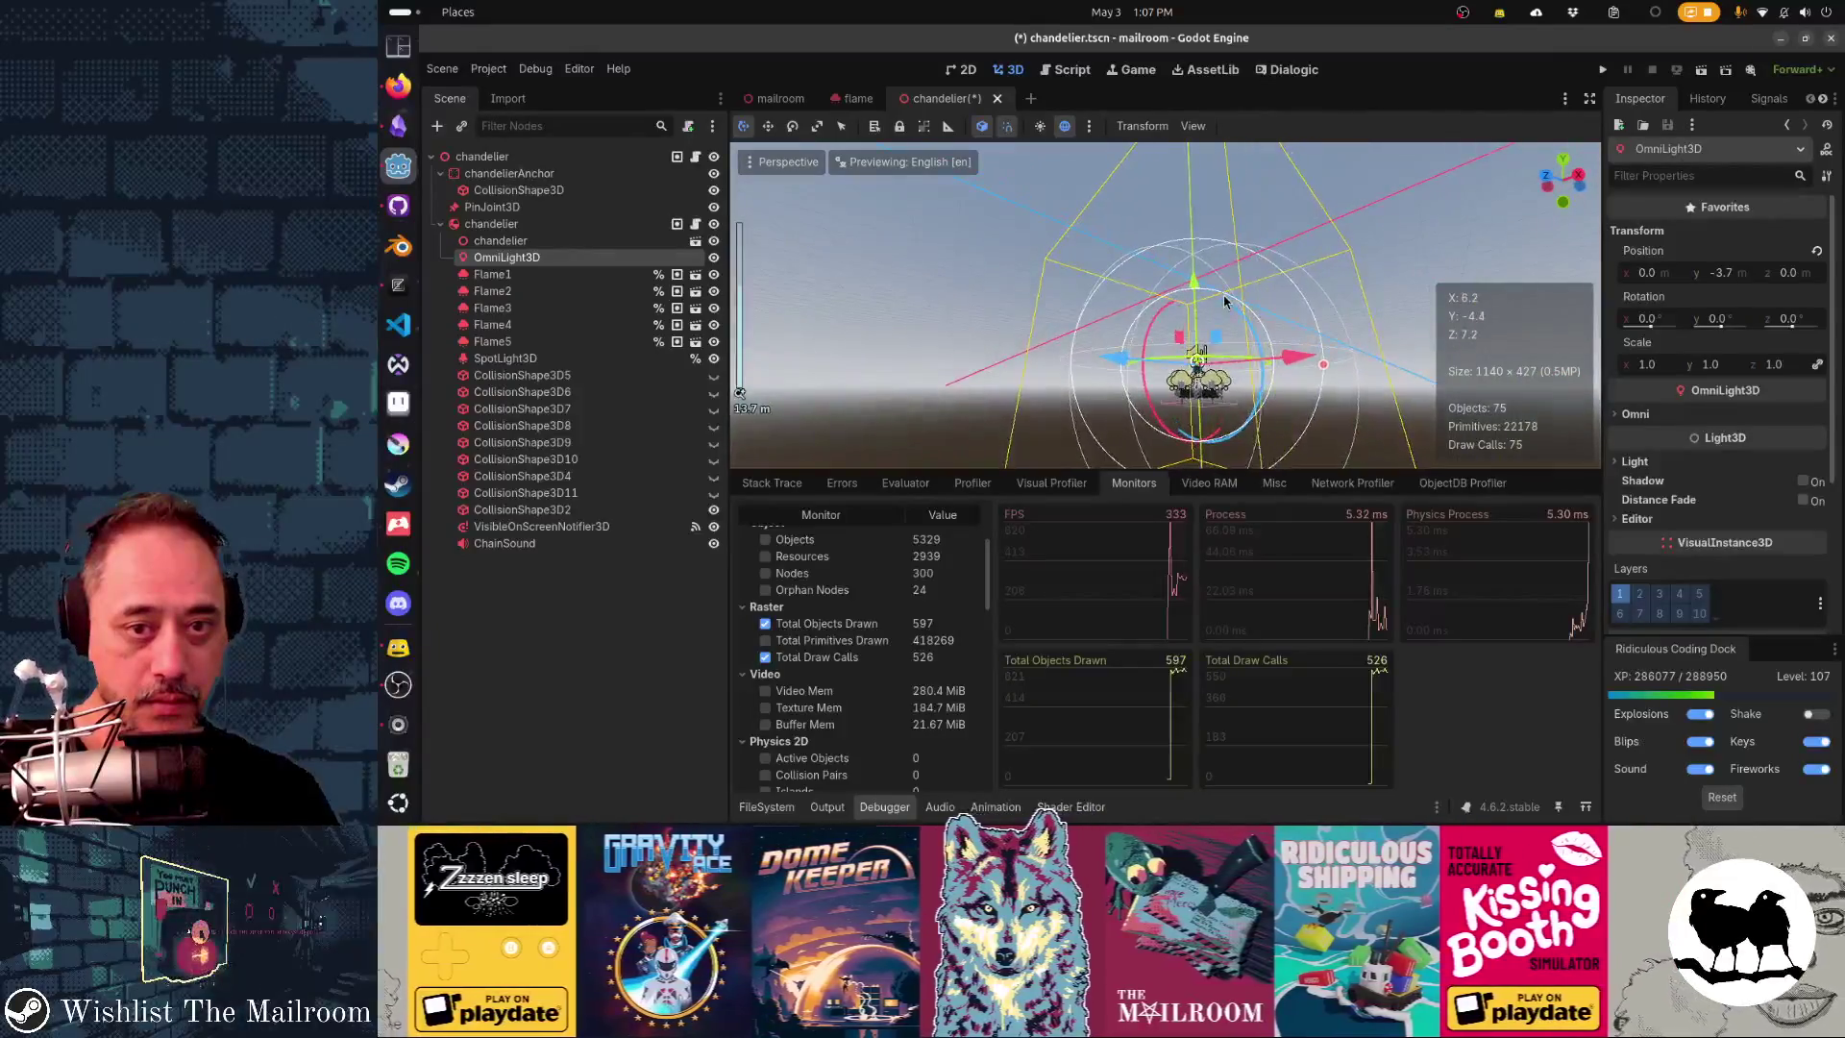
{"action": "key", "text": "ctrl+s"}
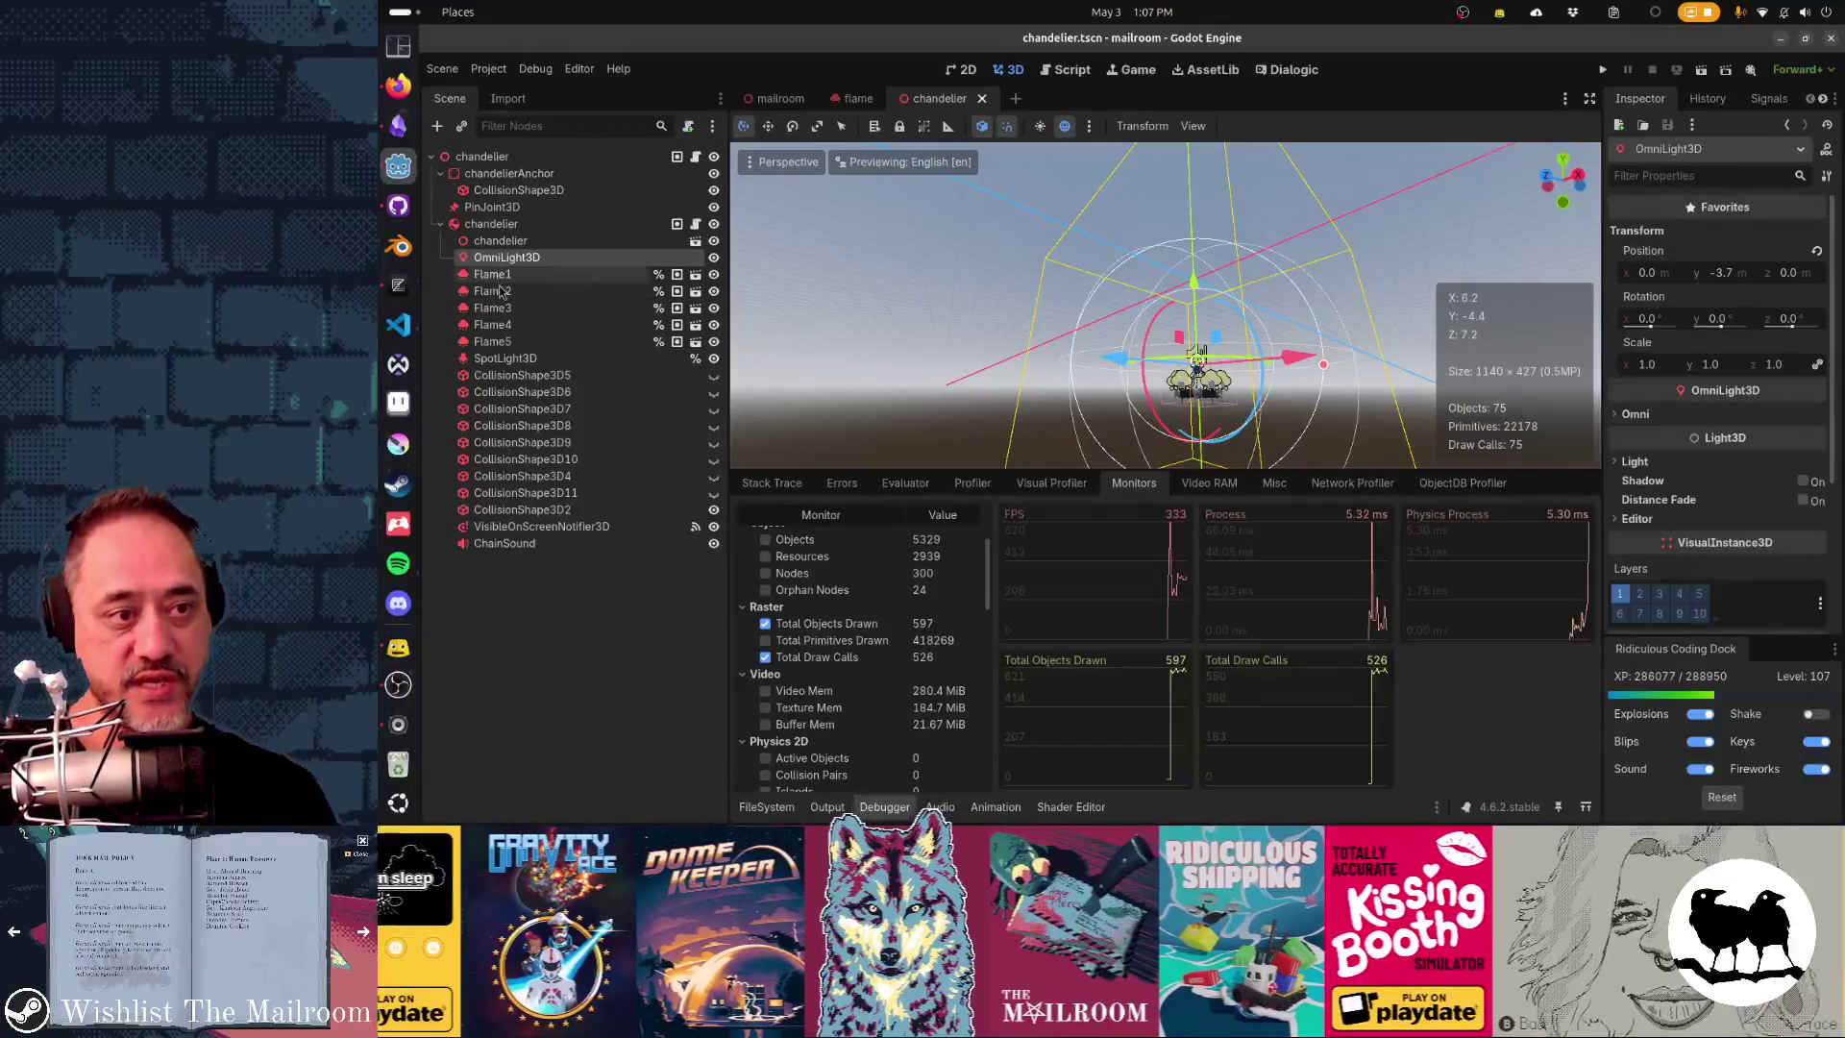
{"action": "left_click_drag", "start_coordinate": [545, 265], "coordinate": [553, 349]}
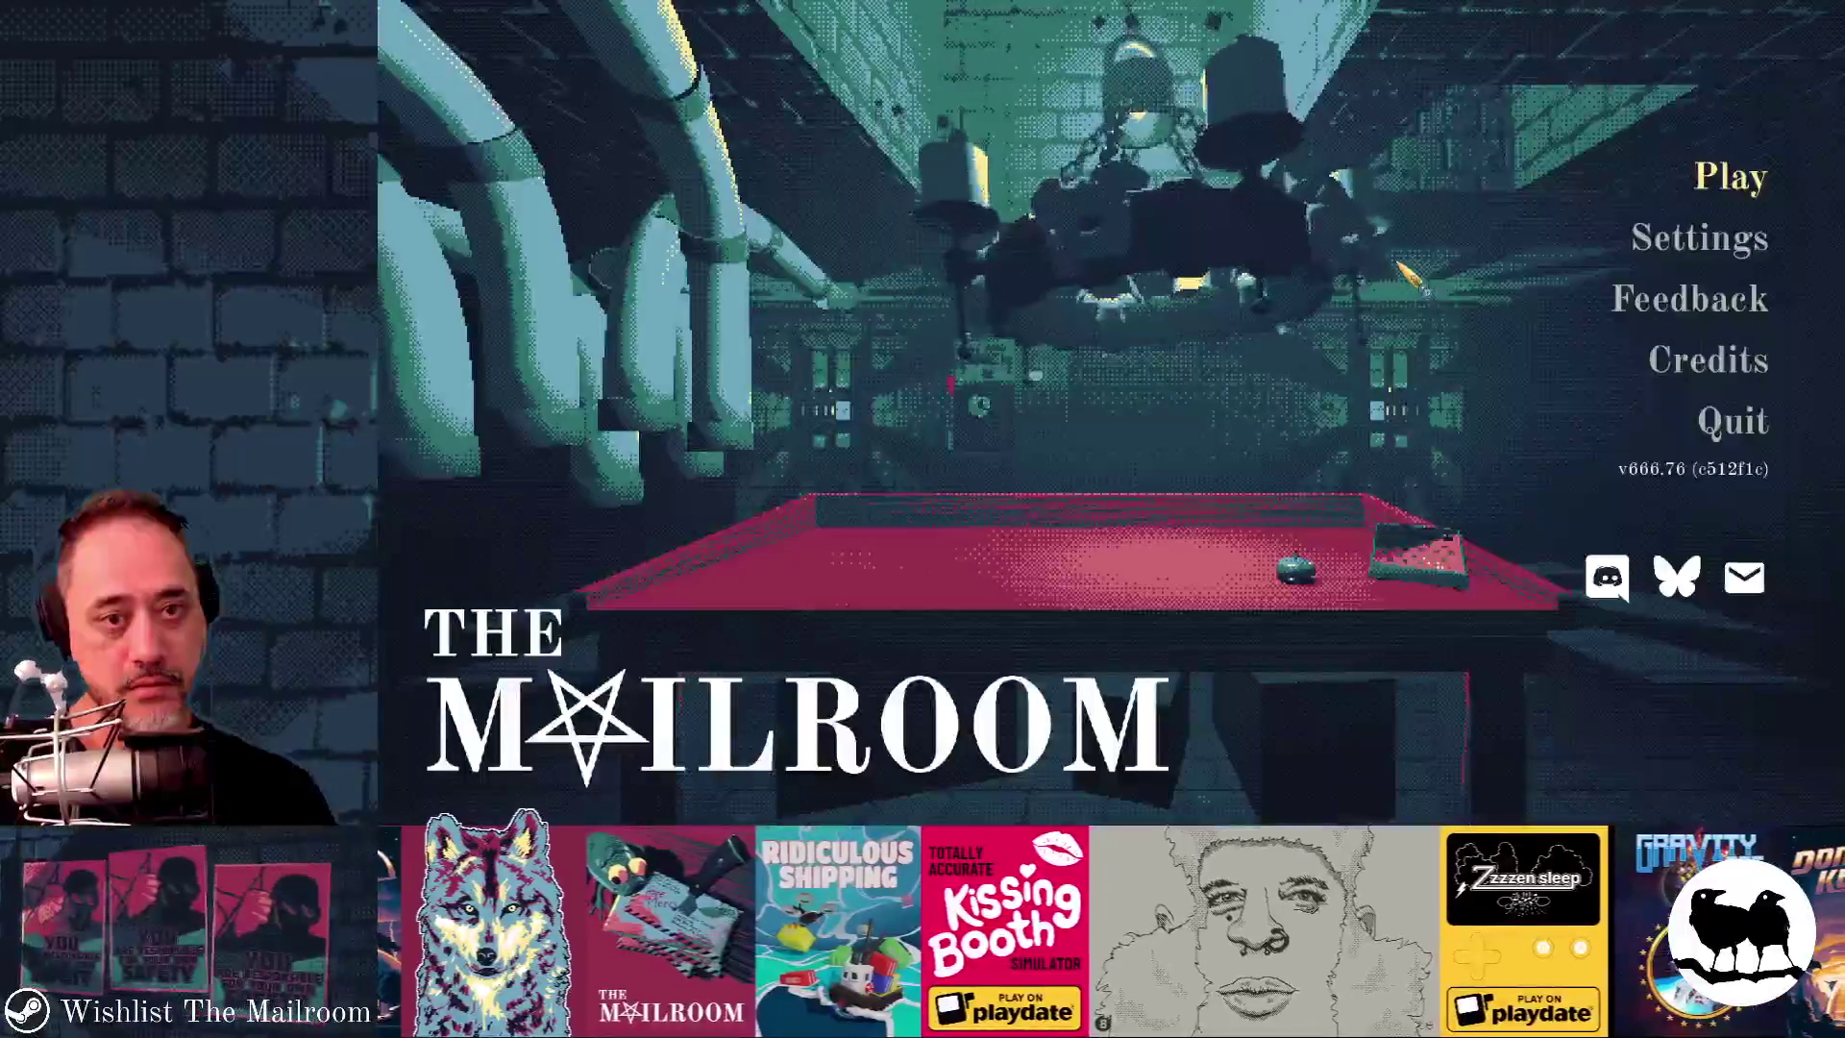
- Inspect the debugger stack frames for main.gd line 808 and compressor.gd line 79
{"action": "key", "text": "Return"}
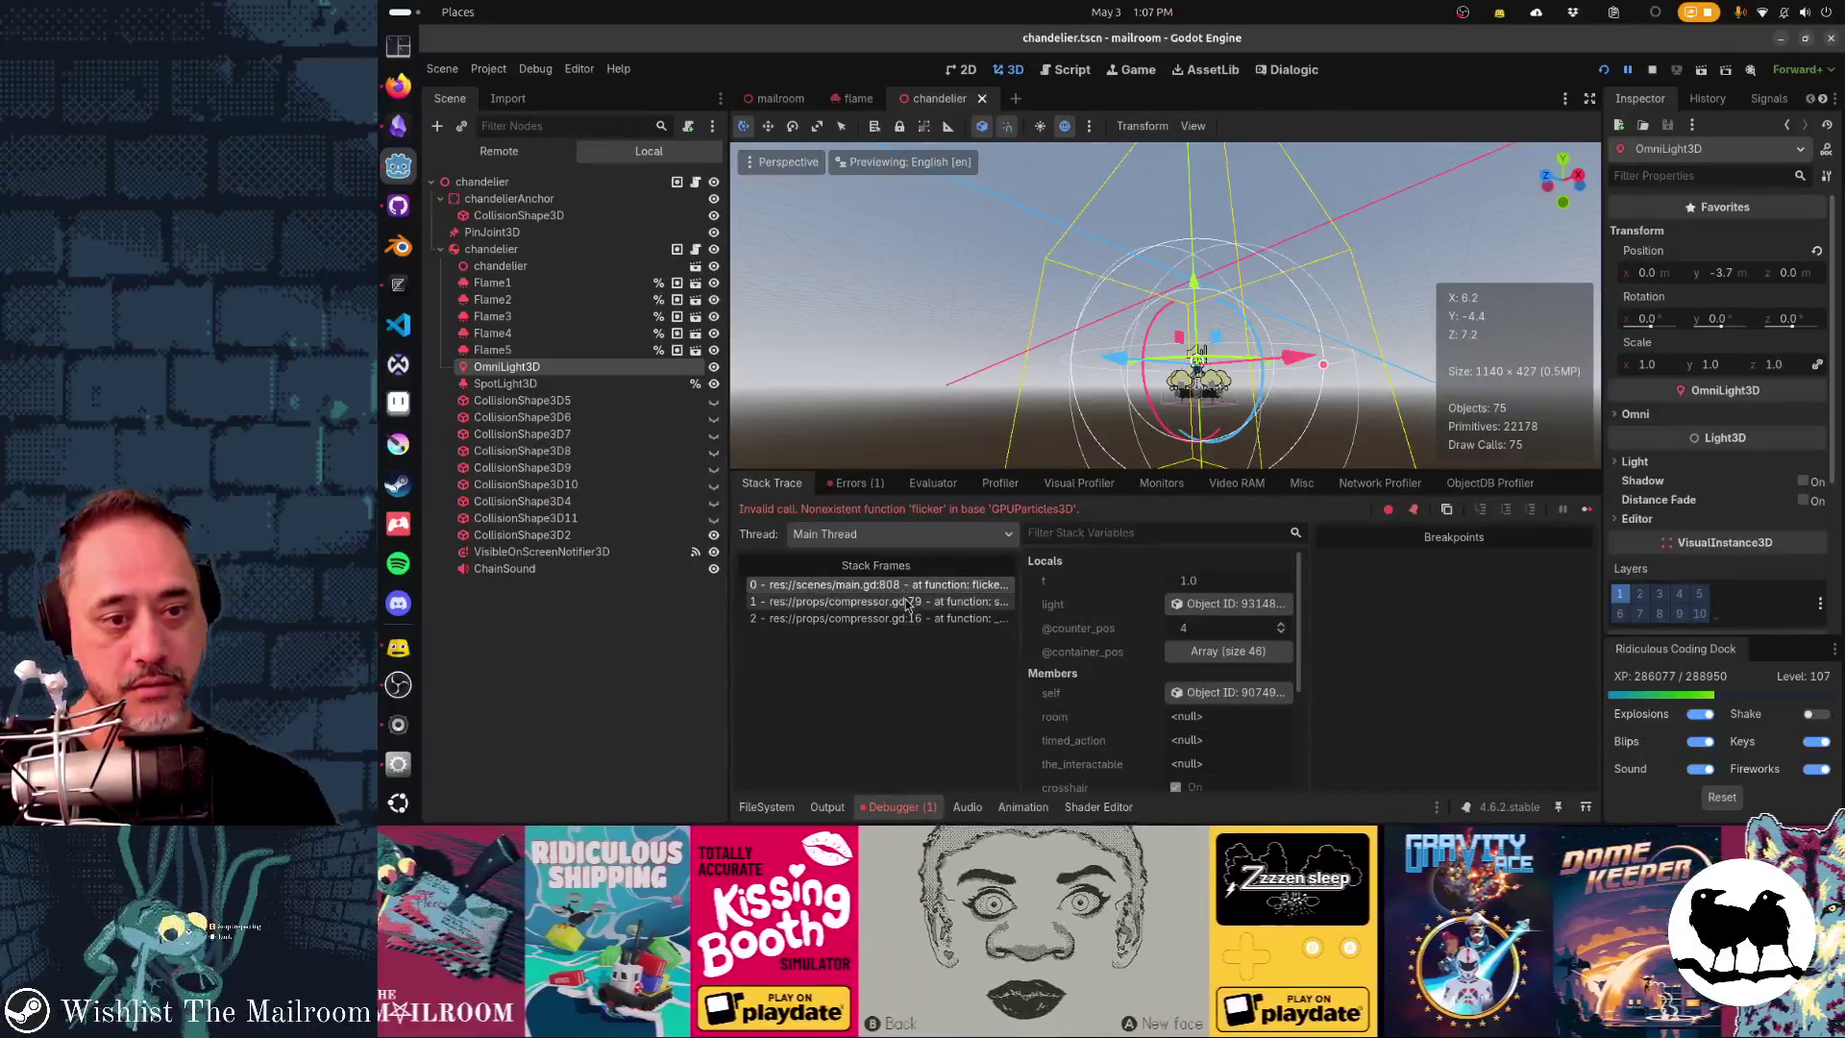
{"action": "left_click", "coordinate": [906, 603]}
{"action": "left_click", "coordinate": [902, 587]}
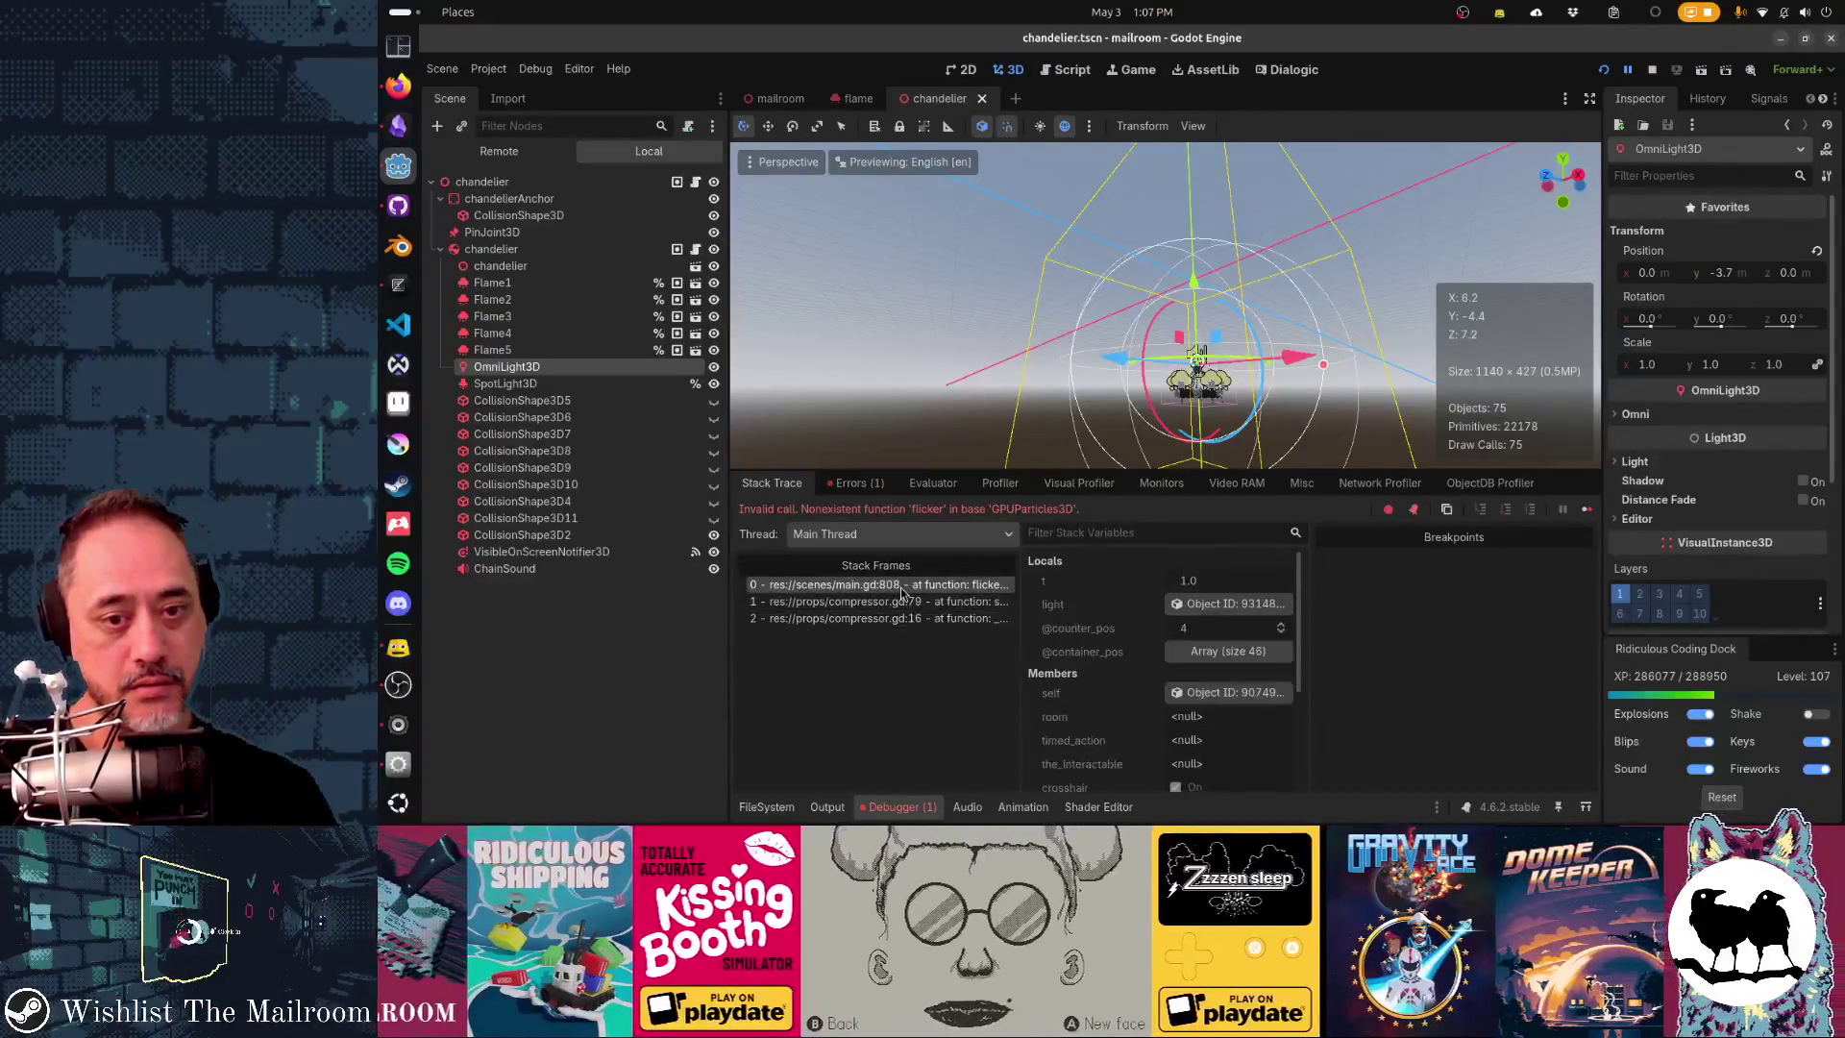
{"action": "double_click", "coordinate": [901, 587]}
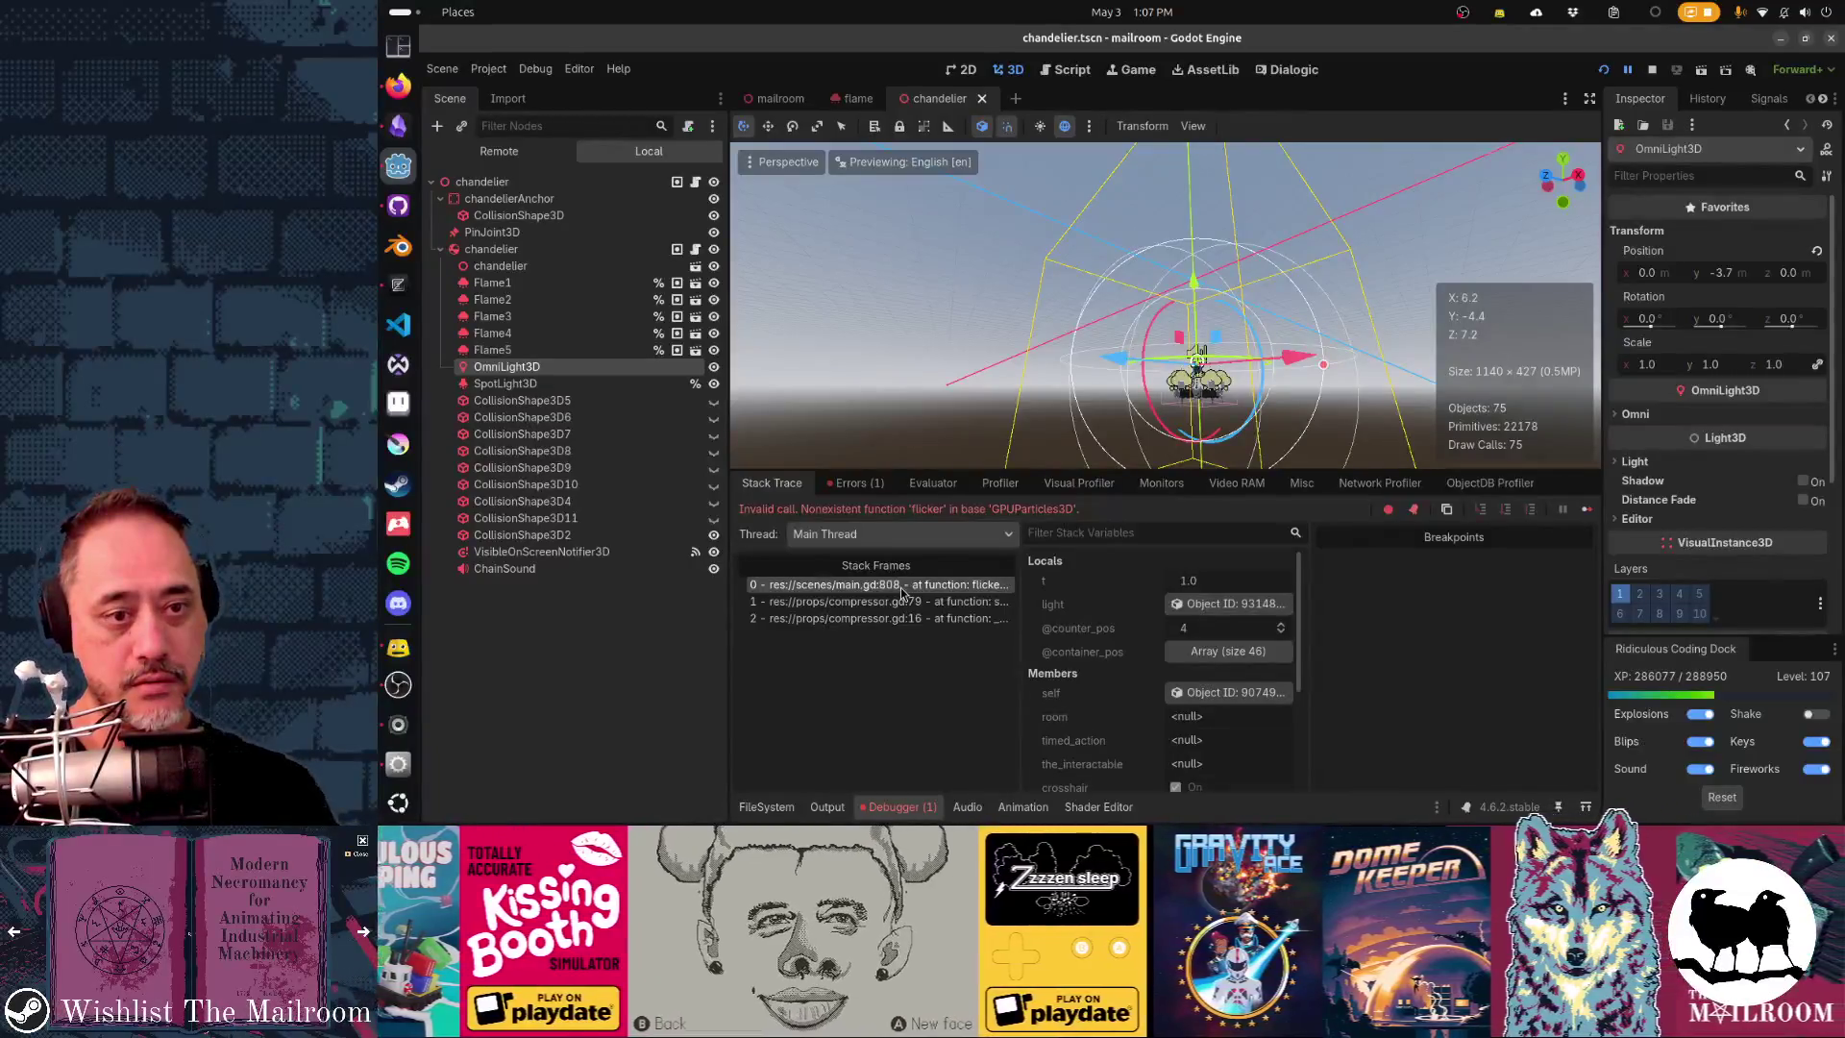
{"action": "left_click", "coordinate": [899, 603]}
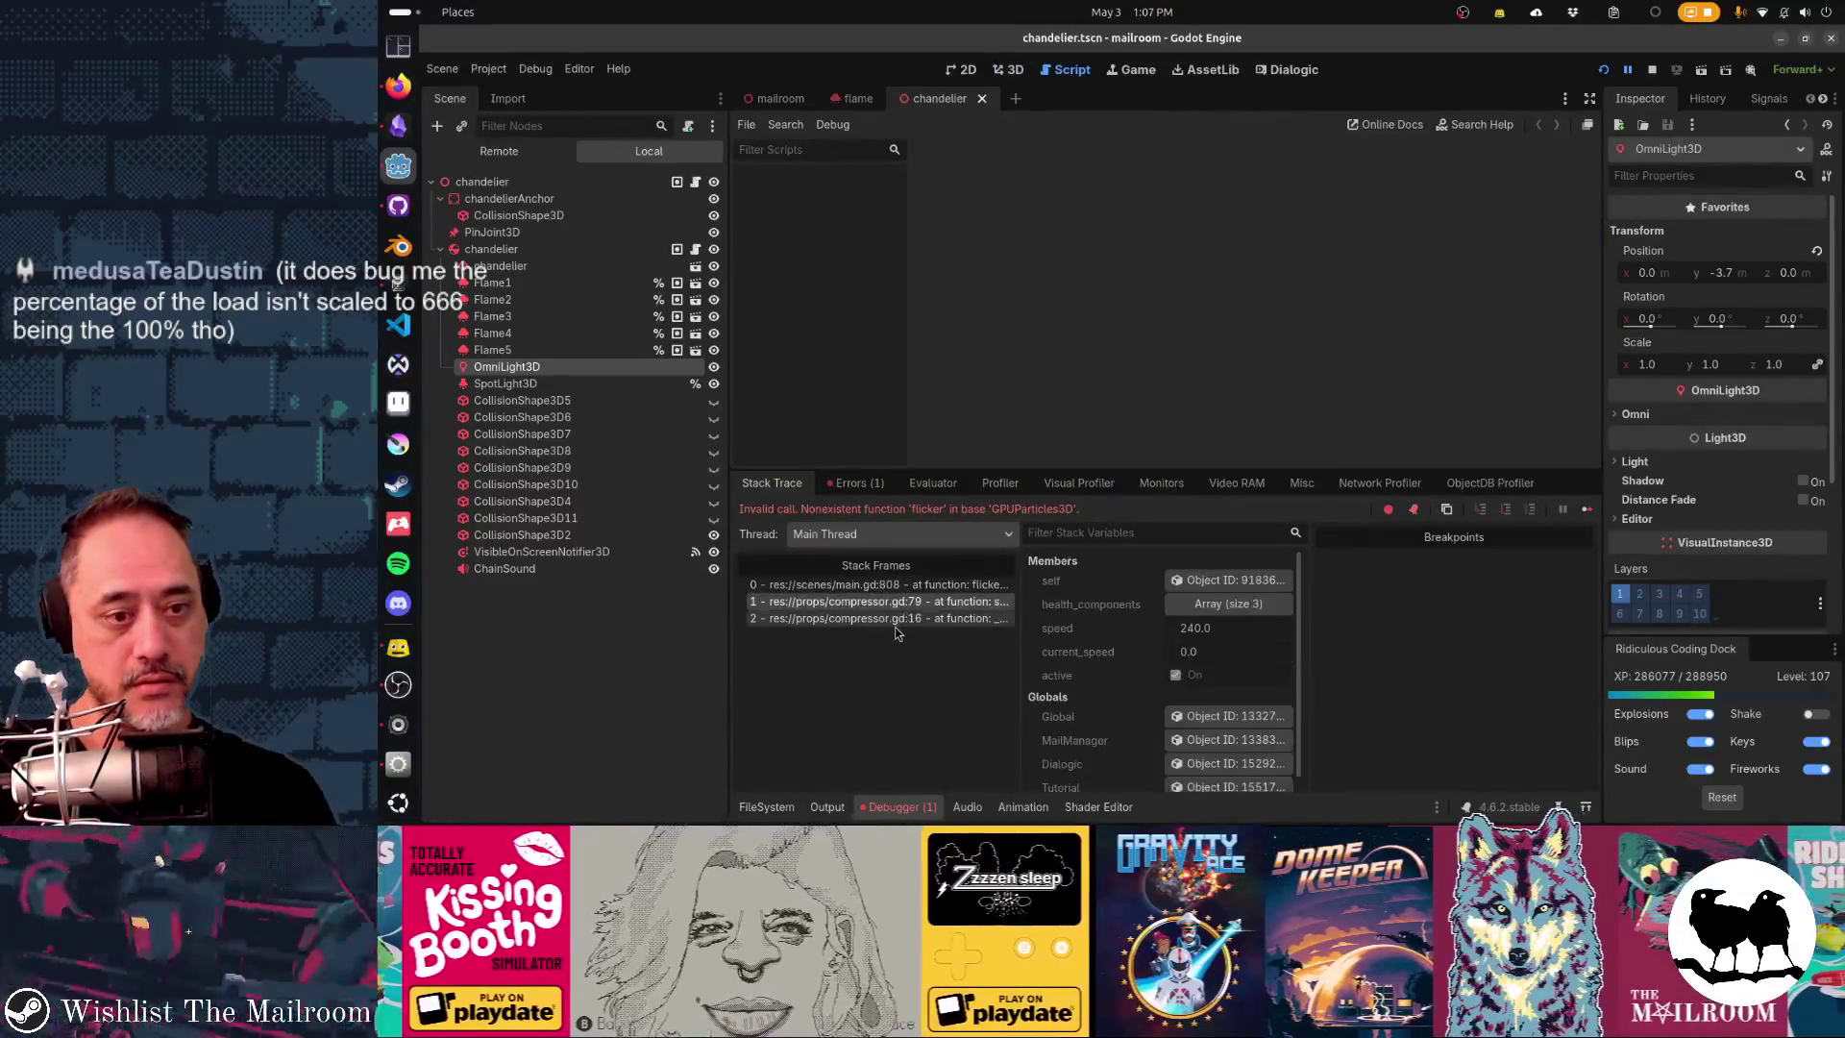
{"action": "left_click", "coordinate": [894, 586]}
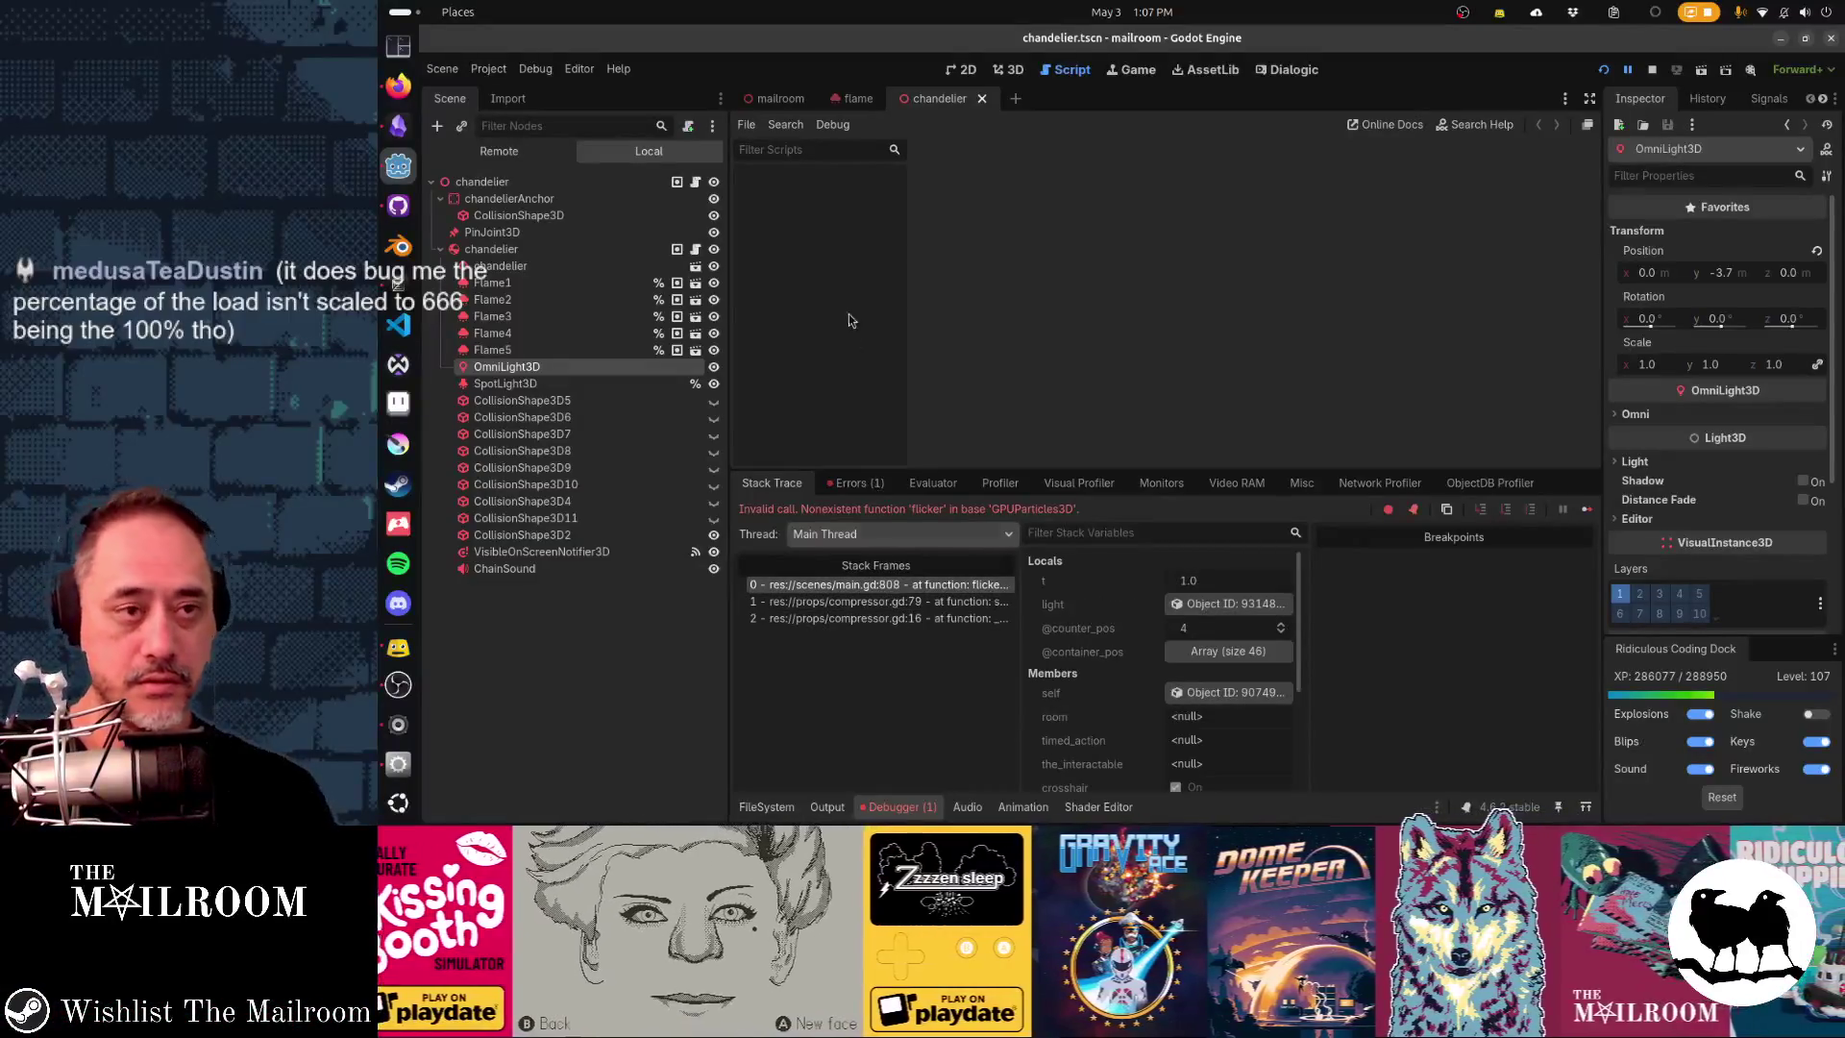
- Disable external-editor debugging, view main.gd line 808, inspect the light variable's object, and open the flame scene
{"action": "left_click", "coordinate": [836, 127]}
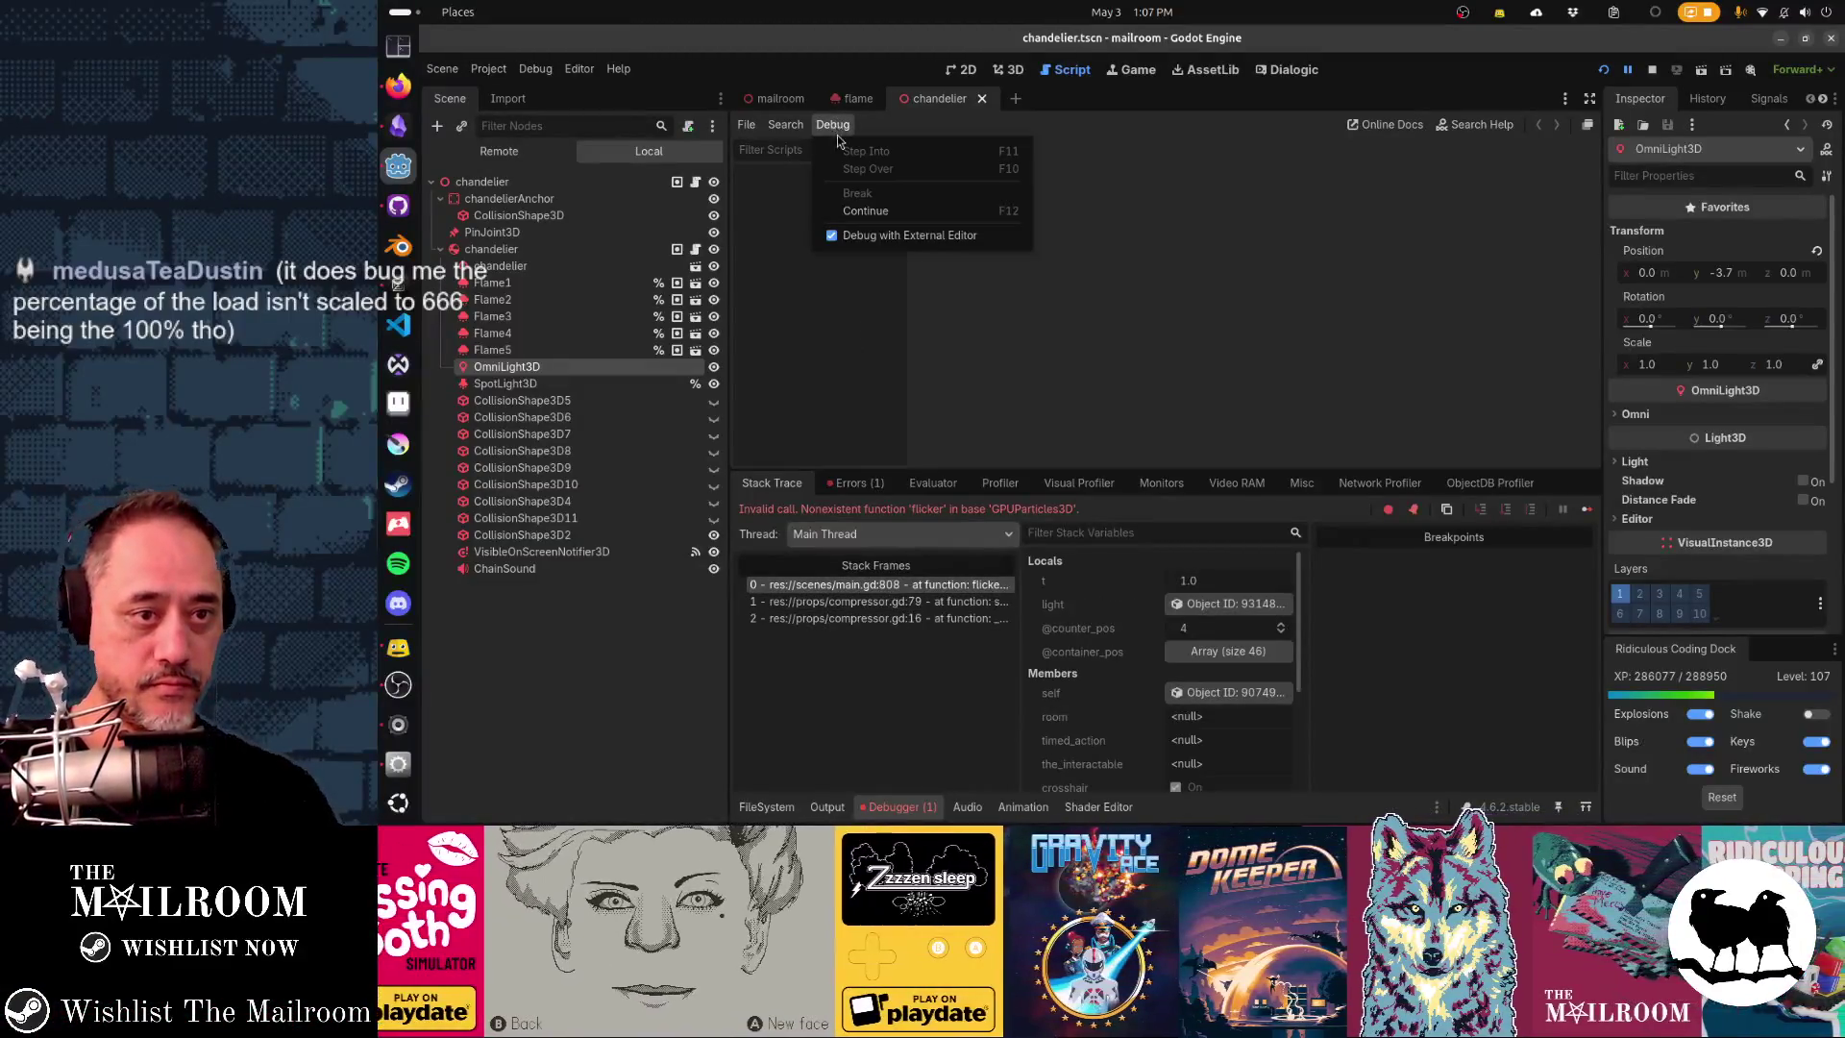
{"action": "left_click", "coordinate": [874, 232]}
{"action": "left_click", "coordinate": [880, 586]}
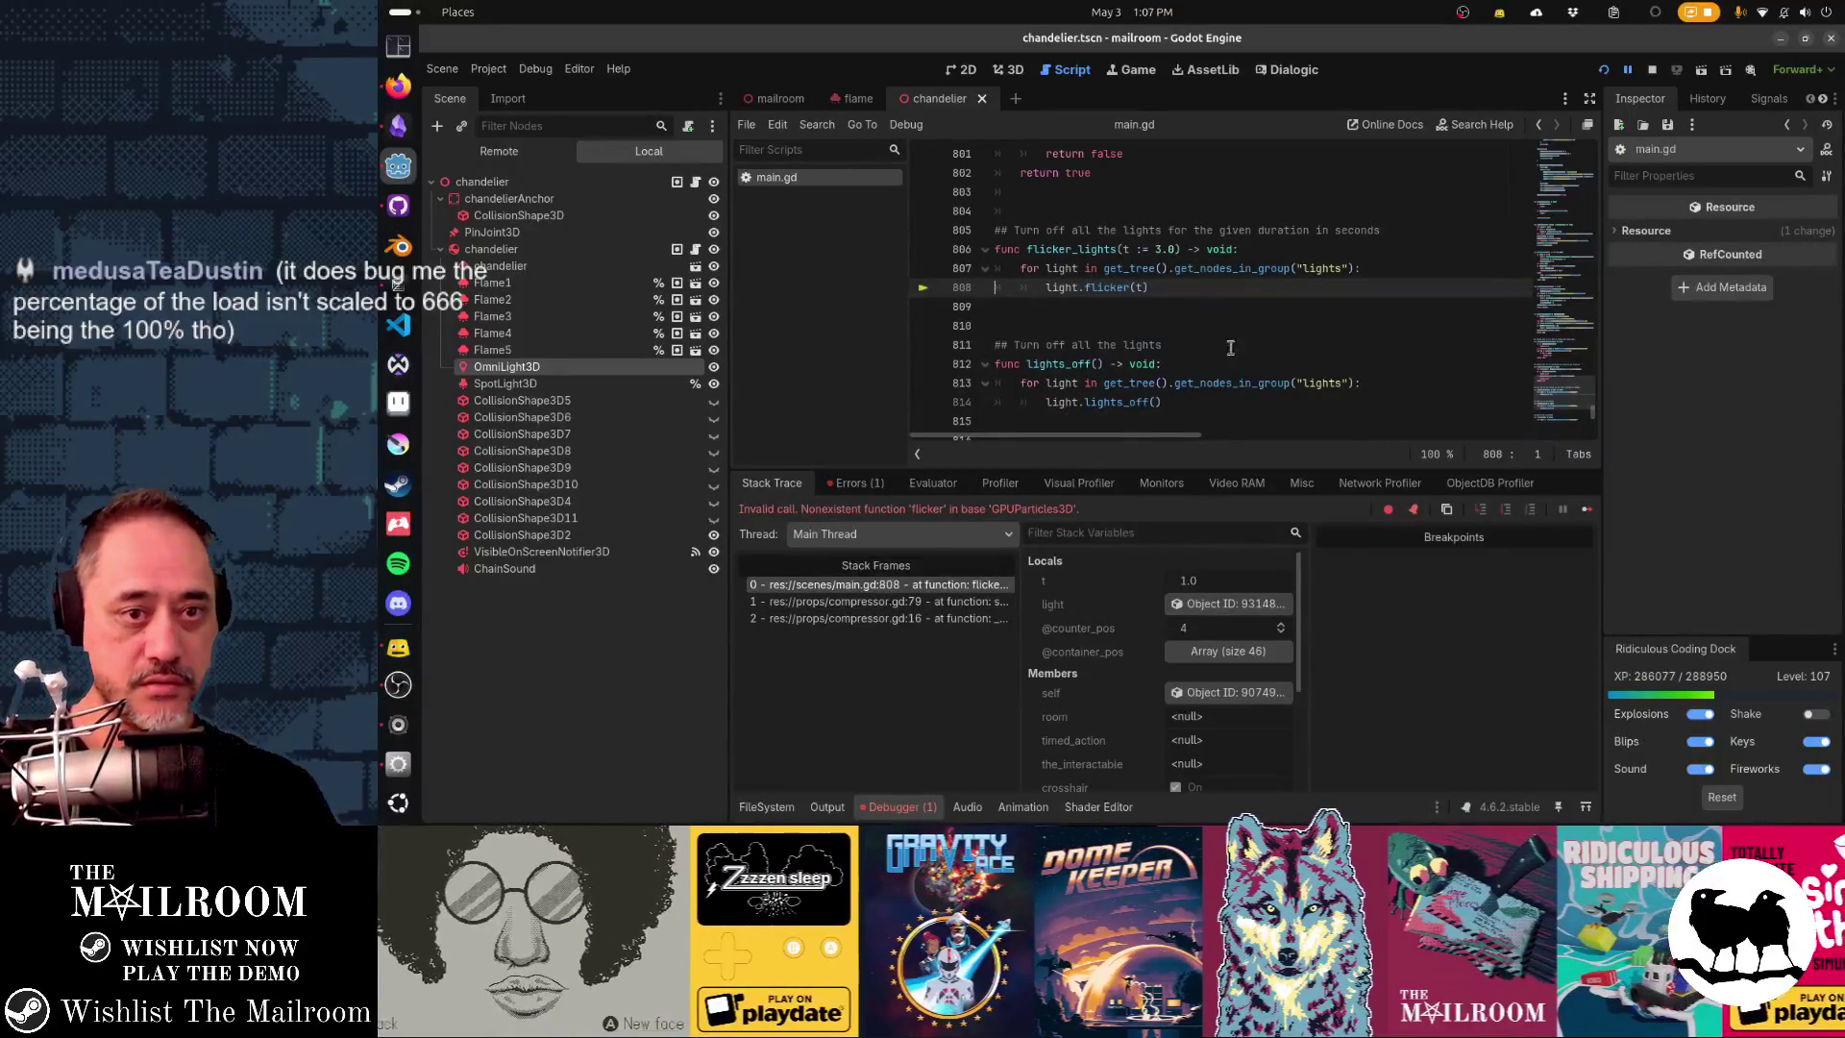
{"action": "left_click", "coordinate": [874, 619]}
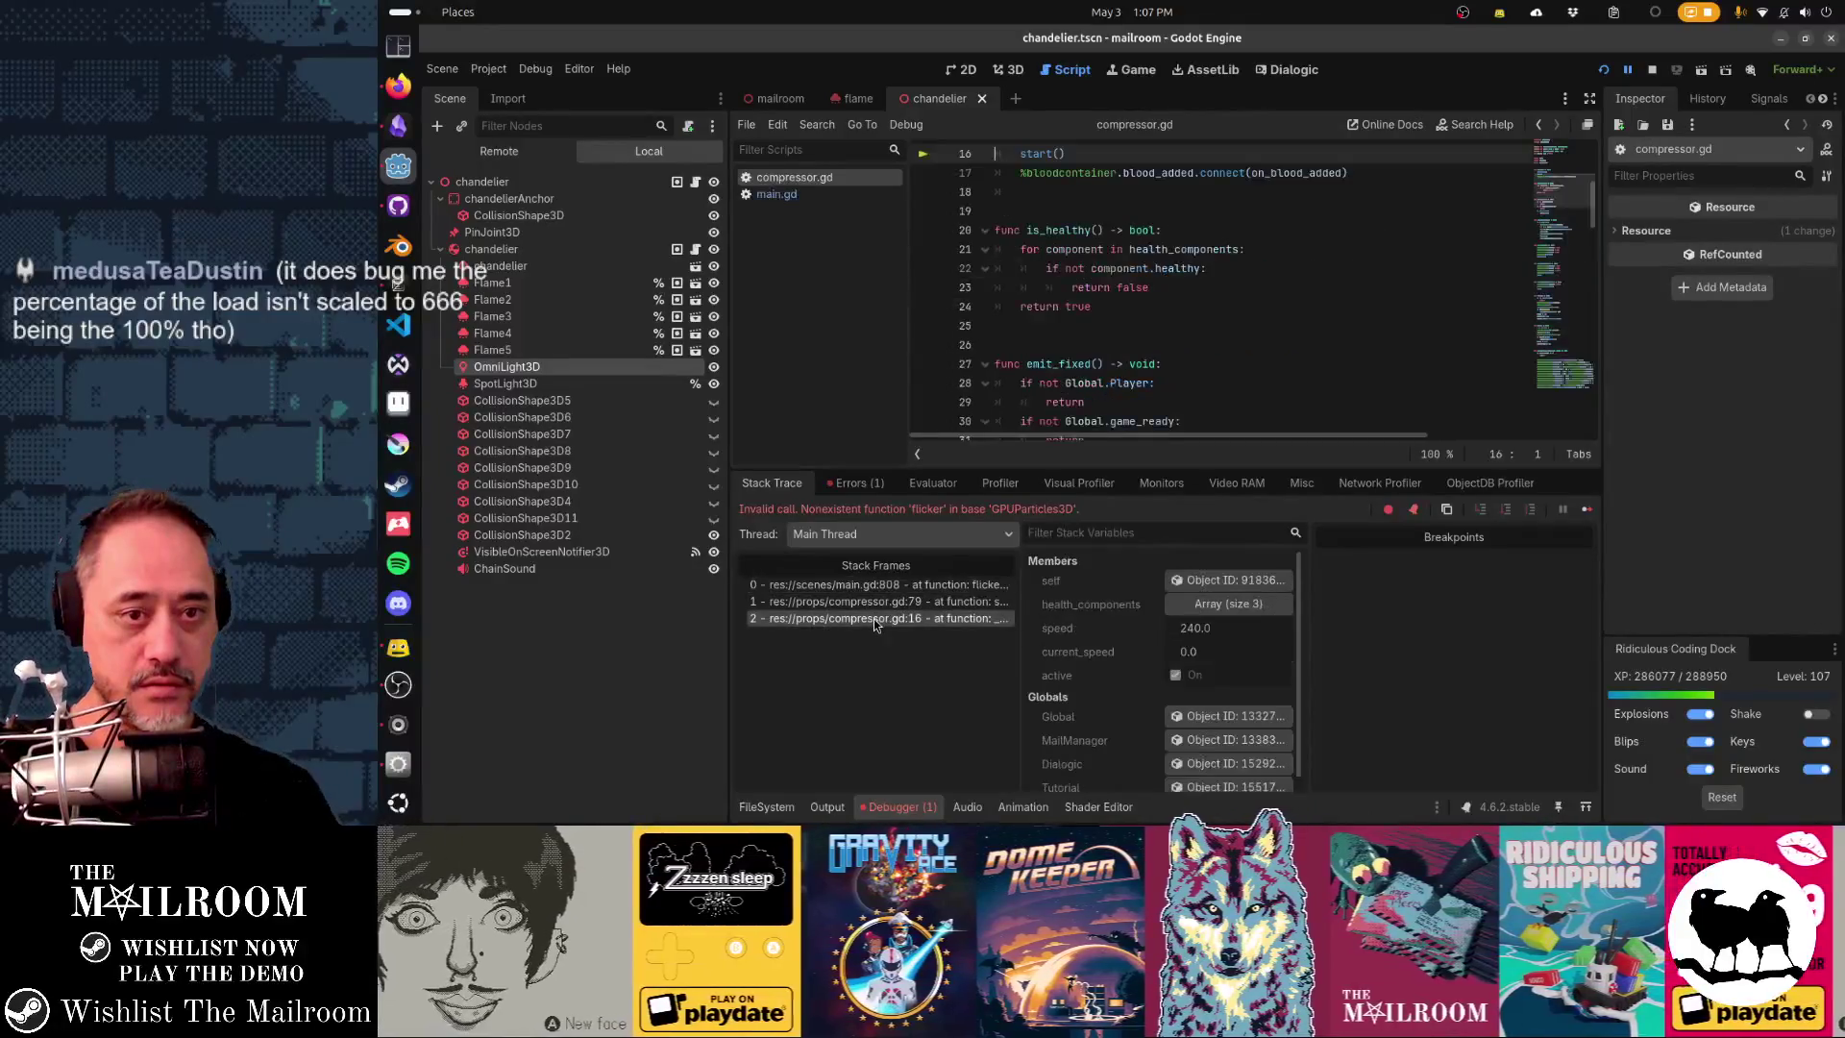
{"action": "left_click", "coordinate": [872, 586]}
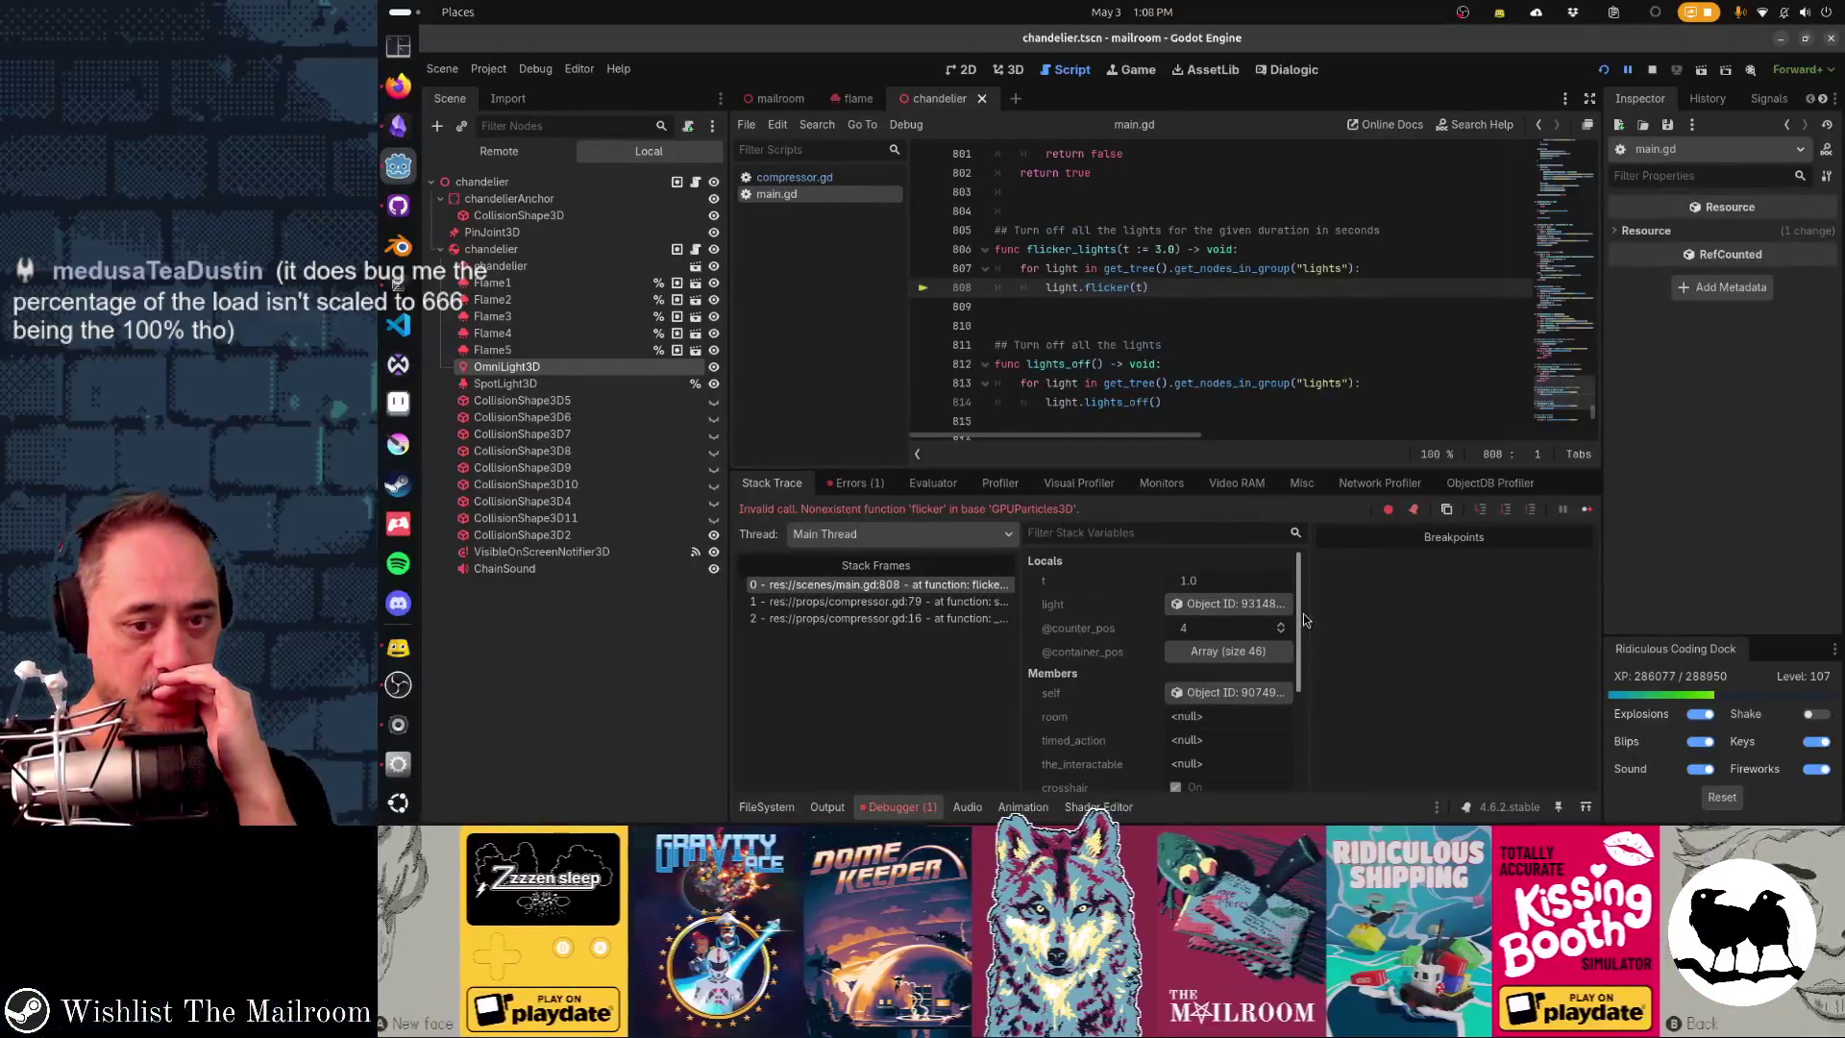
{"action": "left_click", "coordinate": [1262, 606]}
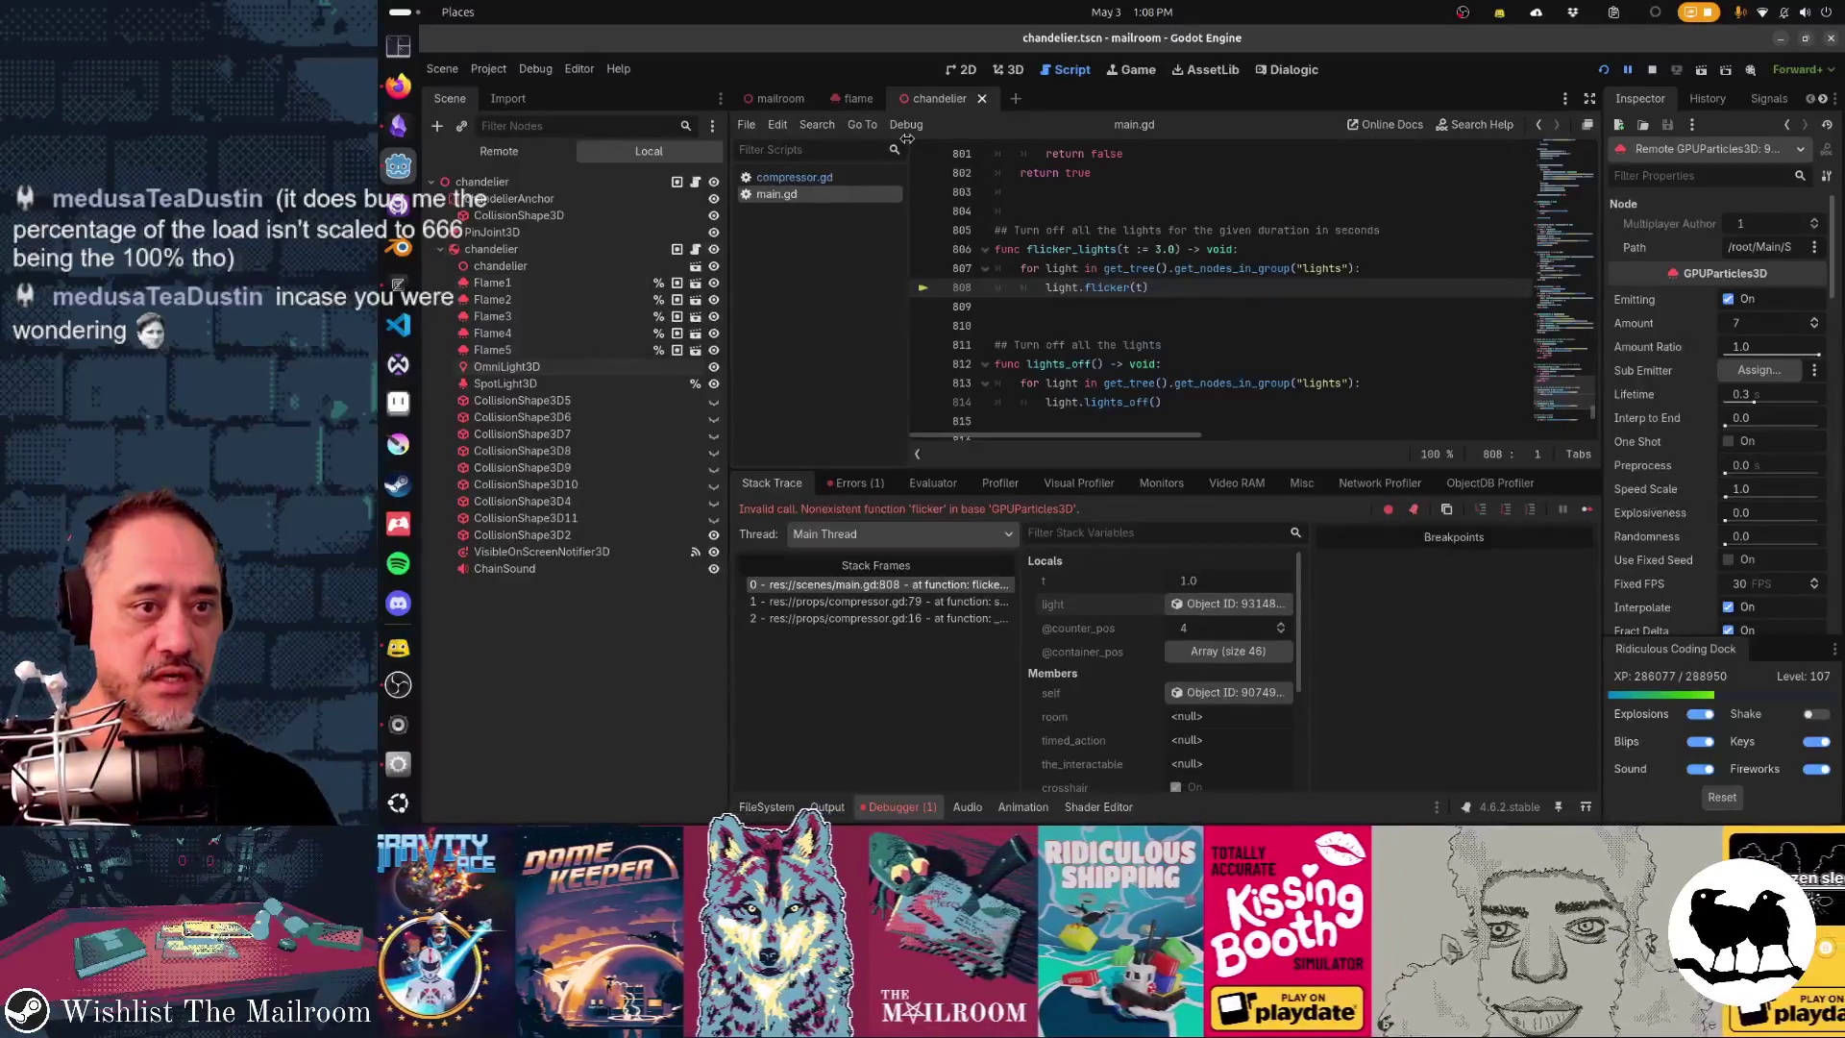
{"action": "left_click", "coordinate": [856, 98]}
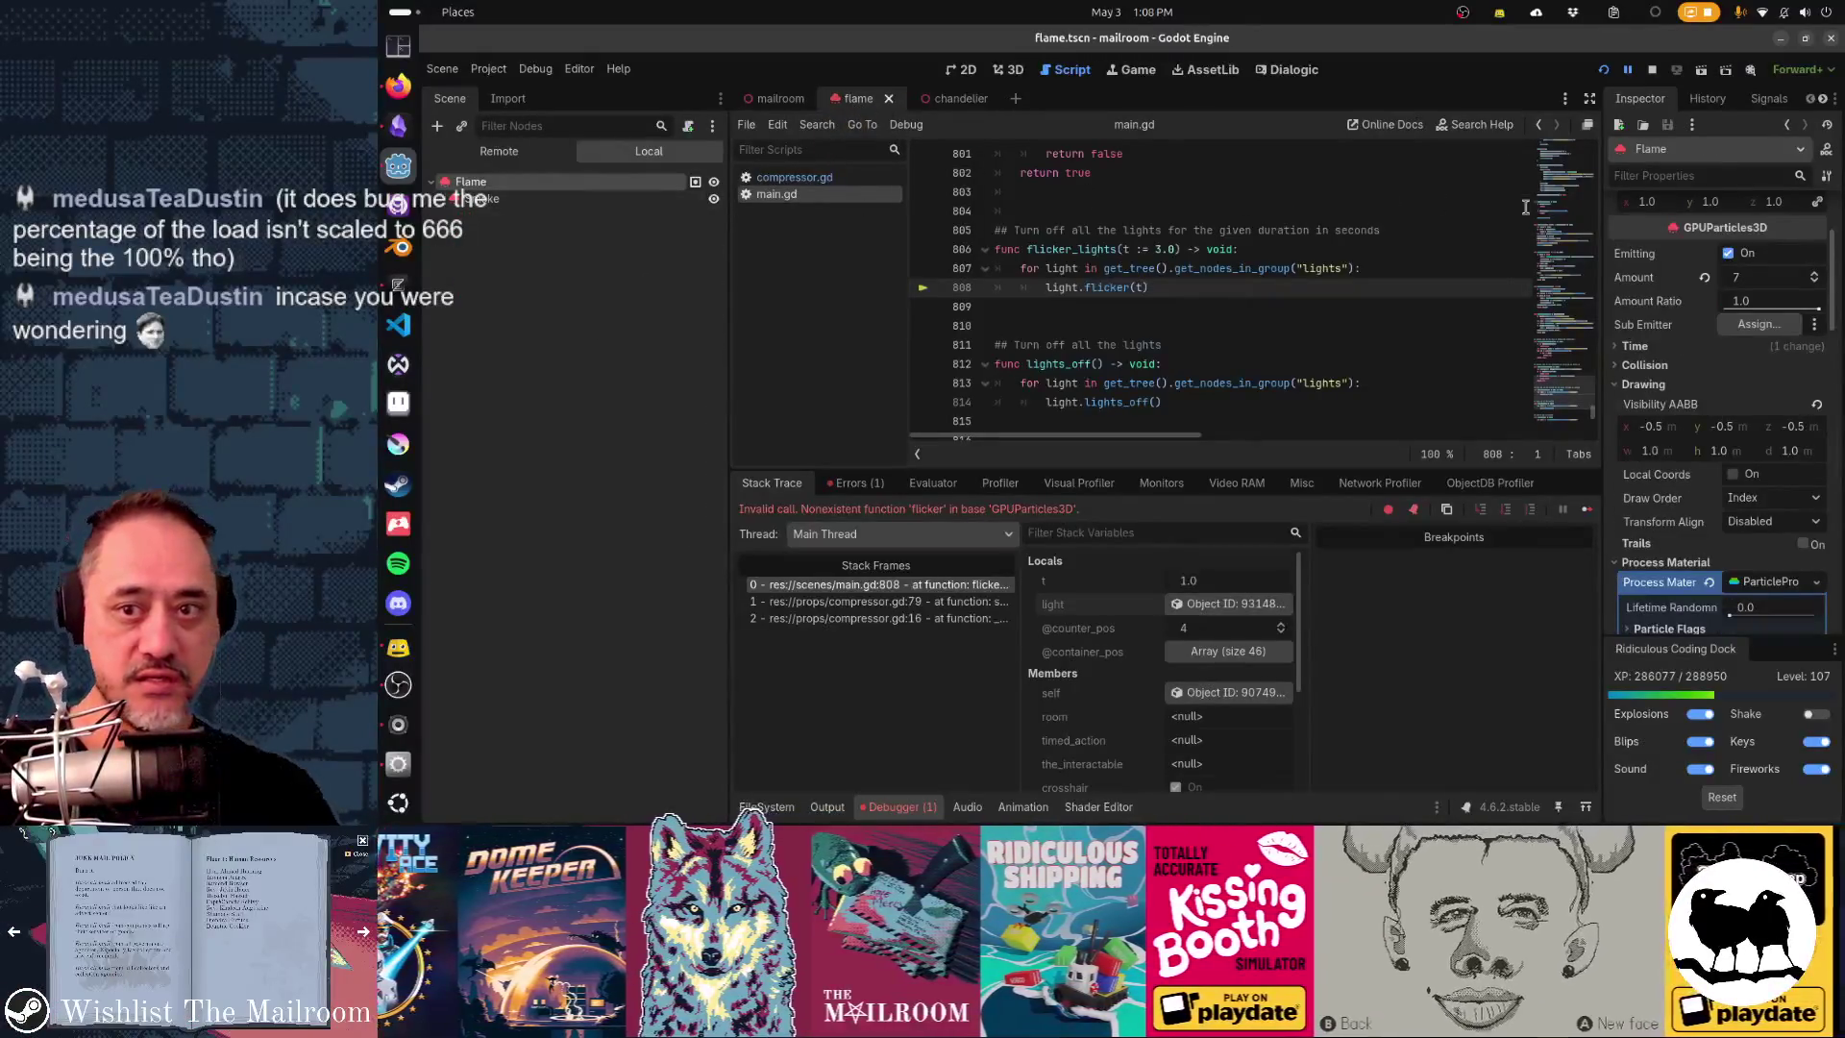
- Remove the Flame node from the 'lights' group in the Groups dock
{"action": "left_click", "coordinate": [1708, 99]}
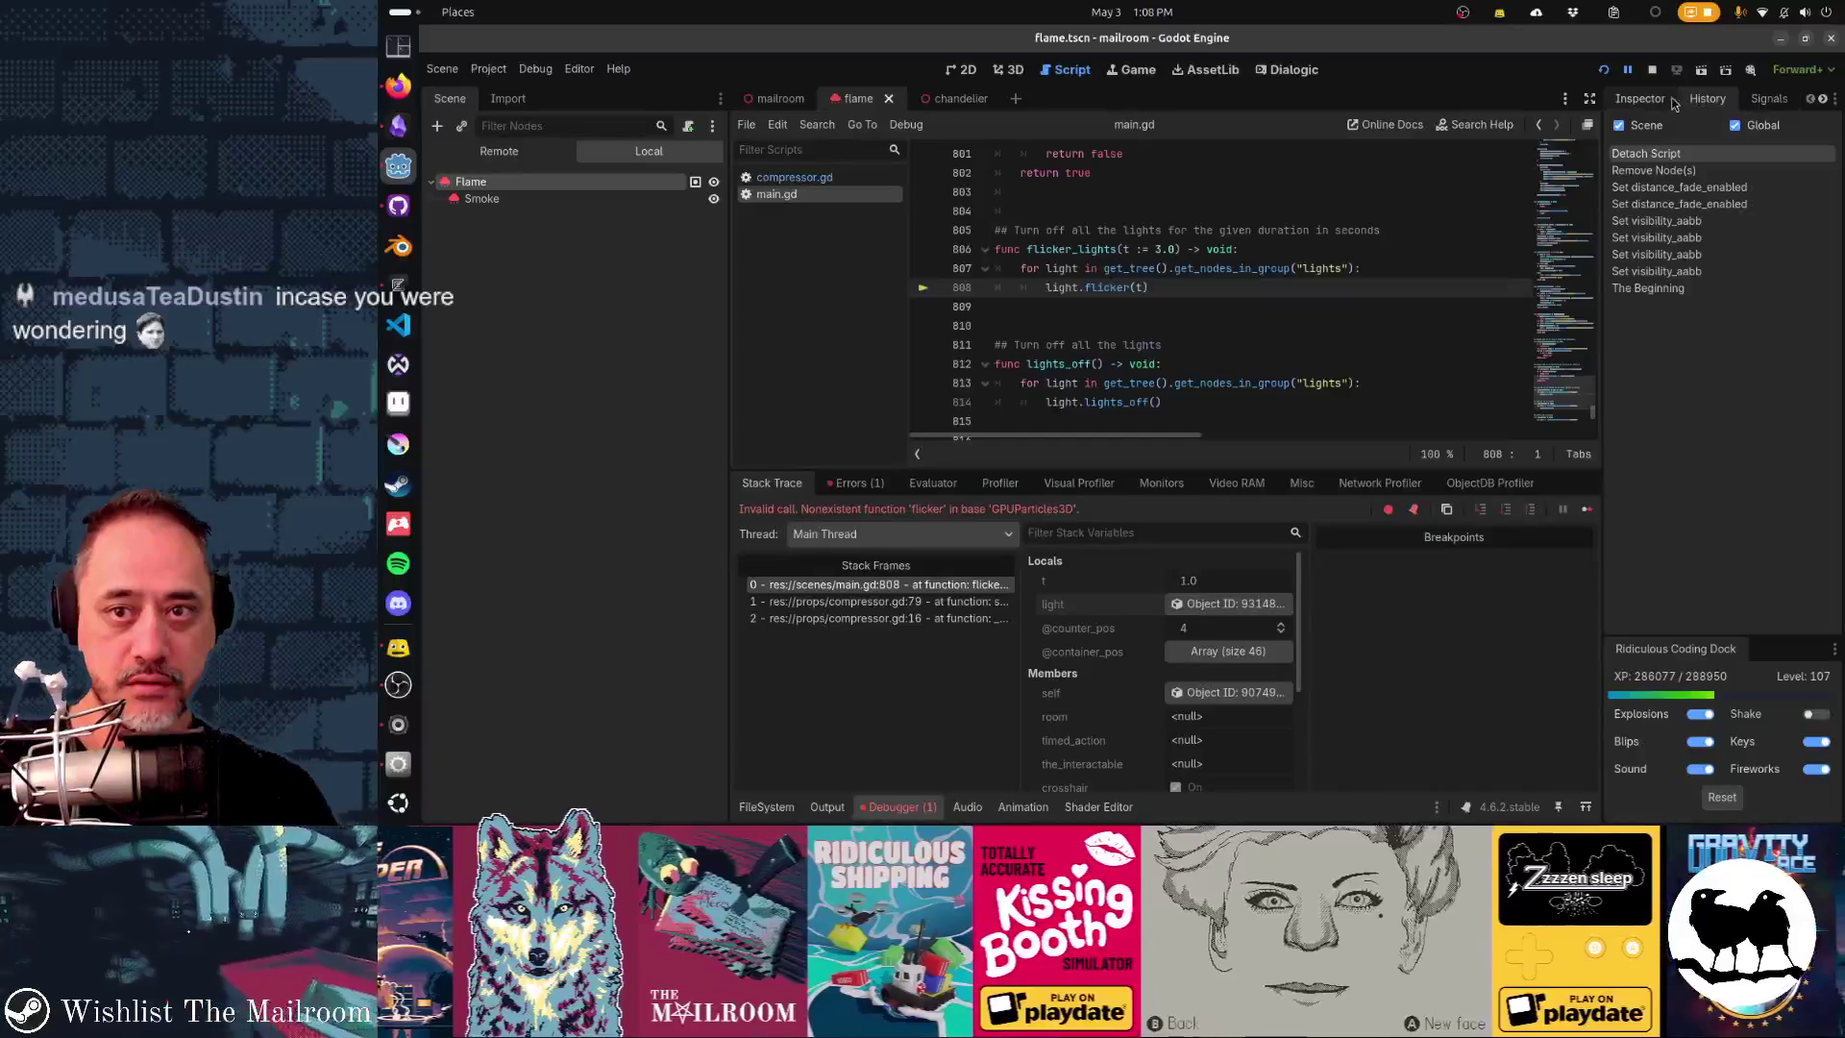
{"action": "left_click", "coordinate": [1651, 100]}
{"action": "left_click", "coordinate": [1691, 100]}
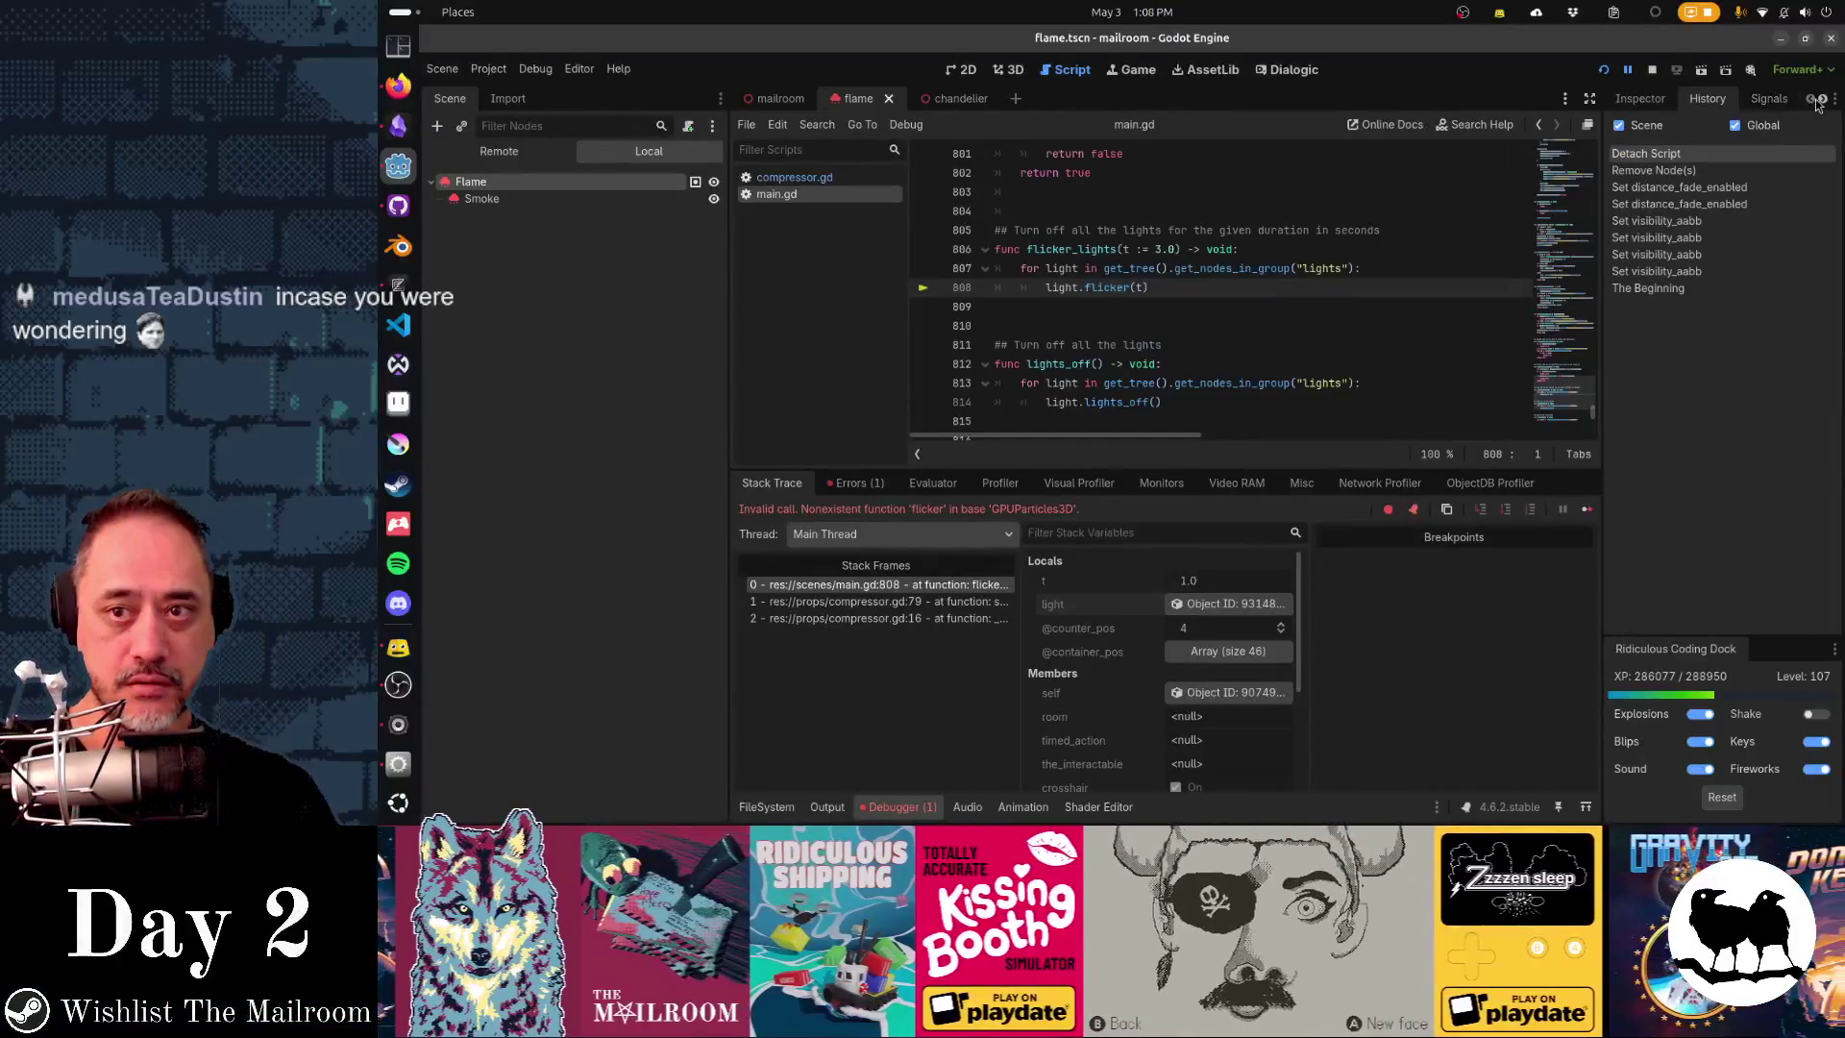
{"action": "left_click_drag", "start_coordinate": [1600, 238], "coordinate": [1489, 238]}
{"action": "left_click", "coordinate": [1711, 98]}
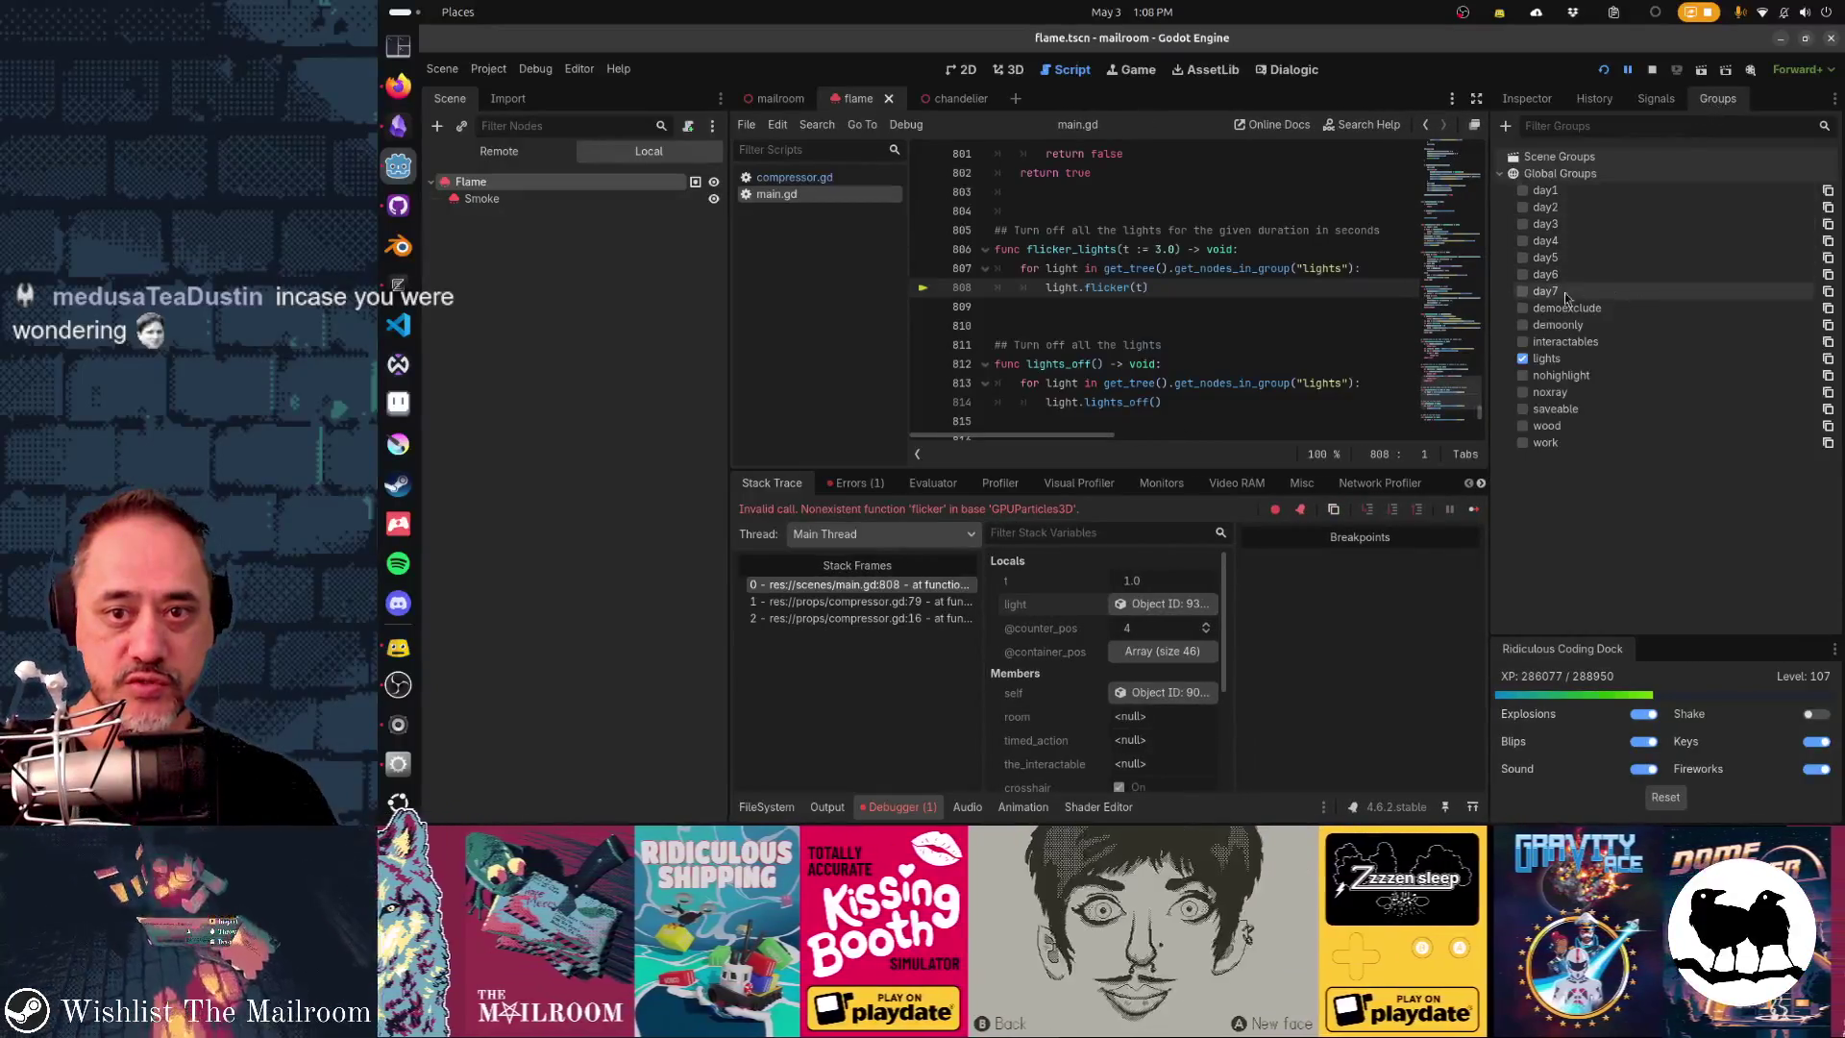
{"action": "left_click_drag", "start_coordinate": [1489, 327], "coordinate": [1550, 324]}
{"action": "left_click", "coordinate": [1581, 359]}
- Make the chandelier's OmniLight3D accessible as a unique name, then switch to Zed
{"action": "left_click", "coordinate": [777, 98]}
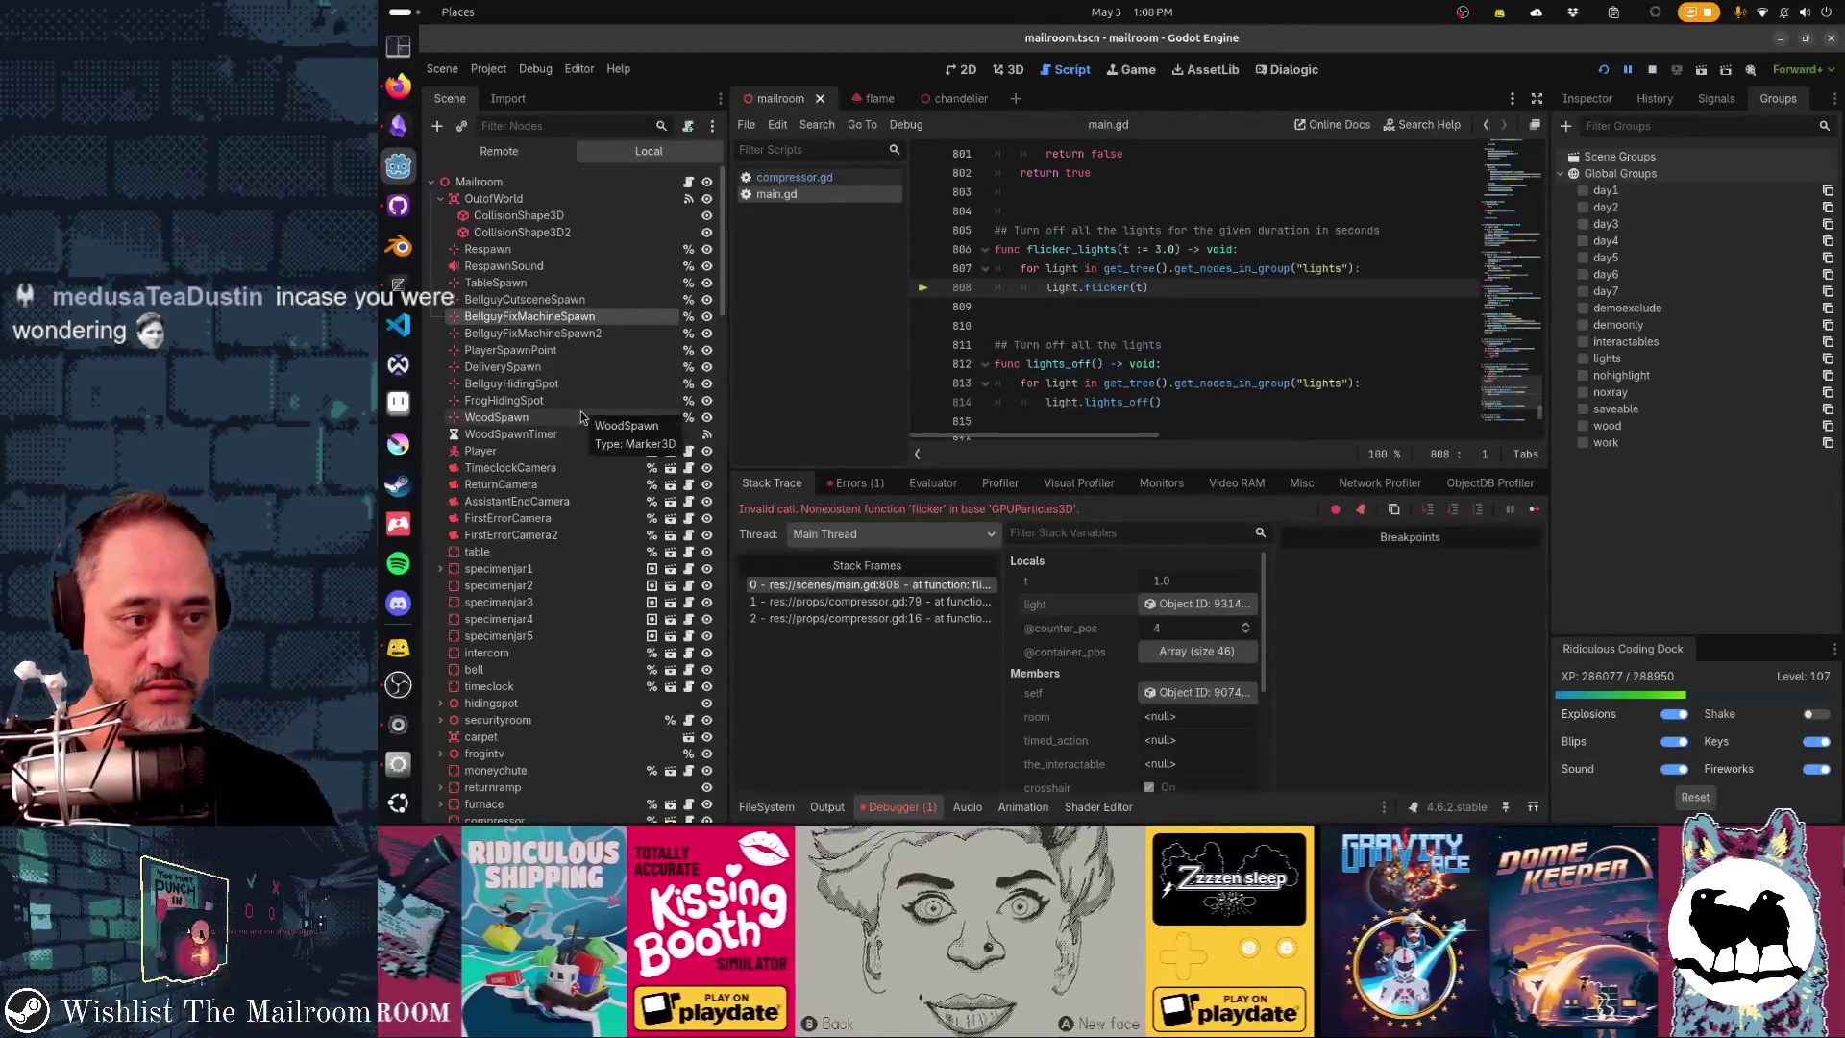
{"action": "left_click", "coordinate": [940, 98]}
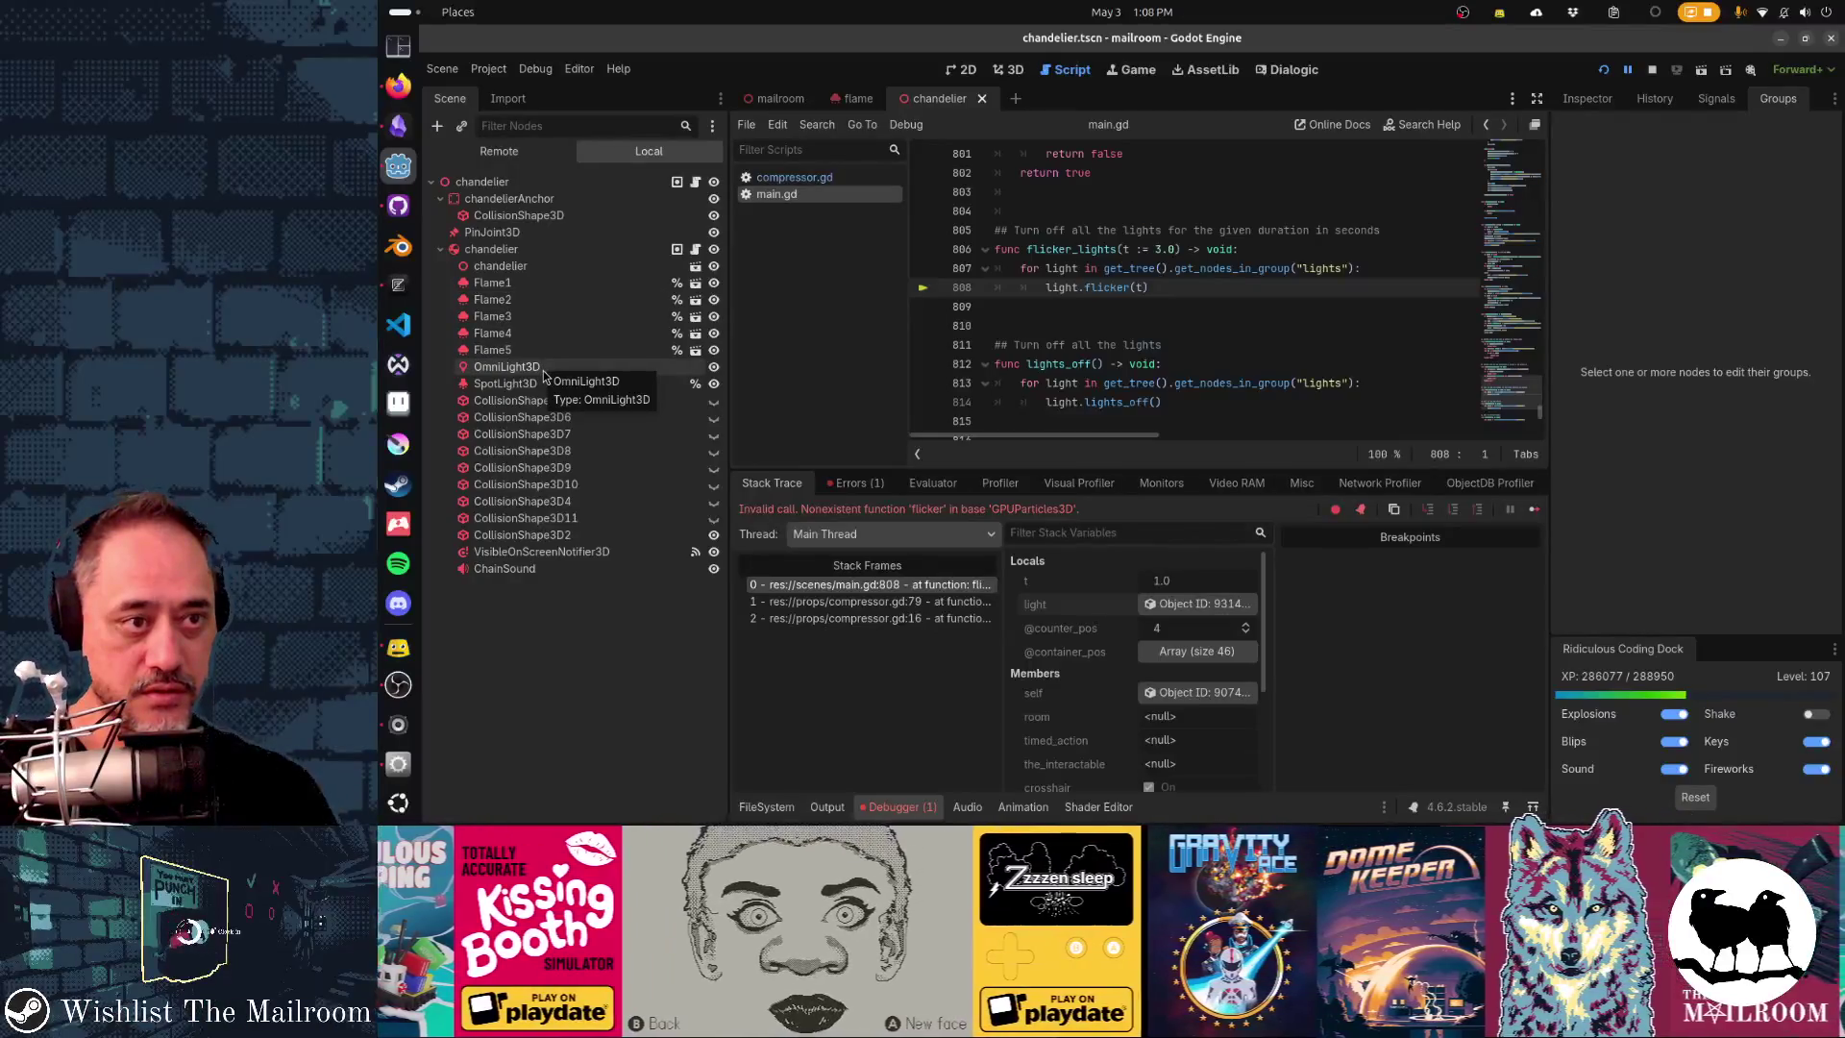
{"action": "left_click", "coordinate": [604, 187]}
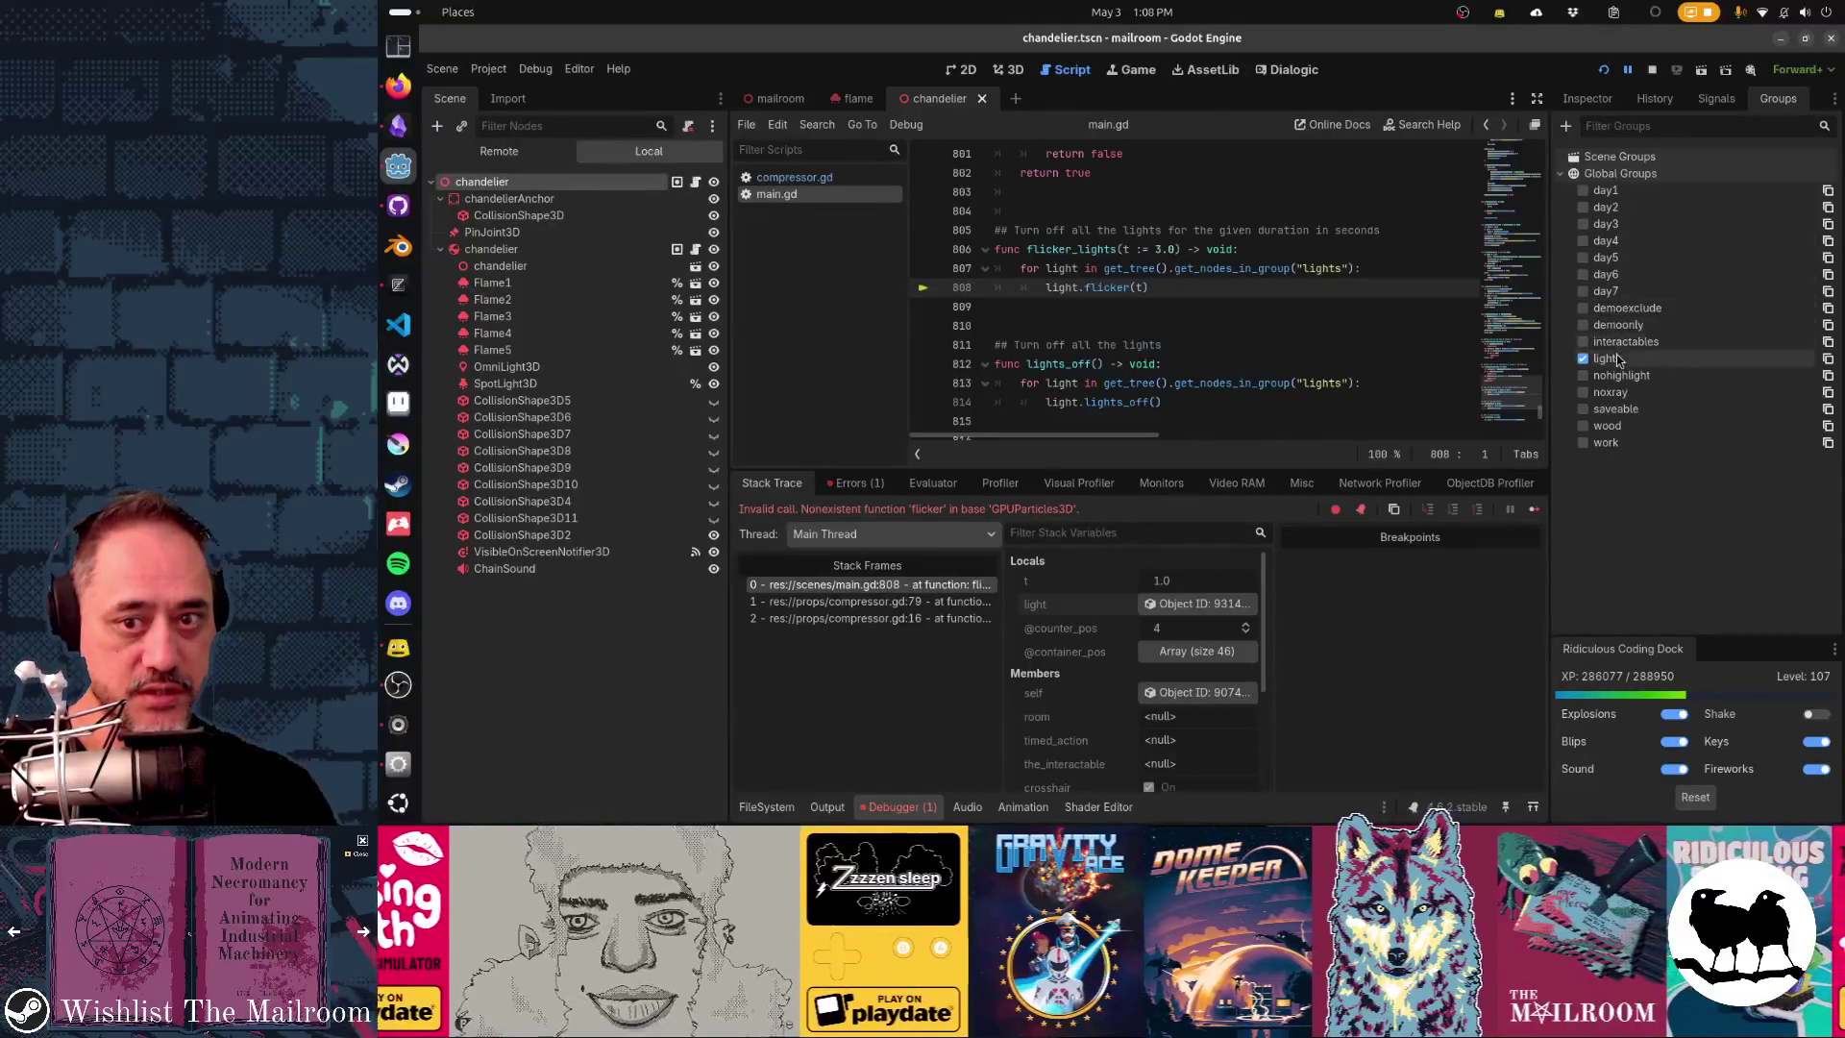
{"action": "right_click", "coordinate": [524, 370]}
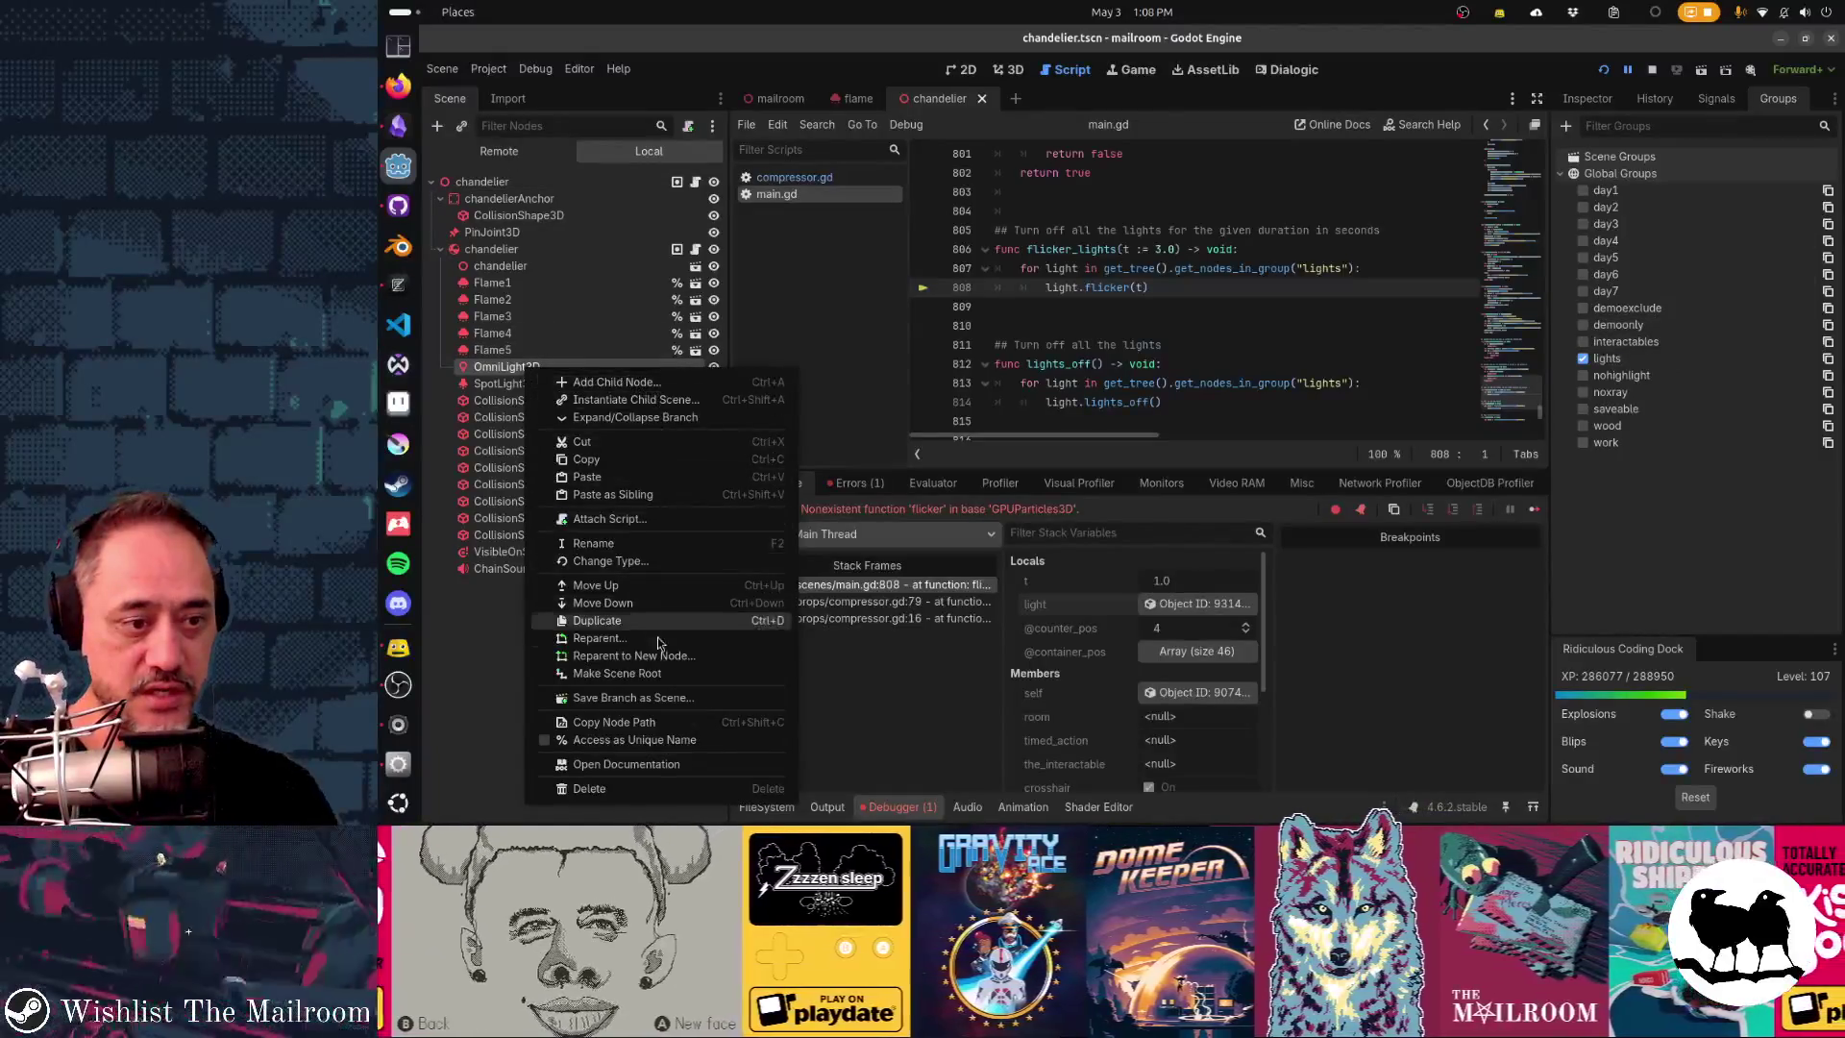
{"action": "left_click", "coordinate": [673, 745]}
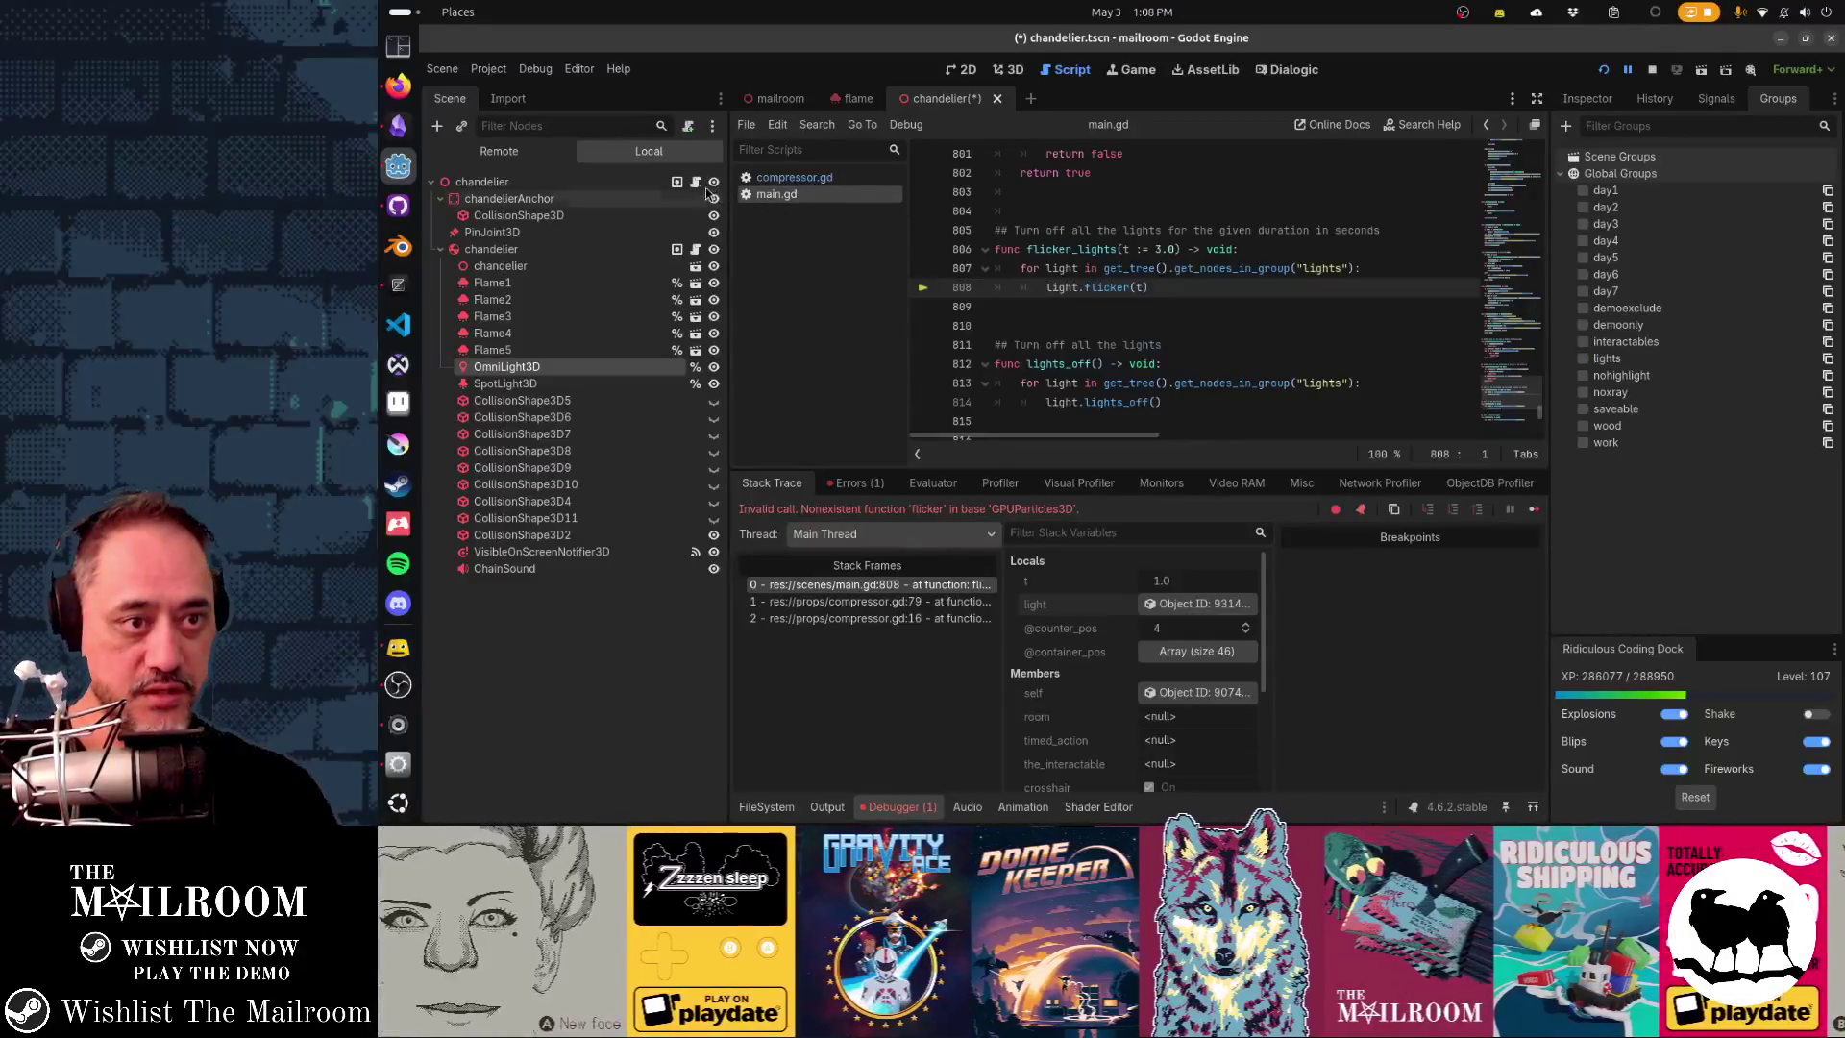
{"action": "left_click", "coordinate": [1121, 250]}
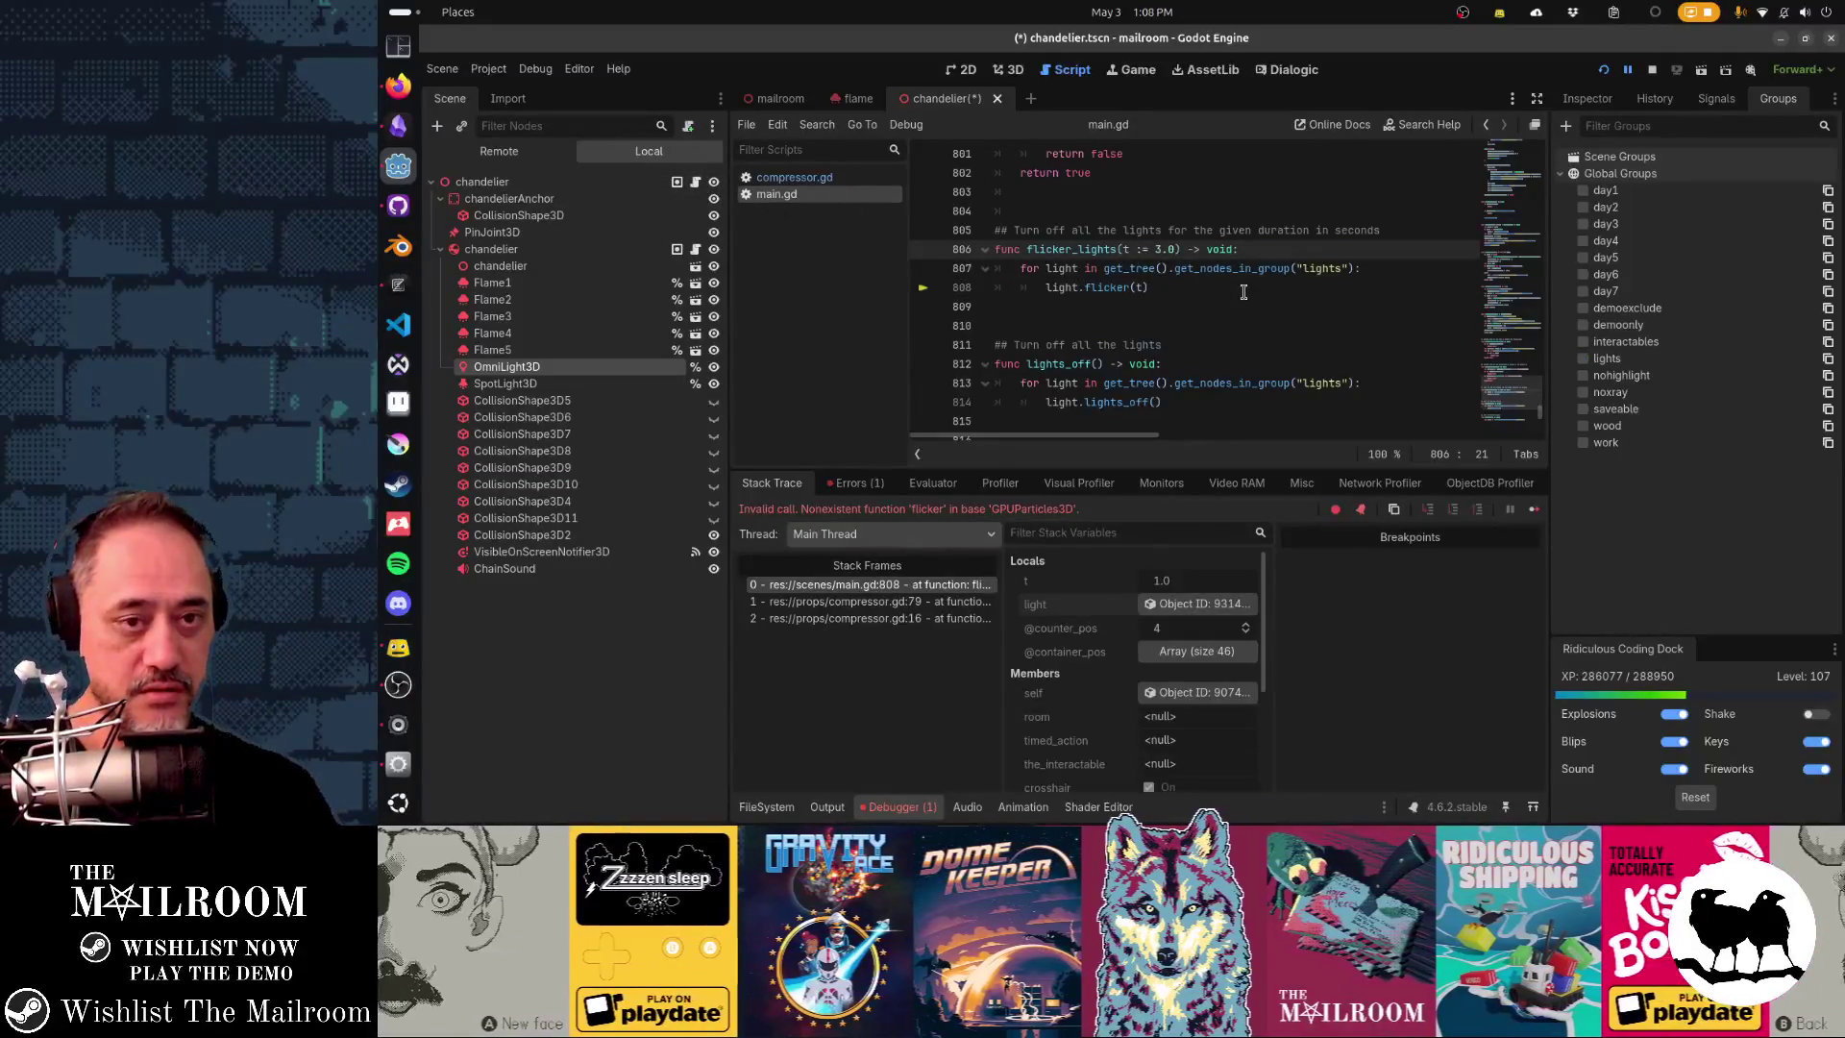
{"action": "key", "text": "alt+Tab"}
{"action": "key", "text": "Tab"}
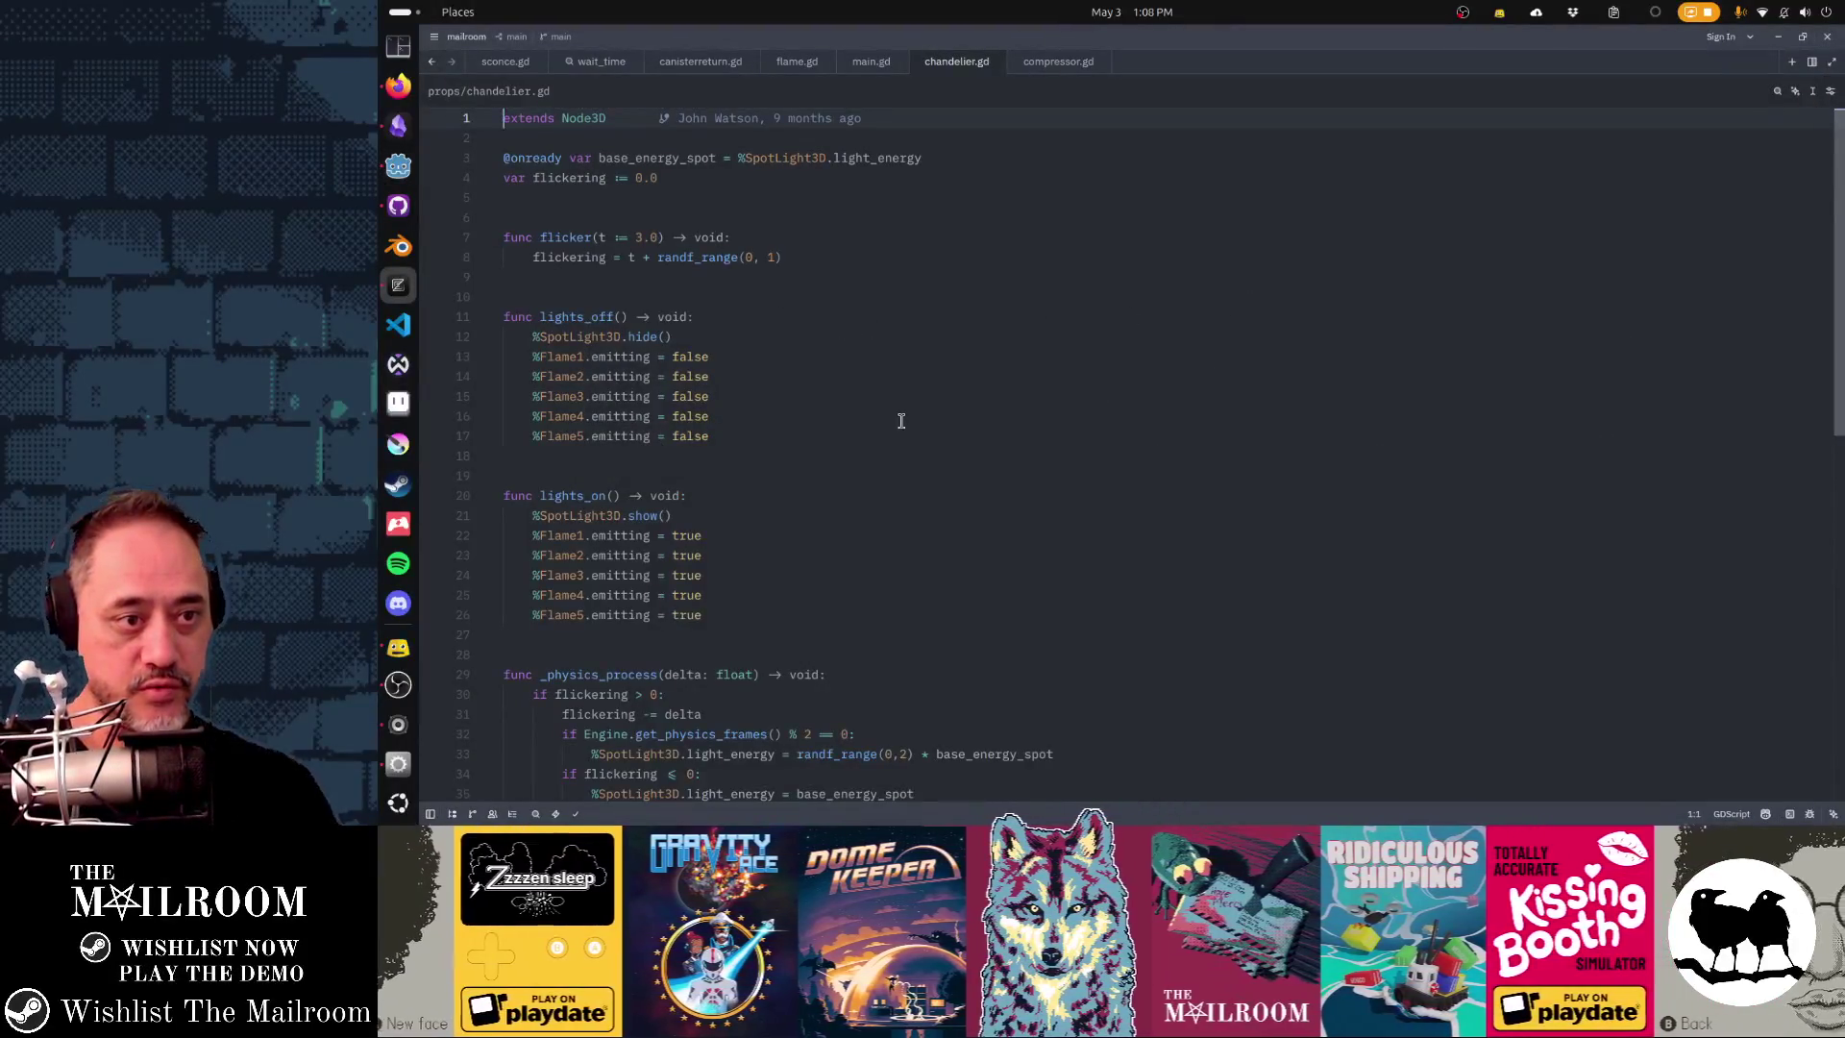
- Add %OmniLight3D.hide() to lights_off above the SpotLight3D hide call
{"action": "scroll", "coordinate": [901, 421], "scroll_direction": "down", "scroll_amount": 2}
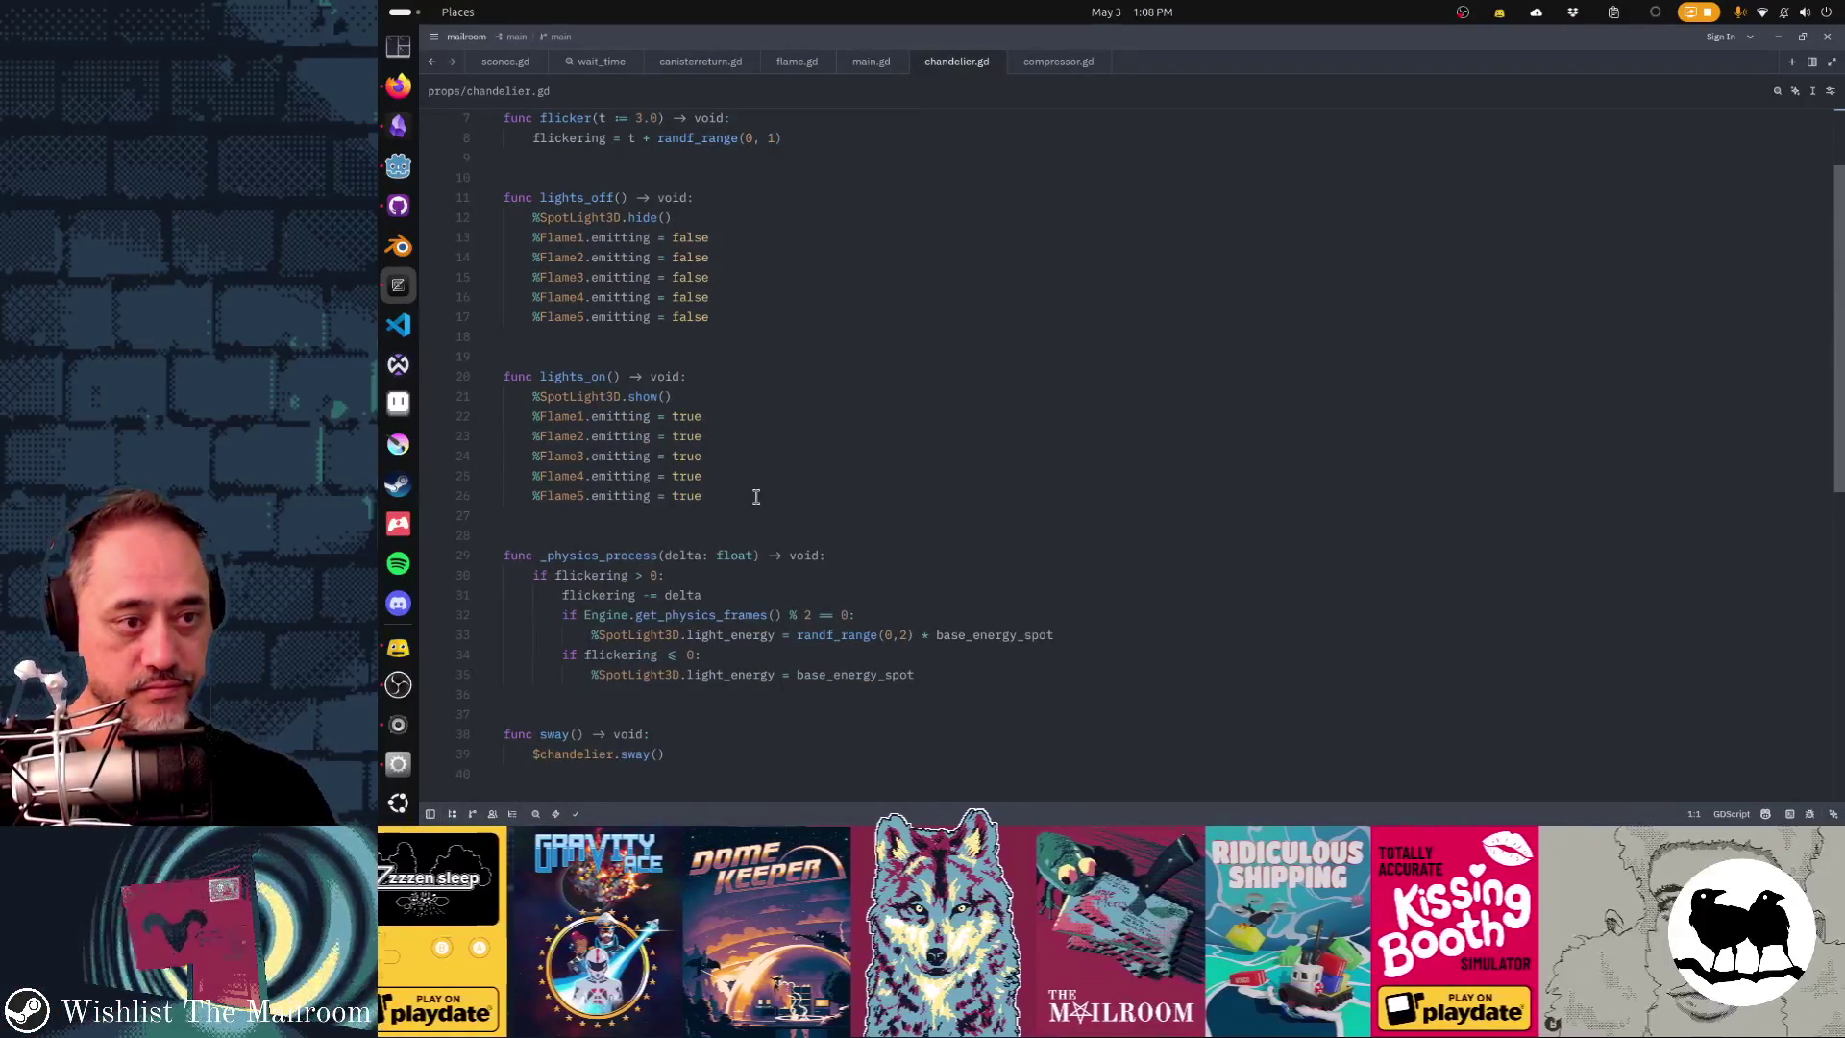
{"action": "left_click", "coordinate": [728, 222]}
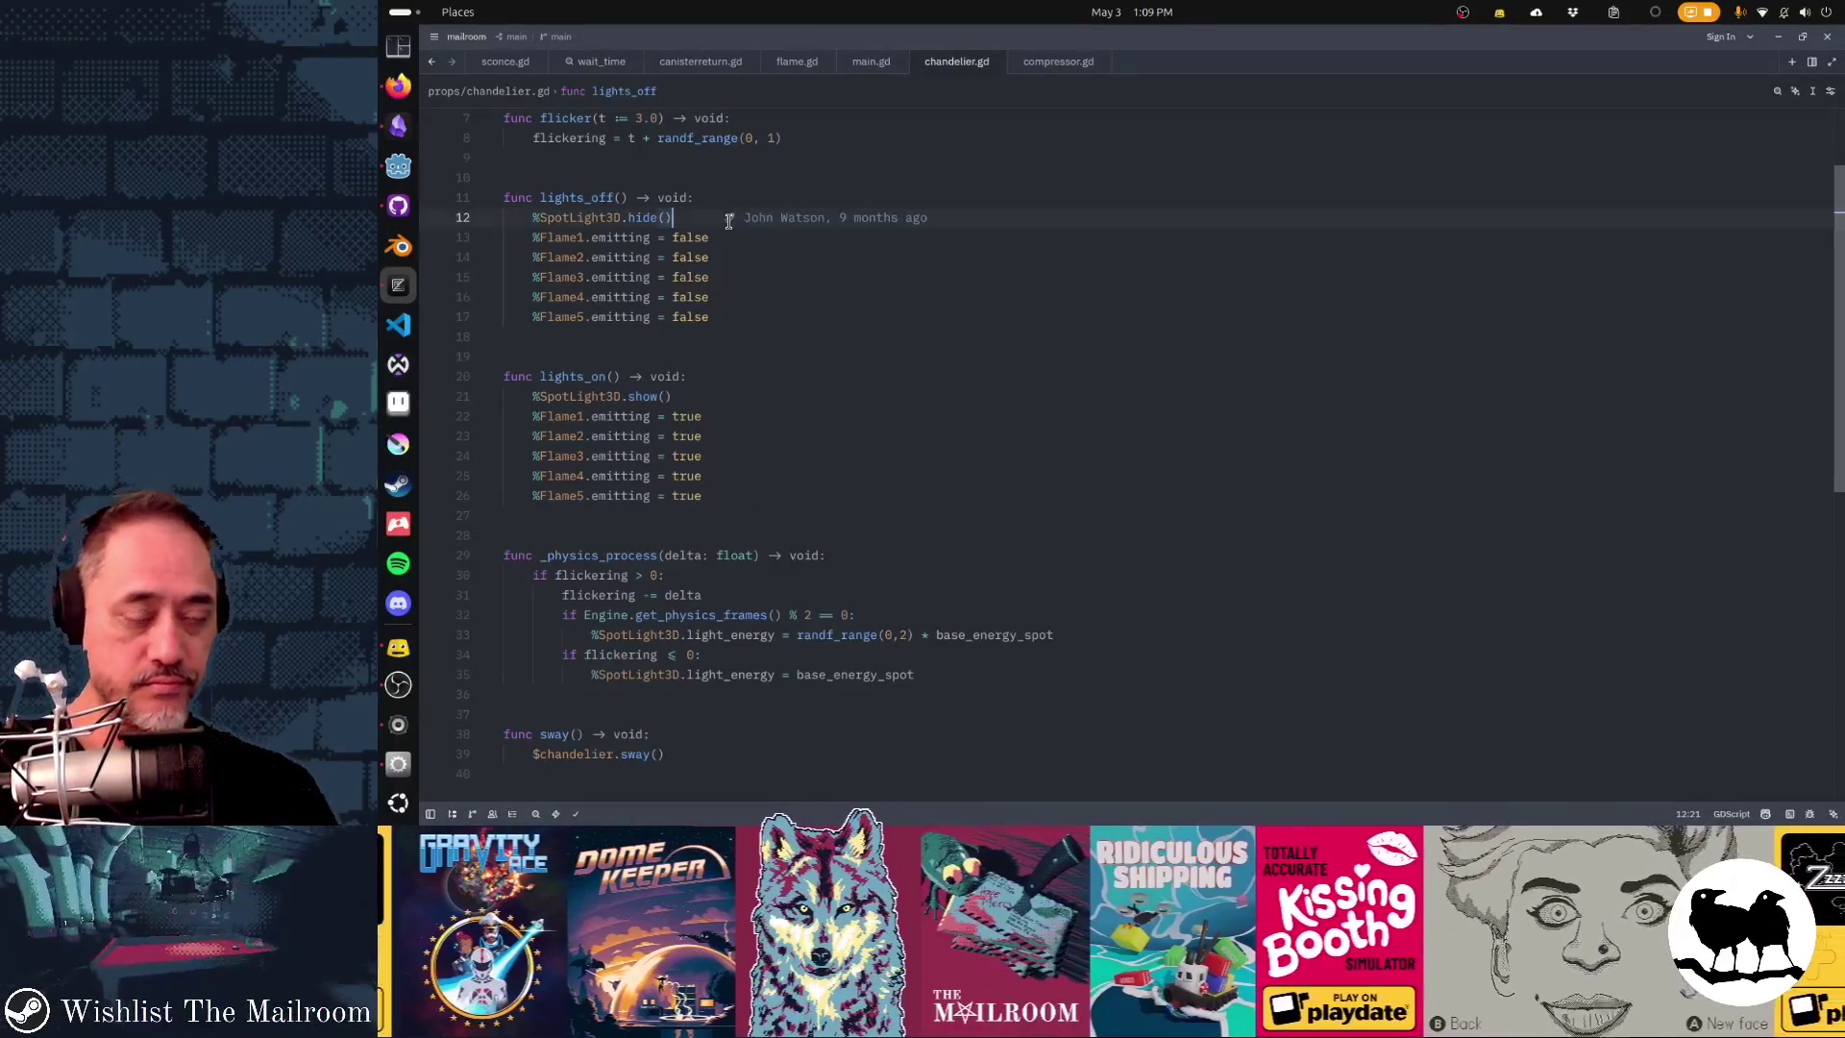
{"action": "key", "text": "ctrl+shift+Return"}
{"action": "type", "text": "Omni"}
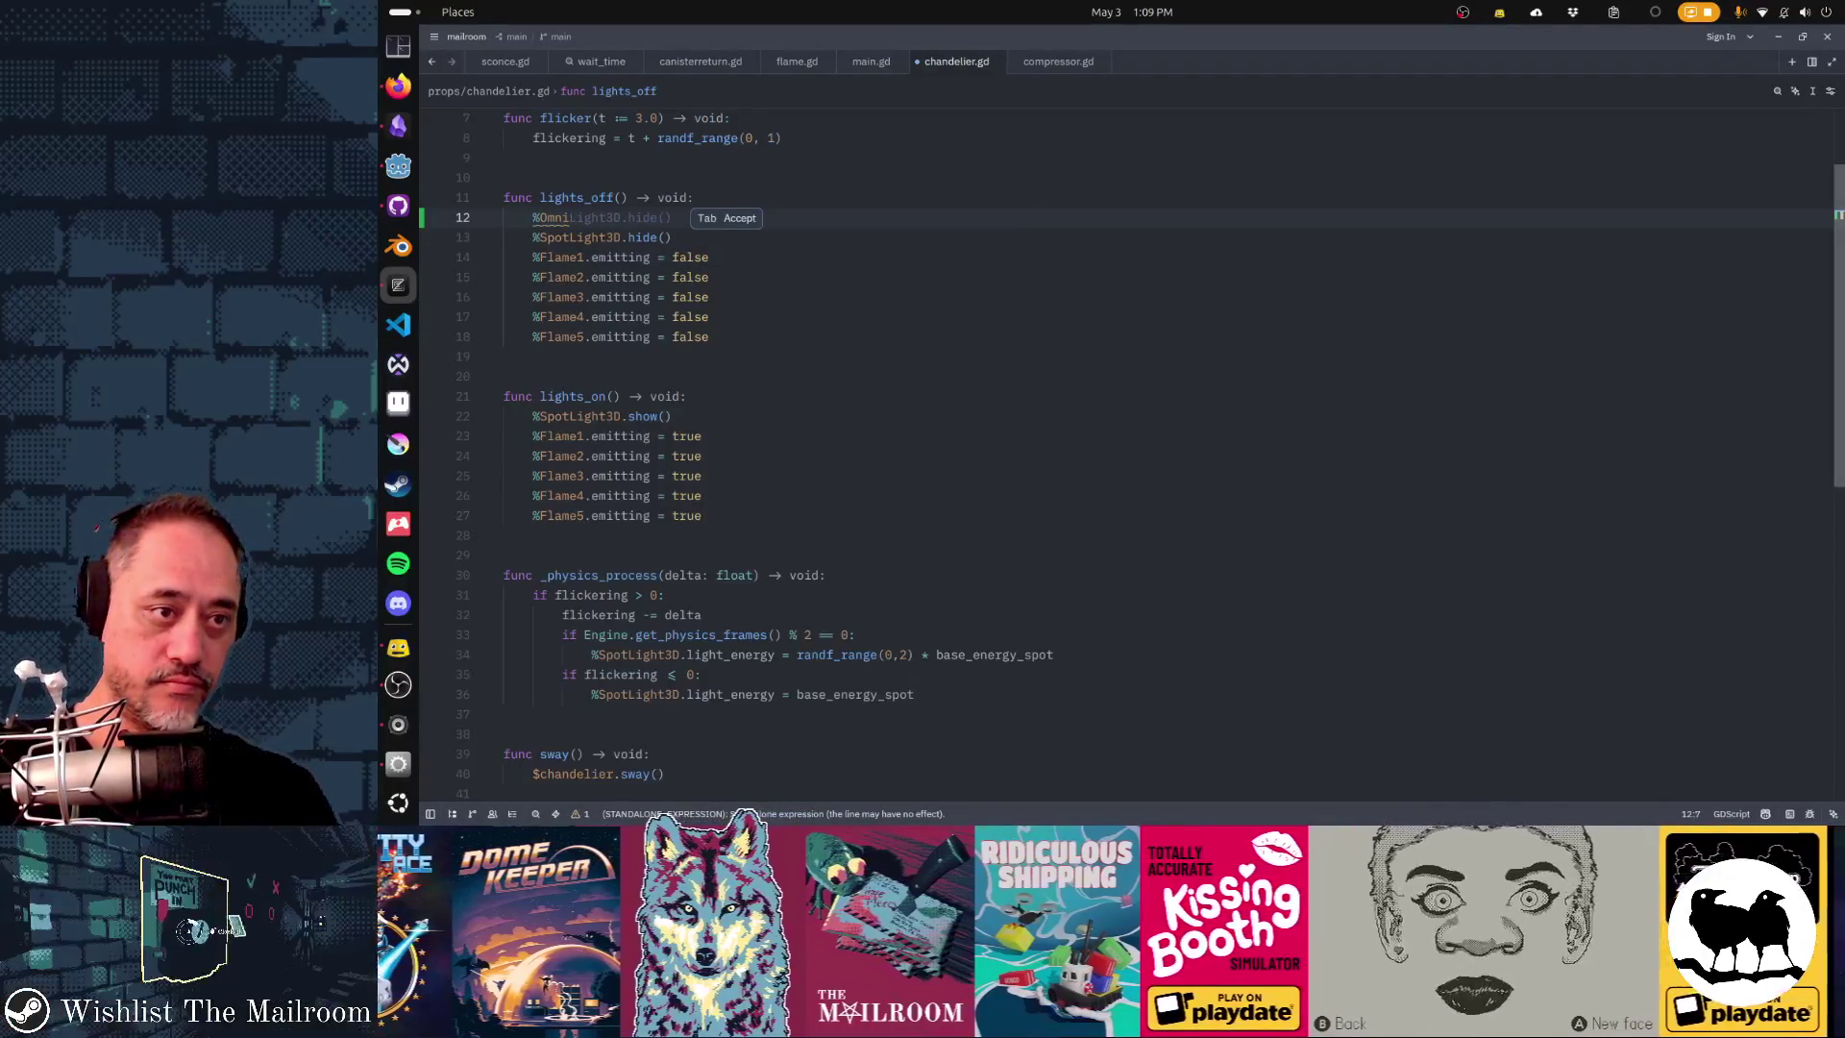
{"action": "key", "text": "Tab"}
- Add %OmniLight3D.show() to lights_on alongside the SpotLight3D call
{"action": "left_click", "coordinate": [686, 396]}
{"action": "key", "text": "Return"}
{"action": "type", "text": "%OmniLight3D.hide()"}
{"action": "double_click", "coordinate": [642, 416]}
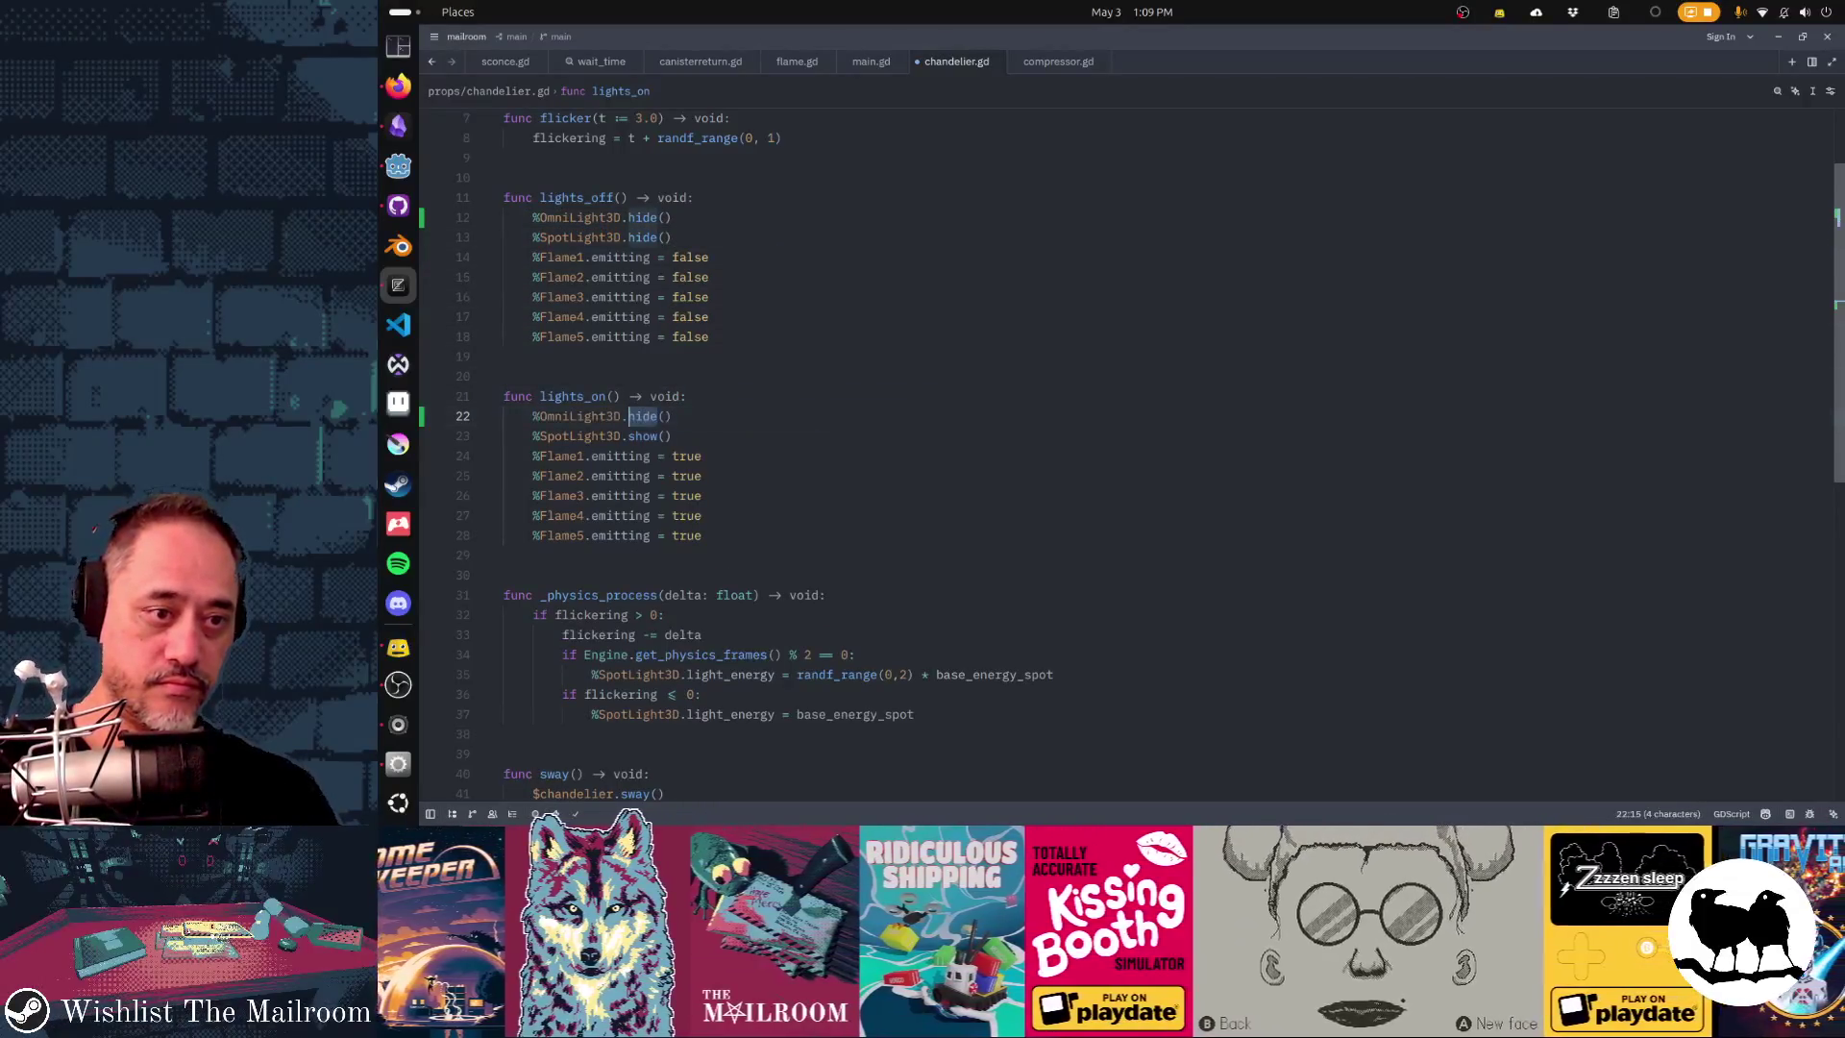
{"action": "type", "text": "show"}
{"action": "key", "text": "Down"}
{"action": "key", "text": "Down"}
{"action": "key", "text": "Down"}
{"action": "scroll", "coordinate": [1131, 418], "scroll_direction": "down", "scroll_amount": 1}
{"action": "scroll", "coordinate": [1131, 418], "scroll_direction": "down", "scroll_amount": 3}
{"action": "key", "text": "Down"}
{"action": "key", "text": "Down"}
{"action": "key", "text": "Down"}
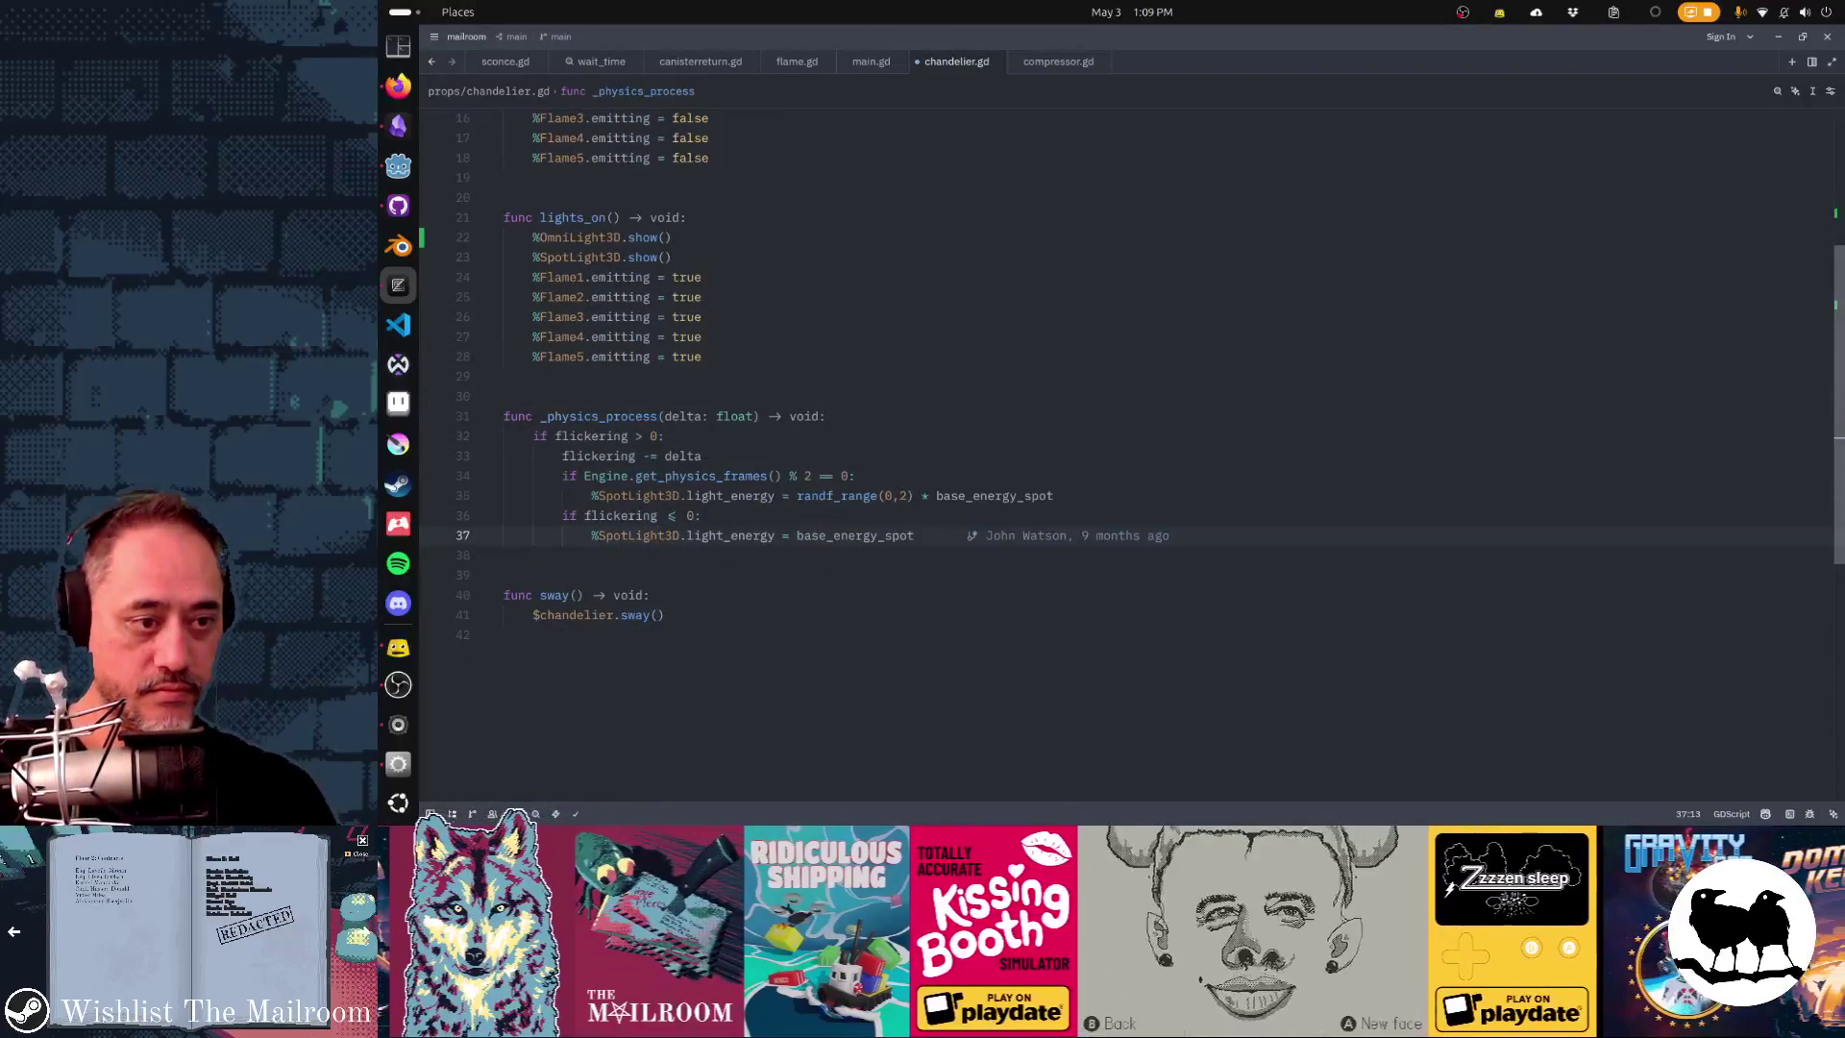
{"action": "key", "text": "Up"}
{"action": "key", "text": "Up"}
{"action": "key", "text": "Up"}
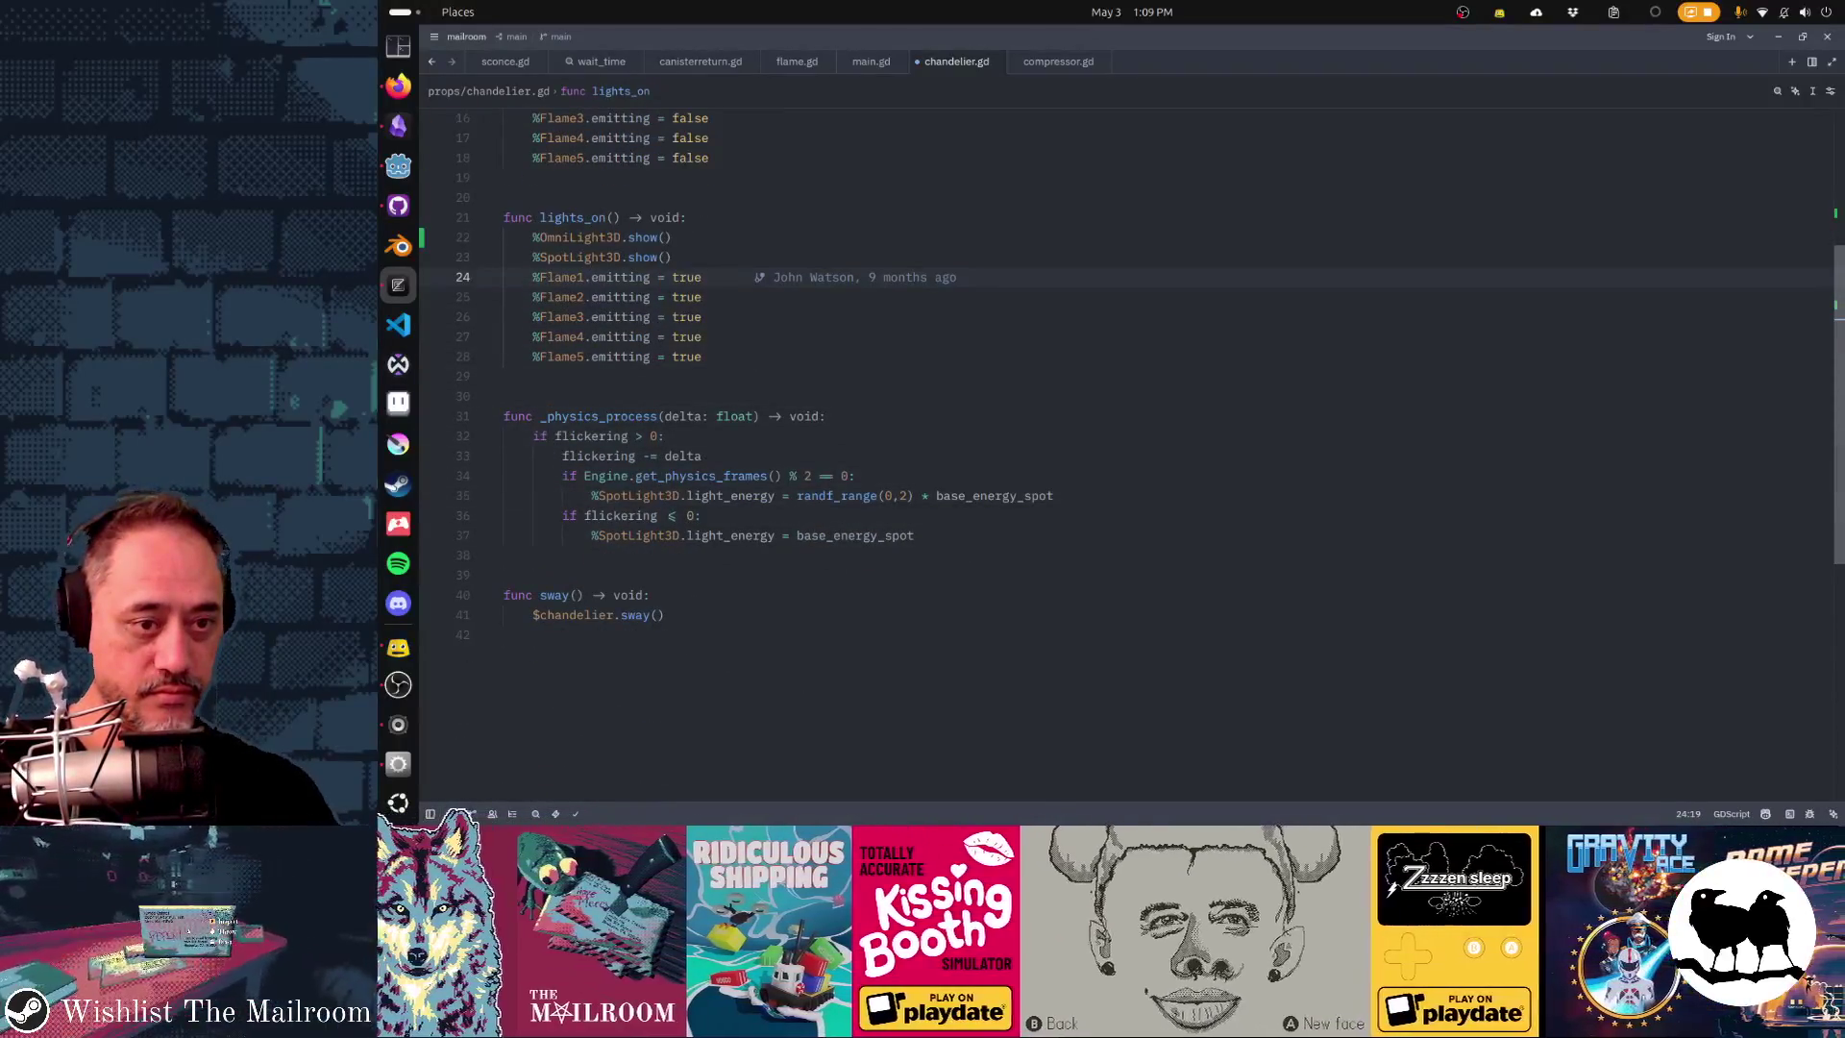
{"action": "key", "text": "Up"}
{"action": "key", "text": "Up"}
{"action": "key", "text": "Up"}
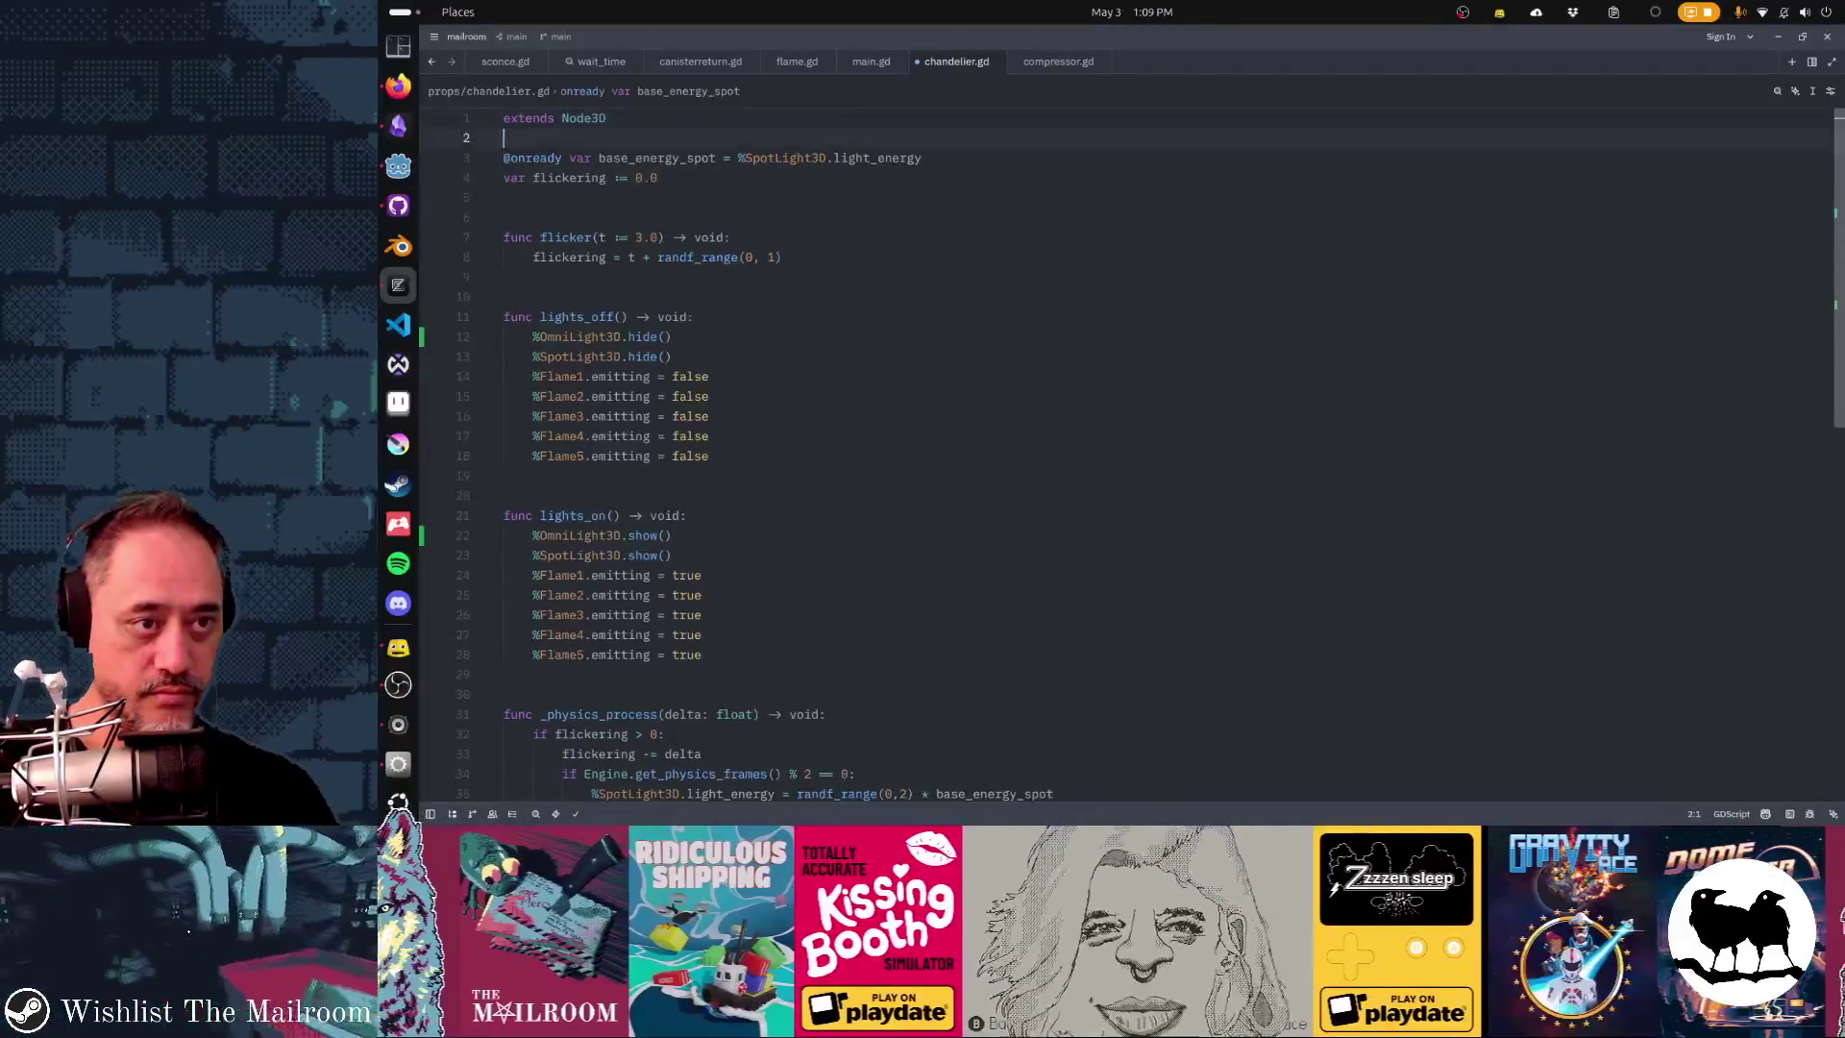
- Add a base_energy_omni declaration from OmniLight3D, copied from base_energy_spot
{"action": "key", "text": "Down"}
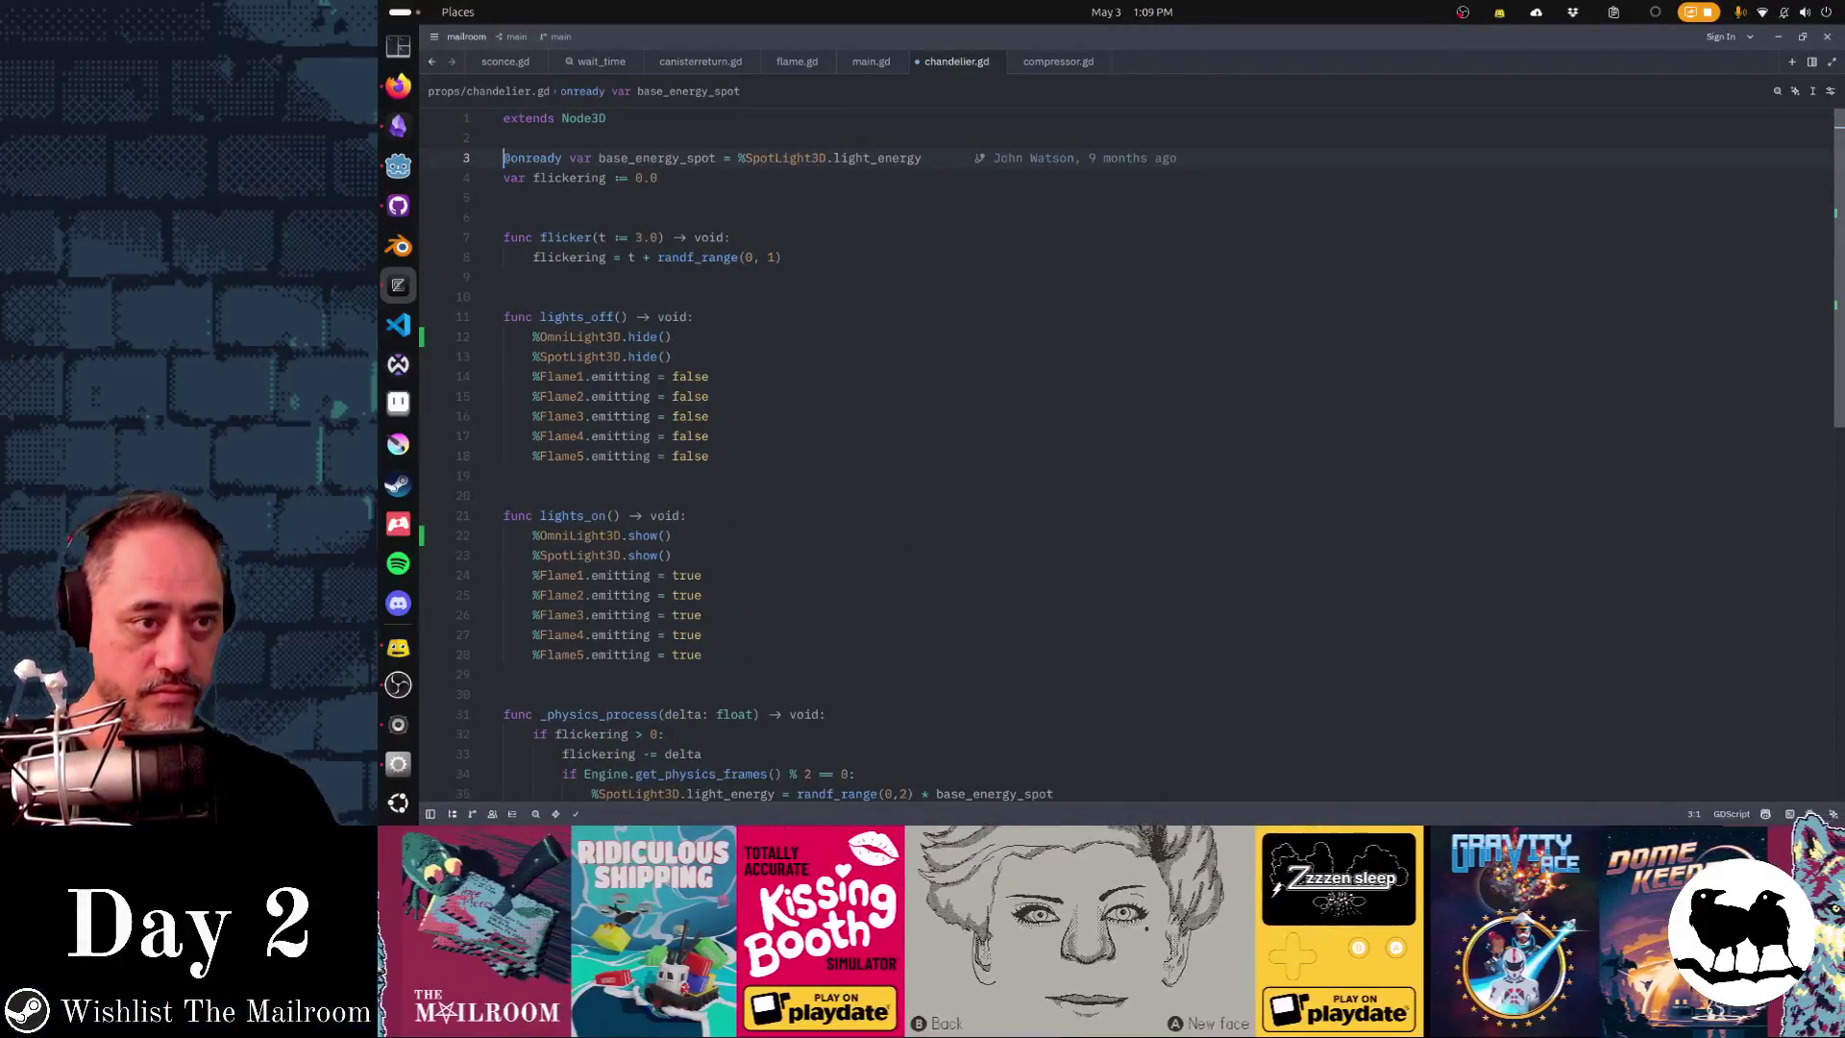
{"action": "key", "text": "shift+Down"}
{"action": "key", "text": "ctrl+c"}
{"action": "key", "text": "Left"}
{"action": "key", "text": "ctrl+v"}
{"action": "key", "text": "ctrl+Right"}
{"action": "key", "text": "ctrl+Right"}
{"action": "key", "text": "shift+Left"}
{"action": "key", "text": "shift+Left"}
{"action": "key", "text": "shift+Left"}
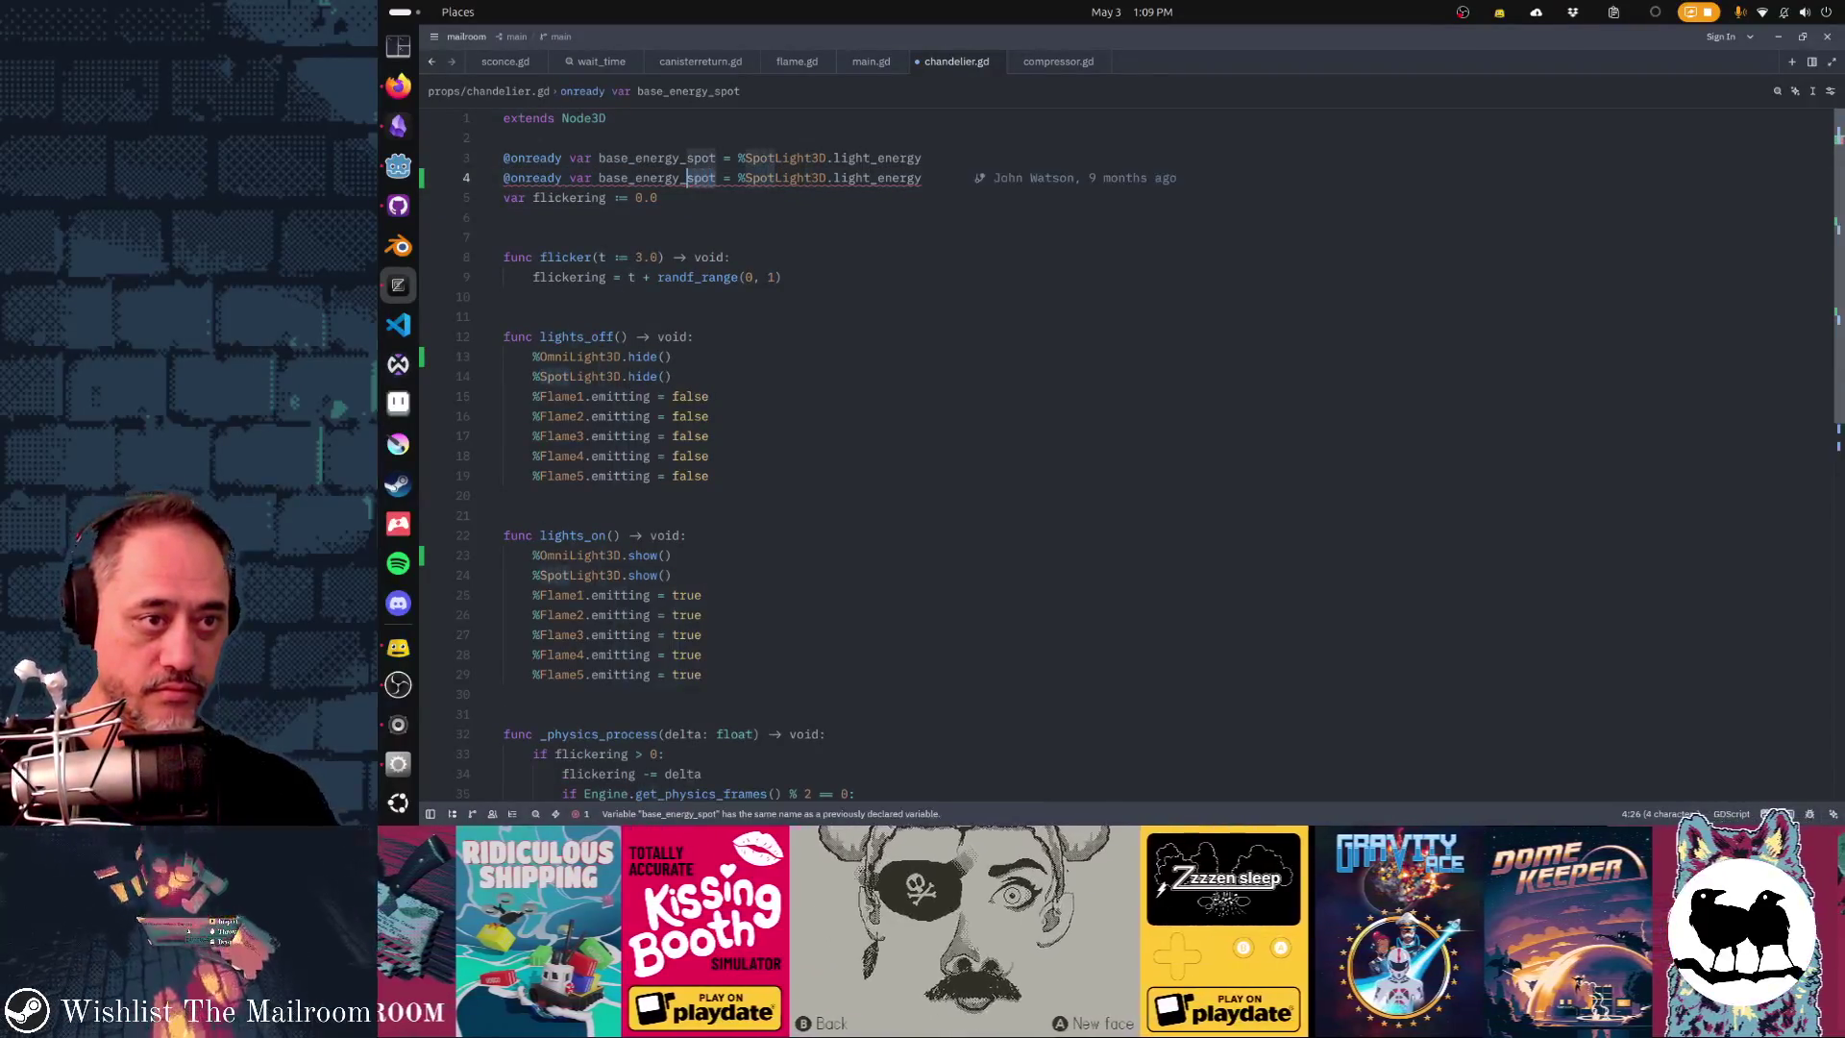
{"action": "type", "text": "omni"}
{"action": "key", "text": "Right"}
{"action": "key", "text": "shift+Right"}
{"action": "key", "text": "shift+Right"}
{"action": "key", "text": "shift+Right"}
{"action": "type", "text": "Omni"}
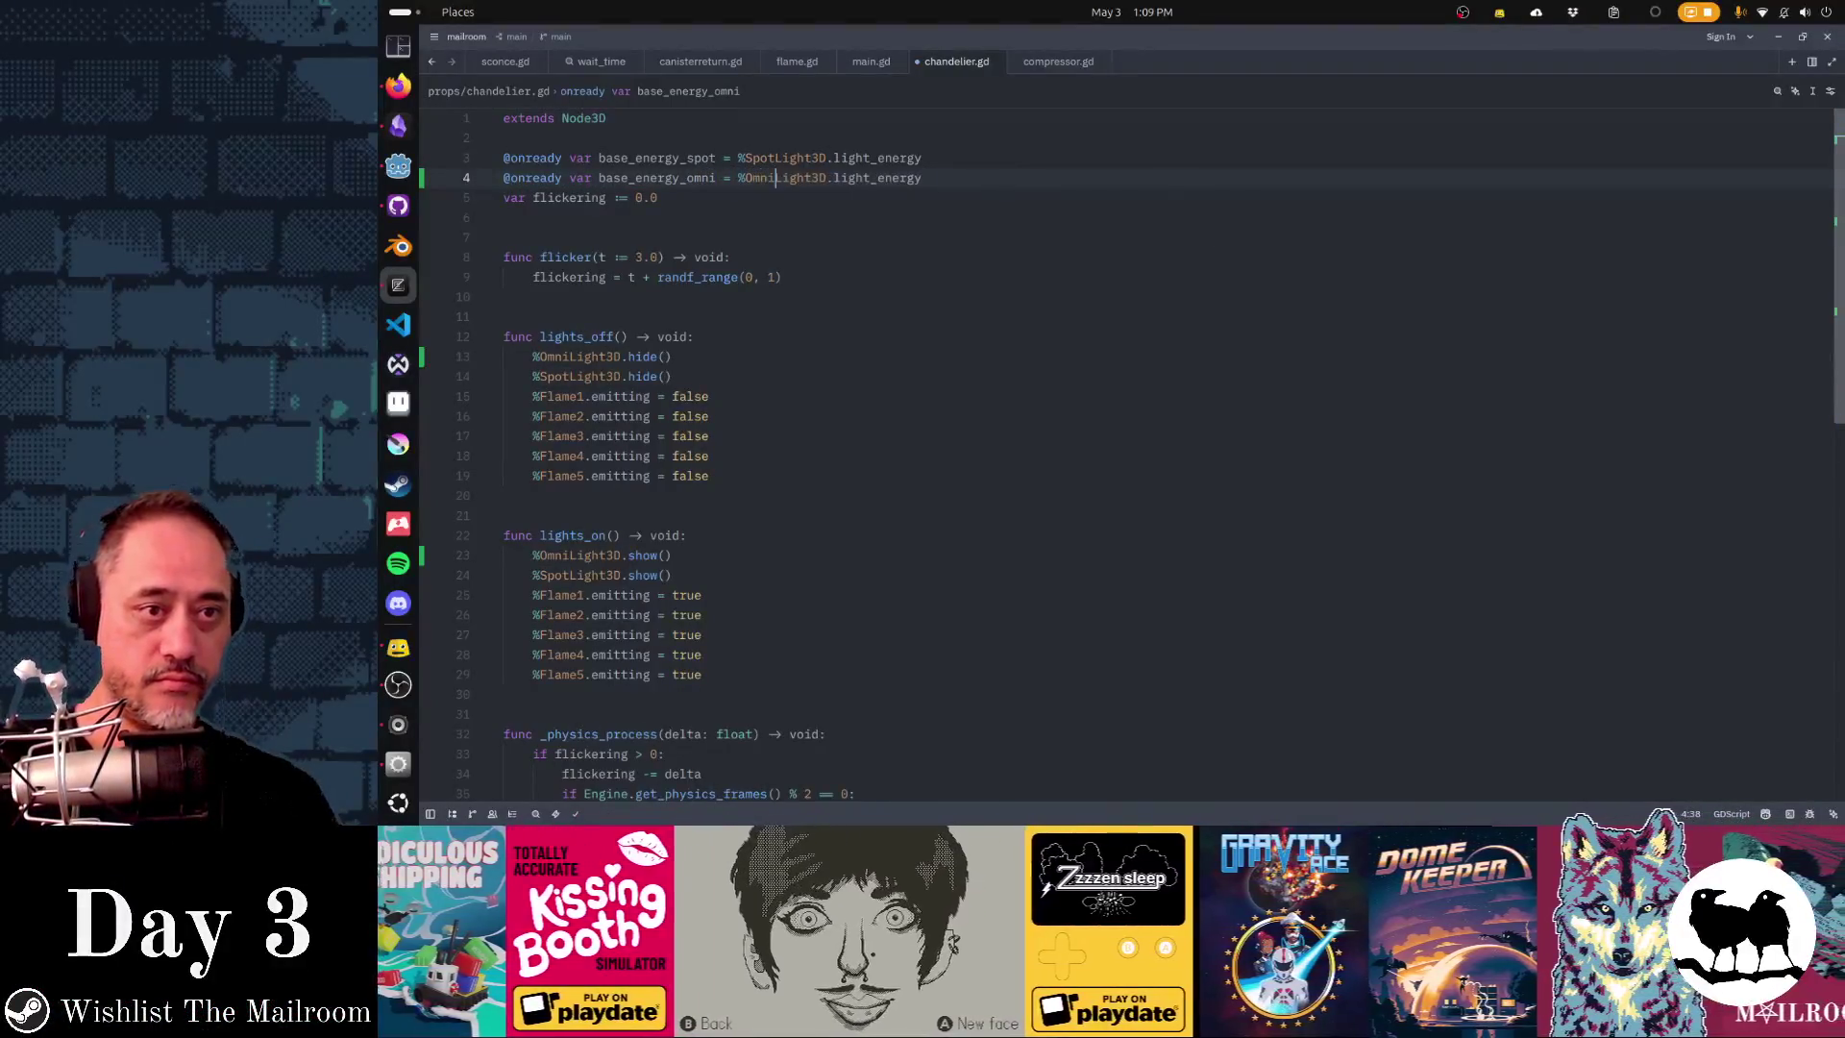
{"action": "key", "text": "Down"}
{"action": "key", "text": "Down"}
{"action": "key", "text": "Down"}
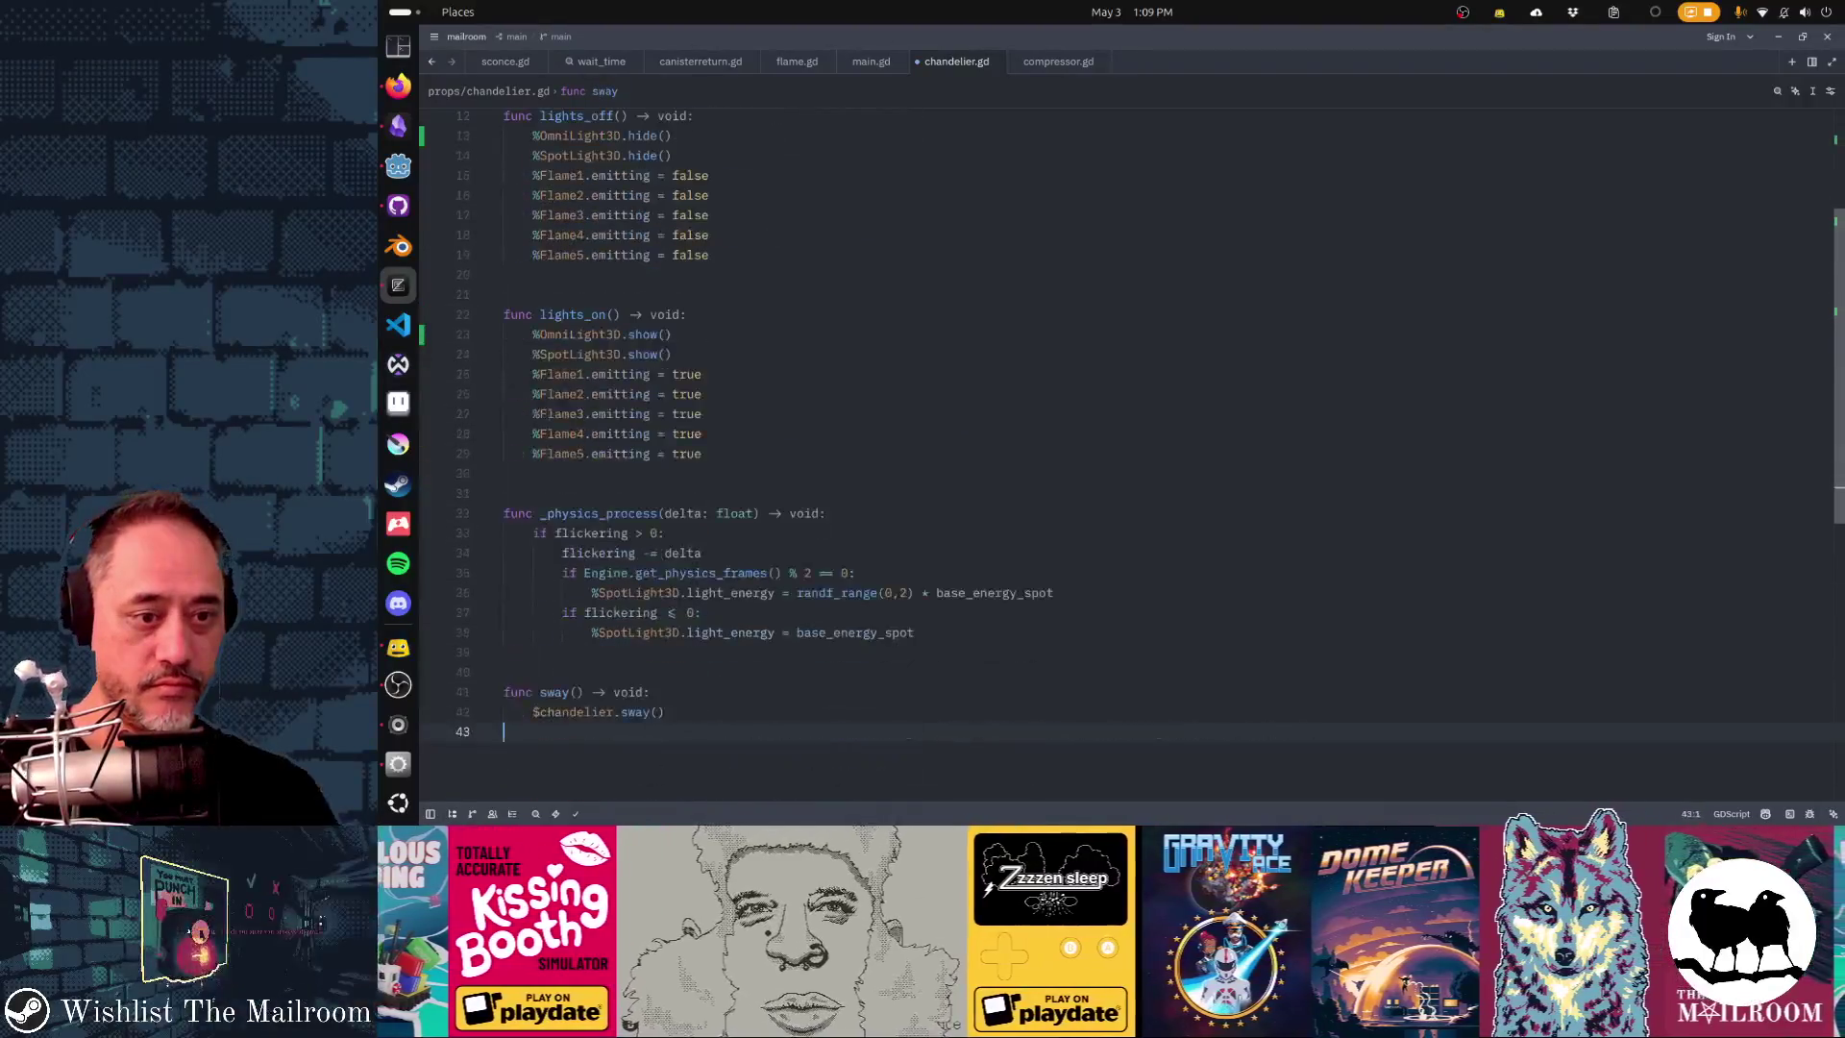
- Duplicate the spotlight energy-randomising line for %OmniLight3D using base_energy_omni
{"action": "left_click", "coordinate": [776, 593]}
{"action": "key", "text": "alt+shift+Down"}
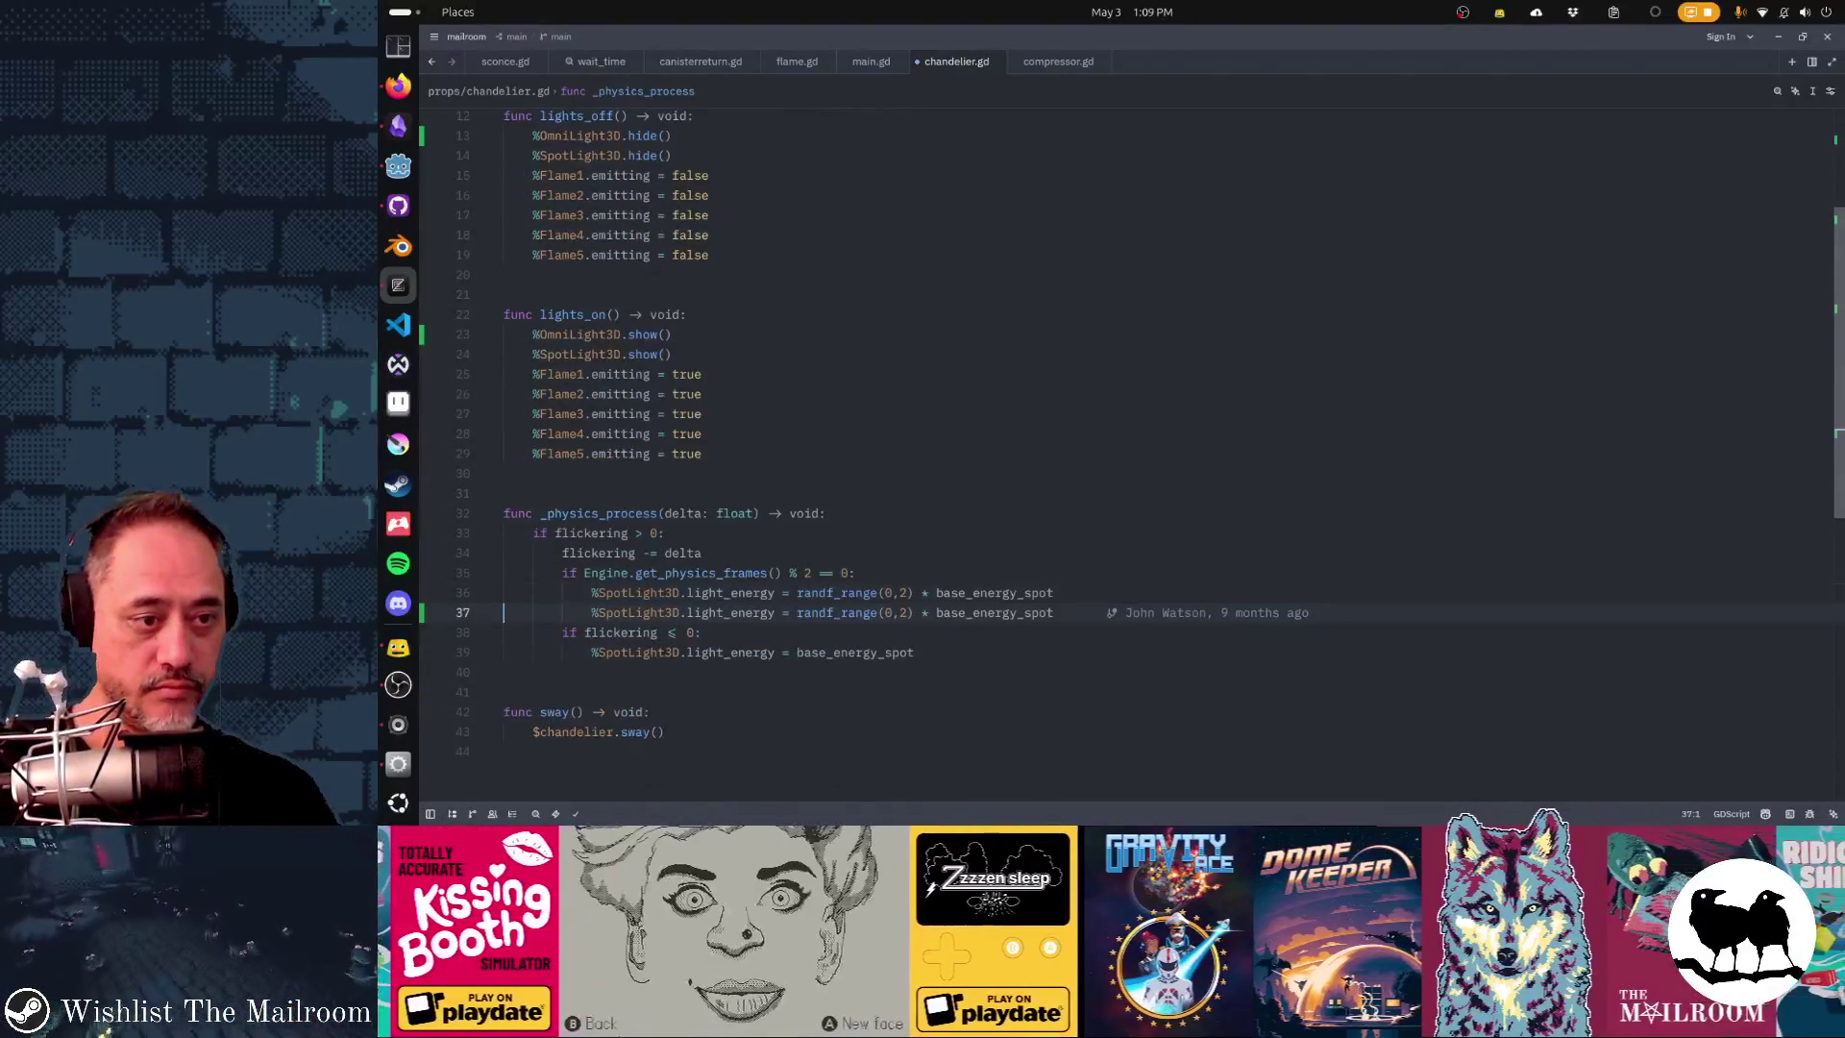
{"action": "key", "text": "Left"}
{"action": "key", "text": "Left"}
{"action": "key", "text": "shift+Right"}
{"action": "key", "text": "shift+Right"}
{"action": "key", "text": "shift+Right"}
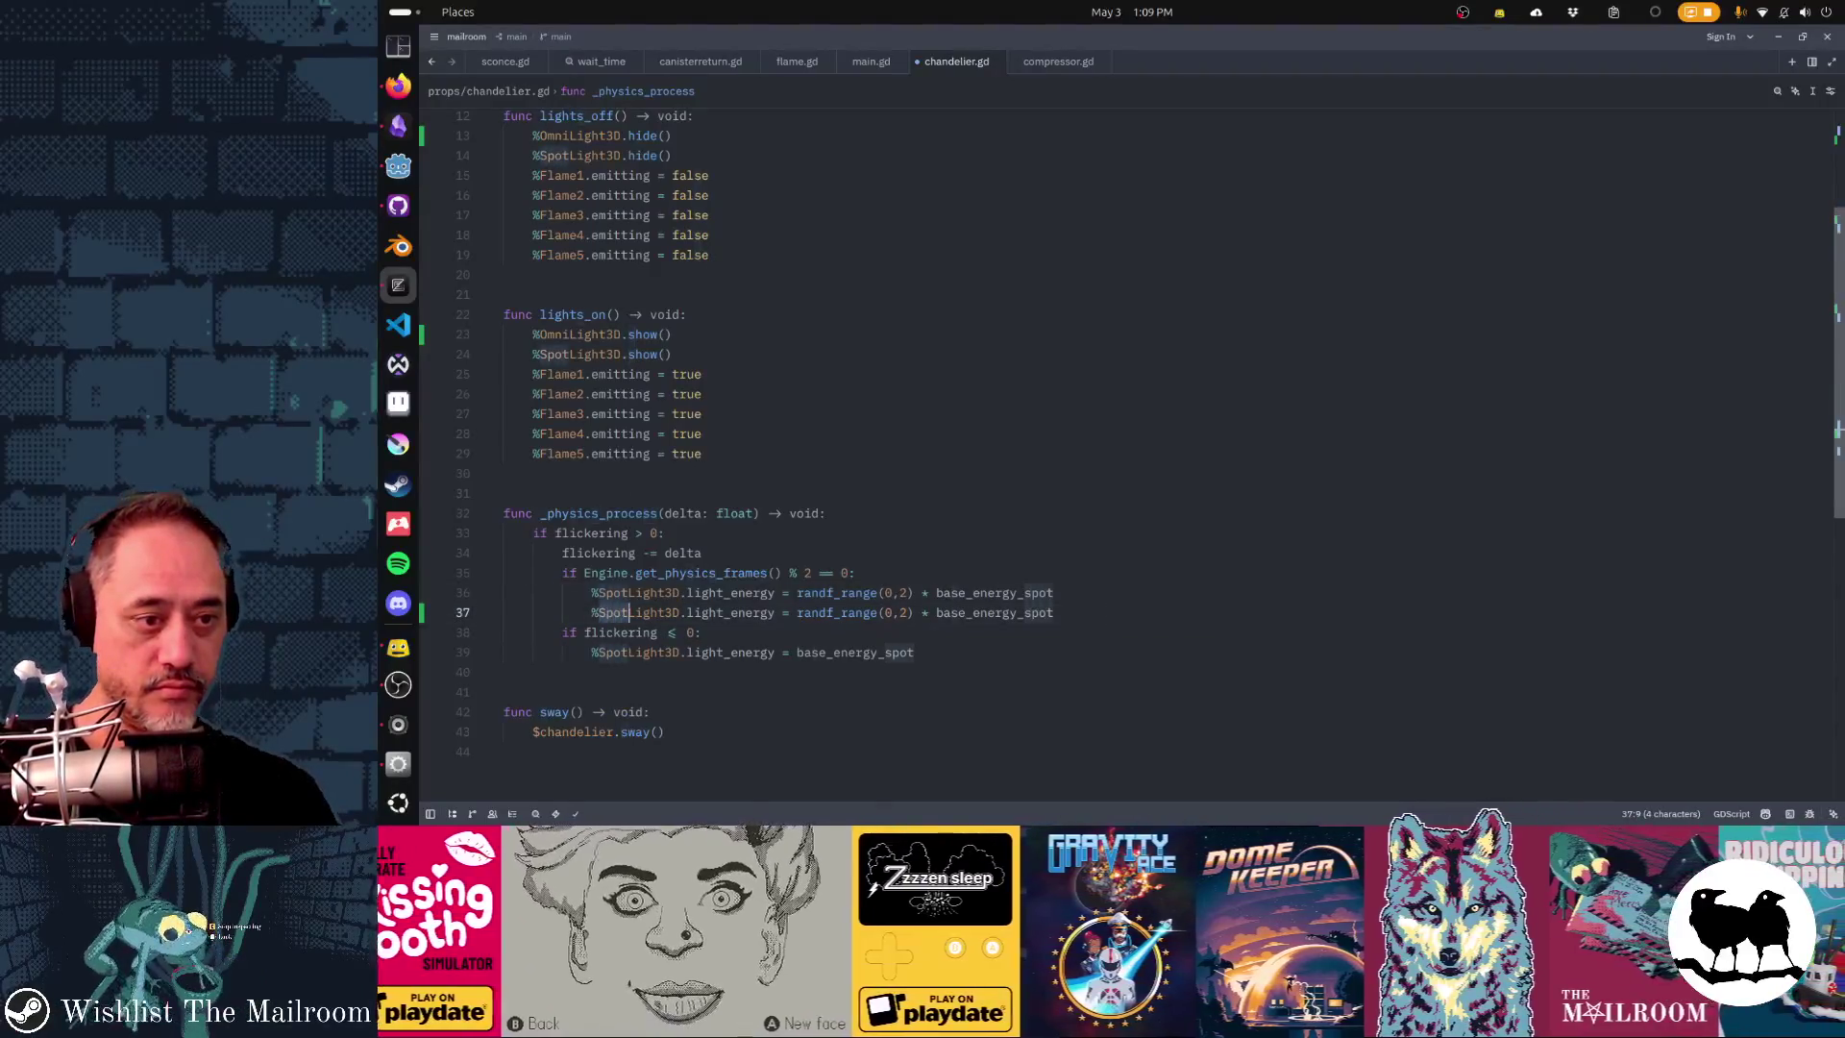
{"action": "type", "text": "Omni"}
{"action": "key", "text": "shift+Left"}
{"action": "key", "text": "shift+Left"}
{"action": "key", "text": "shift+Left"}
{"action": "type", "text": "omni"}
{"action": "key", "text": "Escape"}
- Duplicate the spotlight energy reset line so %OmniLight3D resets to base_energy_omni
{"action": "key", "text": "Down"}
{"action": "key", "text": "Down"}
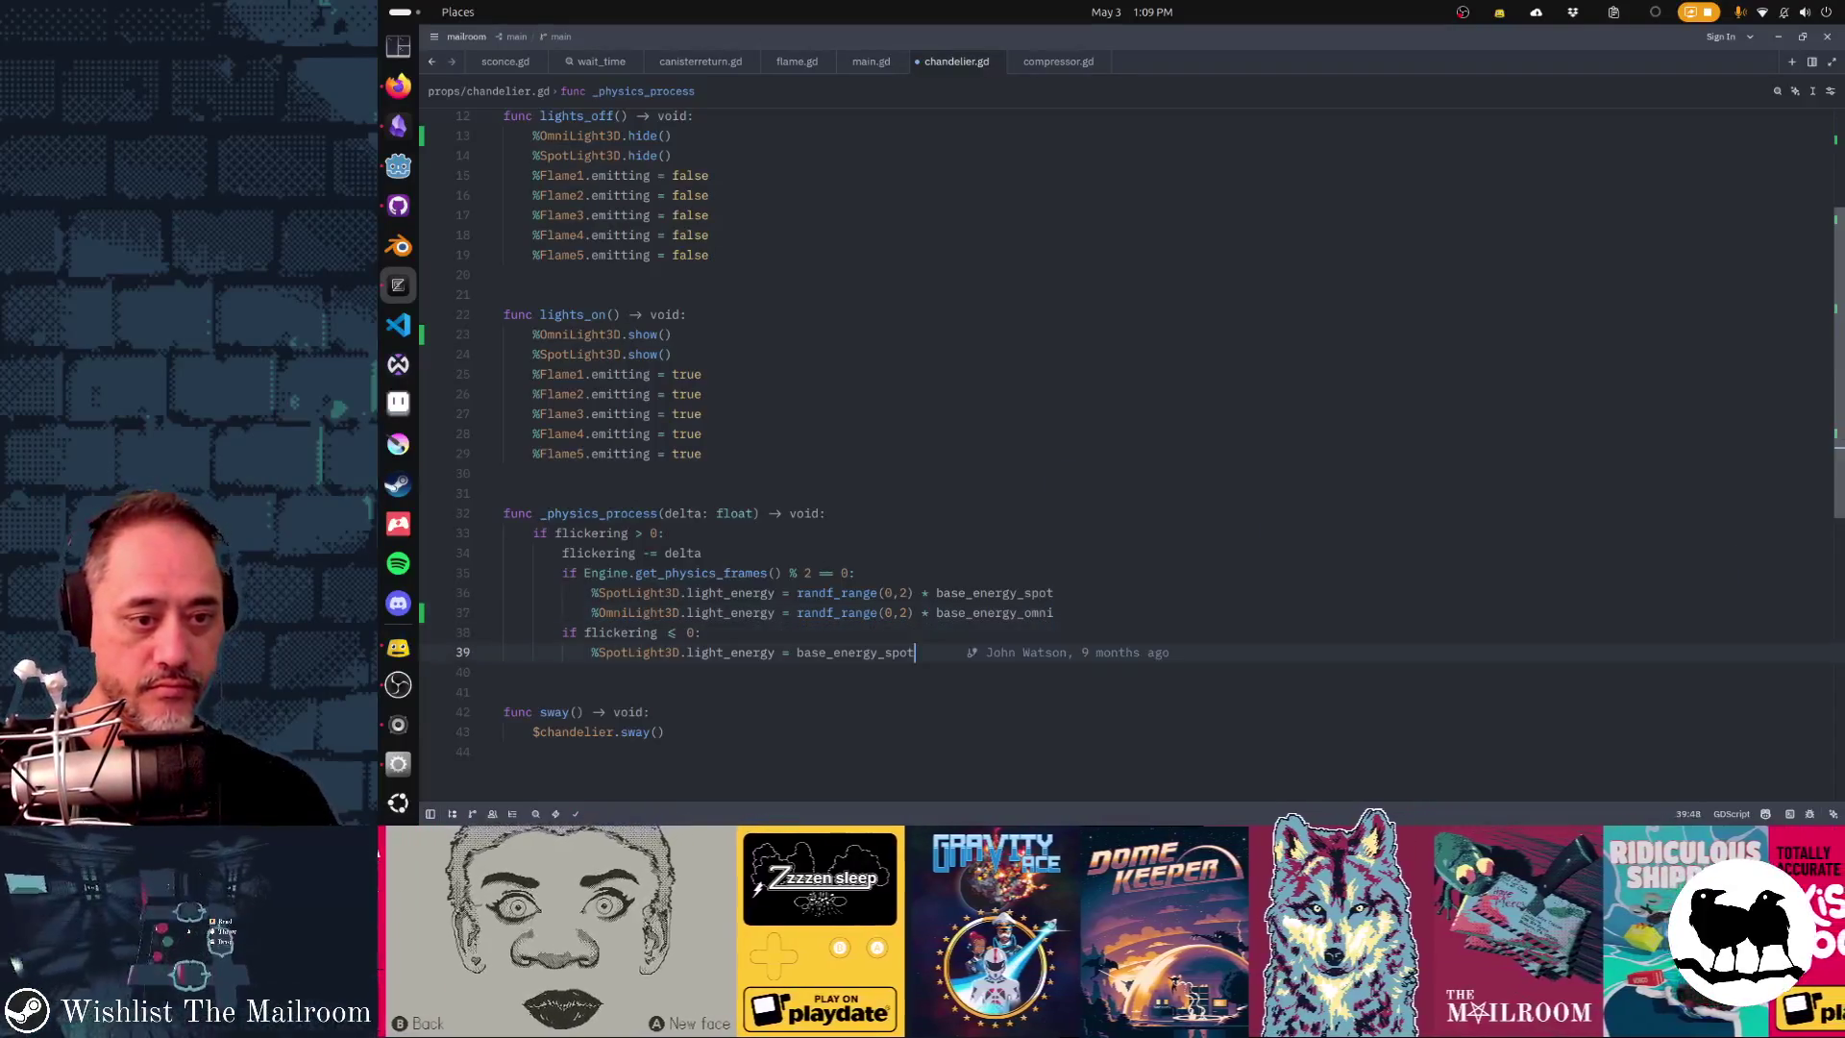
{"action": "key", "text": "shift+Home"}
{"action": "key", "text": "ctrl+c"}
{"action": "key", "text": "End"}
{"action": "key", "text": "Return"}
{"action": "key", "text": "ctrl+v"}
{"action": "key", "text": "Left"}
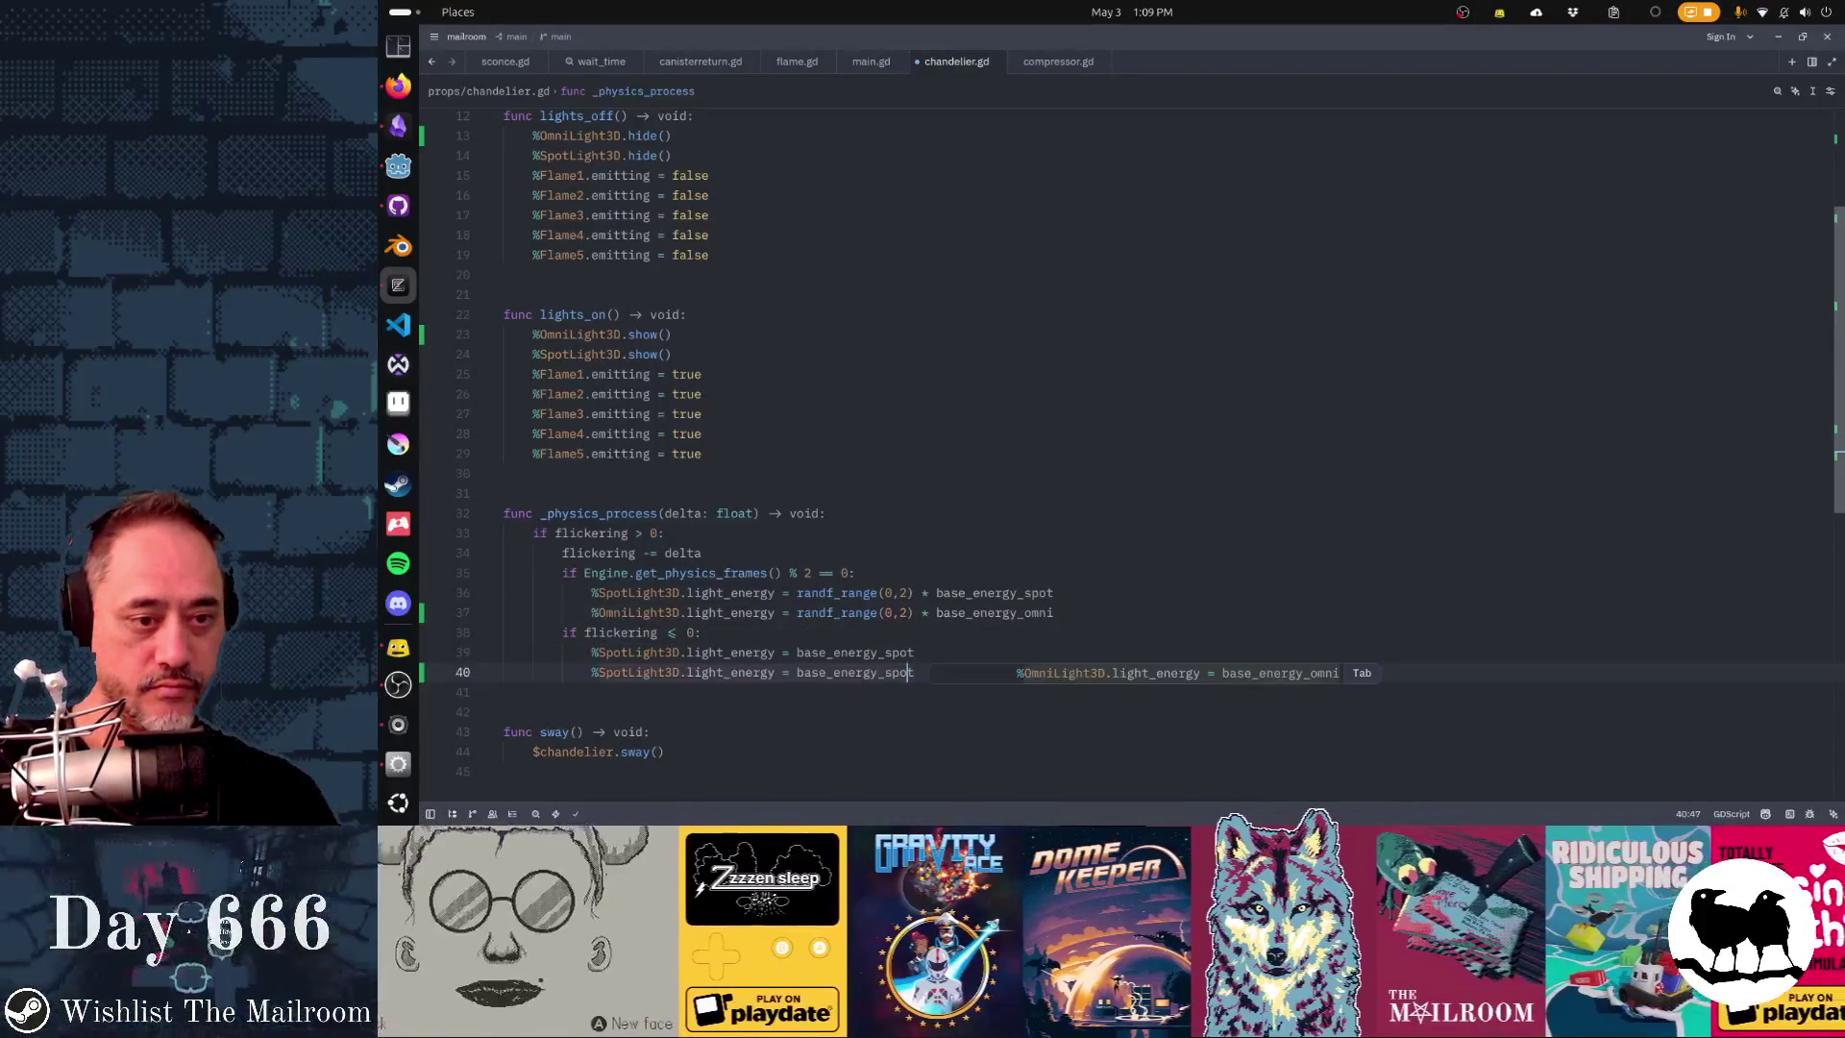
{"action": "key", "text": "shift+End"}
{"action": "type", "text": "omni"}
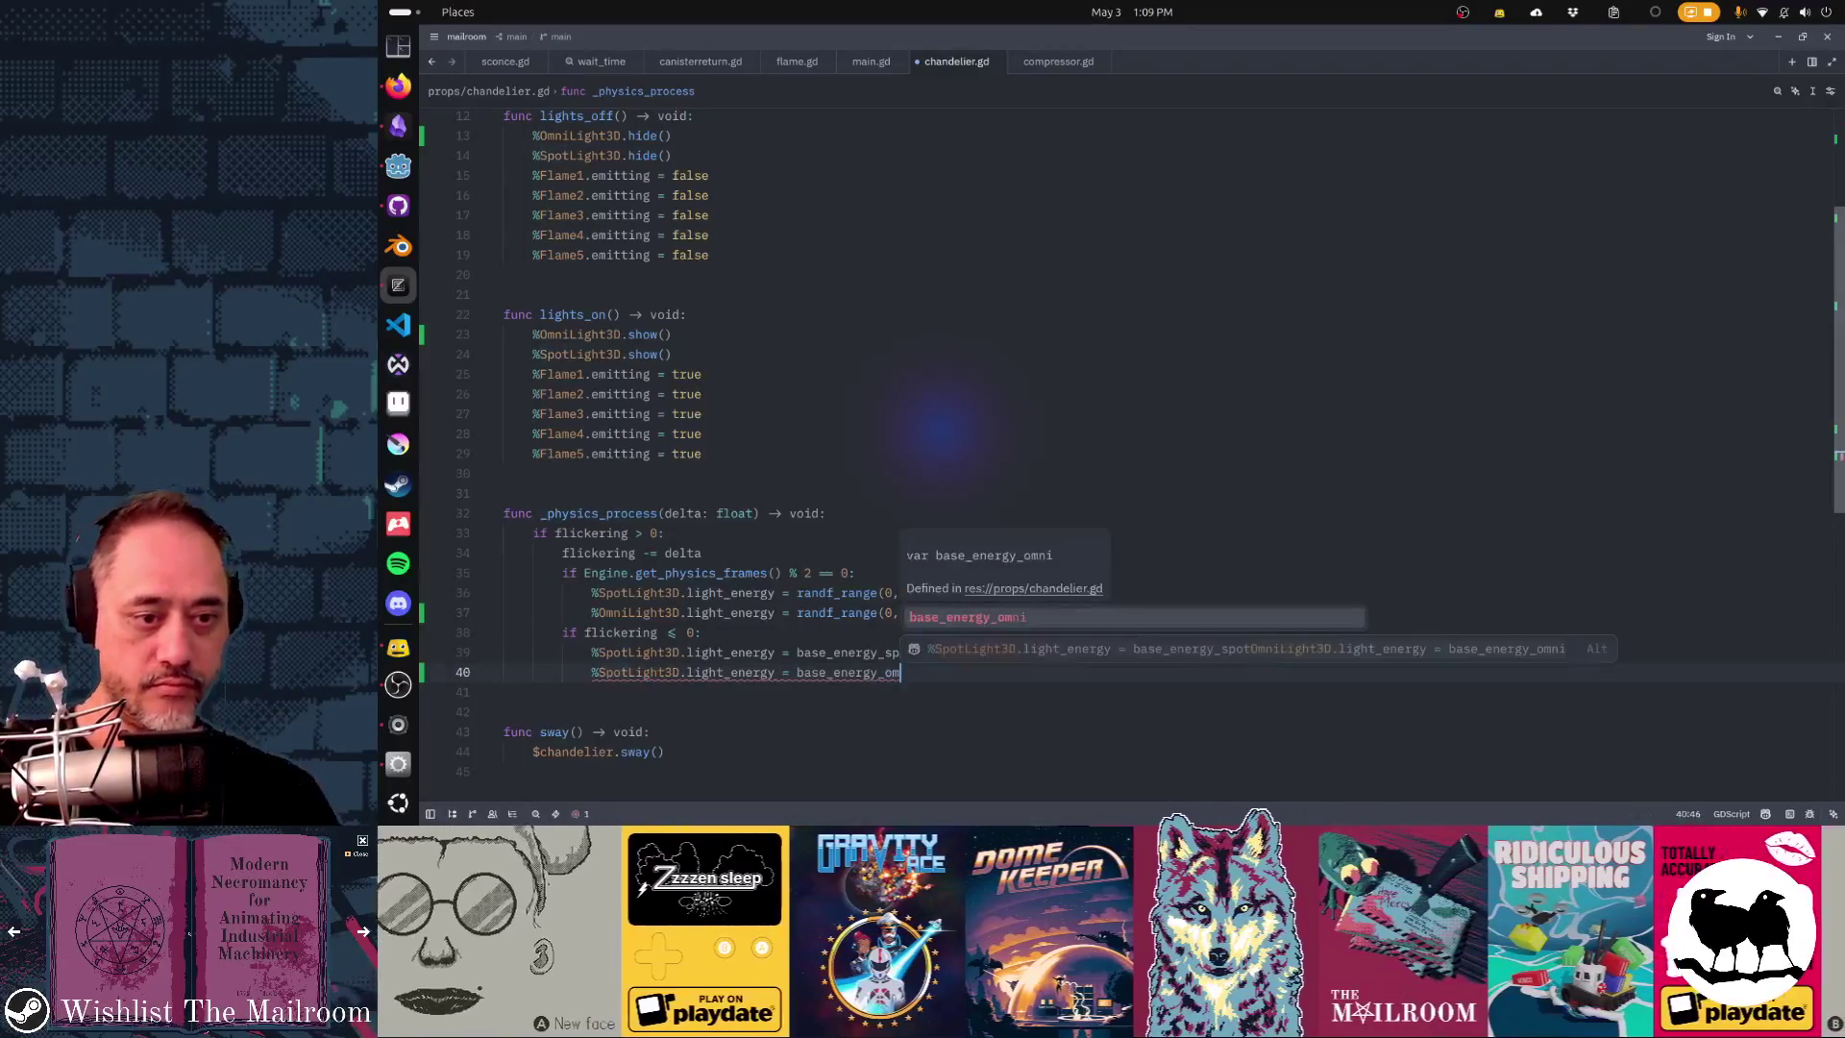
{"action": "key", "text": "shift+Right"}
{"action": "key", "text": "shift+Right"}
{"action": "key", "text": "shift+Right"}
{"action": "type", "text": "Omni"}
{"action": "key", "text": "Down"}
{"action": "key", "text": "Down"}
{"action": "key", "text": "Down"}
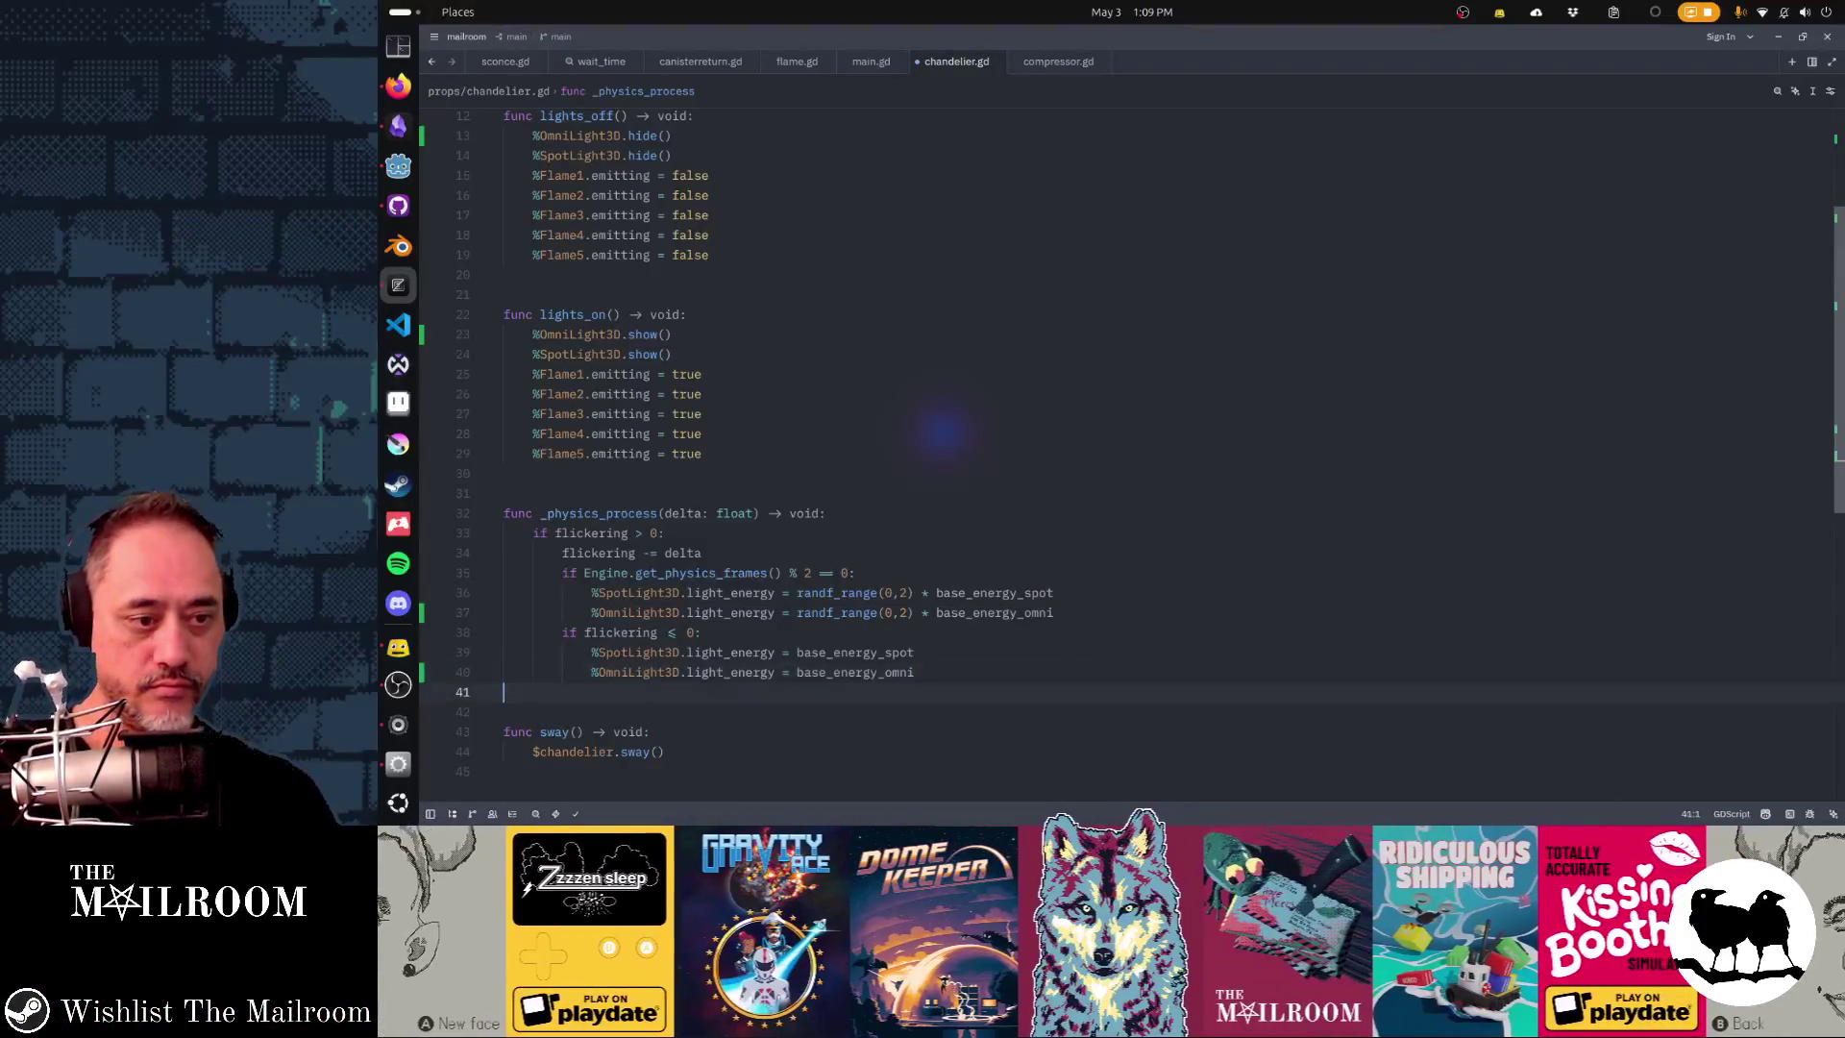
{"action": "key", "text": "alt+Tab"}
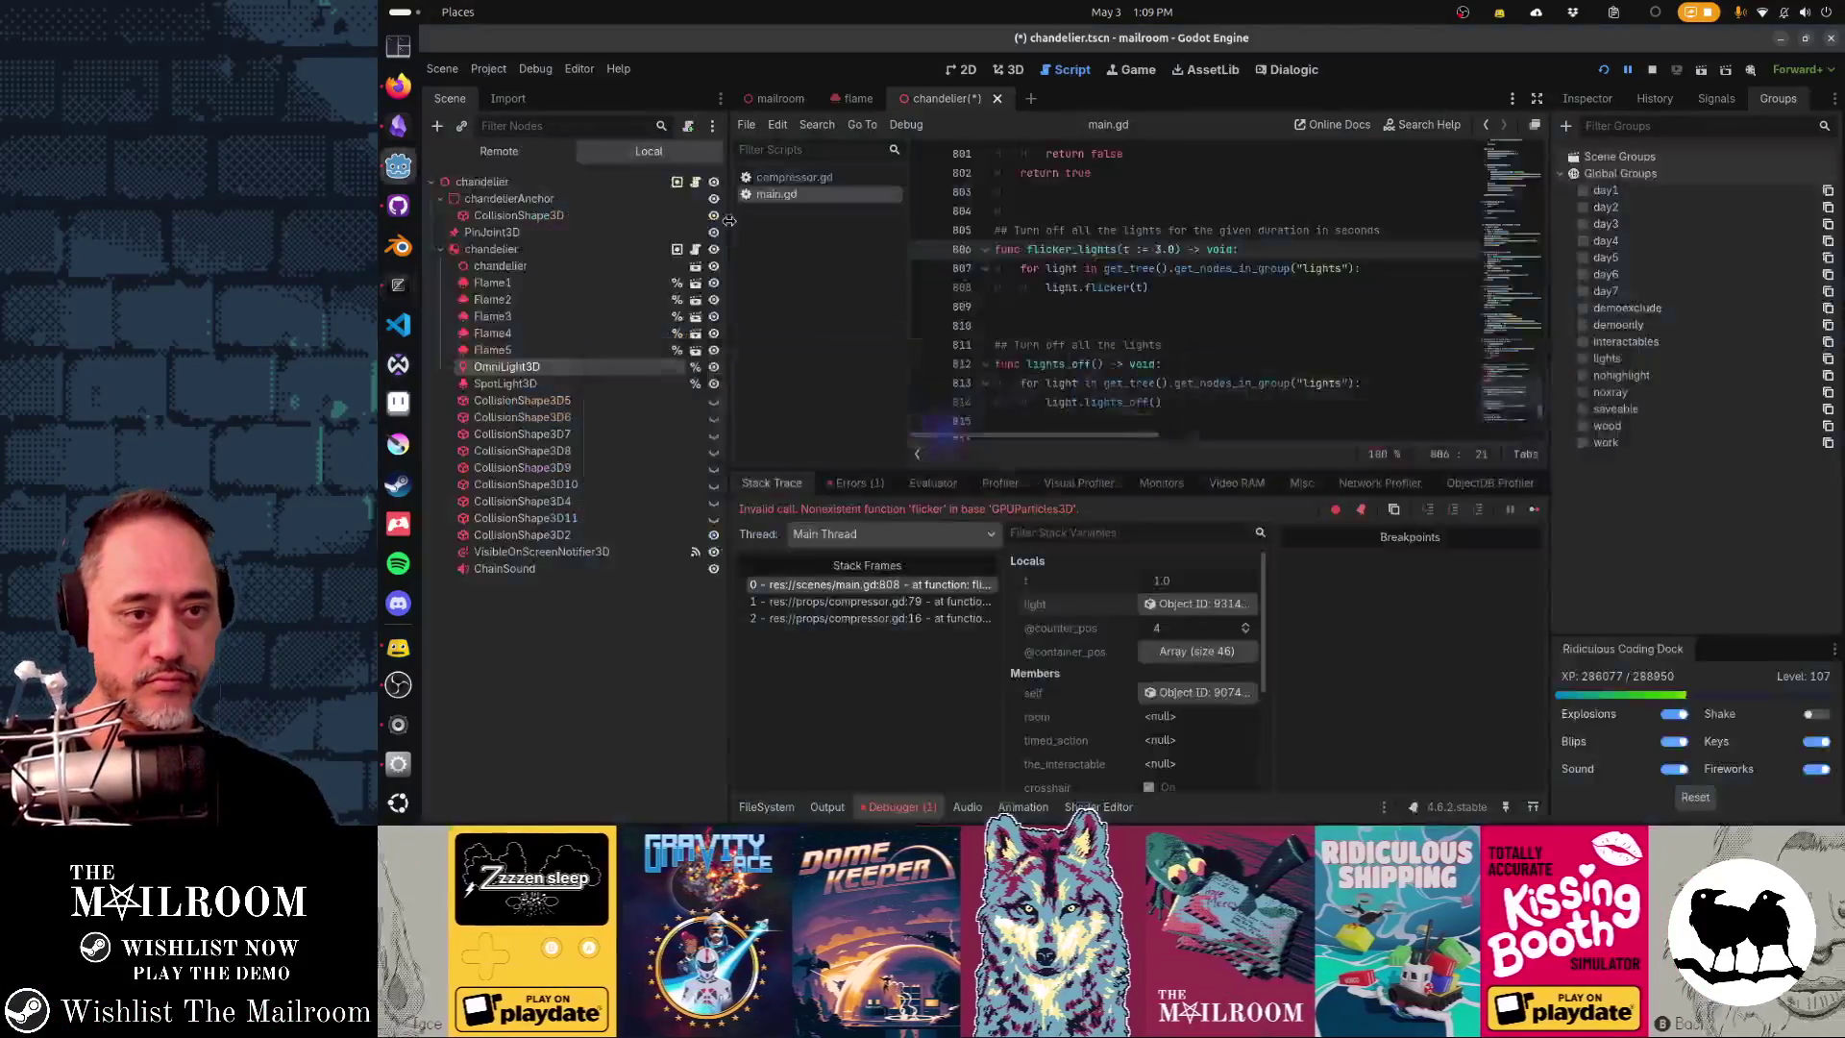
- Run the game, choose Play, and push the chandelier twice to watch it swing
{"action": "key", "text": "F5"}
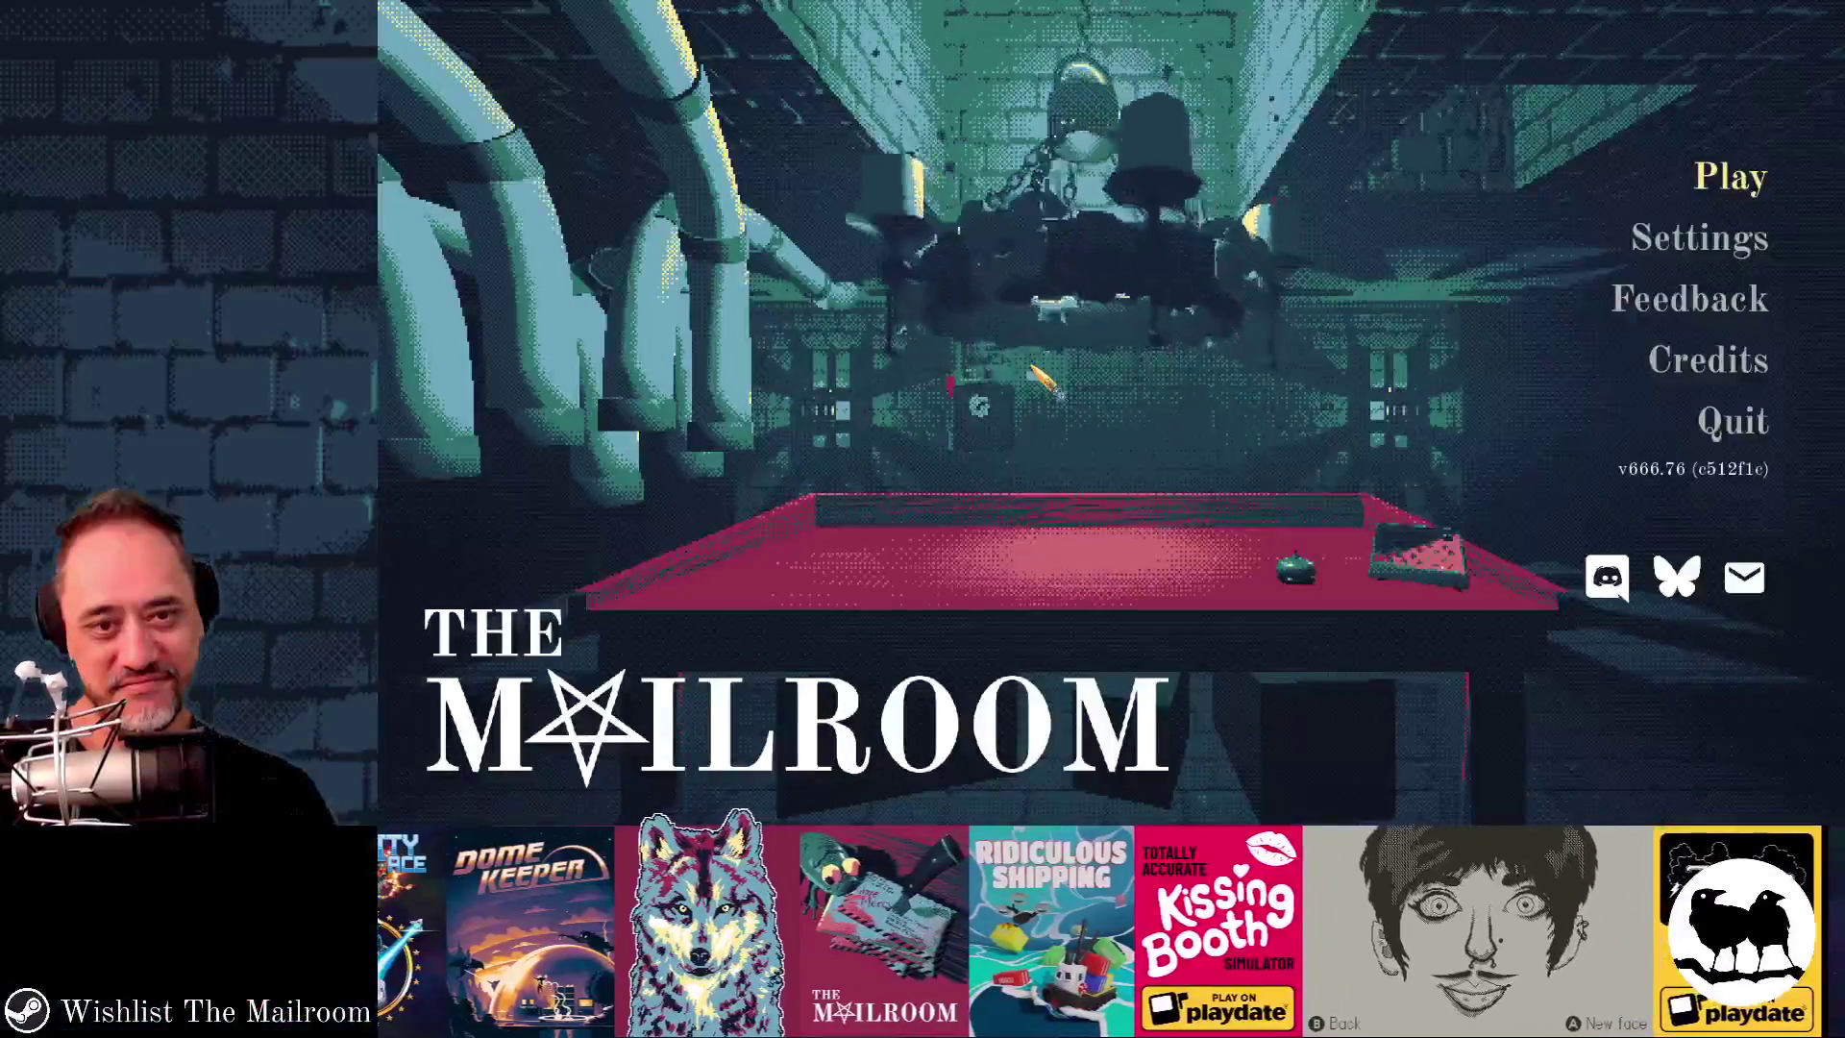
{"action": "key", "text": "Return"}
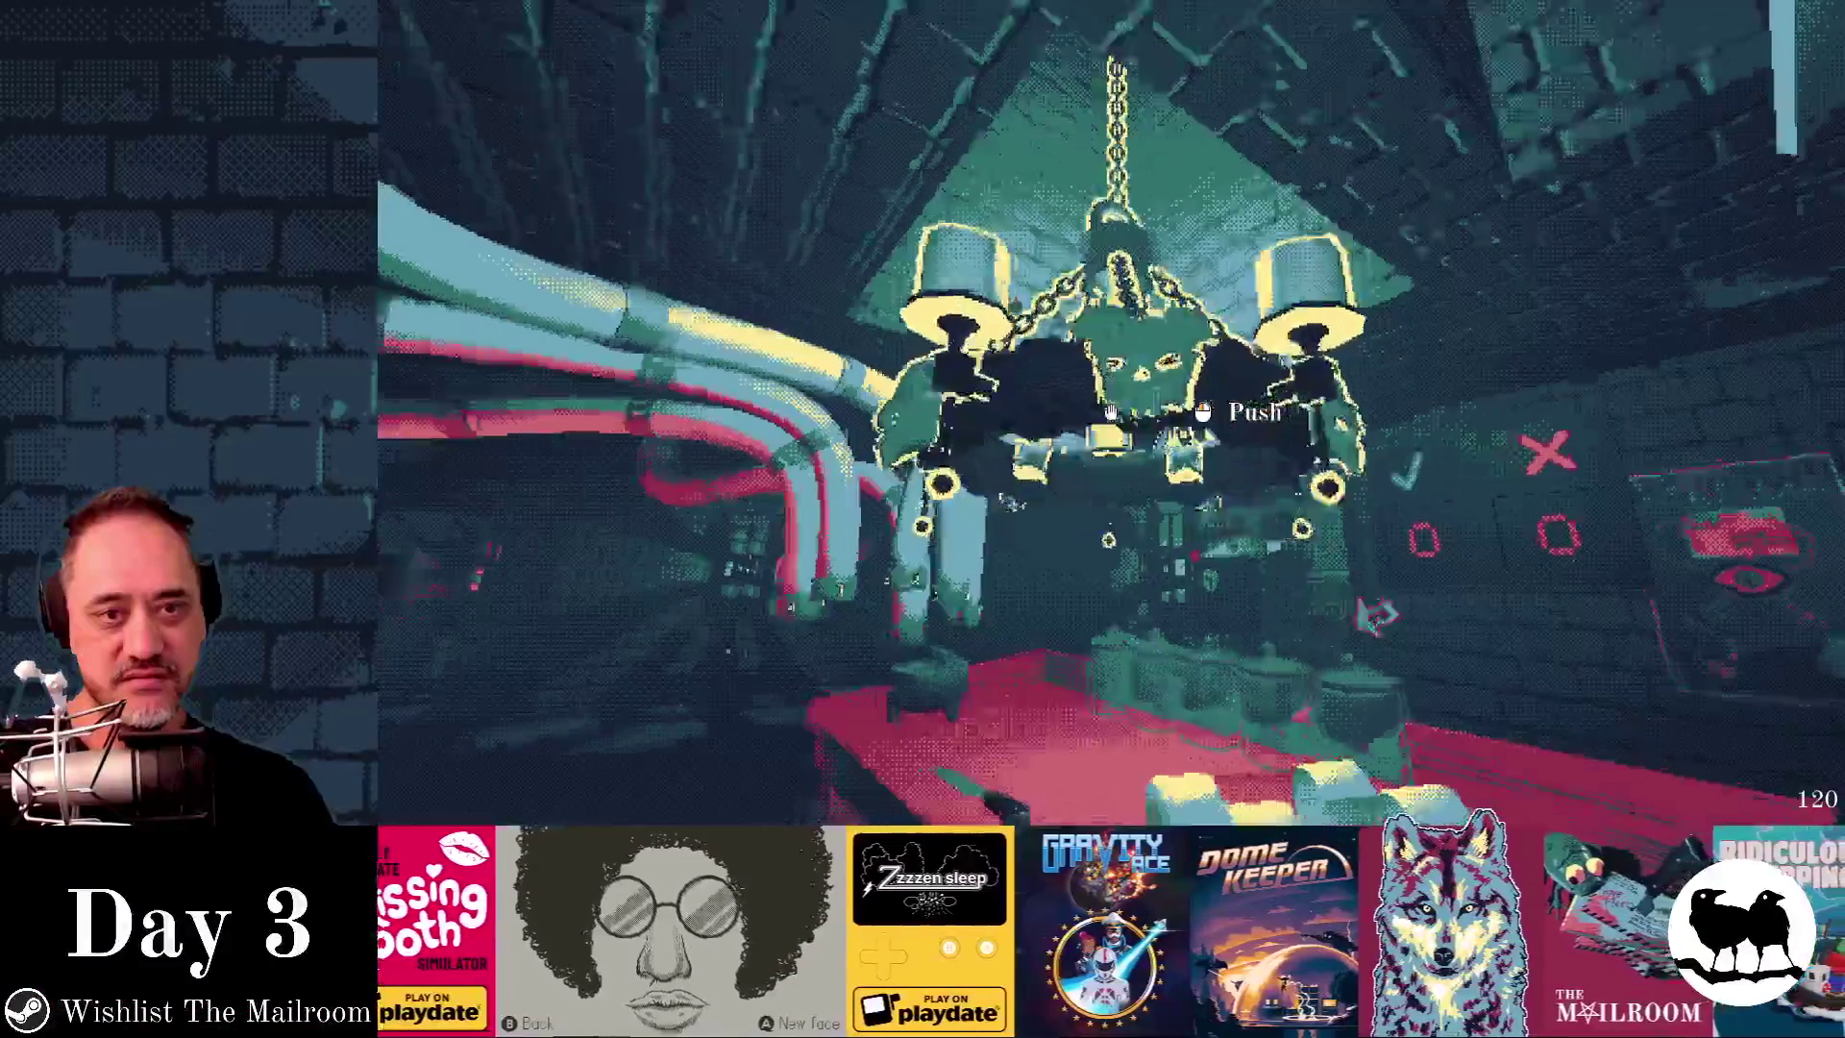
{"action": "left_click", "coordinate": [1111, 412]}
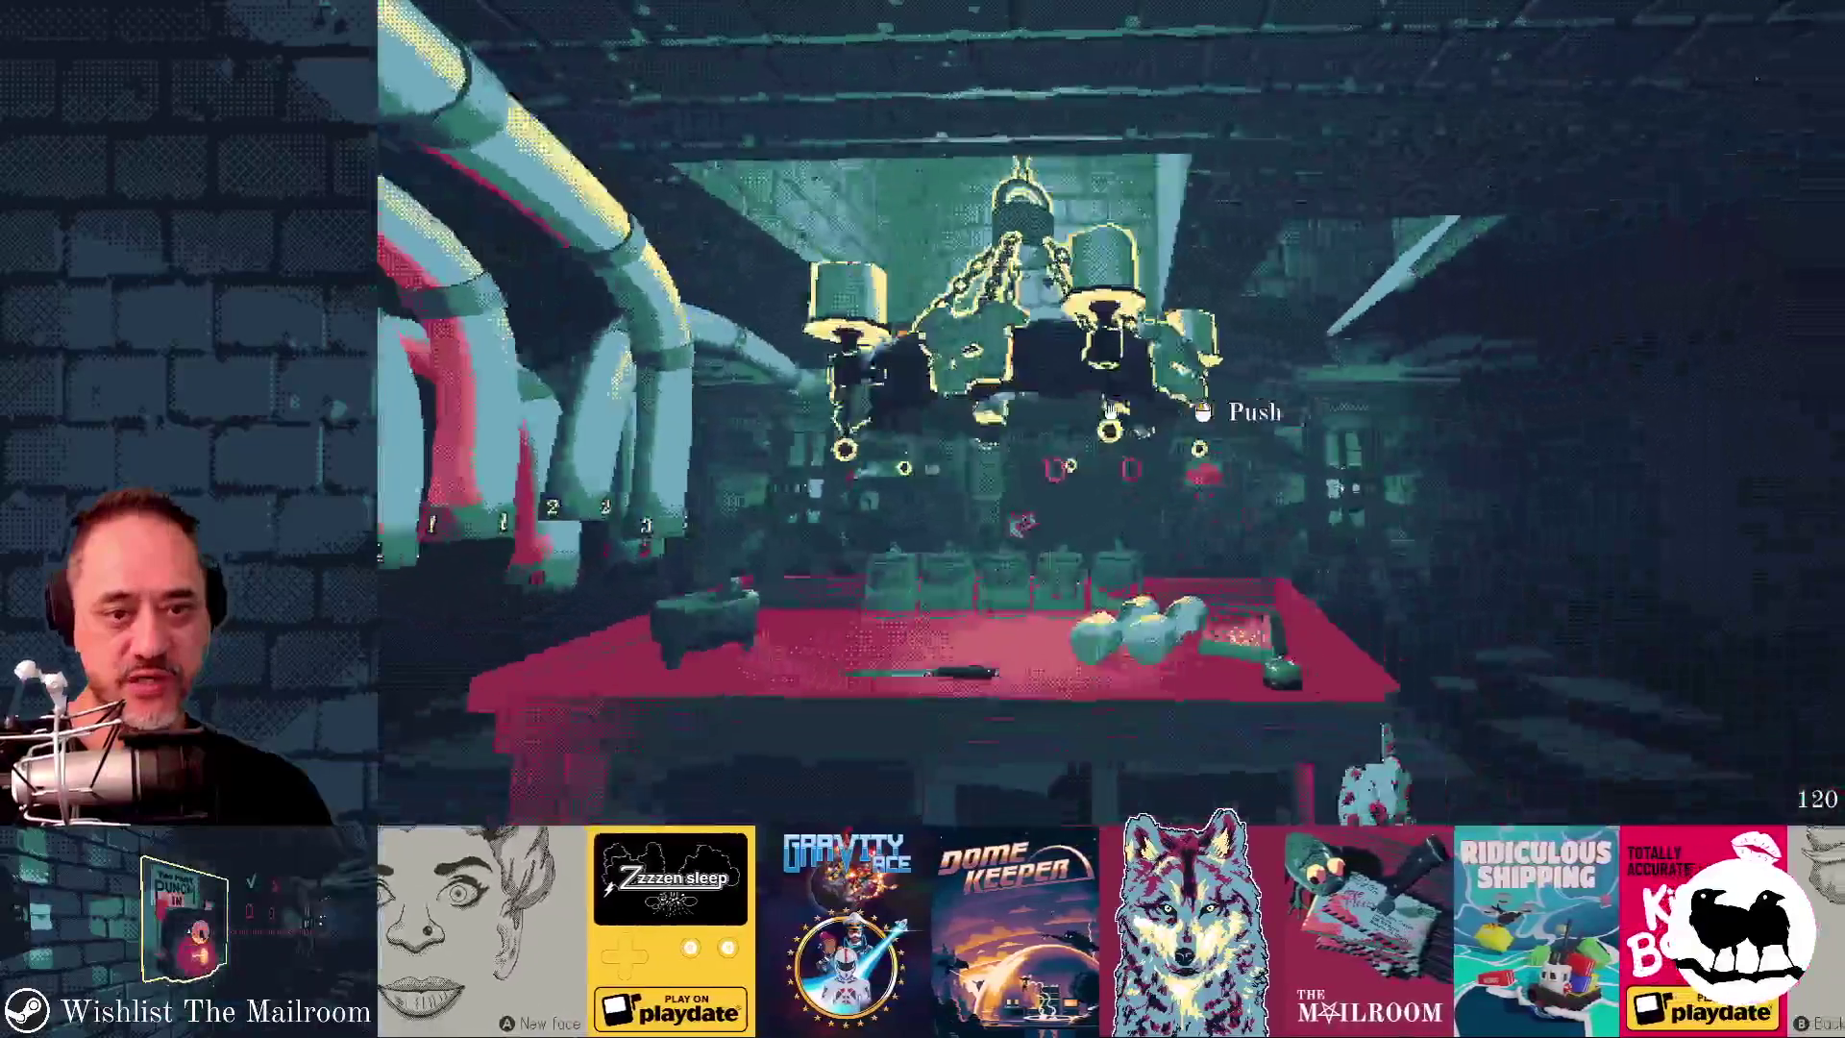
{"action": "left_click", "coordinate": [1110, 413]}
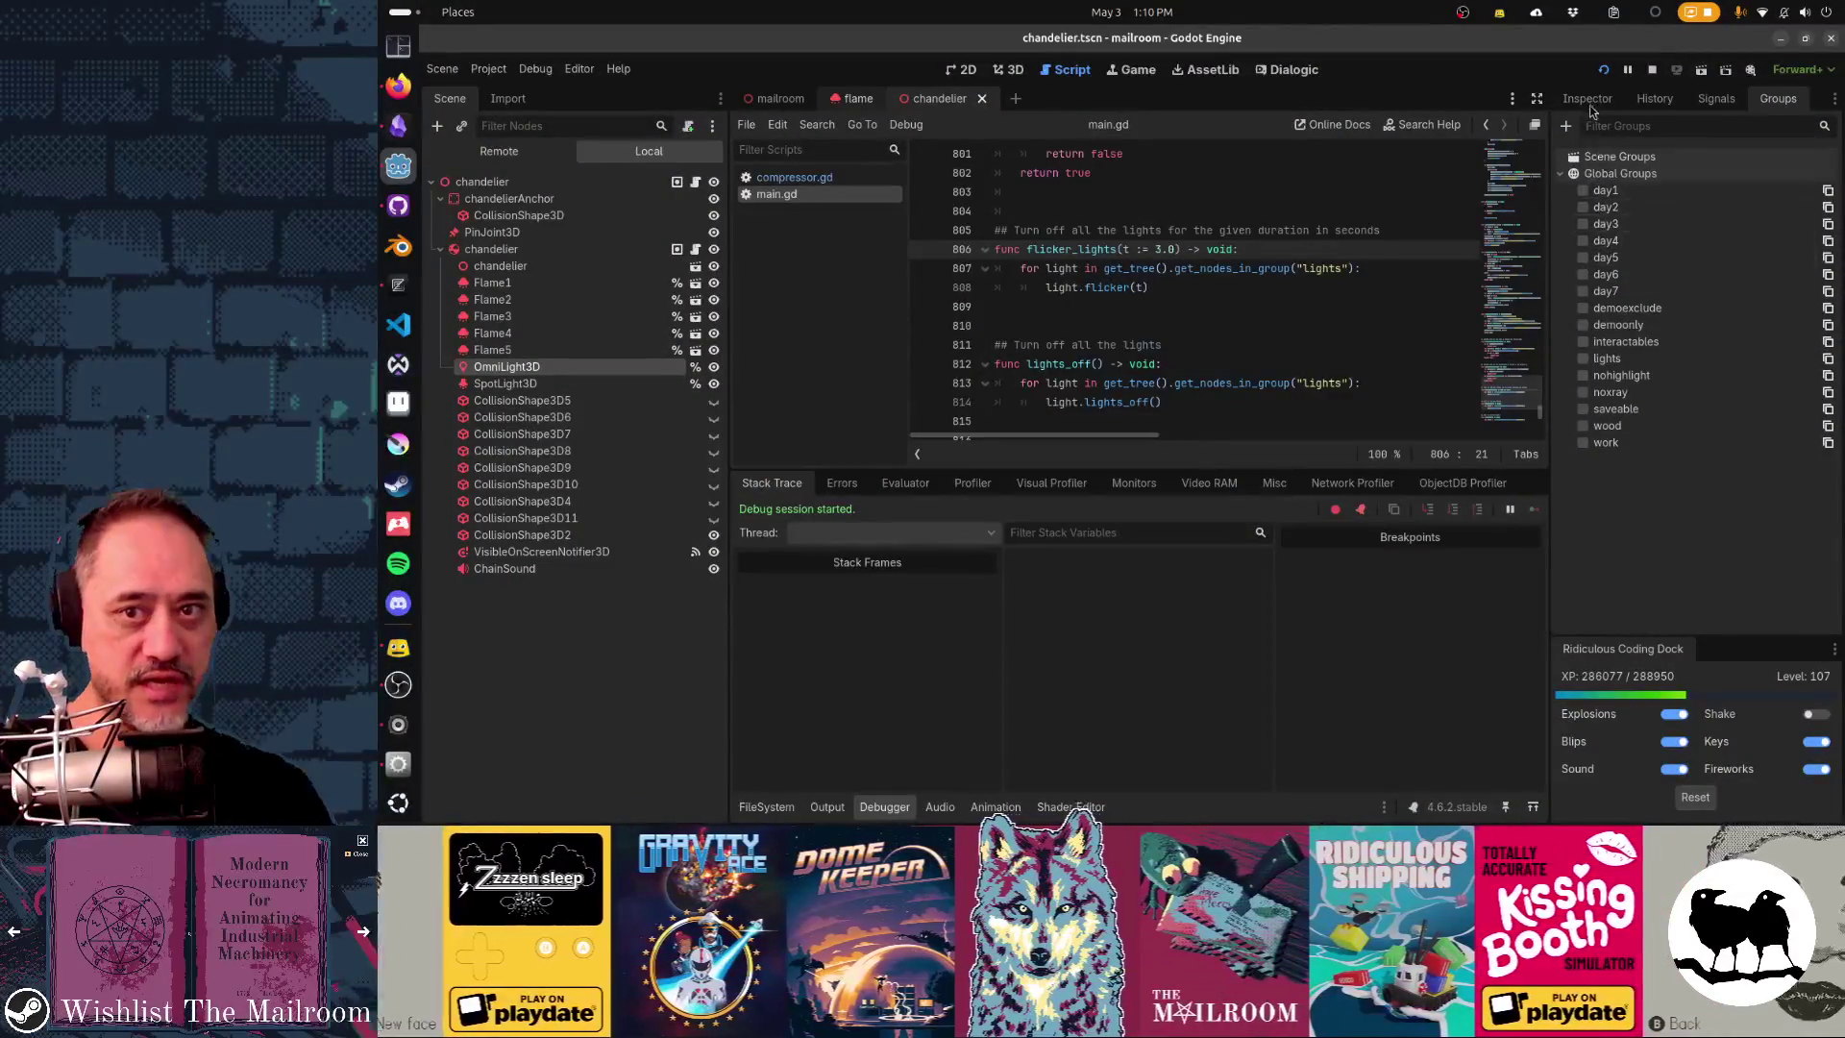
- Show the OmniLight3D's properties in the Inspector, then push the chandelier again in the running game
{"action": "left_click", "coordinate": [1588, 99]}
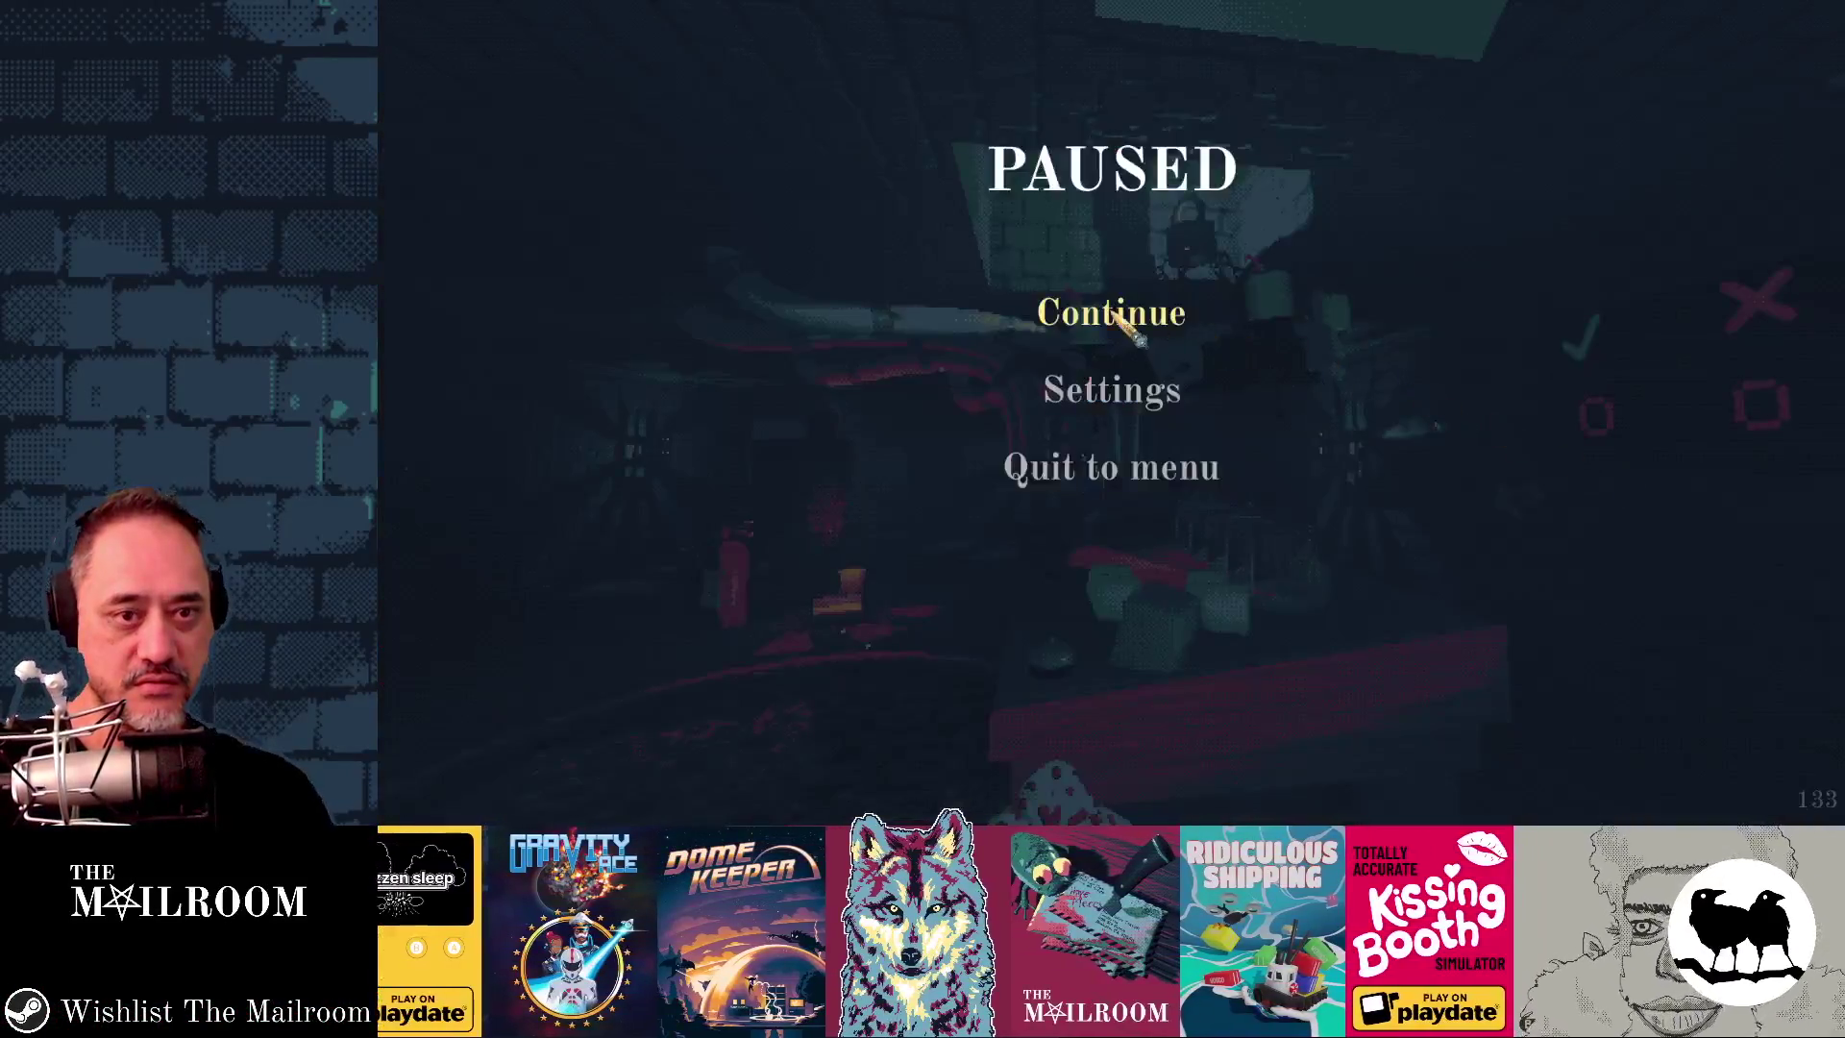
{"action": "left_click", "coordinate": [1105, 309]}
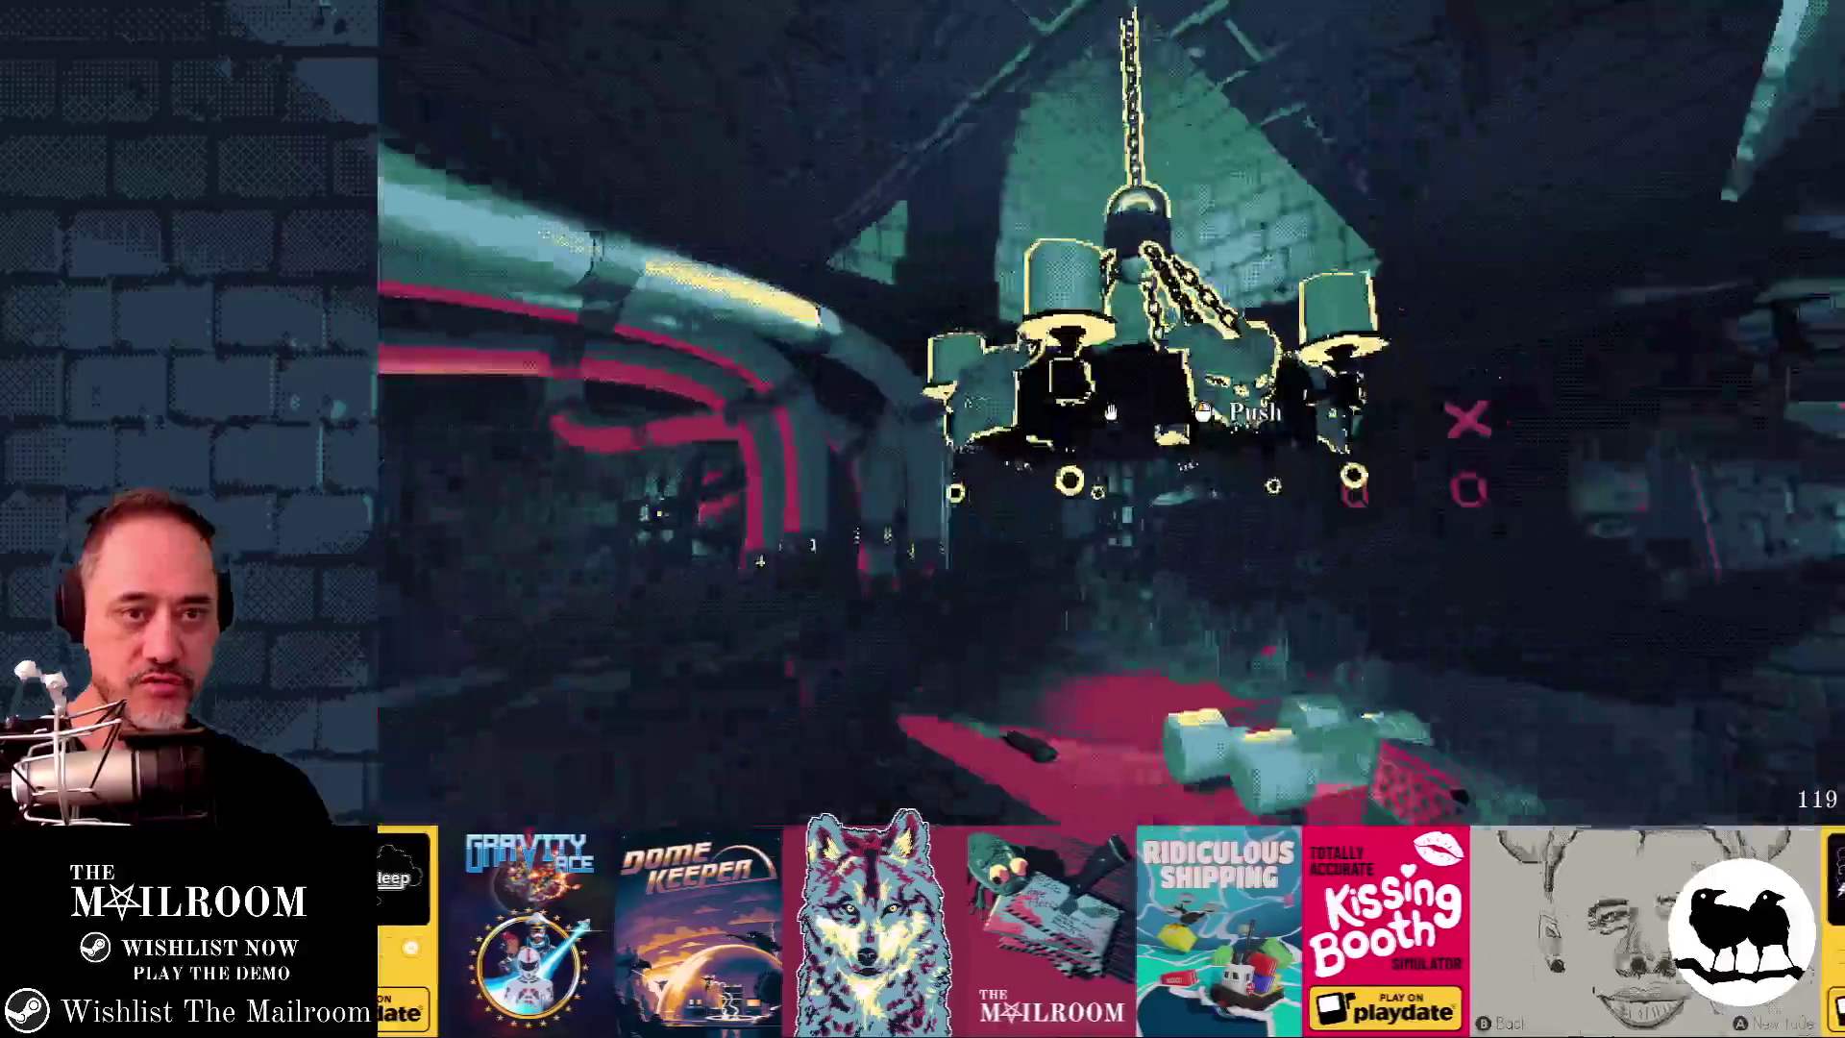
{"action": "left_click", "coordinate": [1110, 411]}
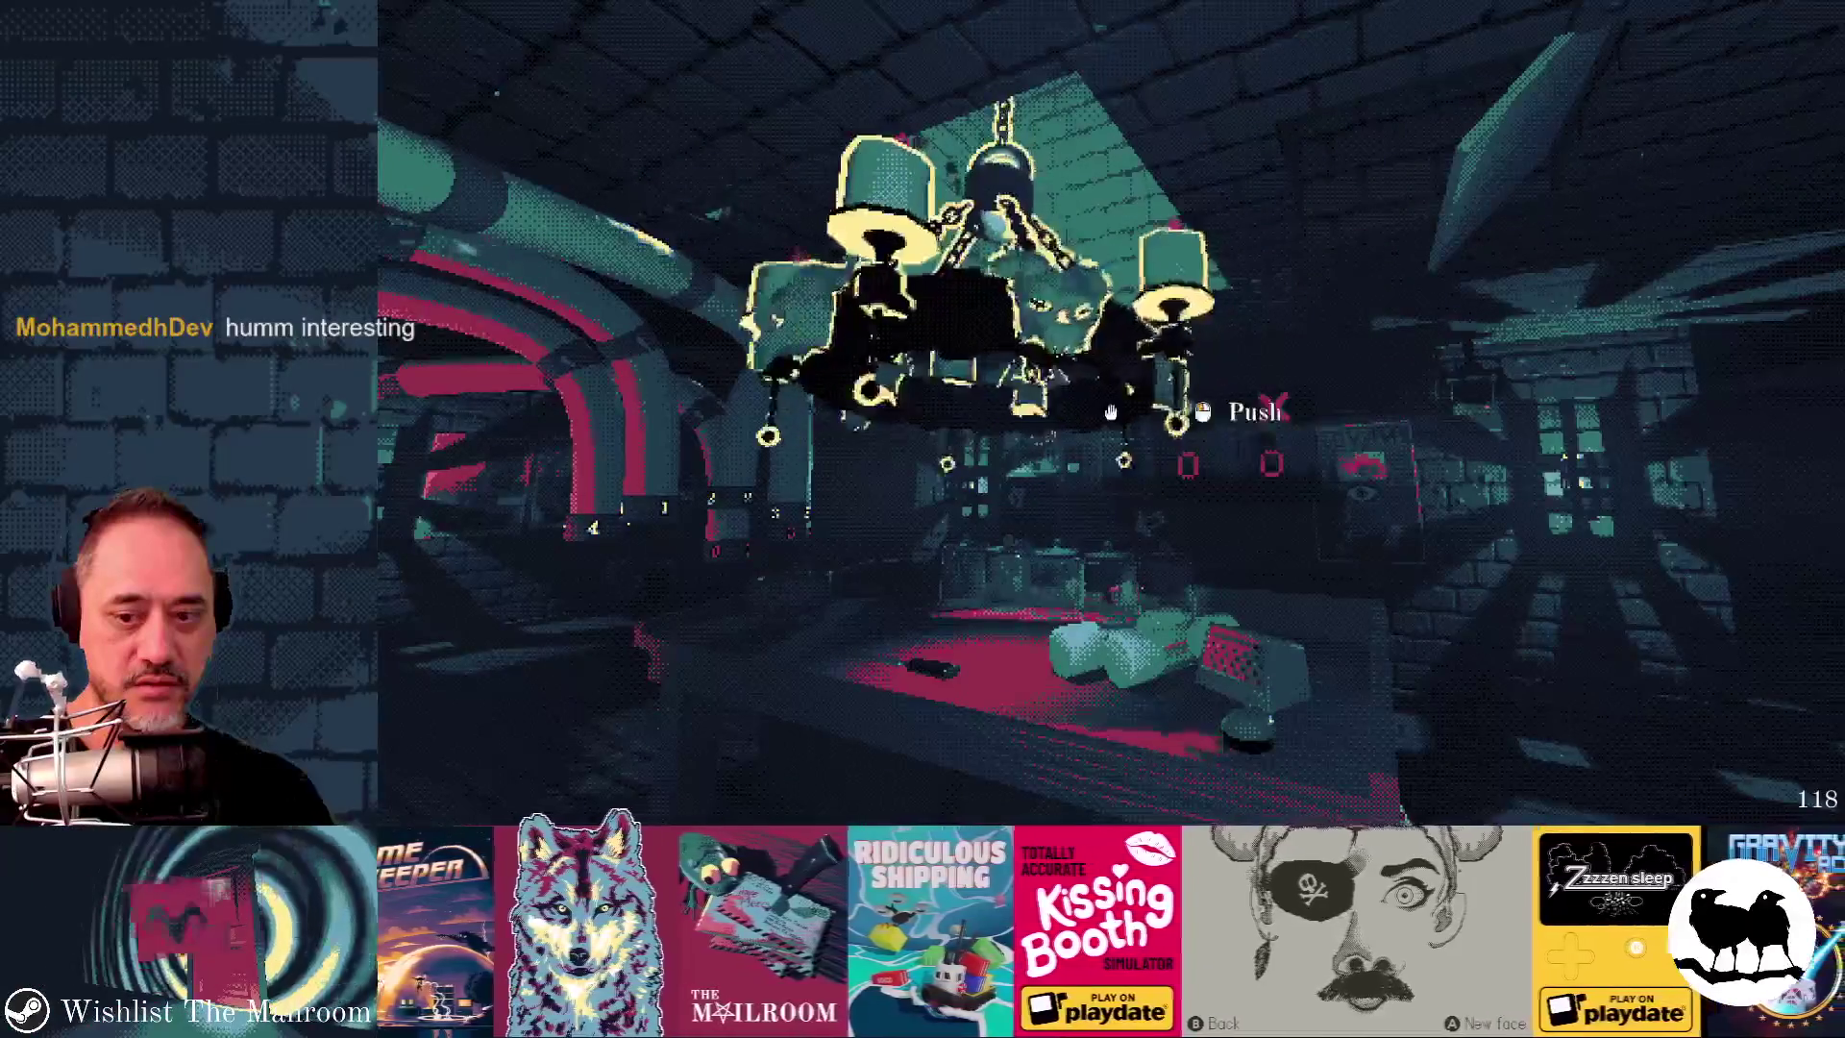
- Return to the Godot editor and stop the running test scene with F8
{"action": "key", "text": "alt+Tab"}
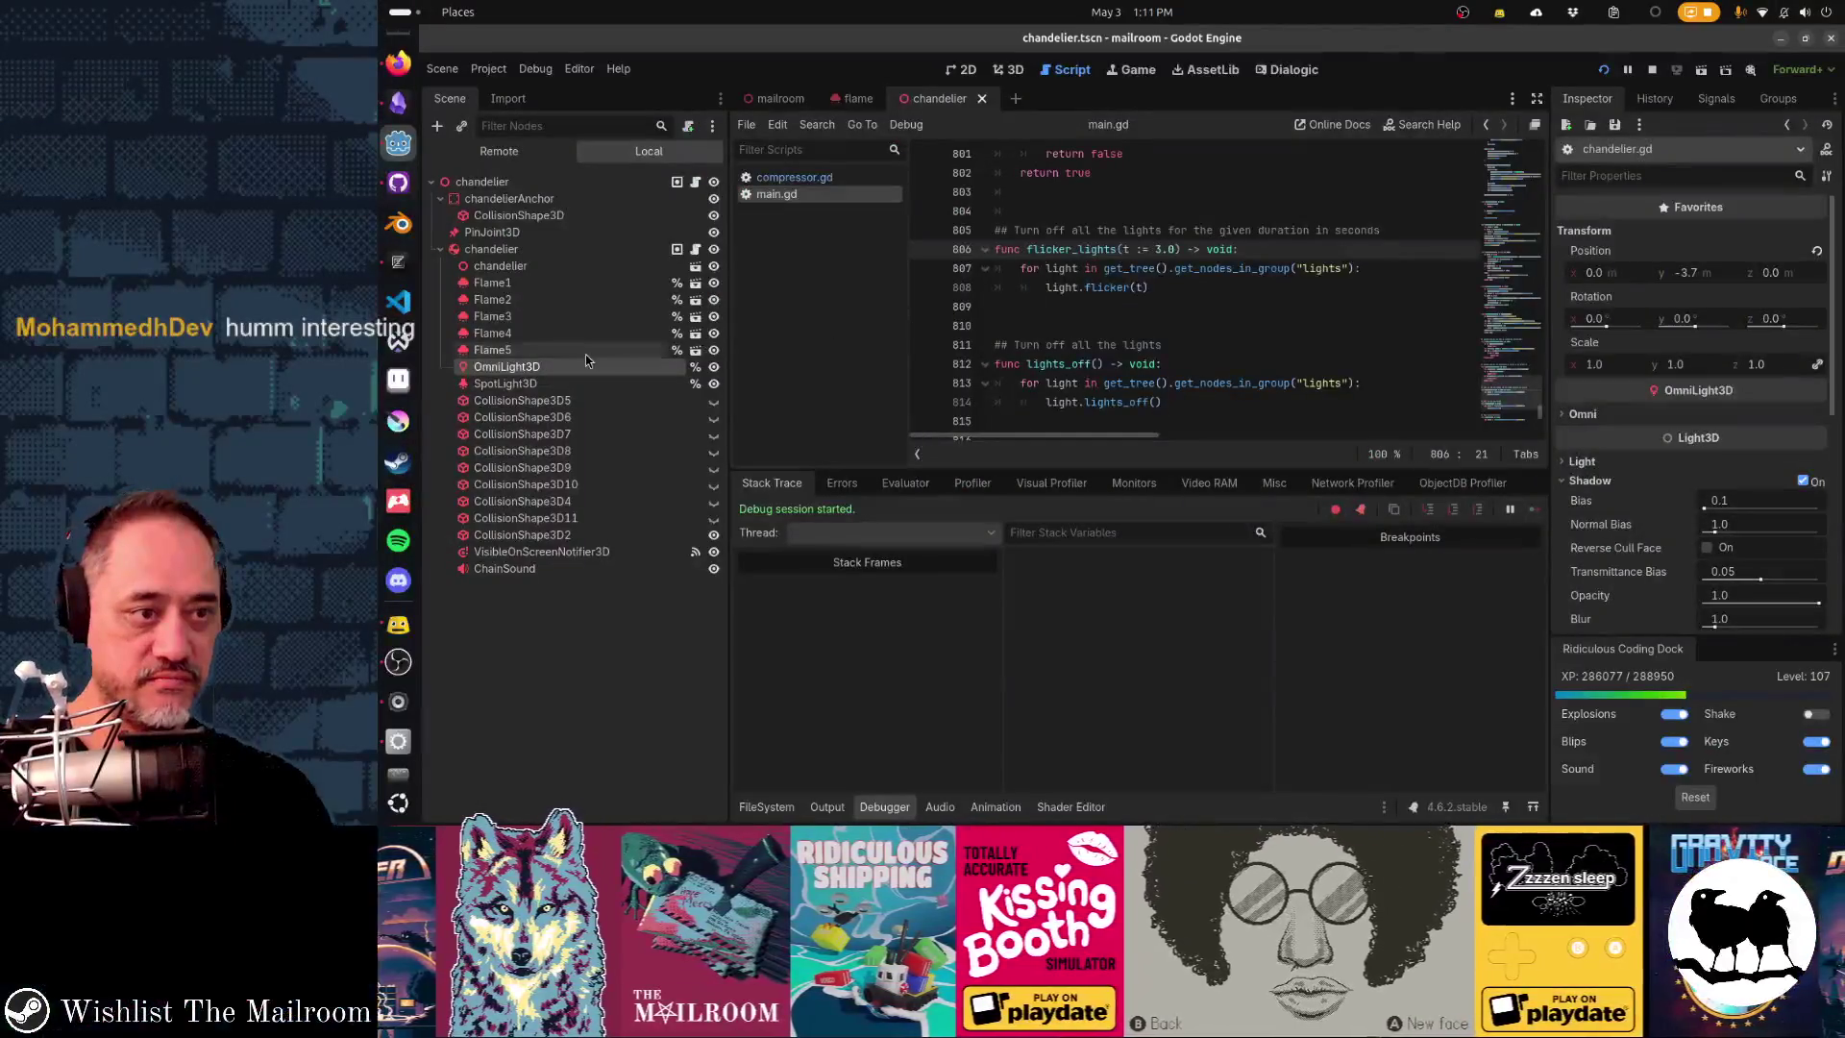
{"action": "key", "text": "alt+Tab"}
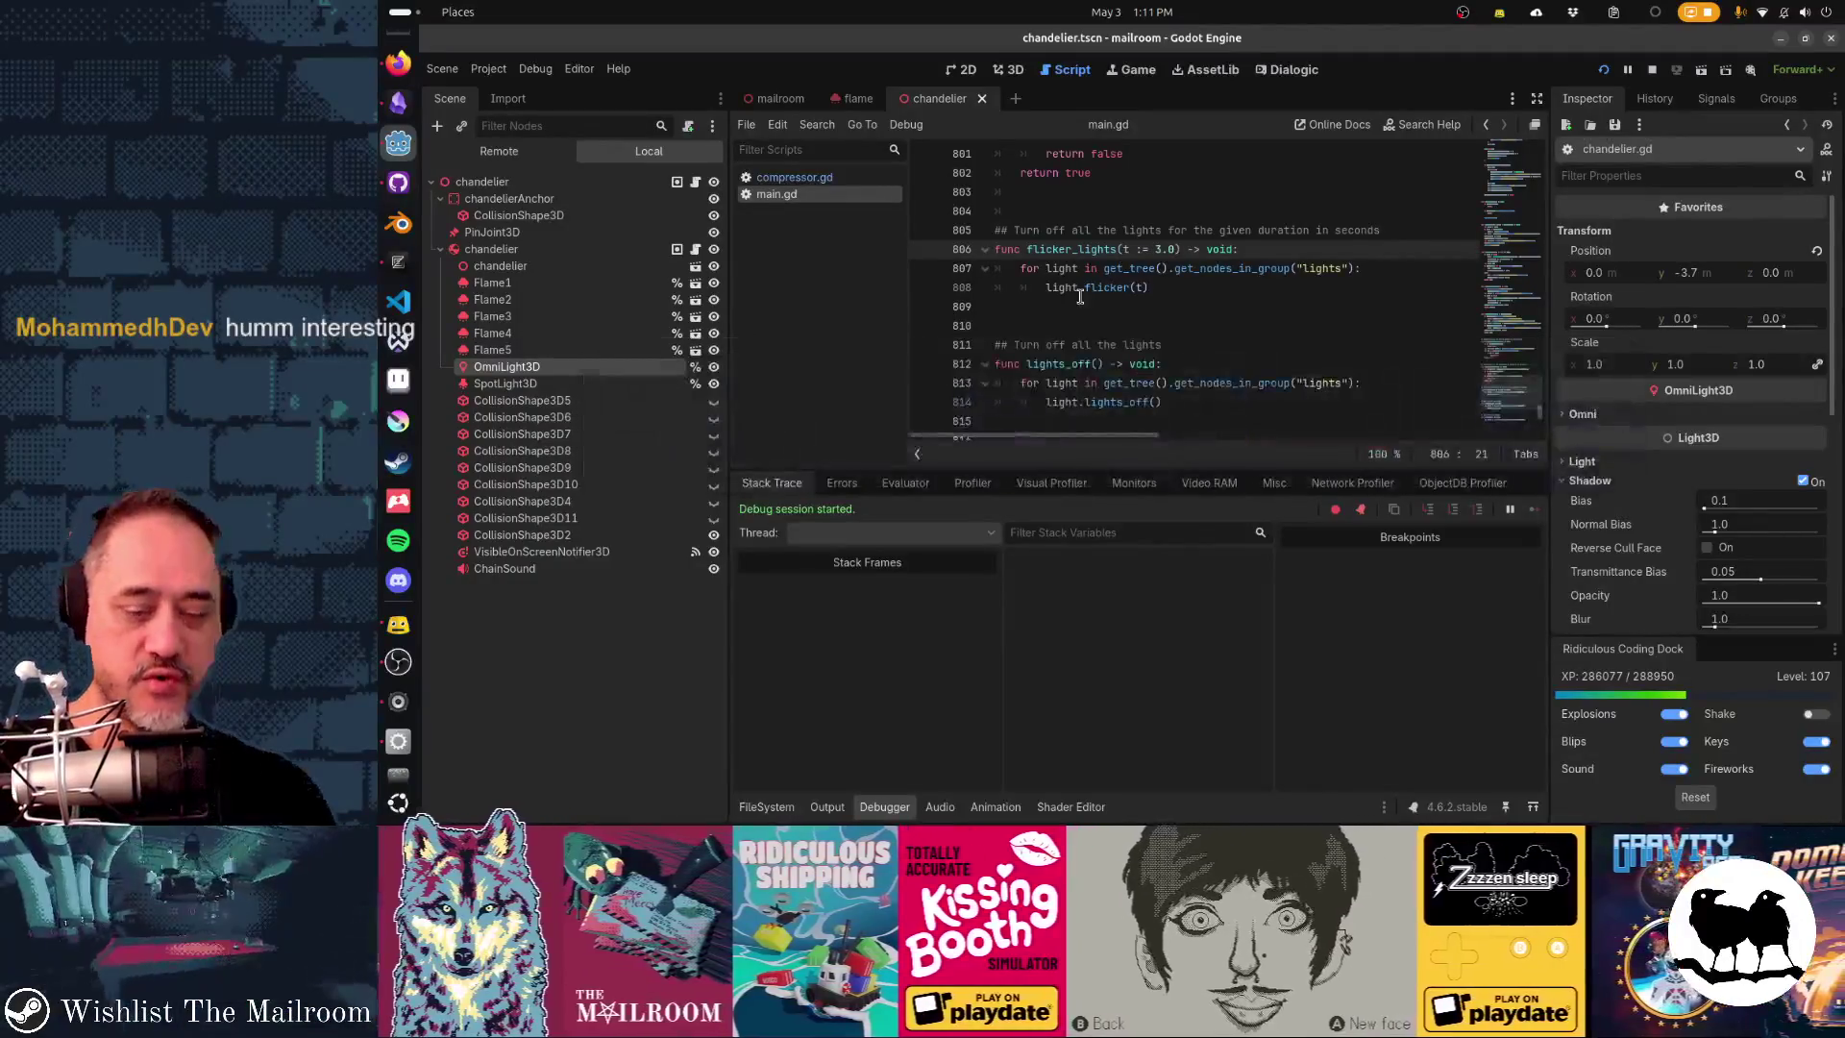
{"action": "key", "text": "F8"}
{"action": "key", "text": "alt+Tab"}
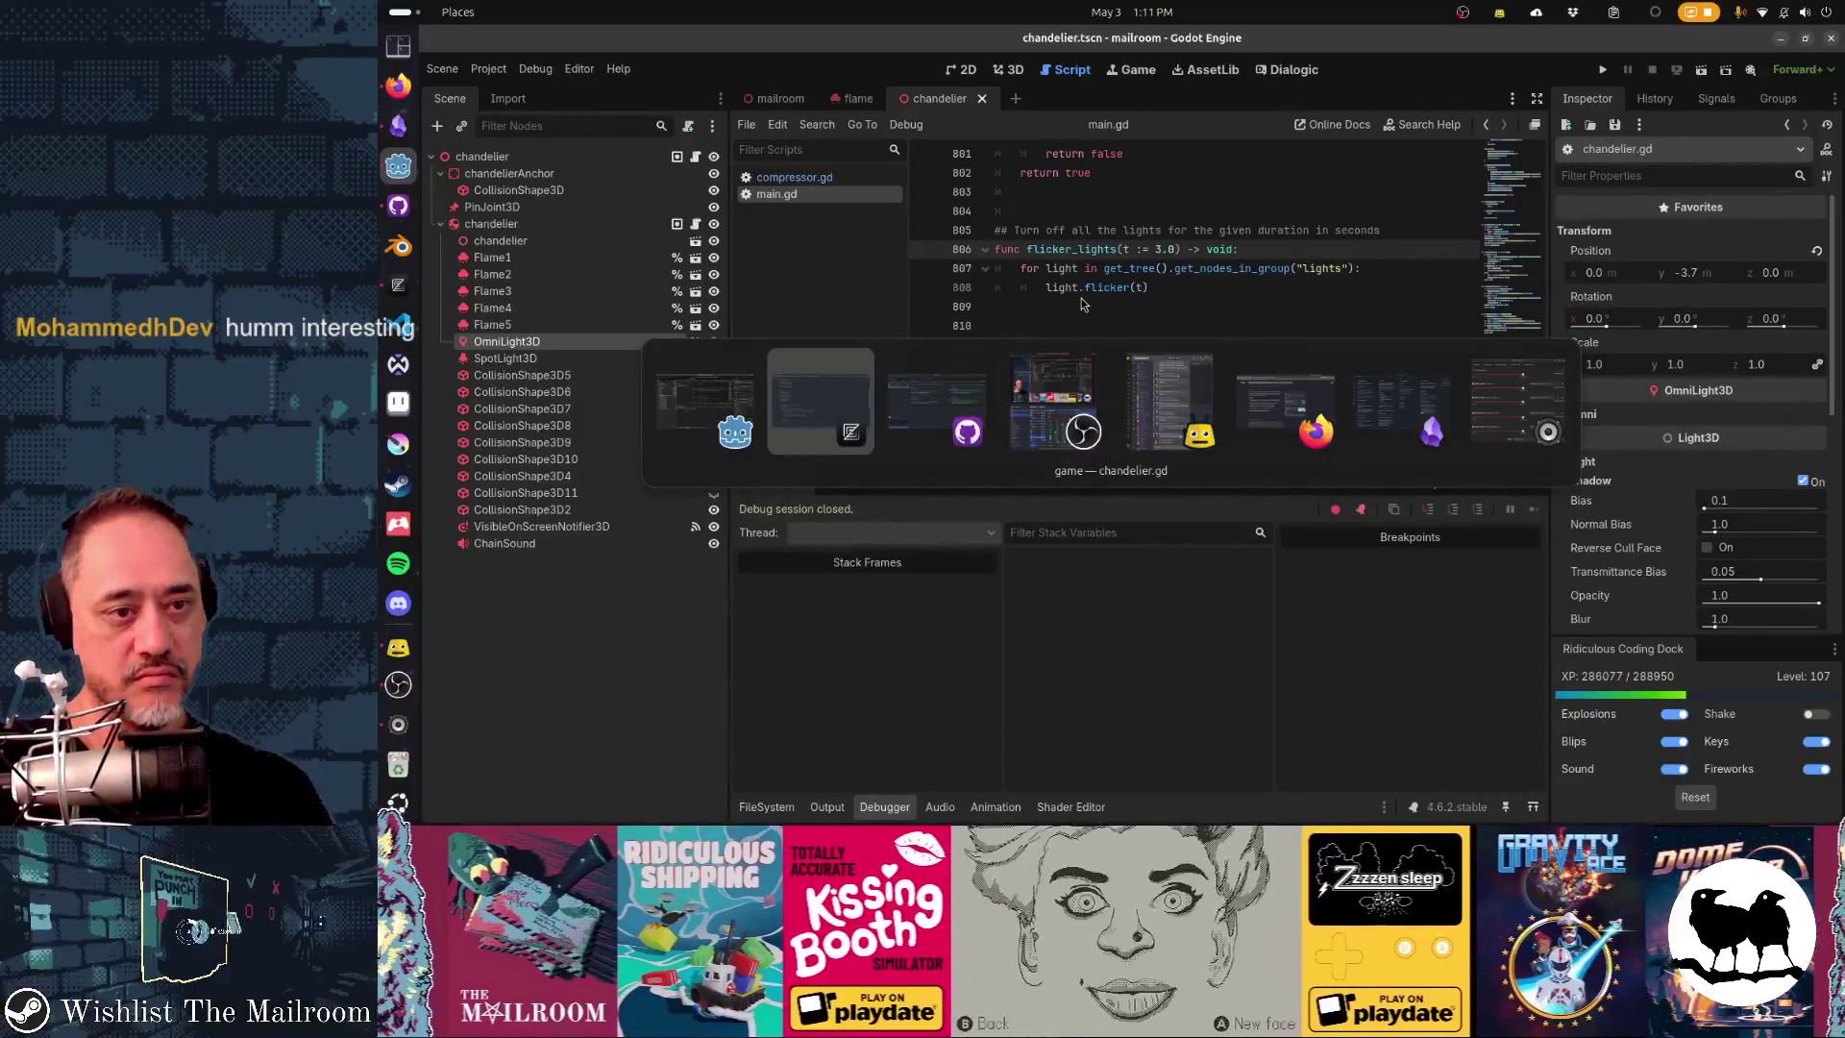
- In GitHub Desktop, discard the changes to flame.tscn, chandelier.tscn and chandelier.gd
{"action": "key", "text": "alt+shift+Tab"}
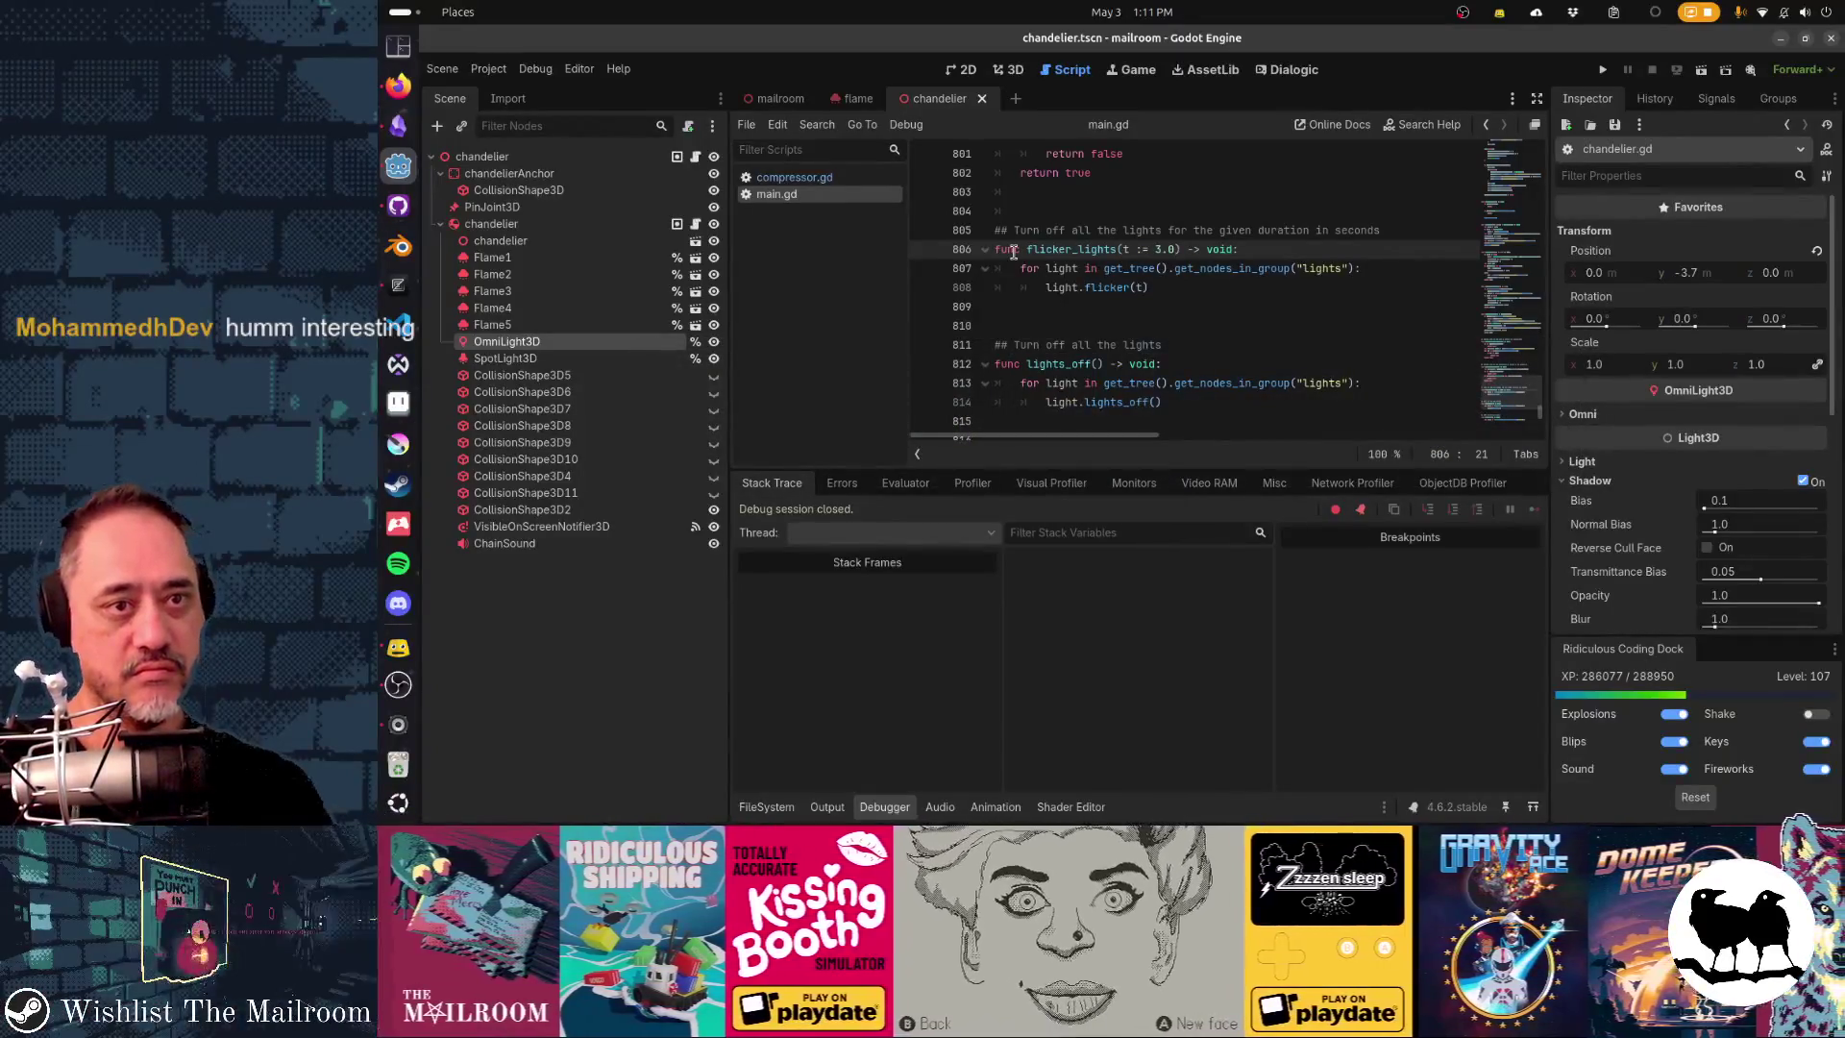
{"action": "key", "text": "alt+Tab"}
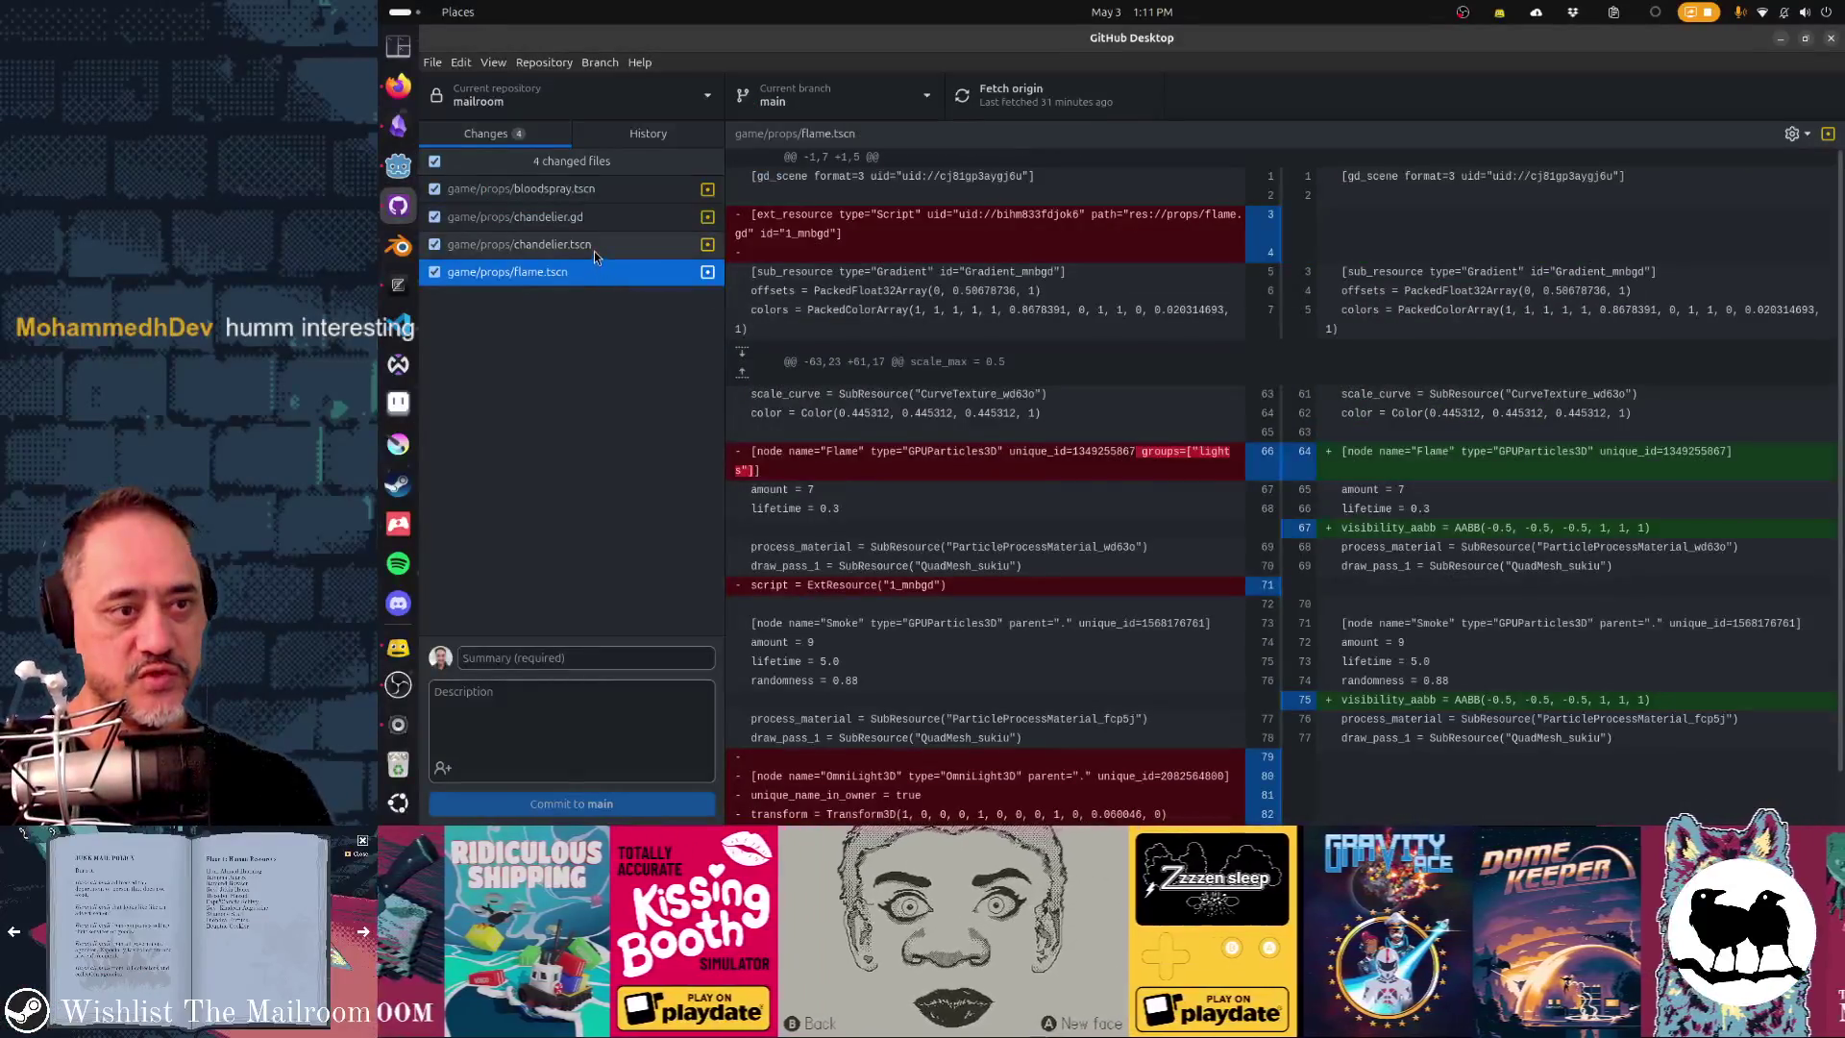
{"action": "right_click", "coordinate": [595, 271]}
{"action": "left_click", "coordinate": [620, 282]}
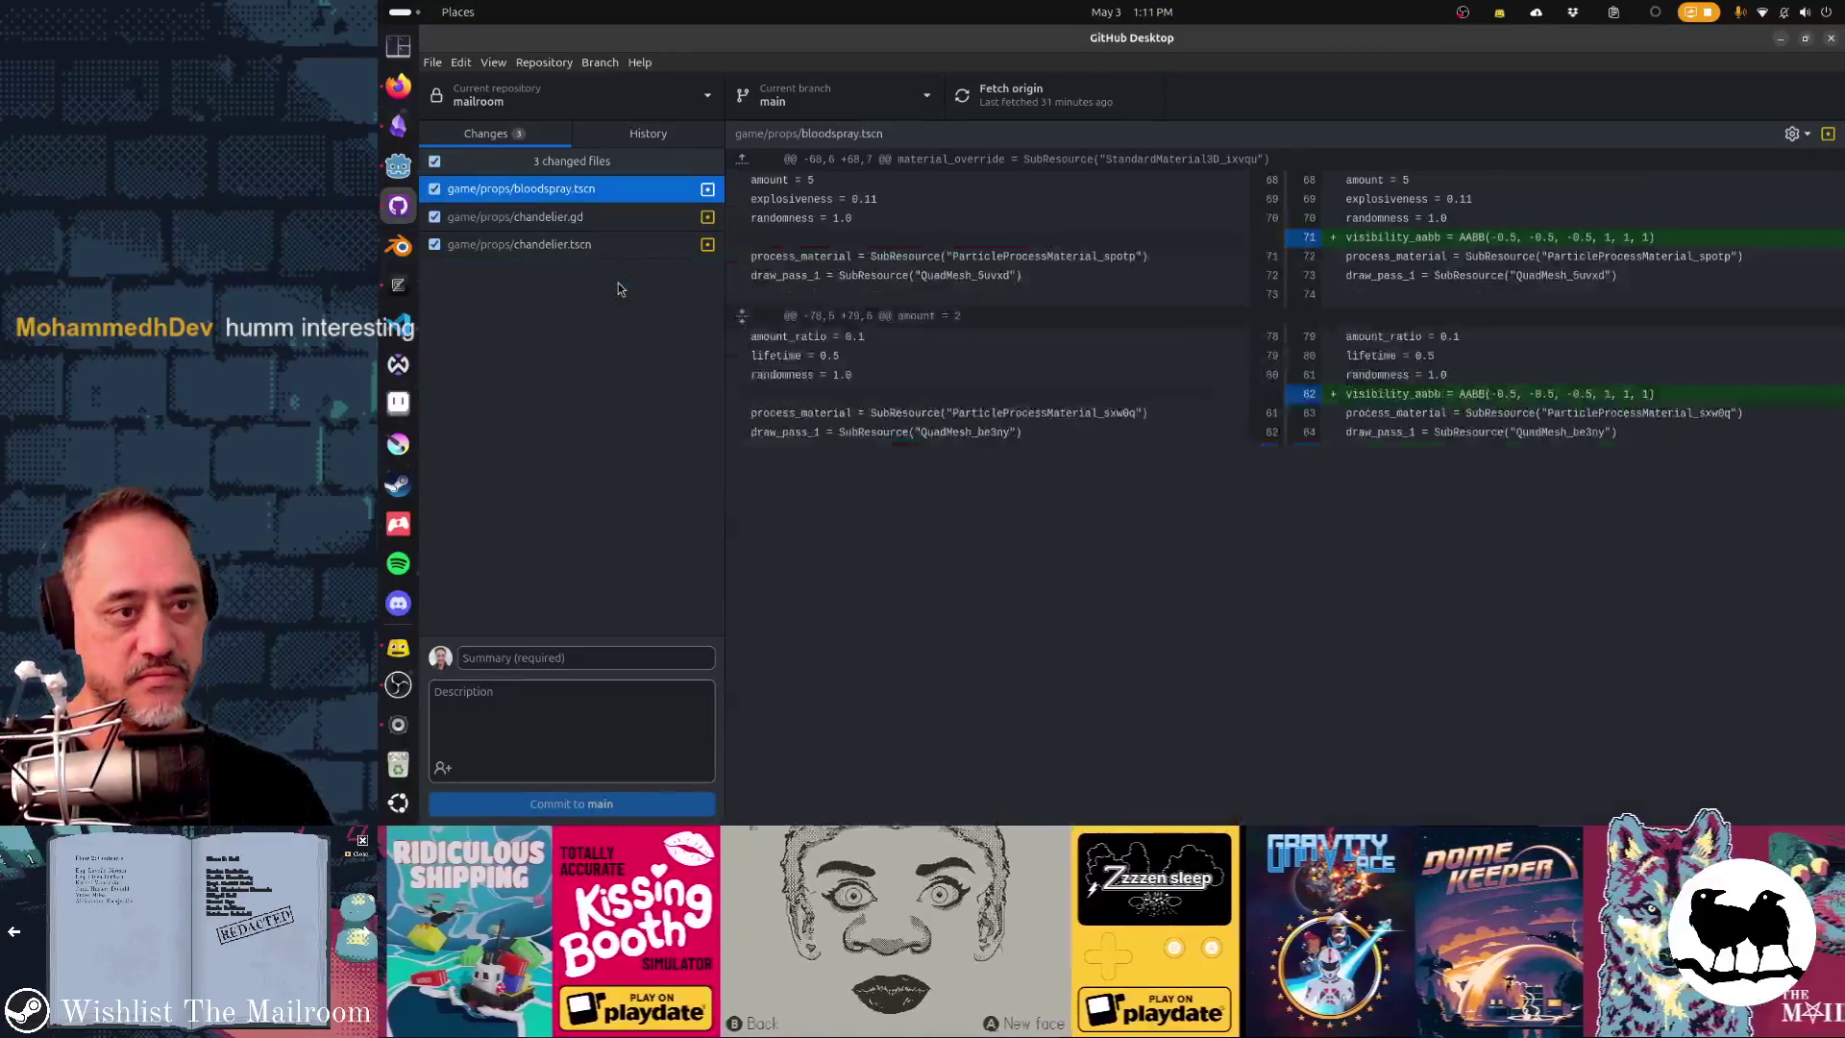
{"action": "right_click", "coordinate": [615, 252]}
{"action": "left_click", "coordinate": [642, 272]}
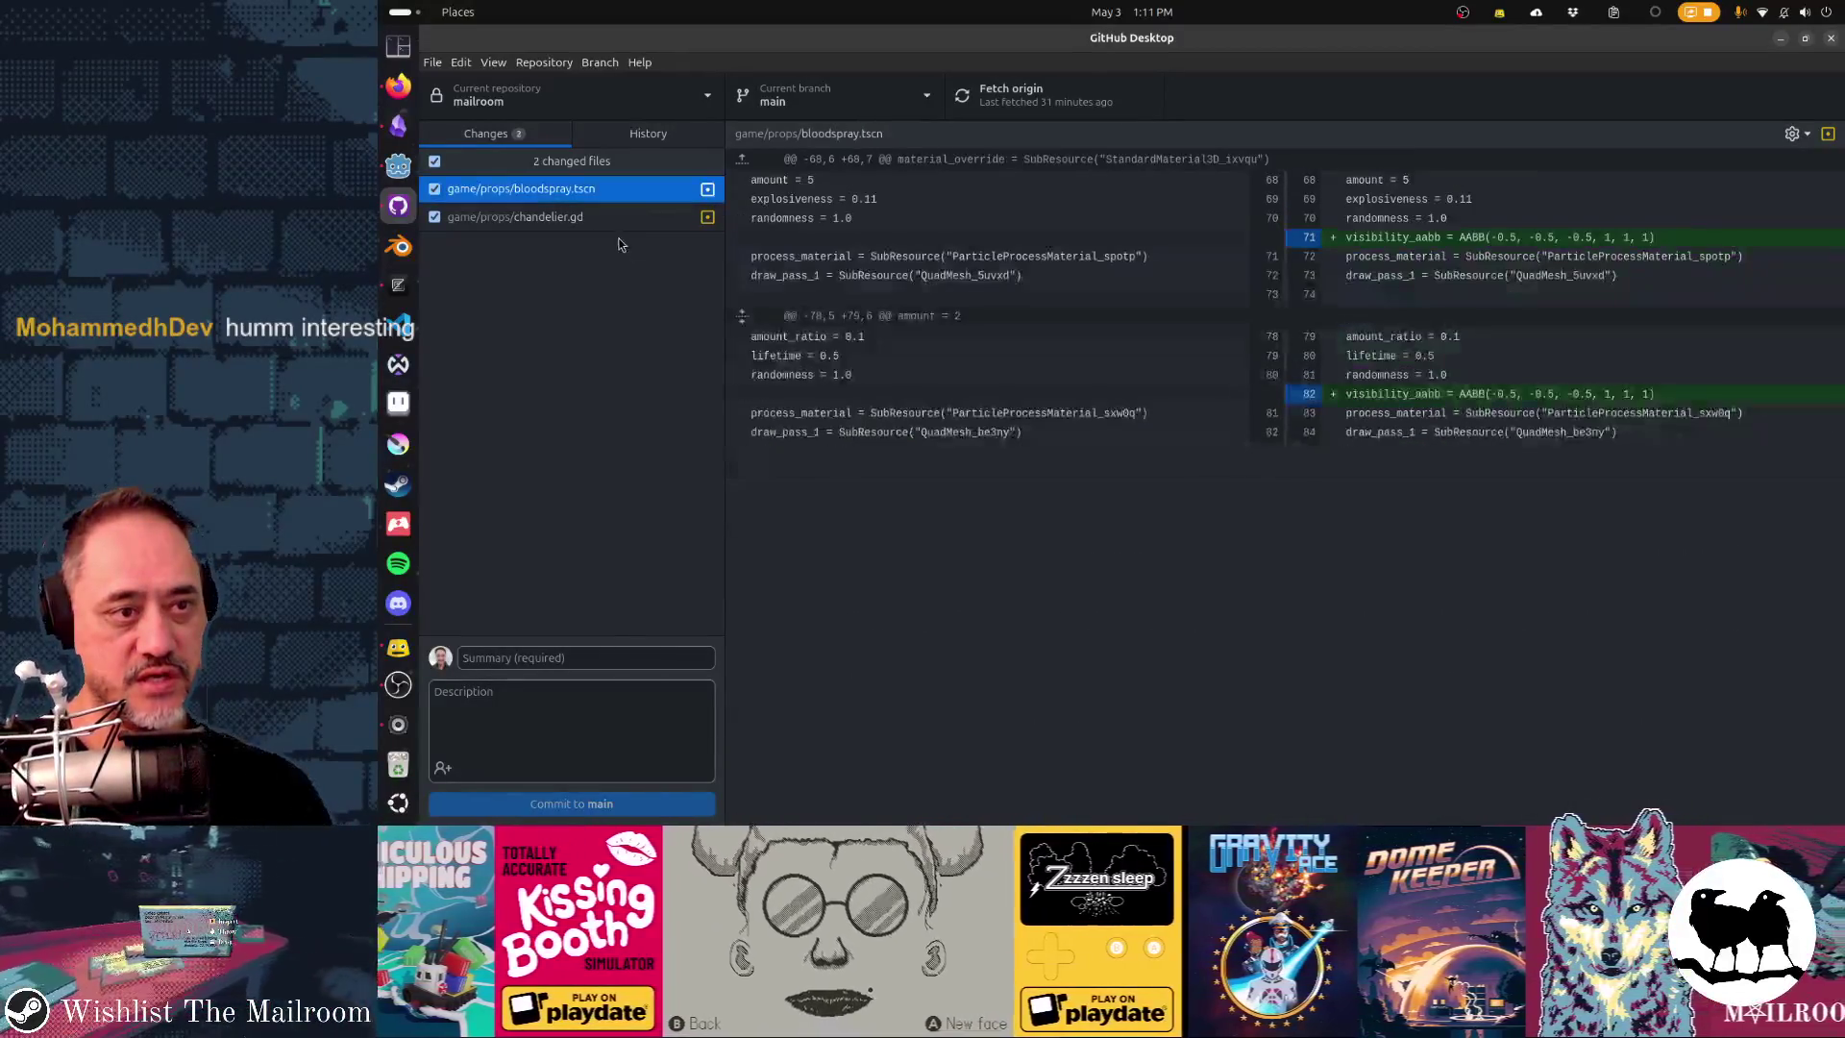
{"action": "right_click", "coordinate": [611, 224]}
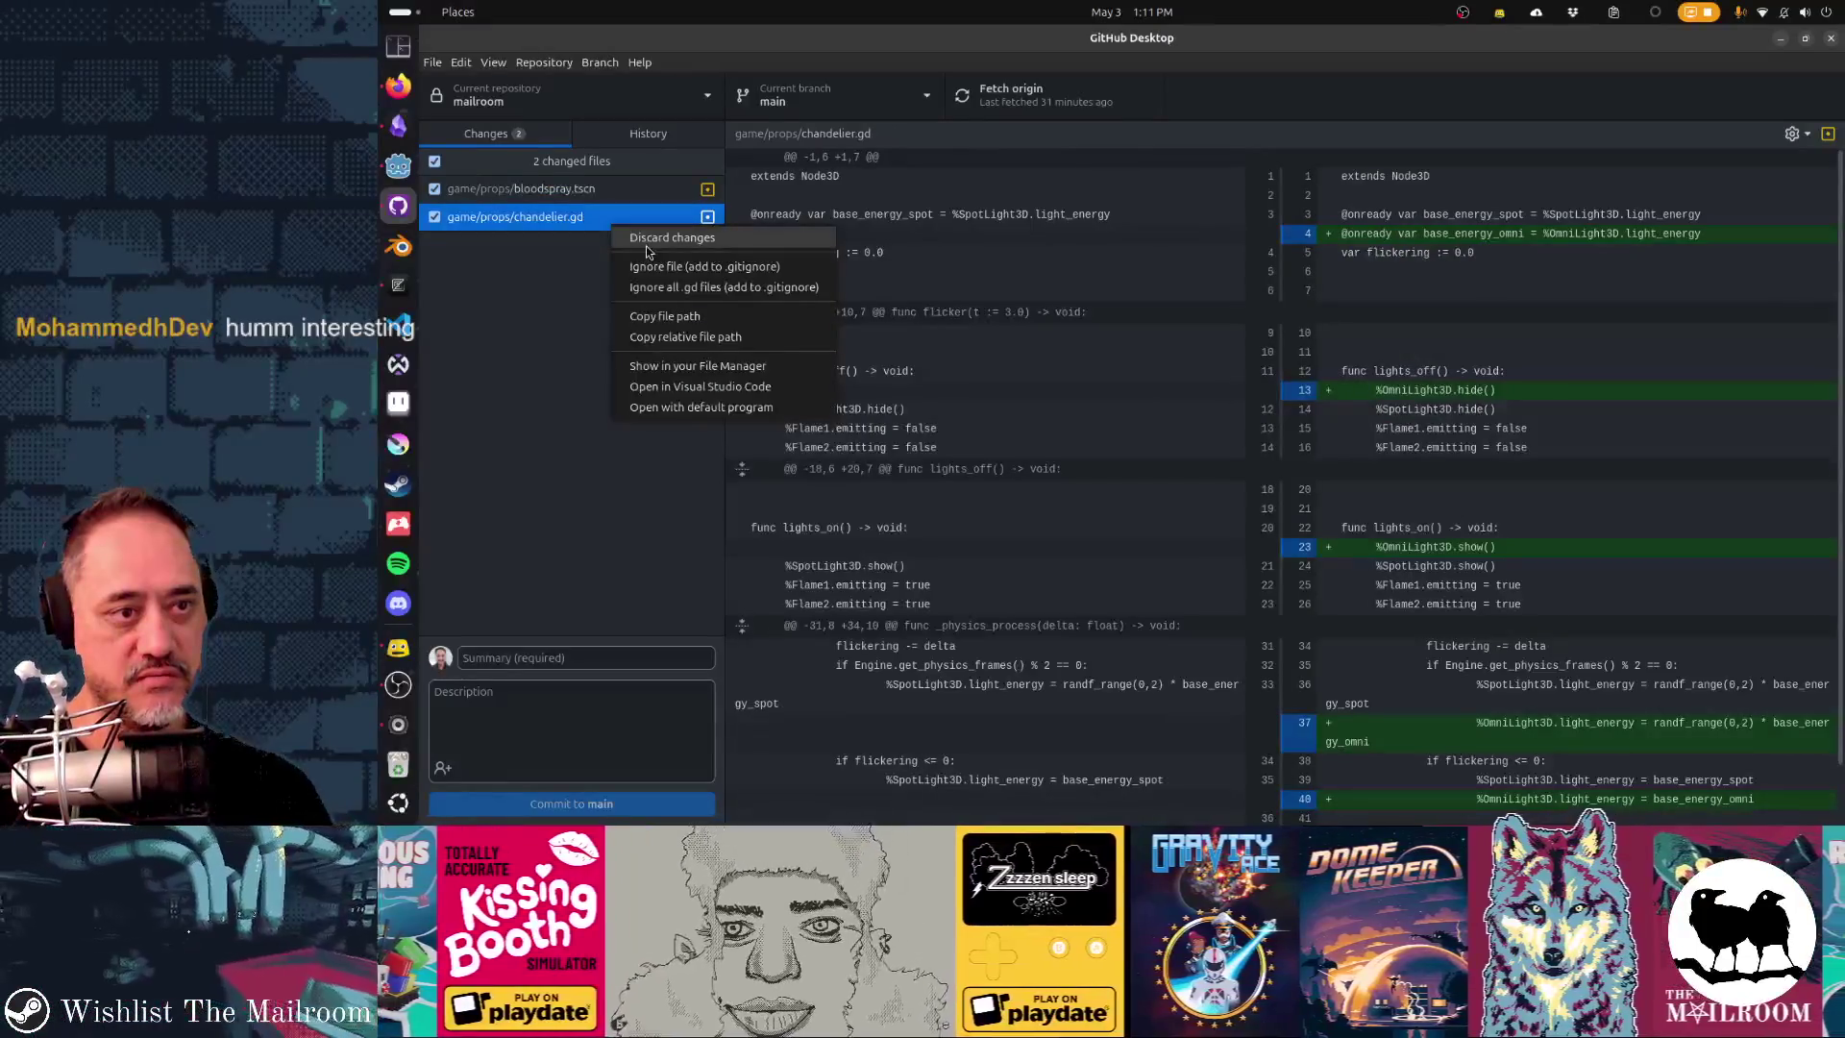
{"action": "left_click", "coordinate": [646, 246]}
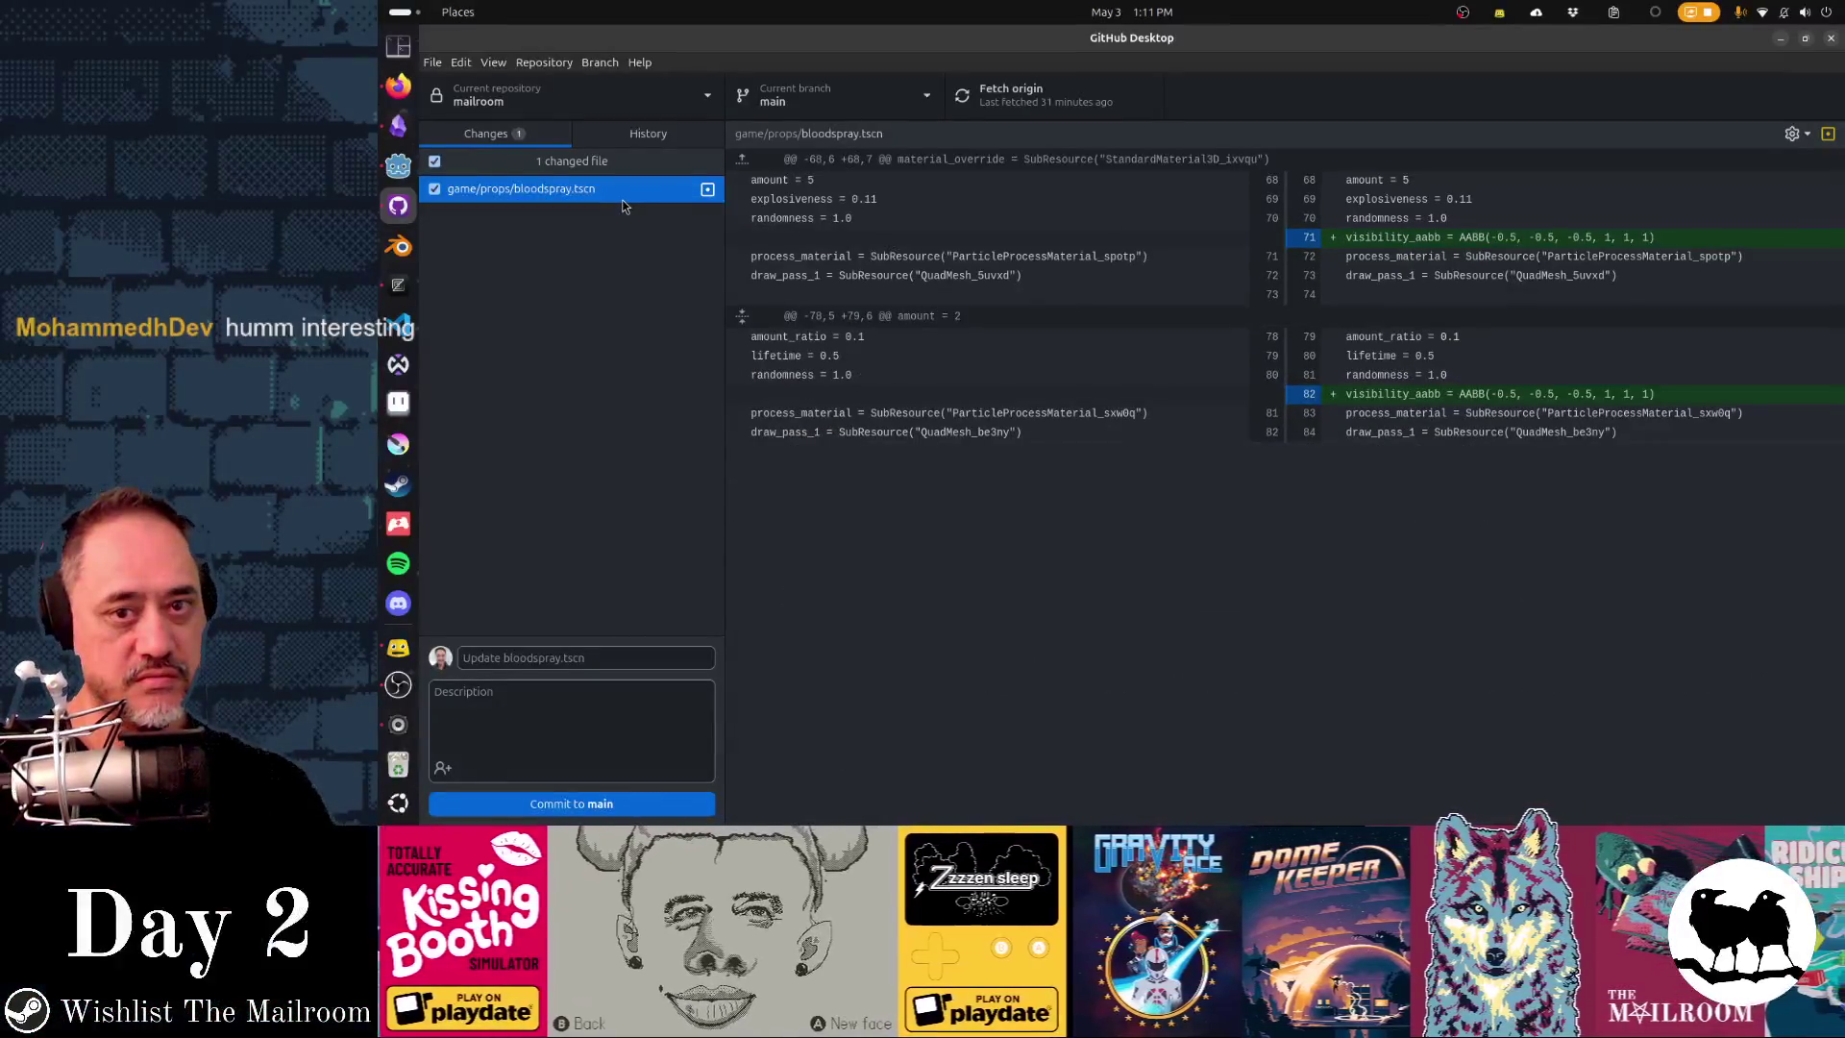
- Glance at the commit History, then go back to the Changes list
{"action": "left_click", "coordinate": [639, 135]}
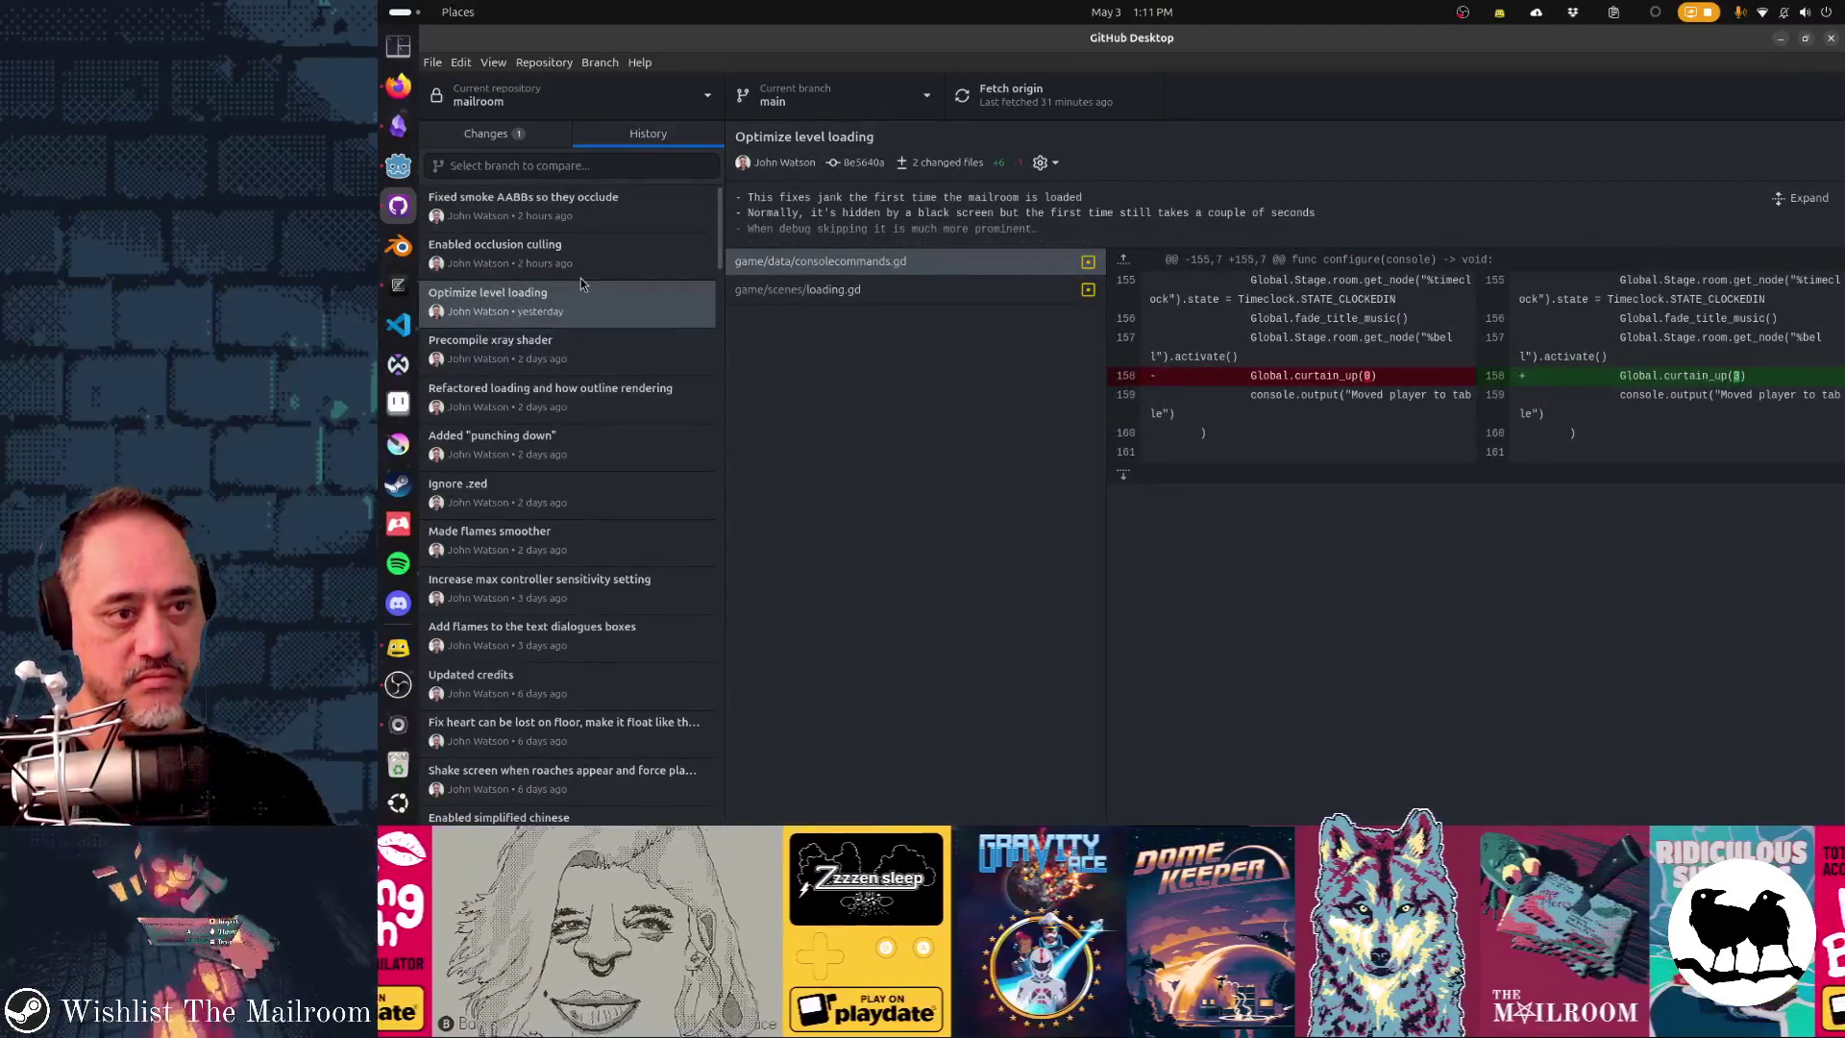
{"action": "key", "text": "ctrl+1"}
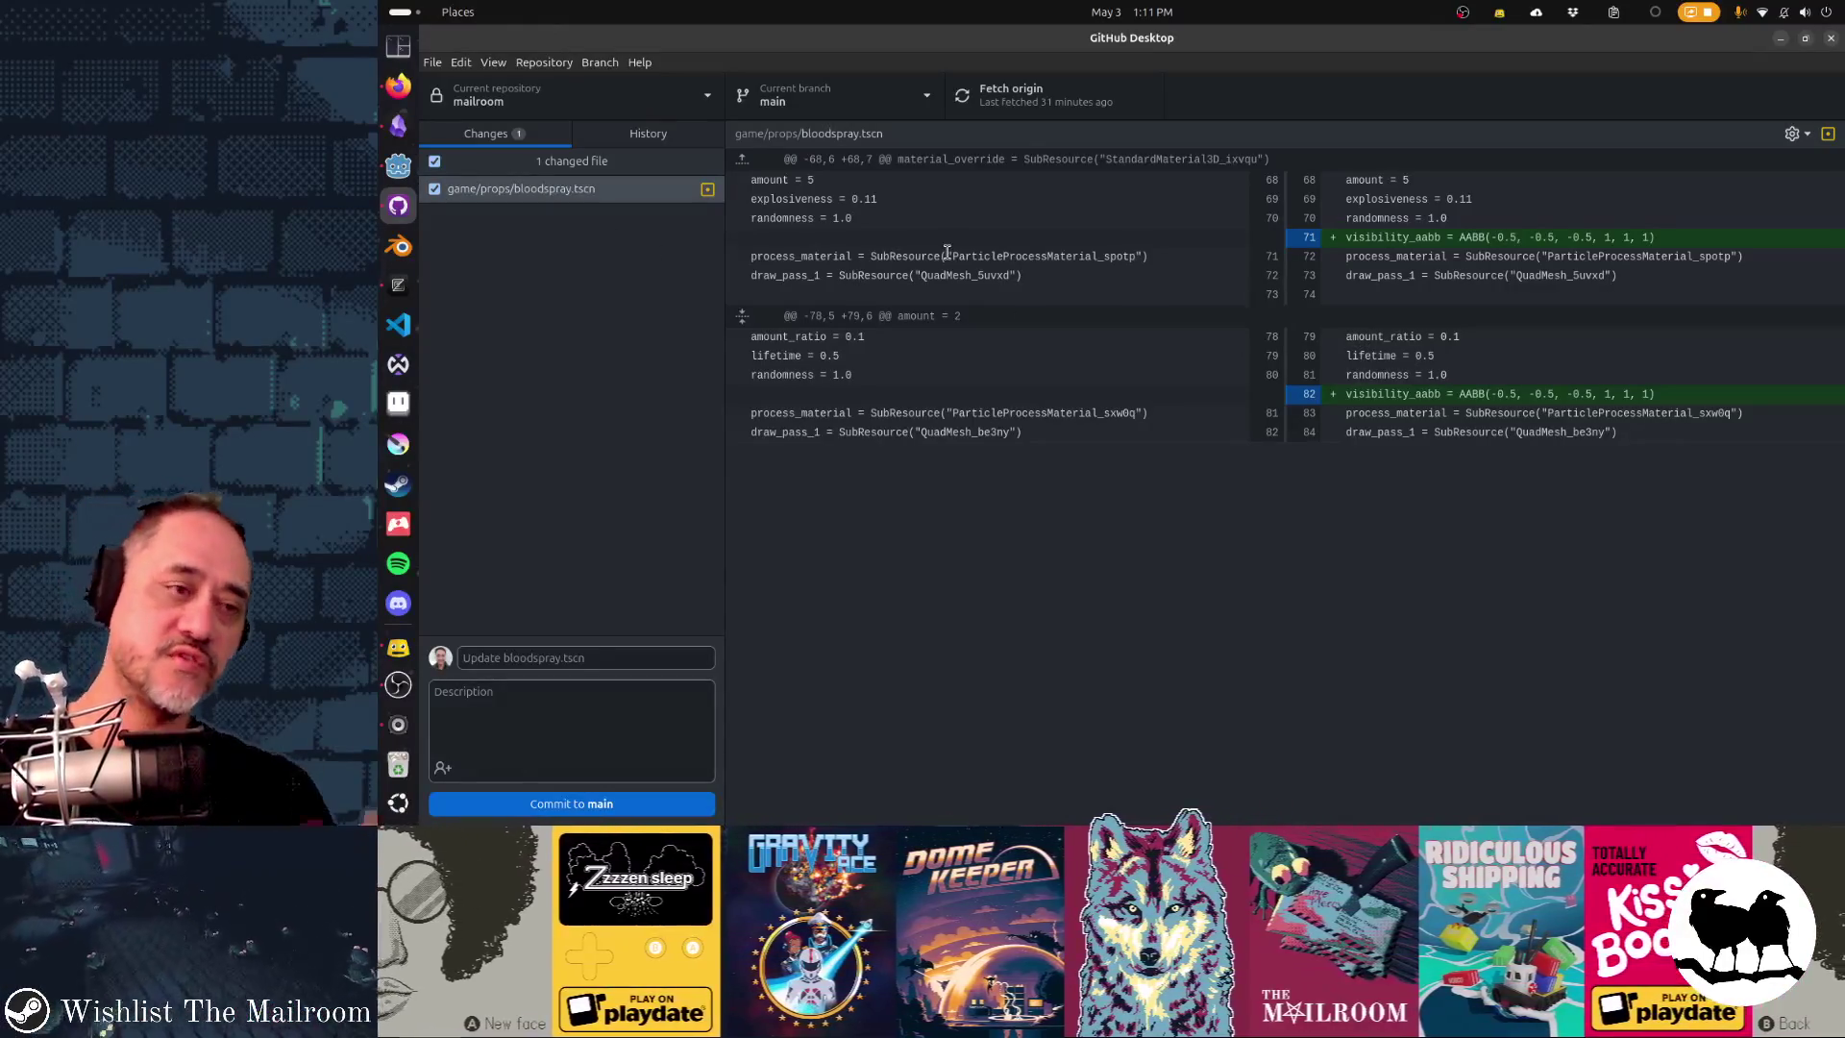
{"action": "key", "text": "alt+Tab"}
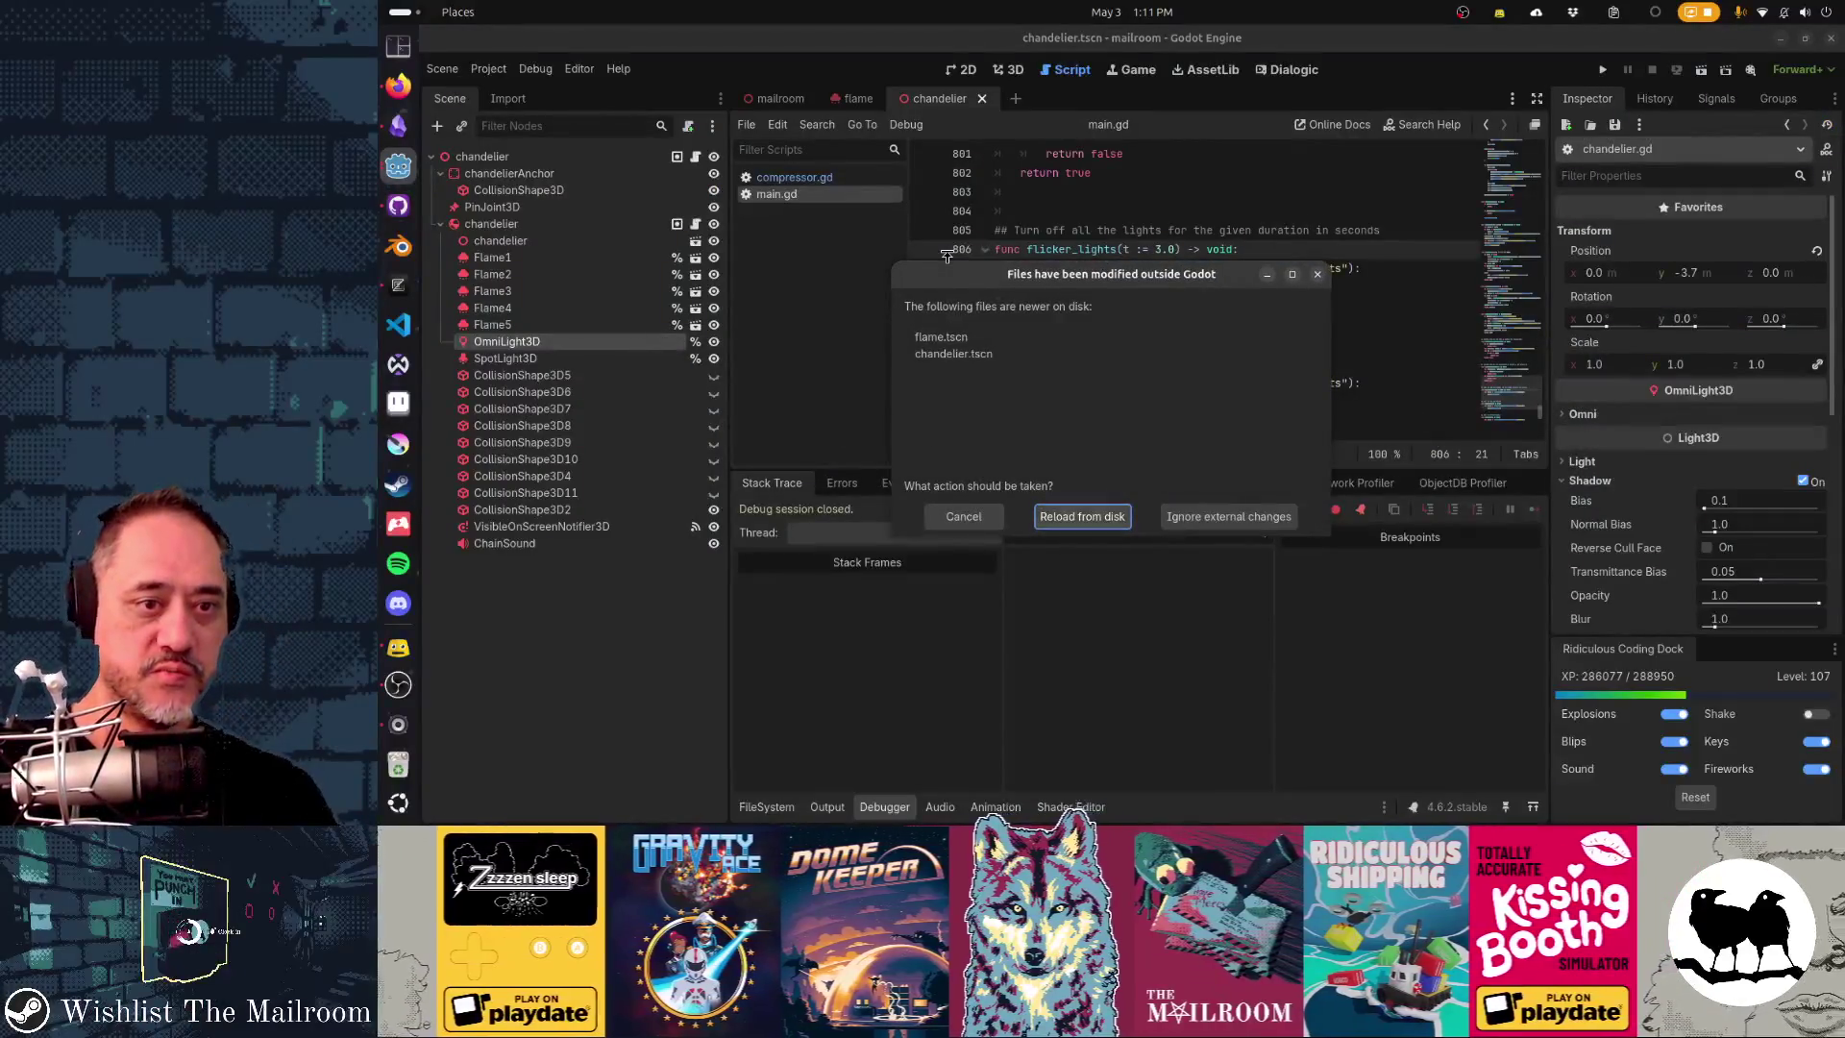
- Reload the changed scenes and set the Flame particles' Visibility AABB to -0.5 origin, 1 m size
{"action": "key", "text": "Return"}
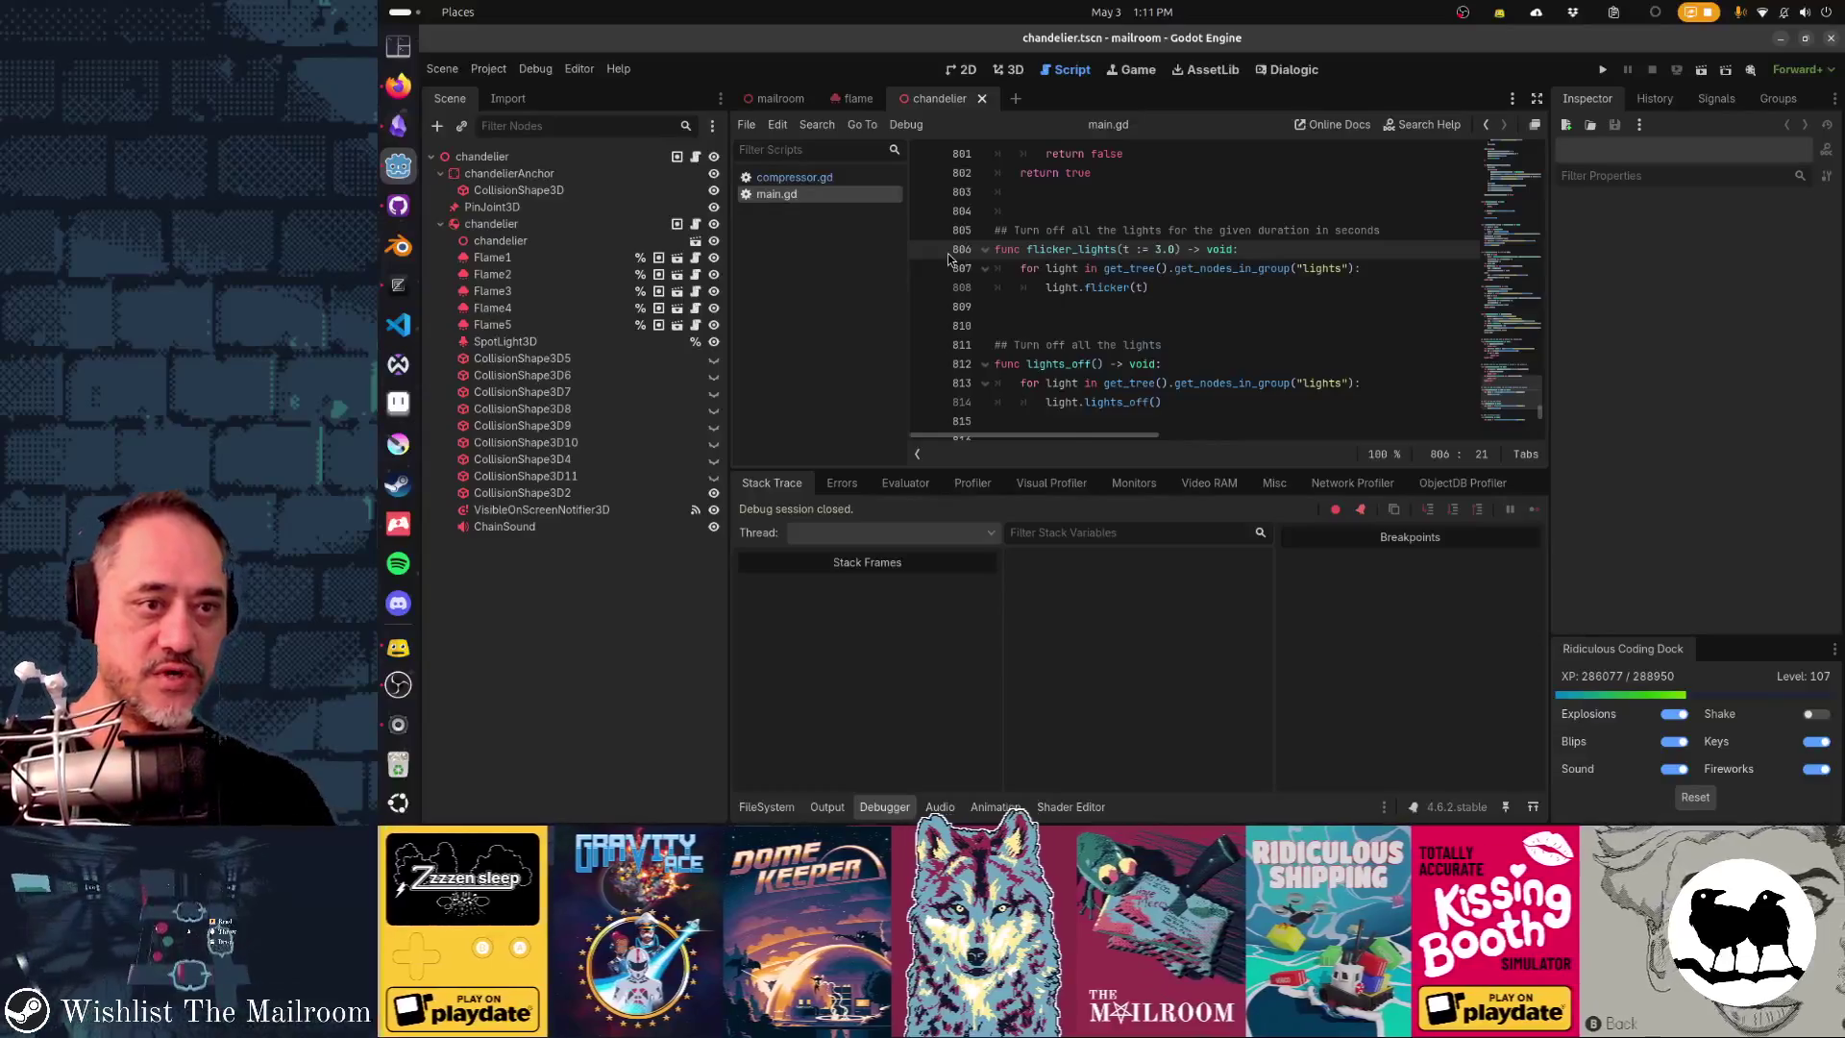
{"action": "left_click", "coordinate": [858, 98]}
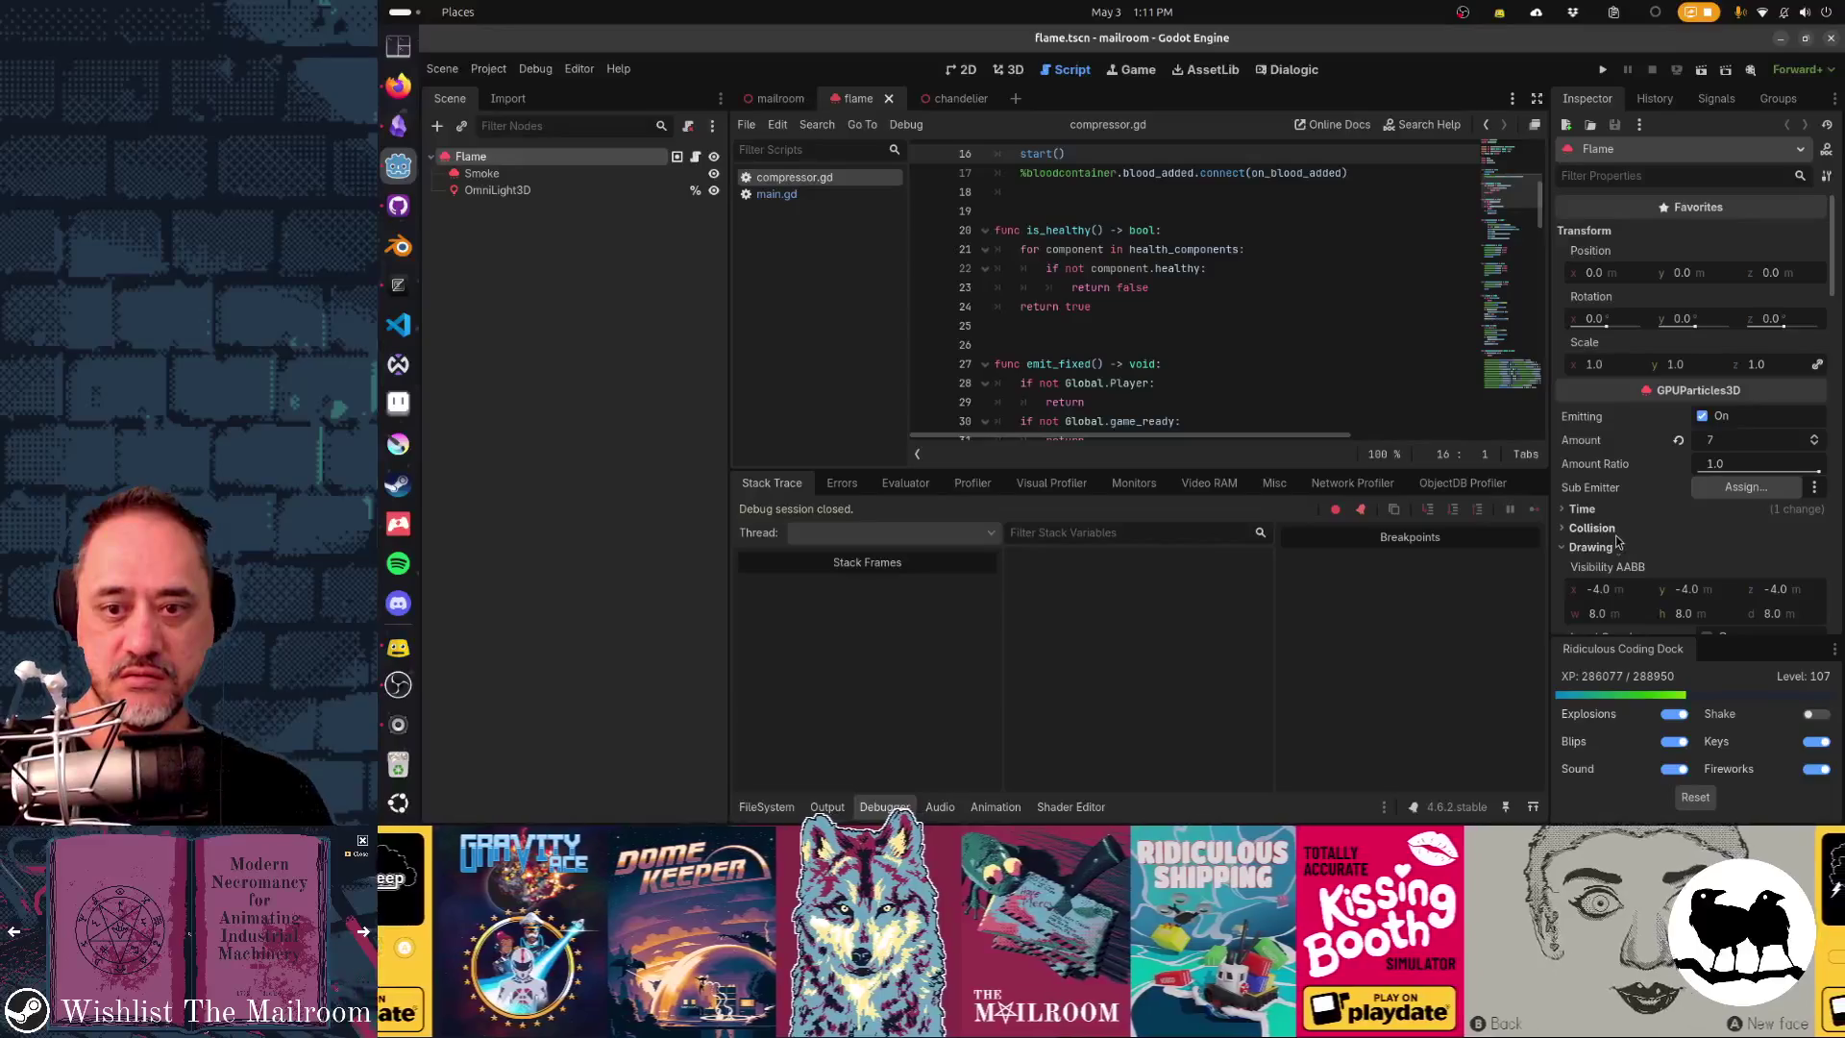
{"action": "left_click", "coordinate": [1627, 591]}
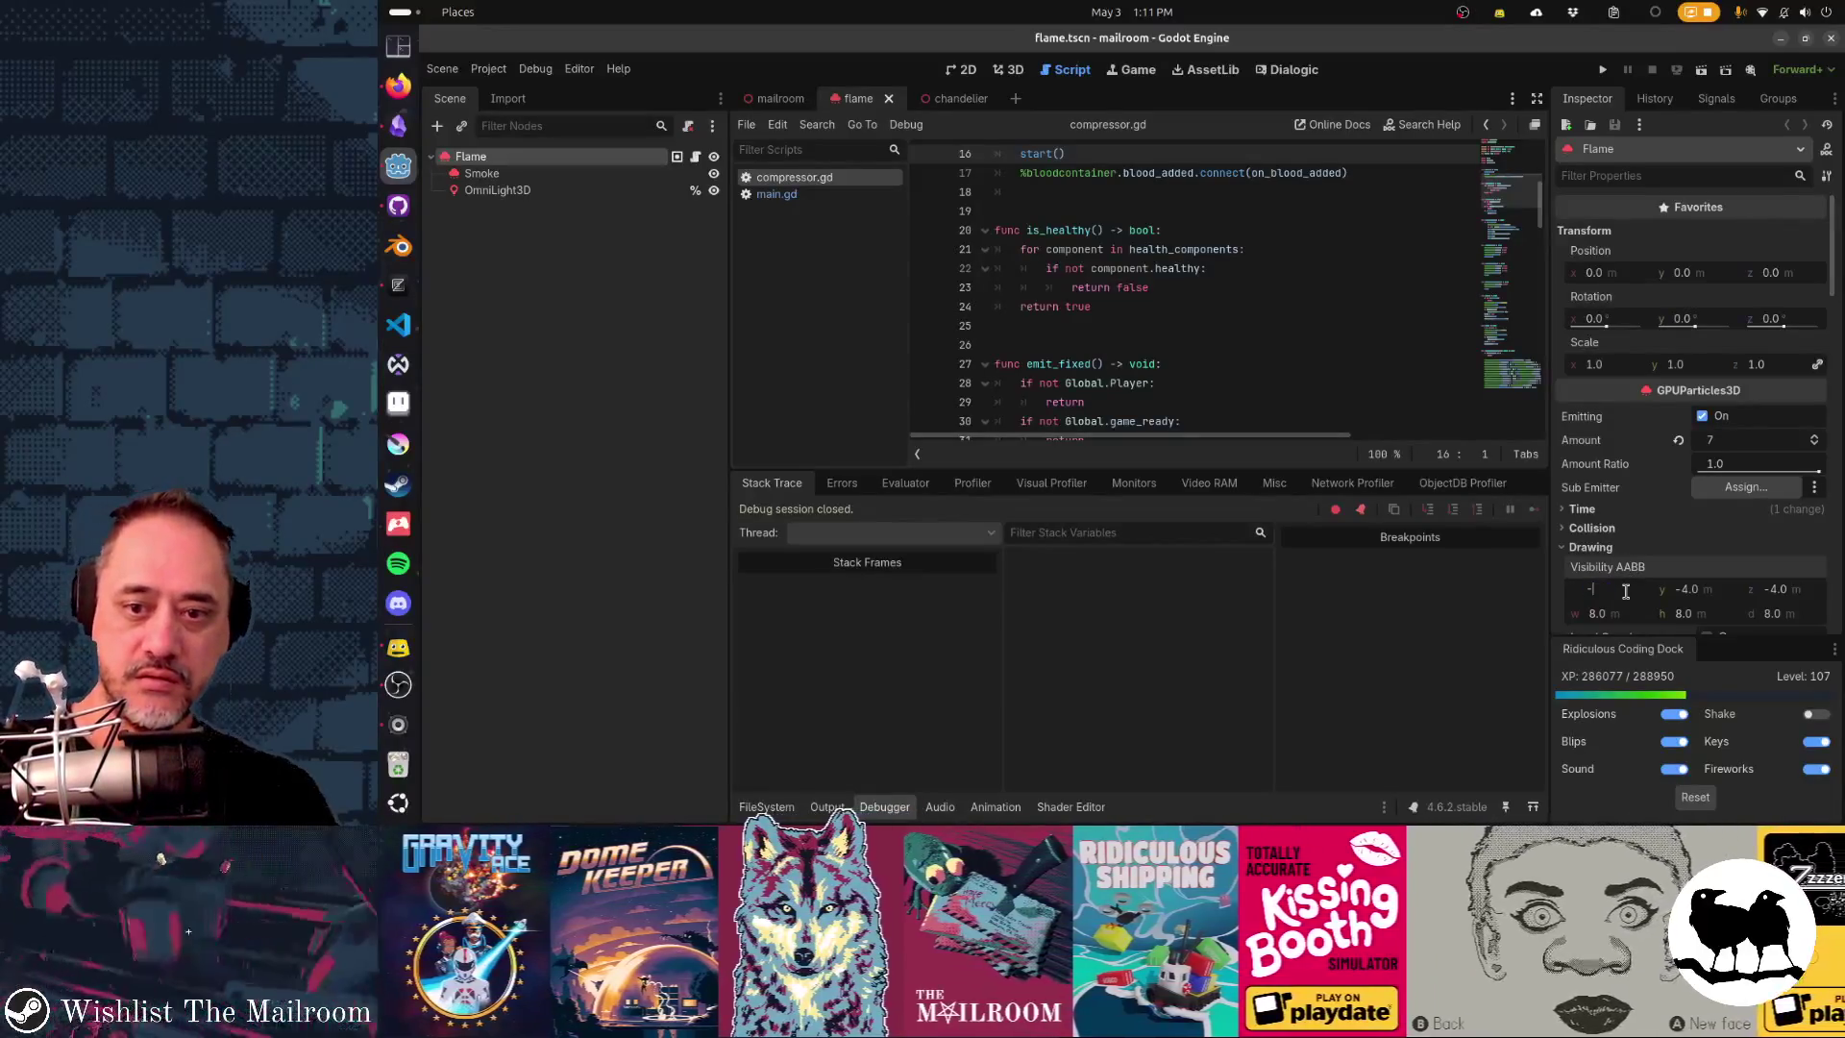
{"action": "type", "text": "5"}
{"action": "key", "text": "Tab"}
{"action": "type", "text": "-0.5"}
{"action": "key", "text": "Tab"}
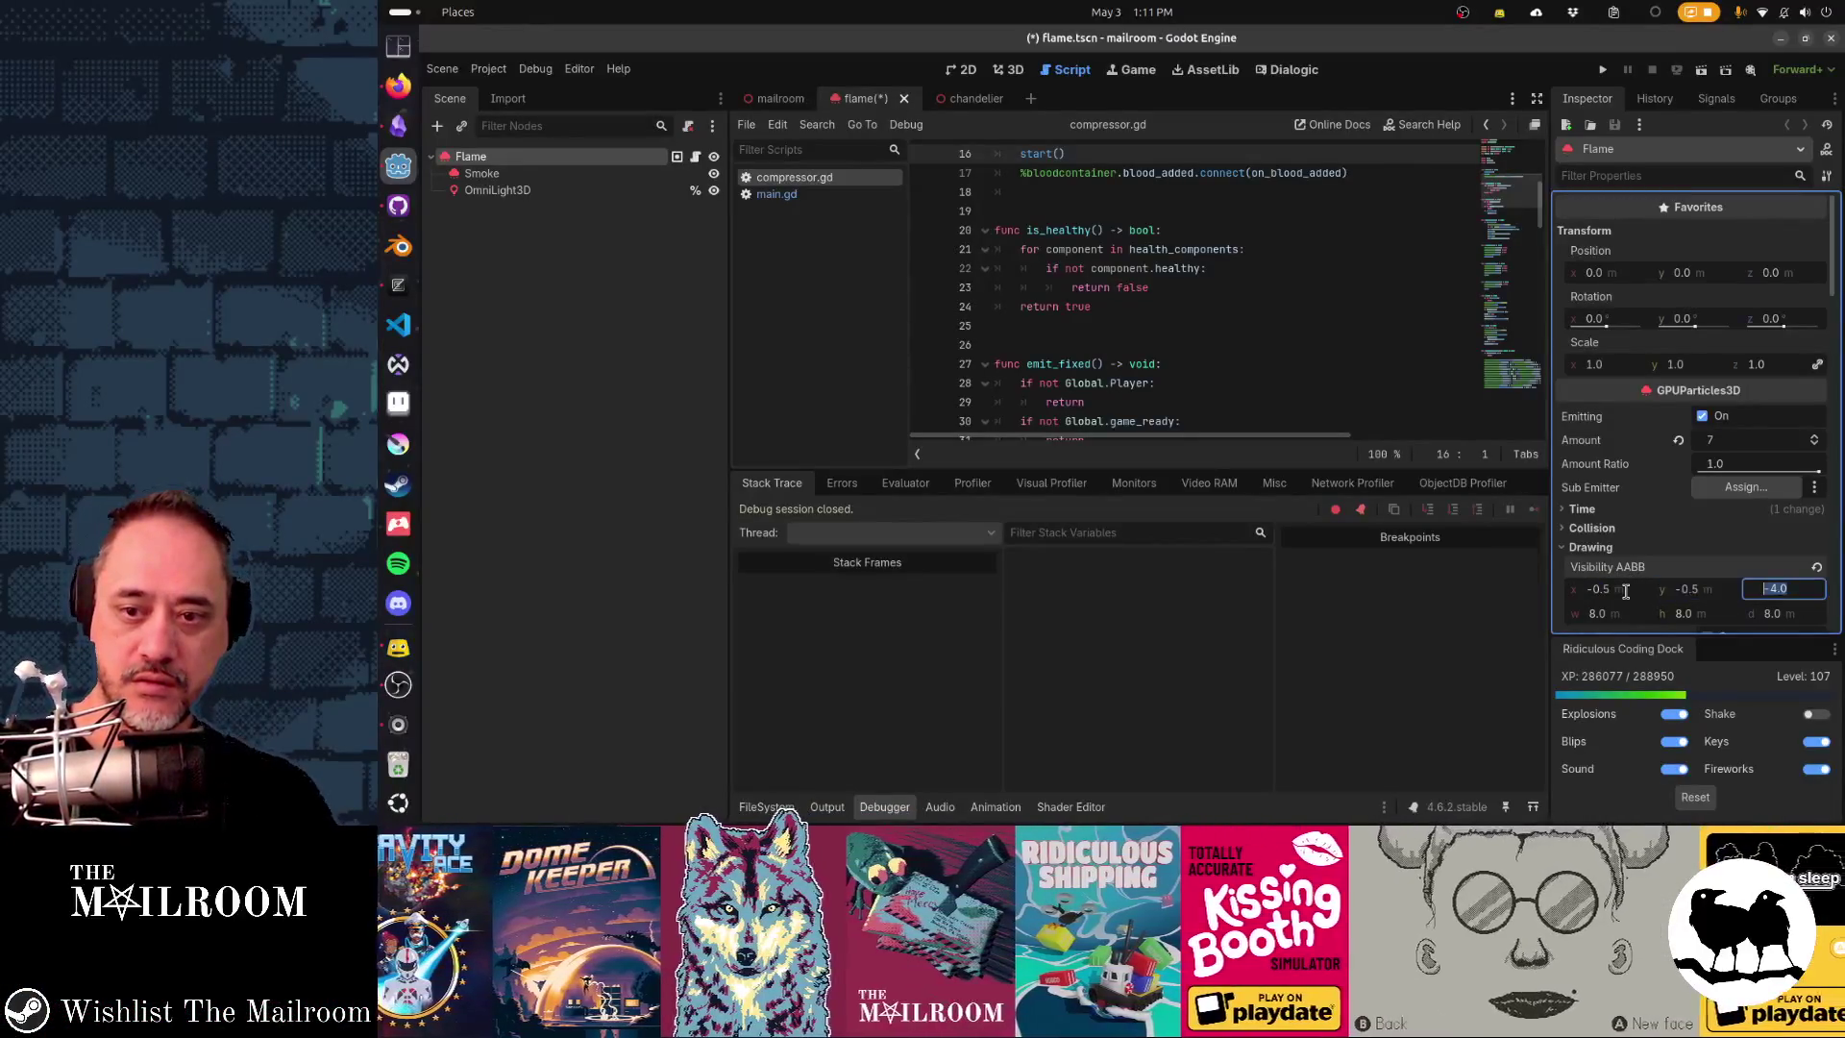
{"action": "type", "text": "-.5"}
{"action": "key", "text": "Tab"}
{"action": "type", "text": "1"}
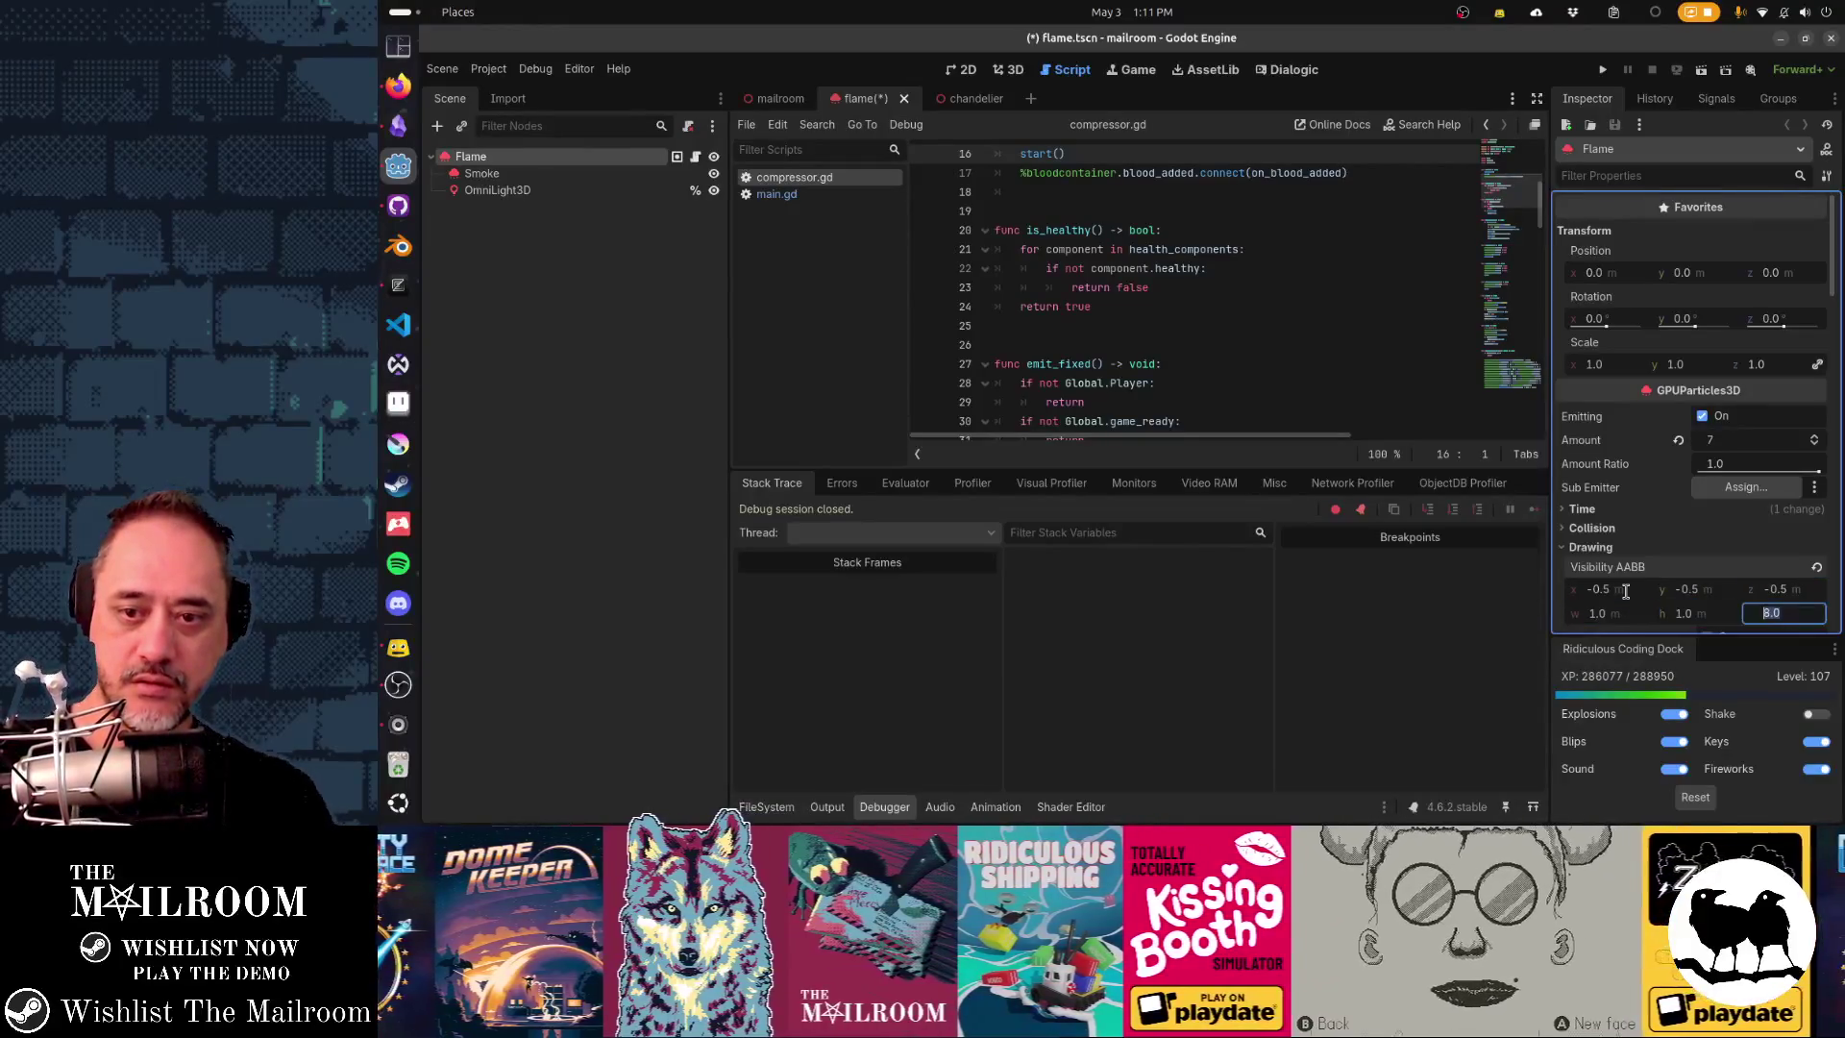
- Give the Smoke particles the same -0.5 origin, 1 m Visibility AABB and save the flame scene
{"action": "left_click", "coordinate": [483, 174]}
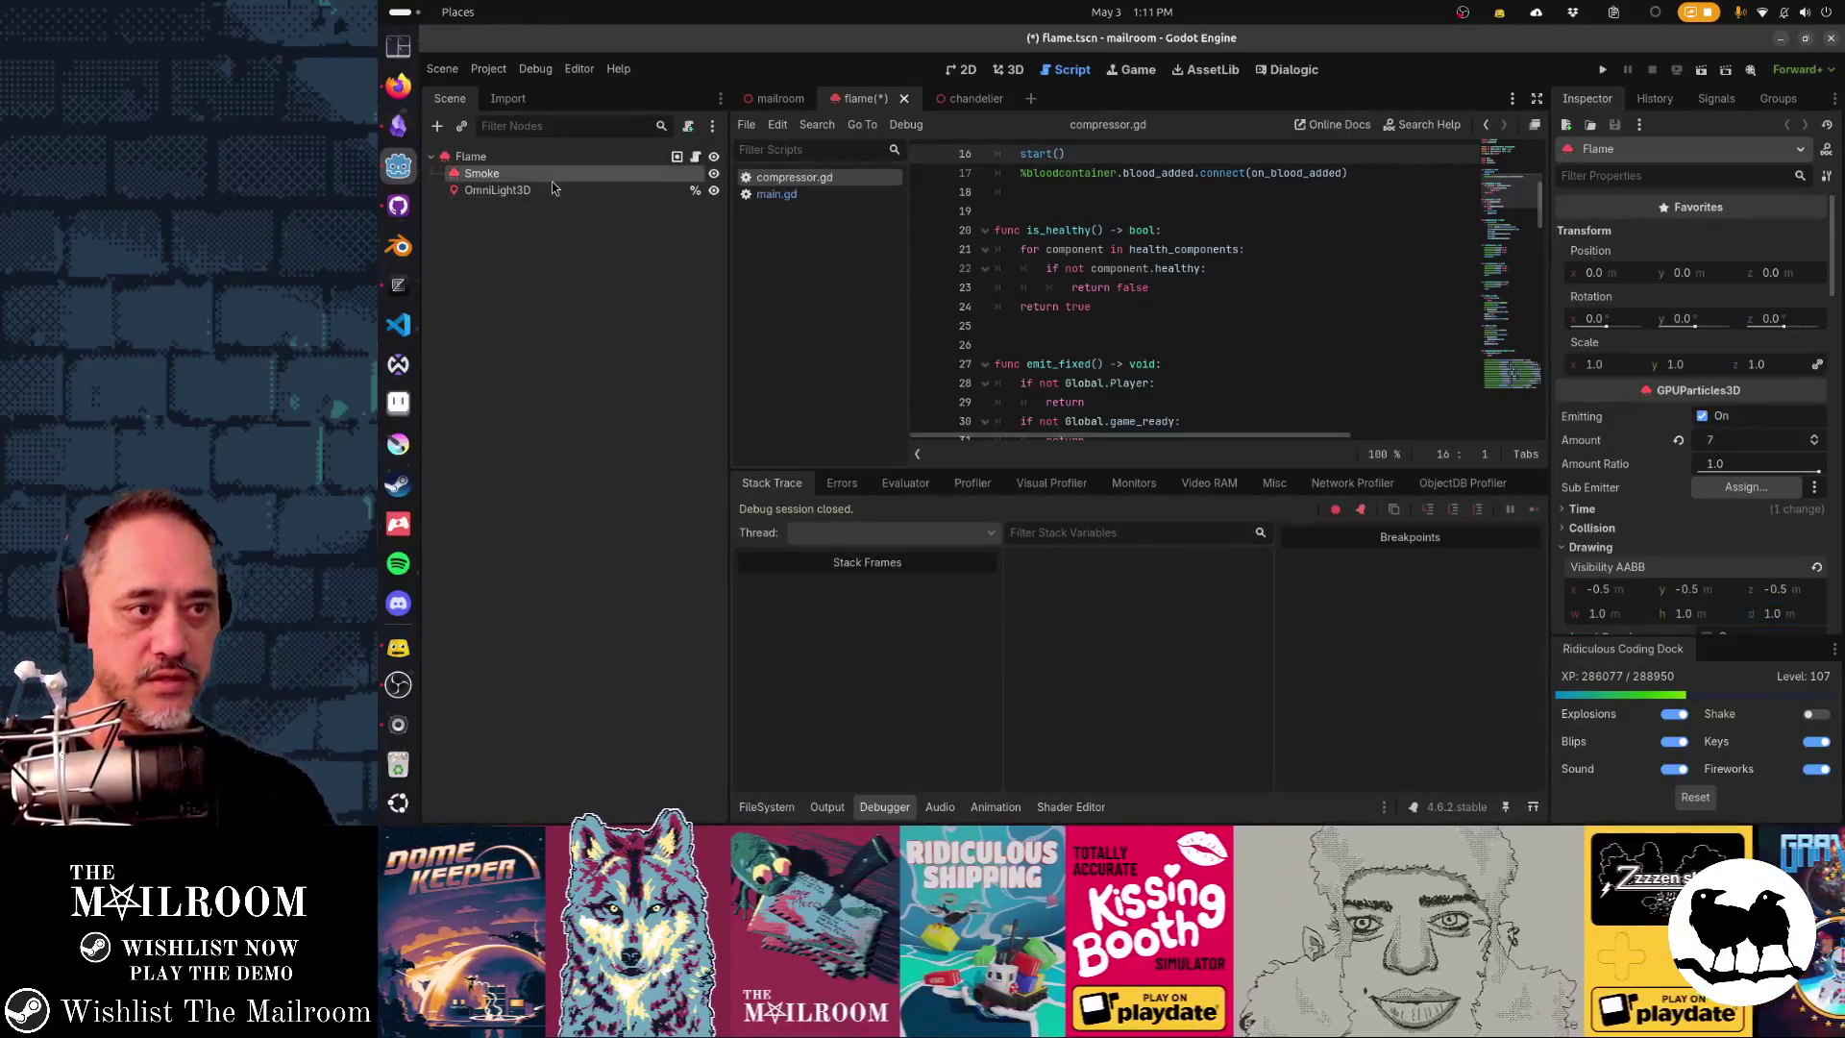
{"action": "left_click", "coordinate": [1611, 595]}
{"action": "type", "text": "0.5"}
{"action": "key", "text": "Tab"}
{"action": "type", "text": "-0.5"}
{"action": "key", "text": "Tab"}
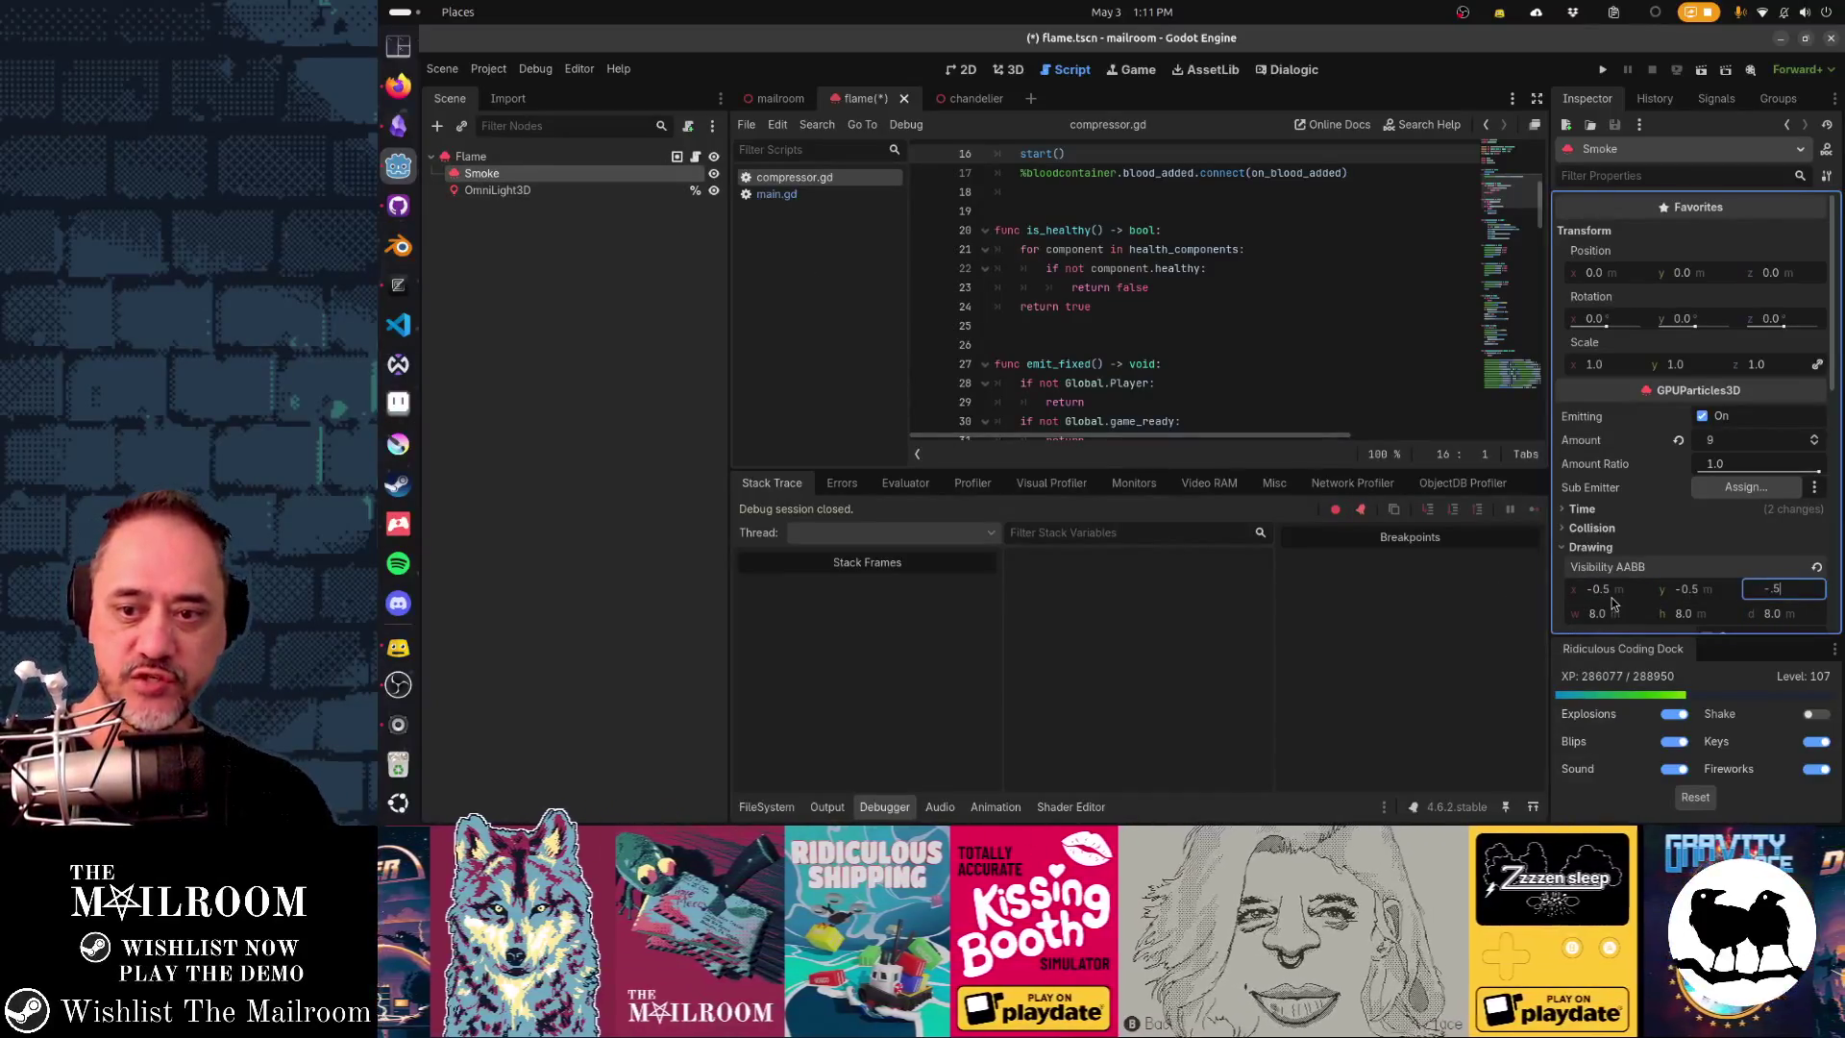
{"action": "key", "text": "Tab"}
{"action": "type", "text": "1"}
{"action": "key", "text": "Tab"}
{"action": "type", "text": "1"}
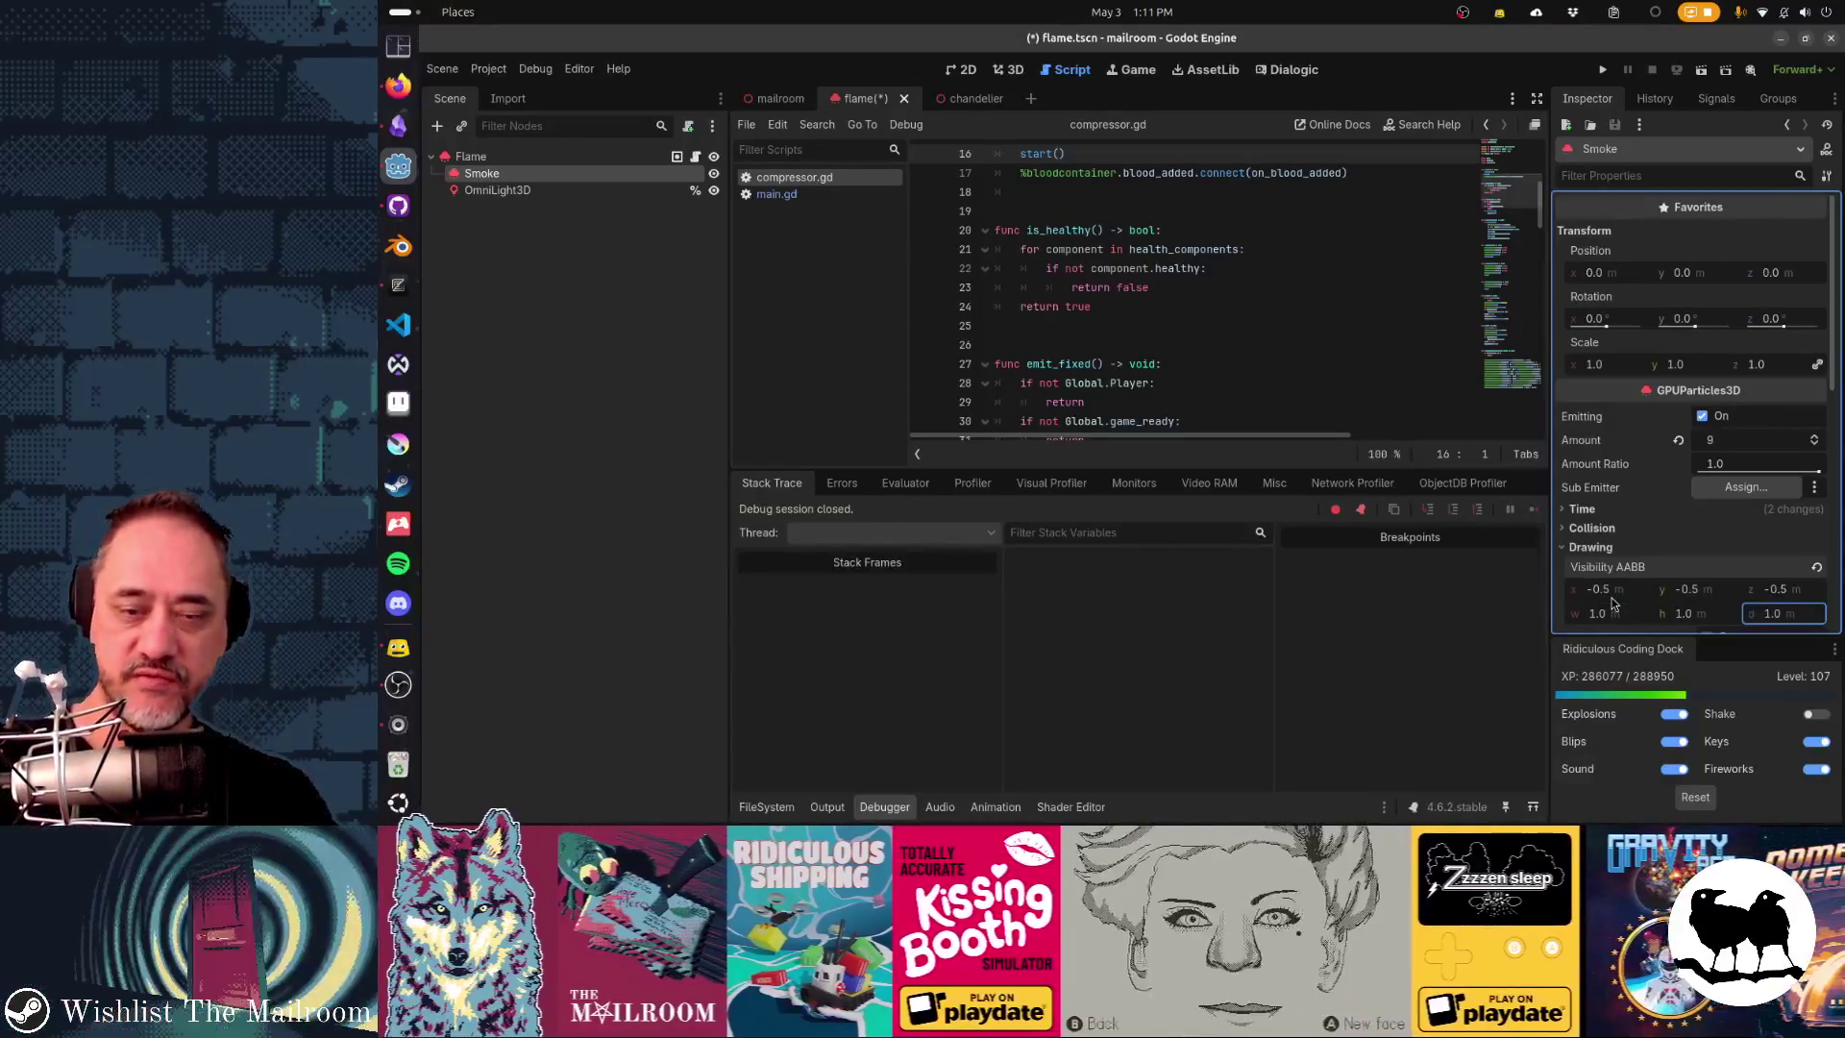
{"action": "key", "text": "ctrl+s"}
{"action": "left_click", "coordinate": [398, 204]}
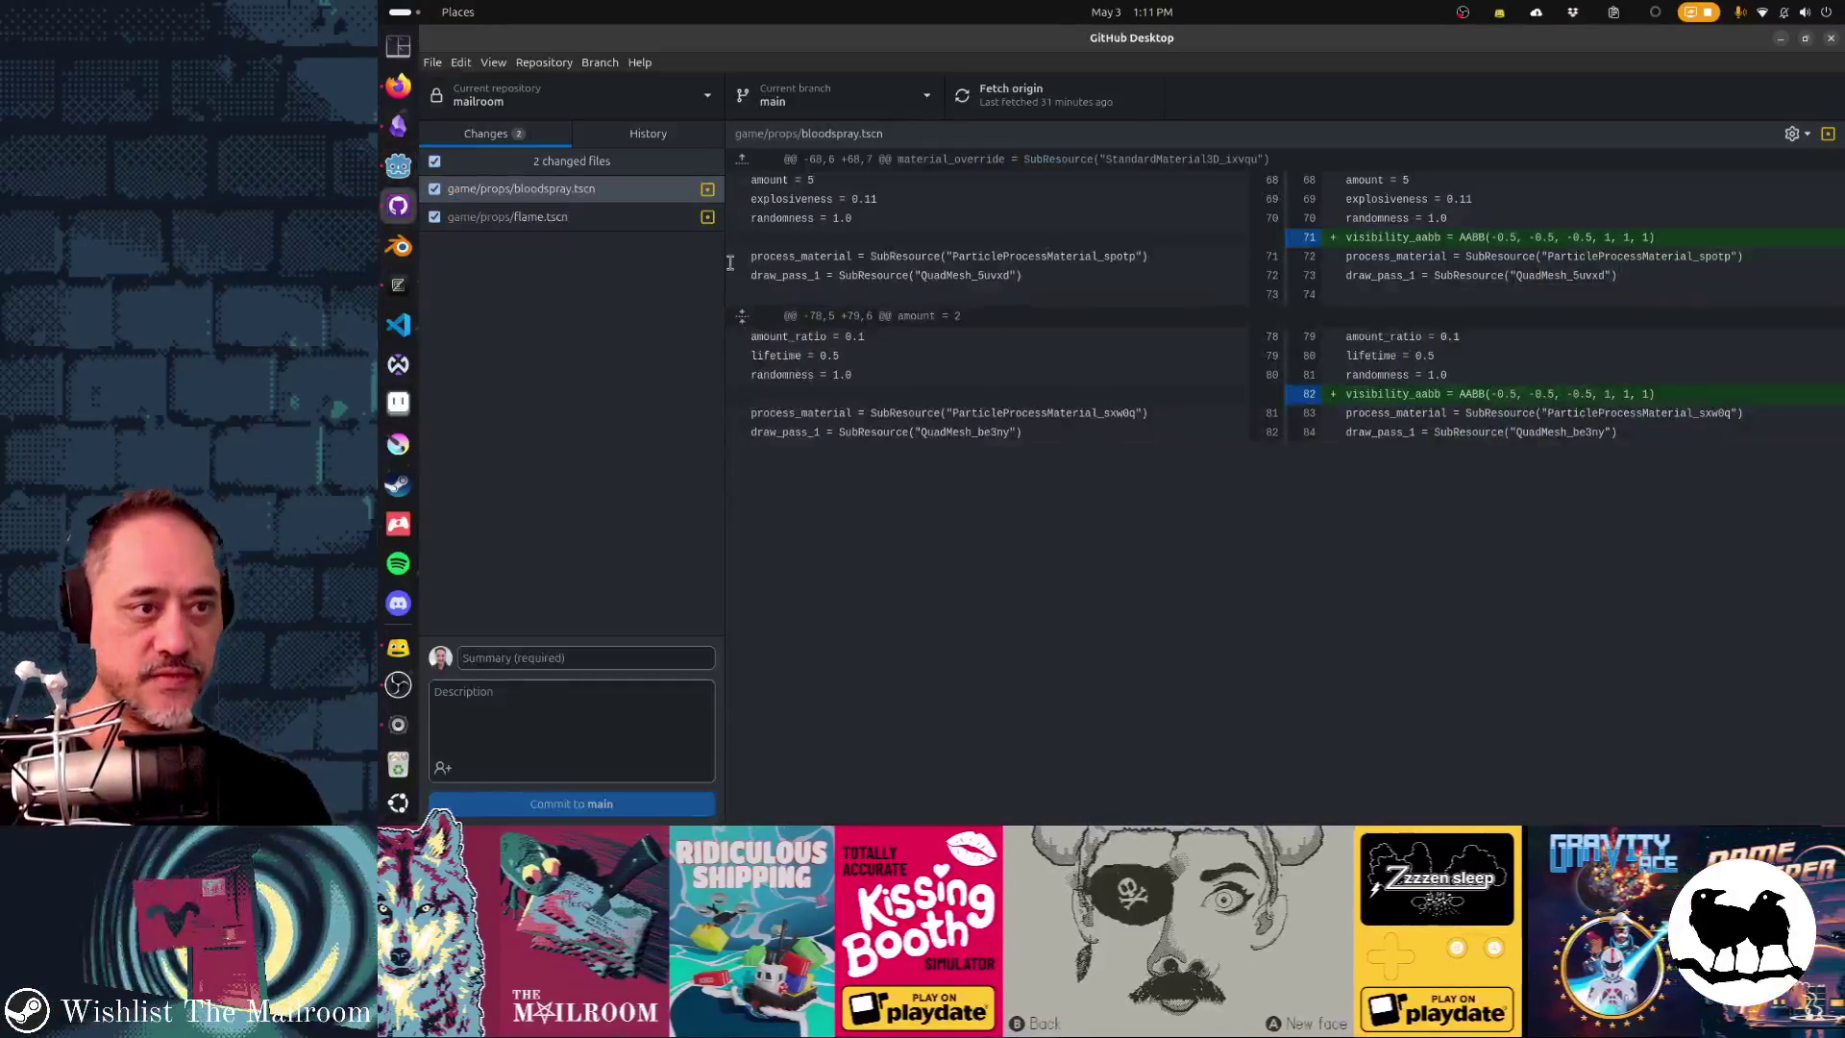
- Review the flame.tscn and bloodspray.tscn diffs and glance at the commit history
{"action": "left_click", "coordinate": [615, 221]}
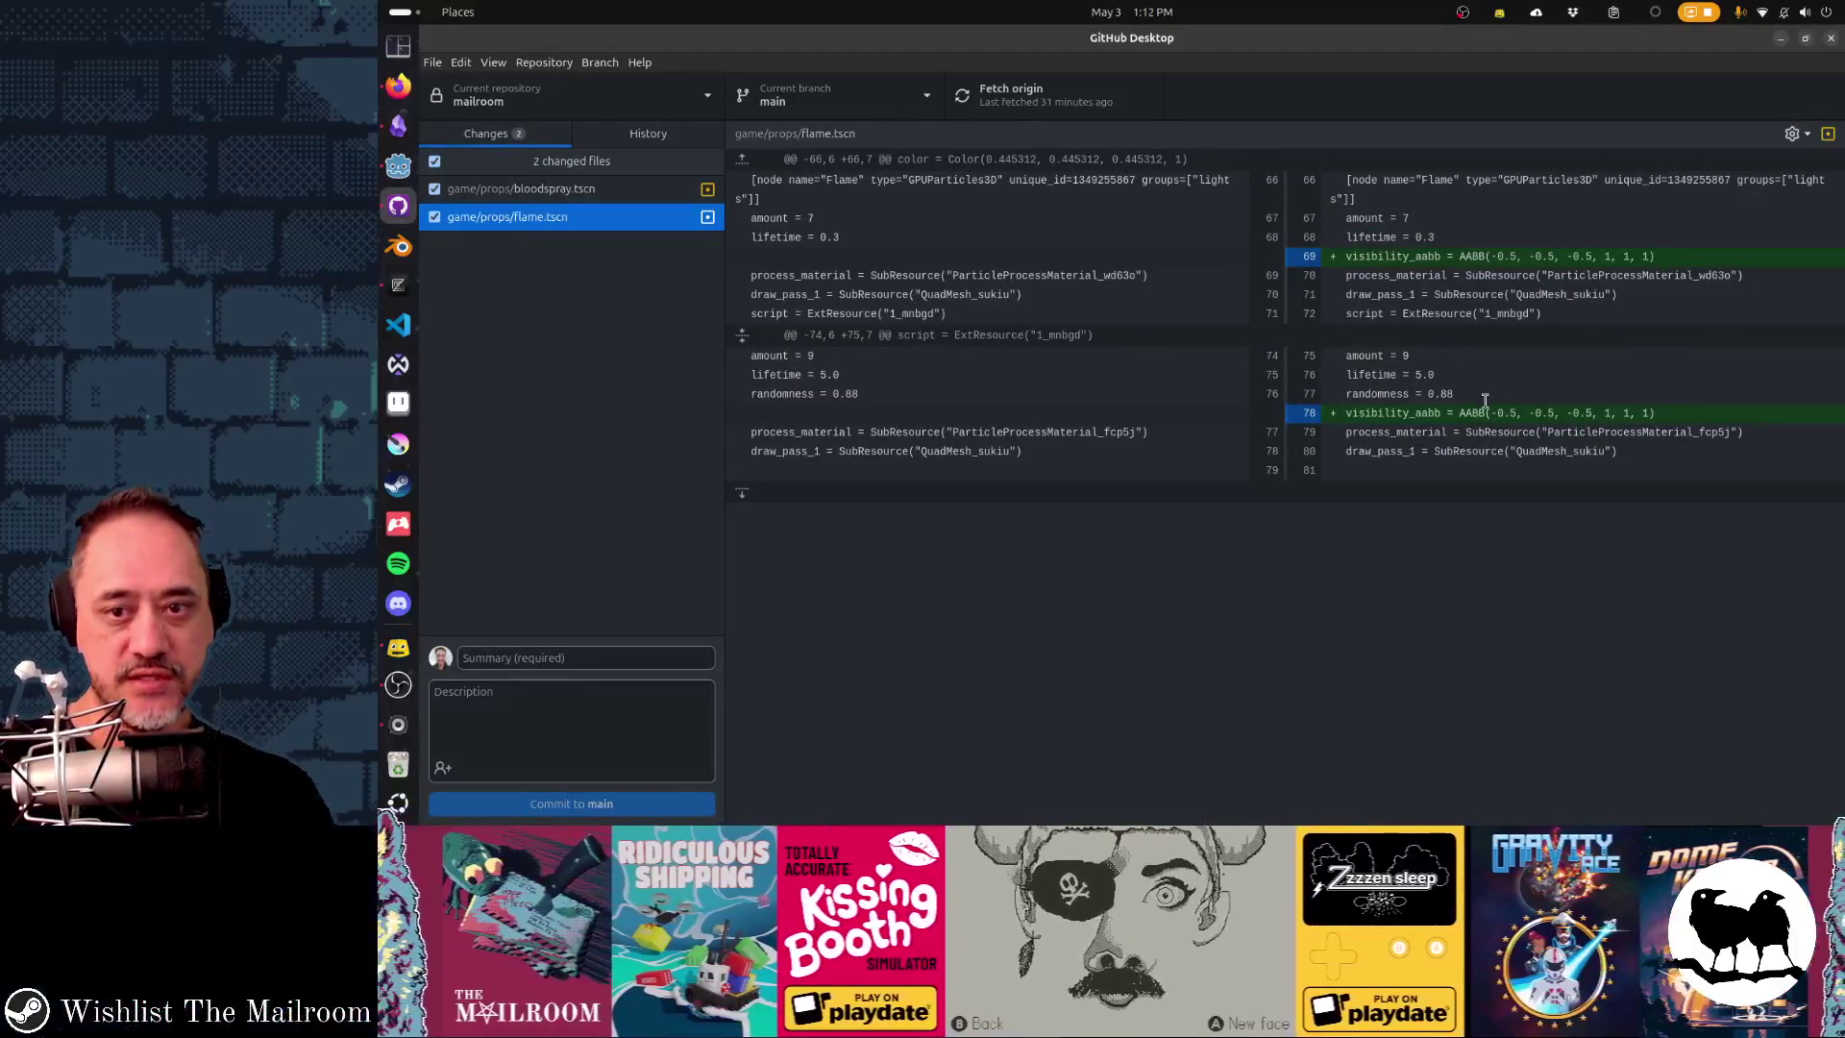
{"action": "left_click", "coordinate": [648, 194]}
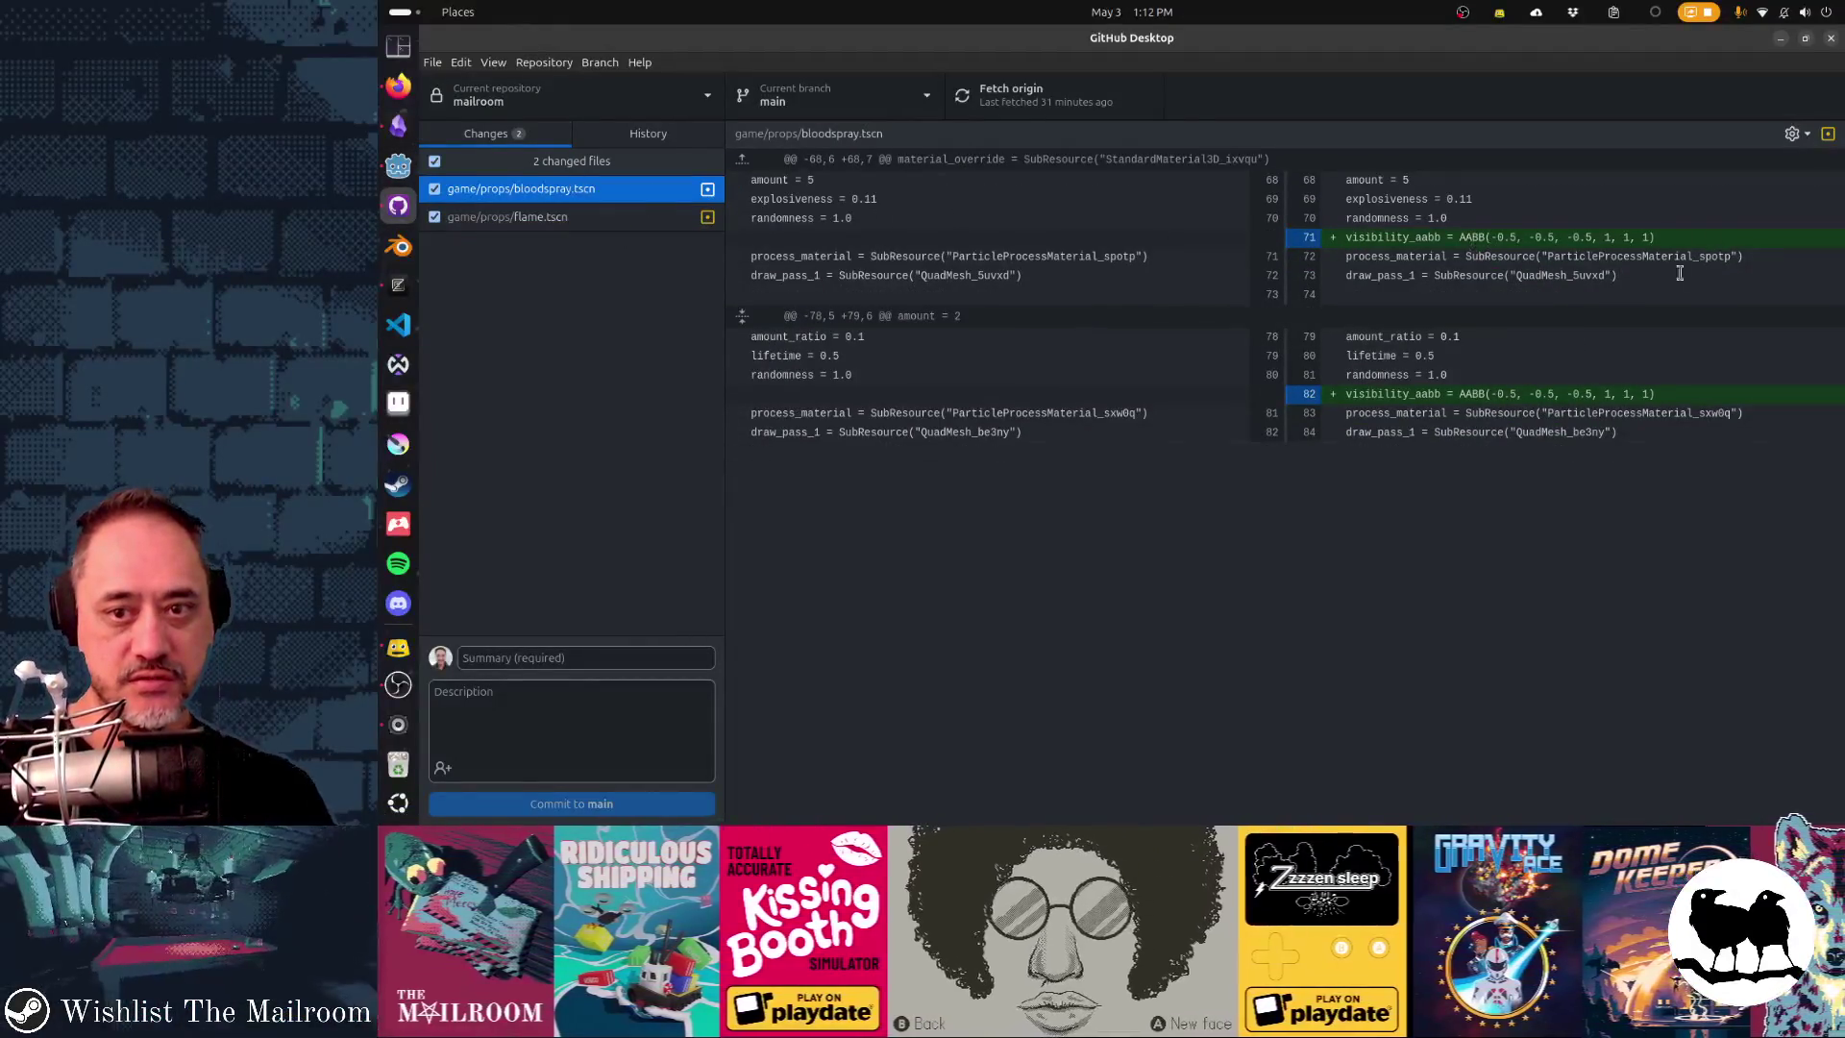
{"action": "left_click", "coordinate": [576, 655]}
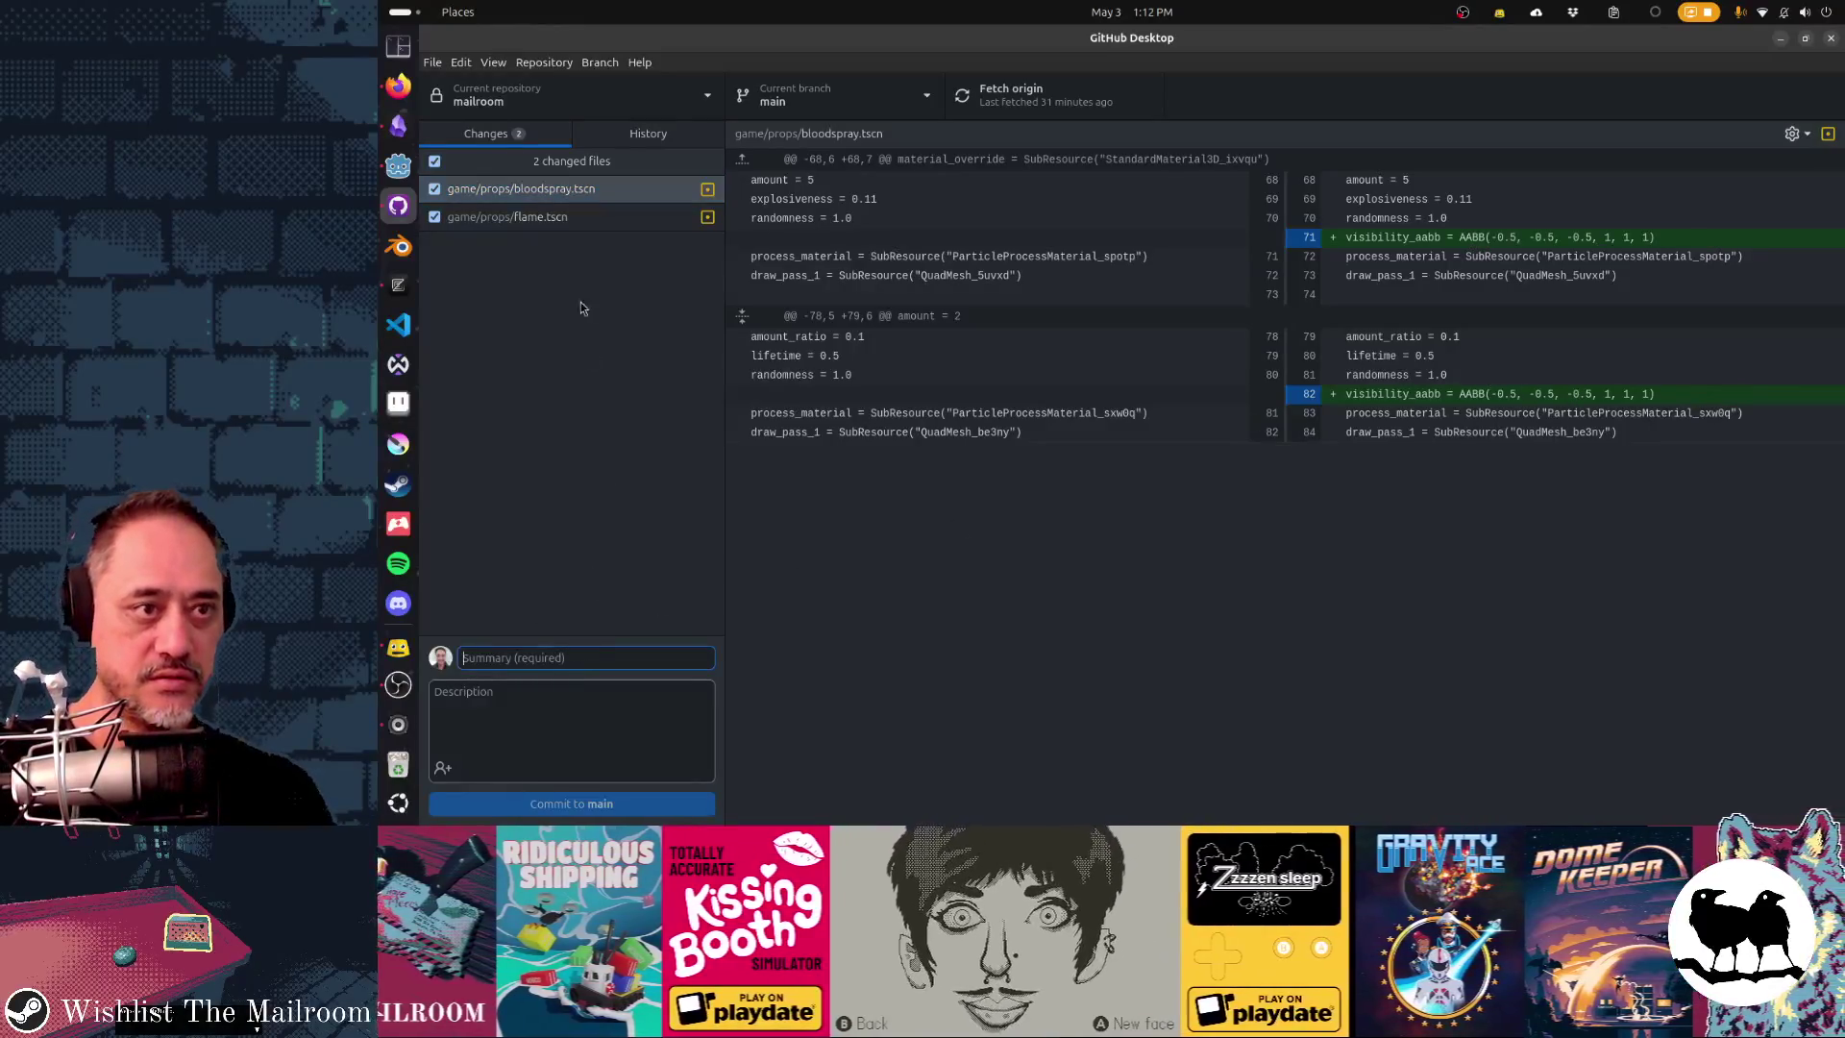
{"action": "left_click", "coordinate": [644, 141]}
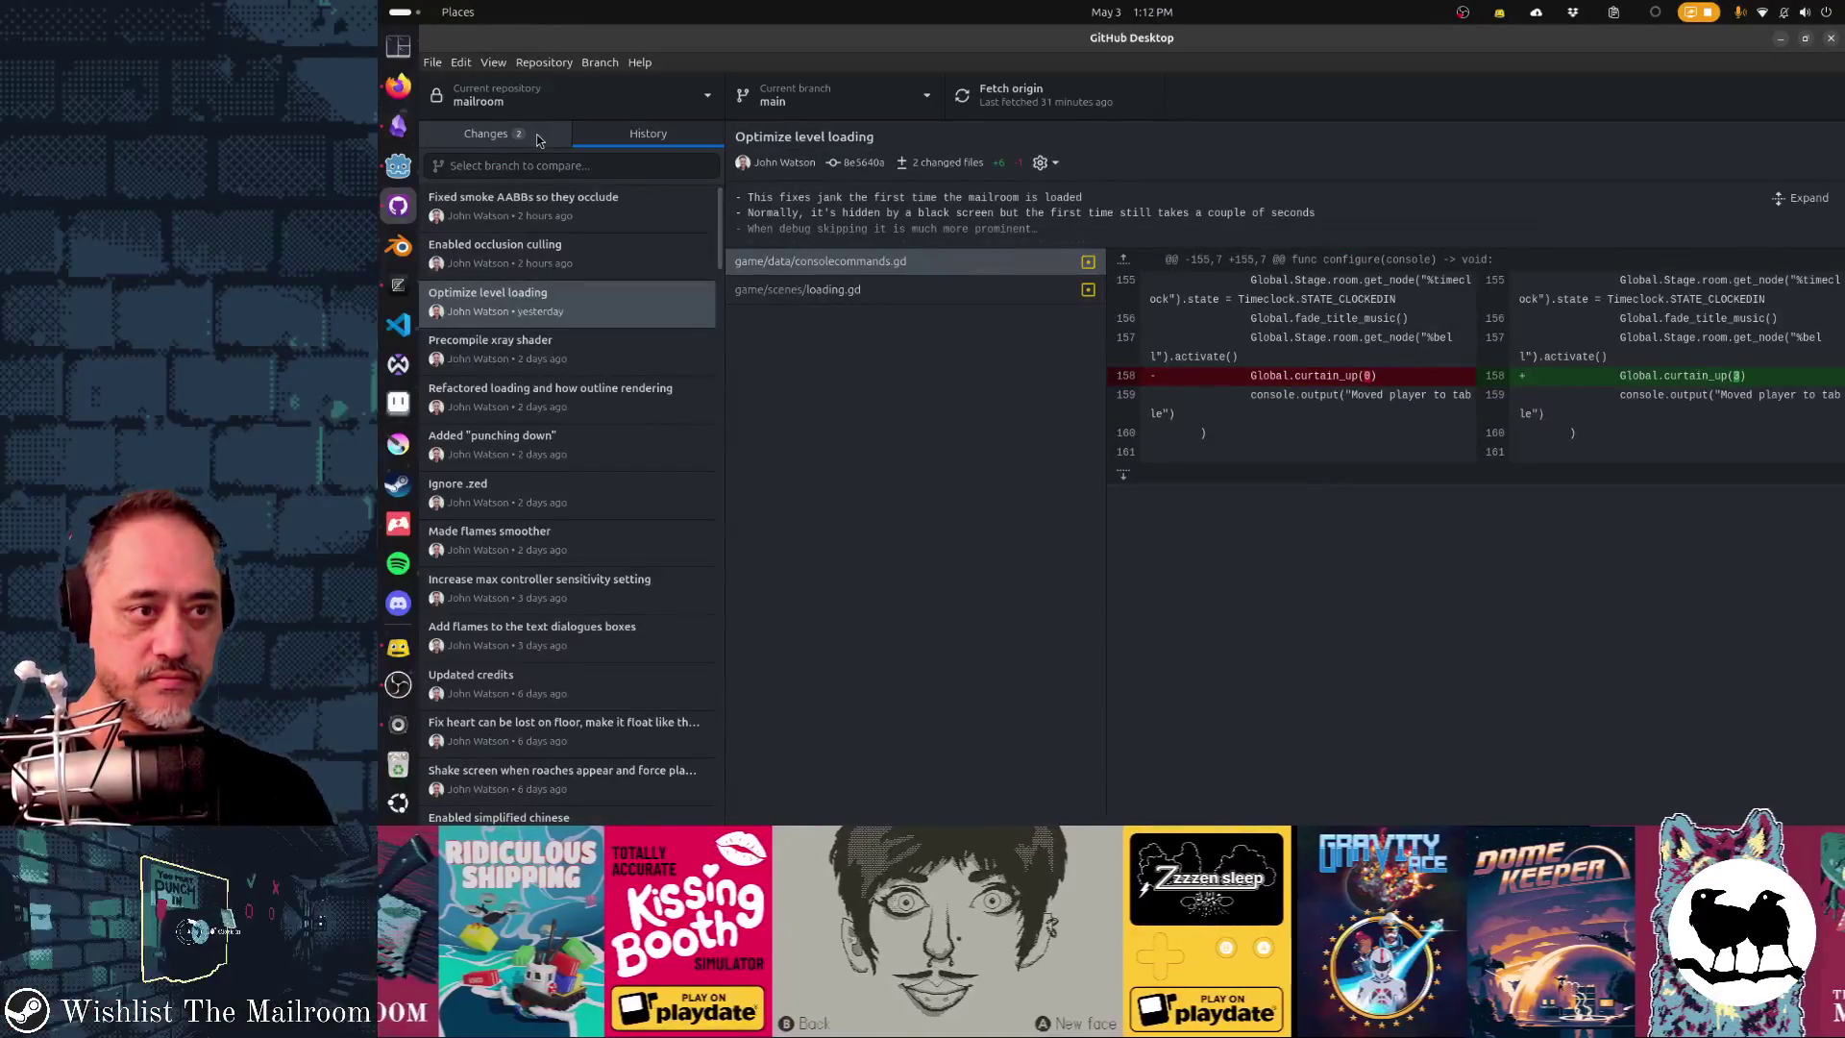
{"action": "left_click", "coordinate": [499, 140]}
- Commit both scenes to main with summary 'Fixed flame and bloodspray AABBs so they occlude'
{"action": "left_click", "coordinate": [583, 656]}
{"action": "type", "text": "F"}
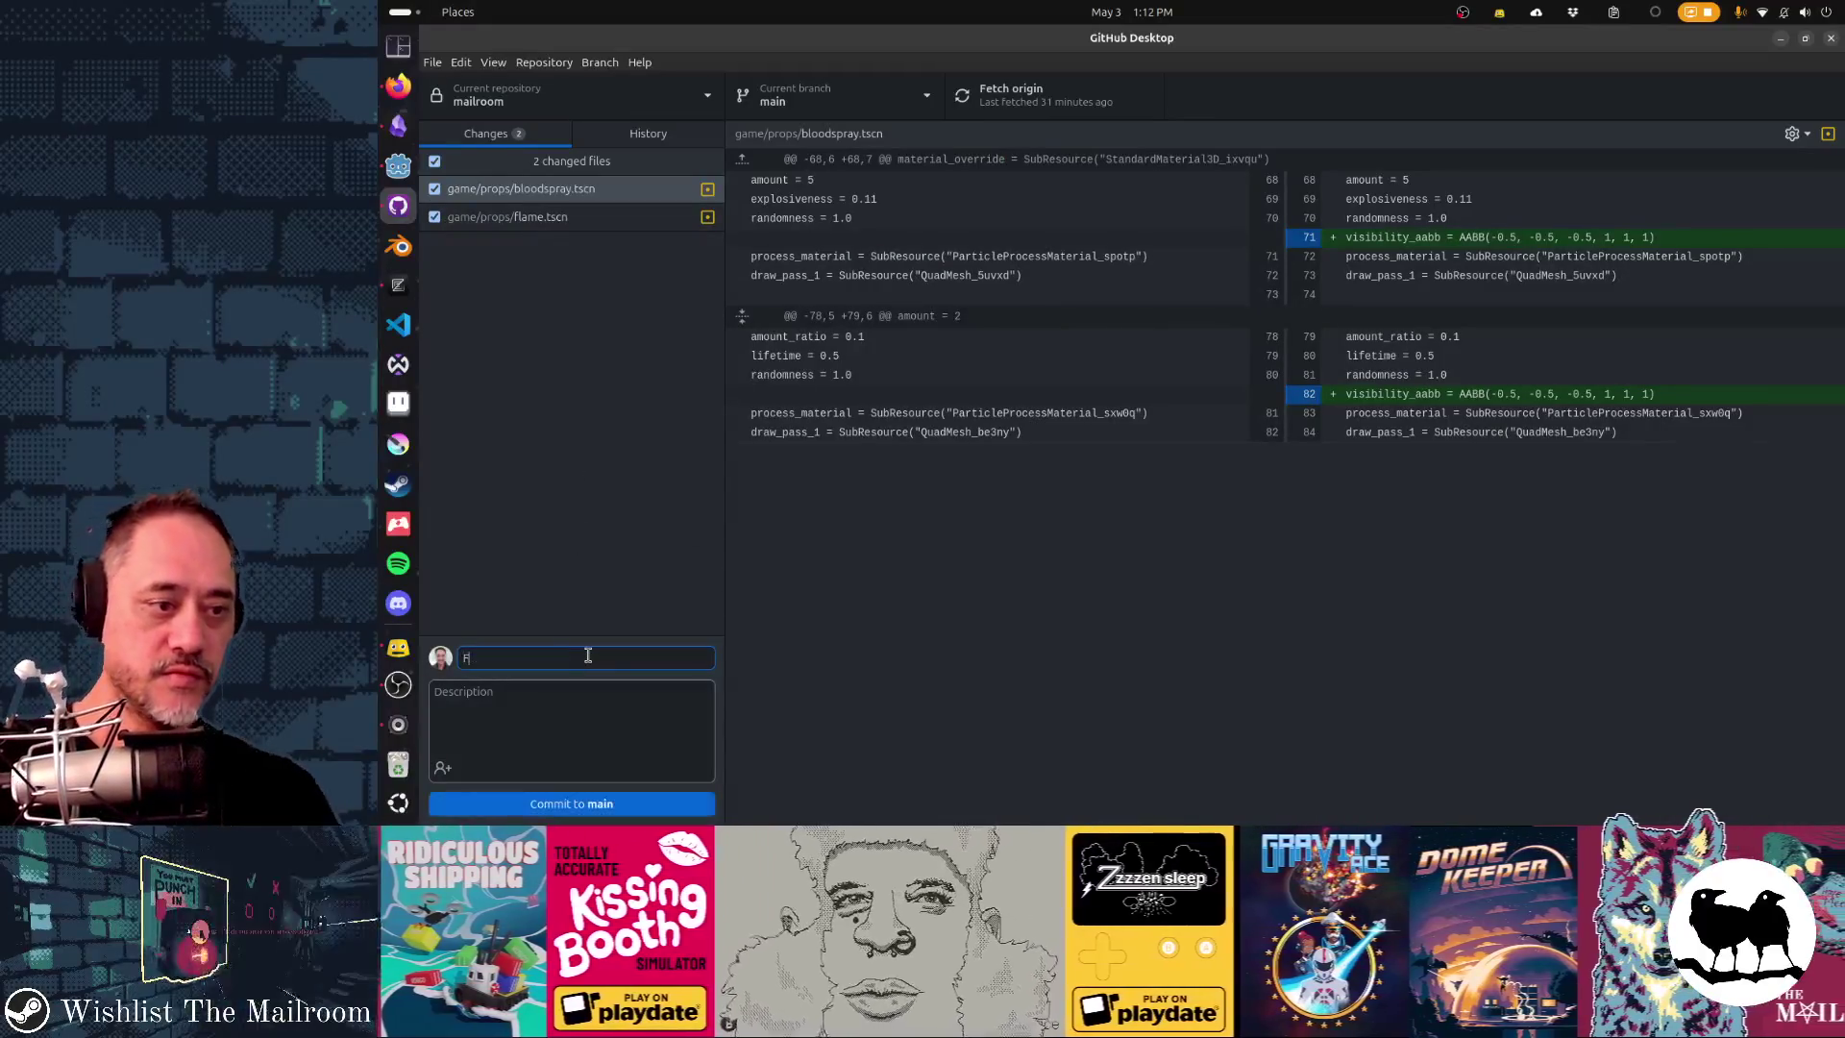
{"action": "type", "text": "ixed flame"}
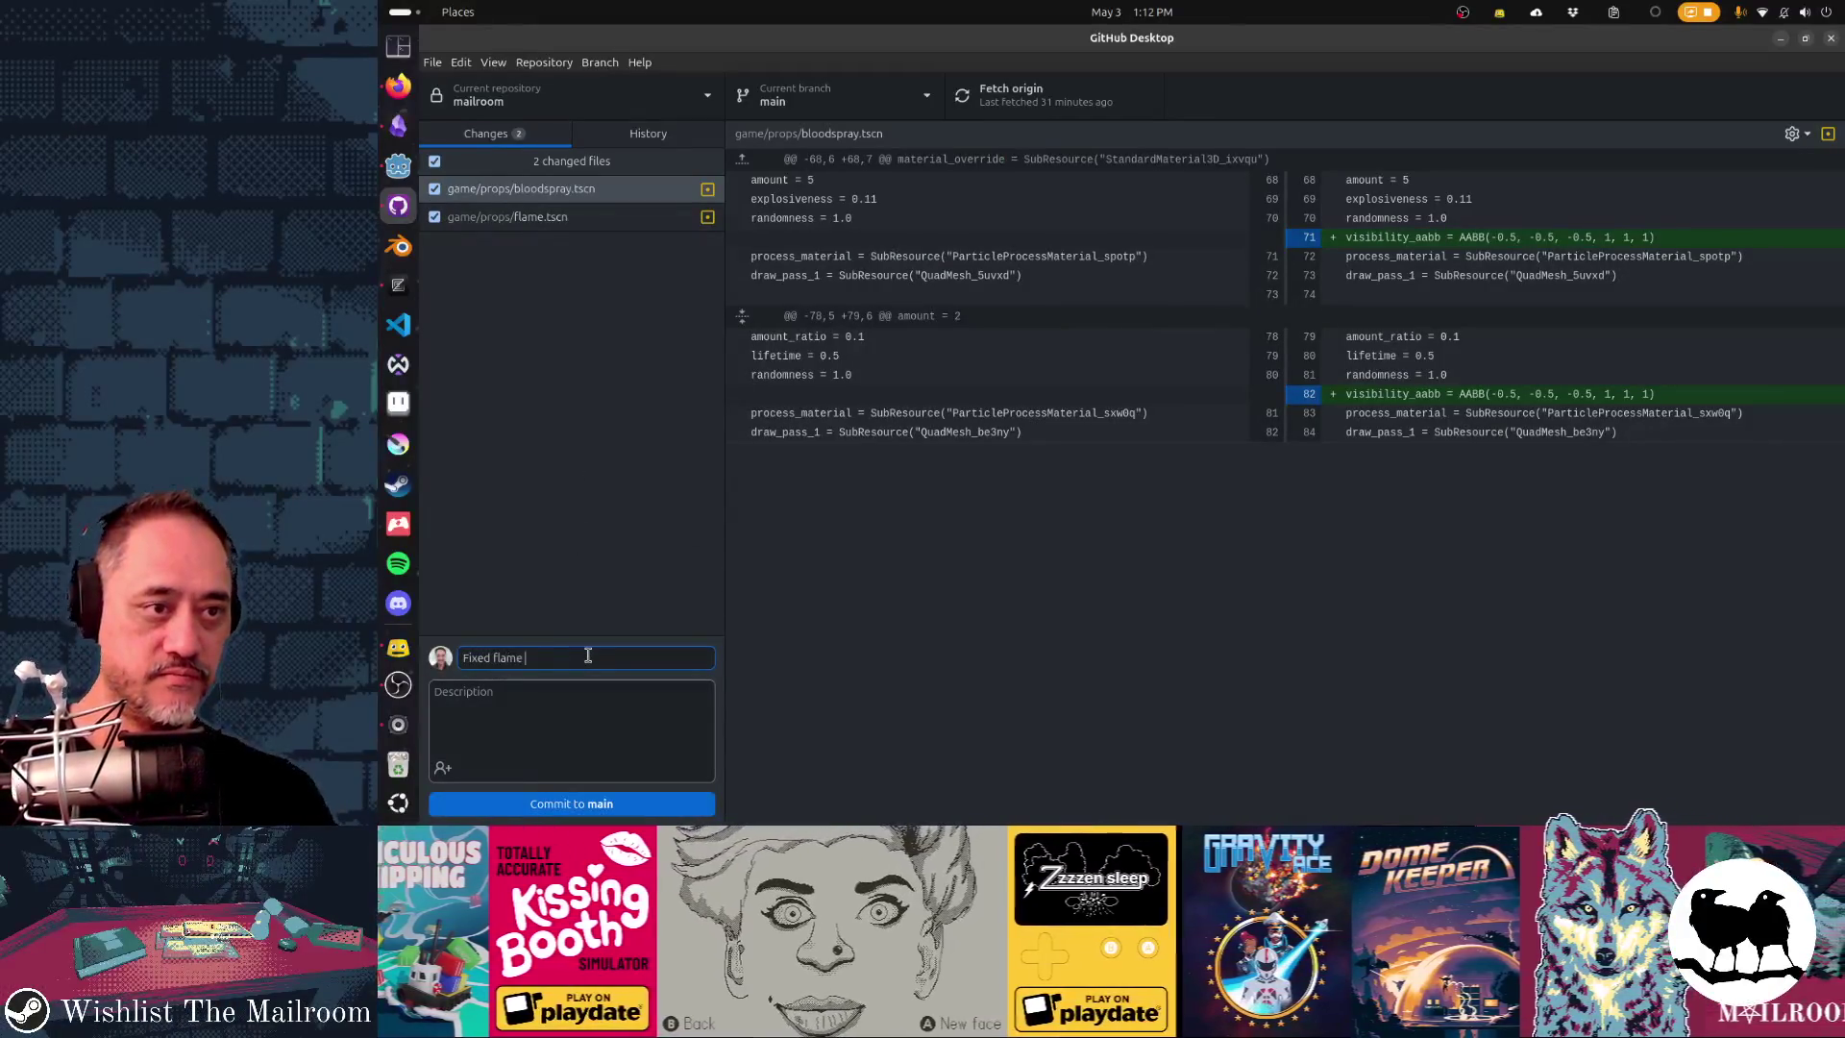
{"action": "type", "text": " and blood"}
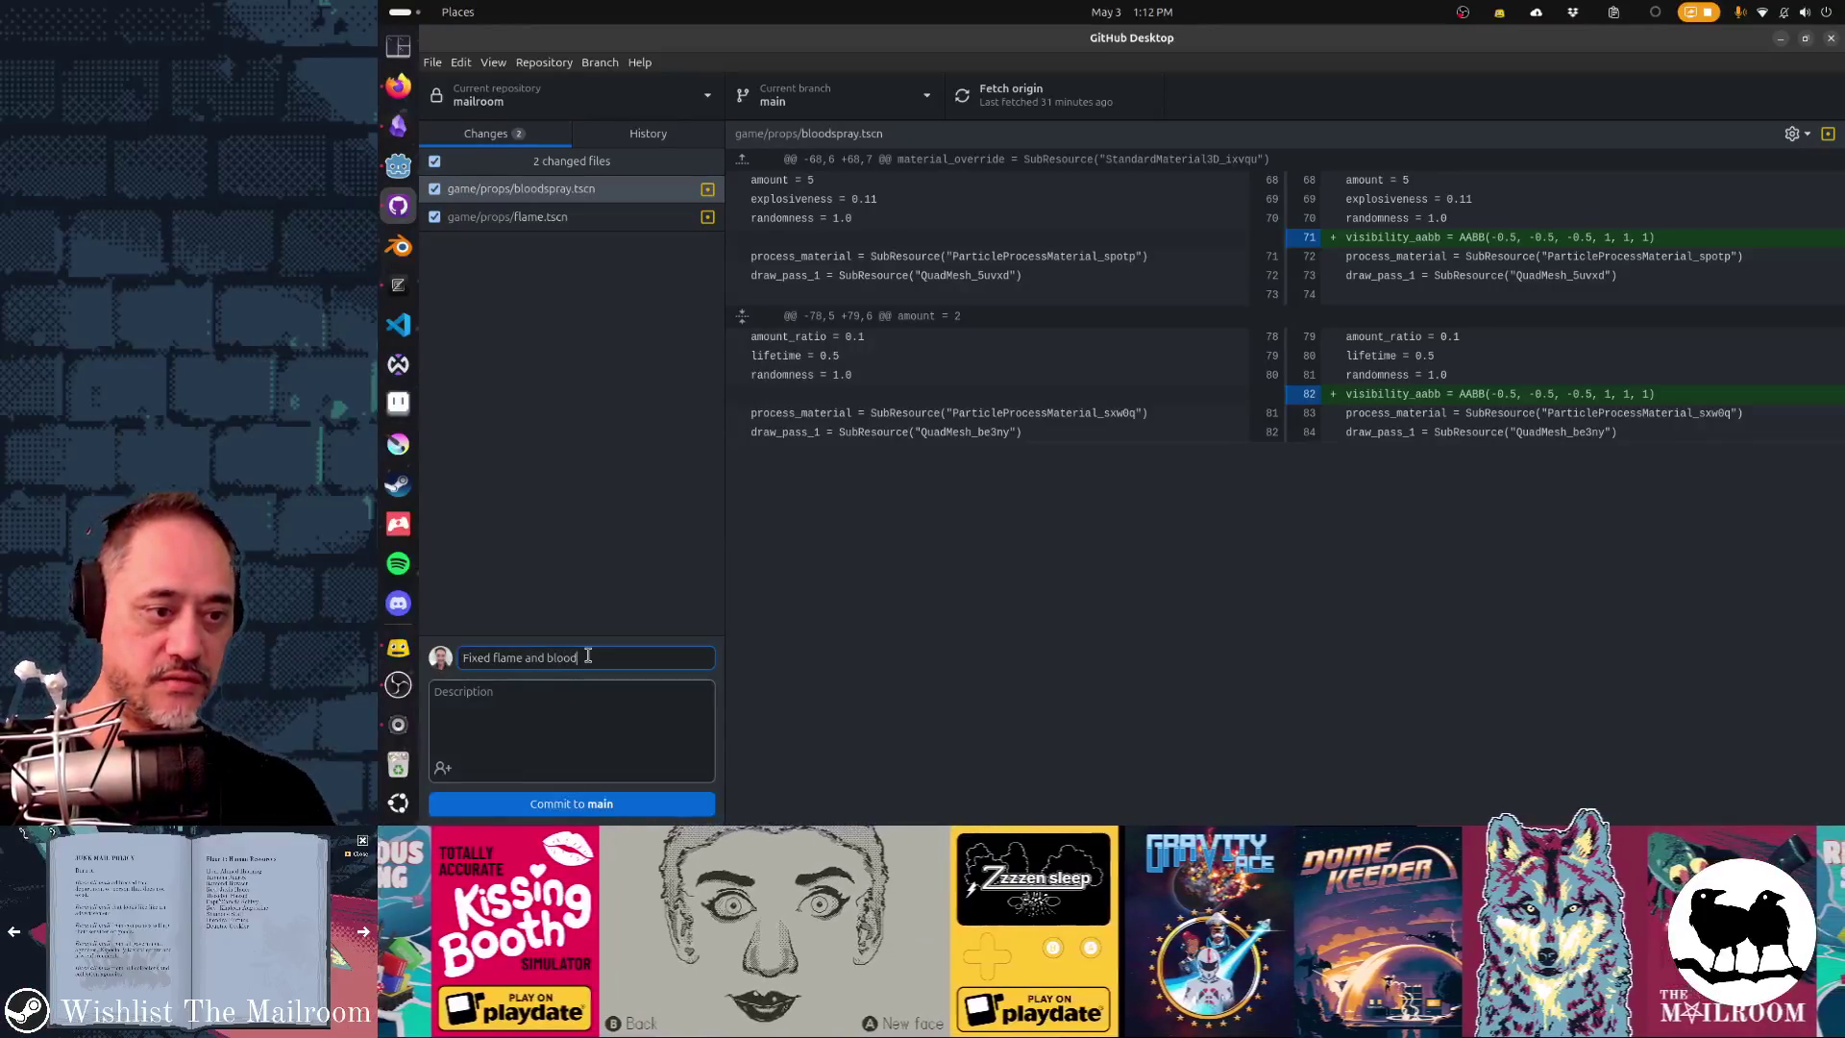
{"action": "type", "text": "spray AABB"}
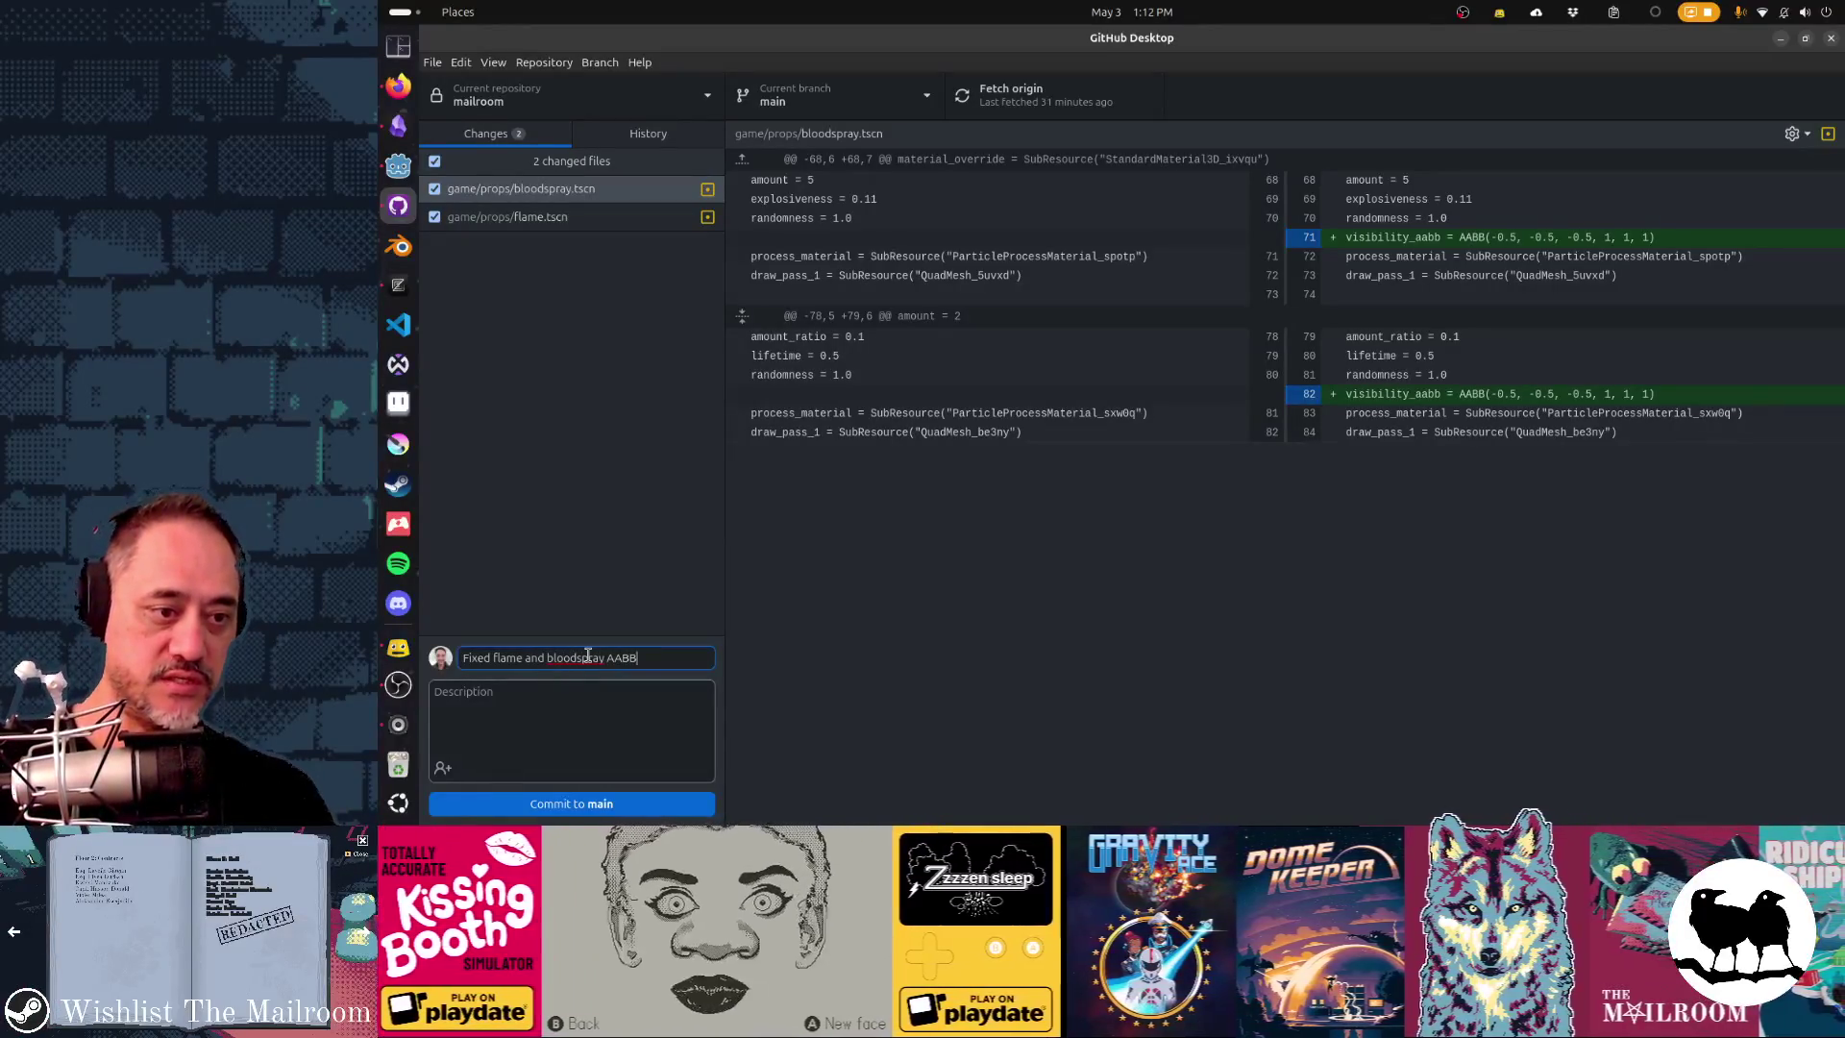
{"action": "type", "text": "s so they occlude"}
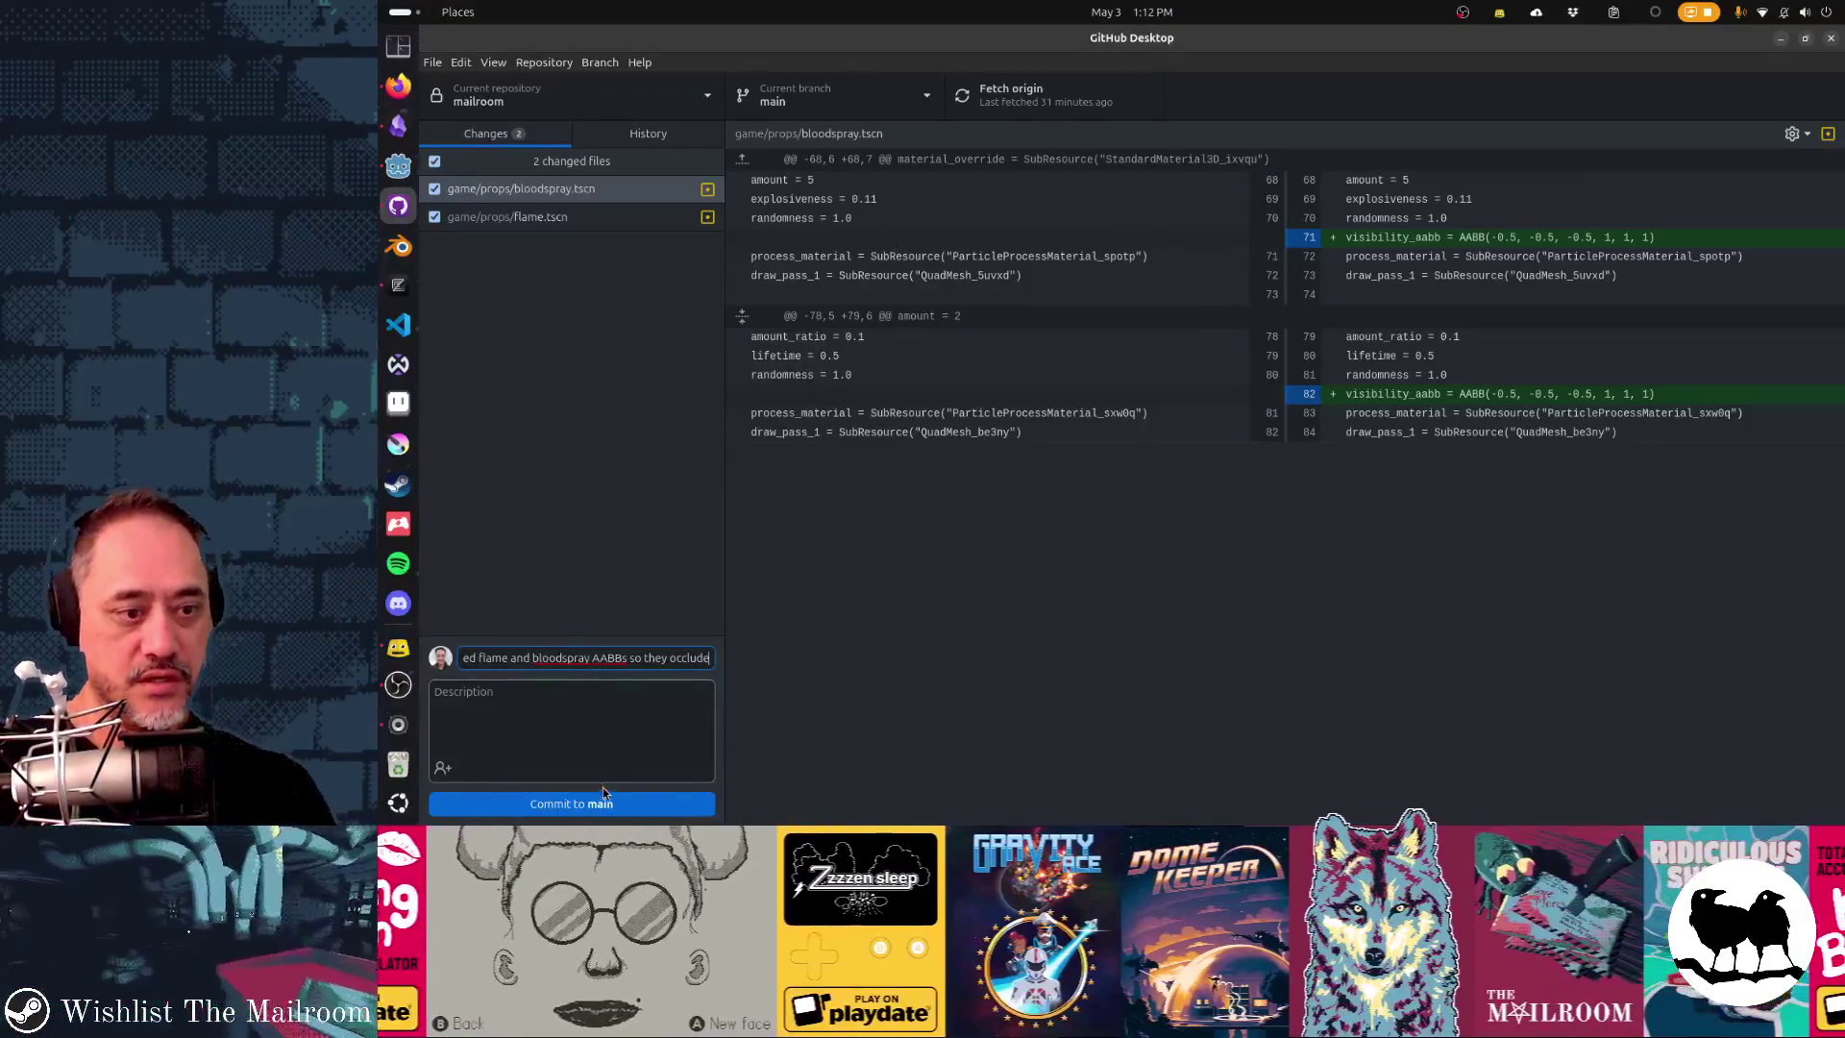
{"action": "left_click", "coordinate": [598, 803]}
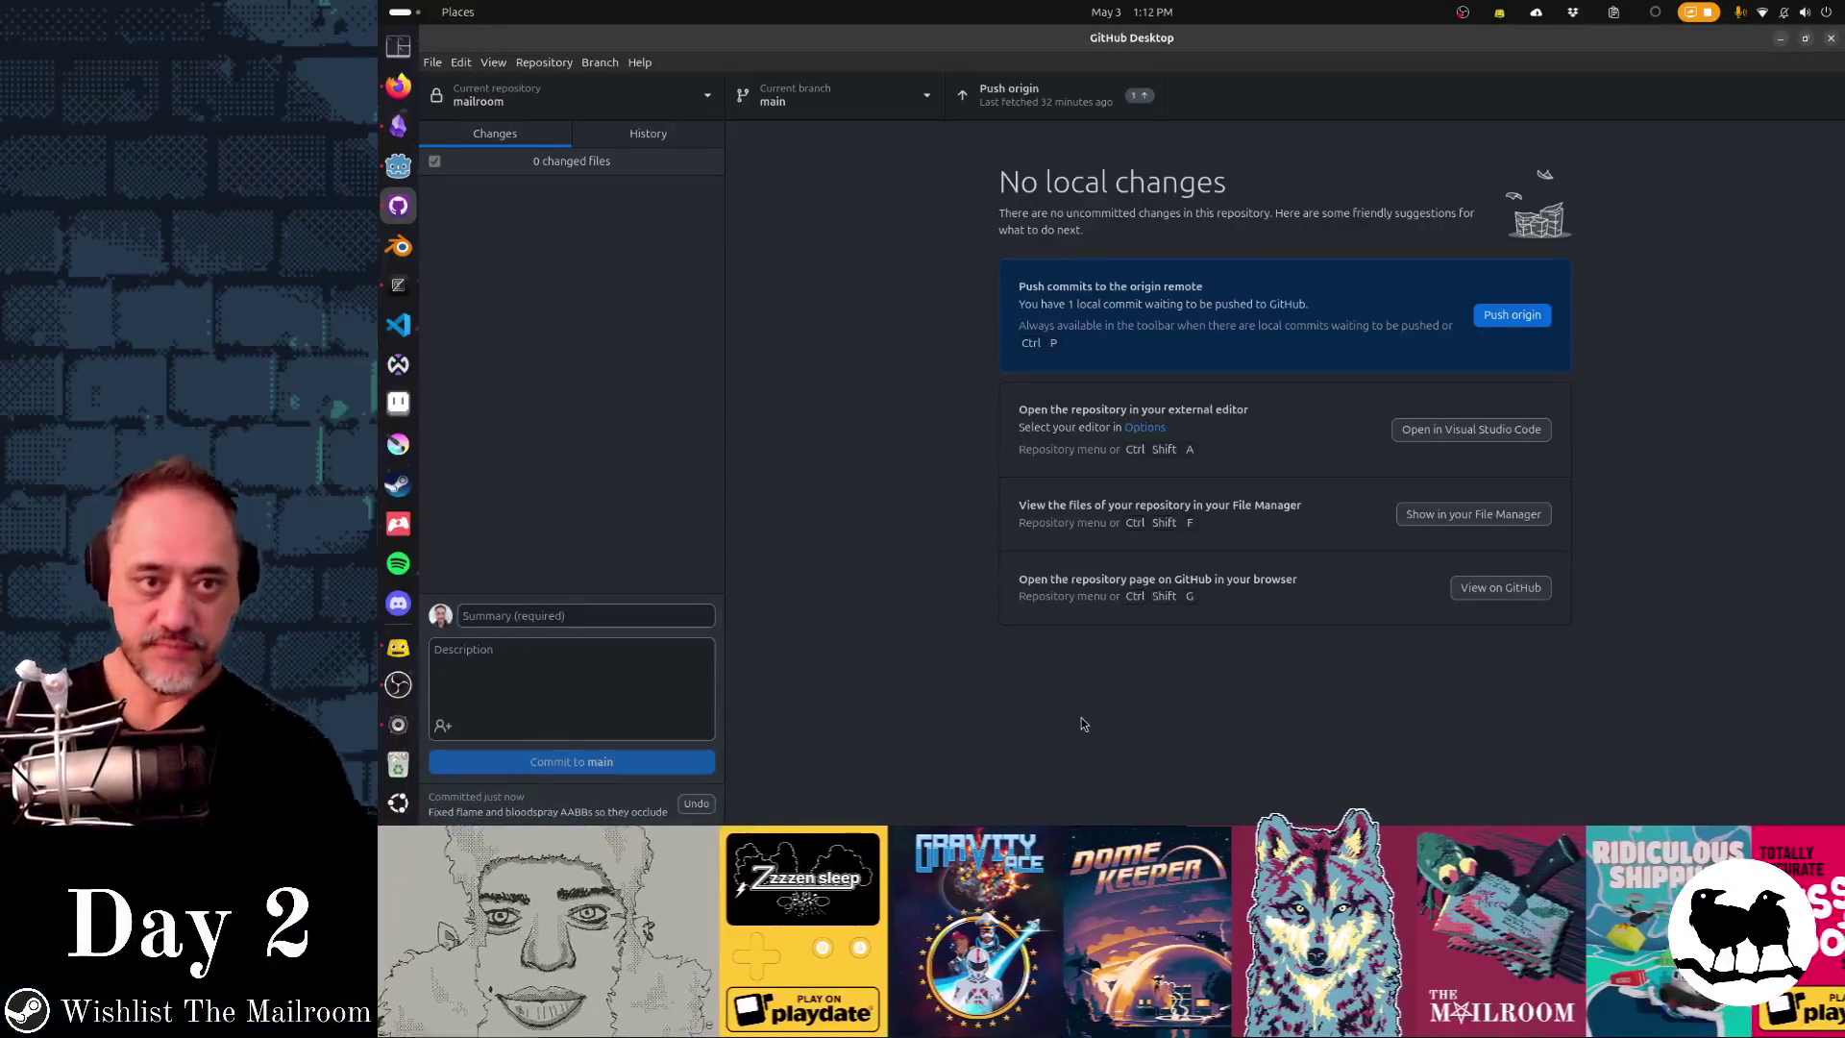
{"action": "key", "text": "alt+Tab"}
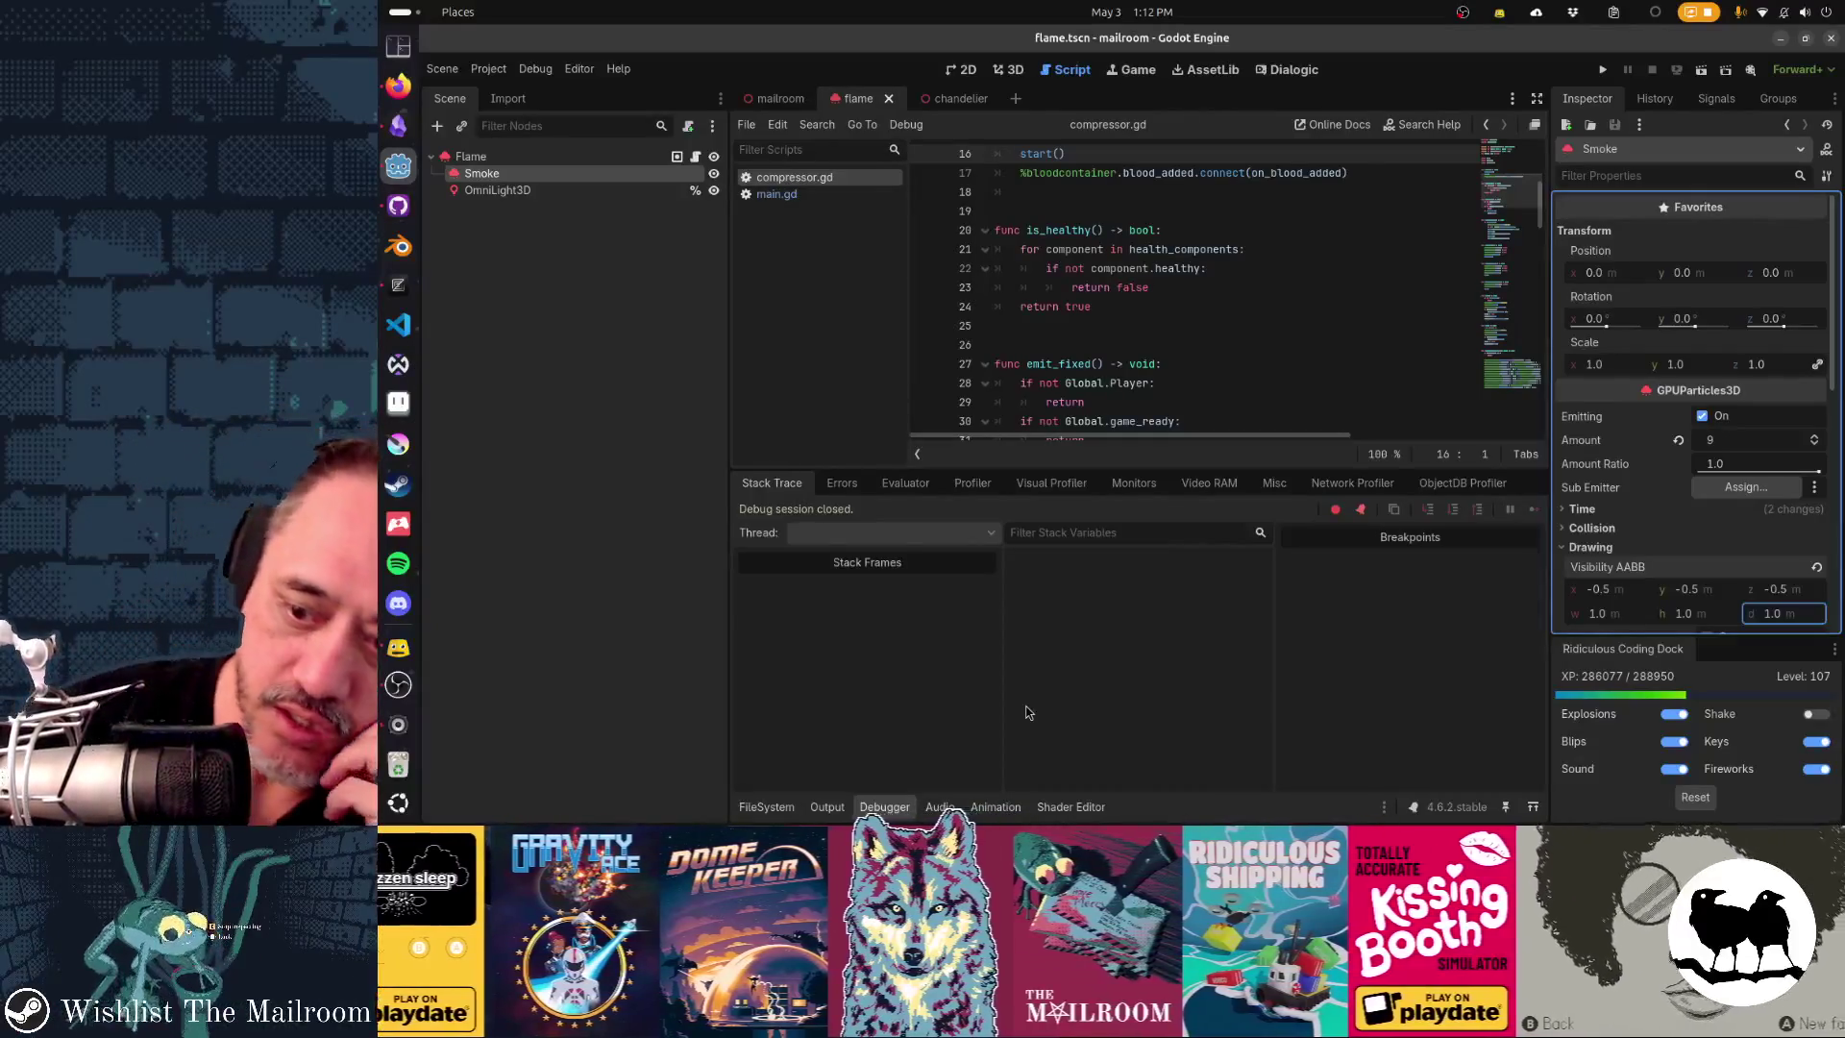
- Resize the editor panels to give the code and debugger area more room
{"action": "left_click_drag", "start_coordinate": [1127, 468], "coordinate": [1127, 579]}
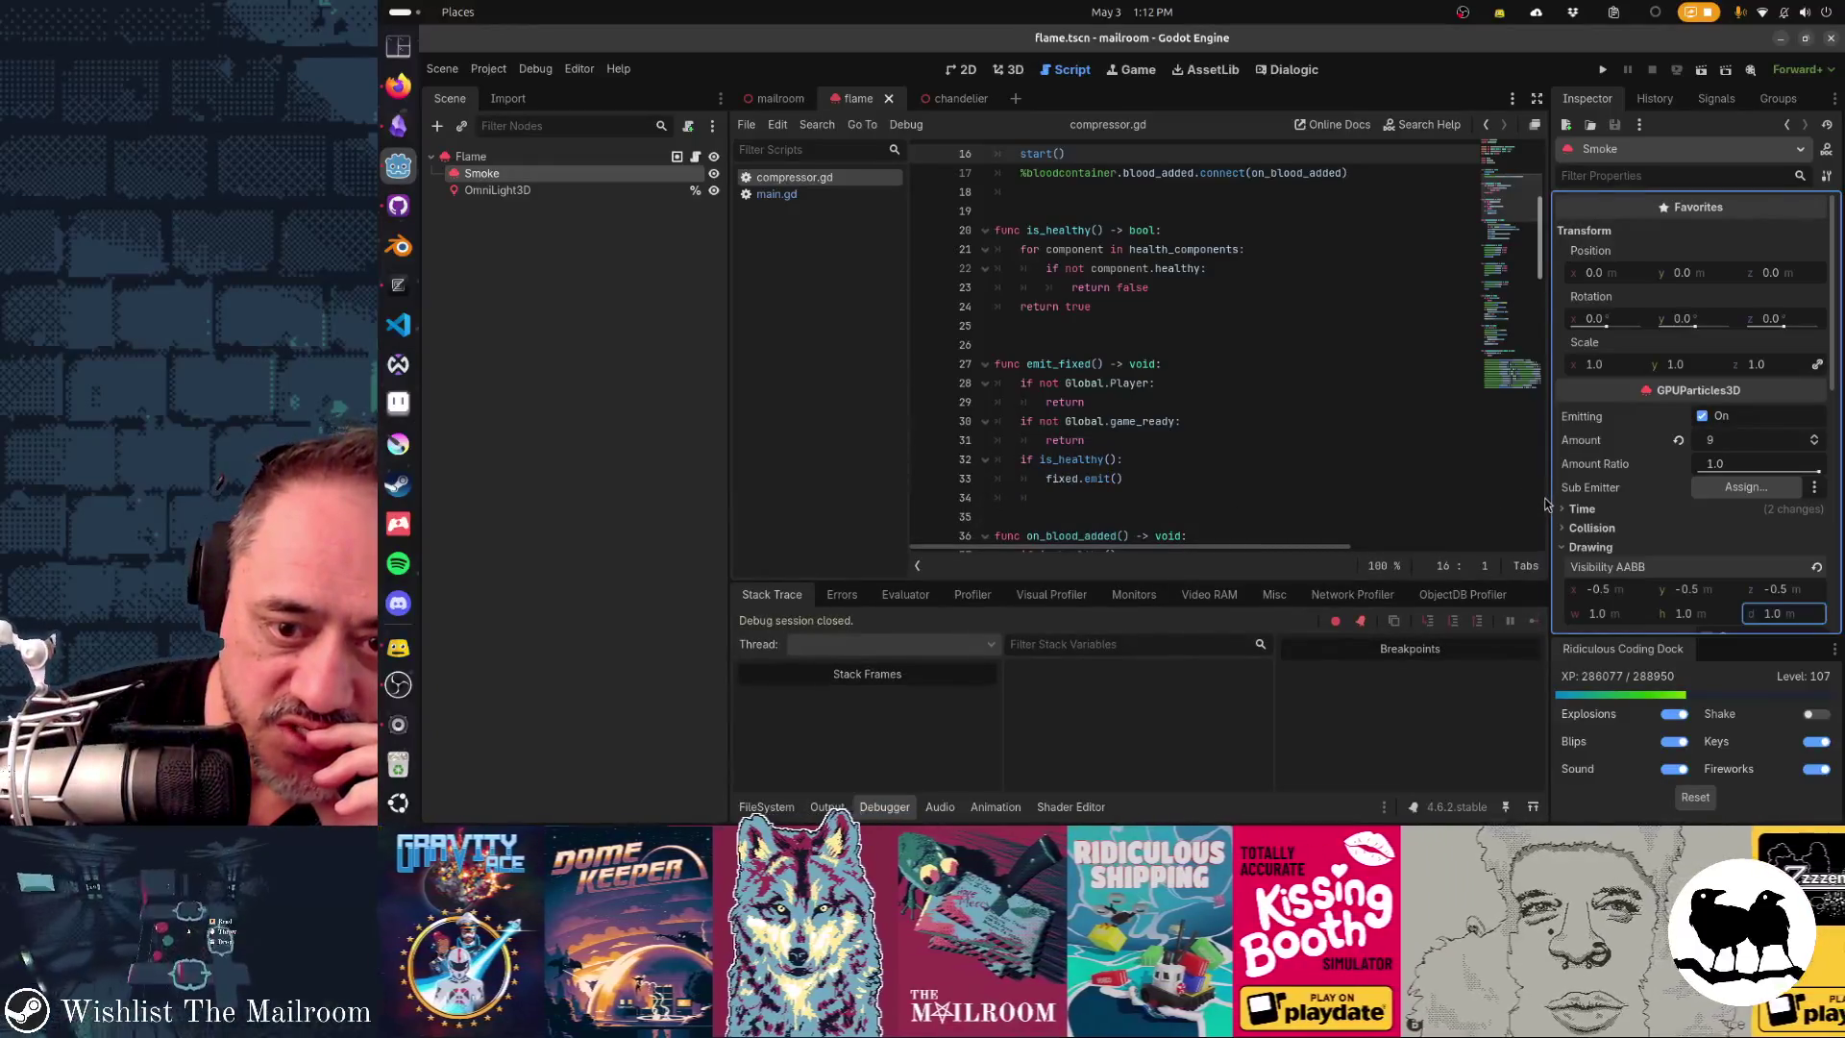
{"action": "left_click_drag", "start_coordinate": [1548, 496], "coordinate": [1554, 497]}
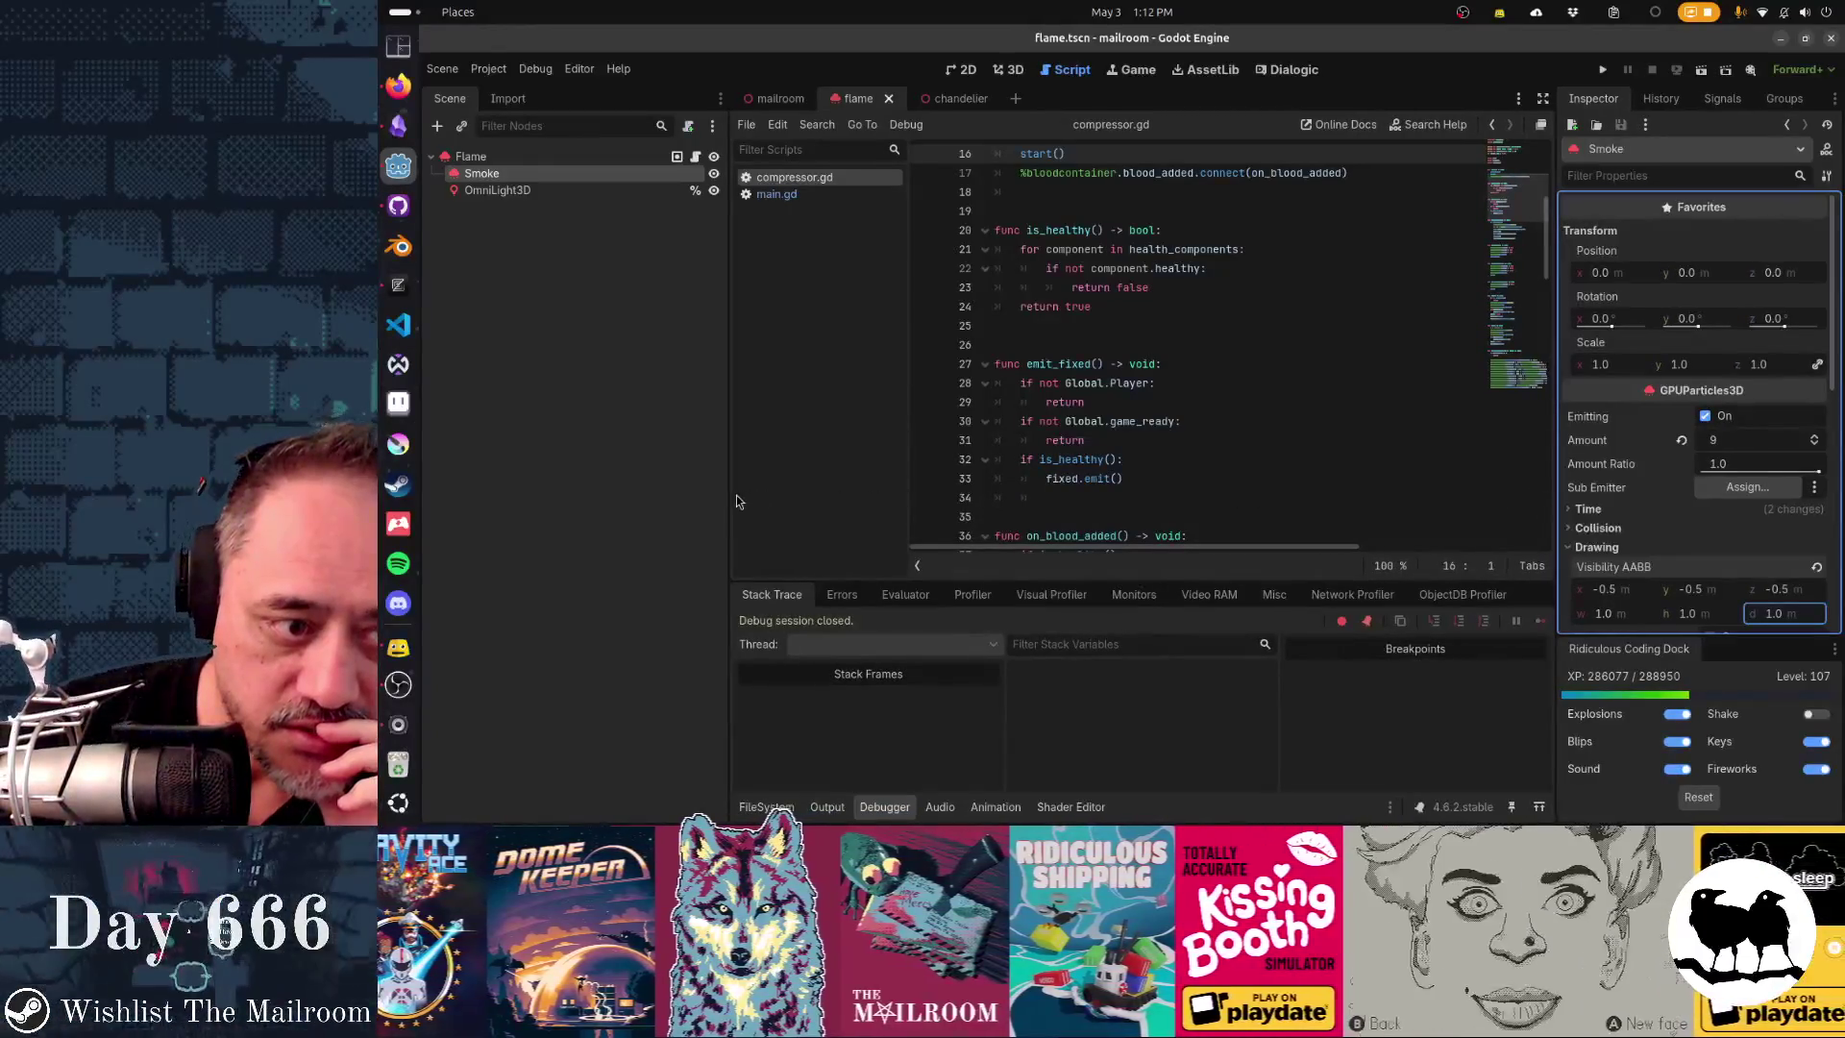
{"action": "left_click_drag", "start_coordinate": [728, 494], "coordinate": [673, 491]}
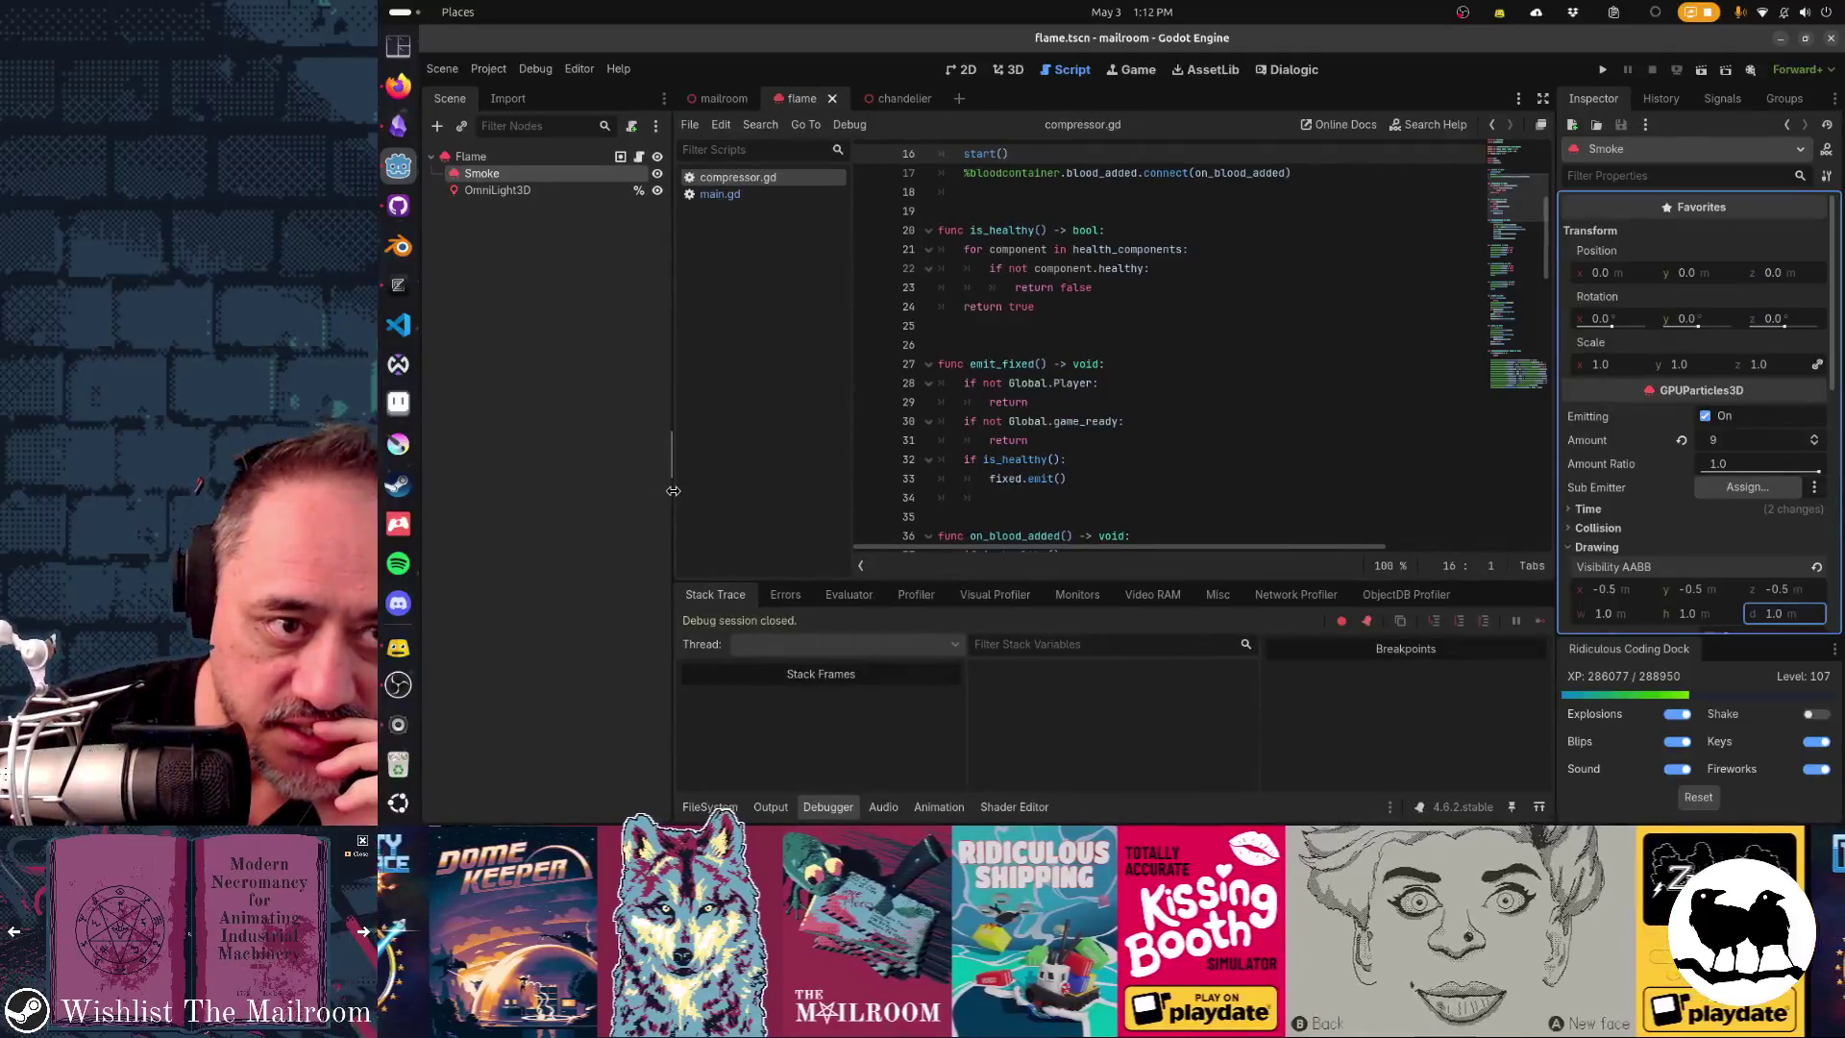
- Close the open scripts and the flame, chandelier and mailroom scene tabs
{"action": "middle_click", "coordinate": [752, 182]}
{"action": "middle_click", "coordinate": [752, 183]}
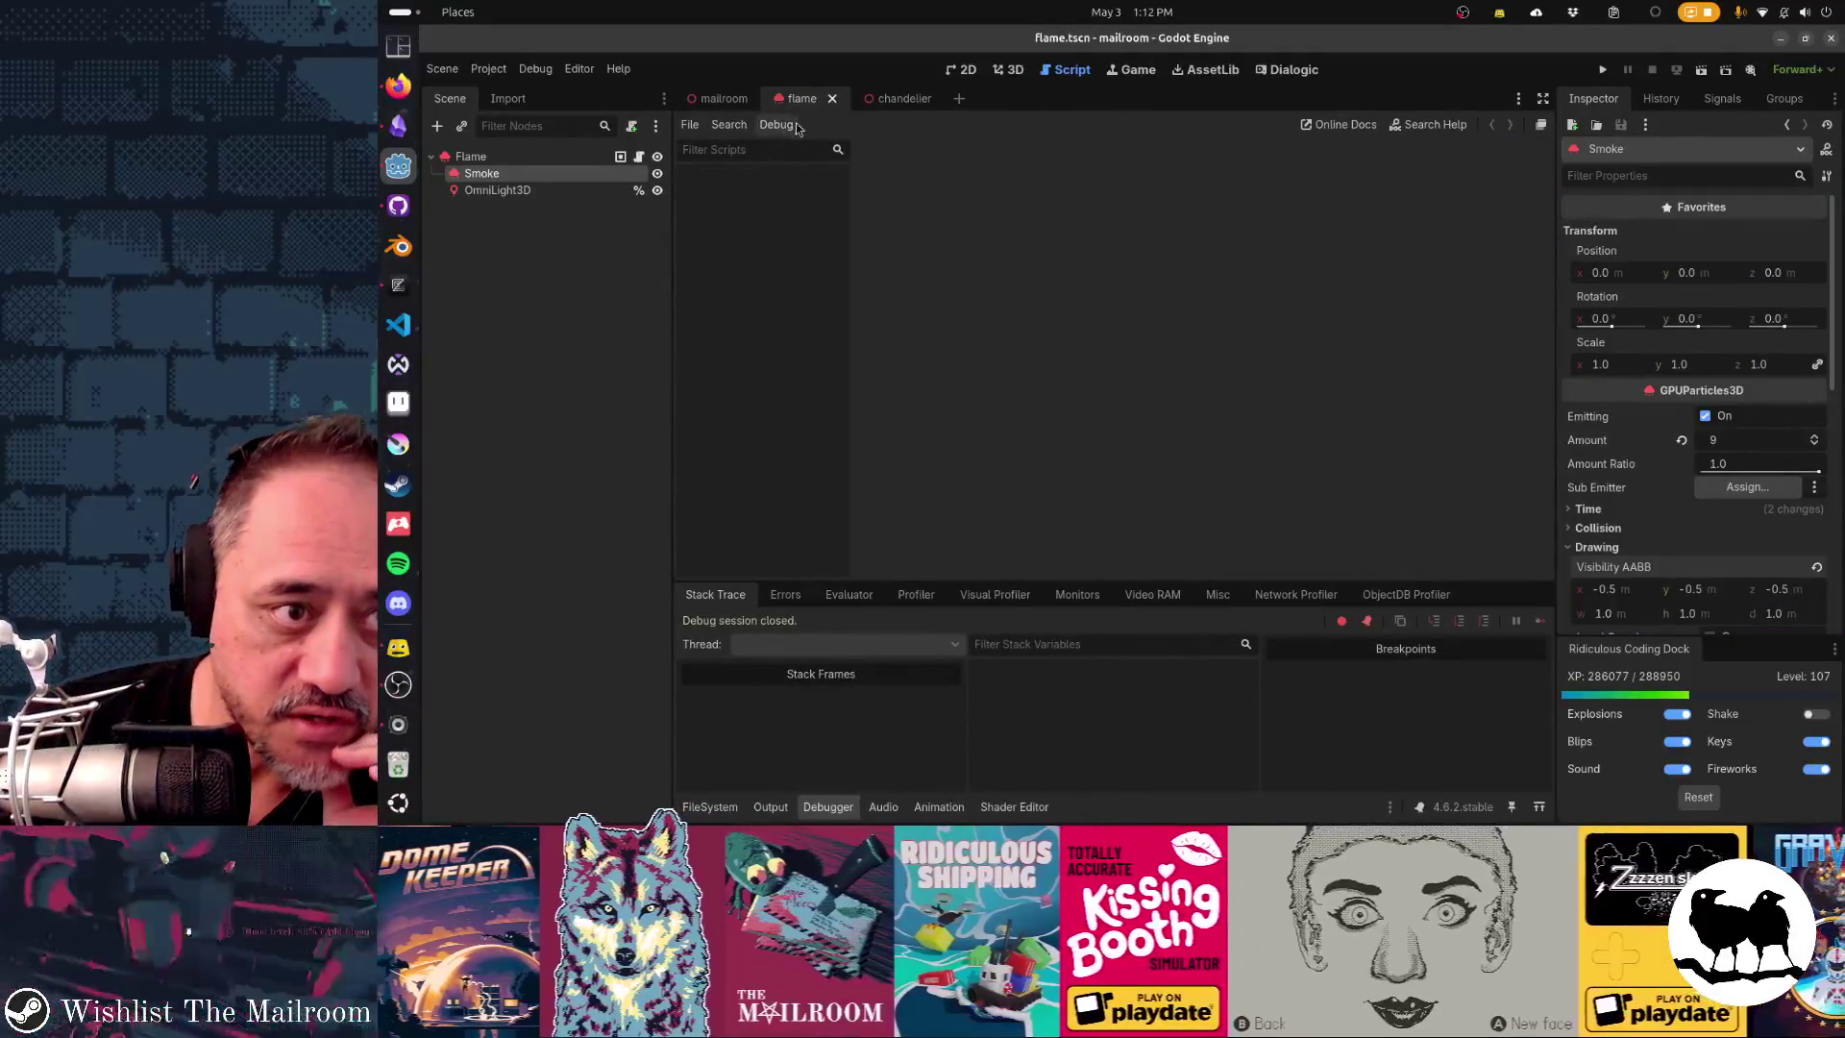
{"action": "left_click", "coordinate": [805, 104]}
{"action": "middle_click", "coordinate": [805, 104]}
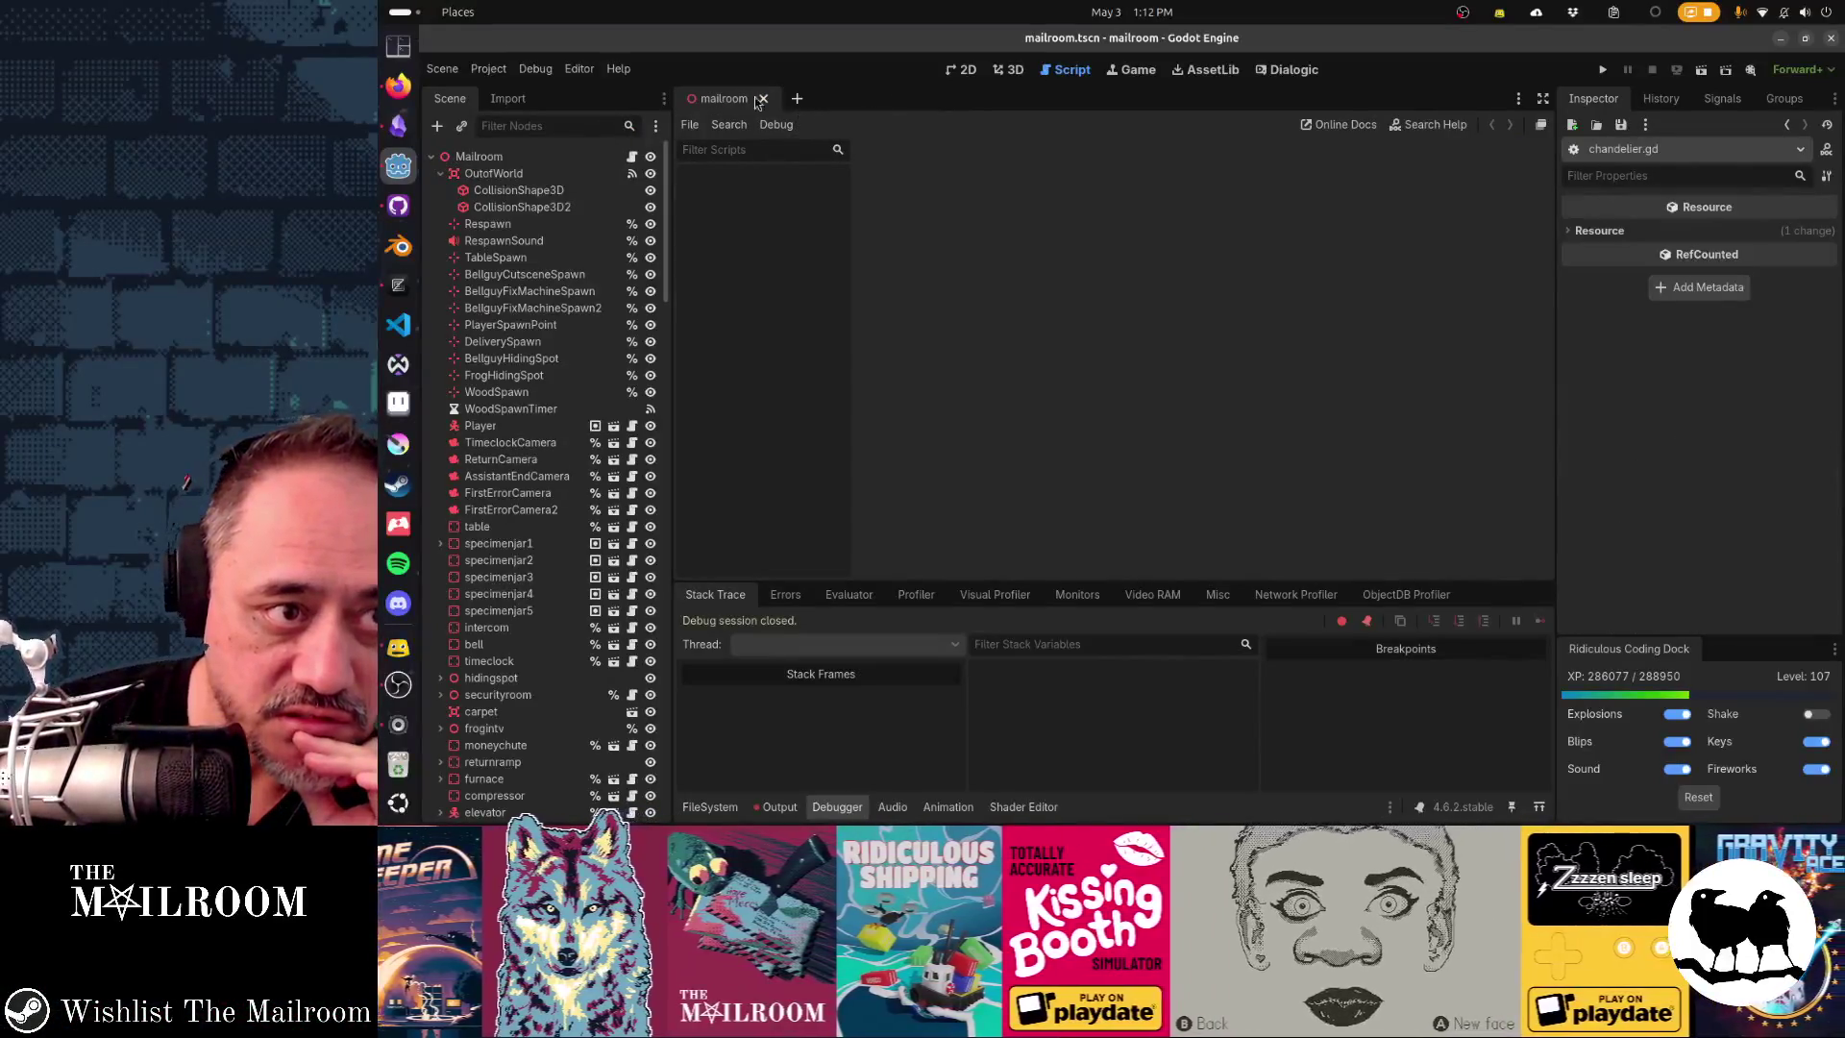
{"action": "left_click", "coordinate": [743, 99]}
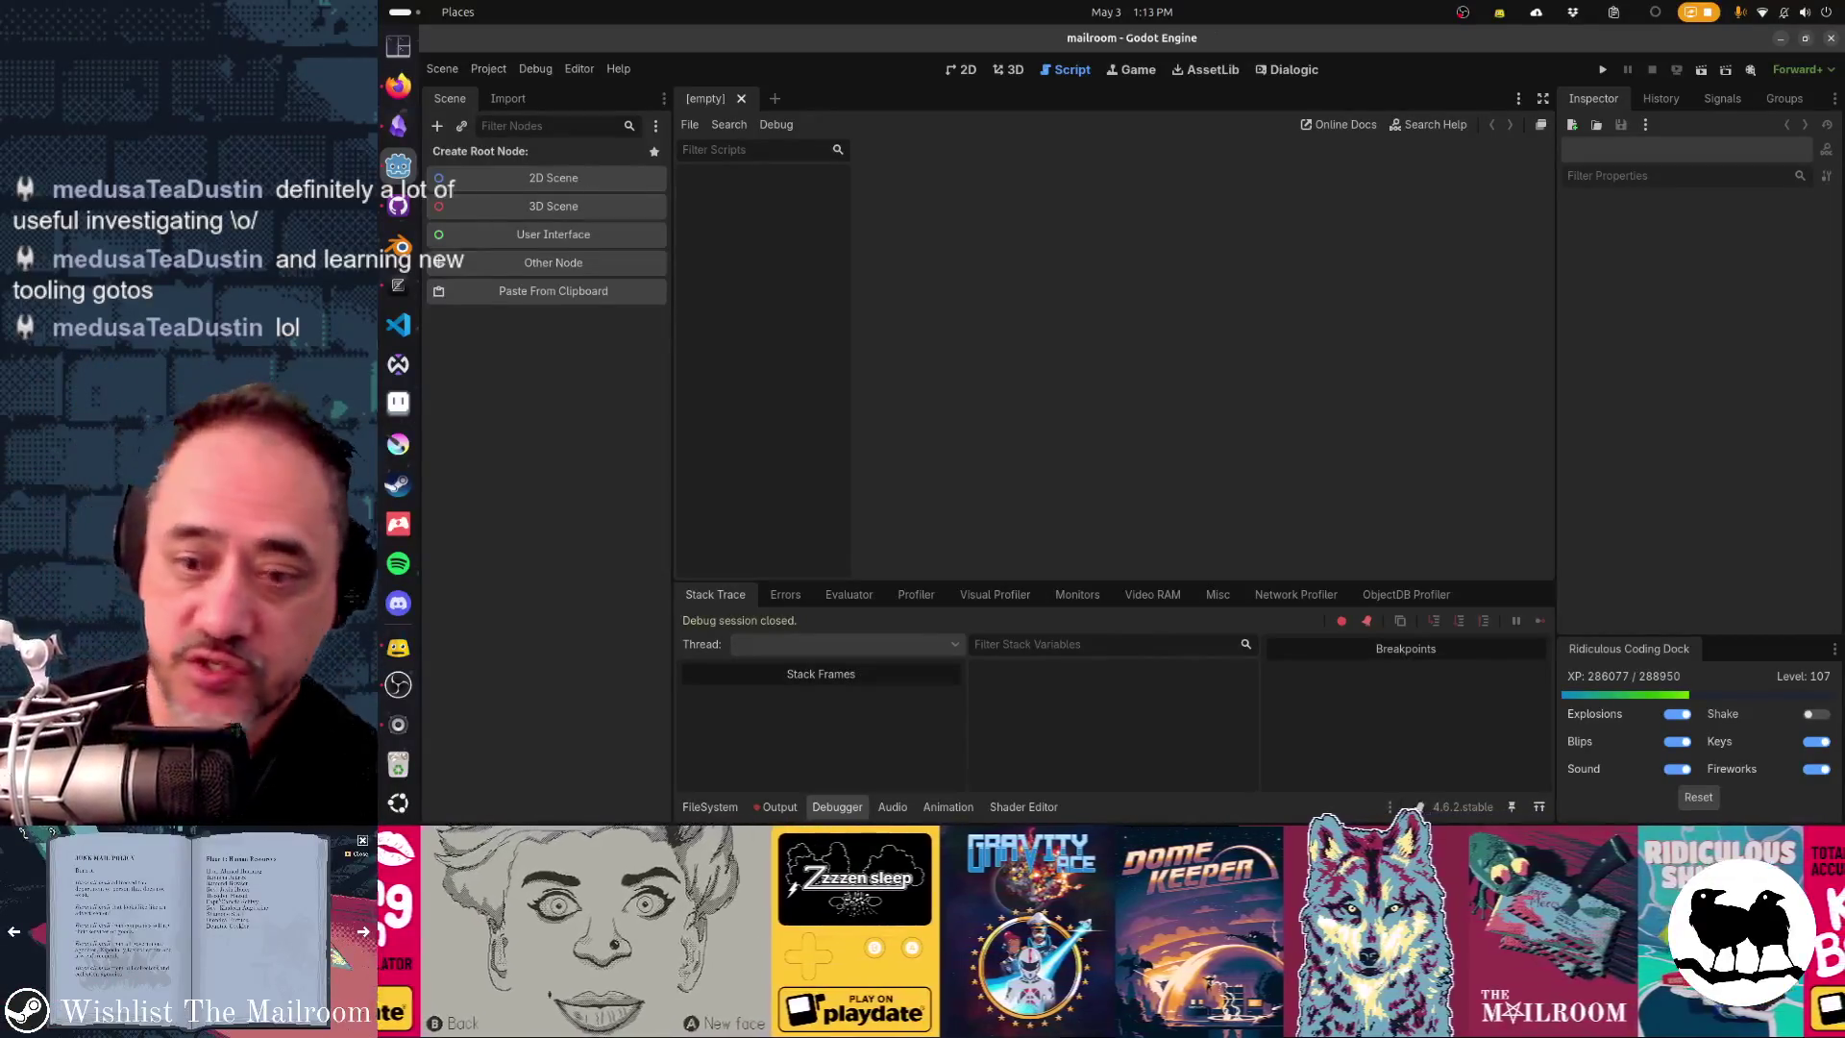
{"action": "left_click", "coordinate": [397, 84]}
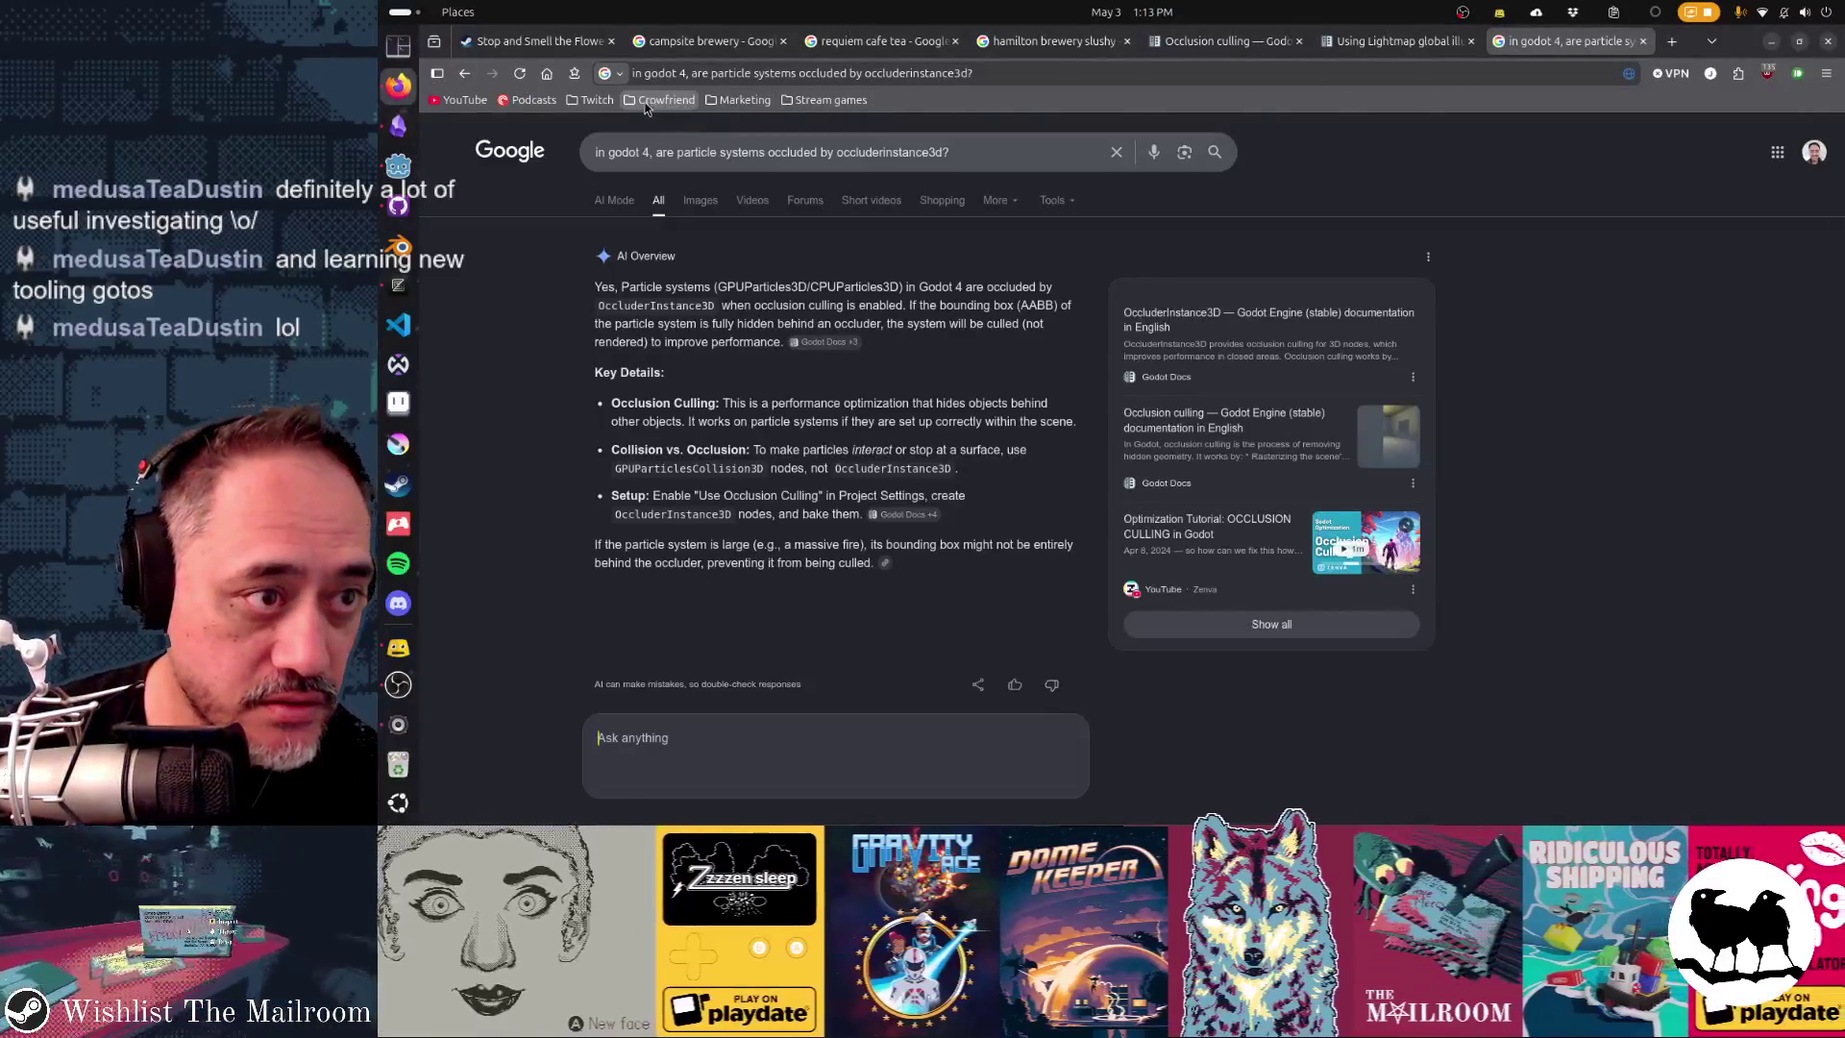
- Open Twitch Stream Manager from the bookmarks folder and bring up the Raid Channel panel
{"action": "left_click", "coordinate": [596, 100]}
{"action": "left_click", "coordinate": [624, 154]}
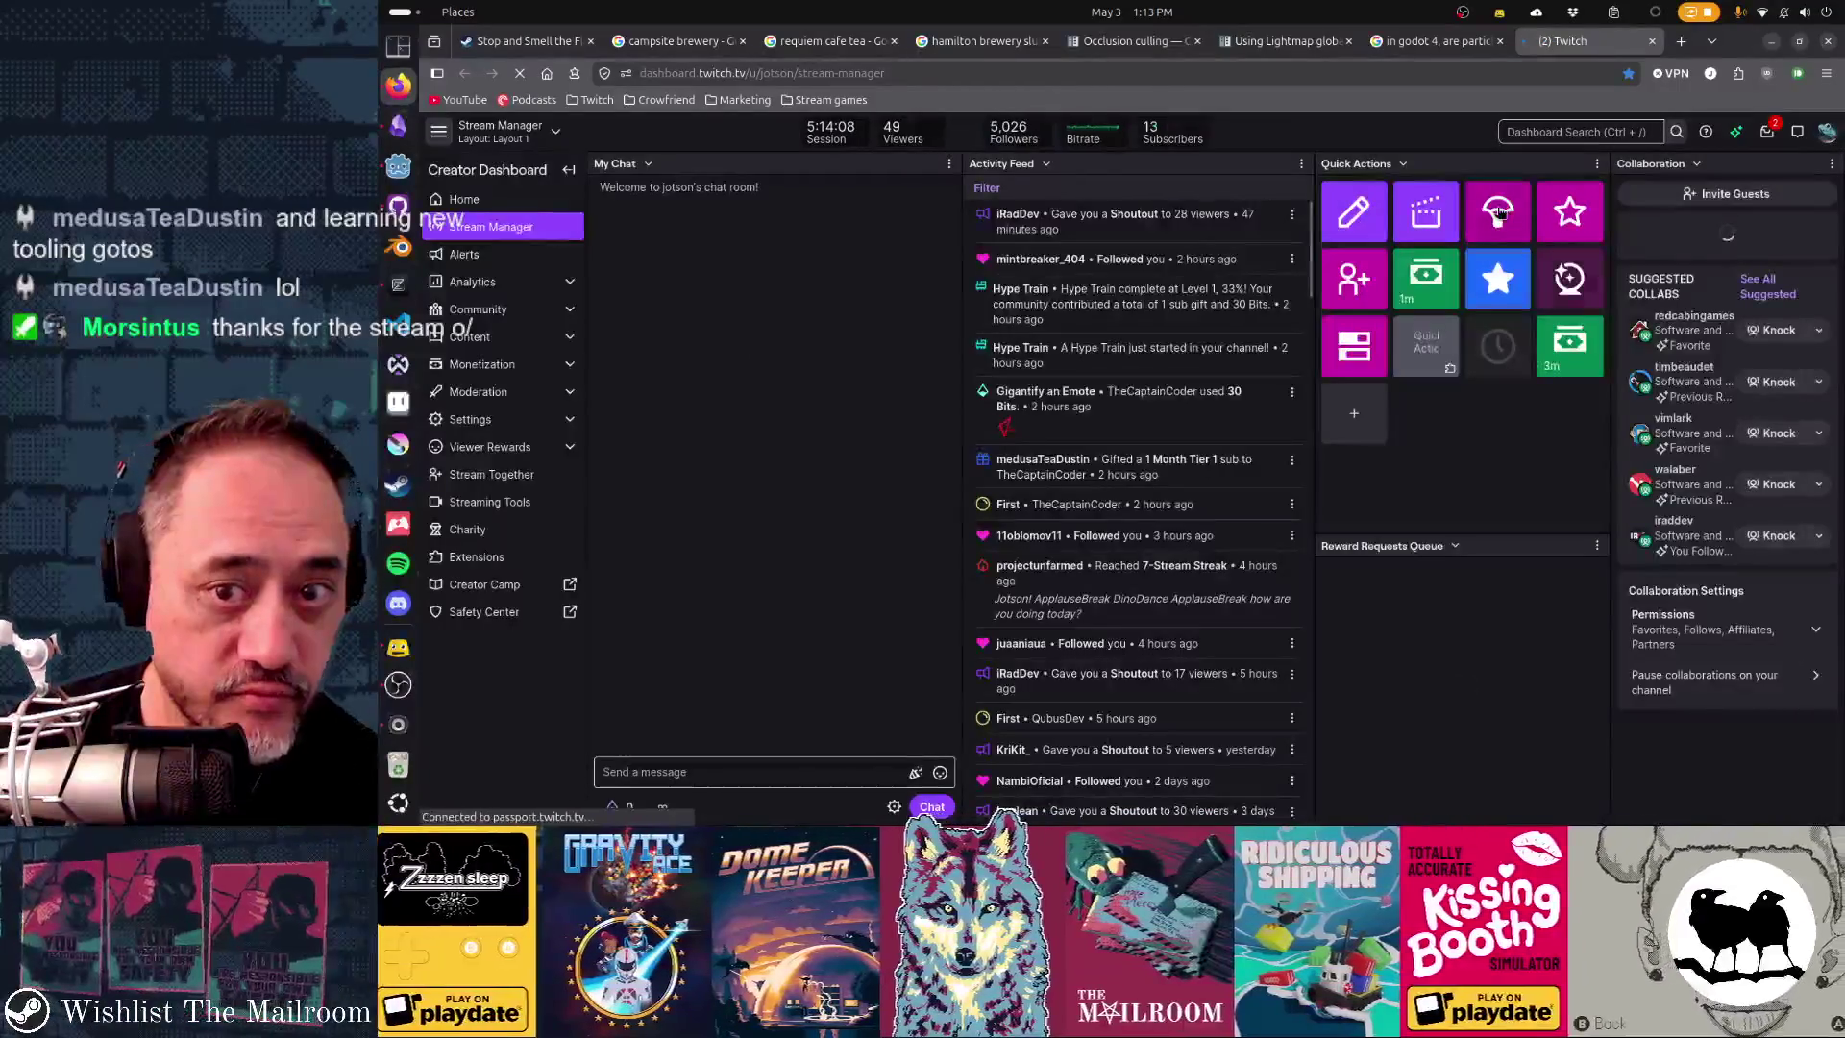
{"action": "left_click", "coordinate": [1374, 221]}
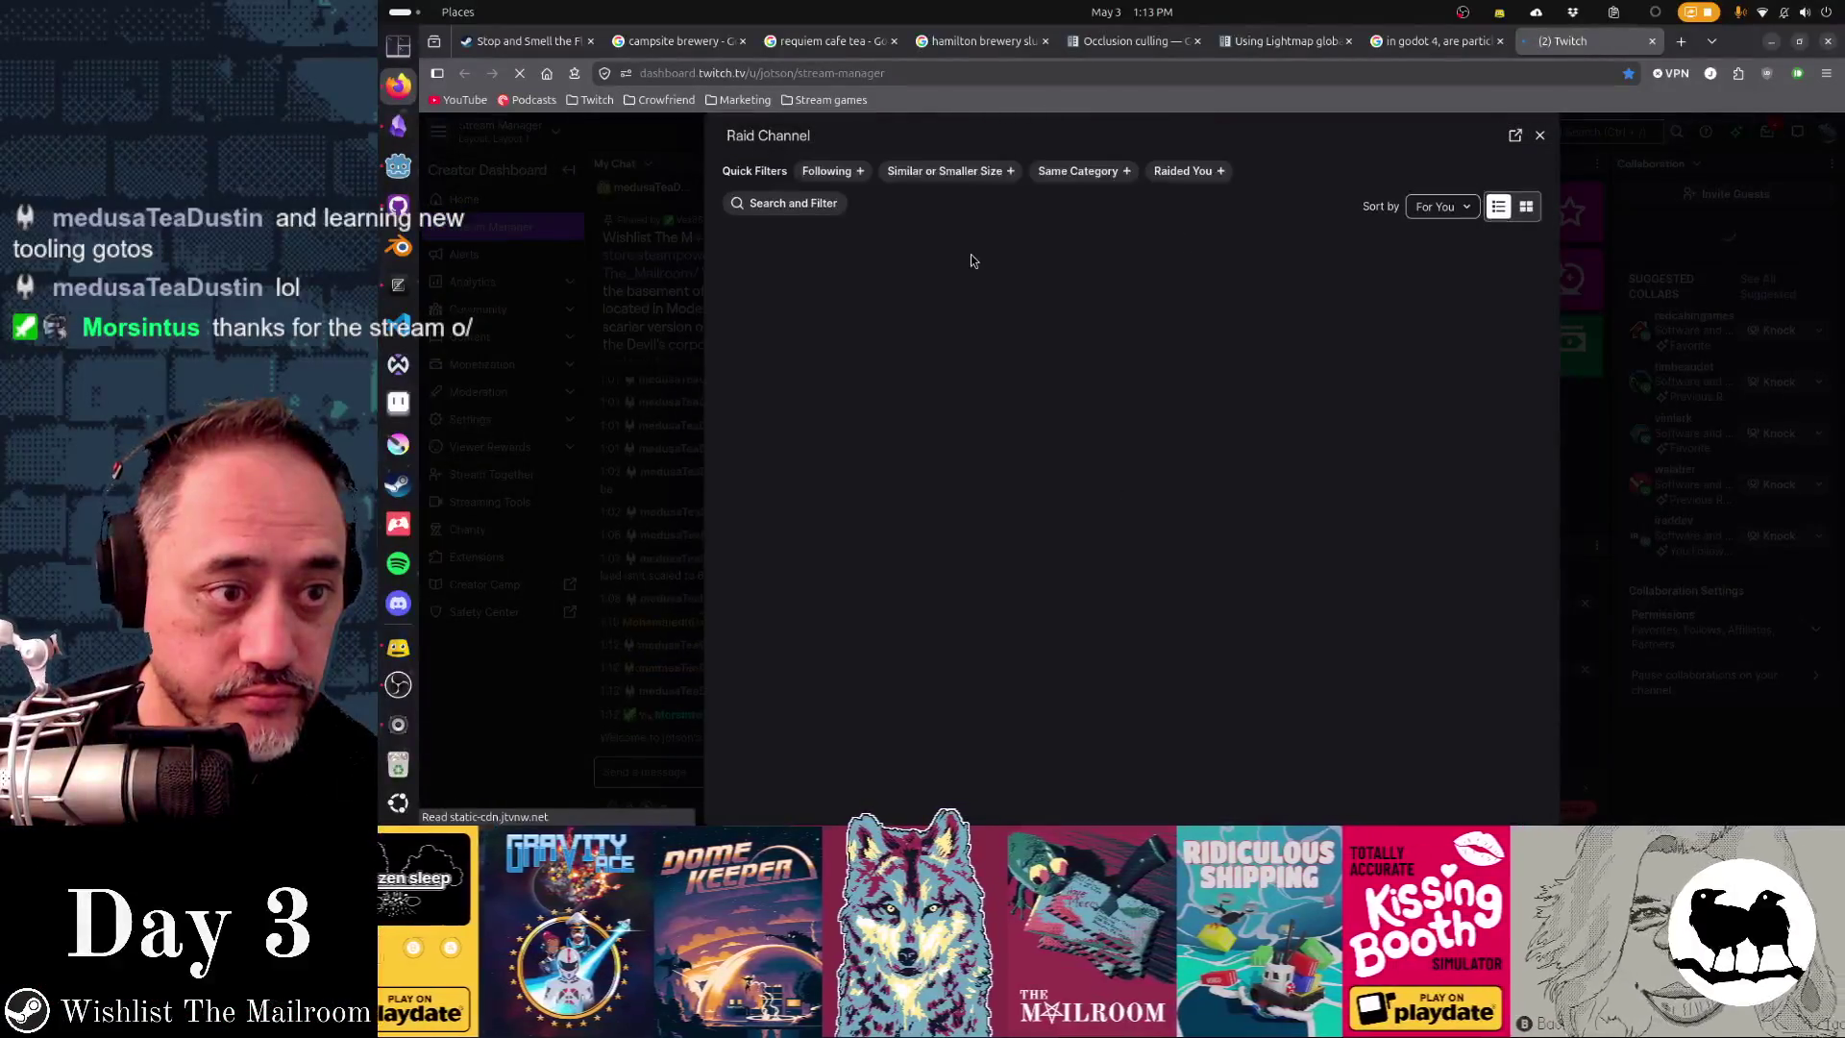